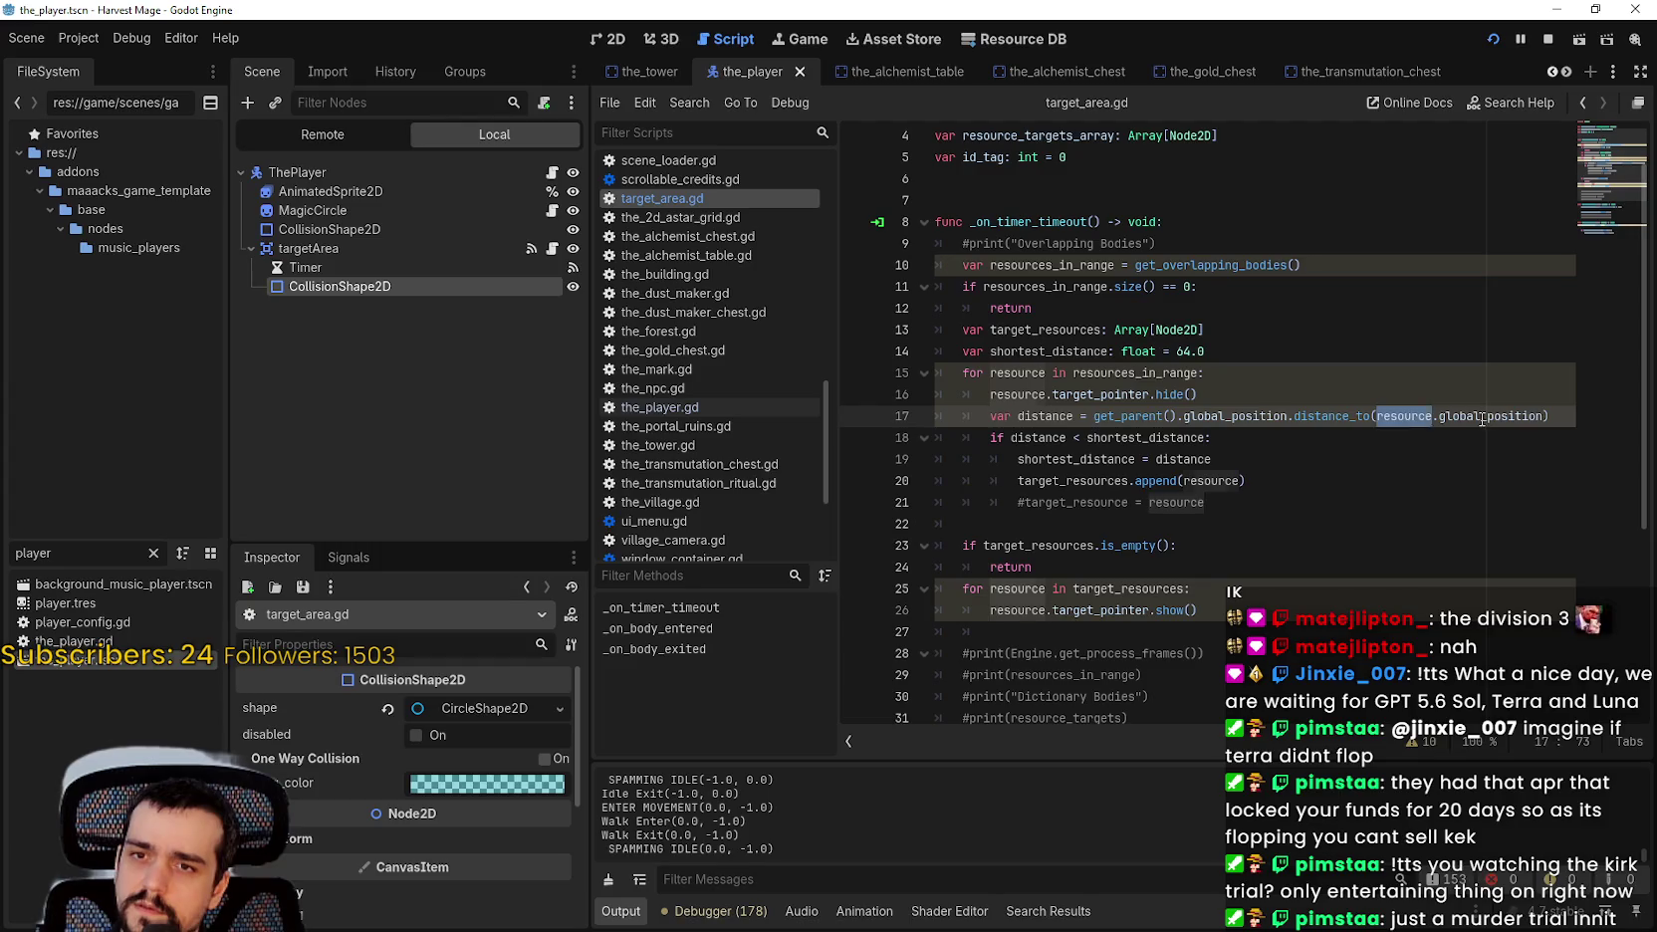
# Save the scene, then open resource.tscn from a 'resource' FileSystem filter and view it in 2D.
pyautogui.hotkey('ctrl', 's')
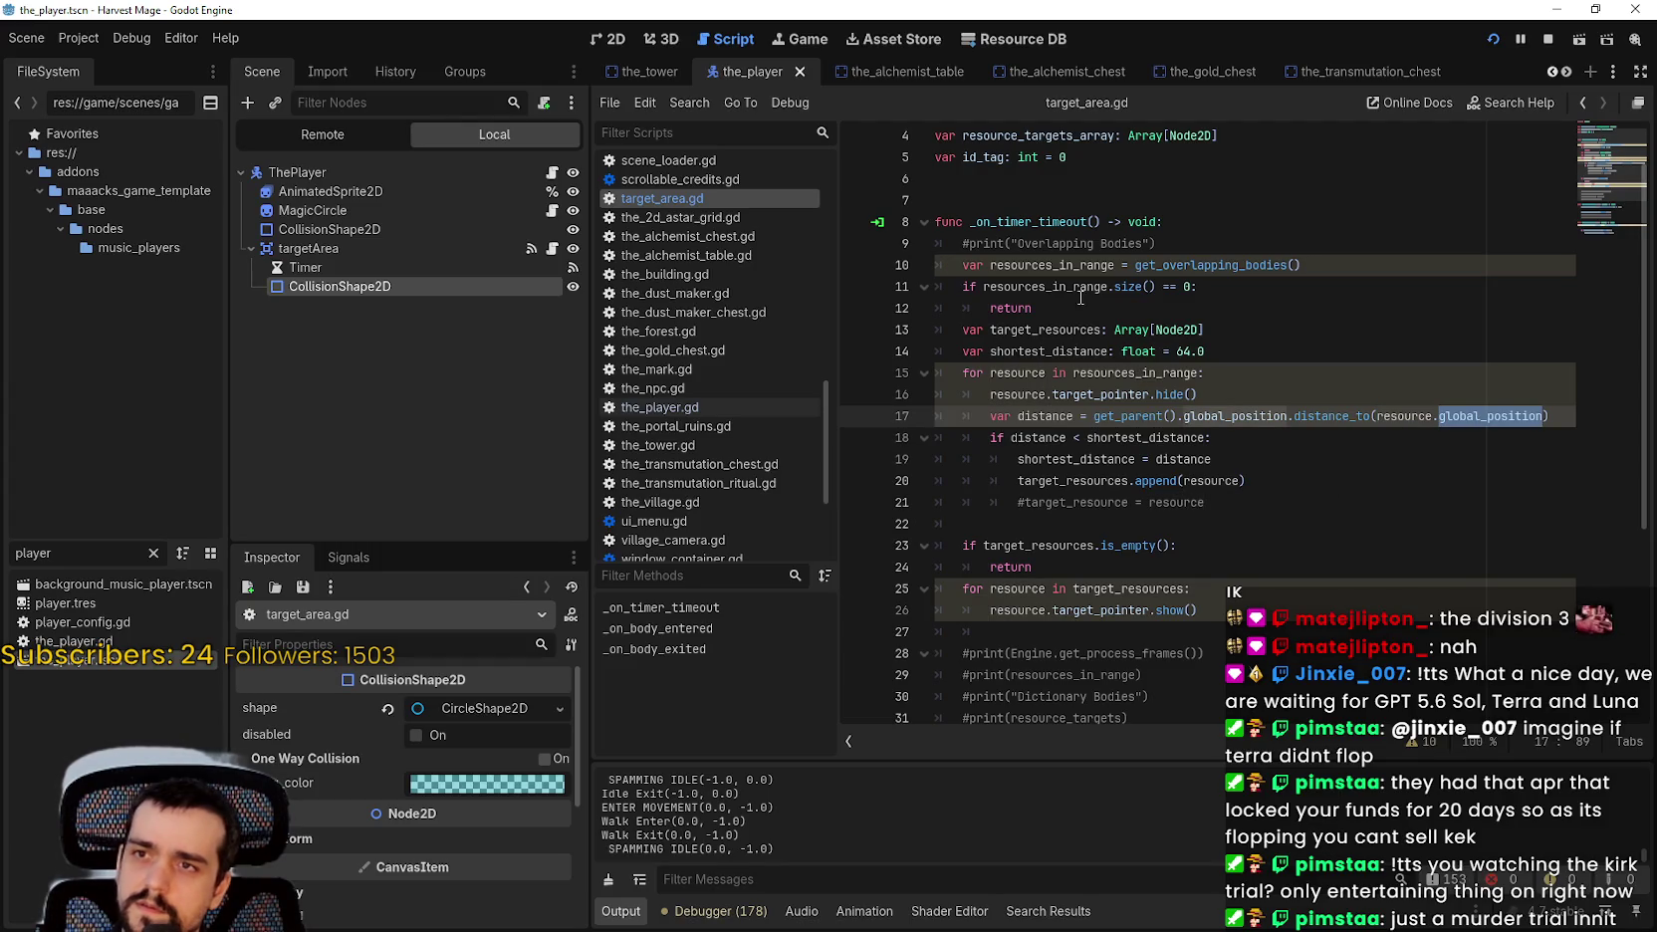
pyautogui.hotkey('ctrl', 'a')
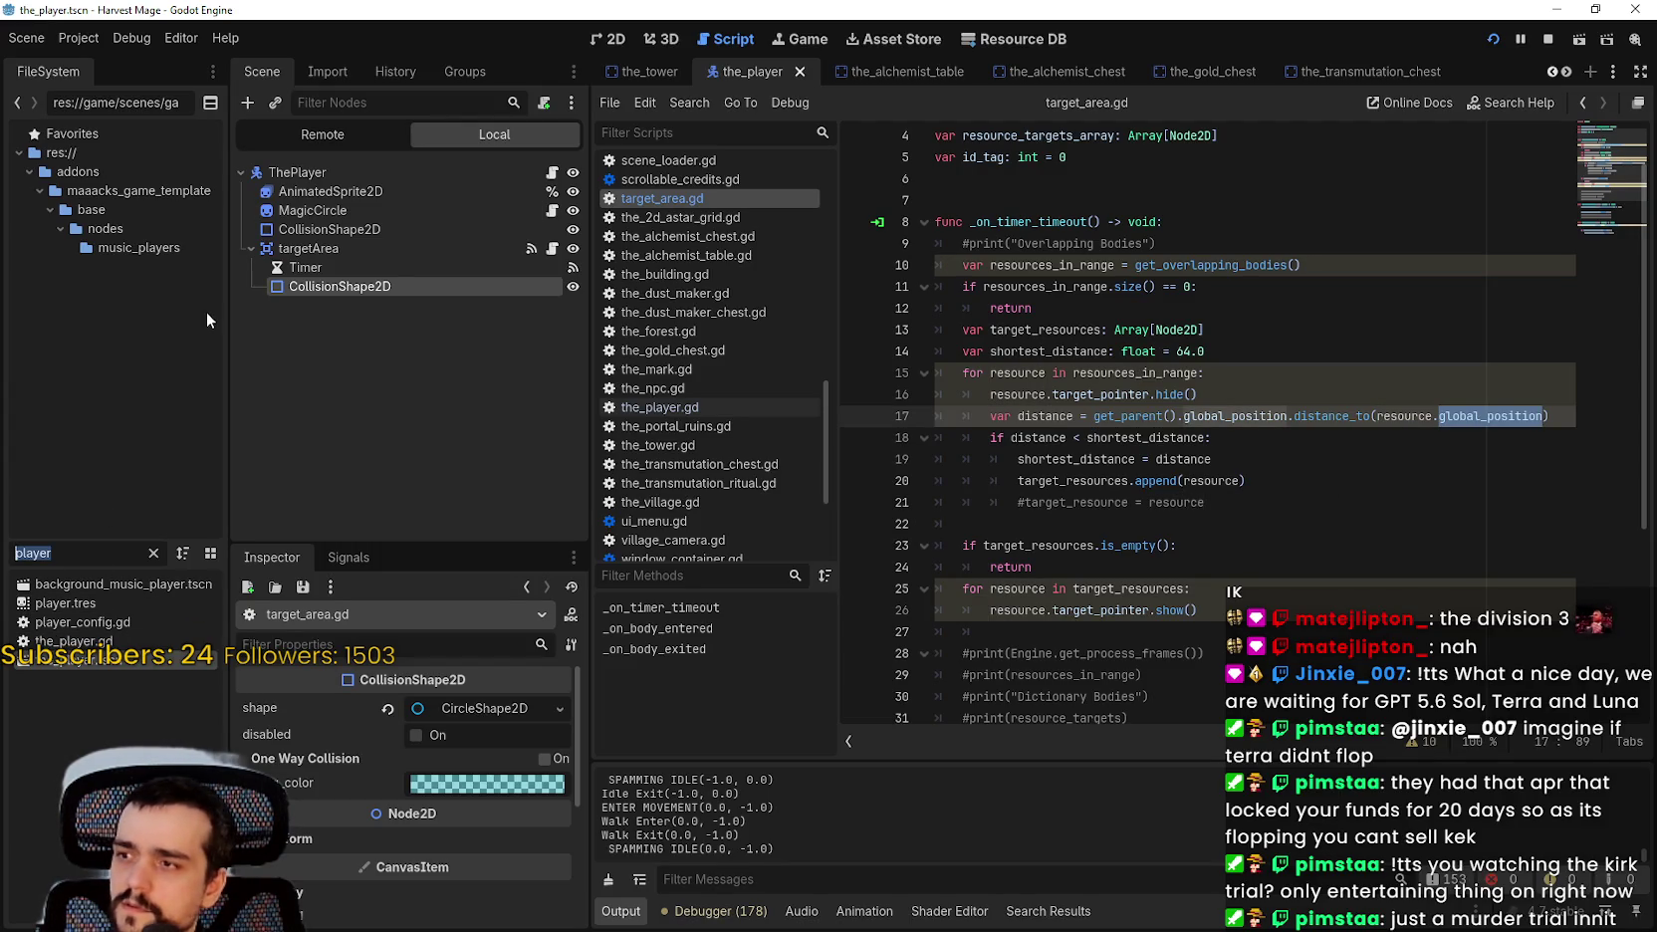
pyautogui.write('resource')
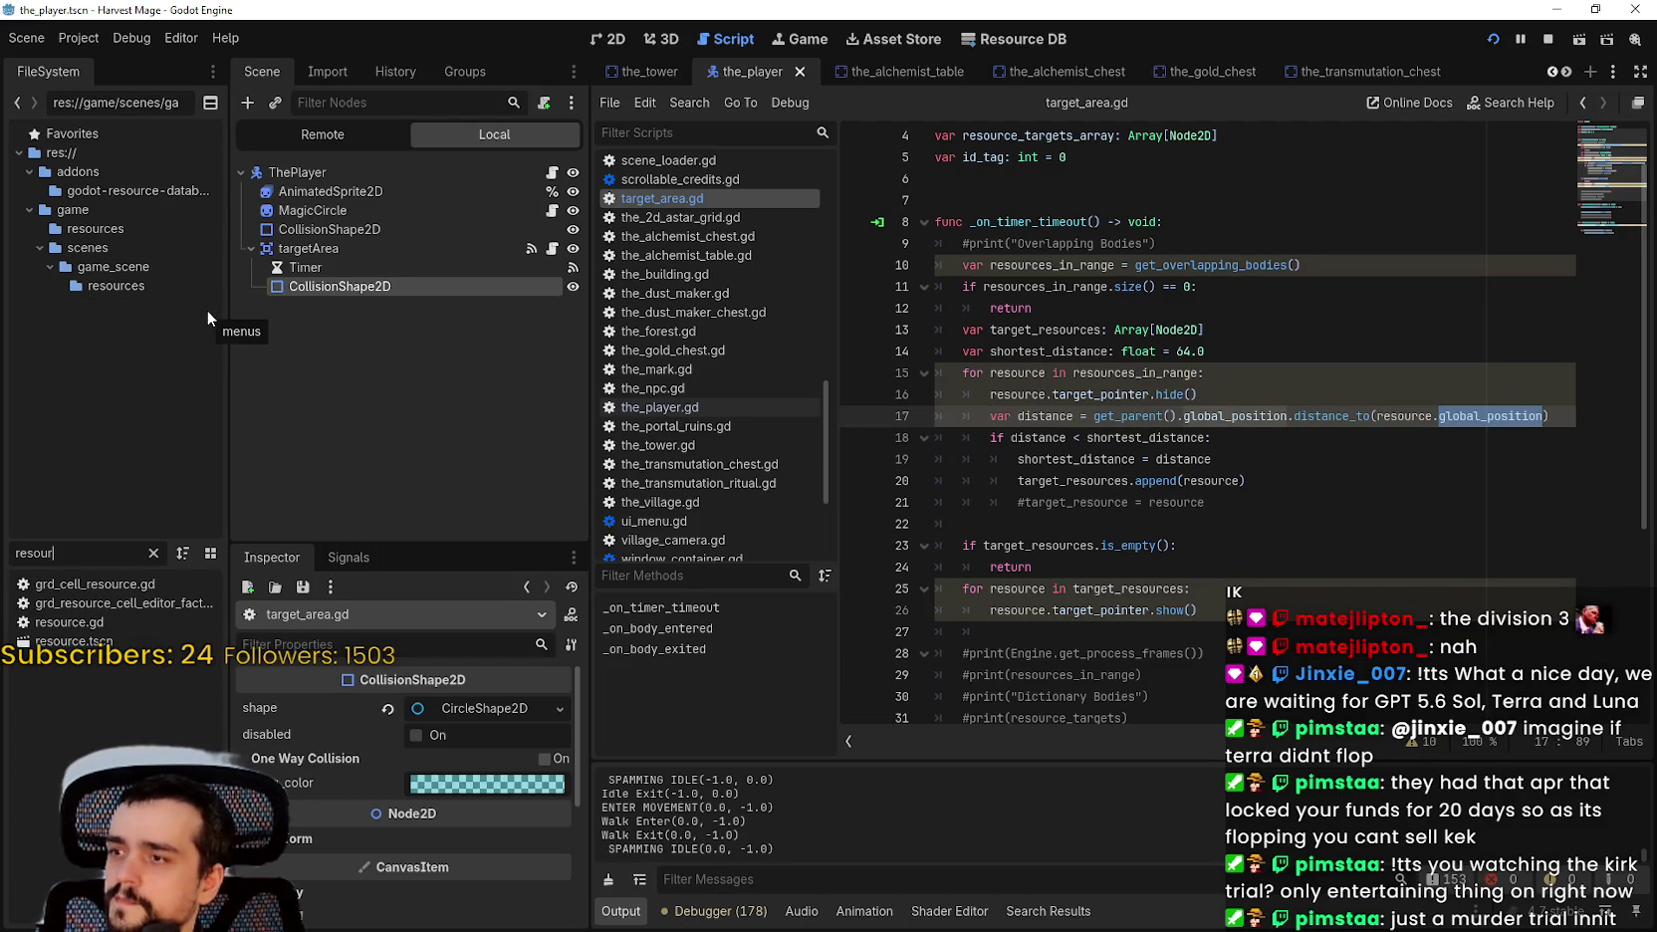
pyautogui.doubleClick(80, 638)
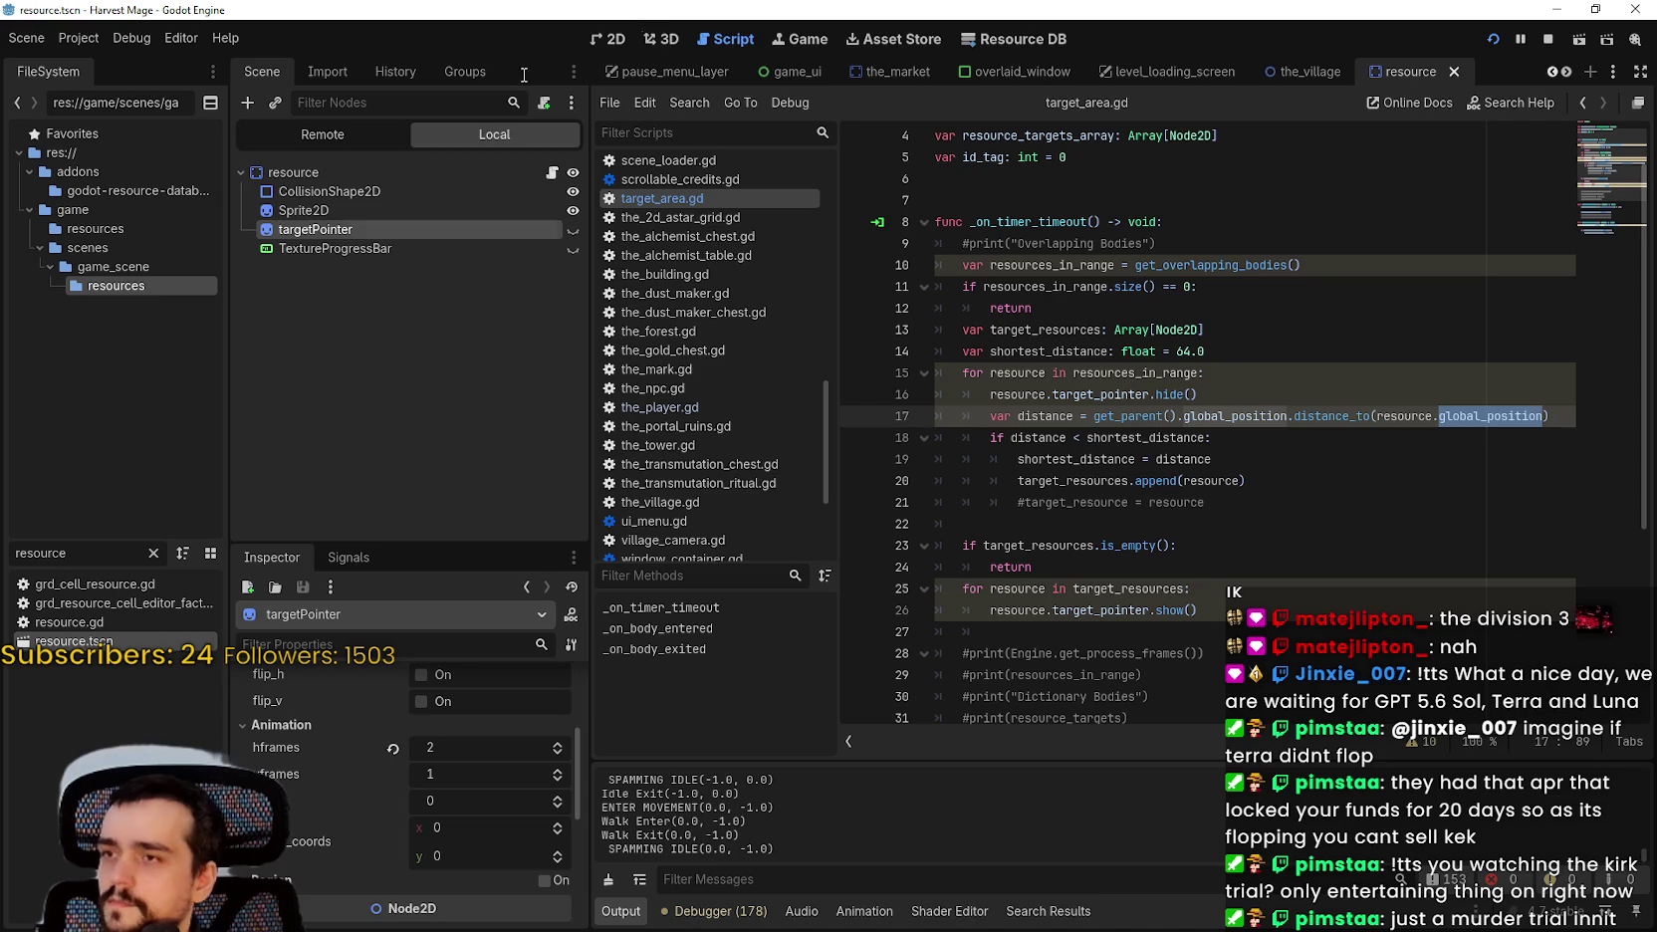
pyautogui.click(594, 40)
pyautogui.click(434, 175)
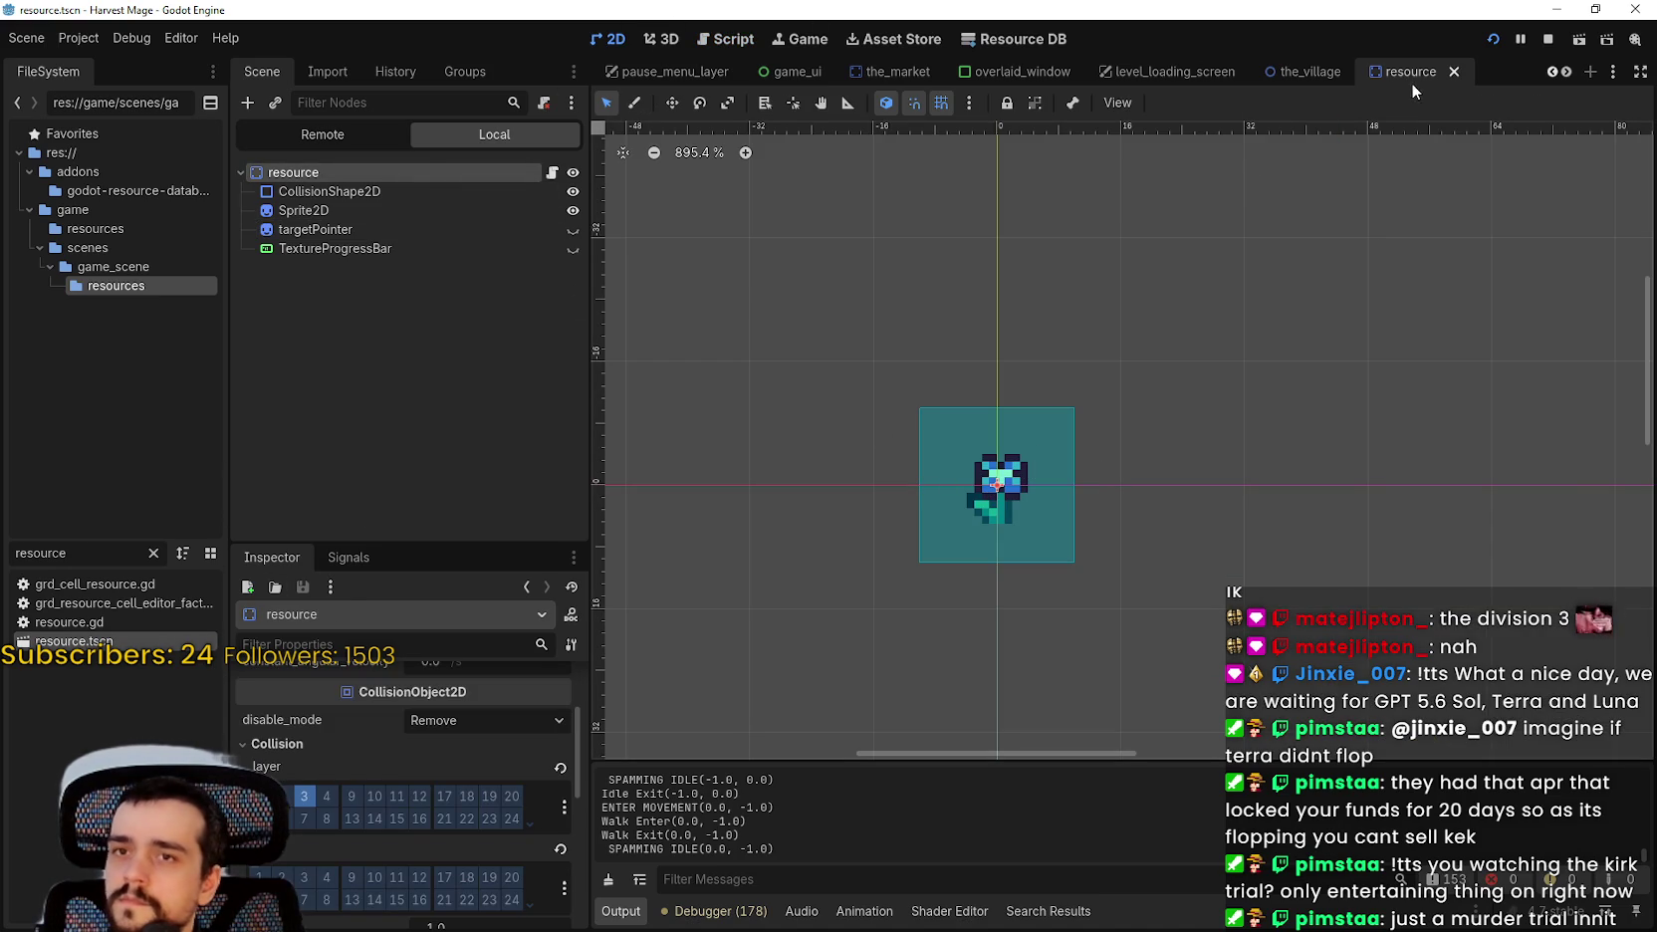
# Reopen the_player.tscn through a 'player' filter and bring back its target_area.gd script.
pyautogui.doubleClick(71, 551)
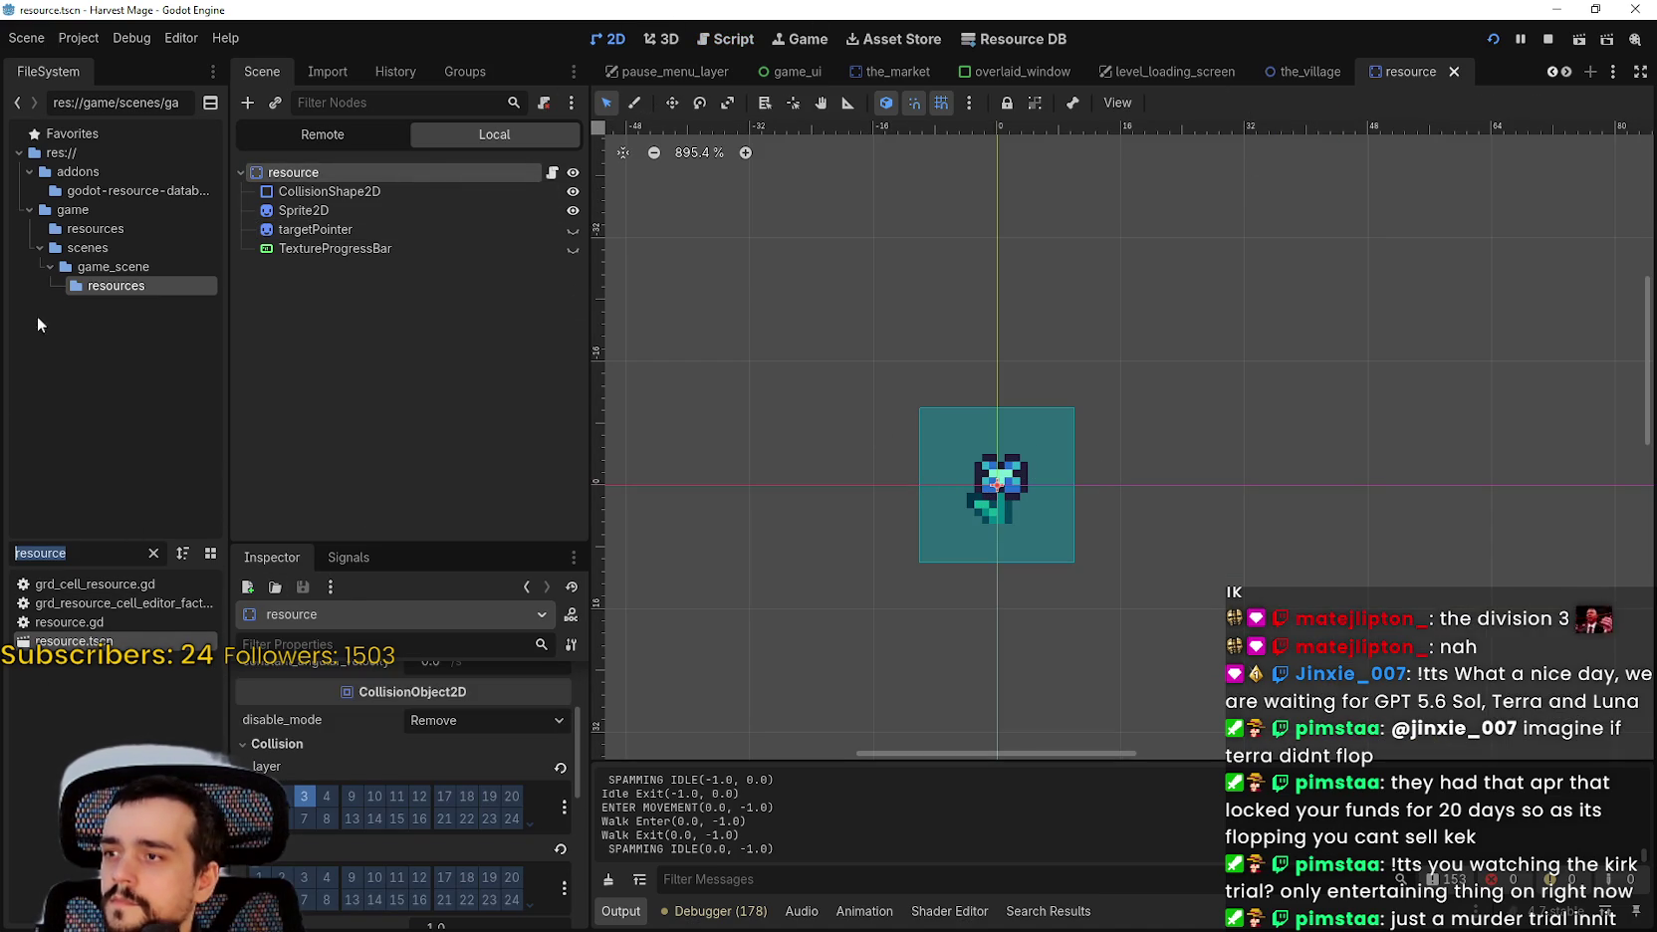
pyautogui.write('playerr_')
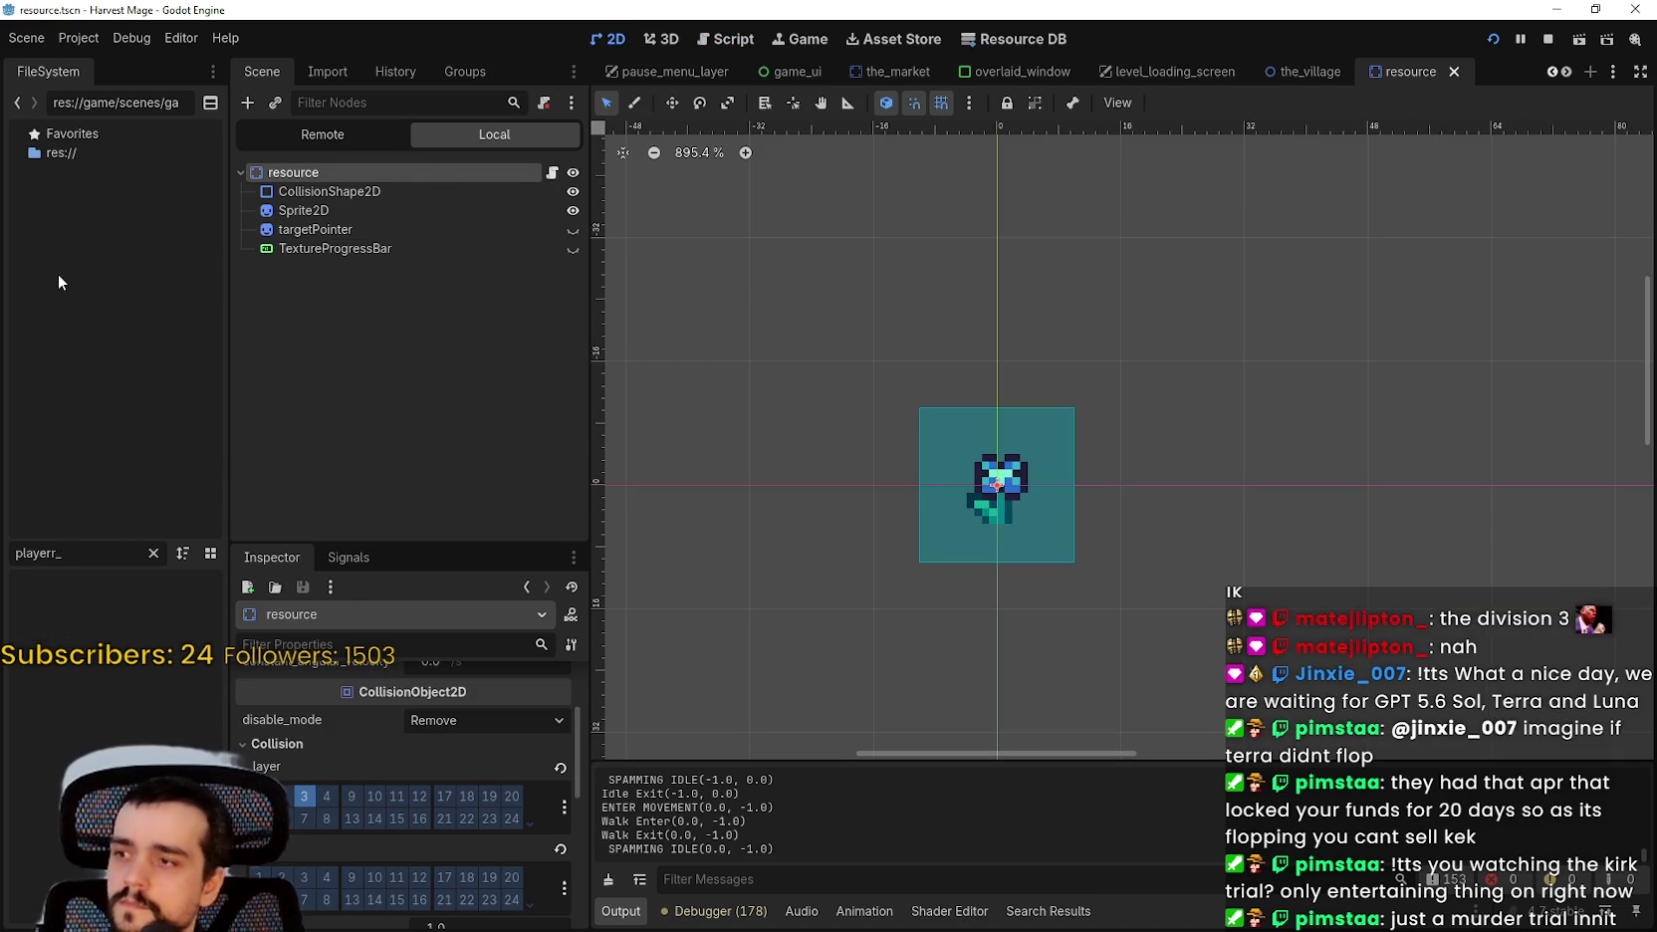
pyautogui.press('BackSpace')
pyautogui.press('BackSpace')
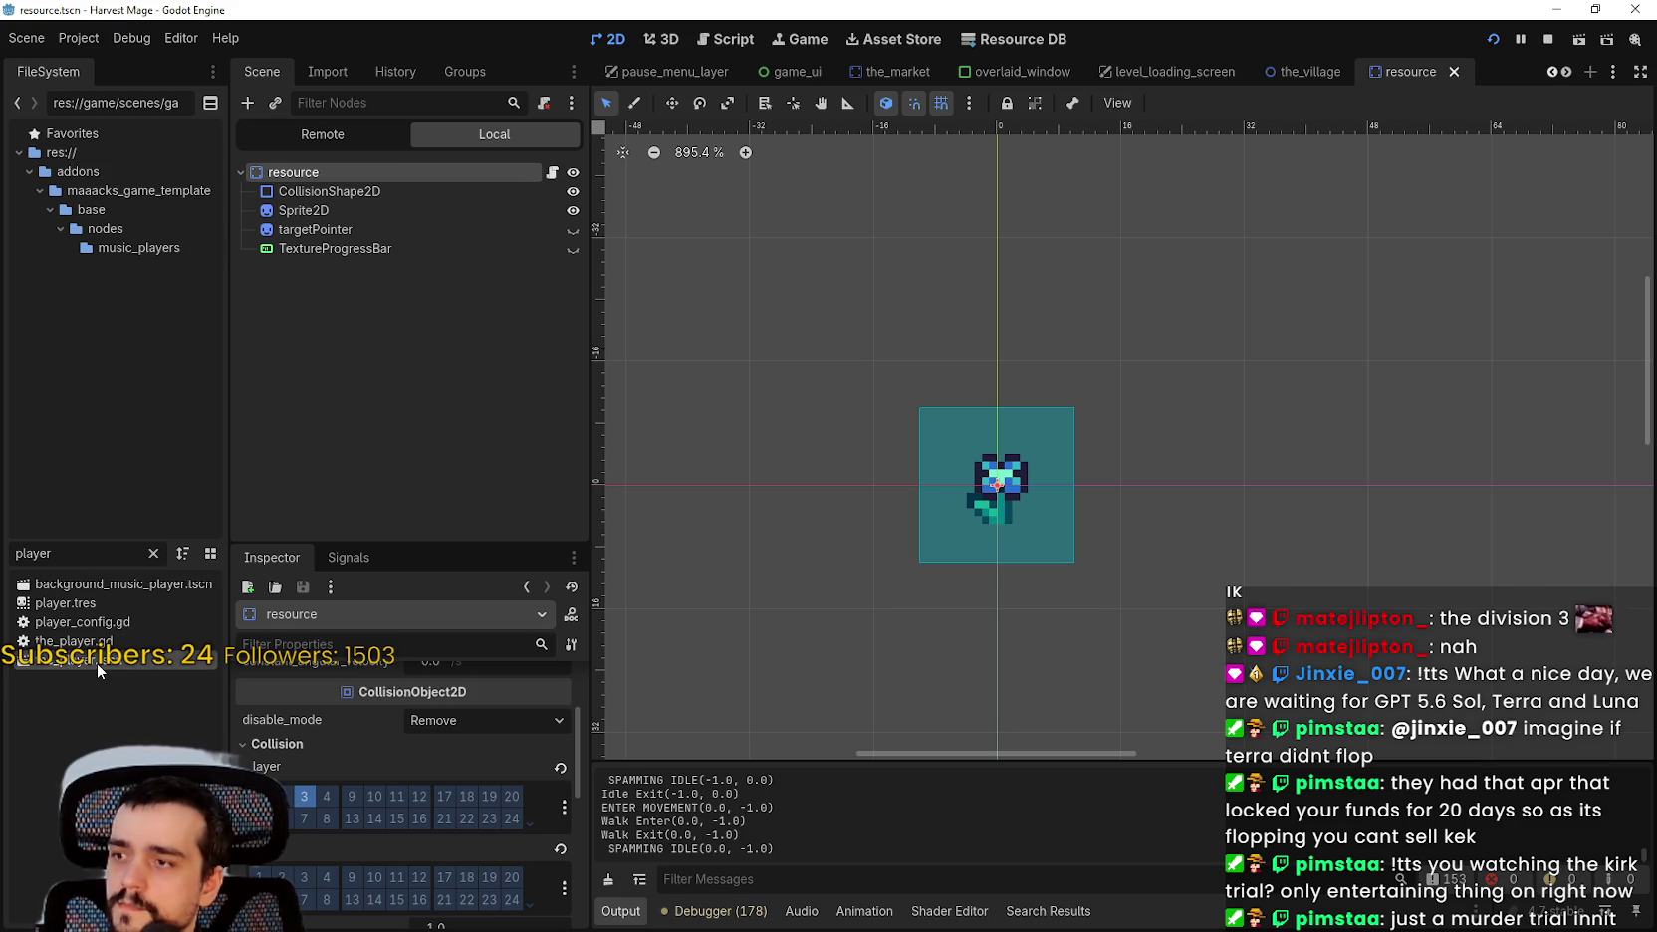
pyautogui.doubleClick(98, 663)
pyautogui.click(1128, 502)
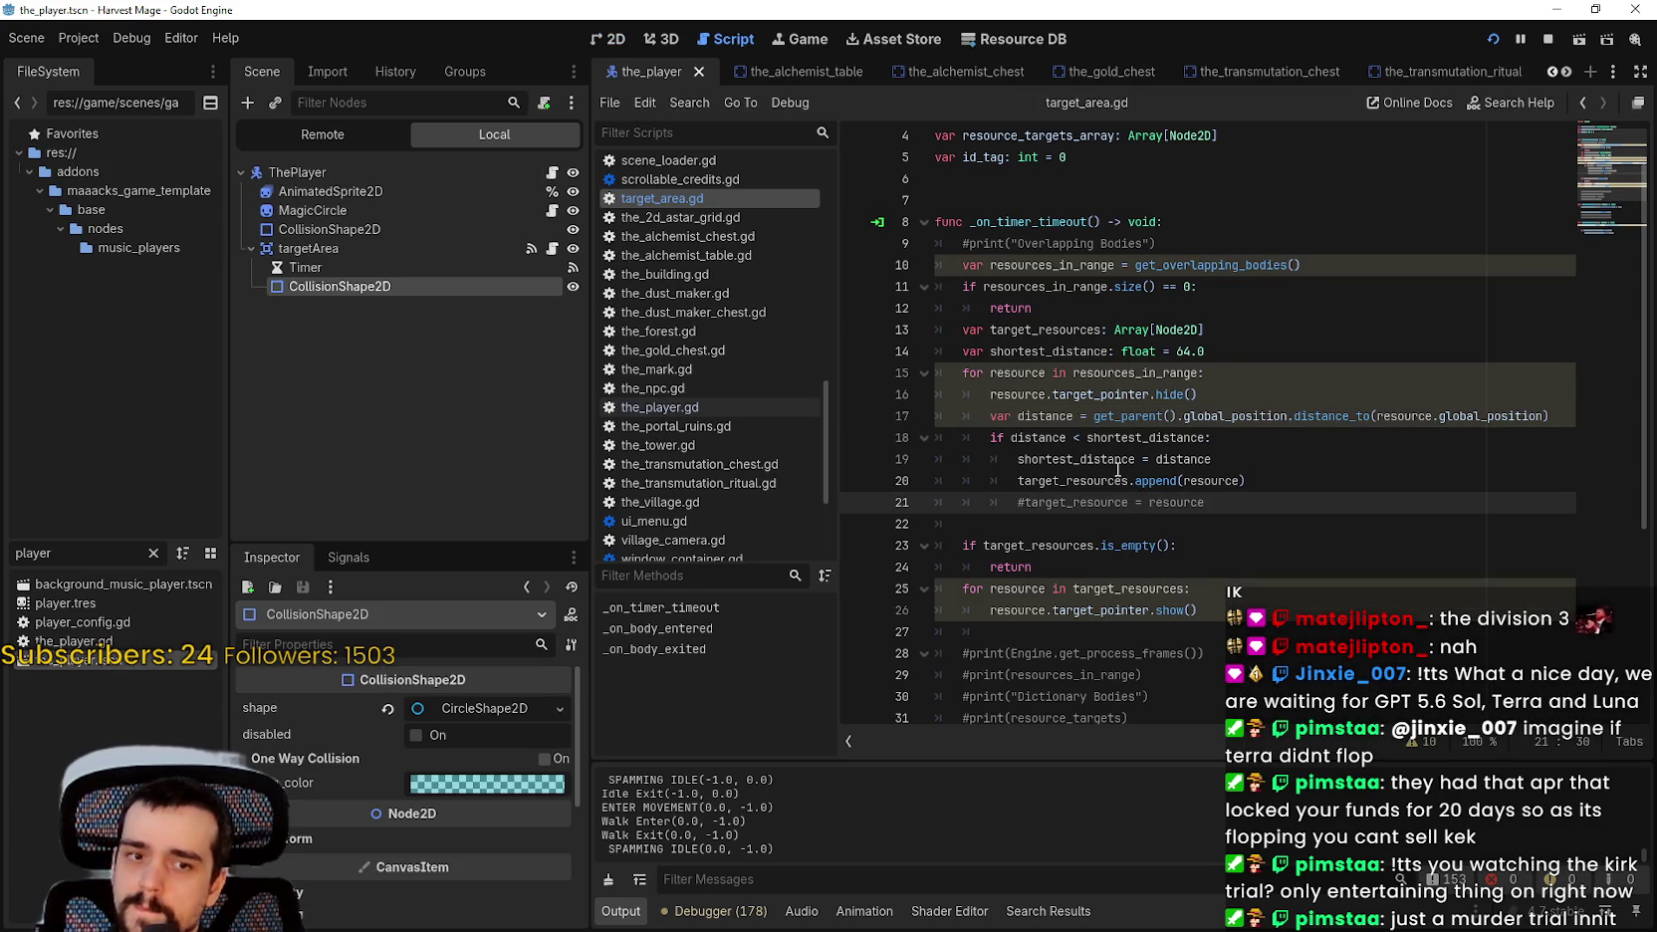
pyautogui.doubleClick(1183, 373)
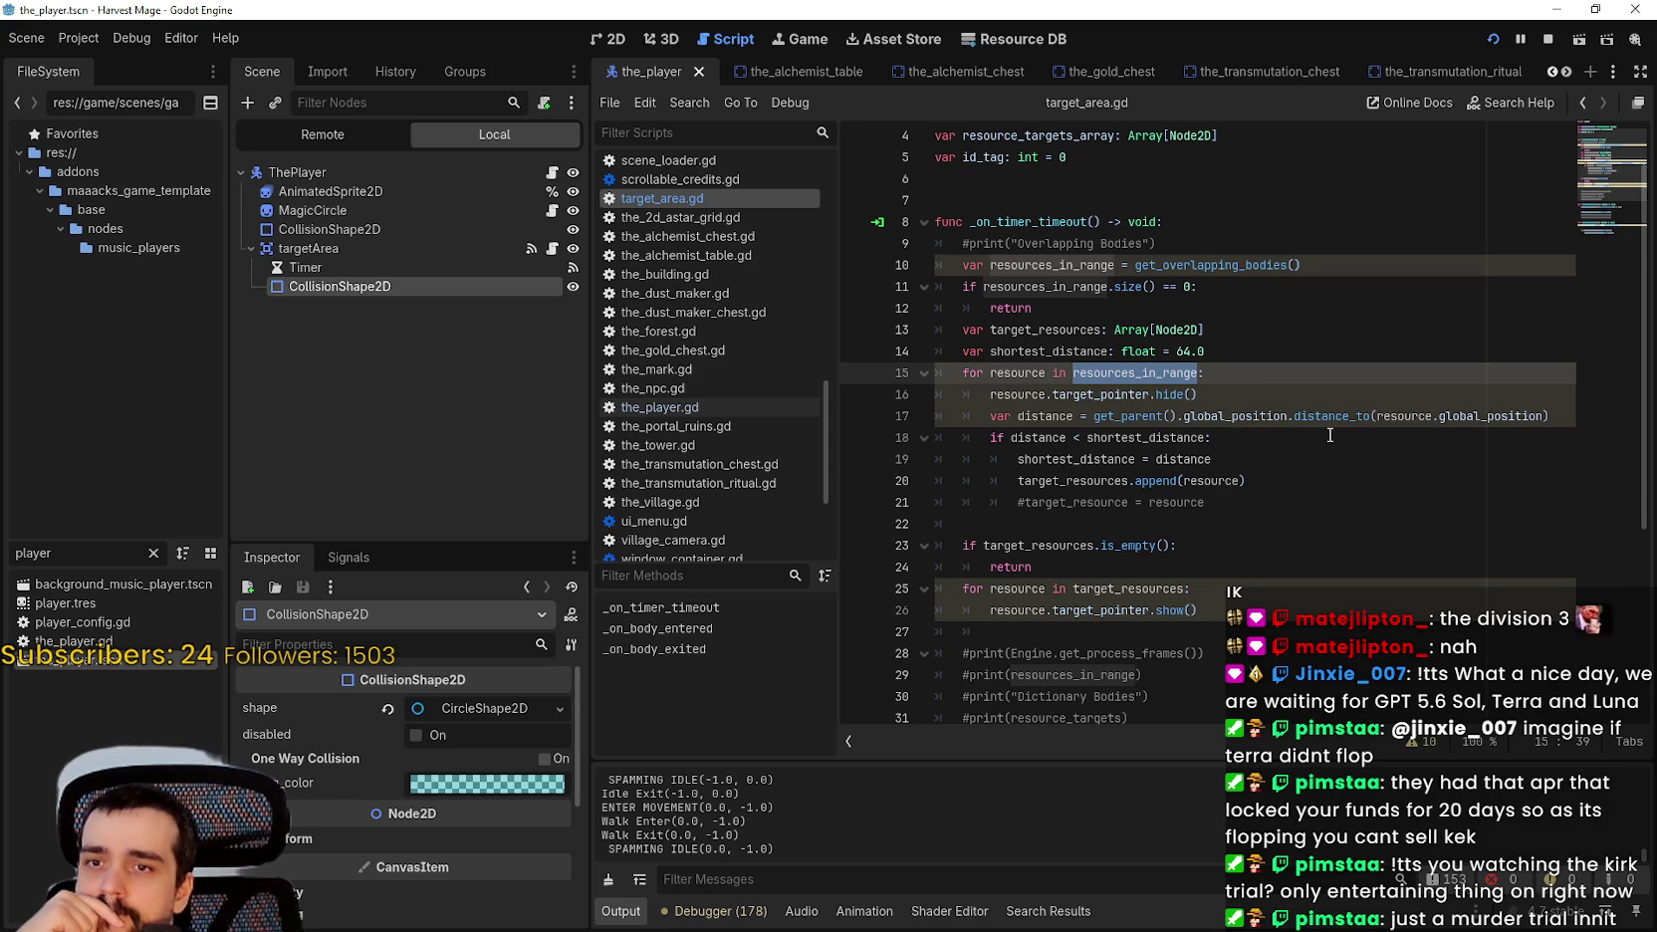
pyautogui.moveTo(1147, 413)
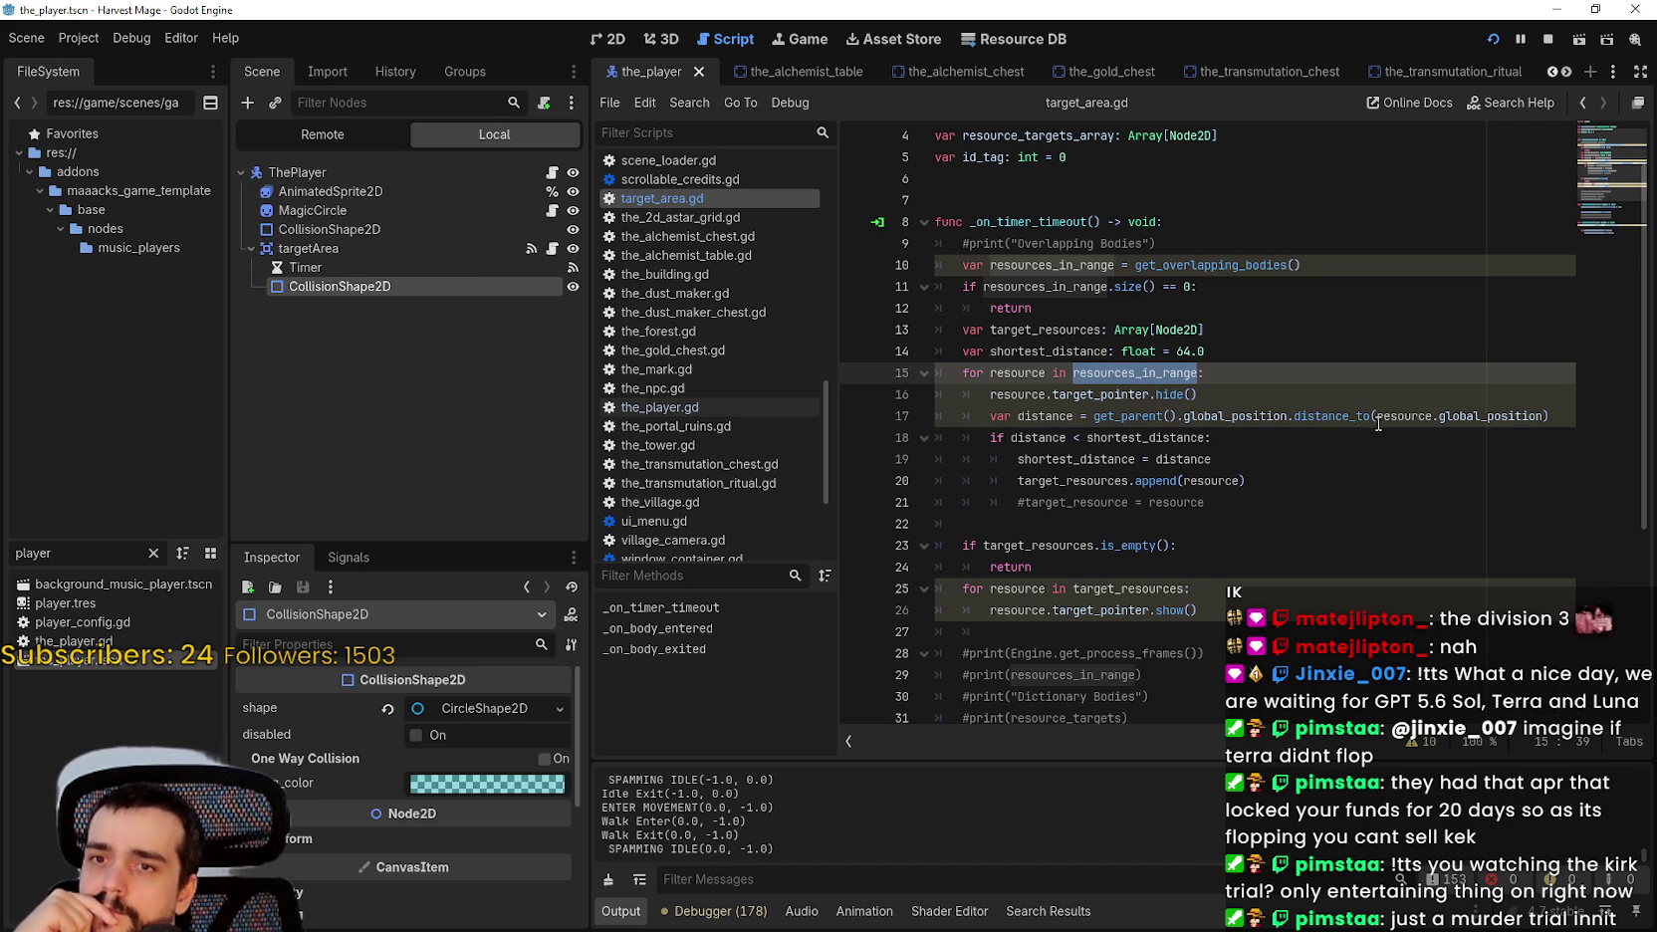
pyautogui.click(1175, 416)
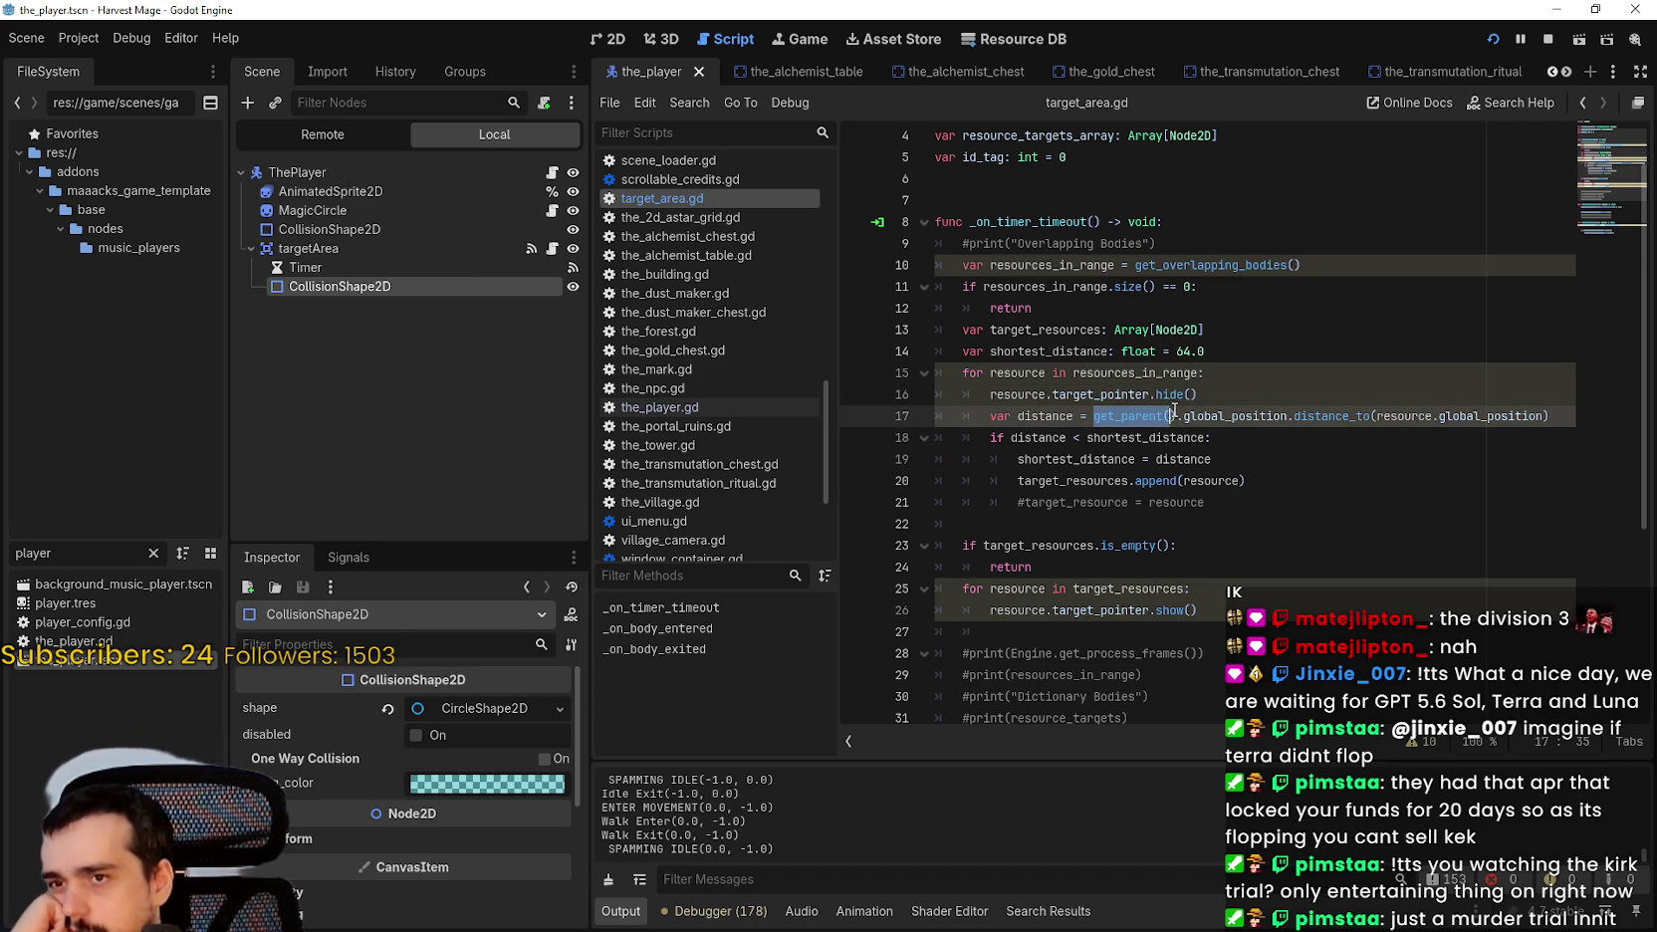
pyautogui.doubleClick(1086, 353)
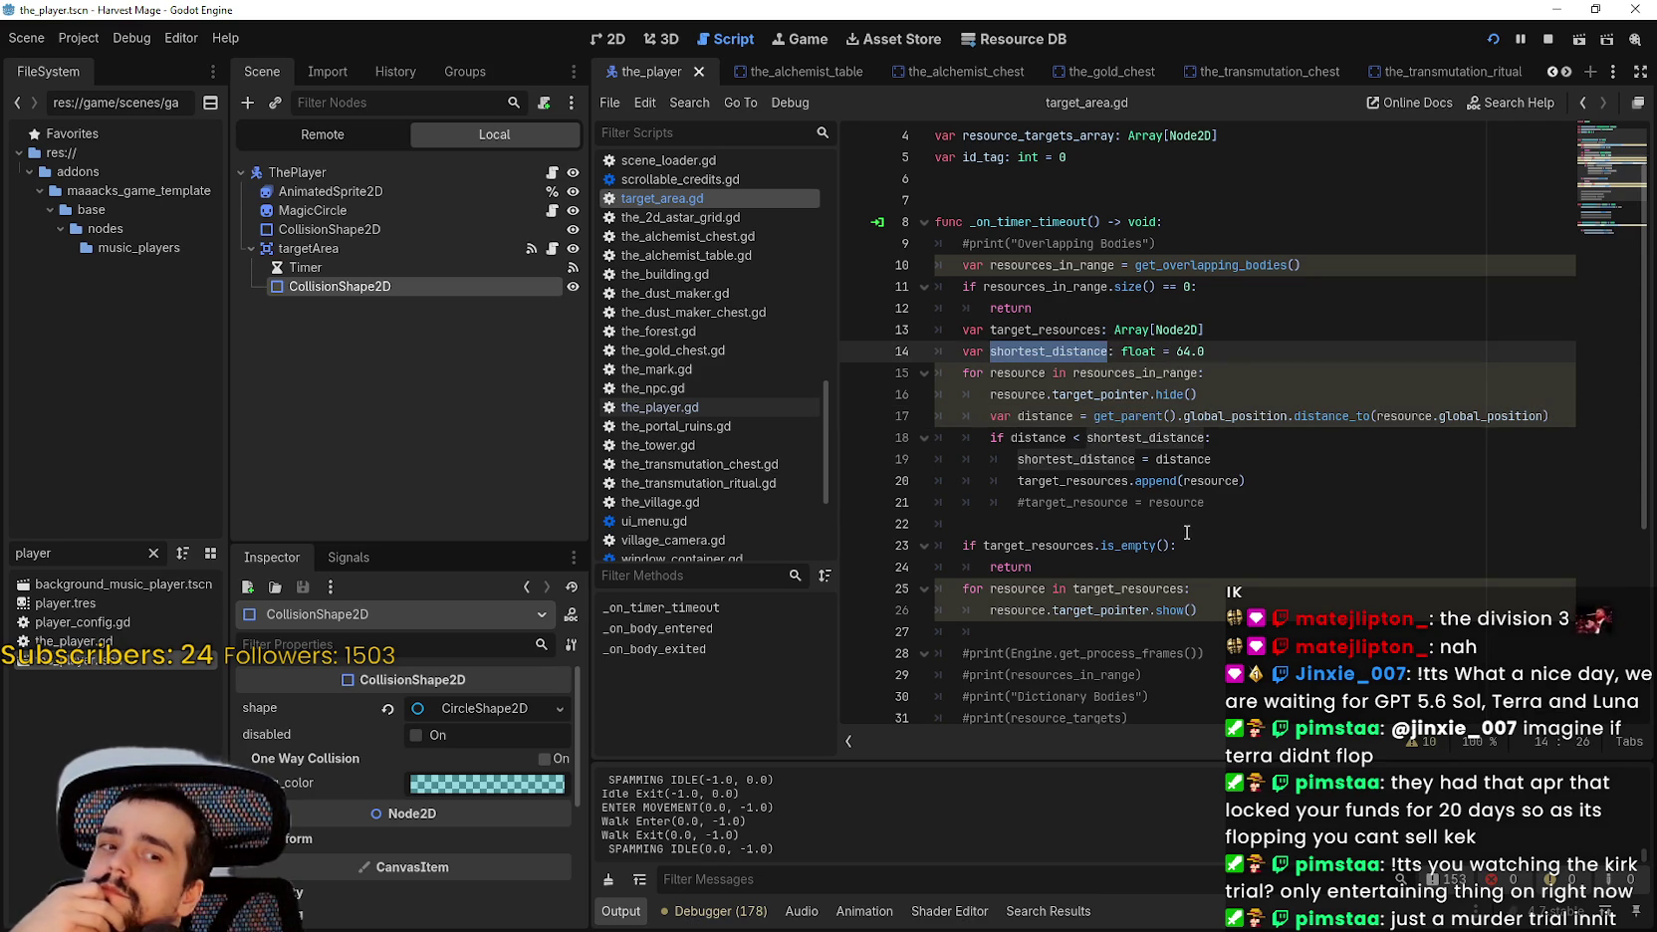
pyautogui.doubleClick(1117, 434)
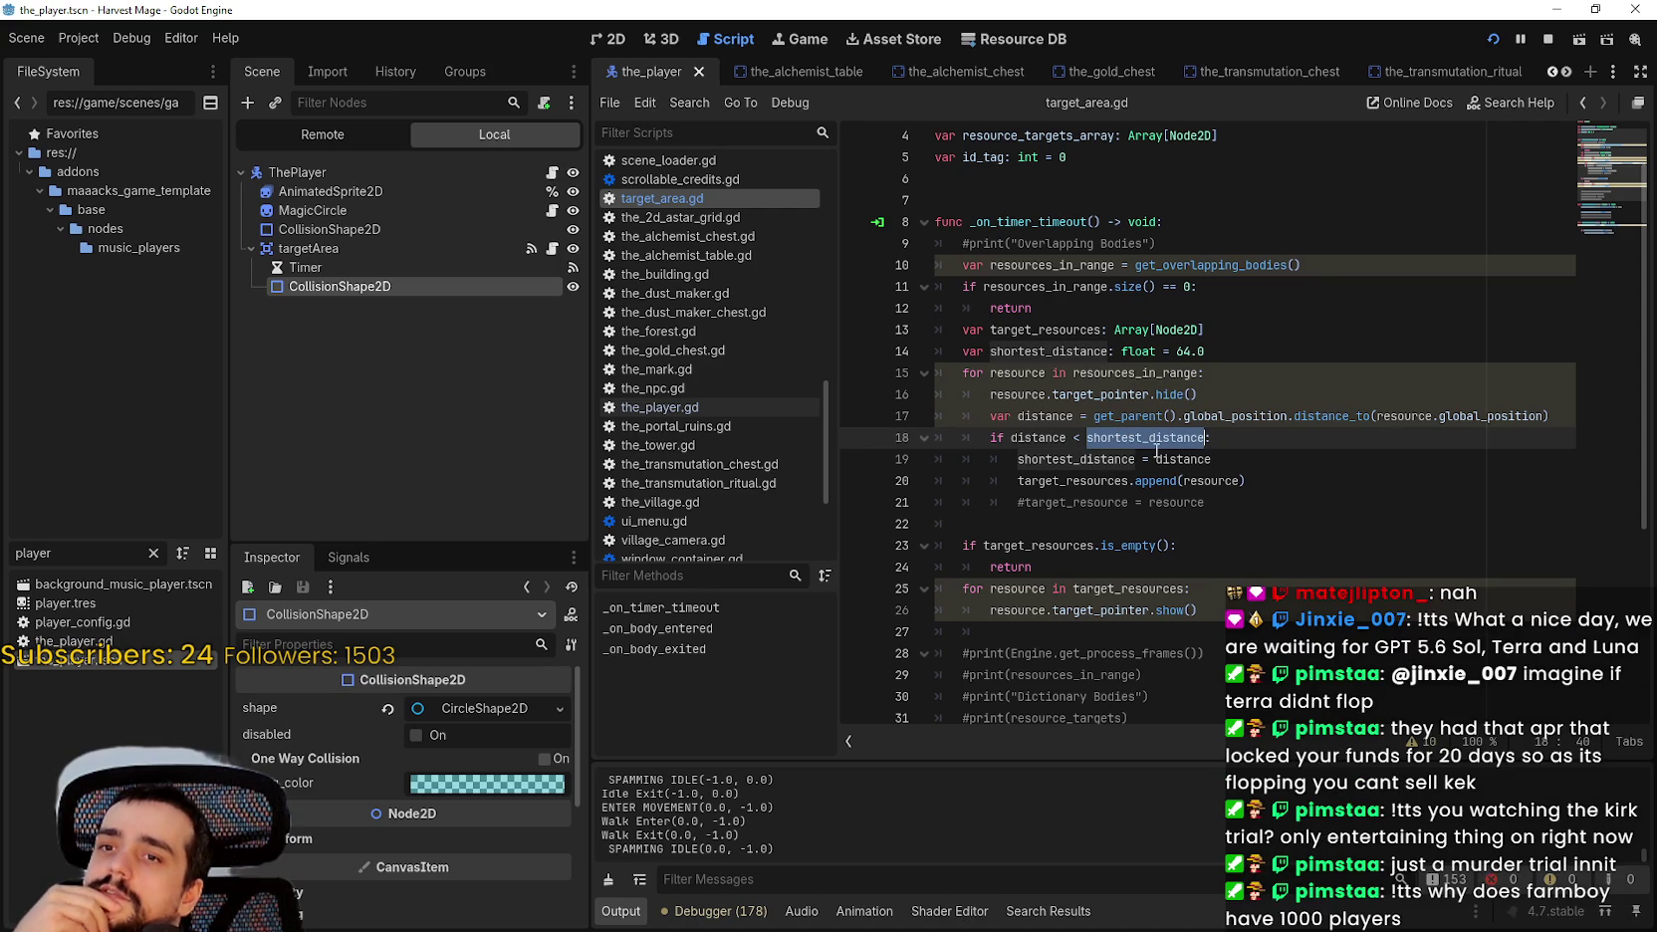
pyautogui.moveTo(1017, 416); pyautogui.dragTo(1550, 416)
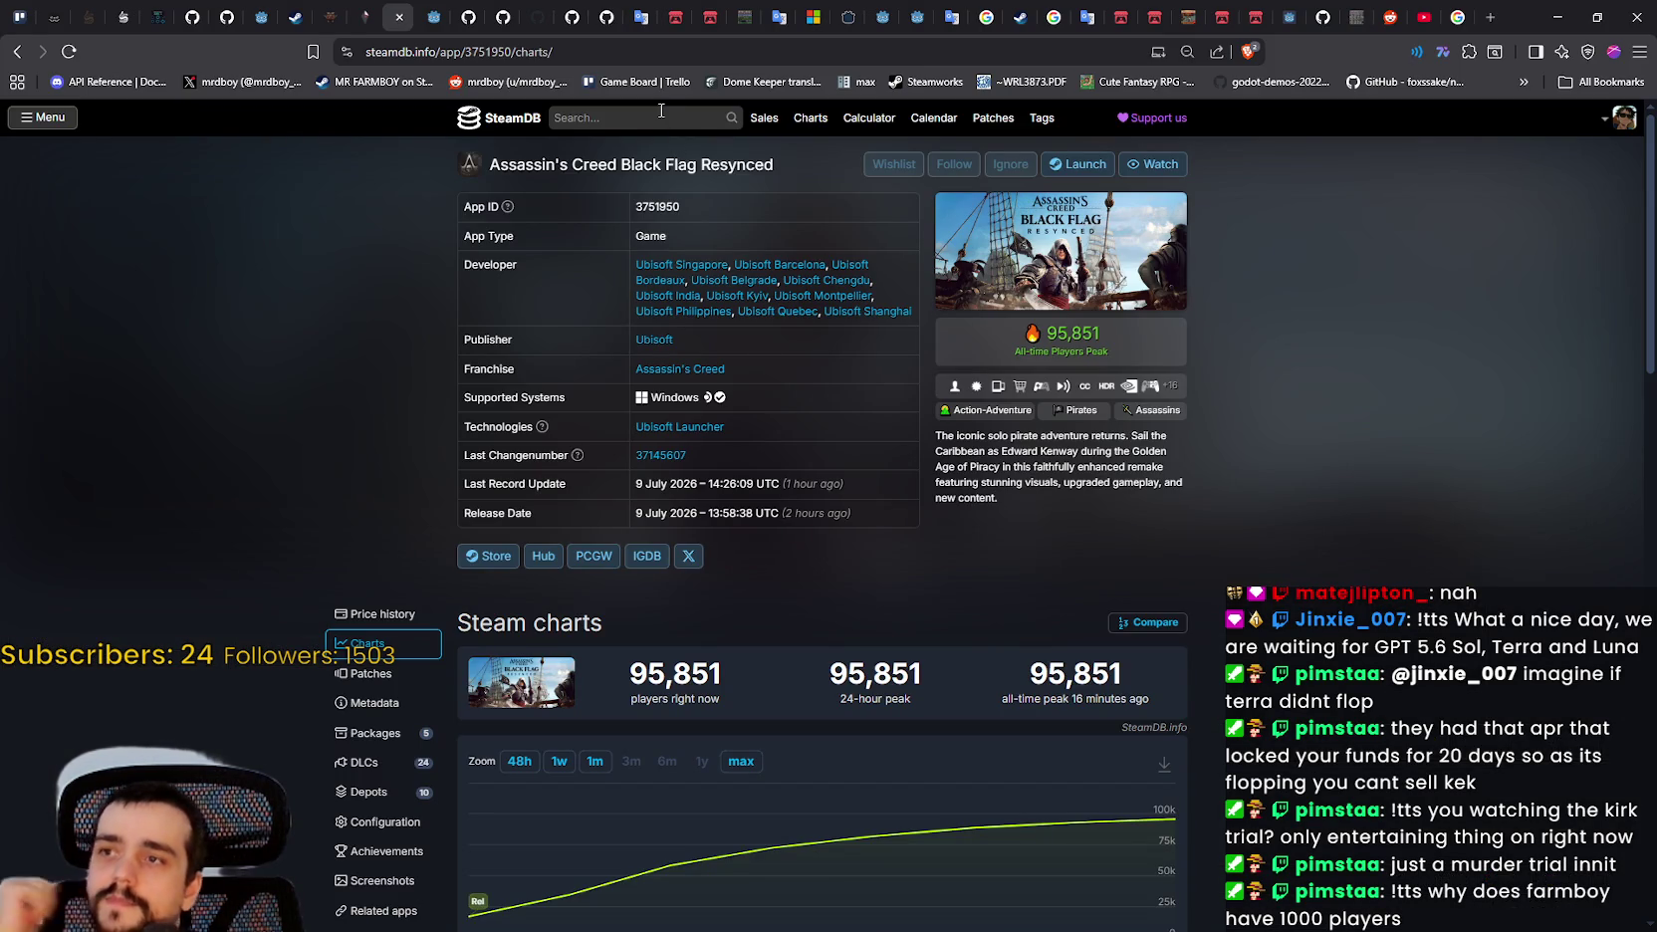
# Search SteamDB for 'MR FARM' and open the MR FARMBOY charts page.
pyautogui.click(661, 110)
pyautogui.write('MR FARM')
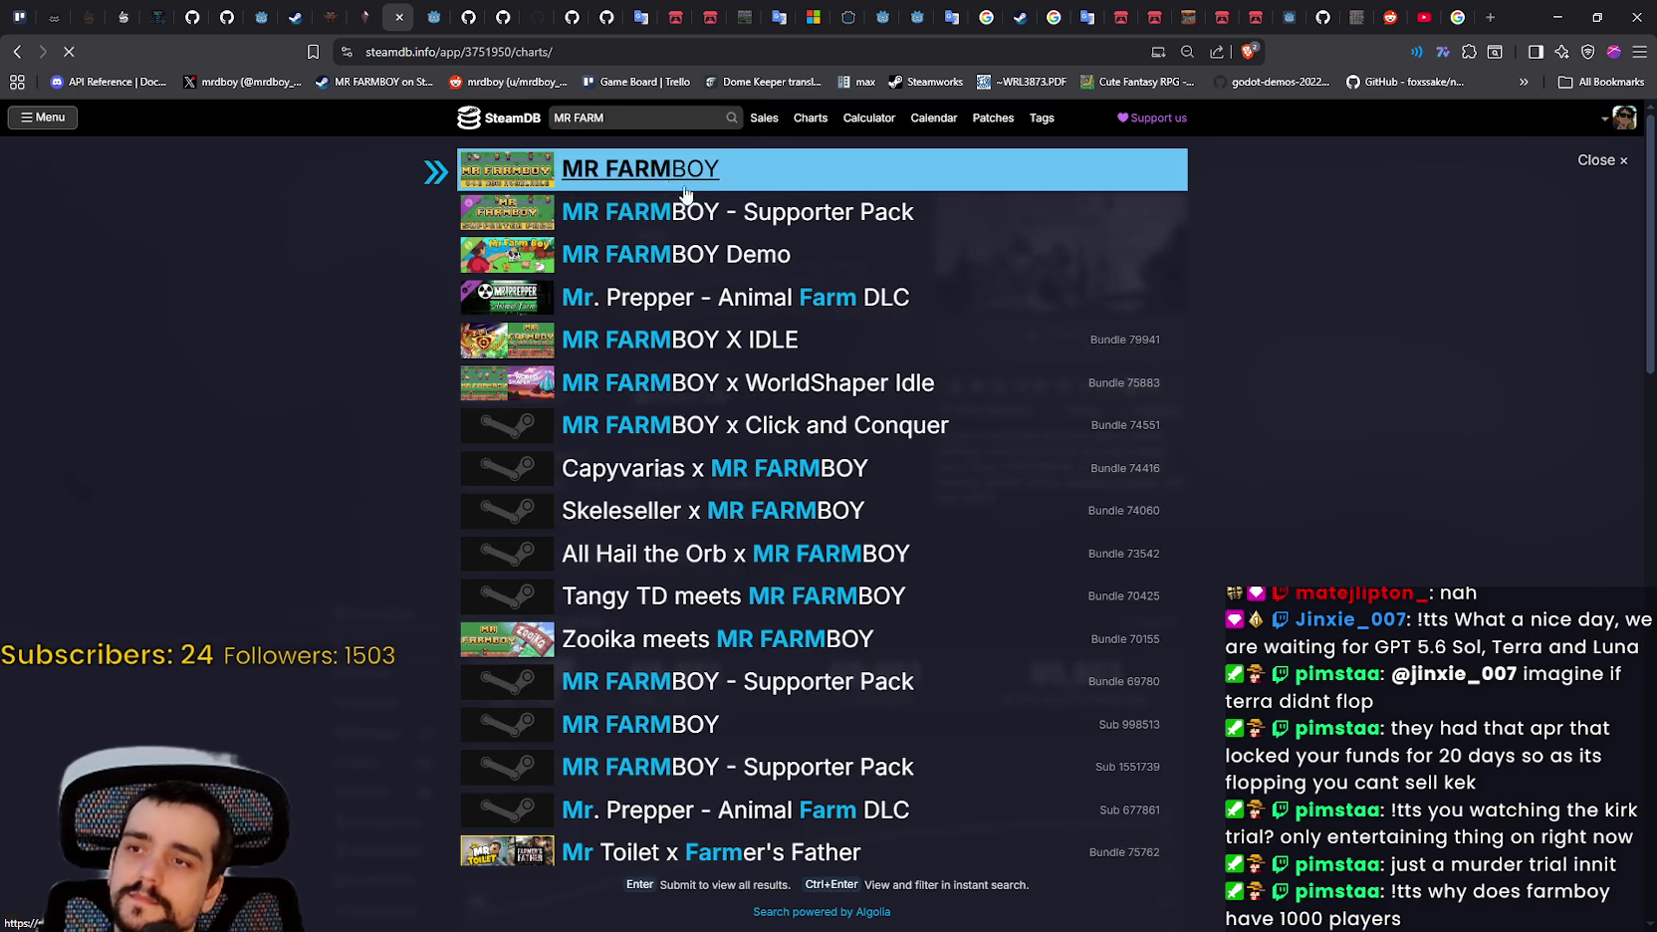
pyautogui.click(667, 184)
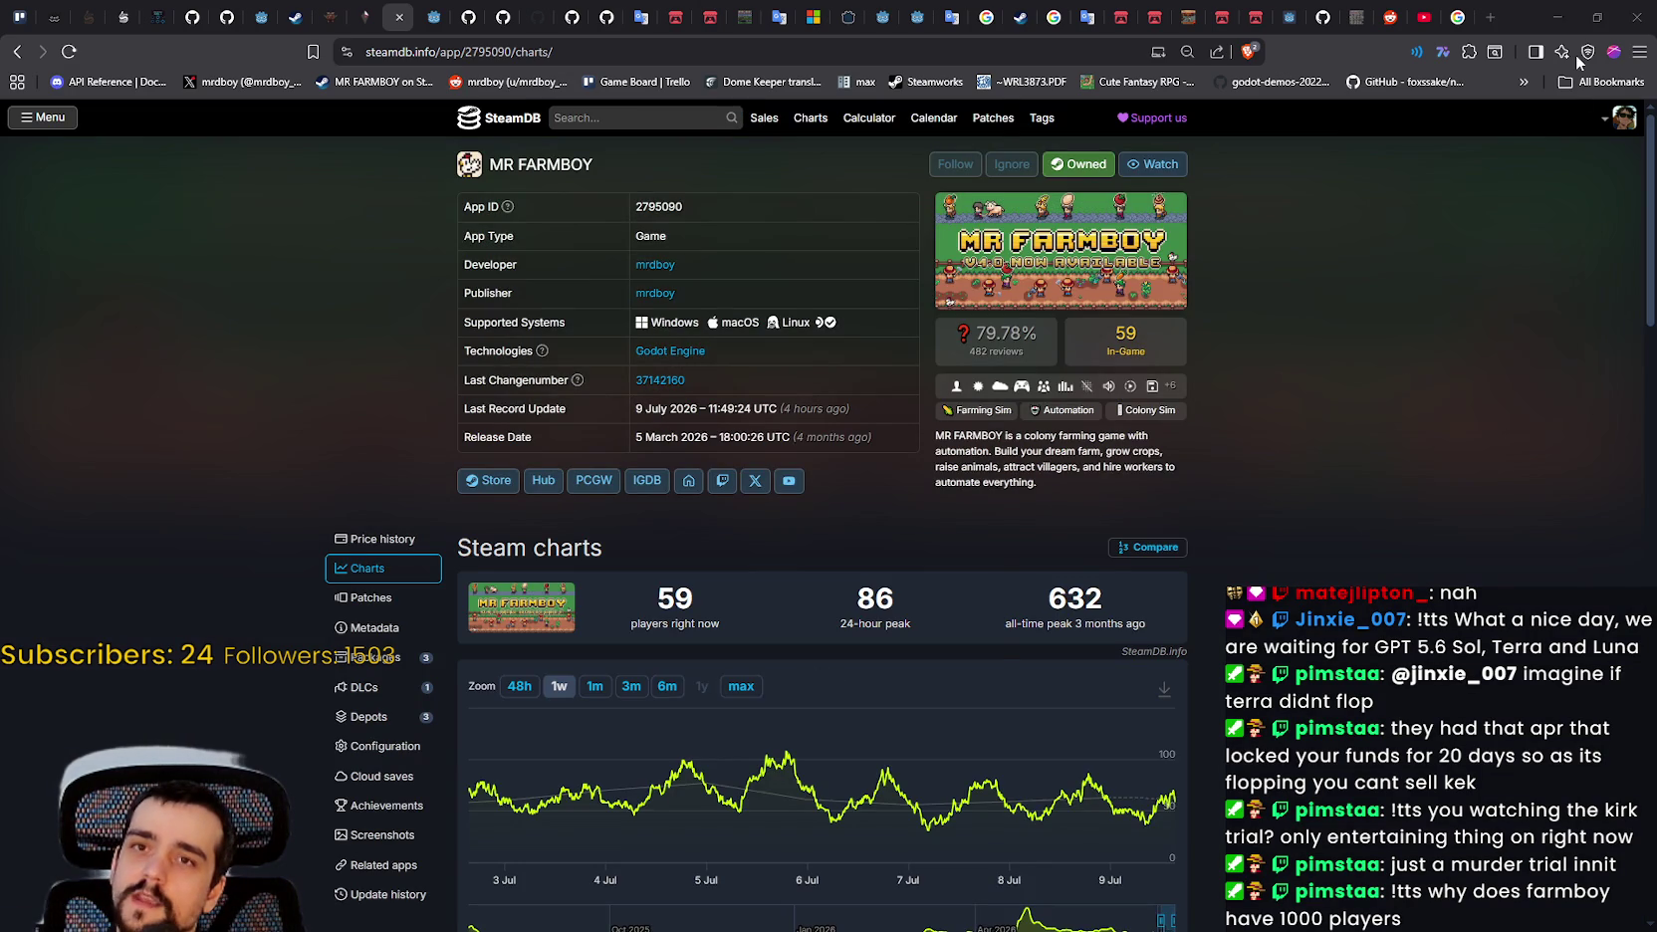
# Cancel the browser save dialog, minimize Brave, and place the caret on line 20 of target_area.gd.
pyautogui.hotkey('ctrl', 's')
pyautogui.press('Escape')
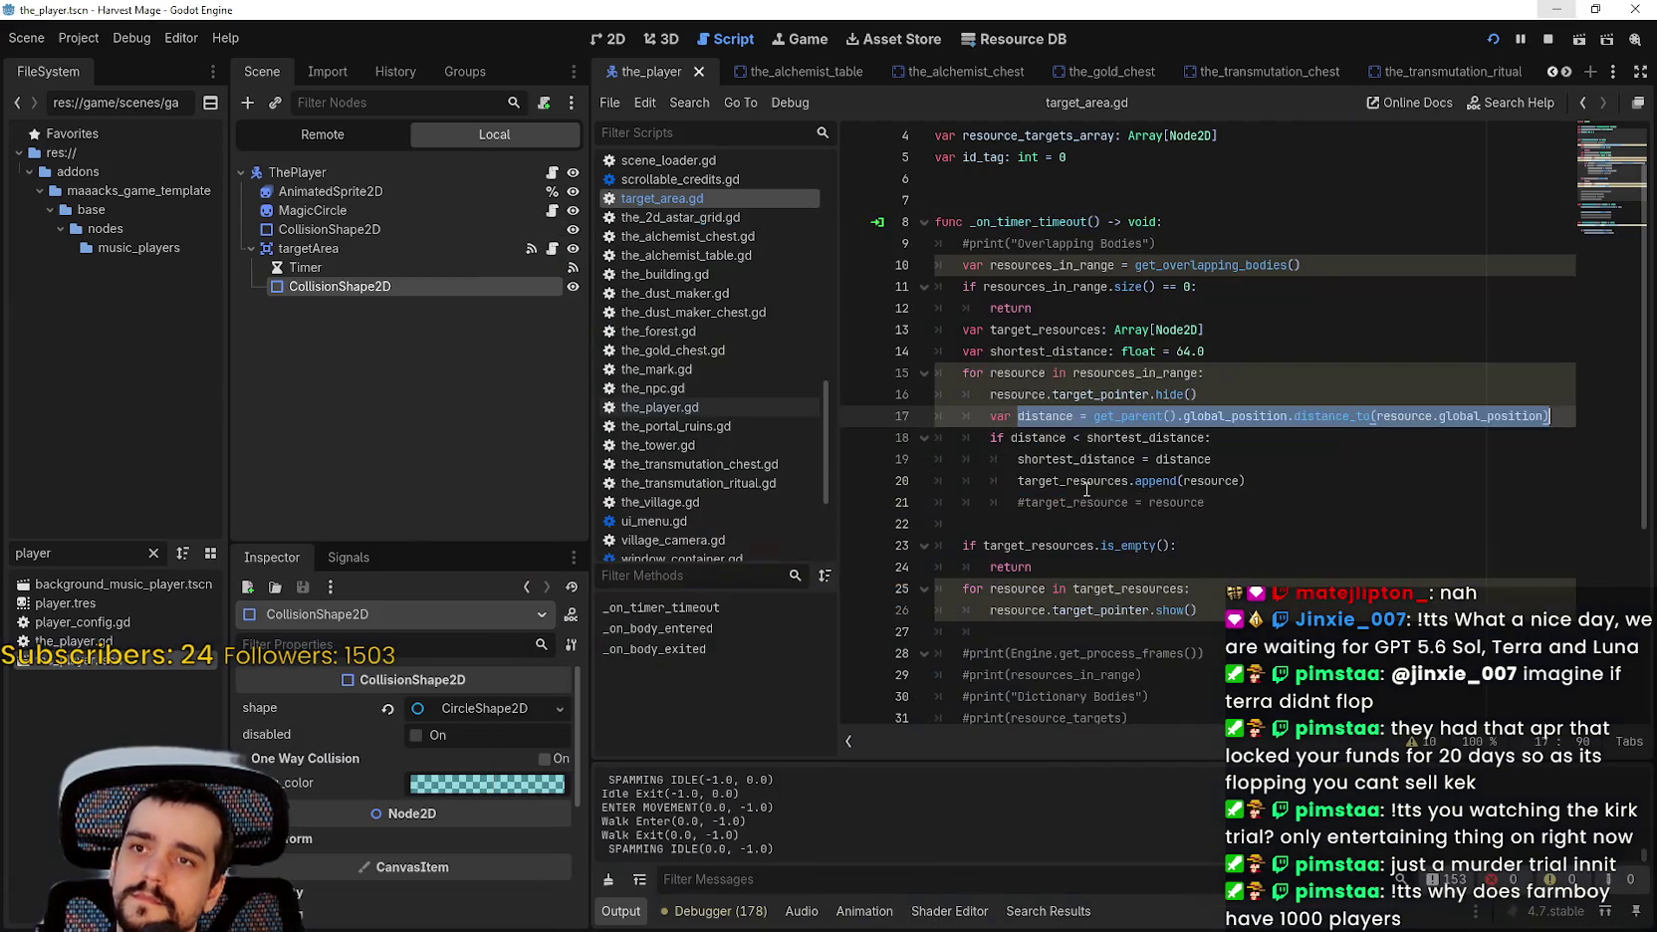
pyautogui.click(1557, 17)
pyautogui.click(1087, 481)
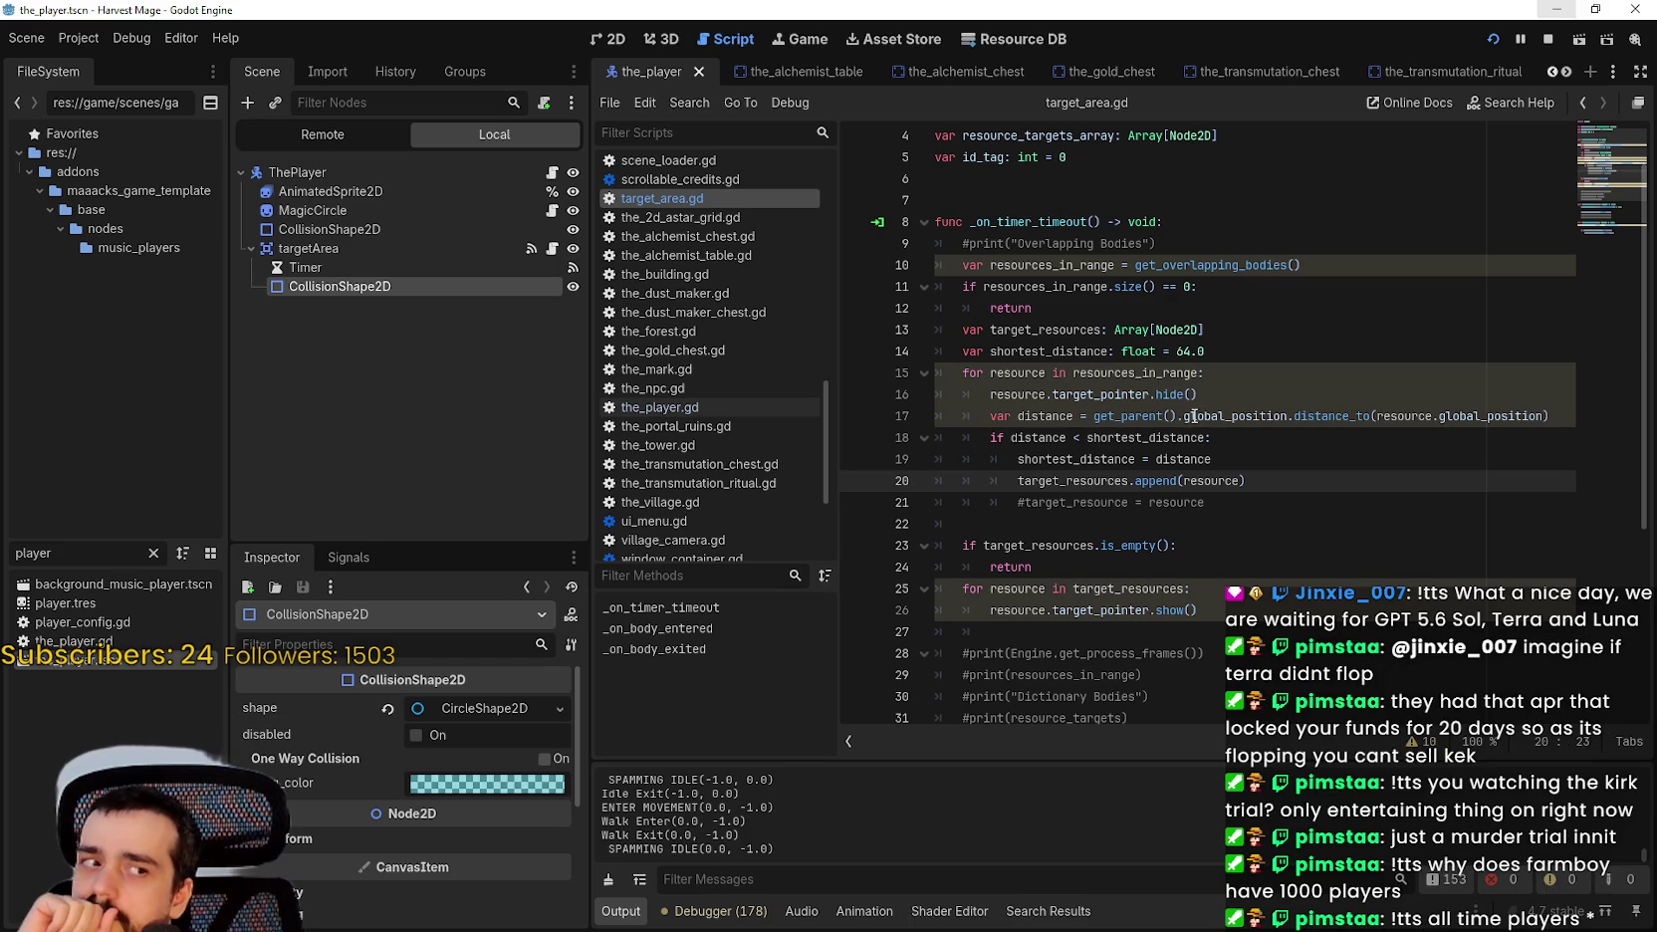
# Check MR FARMBOY's all-time peak of 632 on SteamDB, then return to target_area.gd.
pyautogui.moveTo(1199, 395); pyautogui.dragTo(936, 380)
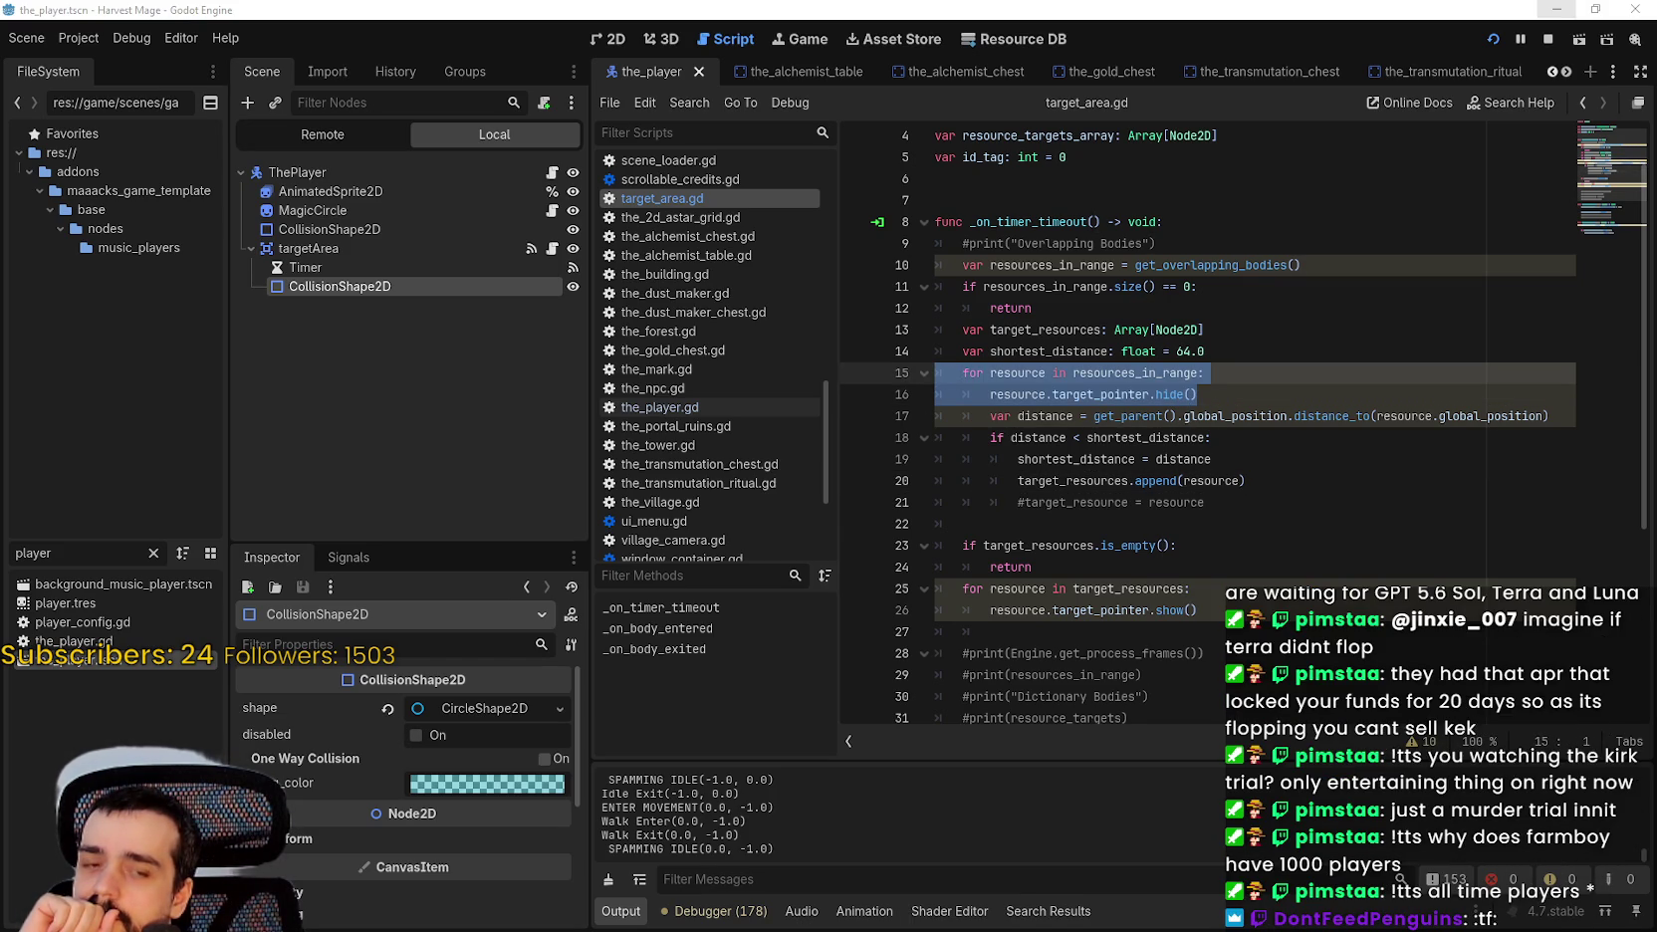
pyautogui.hotkey('alt', 'Tab')
pyautogui.doubleClick(1076, 597)
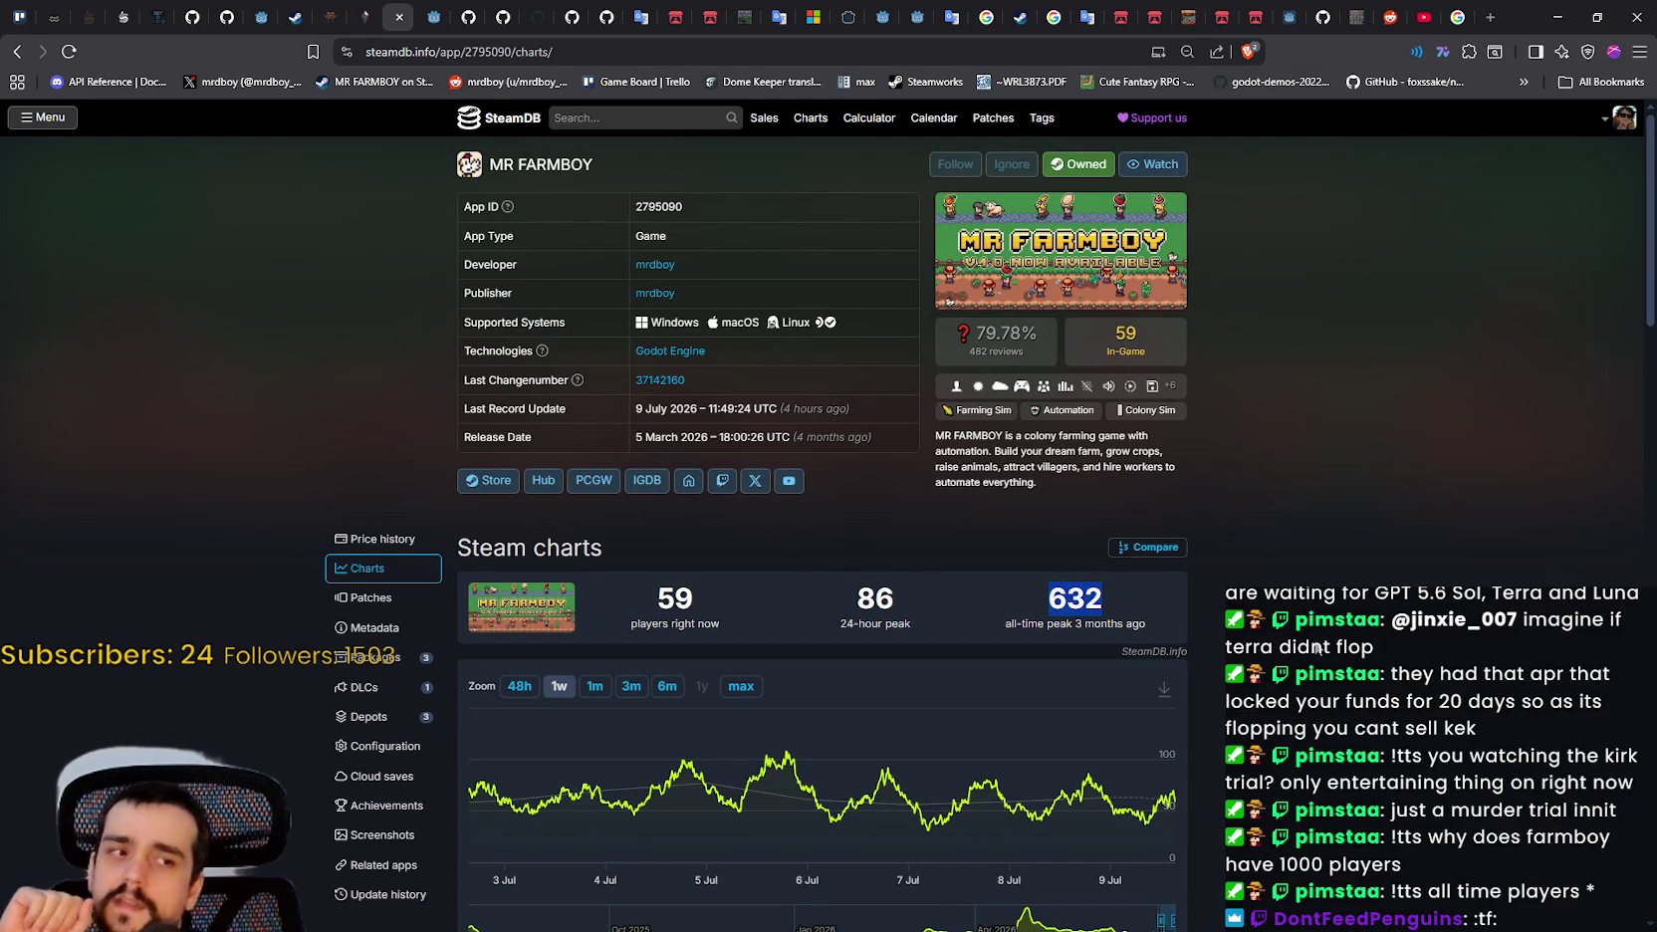
pyautogui.click(1558, 10)
pyautogui.click(1261, 465)
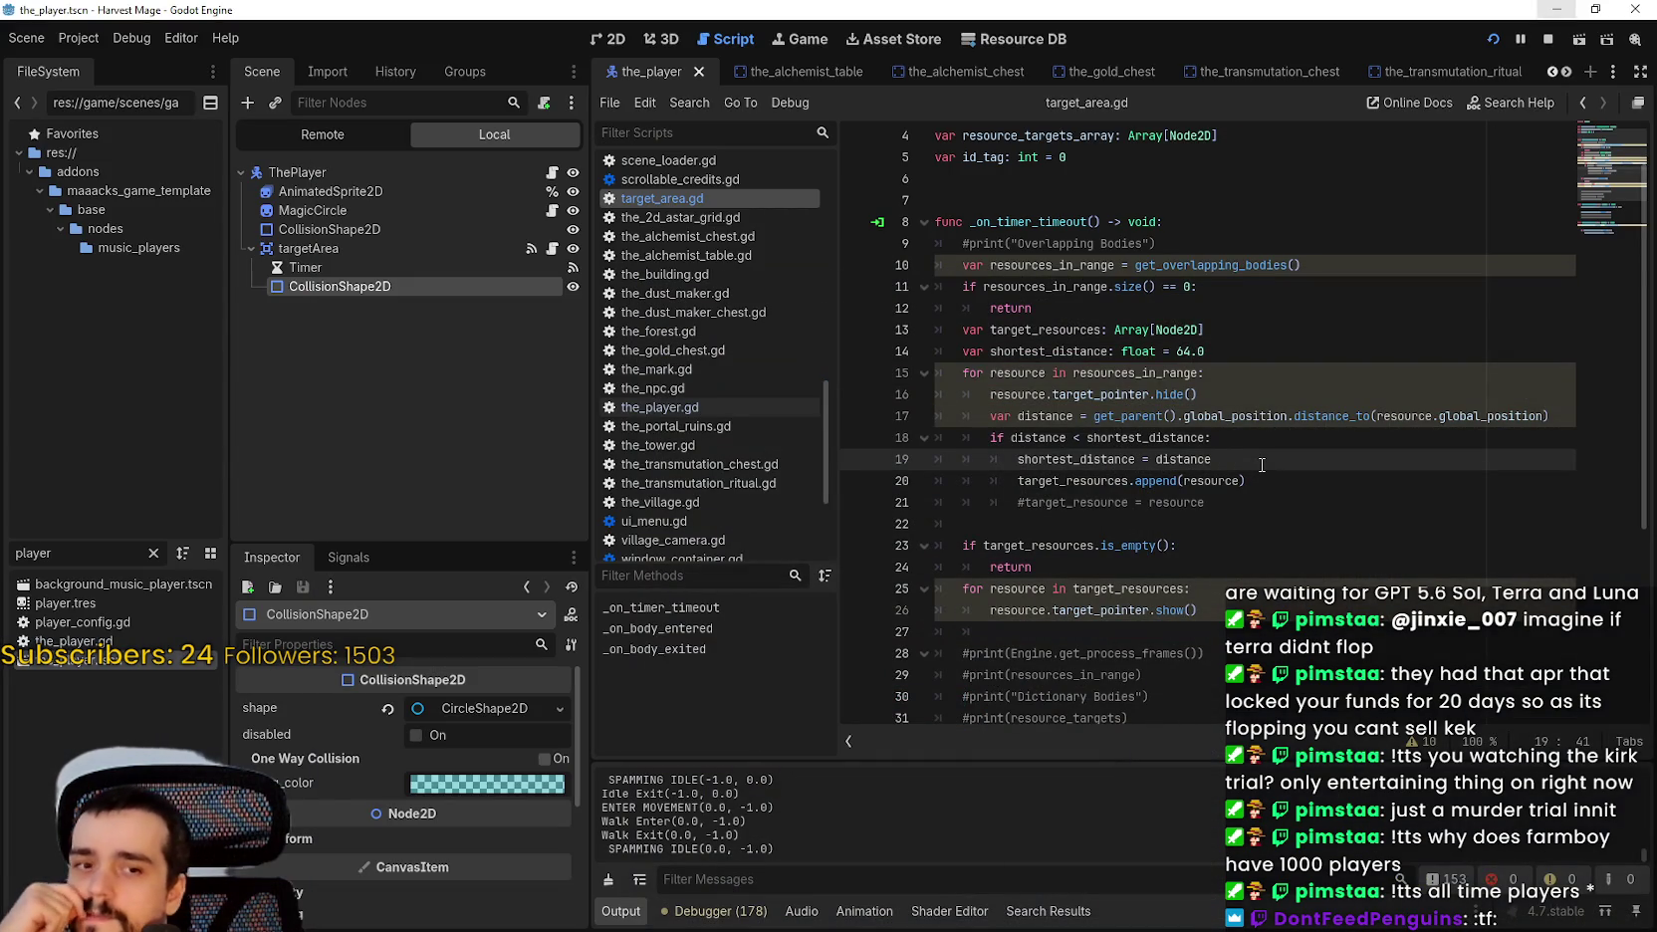
pyautogui.click(1278, 360)
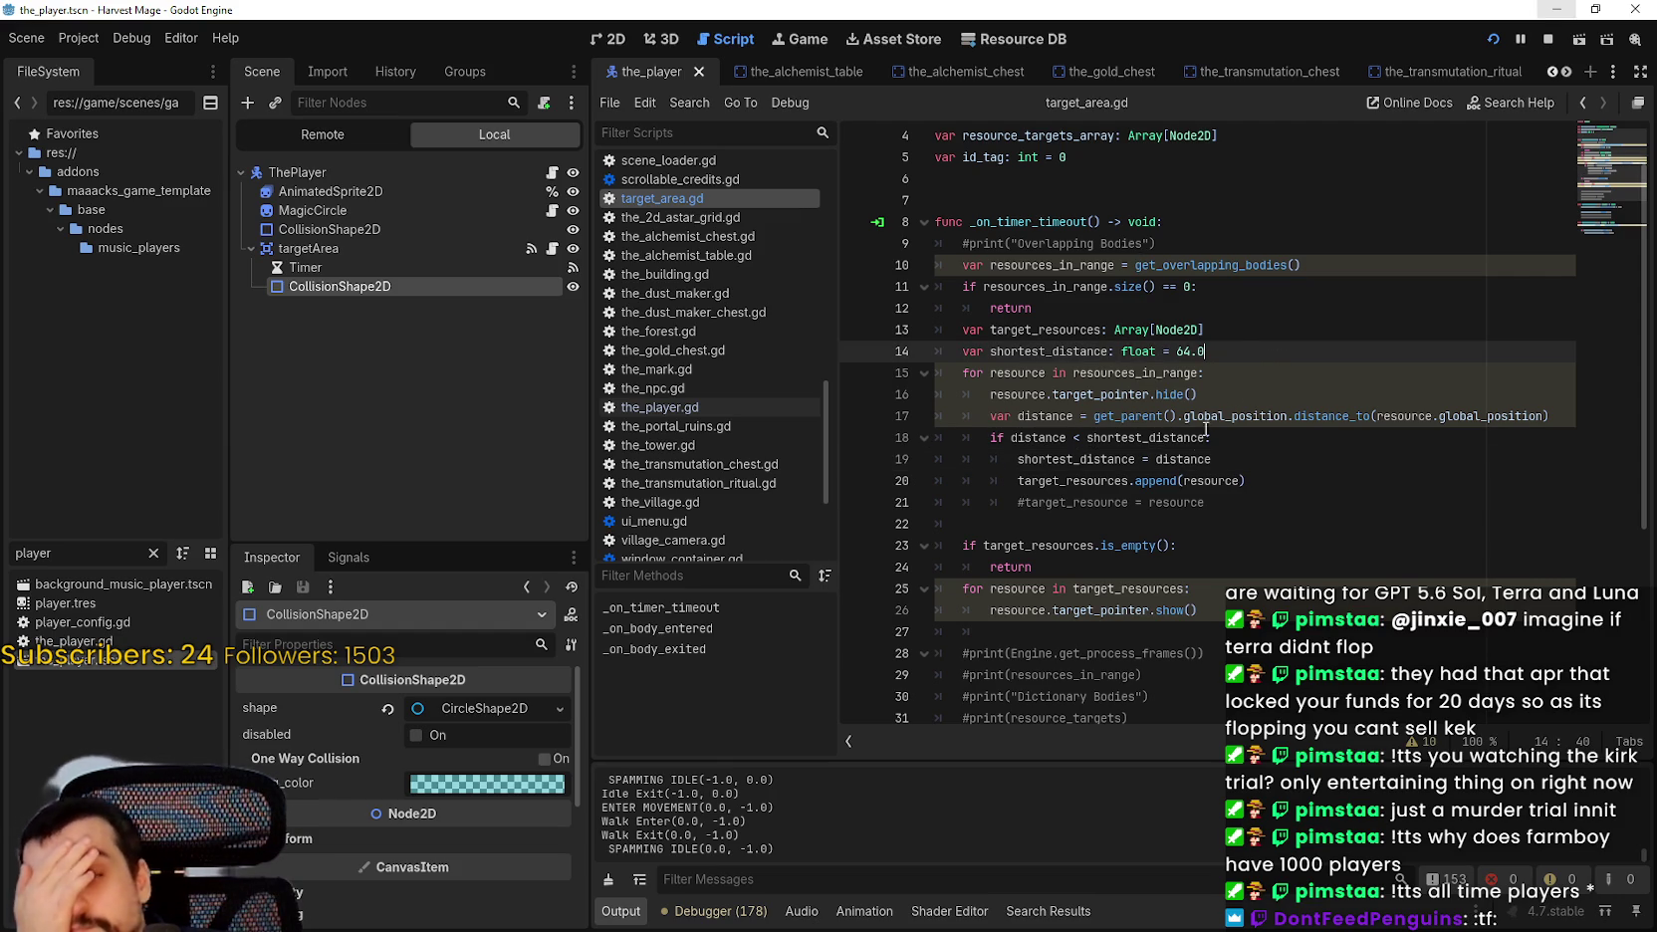
# Review target_area.gd by selecting resource, target_resources, and the blocks at lines 23–26 and 15–16.
pyautogui.doubleClick(1195, 476)
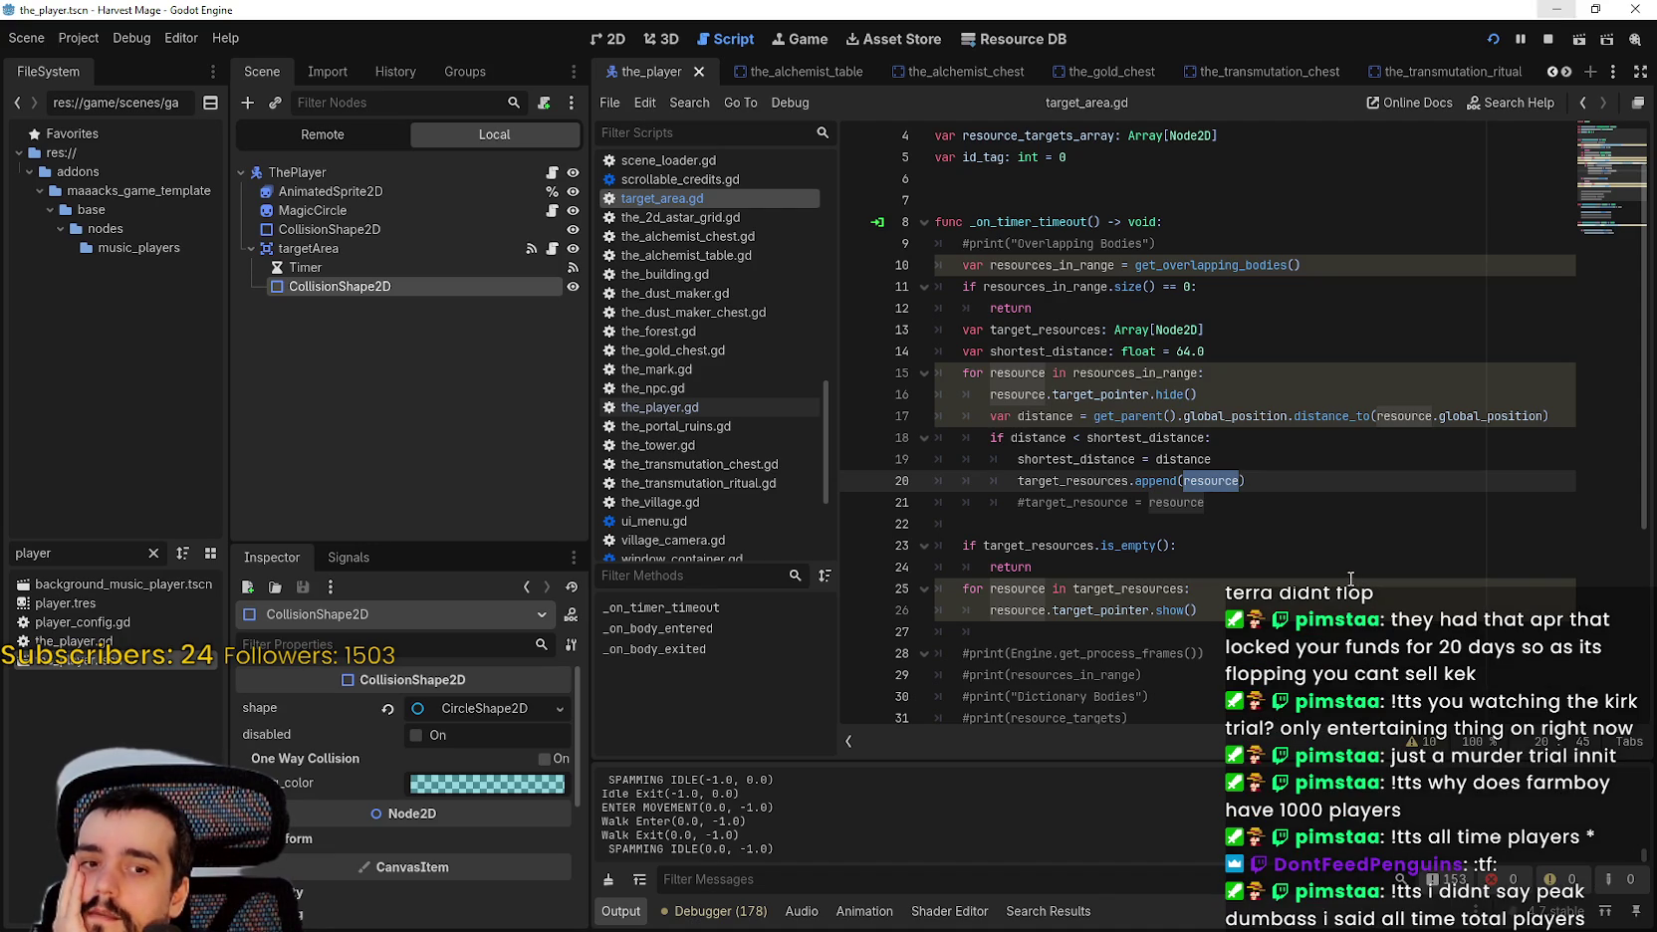
pyautogui.doubleClick(1073, 329)
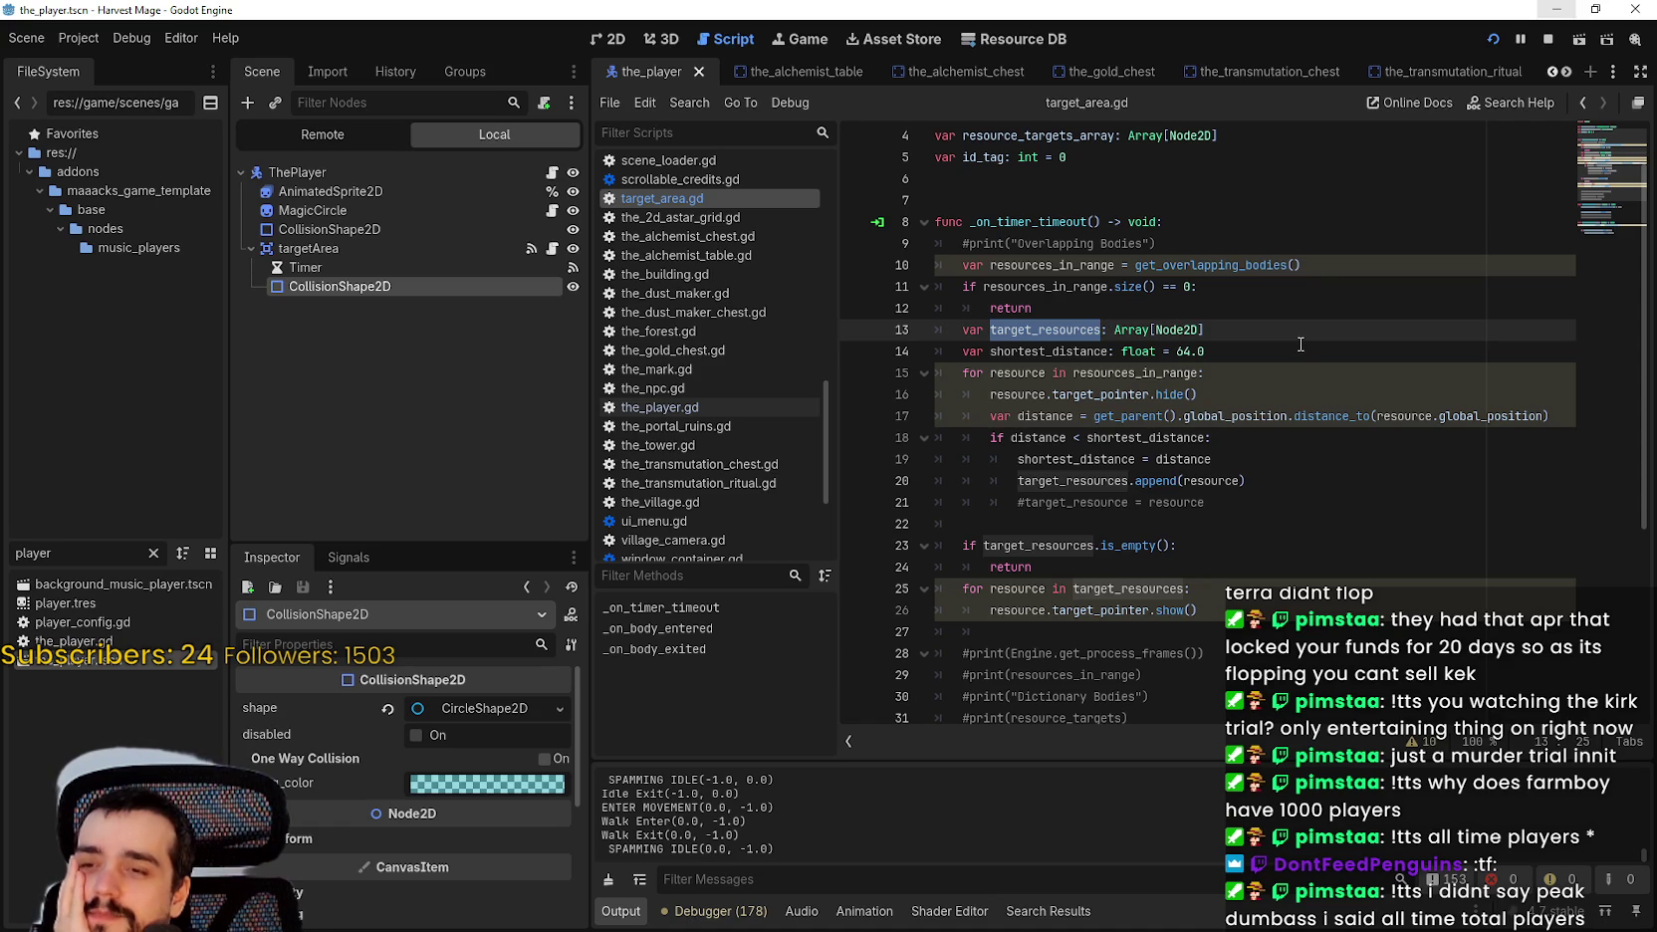
pyautogui.click(1201, 551)
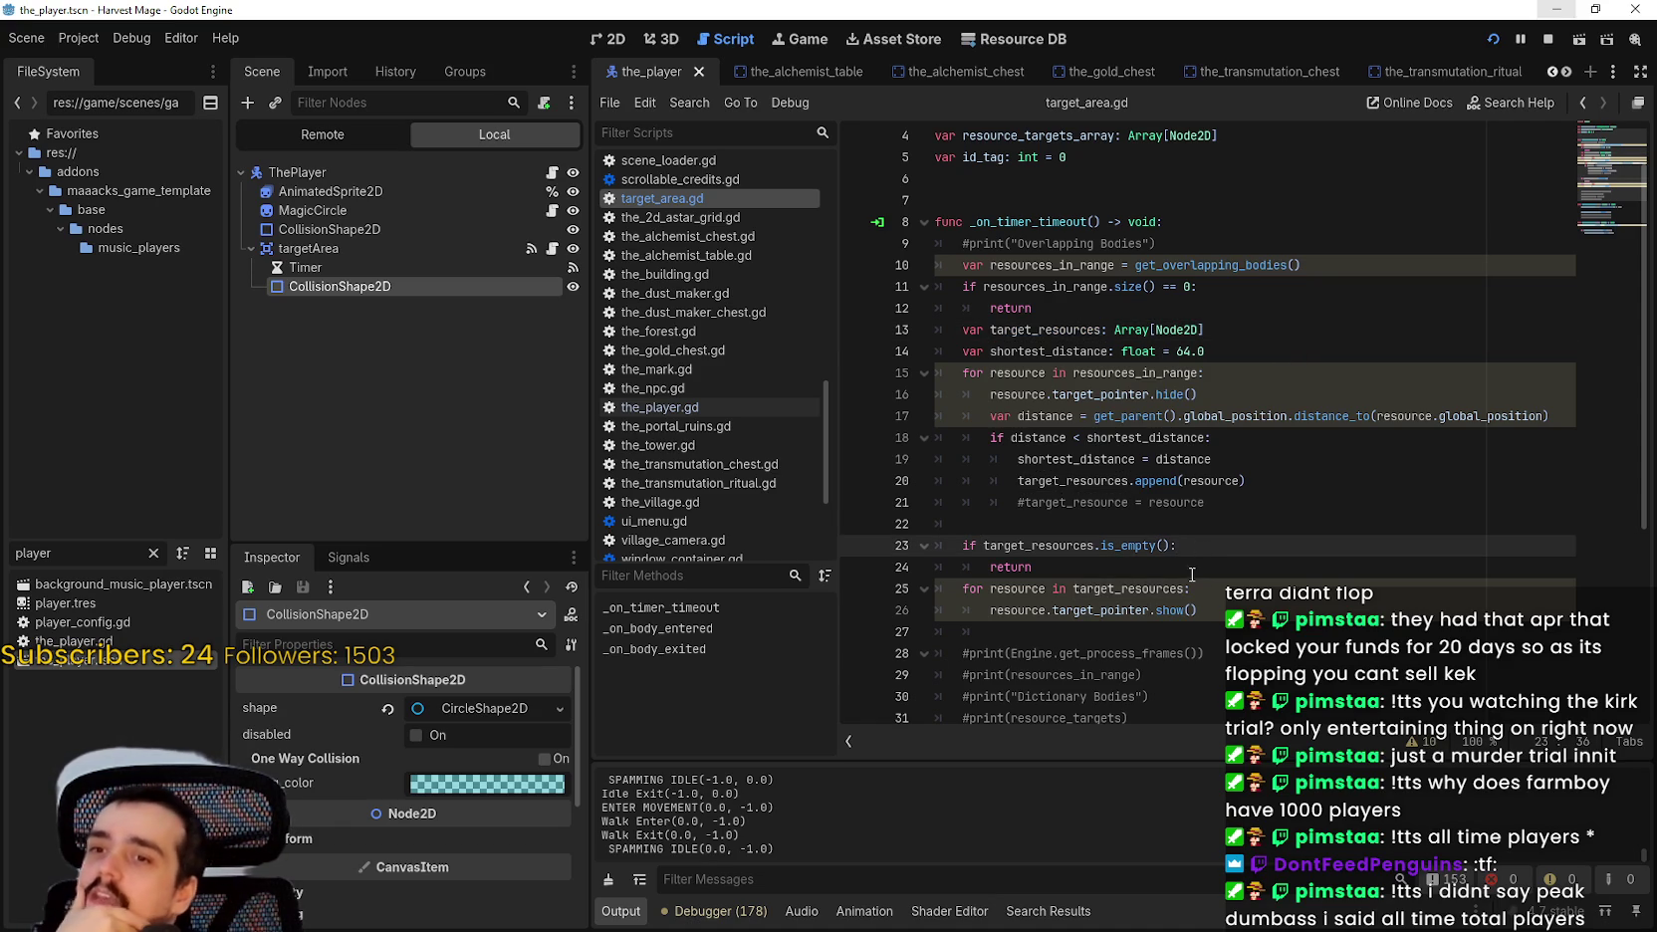
pyautogui.click(1191, 573)
pyautogui.moveTo(1199, 610)
pyautogui.mouseDown()
pyautogui.moveTo(1070, 545)
pyautogui.moveTo(934, 546)
pyautogui.mouseUp()
pyautogui.moveTo(1198, 396); pyautogui.dragTo(948, 374)
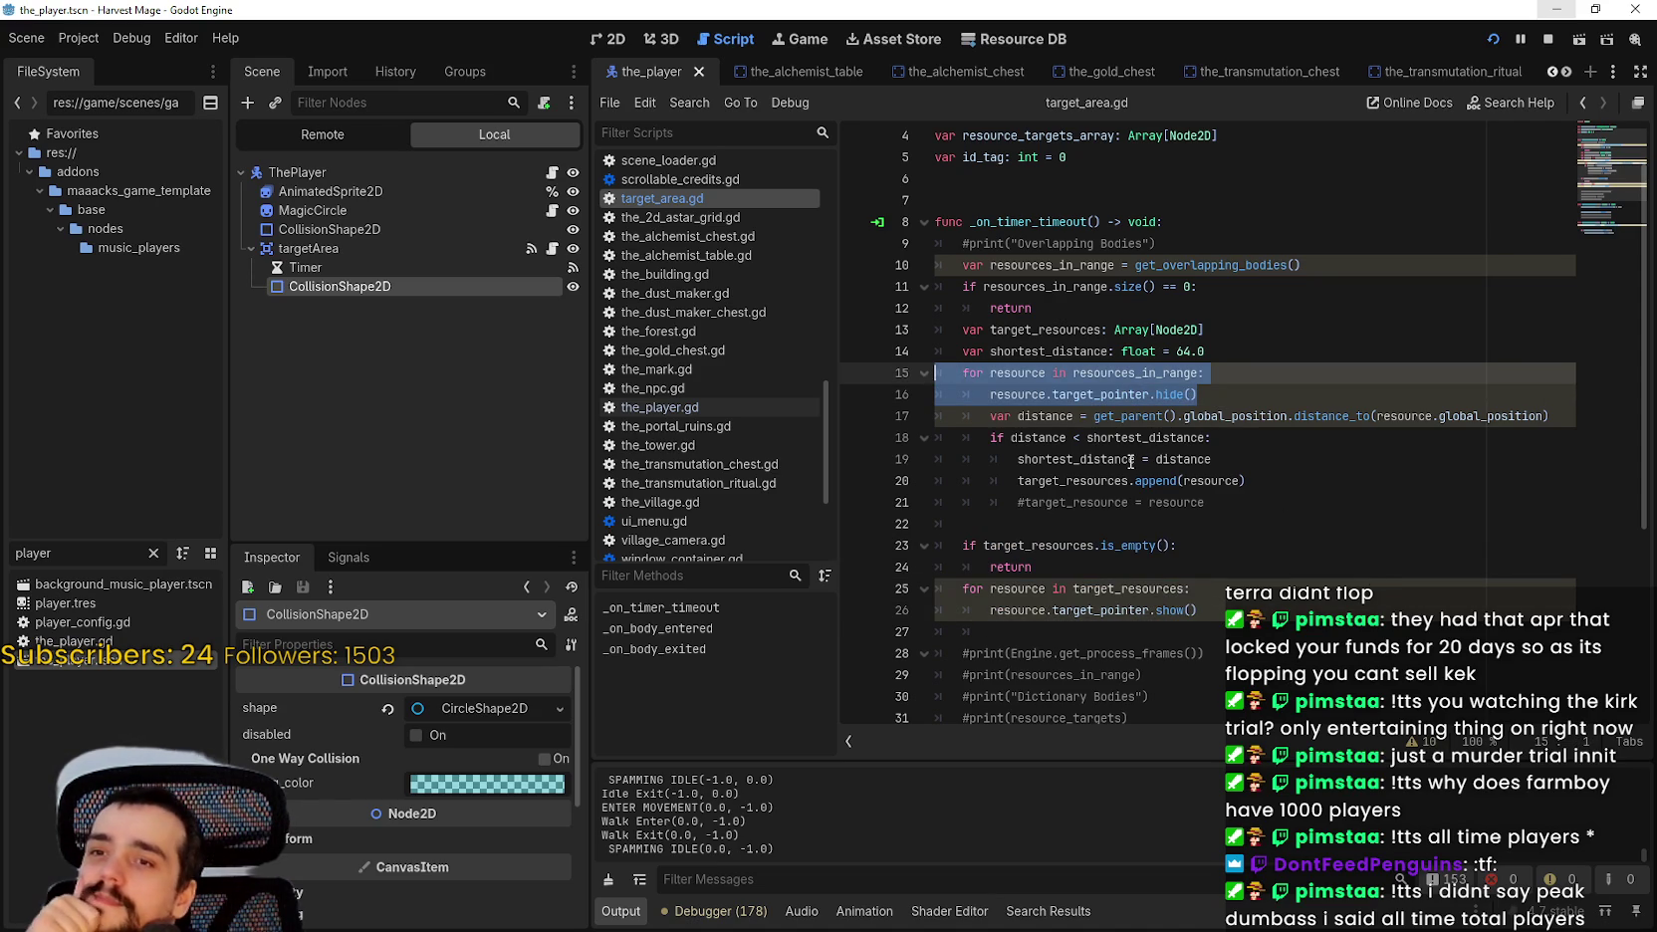
# Inspect shortest_distance on line 14 and get_parent().global_position on line 17.
pyautogui.moveTo(1128, 461)
pyautogui.doubleClick(1070, 350)
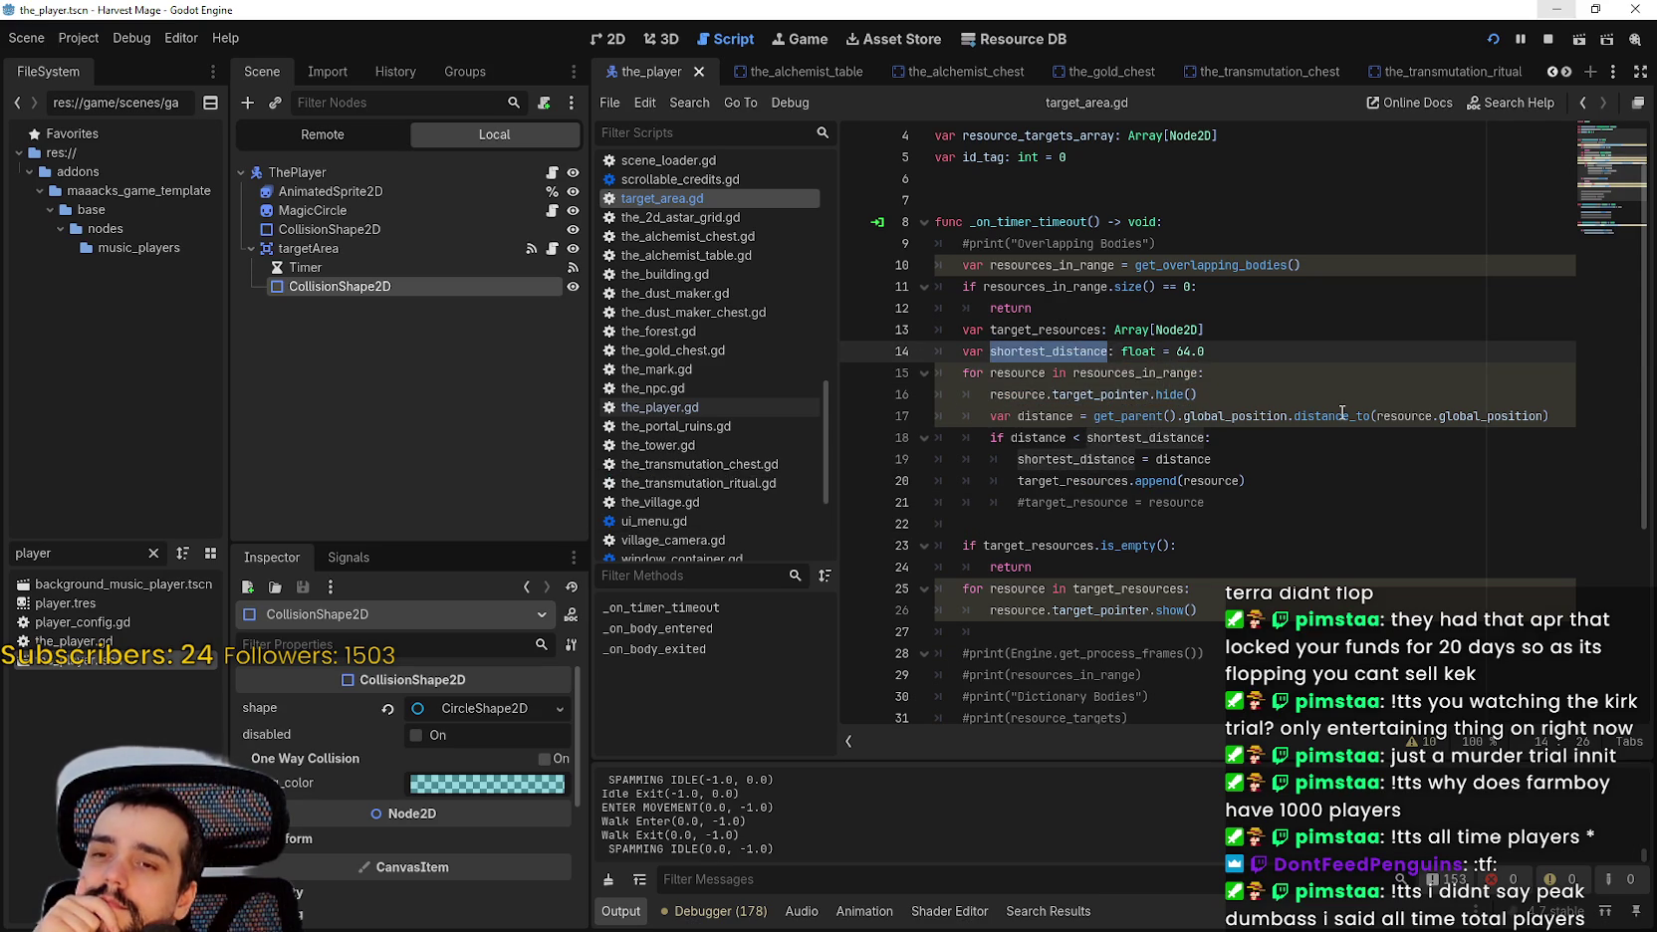
pyautogui.doubleClick(1235, 416)
pyautogui.moveTo(1236, 416); pyautogui.dragTo(1095, 416)
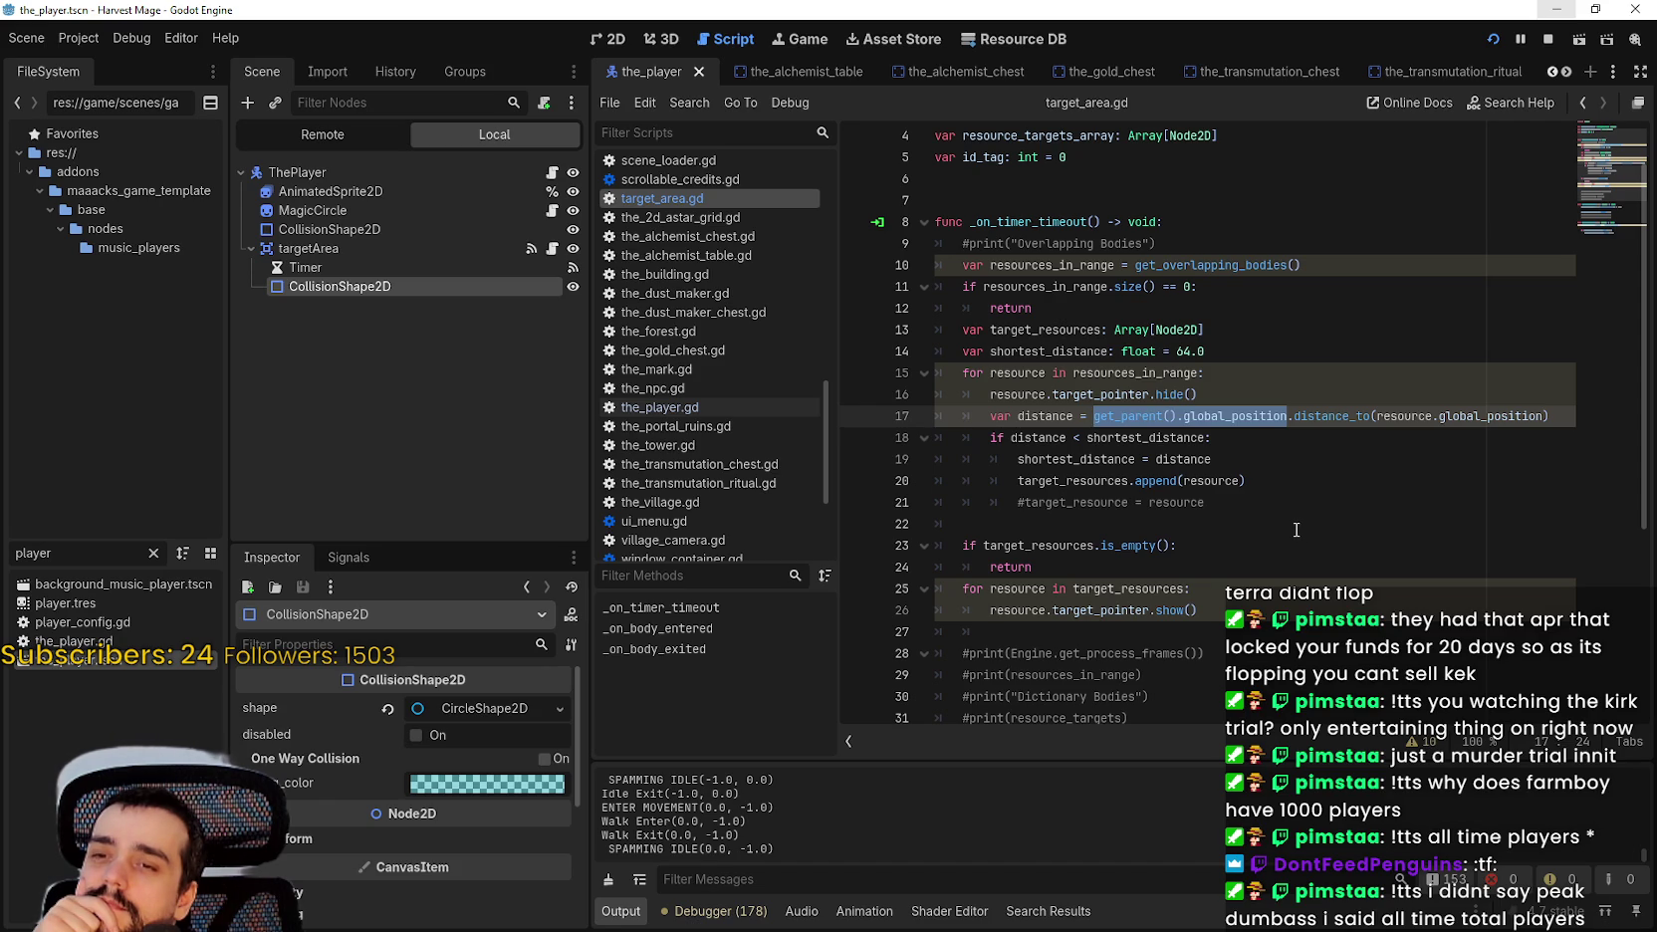
# Comment out the shortest_distance update on line 19 with # and save the script.
pyautogui.click(1061, 456)
pyautogui.tripleClick(1061, 456)
pyautogui.click(1016, 461)
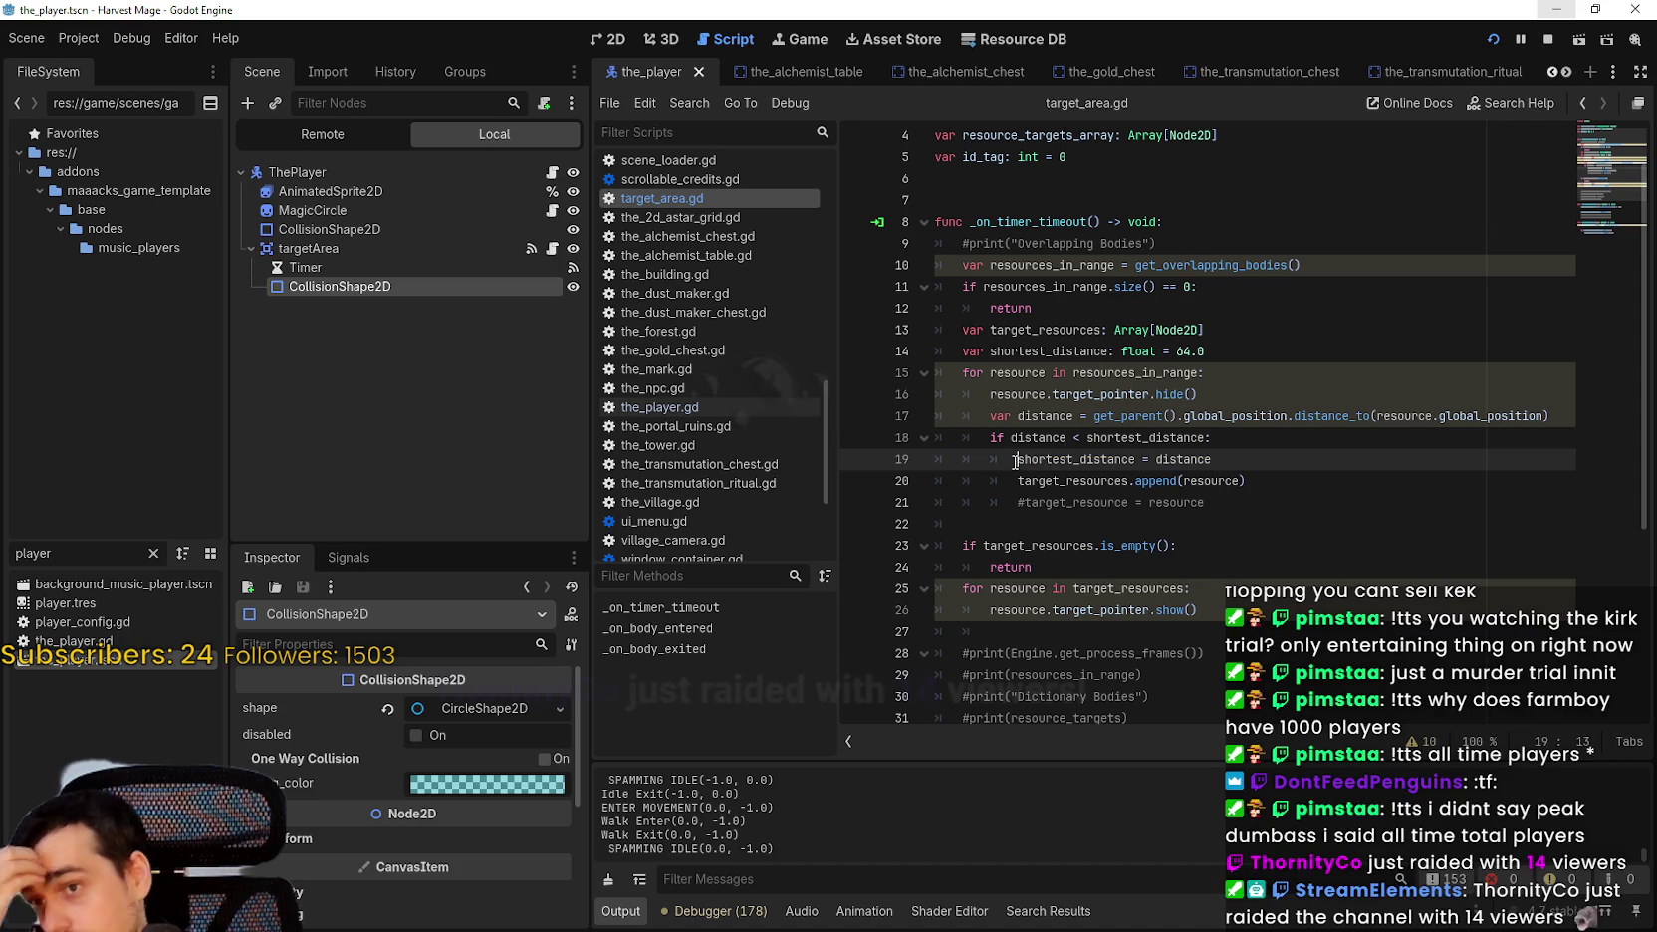
pyautogui.write('#')
pyautogui.hotkey('ctrl', 's')
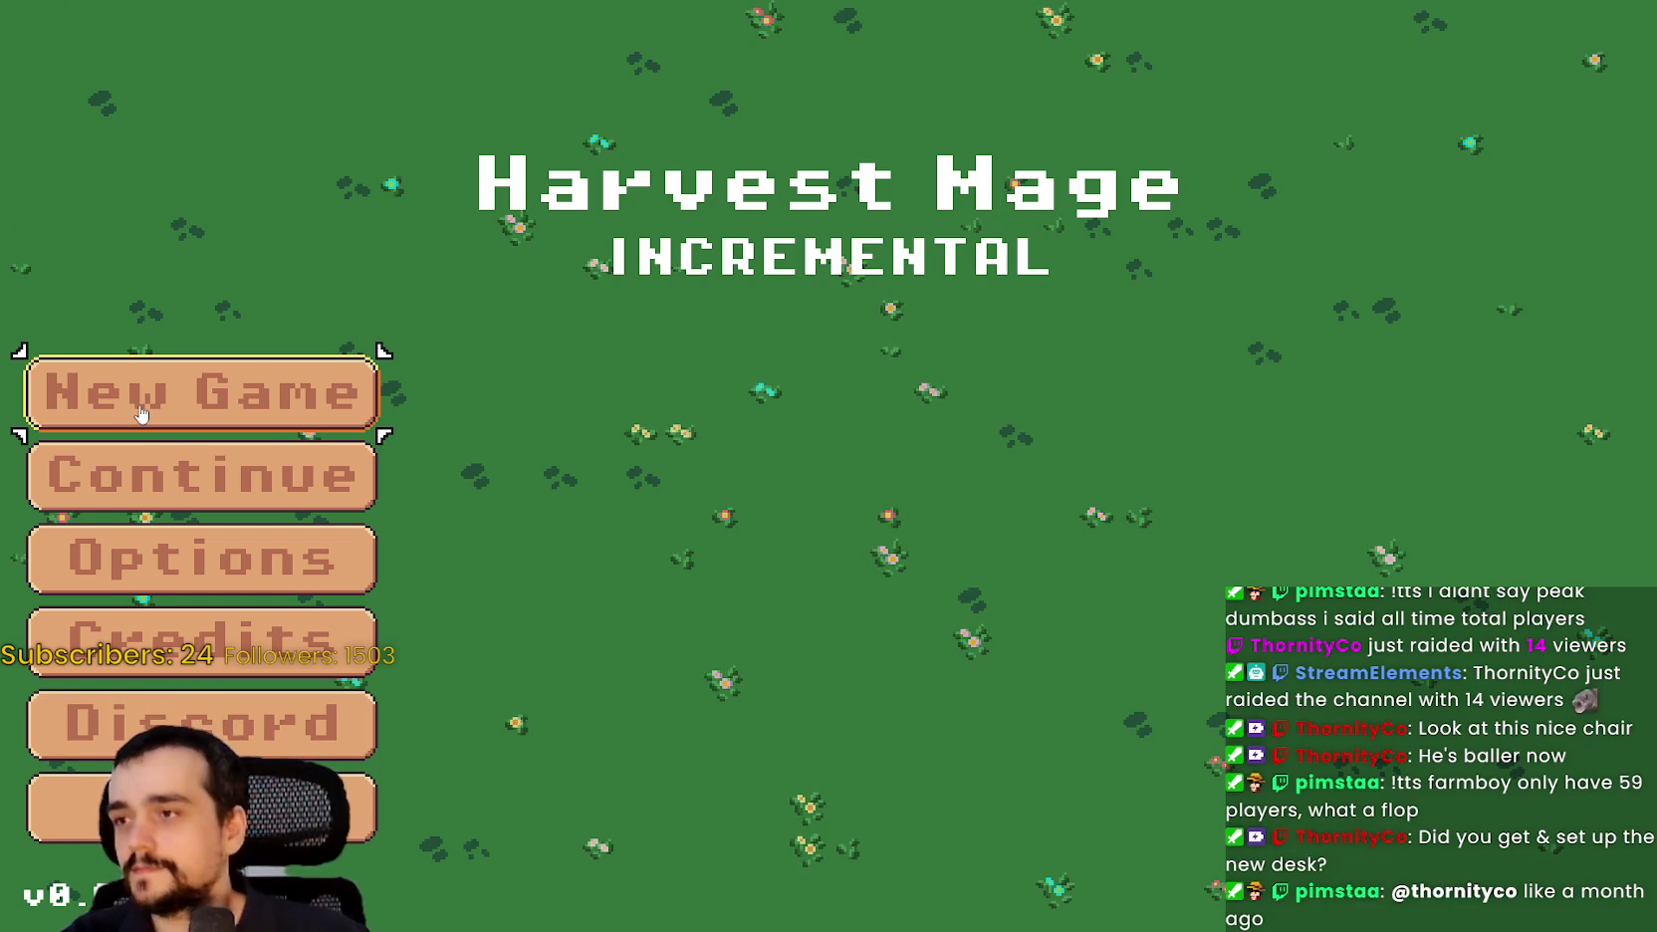
# Choose Continue on the Harvest Mage title menu to resume the saved game.
pyautogui.click(218, 448)
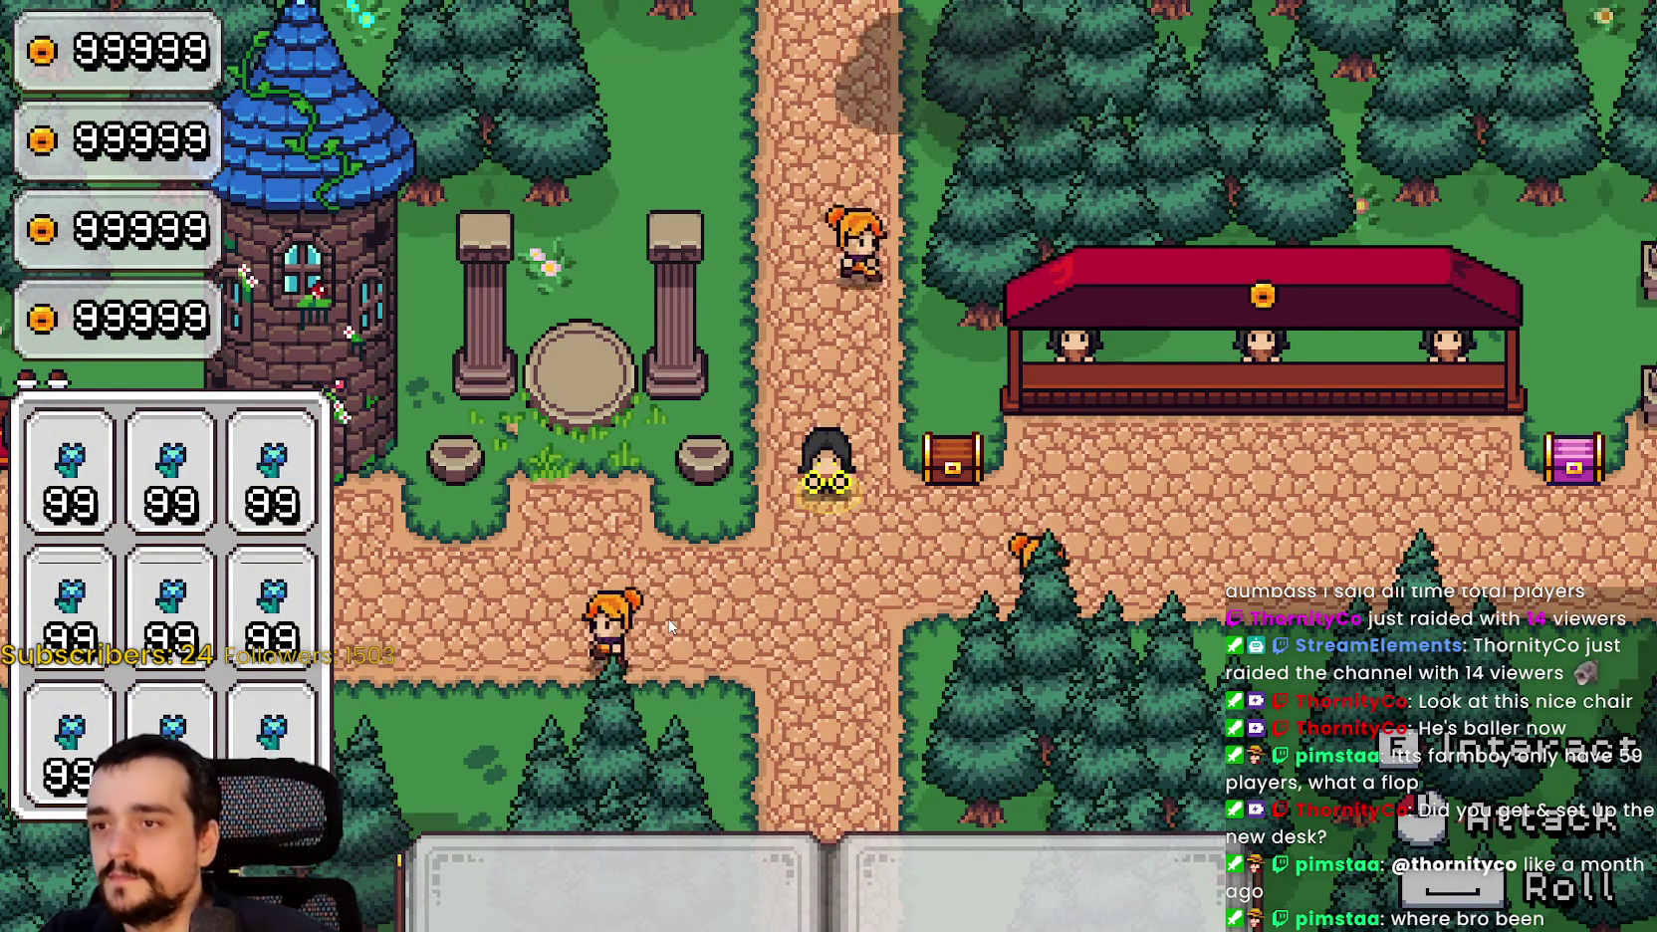
# Walk the character down-left into the blue-flower field level, then switch over to Steam.
pyautogui.press('s')
pyautogui.press('a')
pyautogui.press('e')
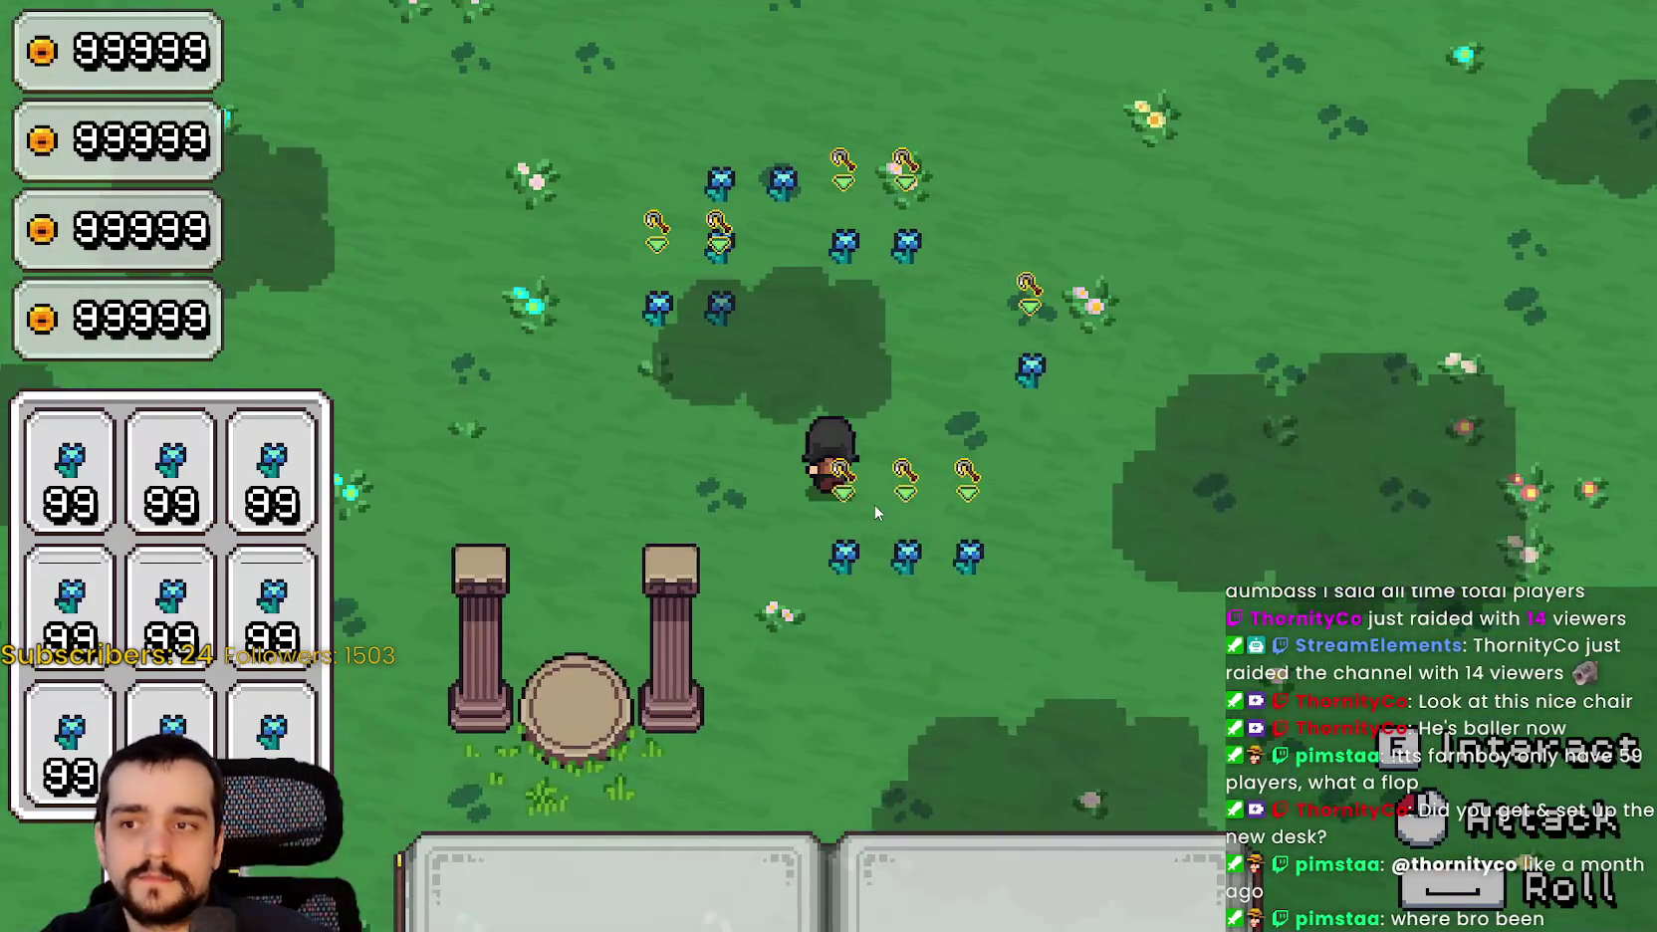
pyautogui.press('d')
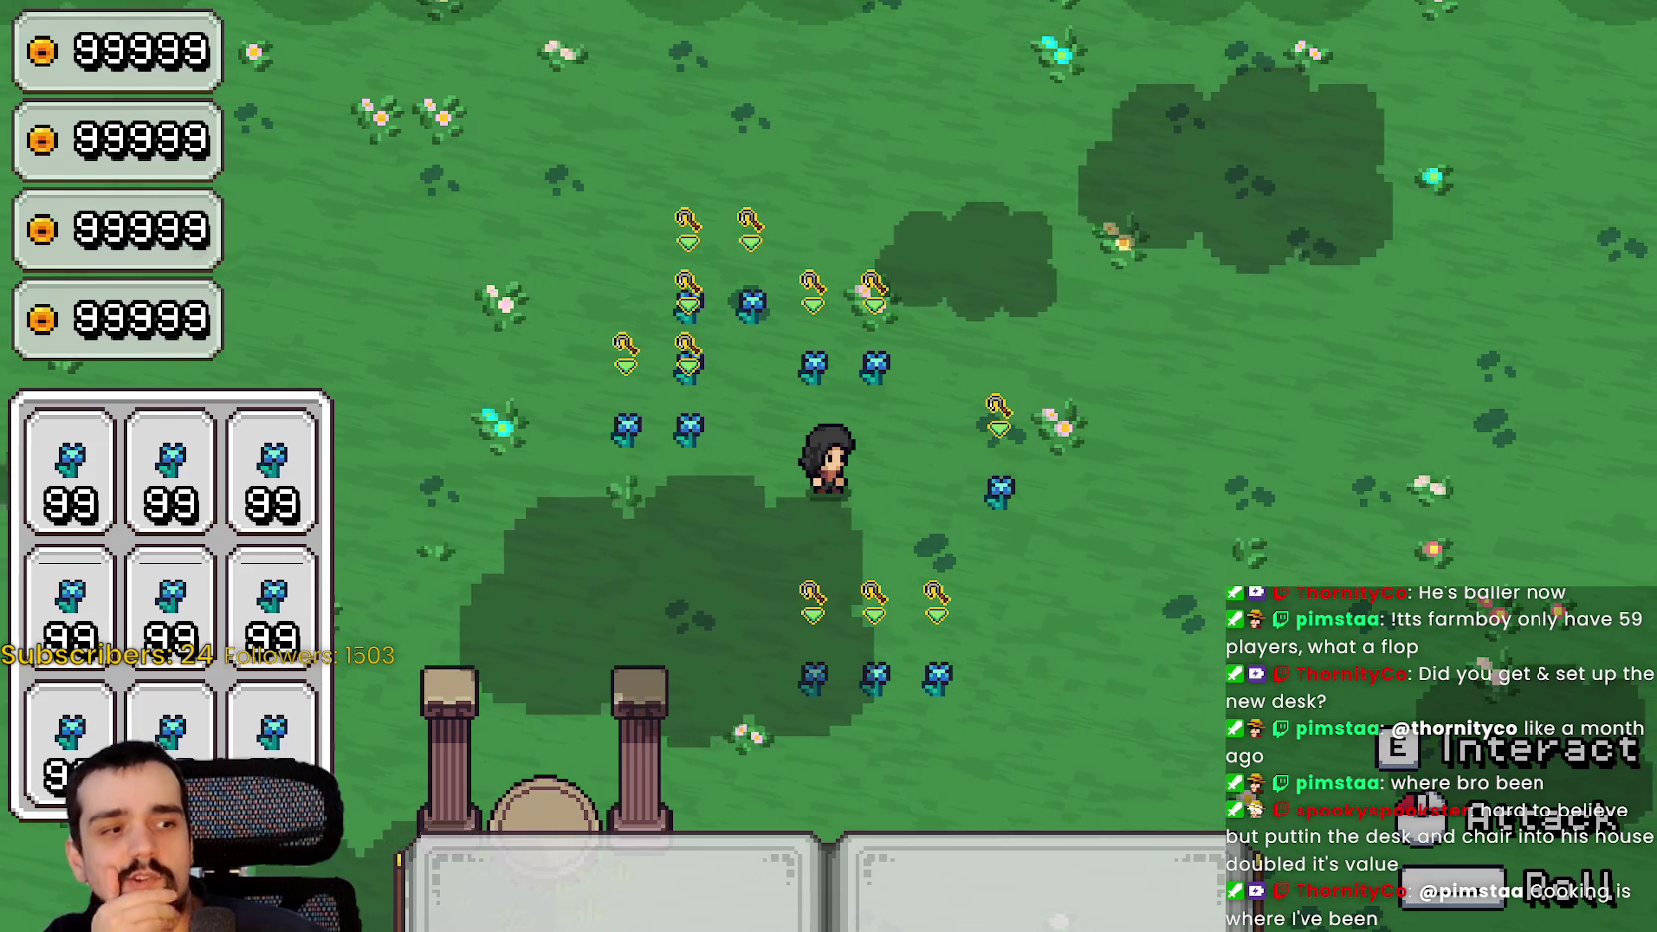
pyautogui.hotkey('alt', 'Tab')
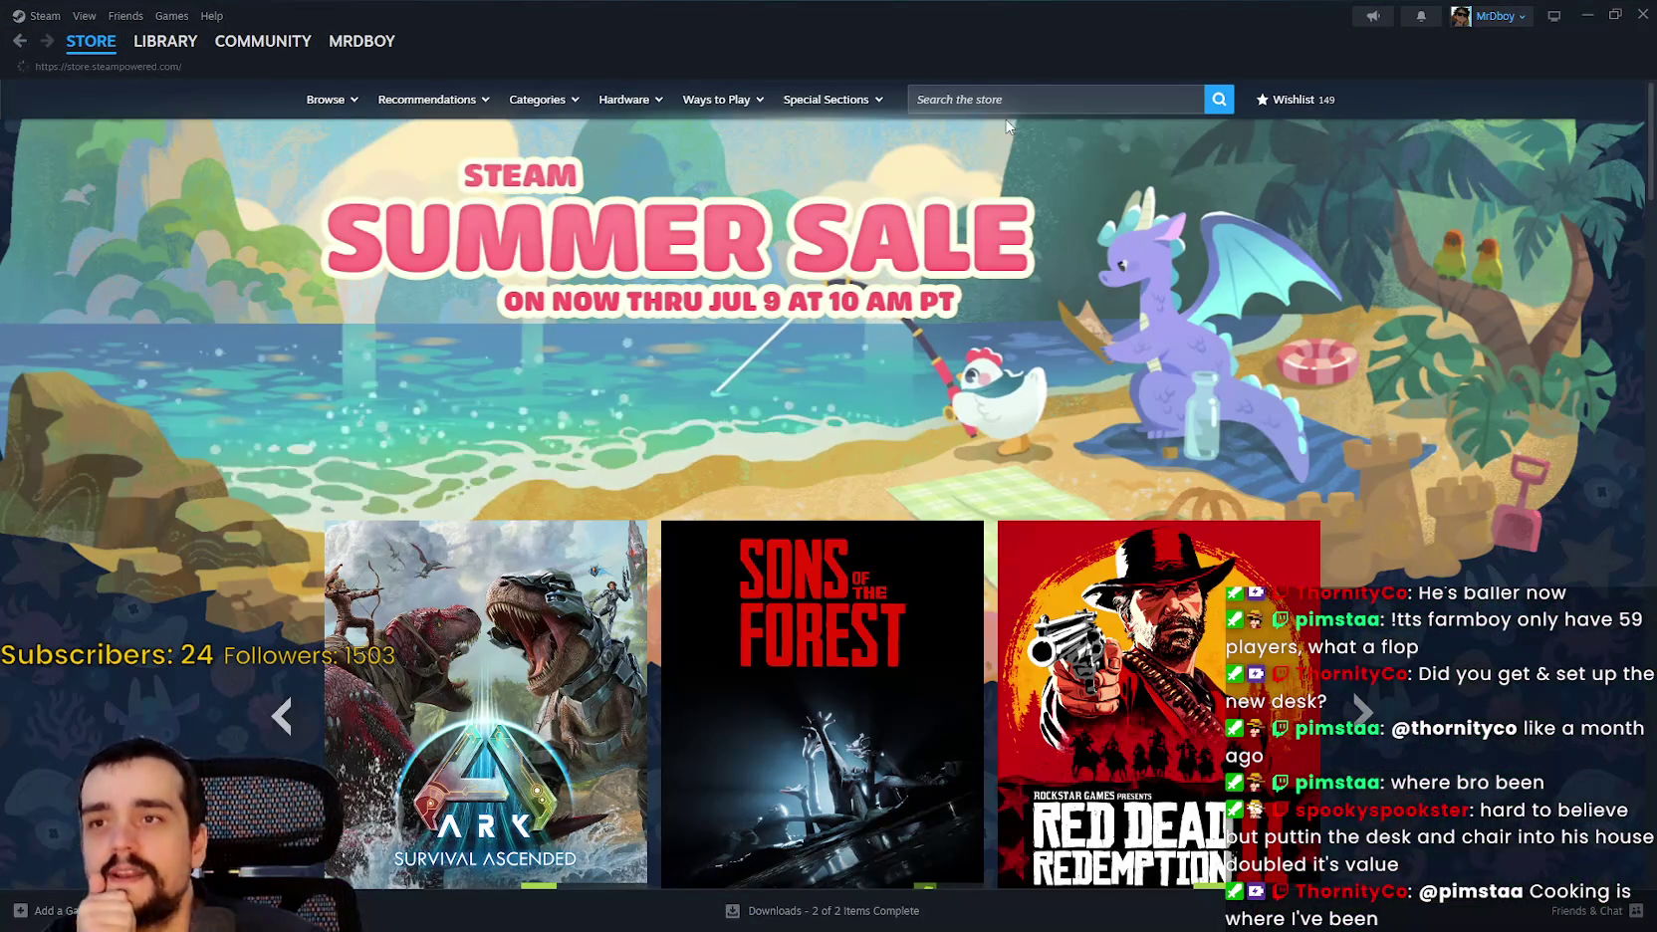
# Search the Steam store for 'Mining and dw' and open the Mining and Dwarves page.
pyautogui.click(1002, 105)
pyautogui.write('M')
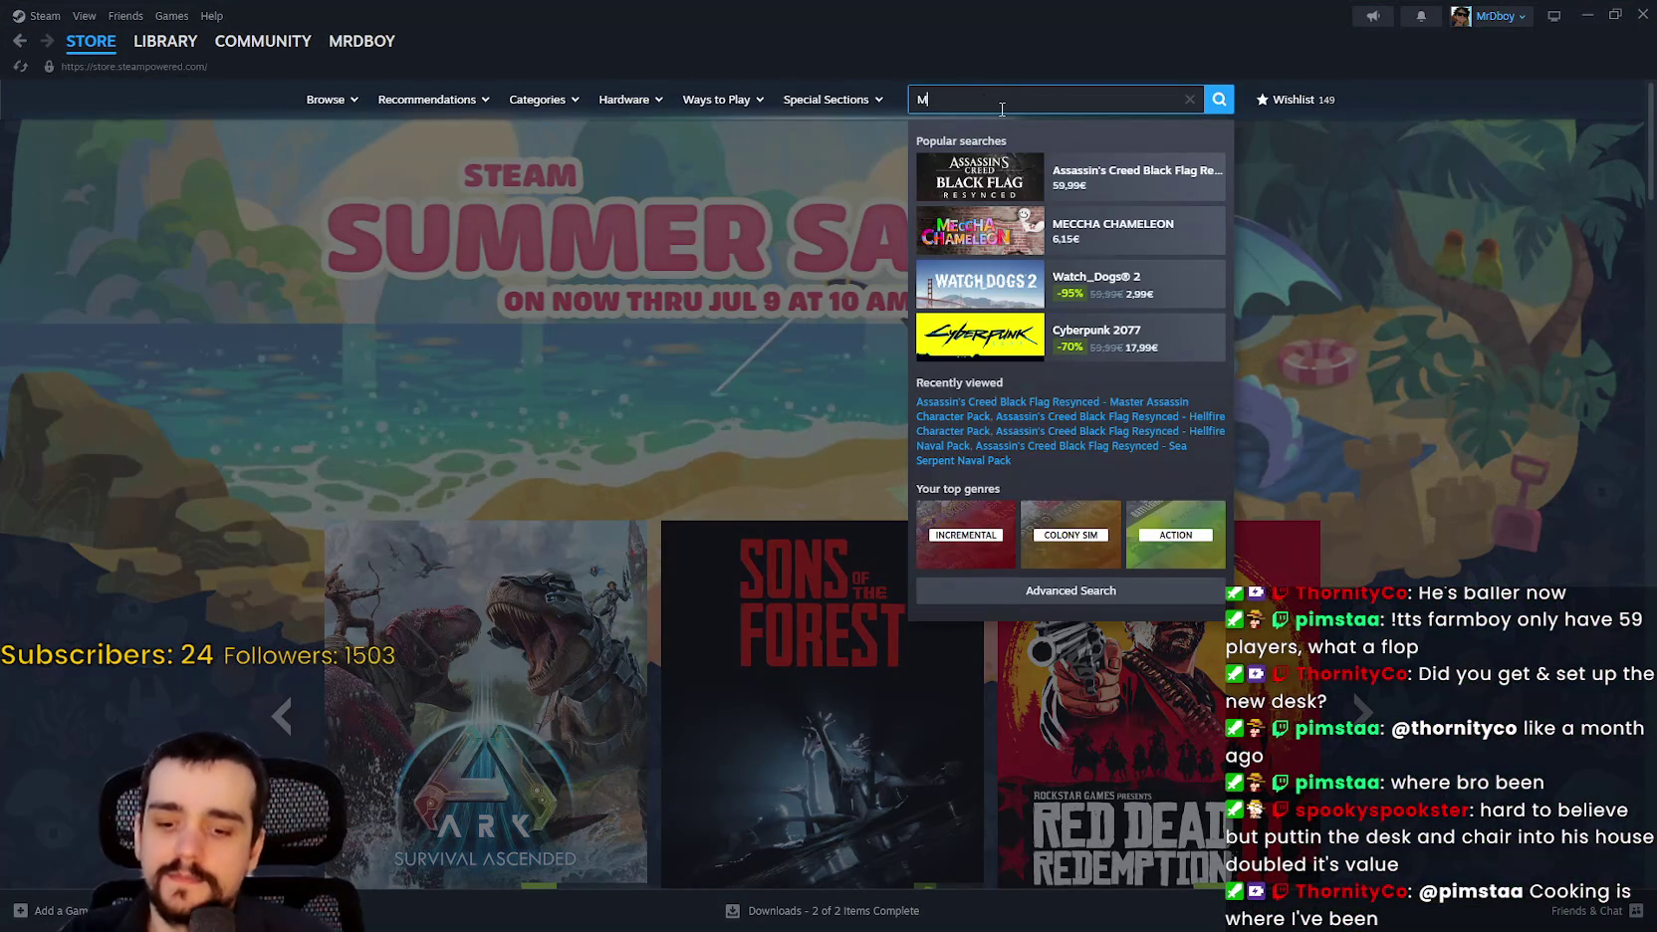
pyautogui.write('ining and dw')
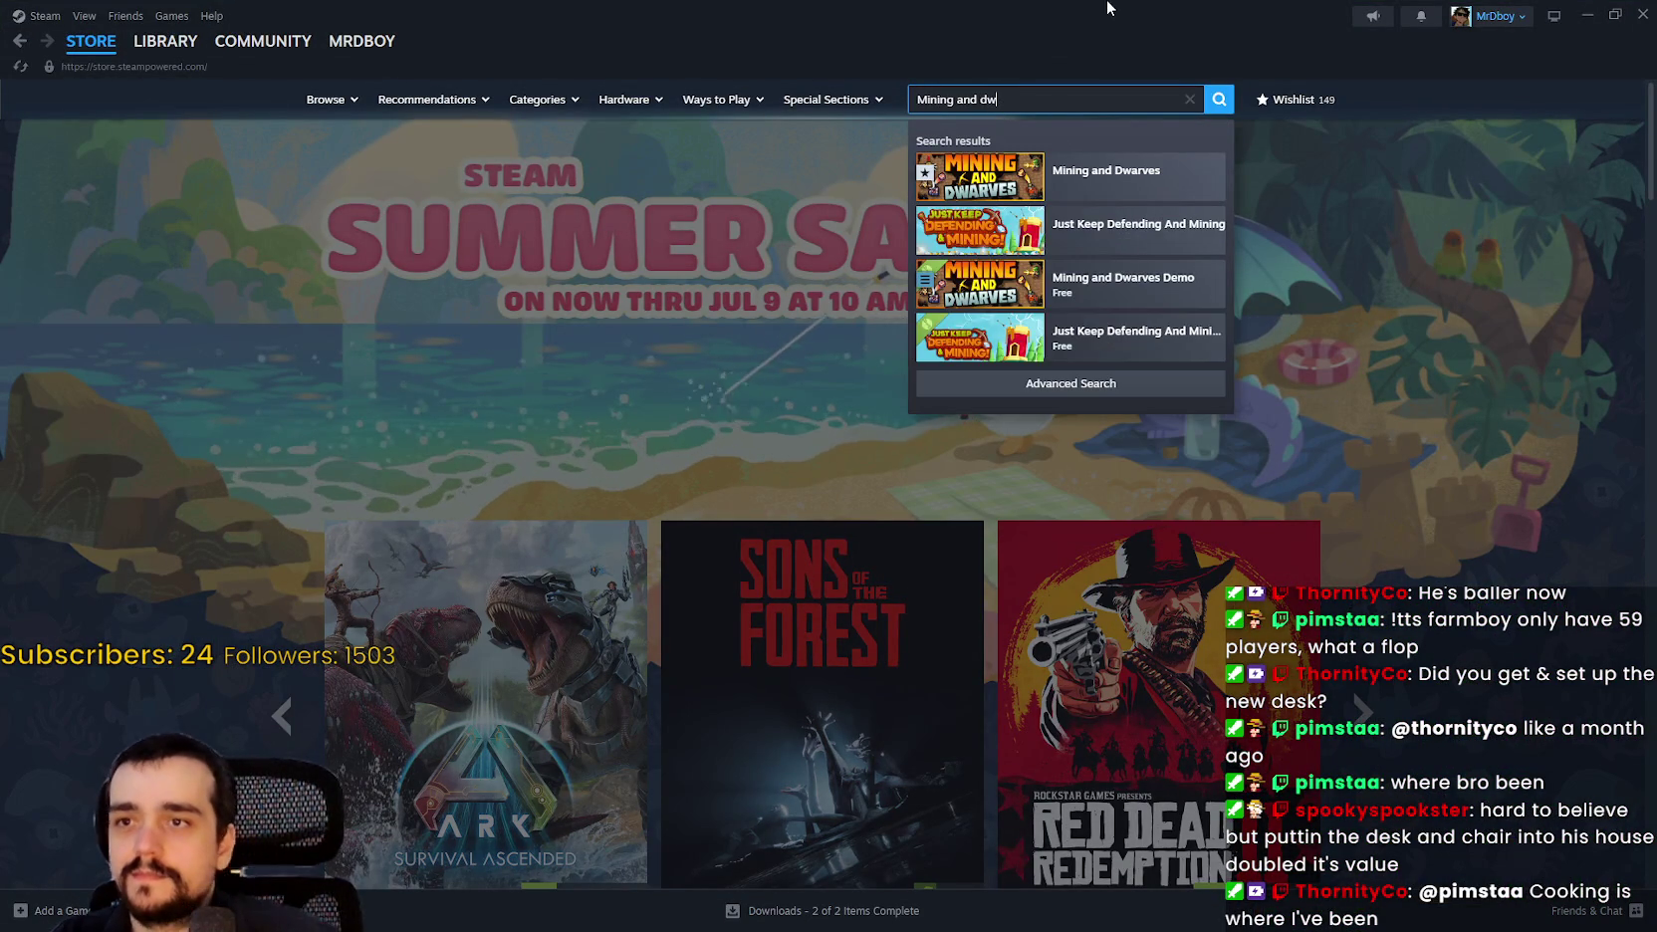
pyautogui.click(1115, 177)
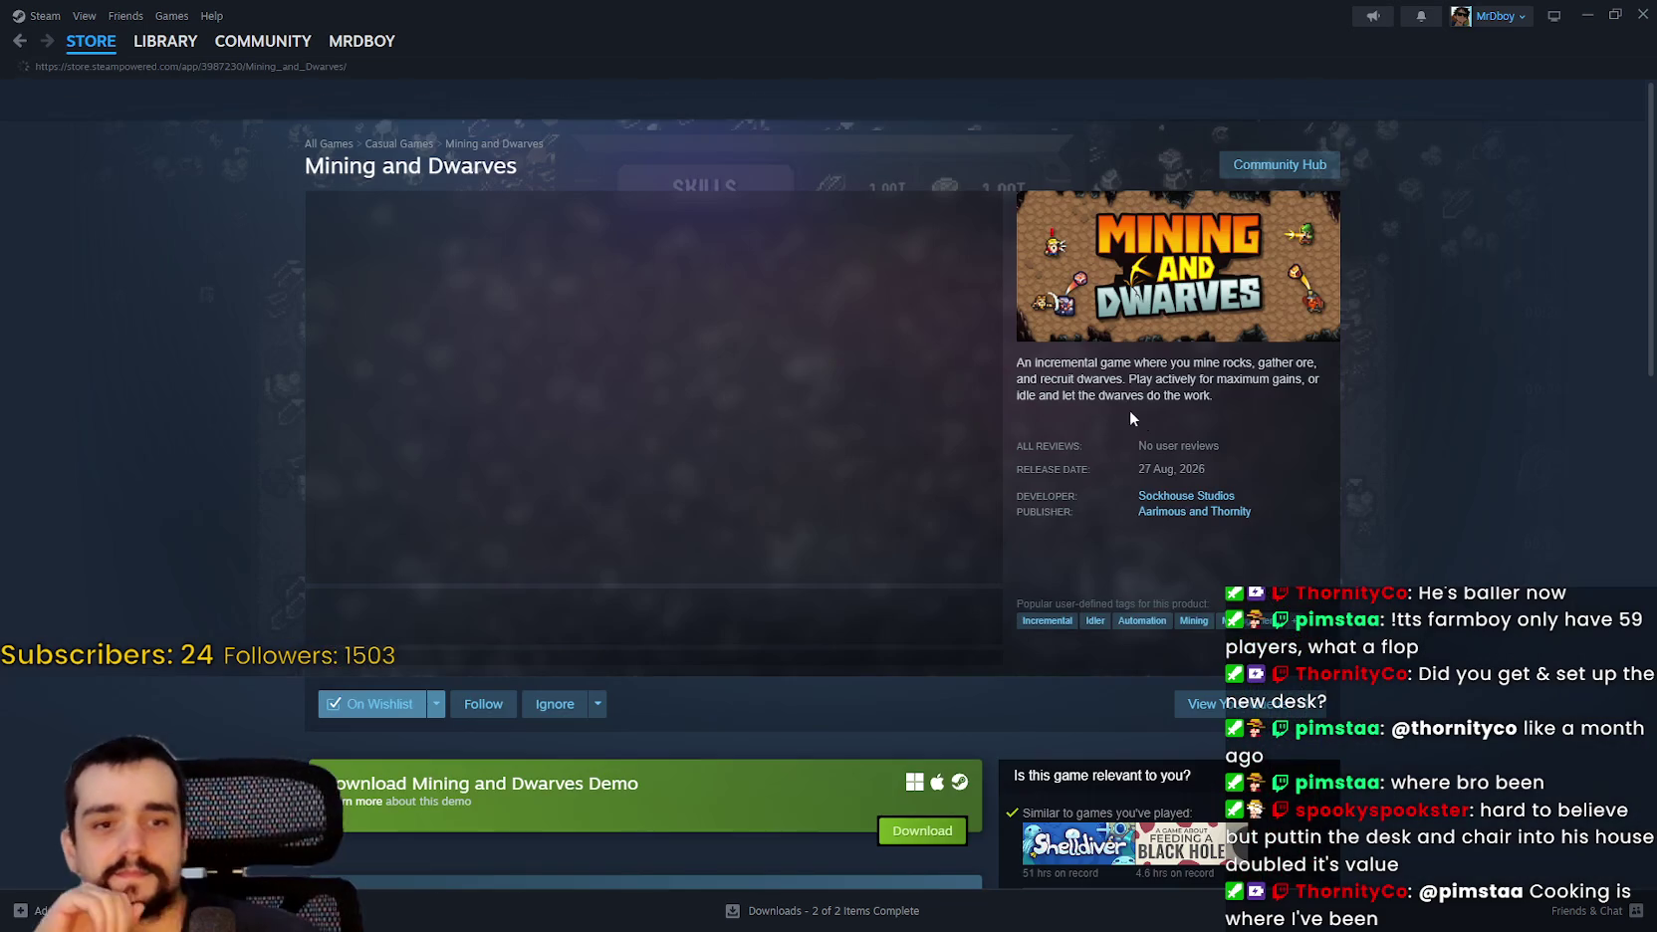
pyautogui.scroll(-3, 699, 583)
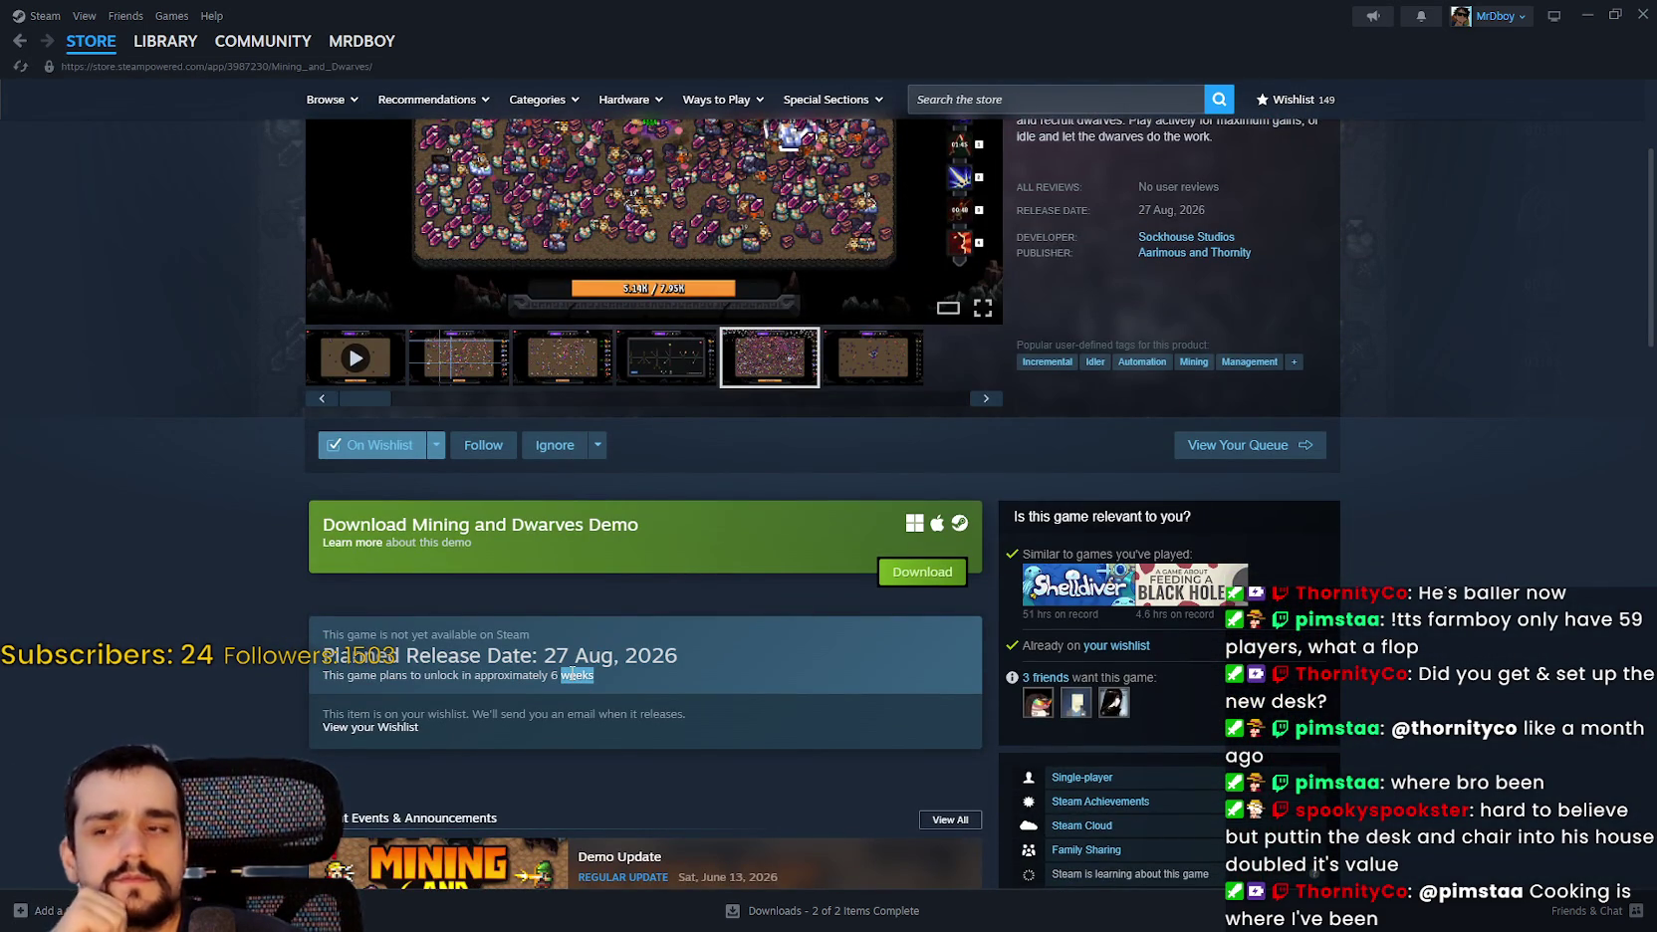
# Highlight the 27 Aug, 2026 release-date block on the Mining and Dwarves page.
pyautogui.moveTo(573, 674); pyautogui.dragTo(338, 694)
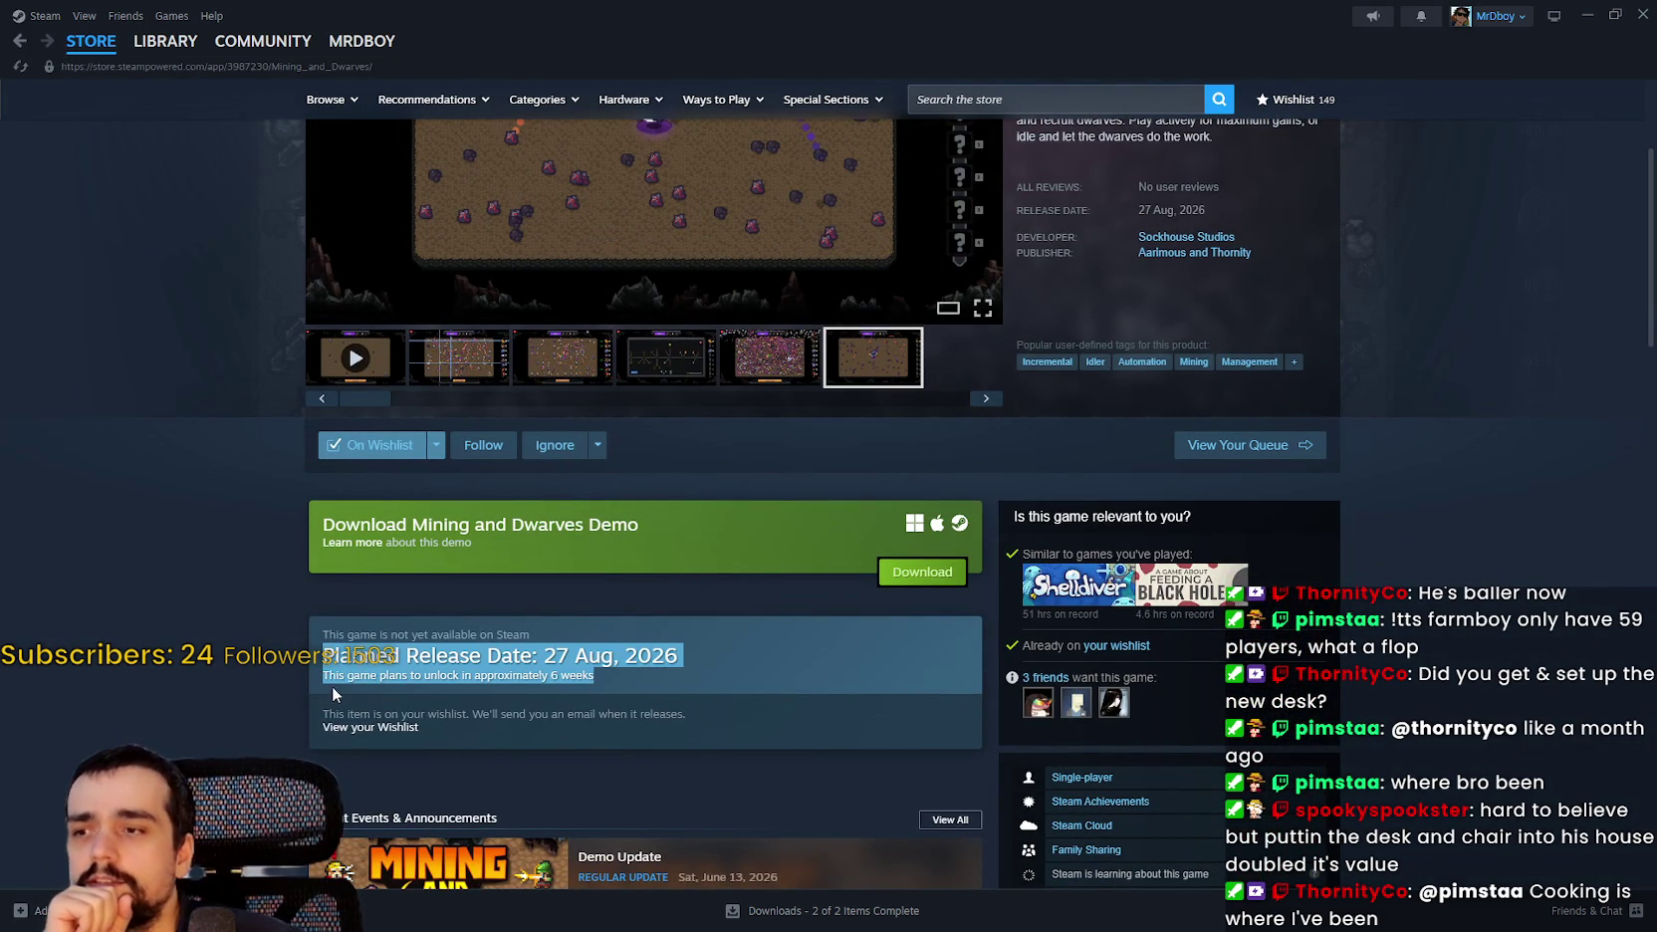
pyautogui.click(328, 661)
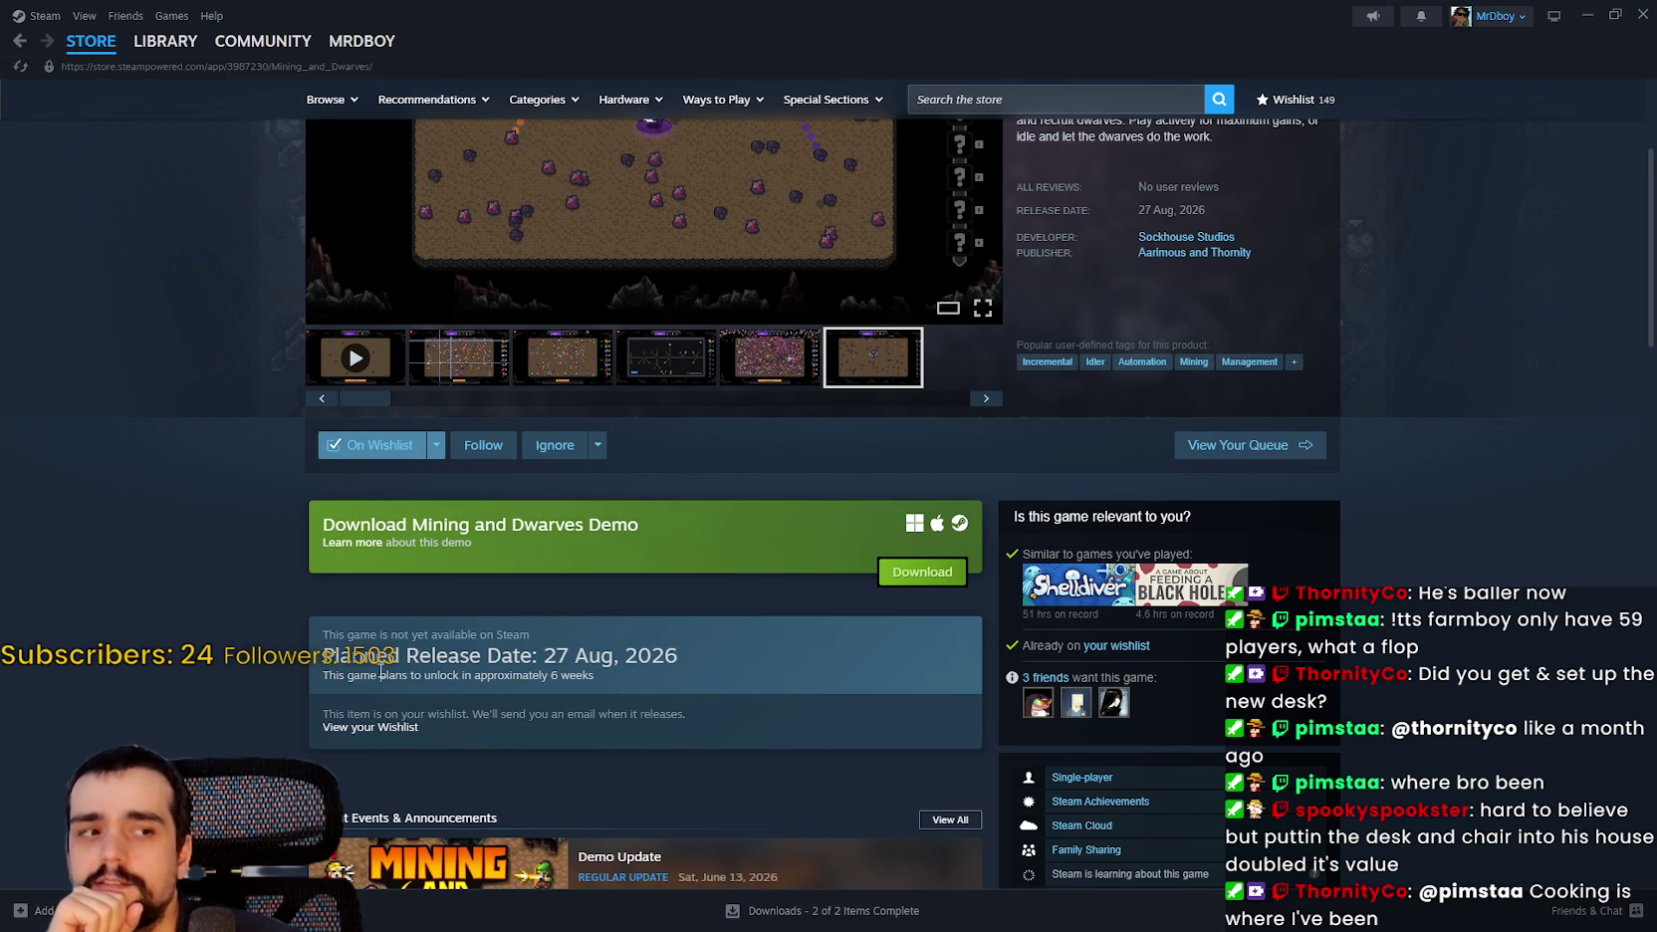
pyautogui.scroll(3, 792, 721)
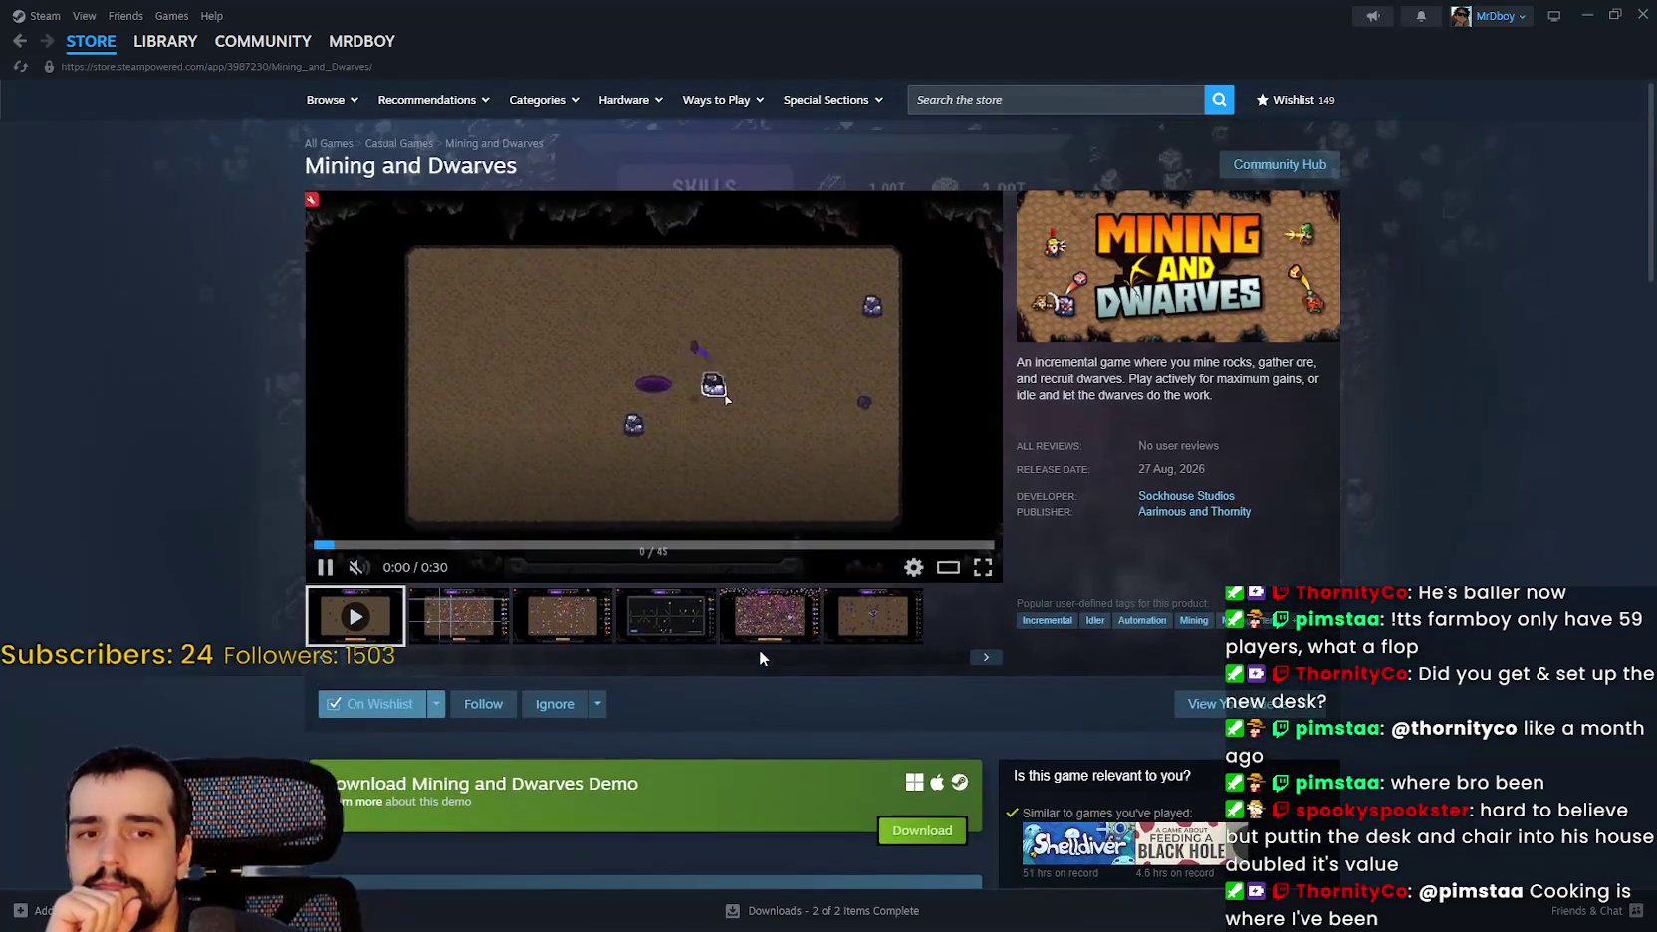
pyautogui.scroll(-3, 588, 676)
pyautogui.tripleClick(566, 687)
pyautogui.scroll(1, 583, 695)
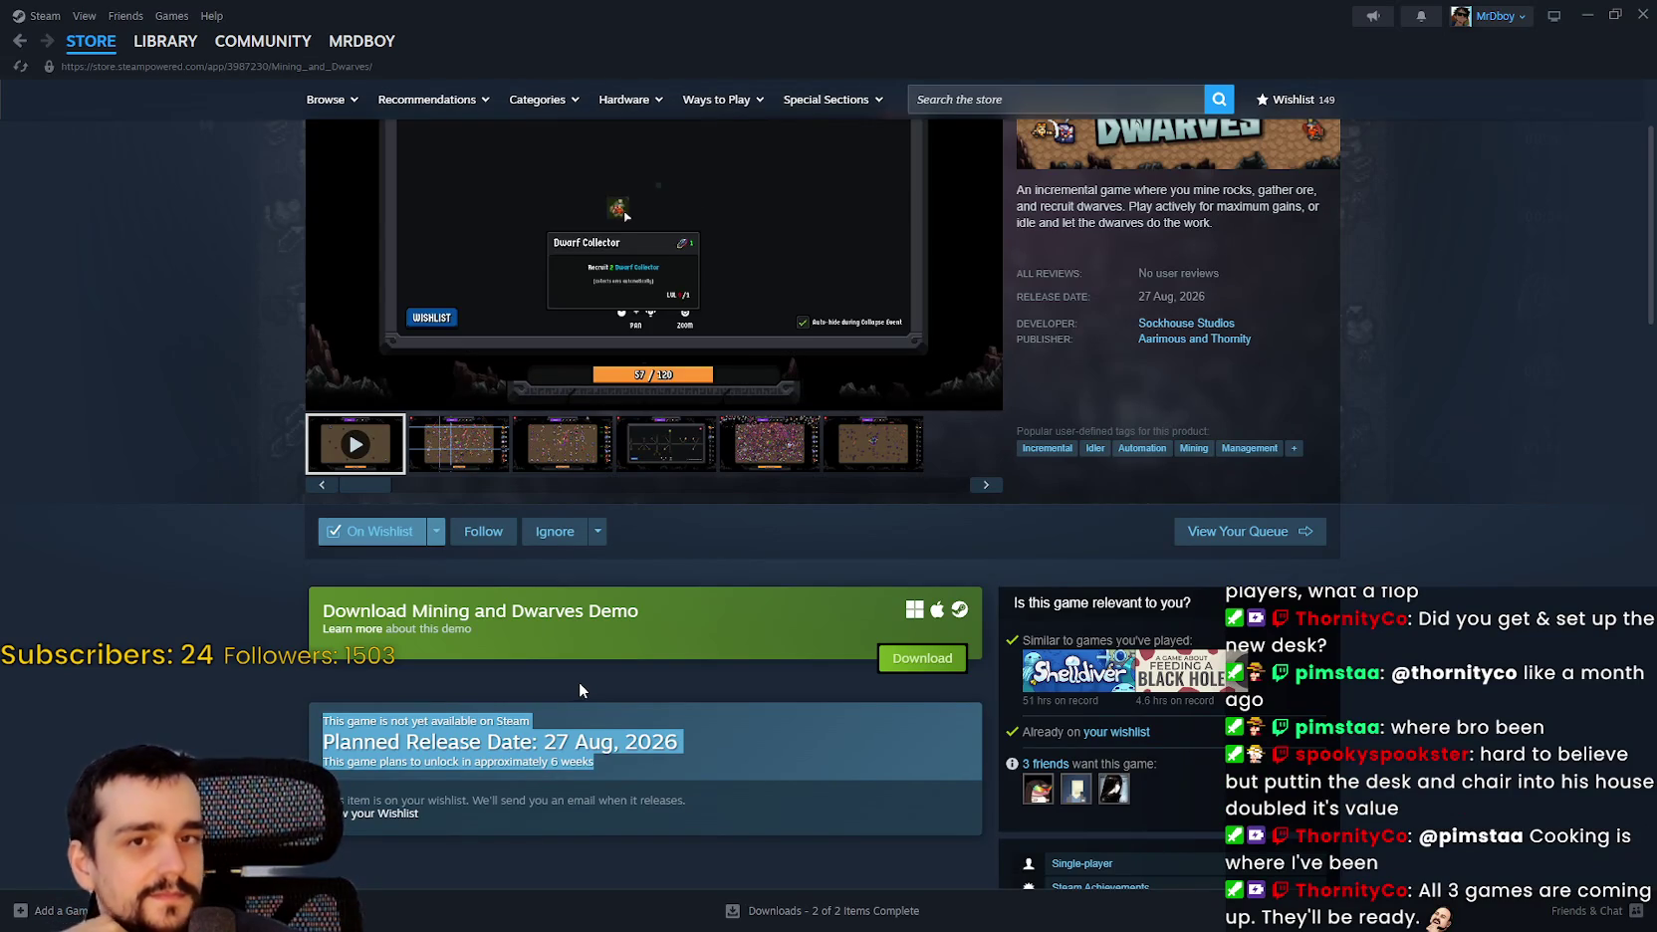
pyautogui.scroll(2, 579, 681)
# View the second, fourth and fifth screenshots, then open the Aarimous & Thornity publisher page.
pyautogui.click(490, 630)
pyautogui.click(665, 629)
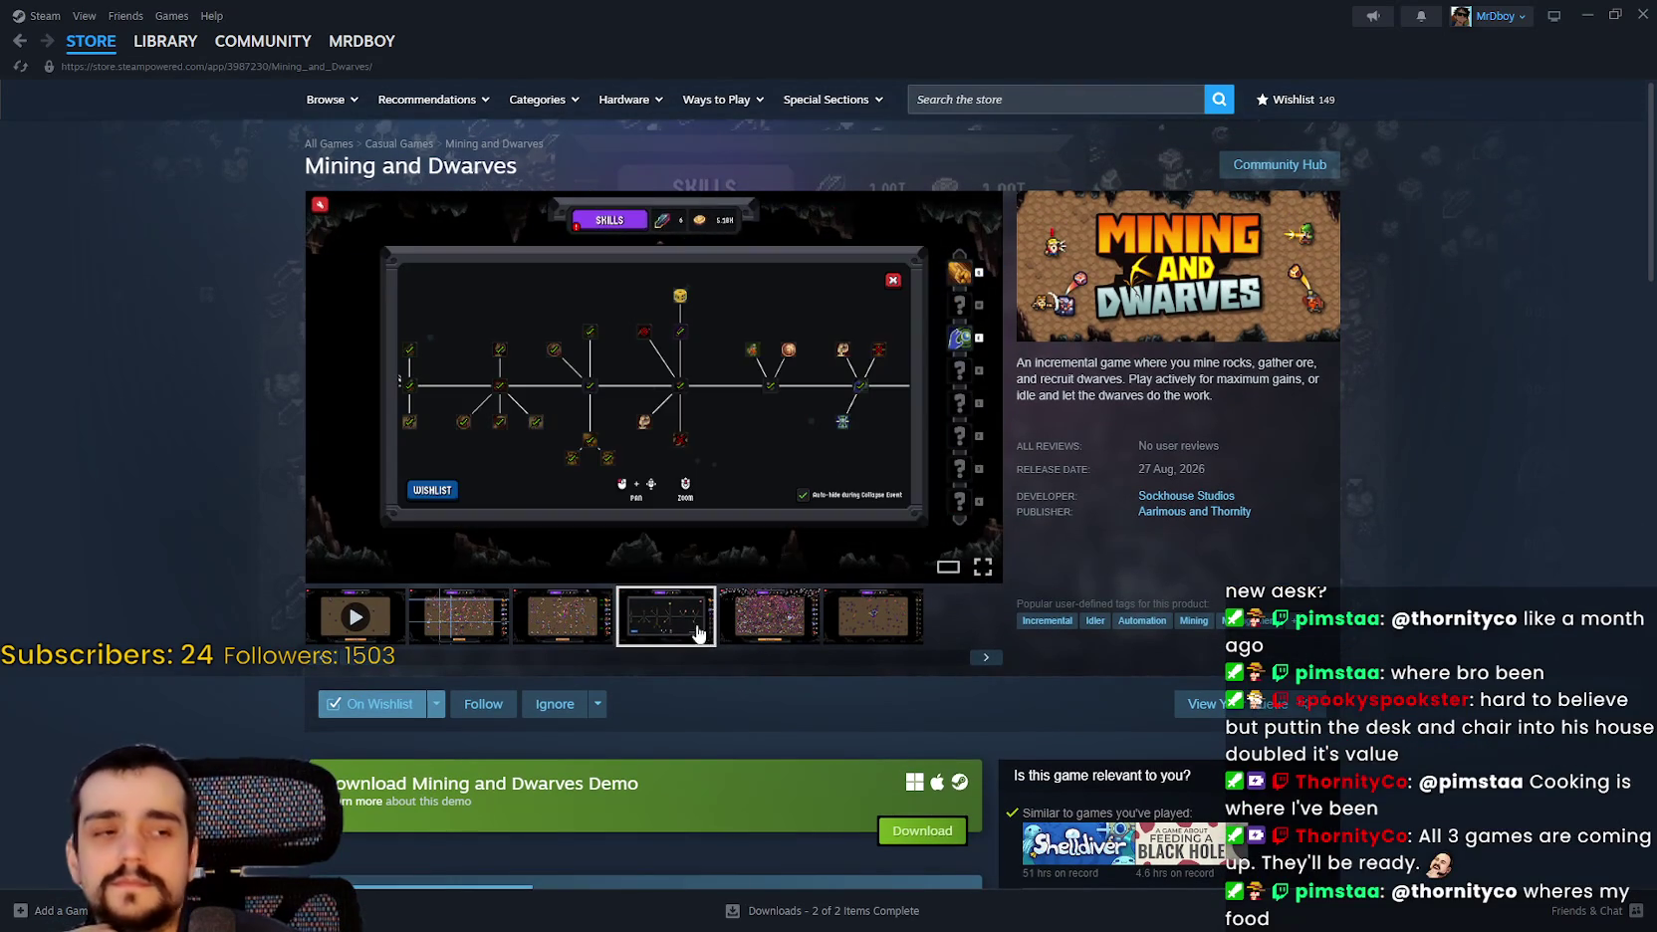
pyautogui.click(787, 634)
pyautogui.rightClick(1471, 454)
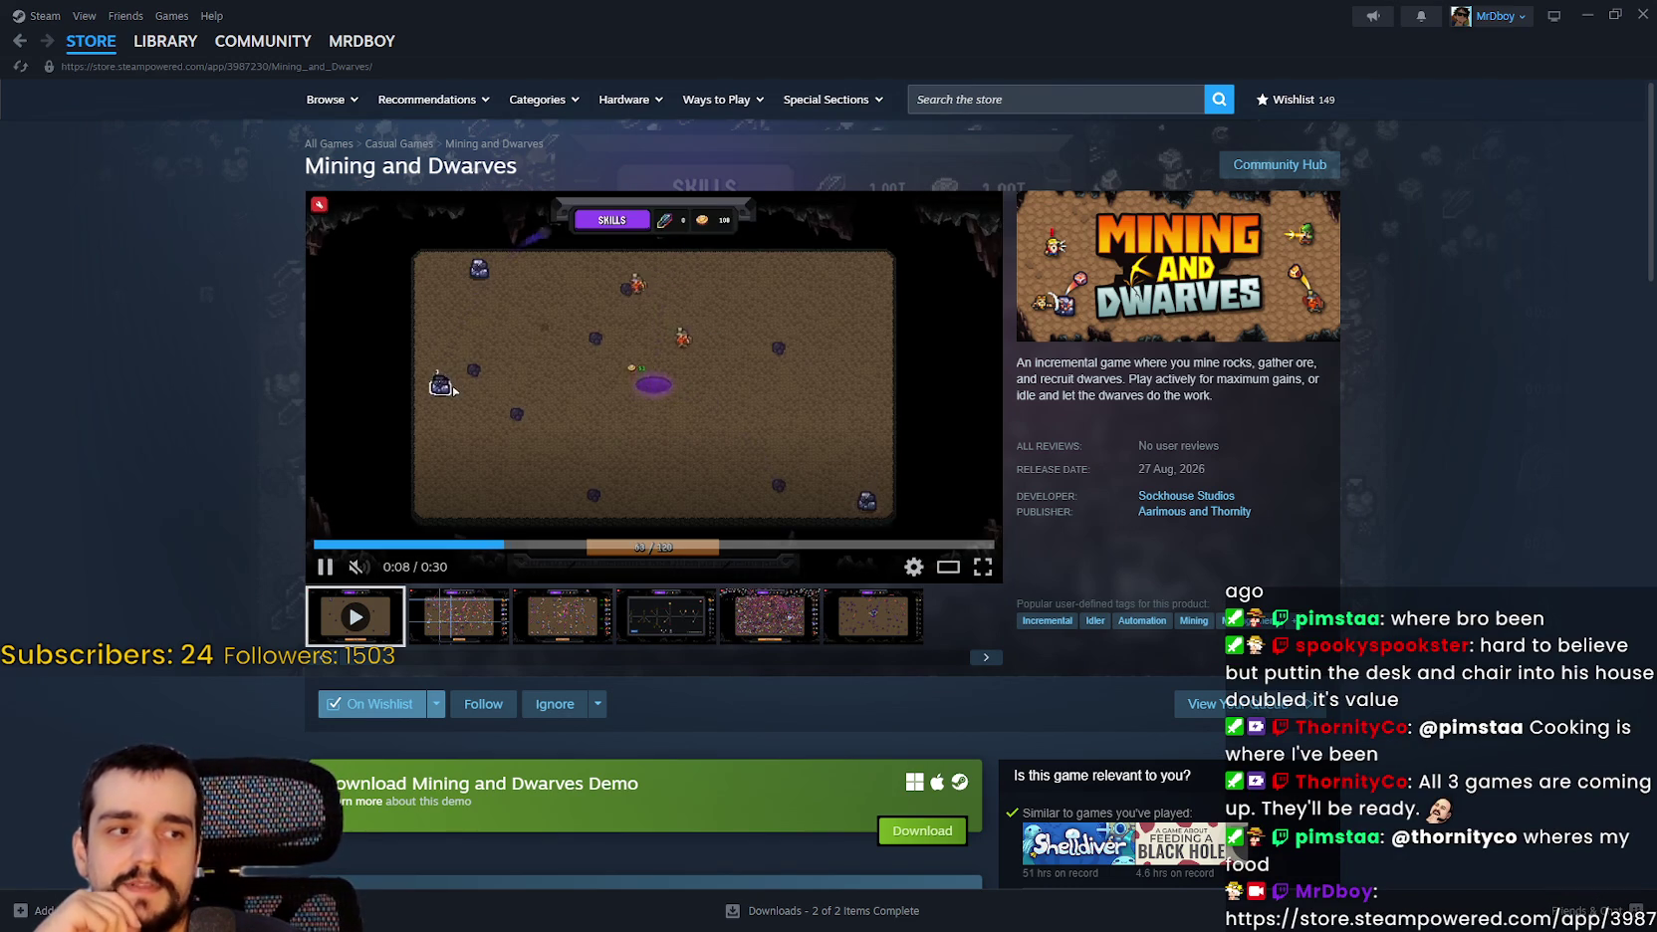
pyautogui.scroll(-2, 955, 615)
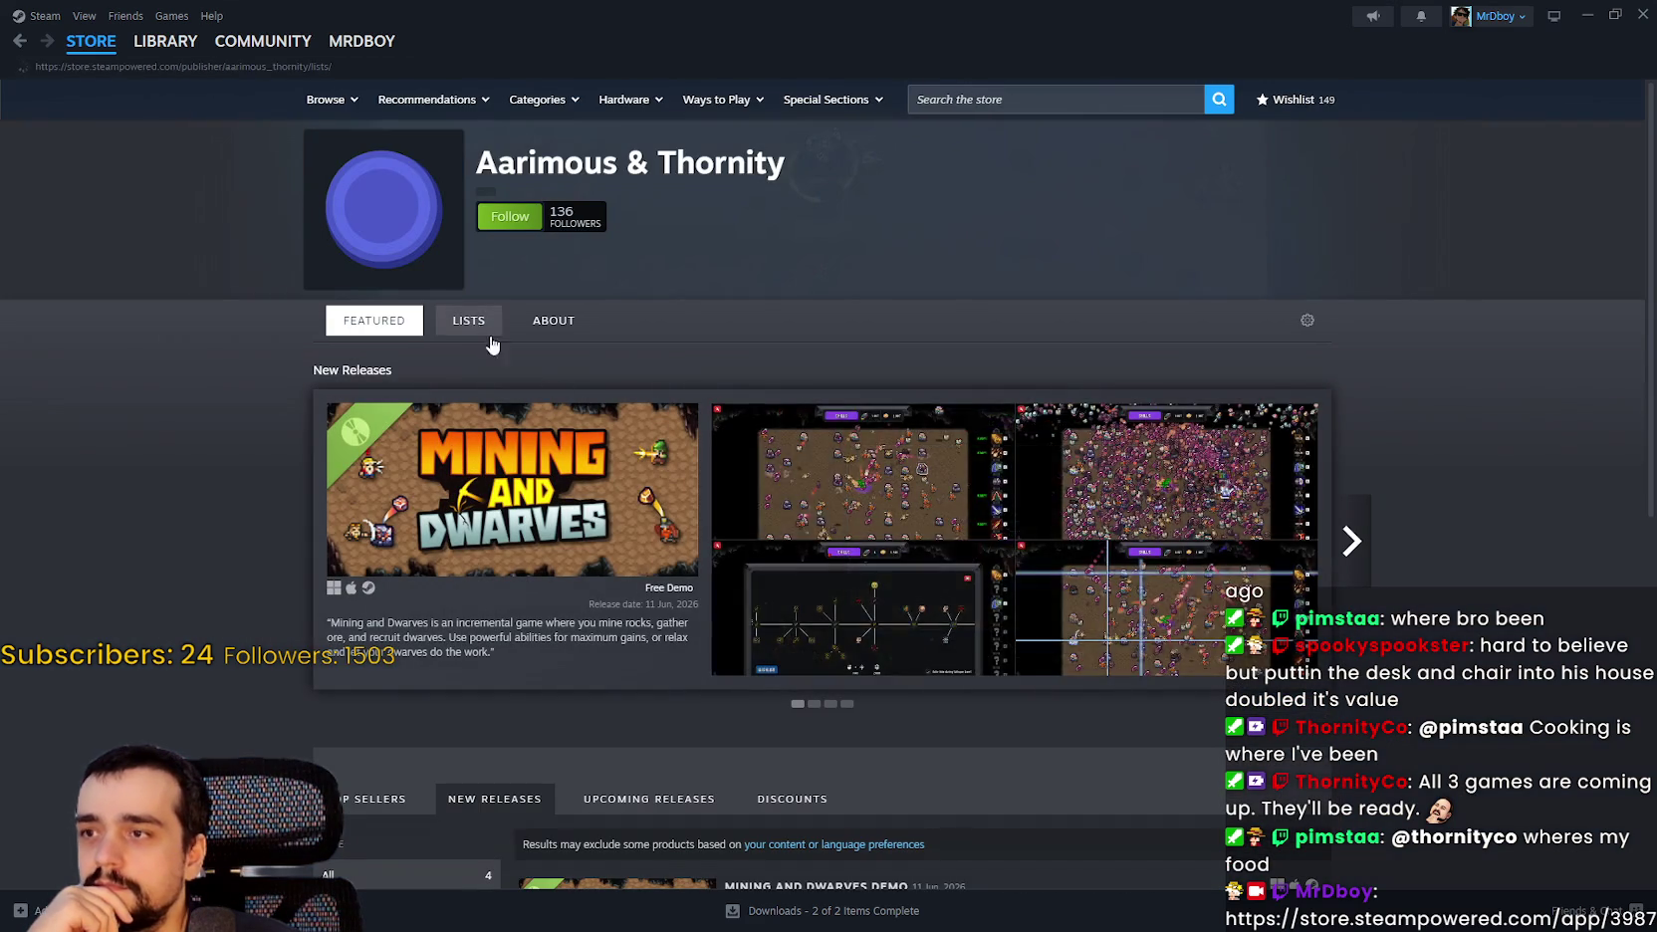
pyautogui.click(474, 320)
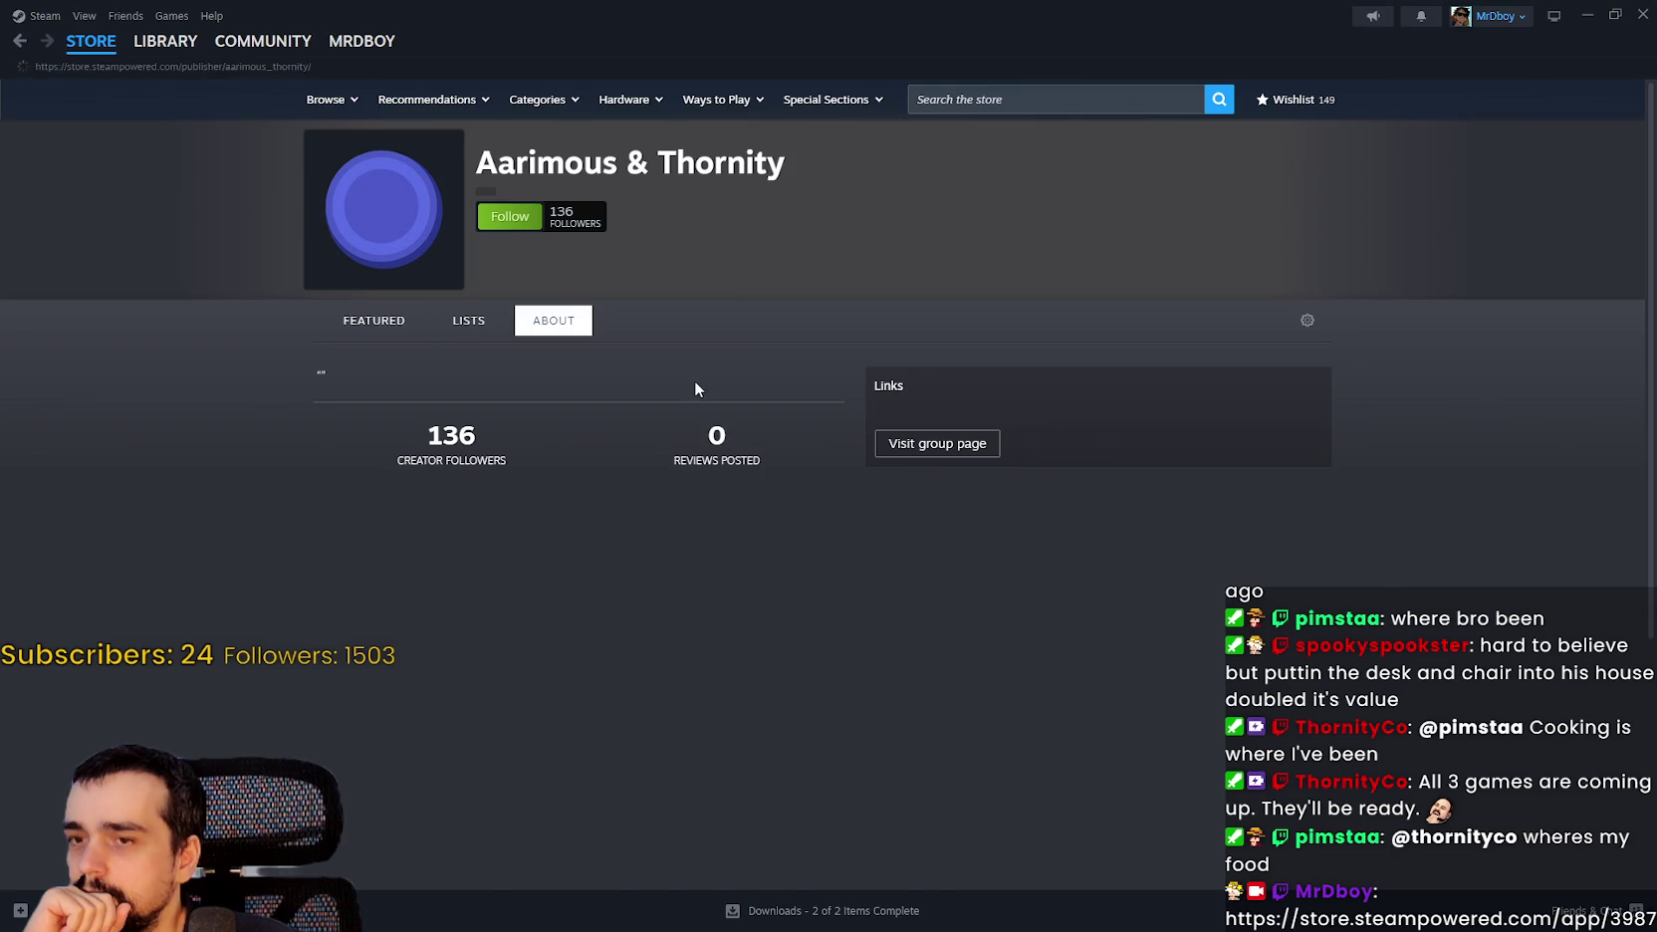
# List the Aarimous & Thornity publisher's Upcoming Releases.
pyautogui.scroll(-3, 558, 428)
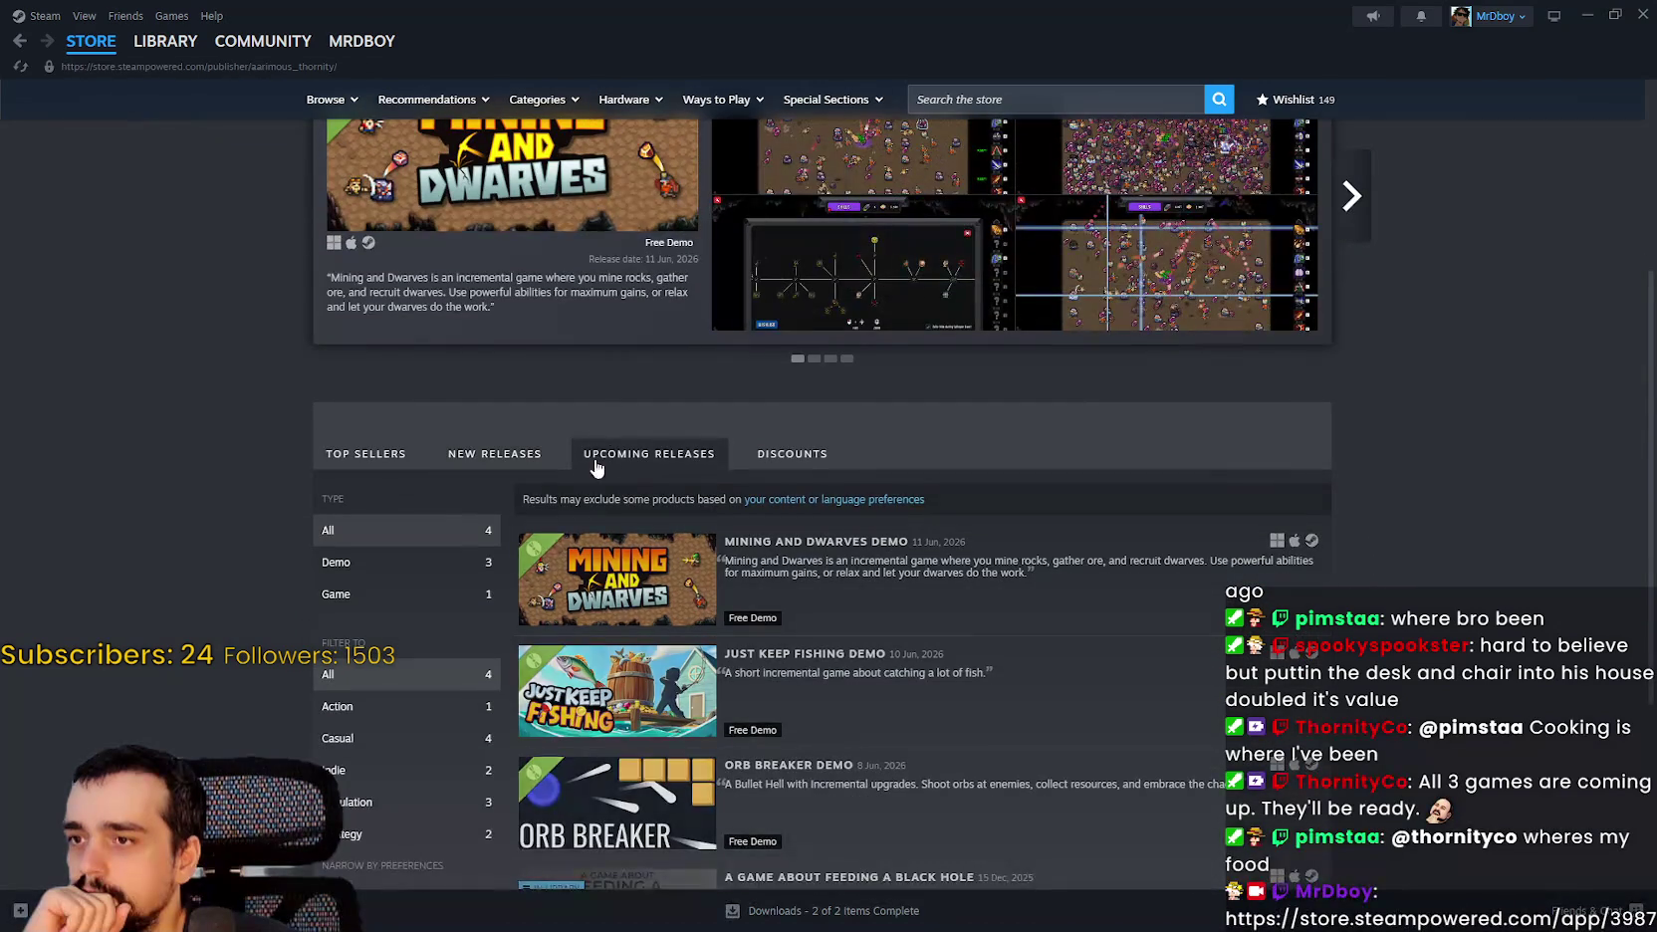
pyautogui.click(612, 456)
pyautogui.scroll(-2, 828, 780)
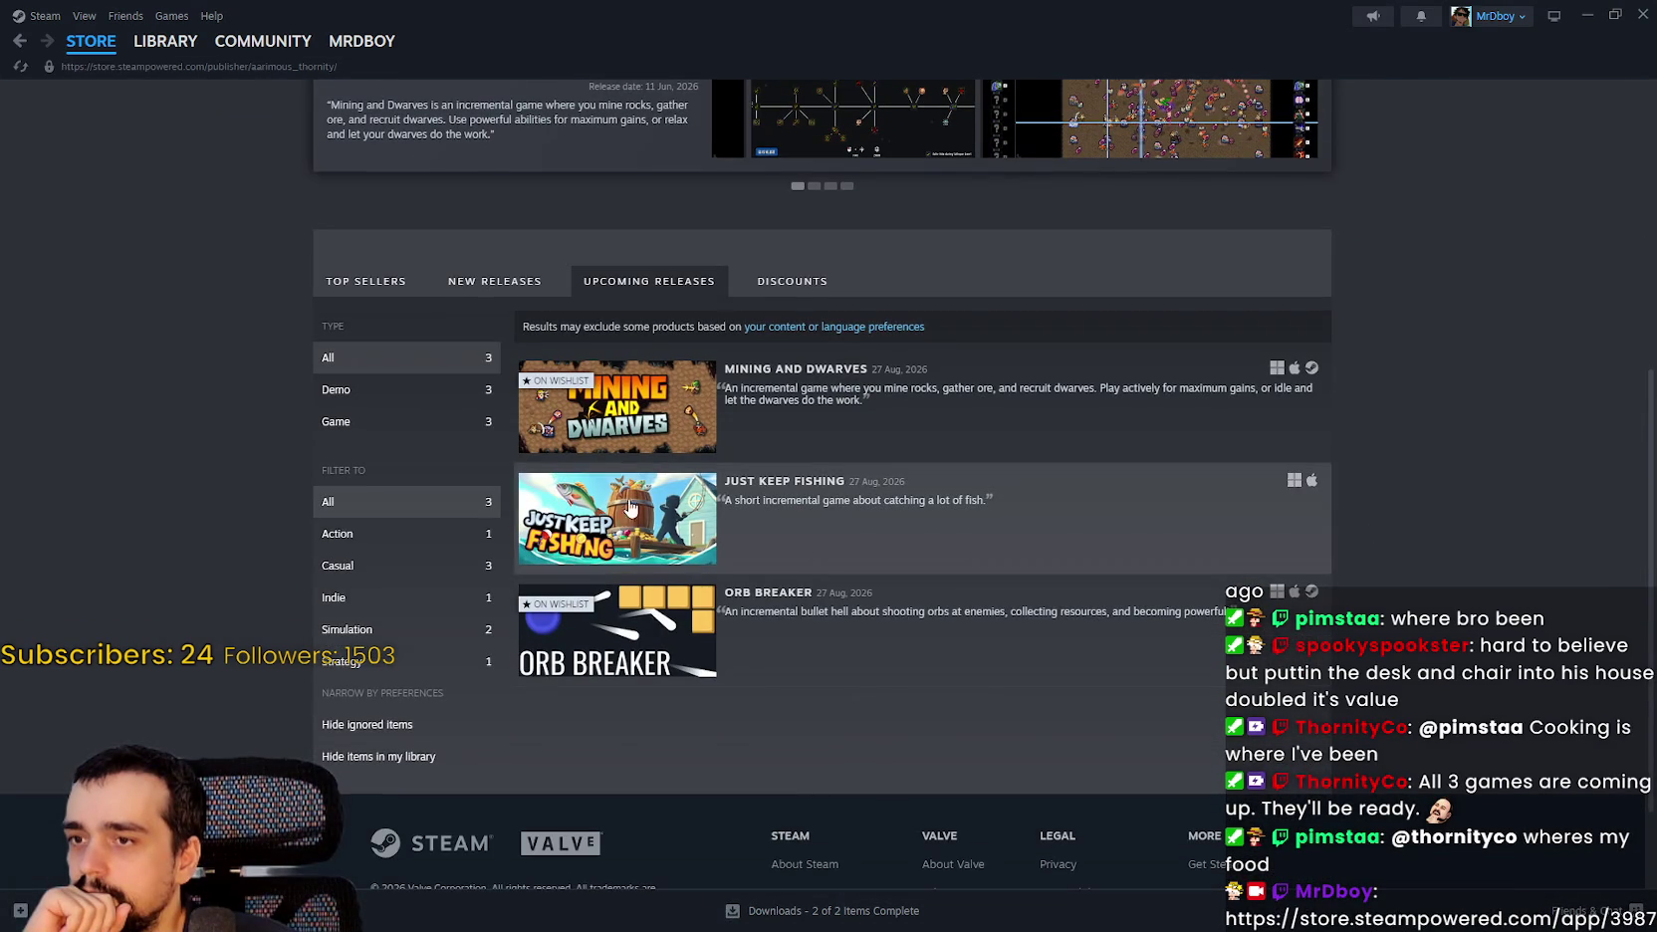
# Look over the Just Keep Fishing store page, then go back to the publisher page.
pyautogui.moveTo(623, 533)
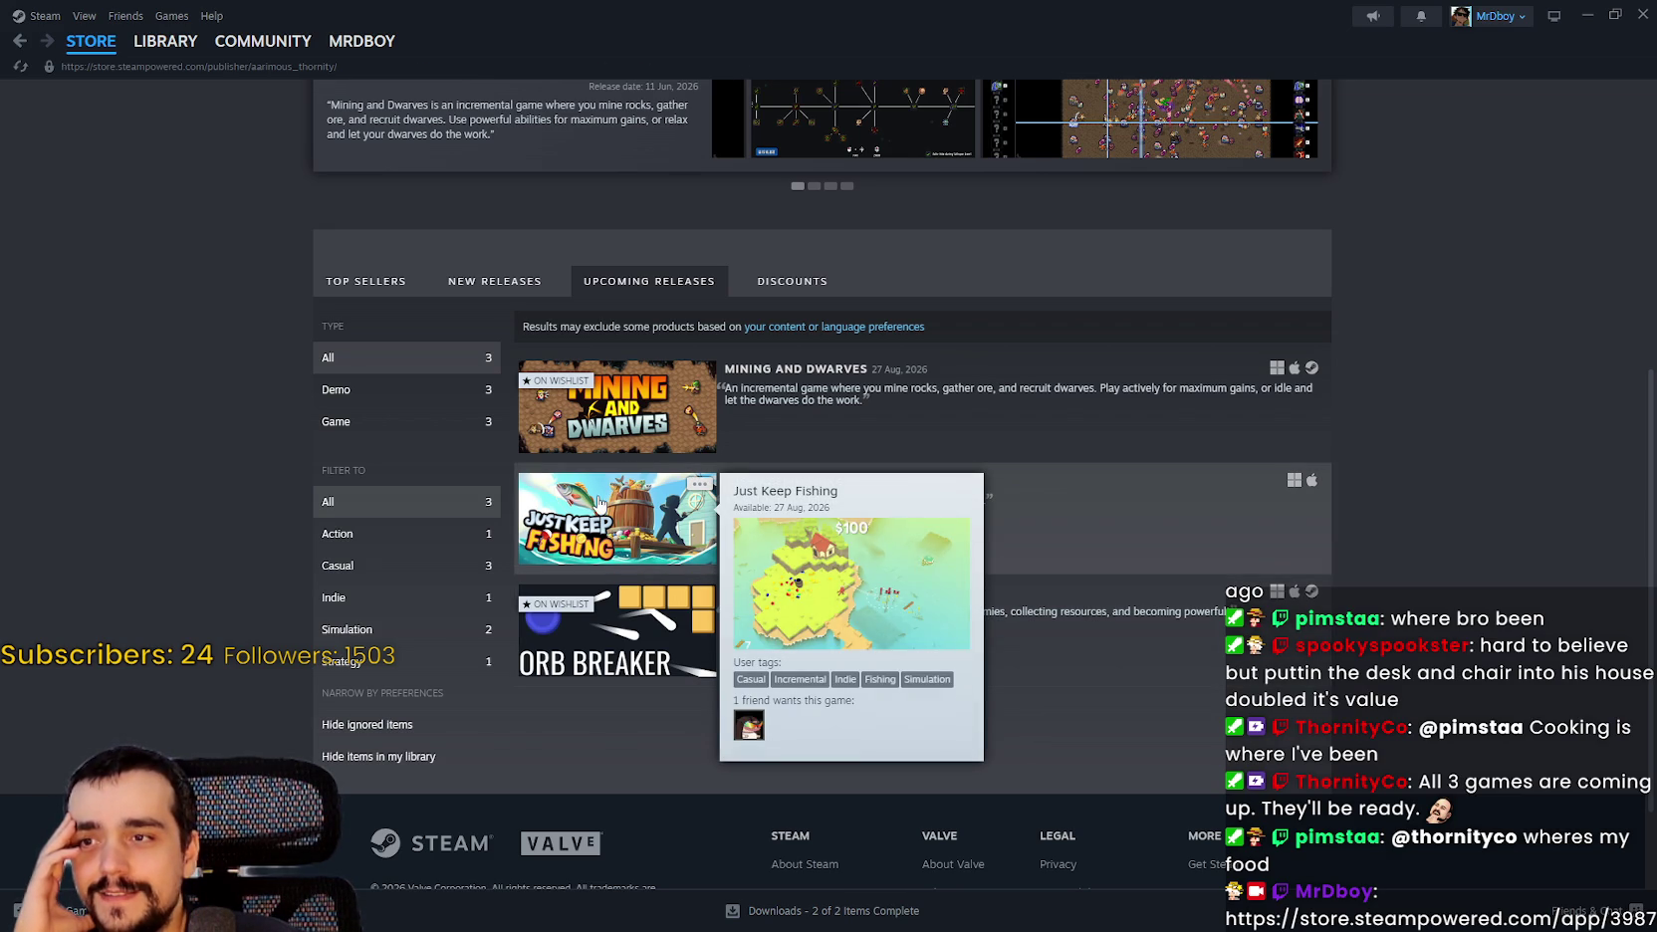
pyautogui.click(600, 504)
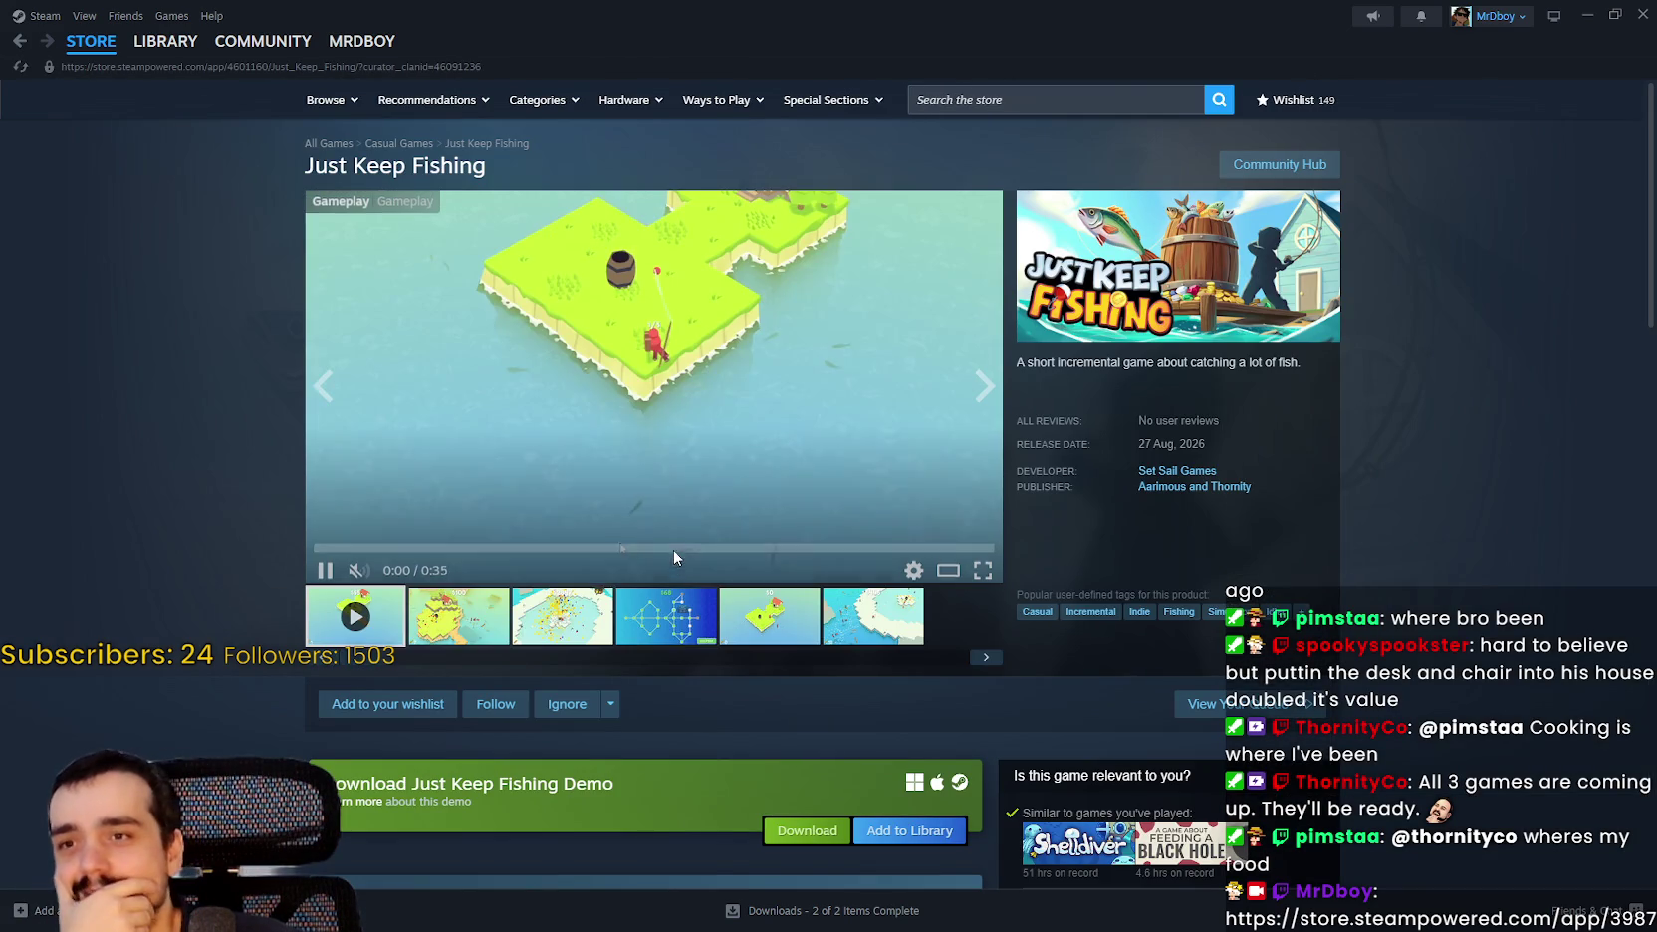
pyautogui.scroll(-3, 668, 683)
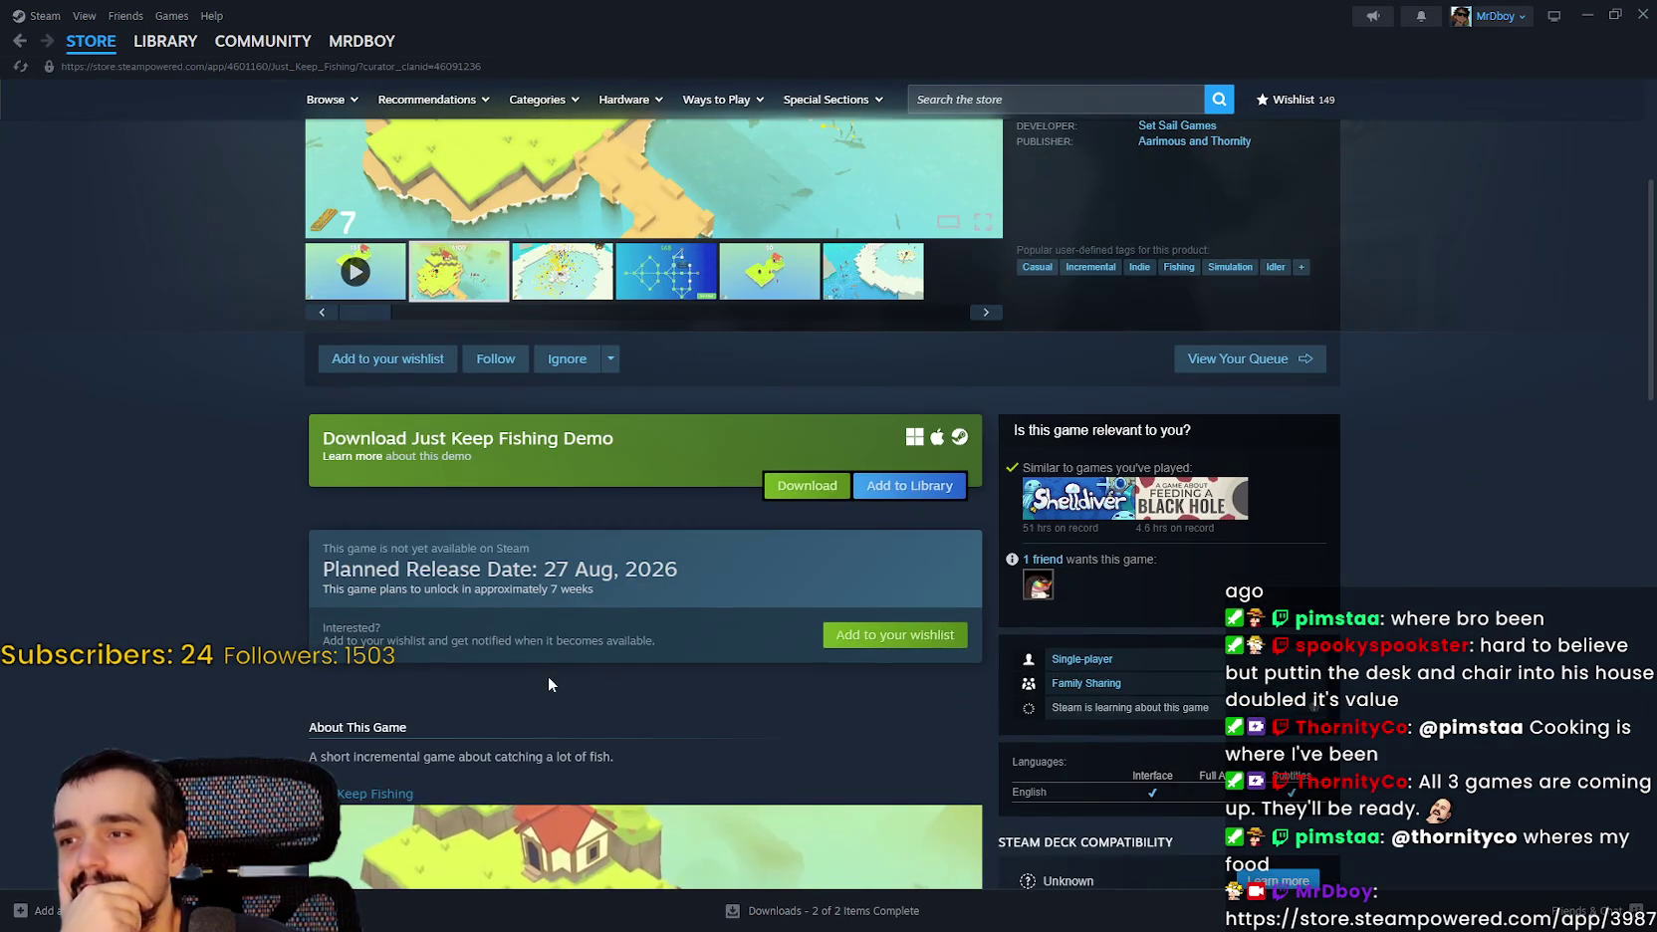
pyautogui.scroll(3, 548, 684)
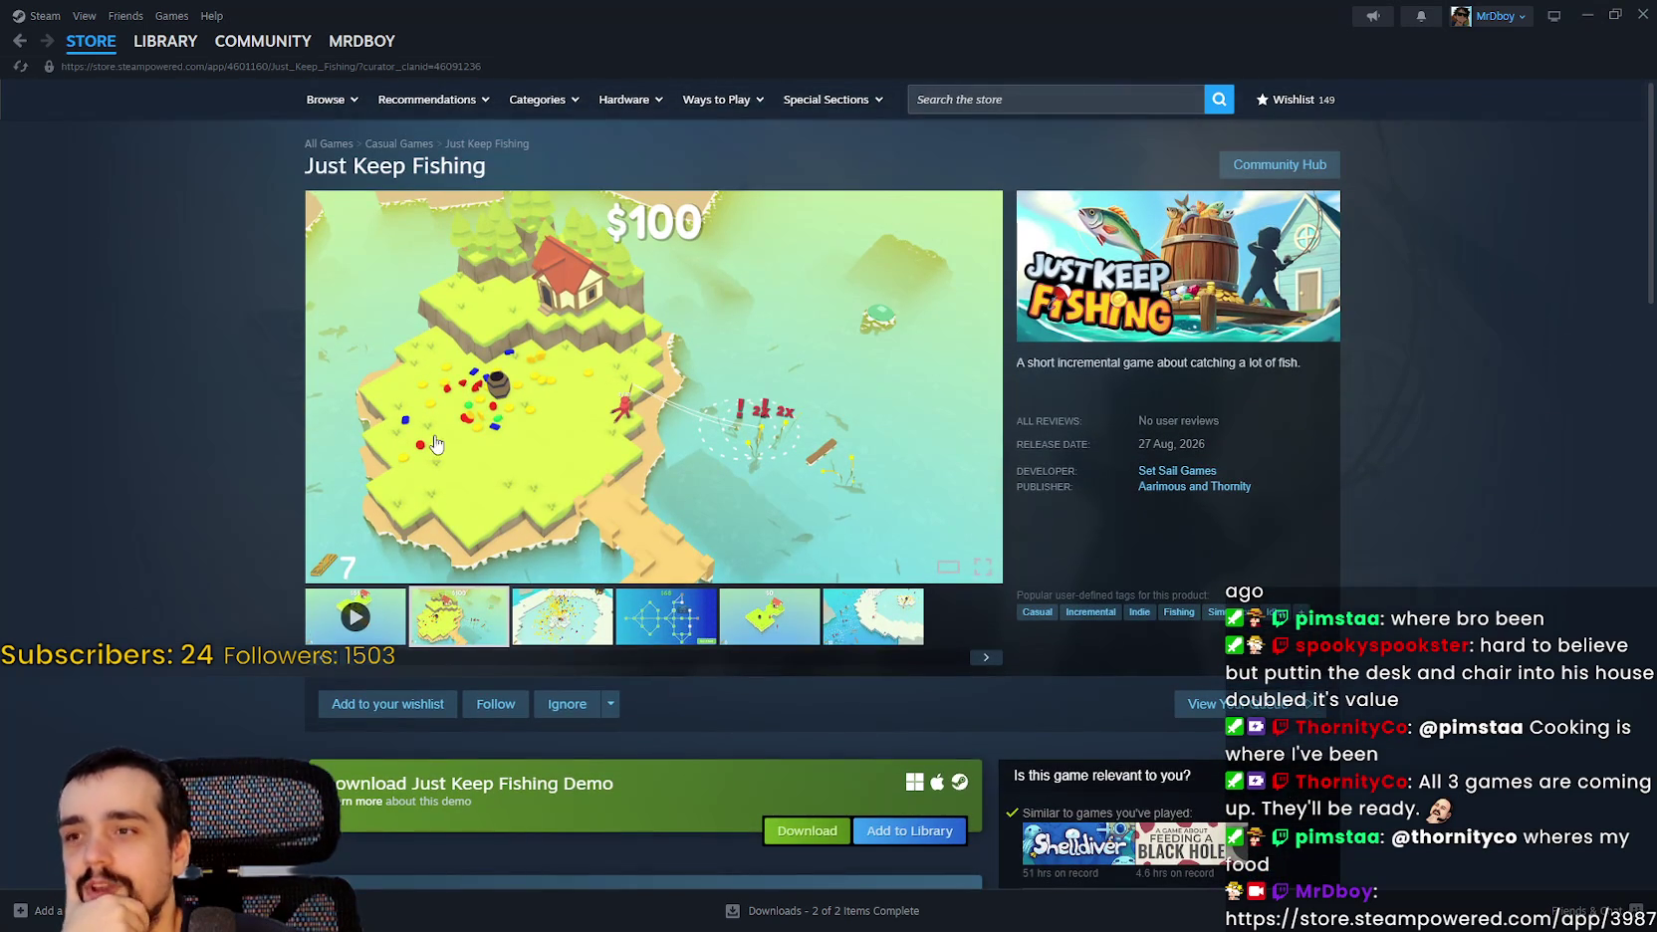
pyautogui.click(20, 41)
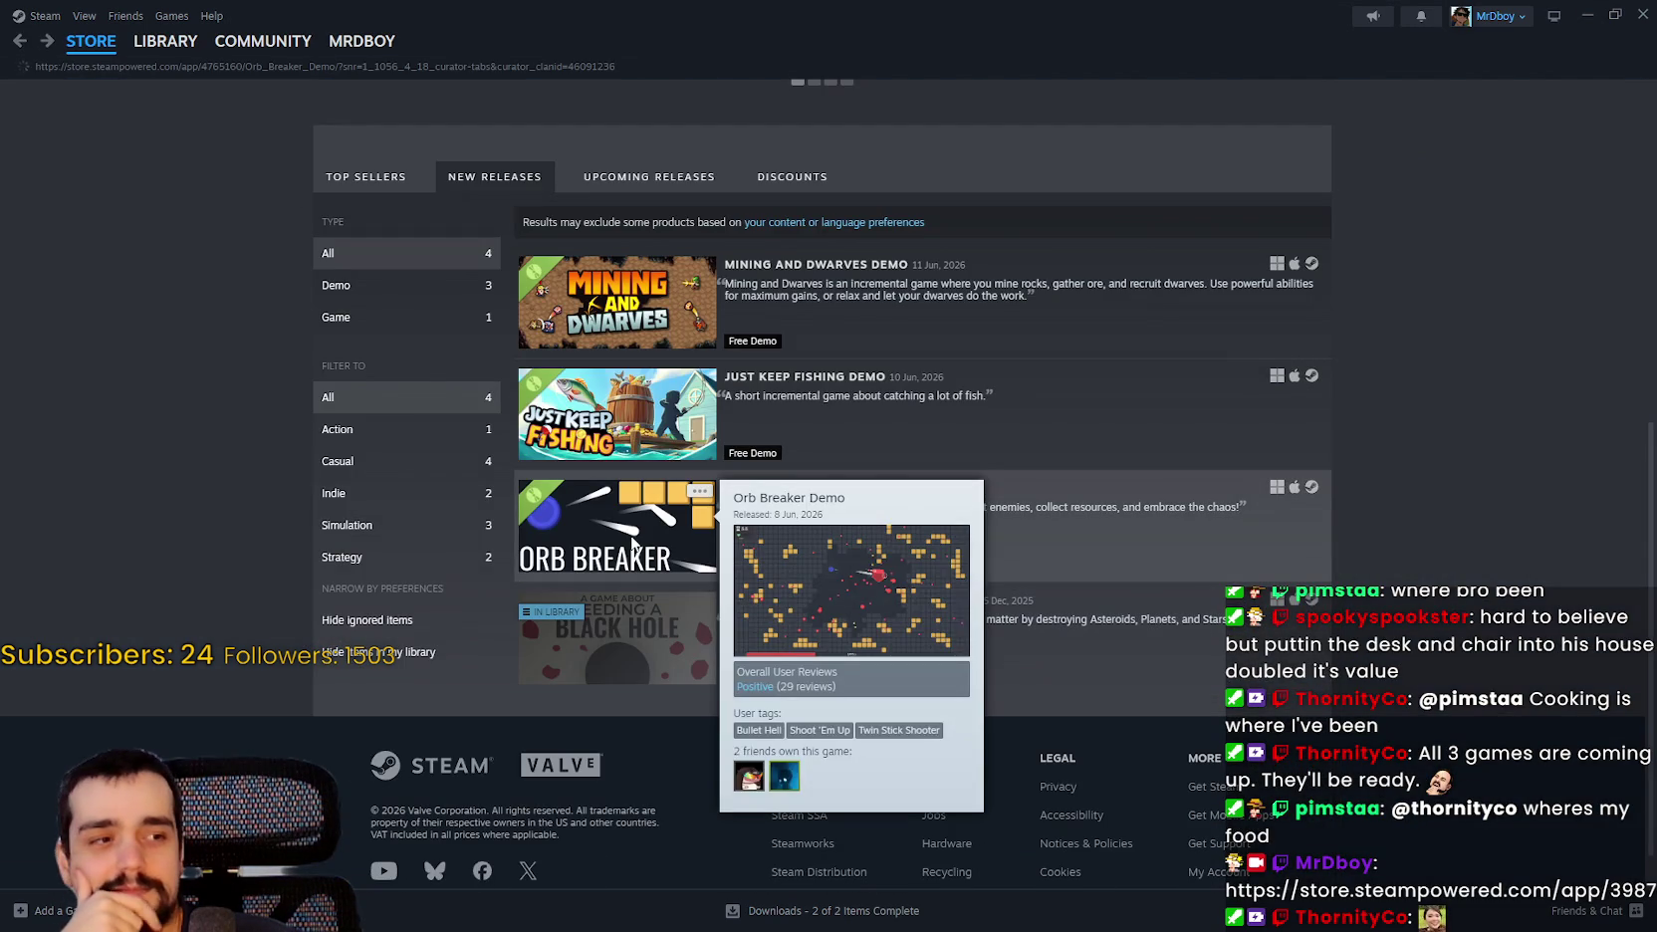
# Open the Orb Breaker Demo store page and scroll through it.
pyautogui.click(631, 537)
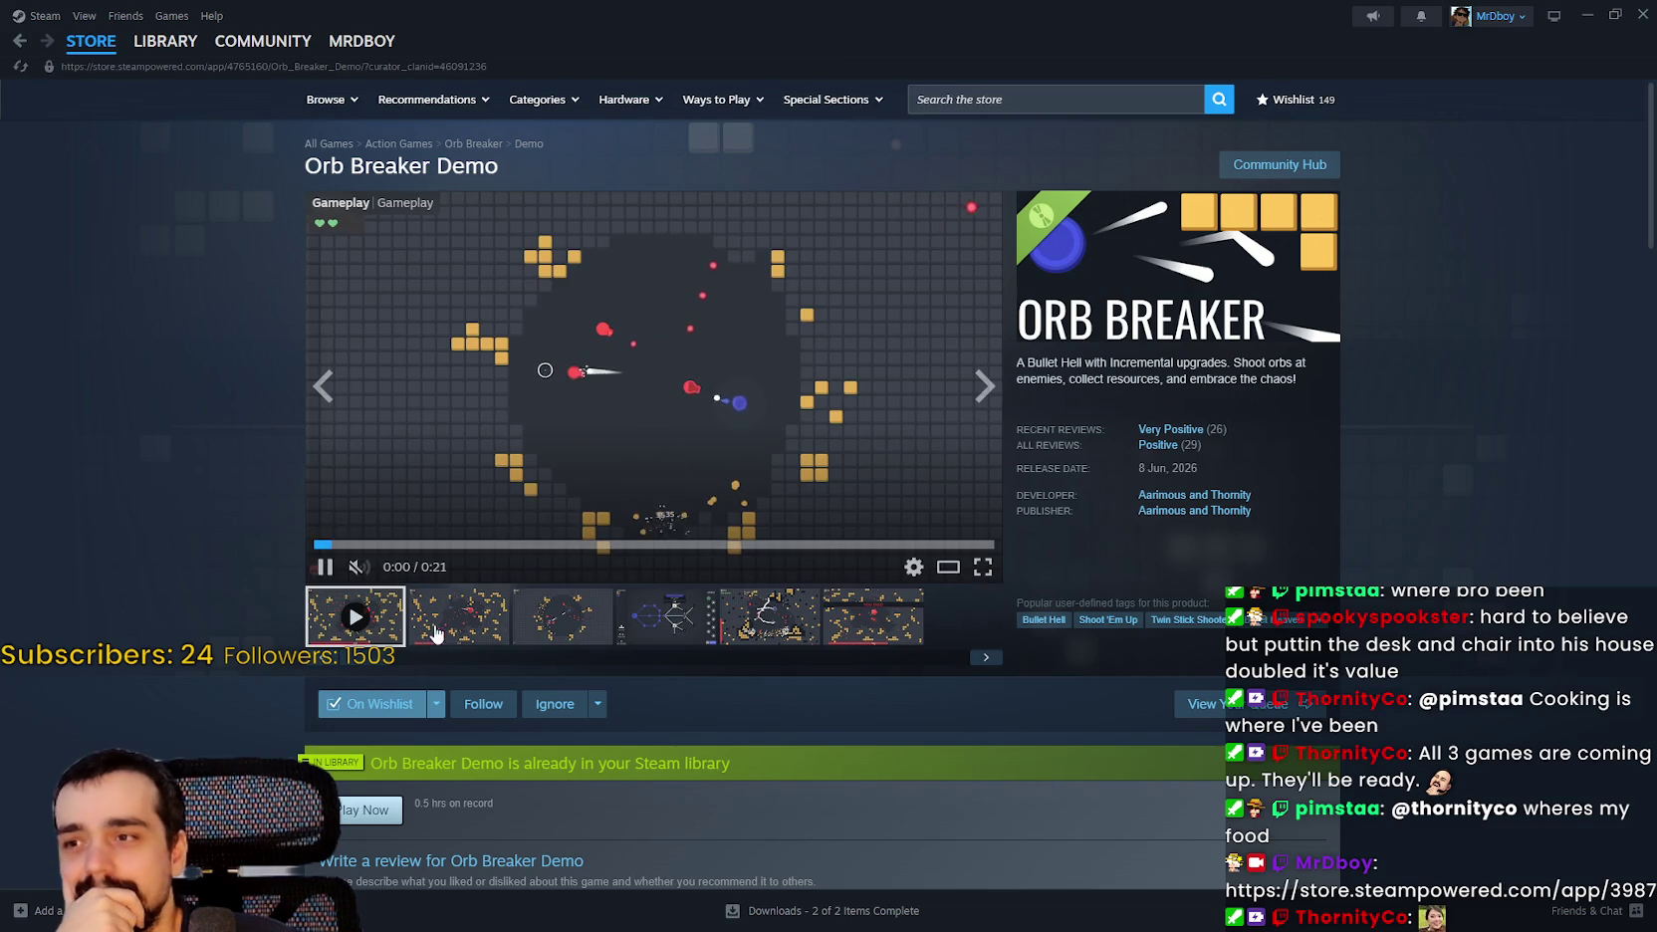
pyautogui.scroll(-5, 457, 607)
pyautogui.scroll(-3, 457, 607)
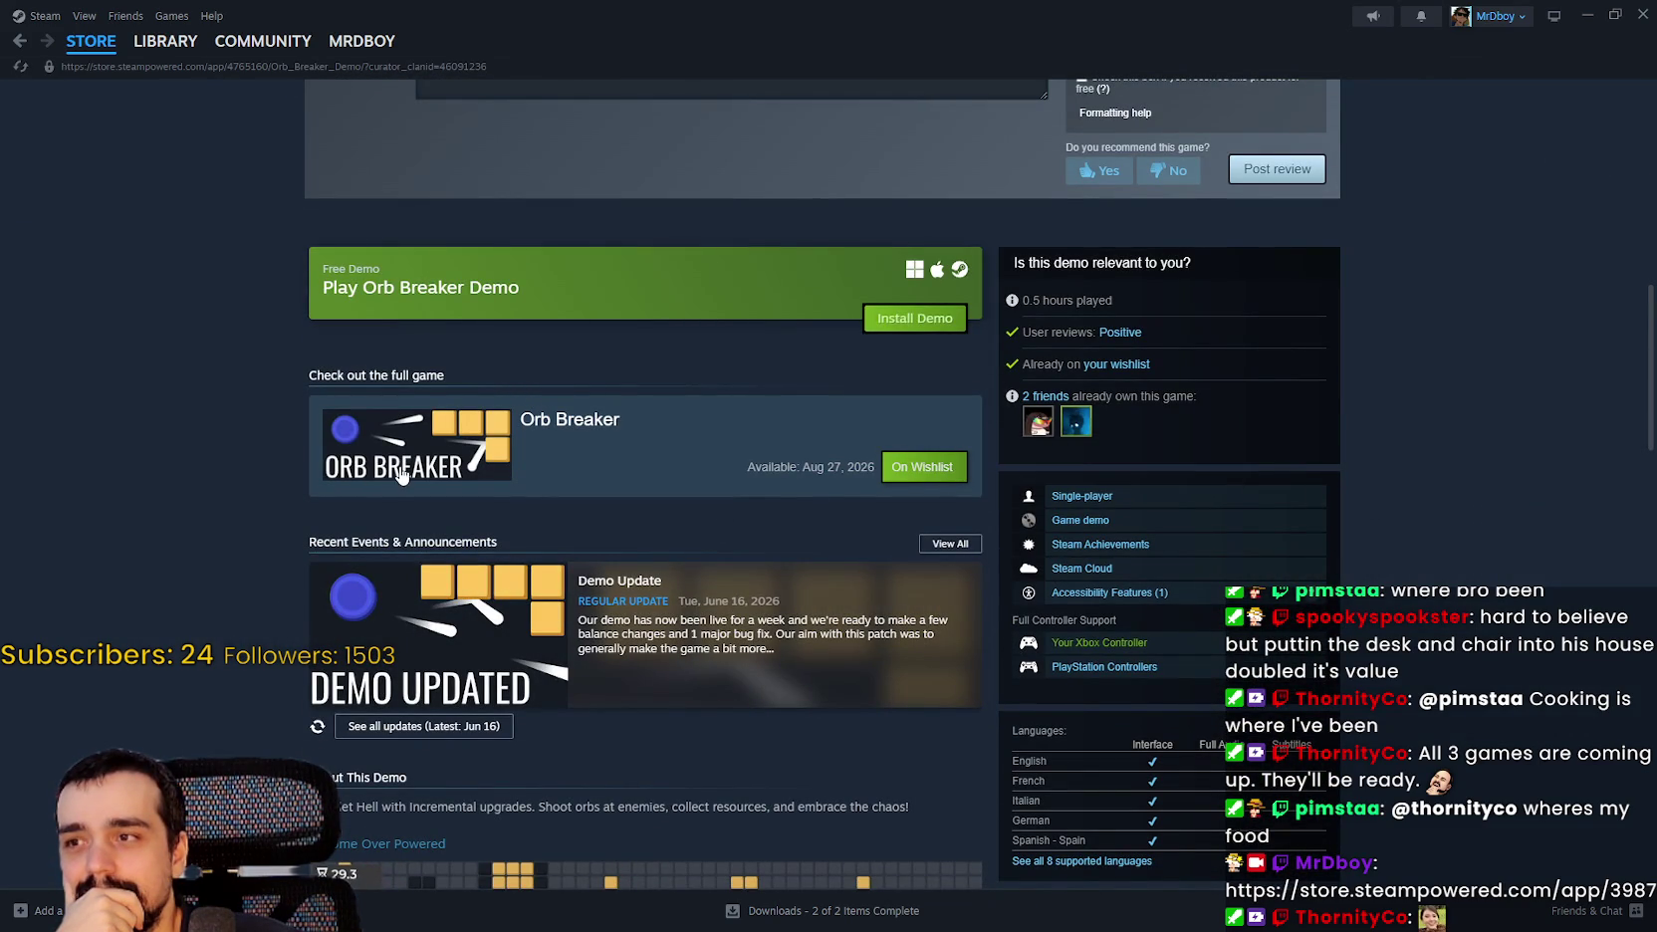
# Open the full Orb Breaker store page and expand its game description.
pyautogui.click(445, 483)
pyautogui.scroll(-2, 759, 601)
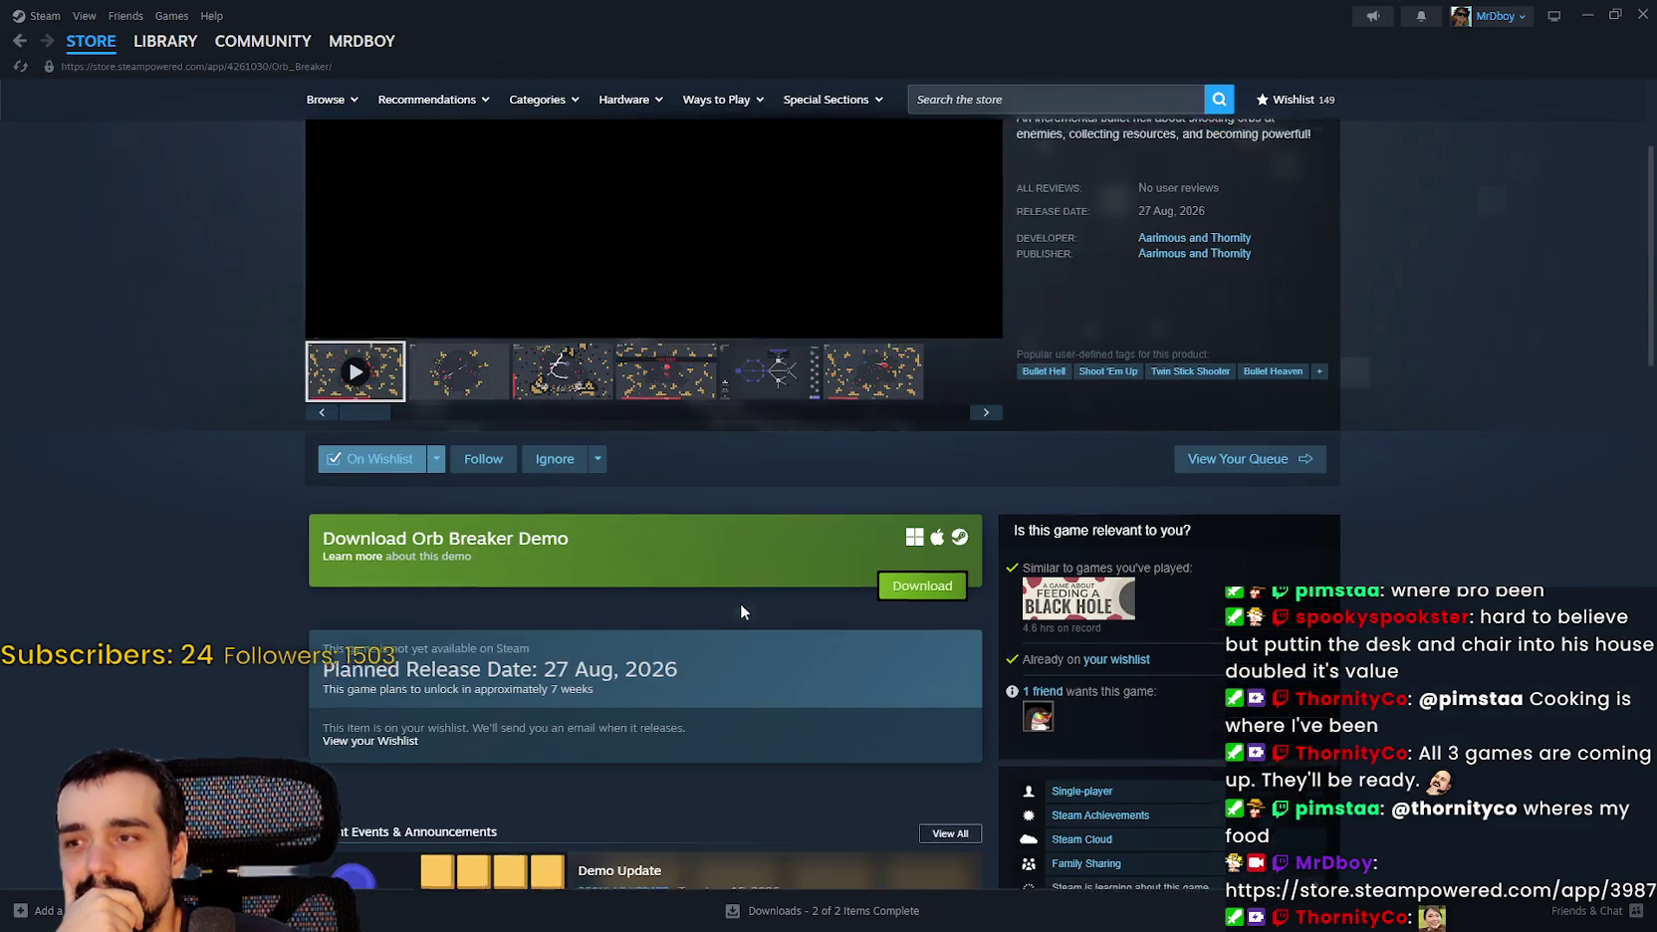
pyautogui.scroll(-6, 728, 614)
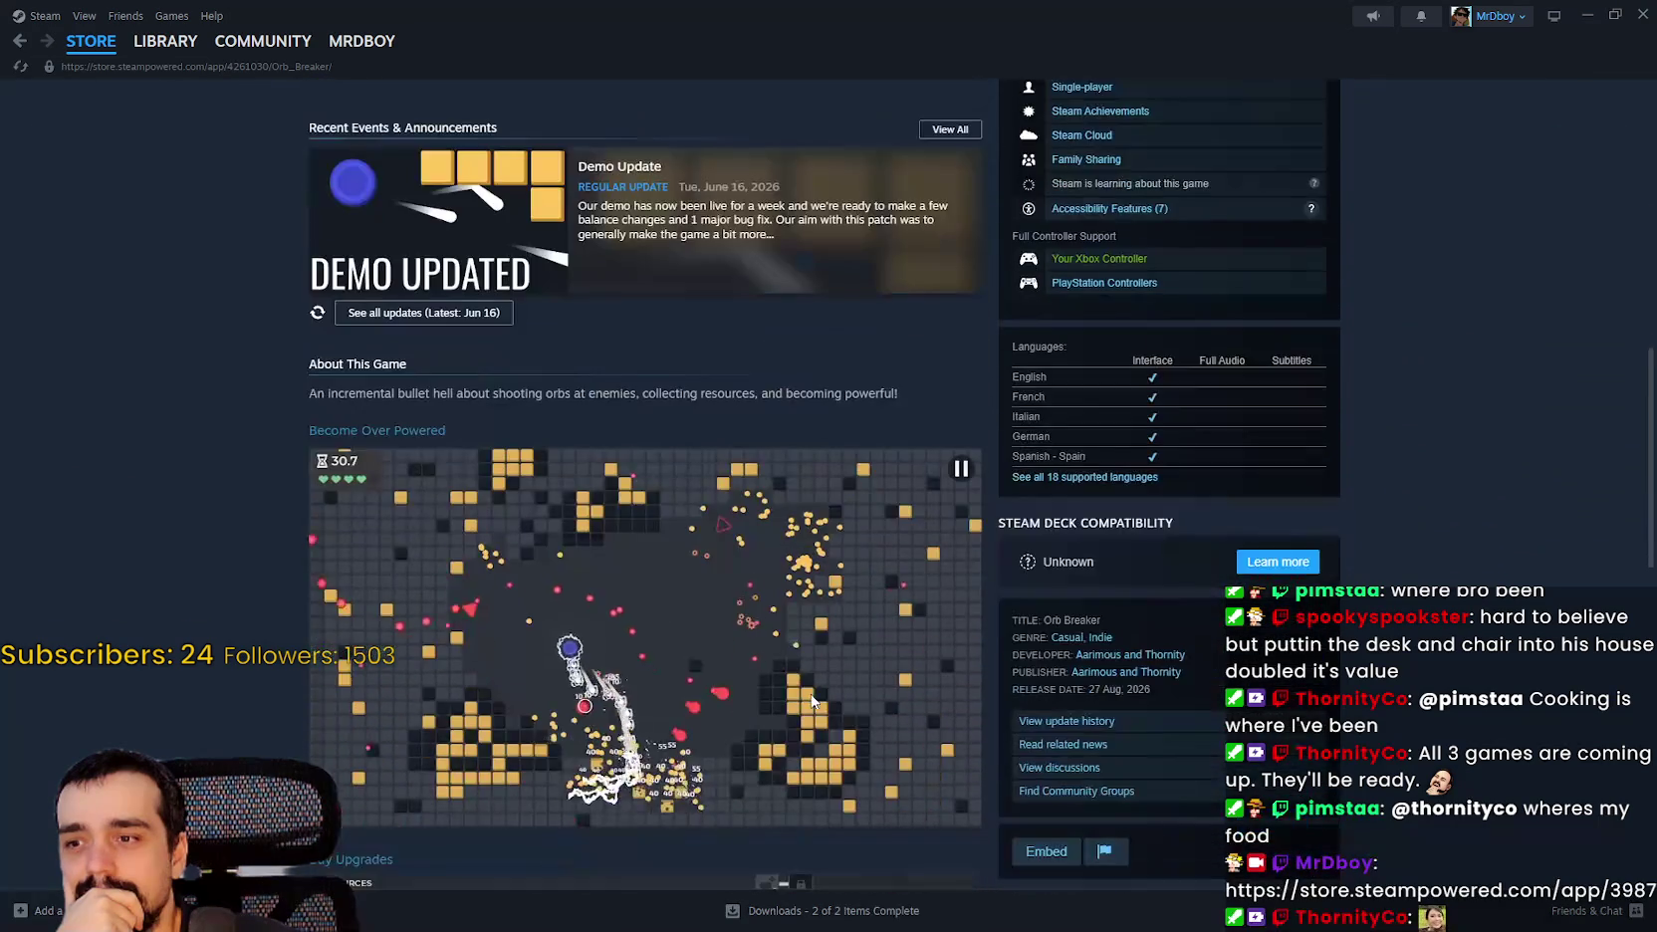
pyautogui.scroll(-4, 801, 727)
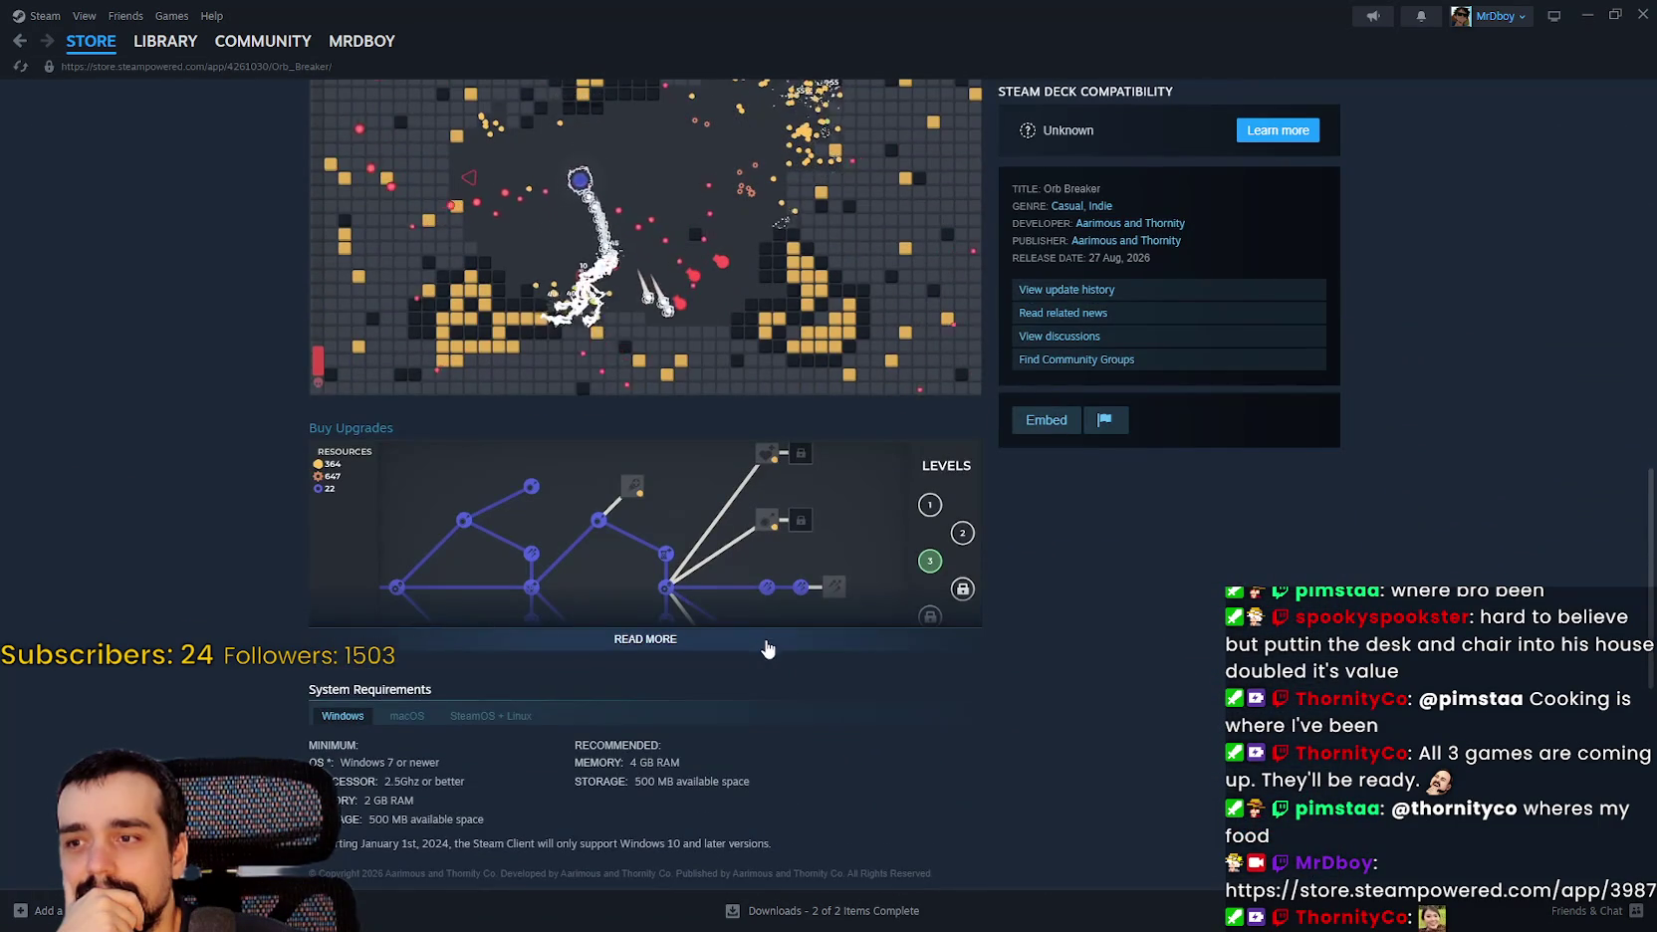
pyautogui.click(767, 645)
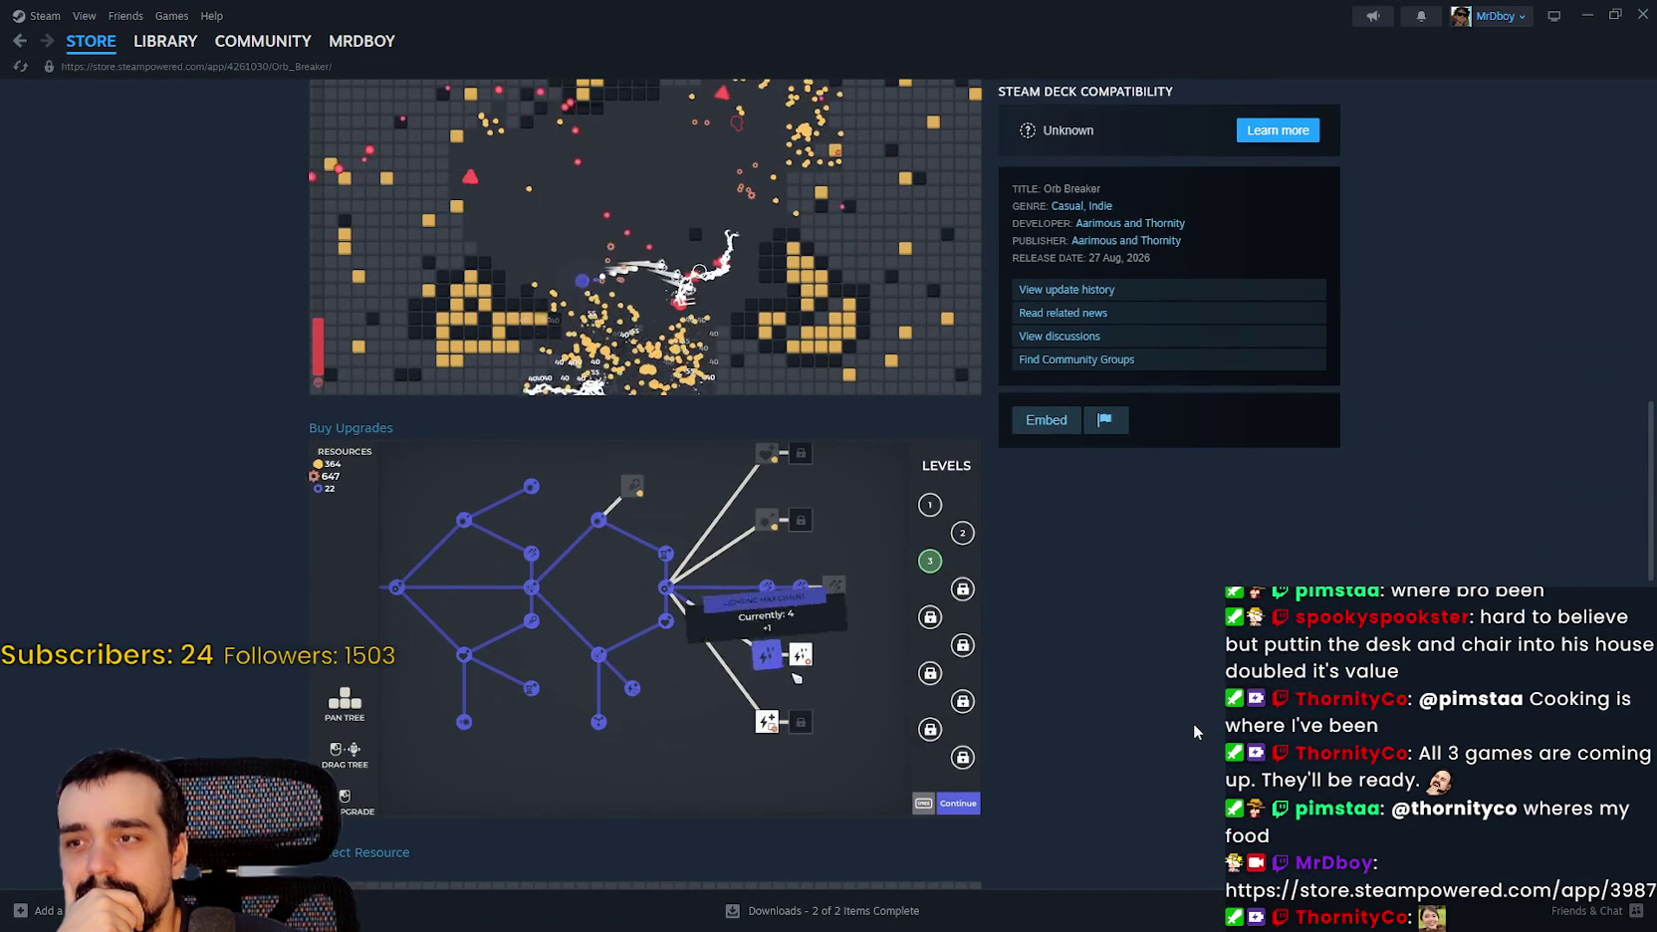
pyautogui.scroll(2, 1194, 730)
pyautogui.scroll(-3, 1194, 730)
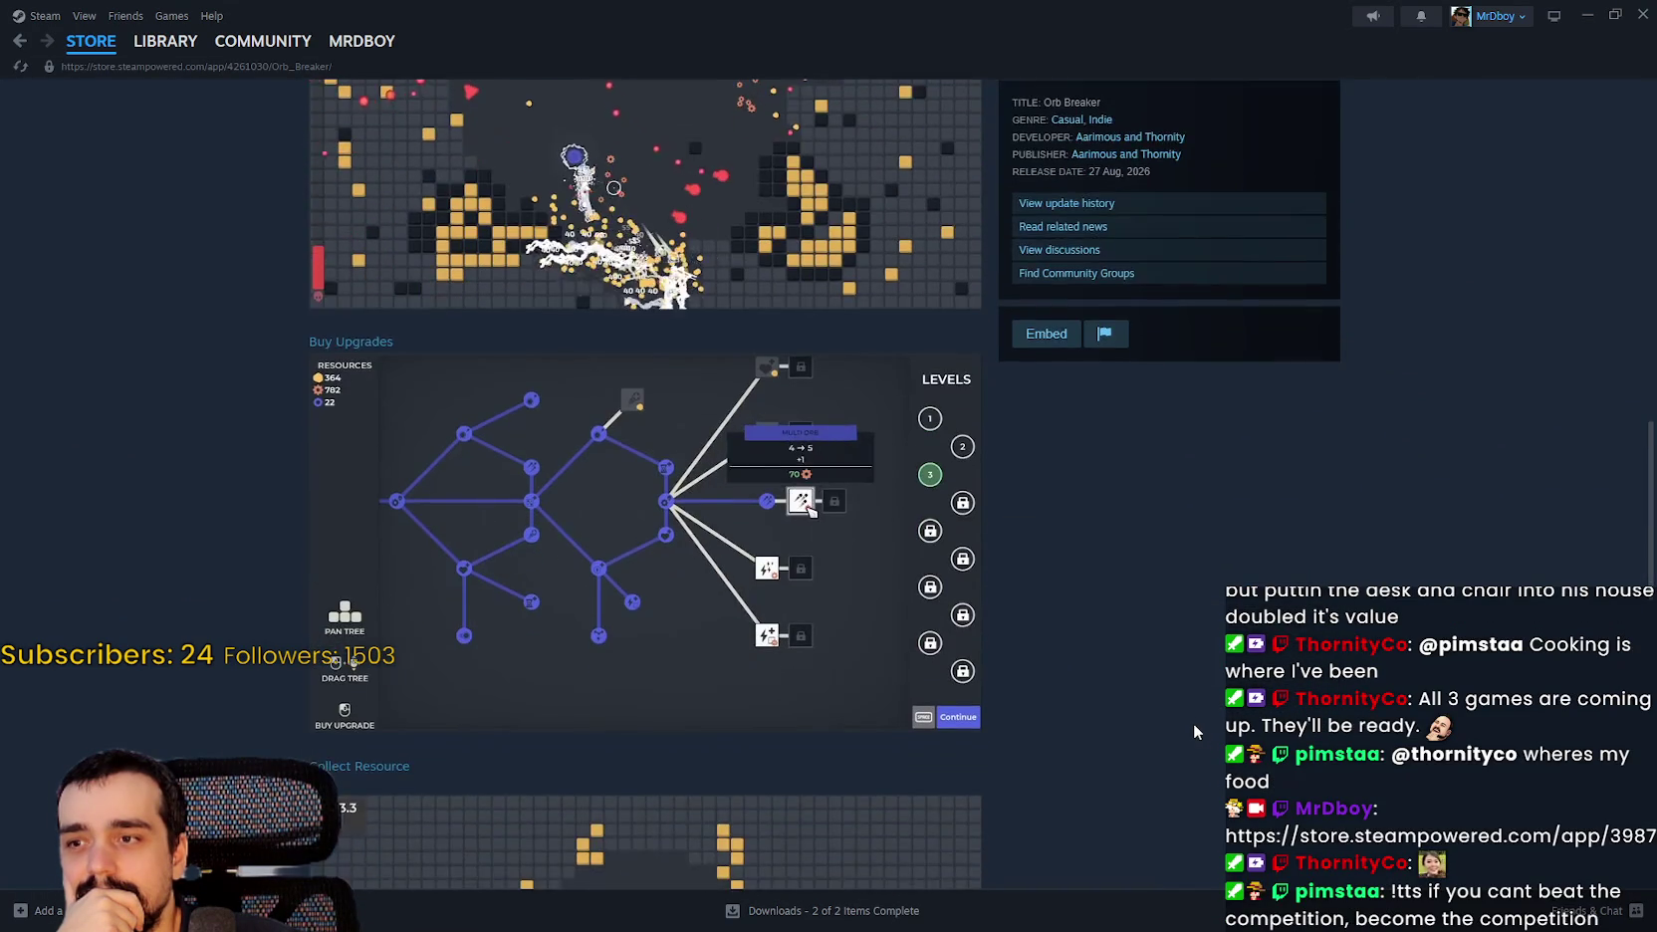
pyautogui.scroll(-6, 1194, 722)
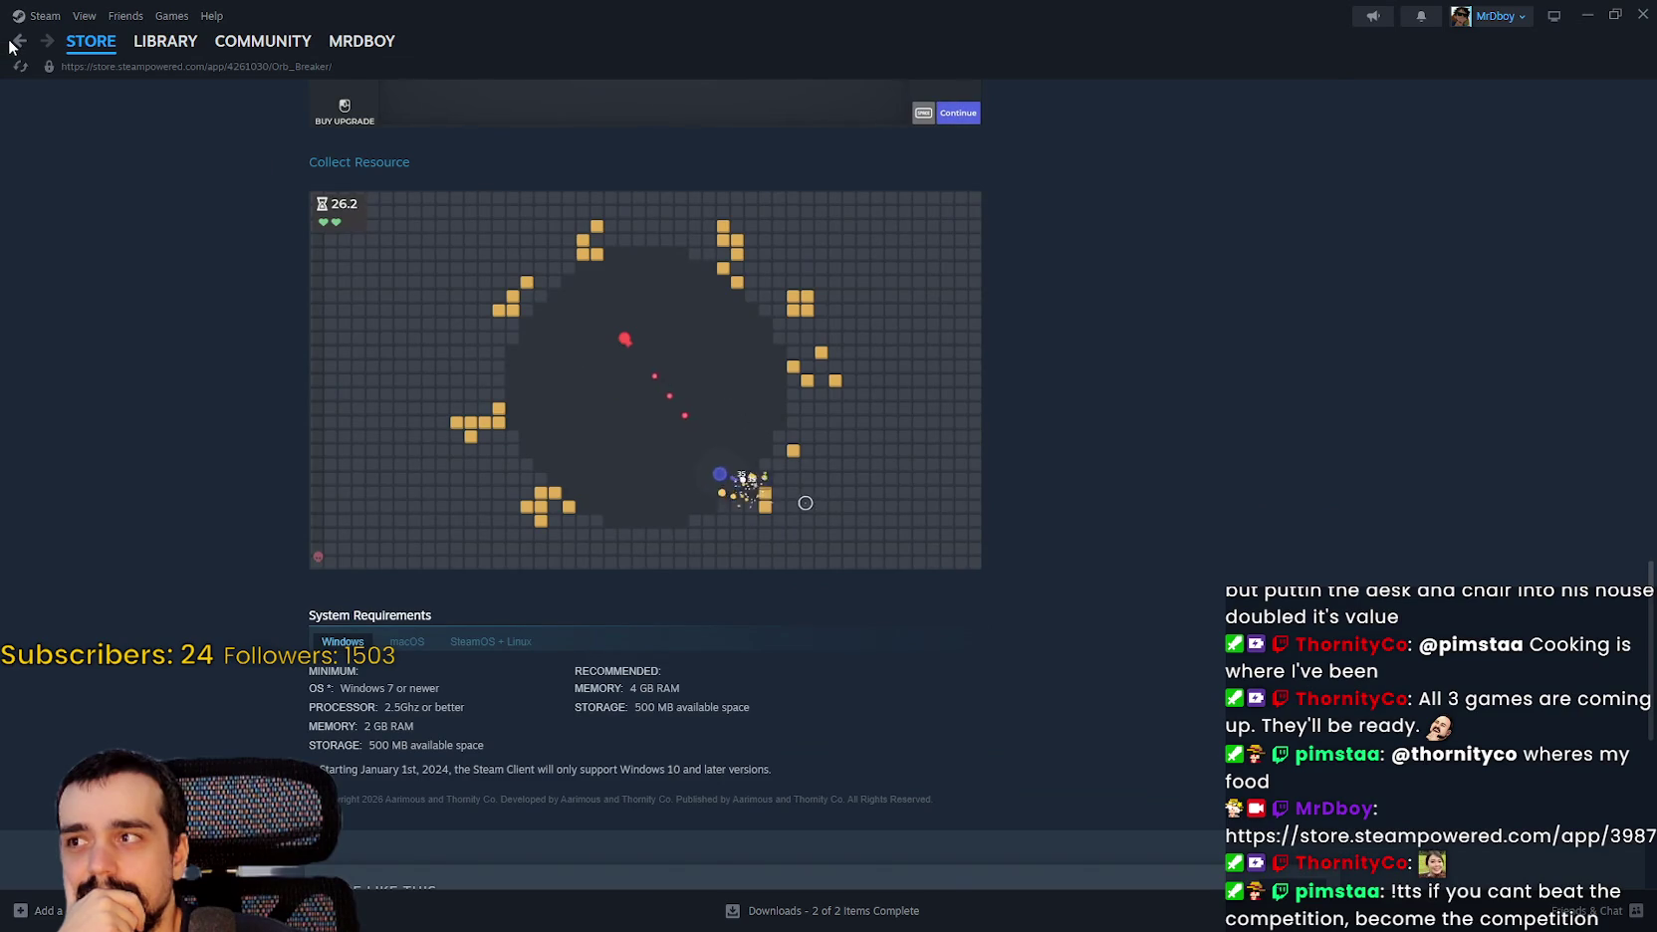
# Go back through the Orb Breaker Demo page to the publisher page.
pyautogui.click(22, 47)
pyautogui.scroll(6, 685, 613)
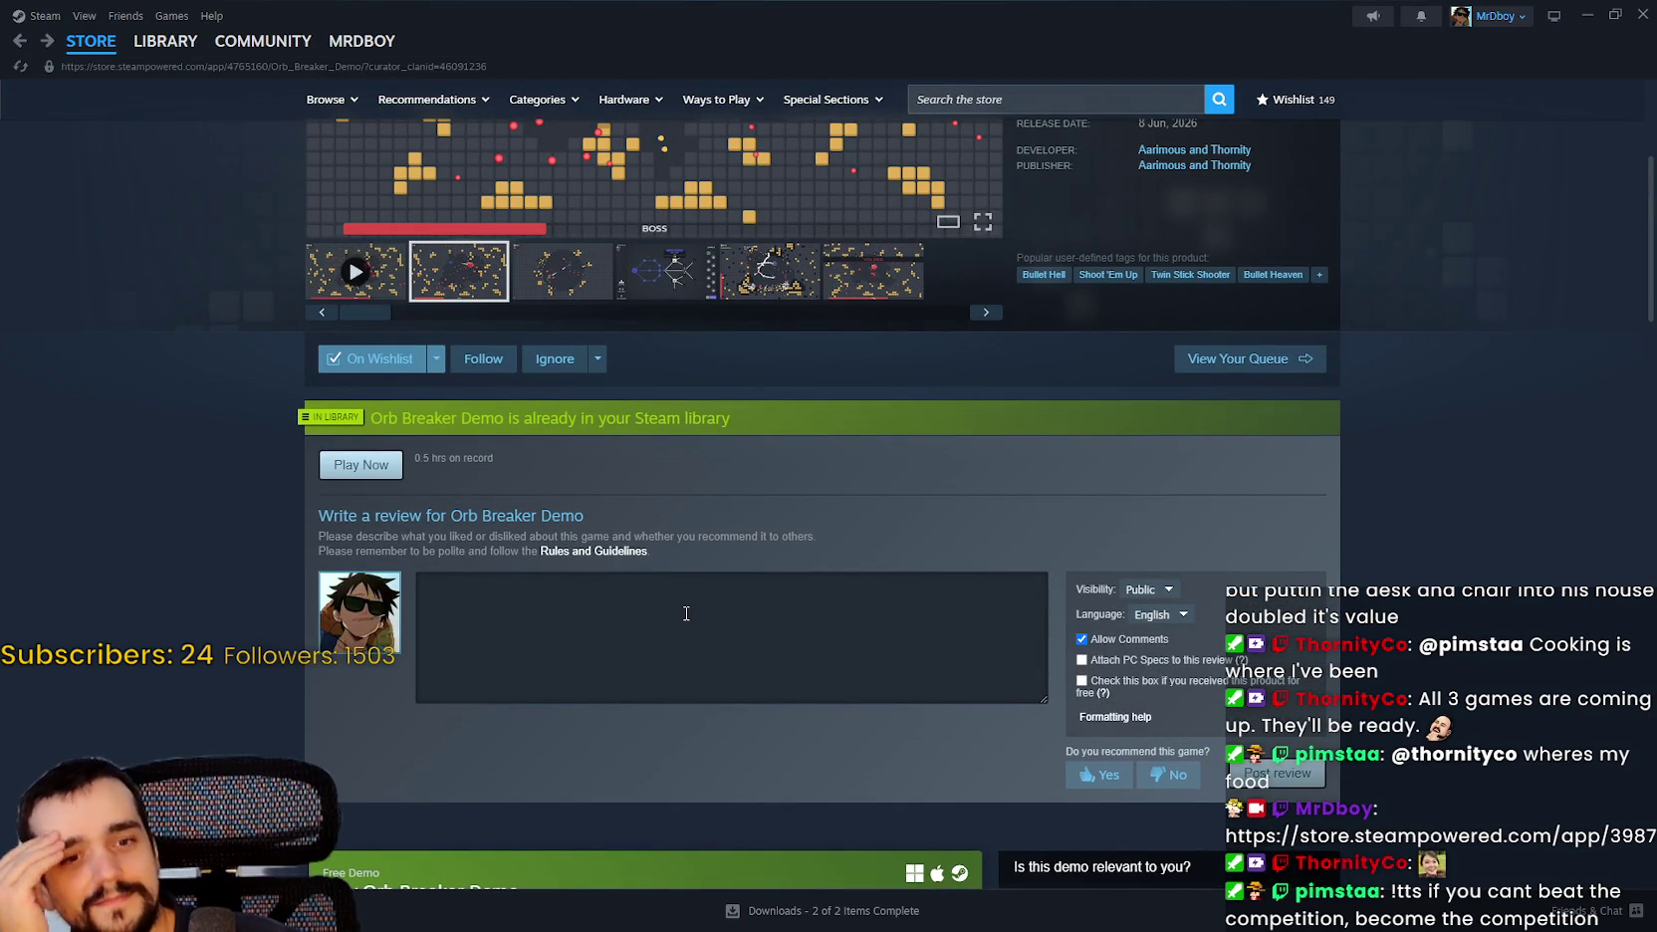
pyautogui.scroll(4, 686, 613)
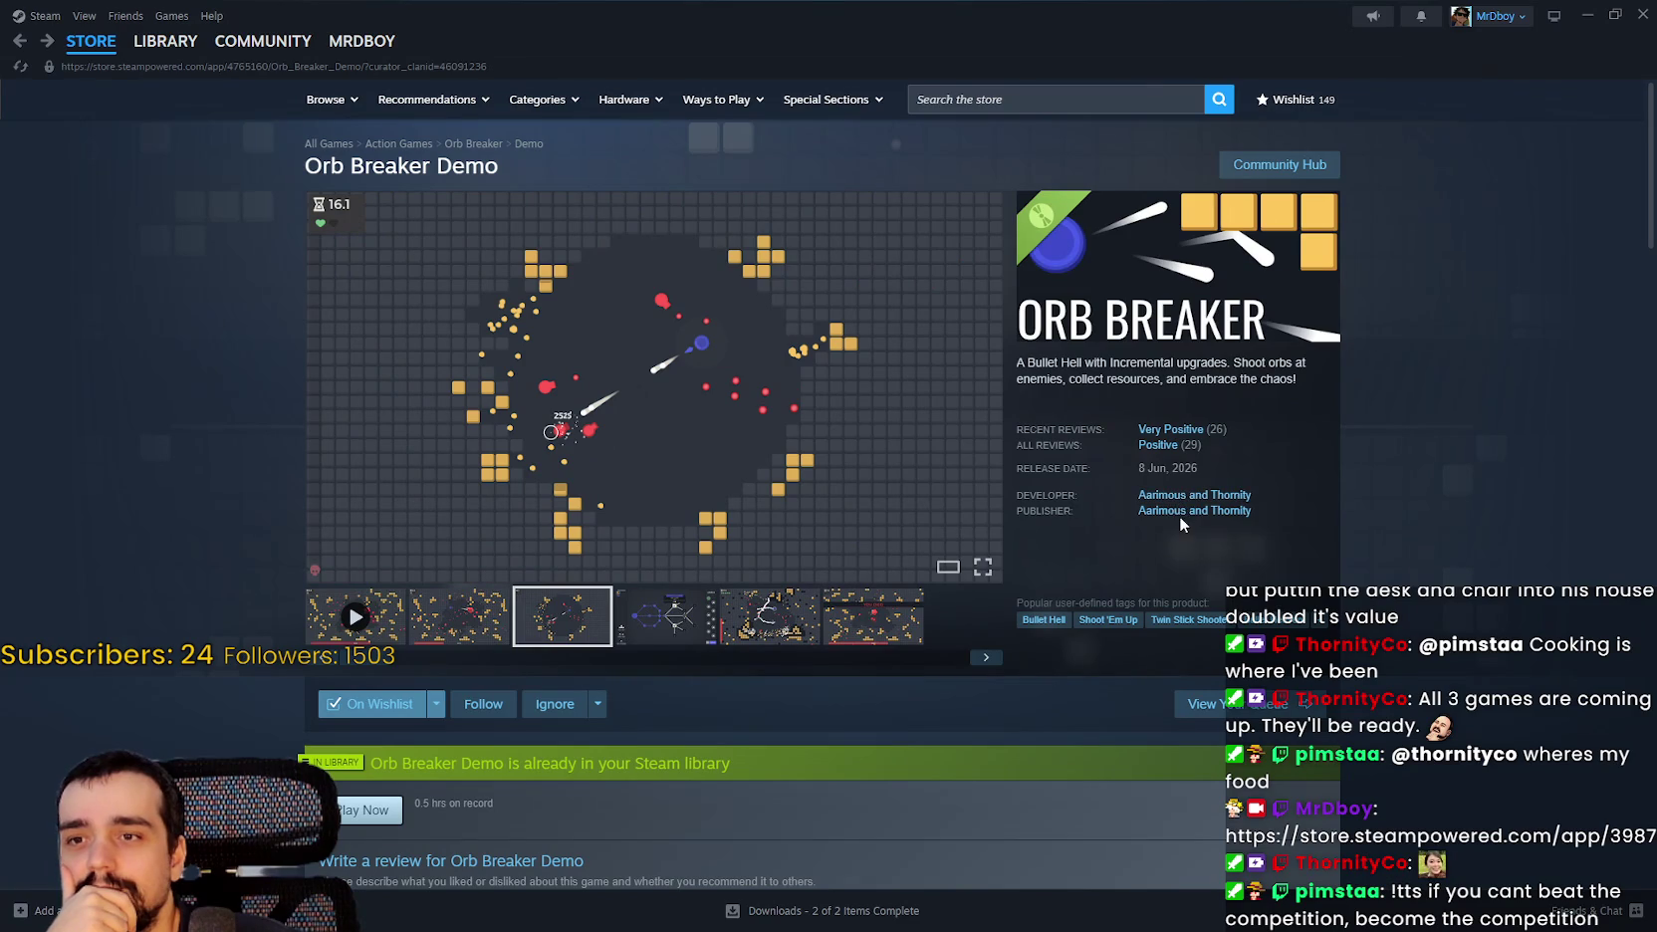
pyautogui.click(15, 46)
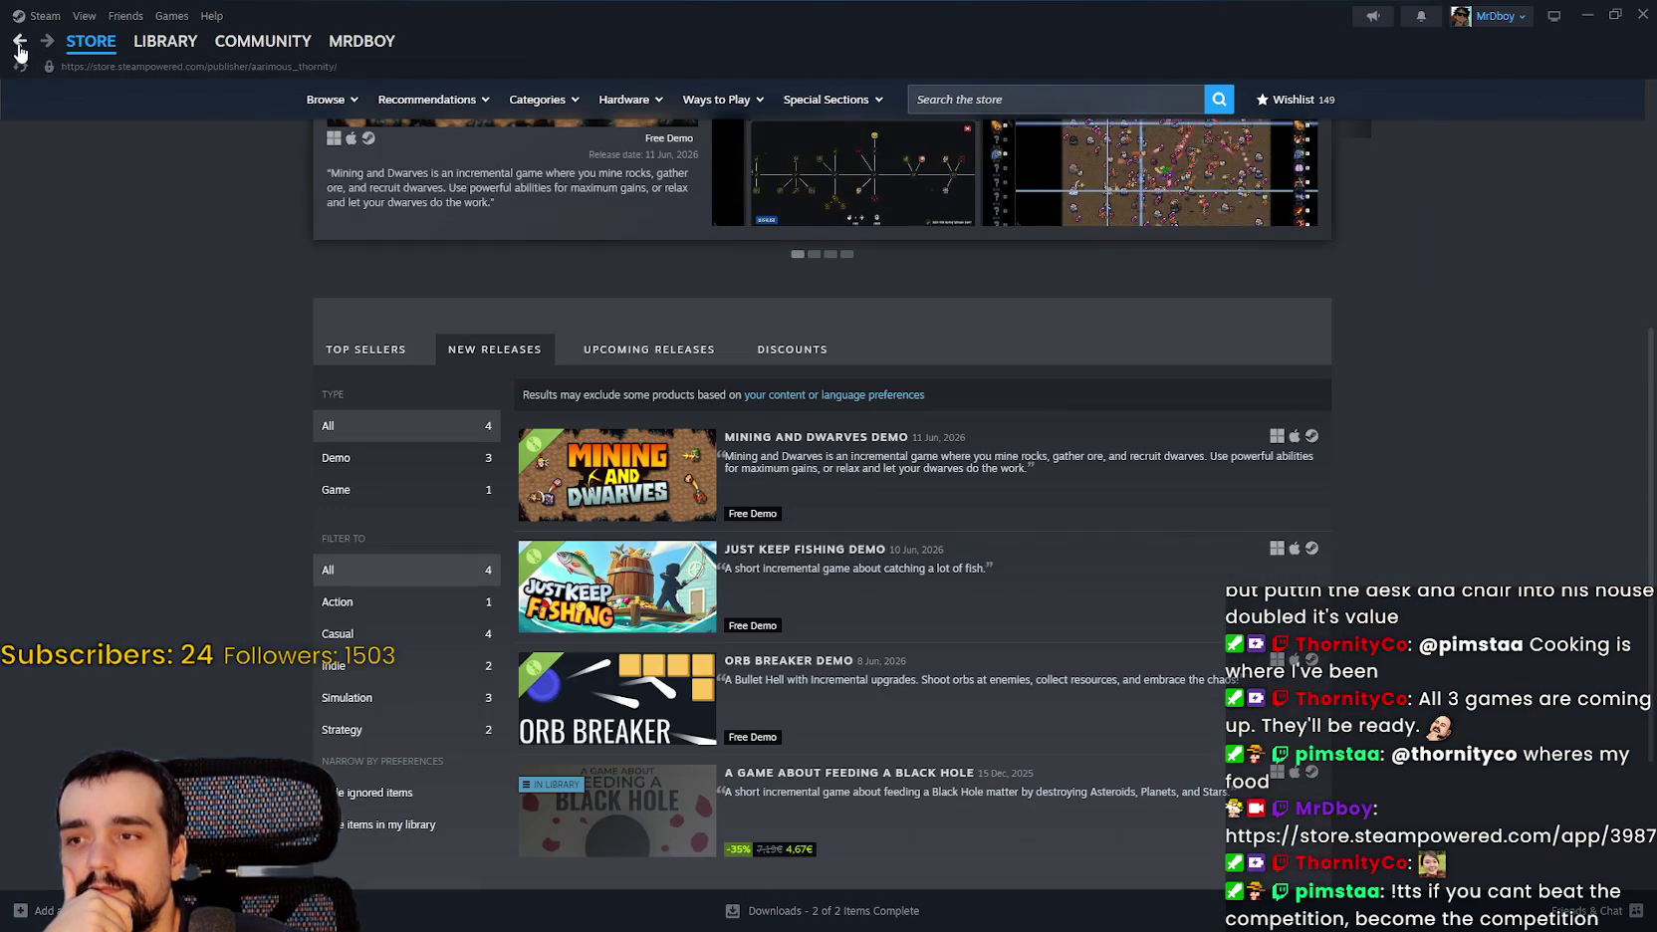
# Compare the publisher's New and Upcoming Releases, ending on the three 27 Aug upcoming titles.
pyautogui.scroll(-3, 995, 597)
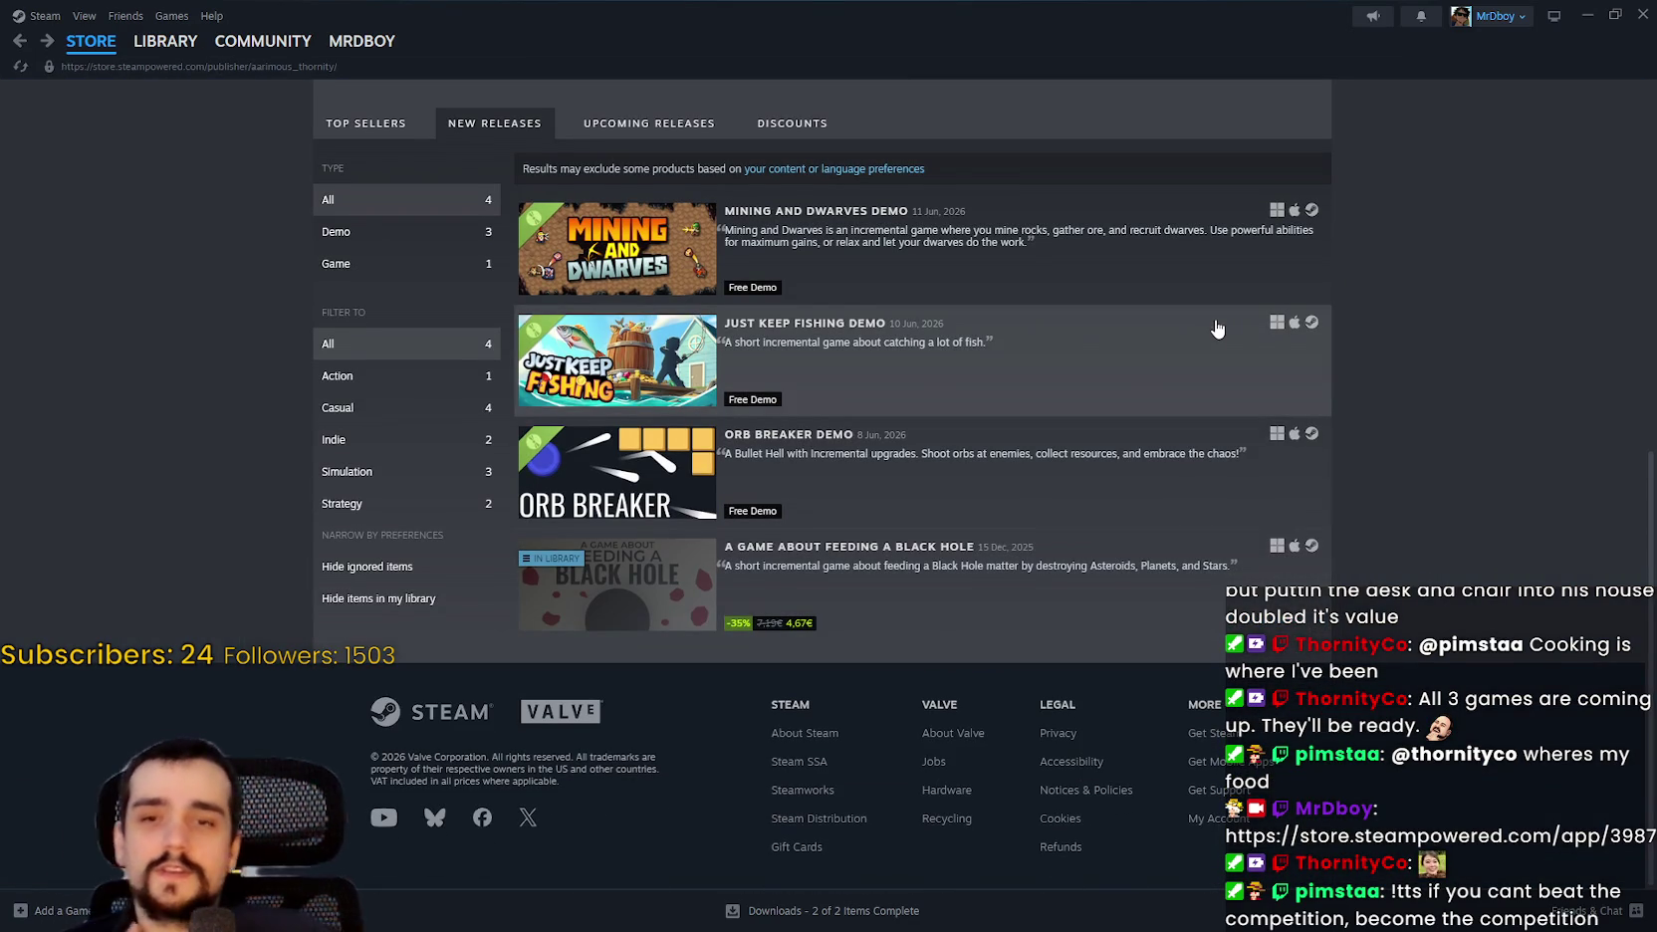
pyautogui.scroll(3, 1217, 328)
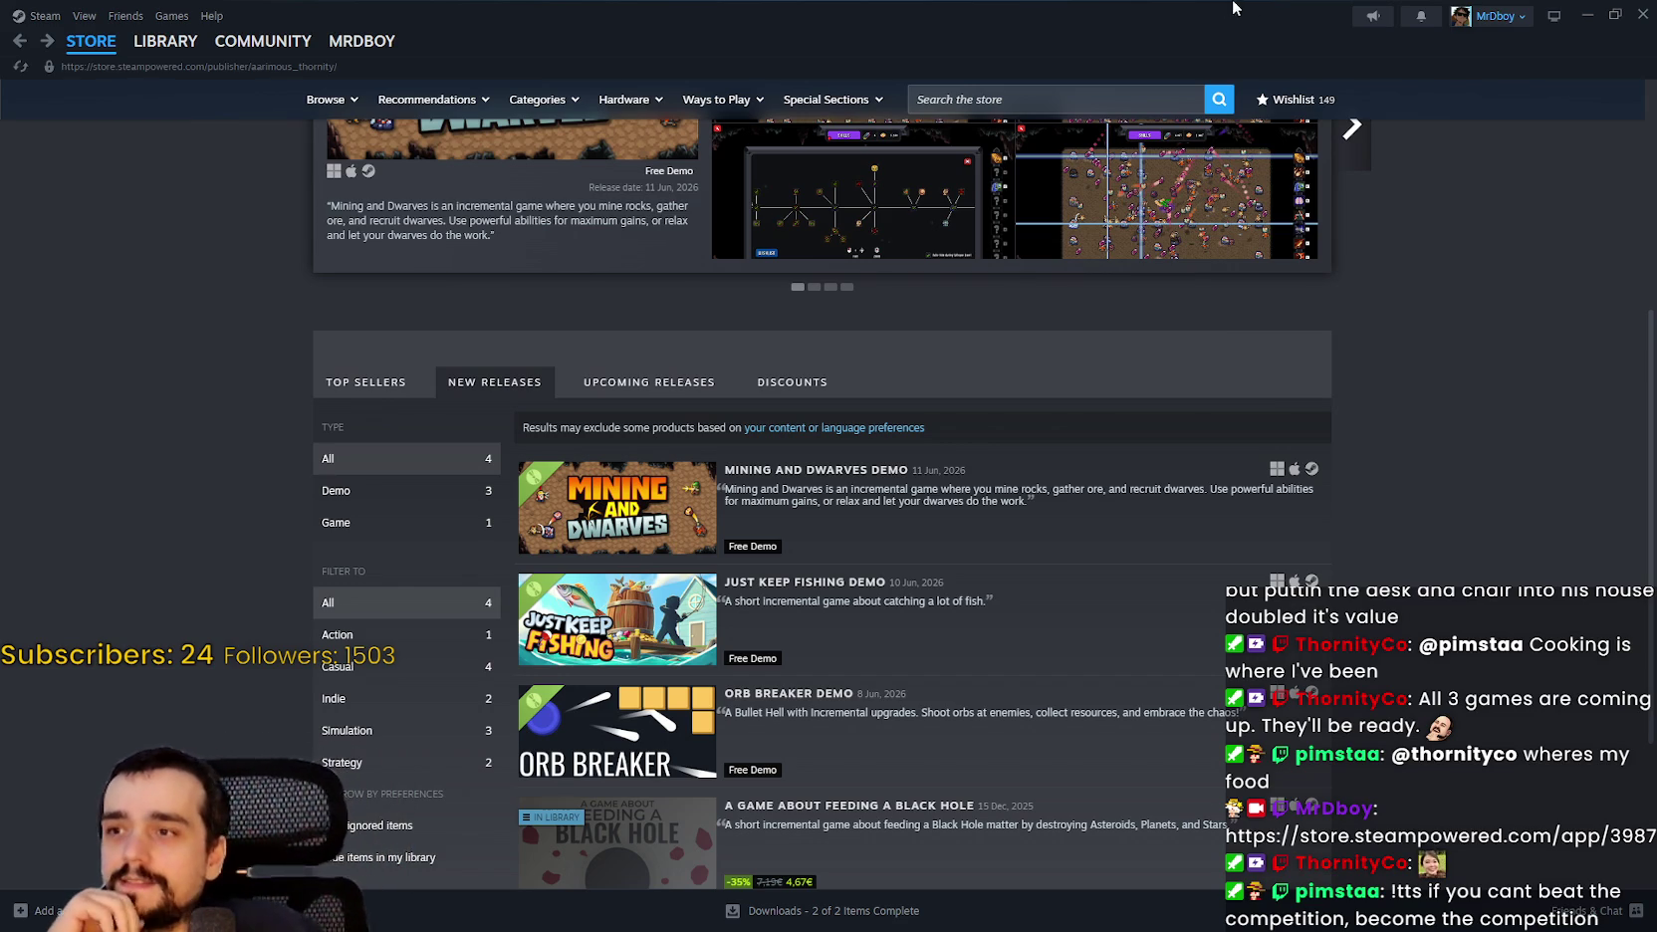
pyautogui.click(624, 396)
pyautogui.scroll(-2, 1008, 647)
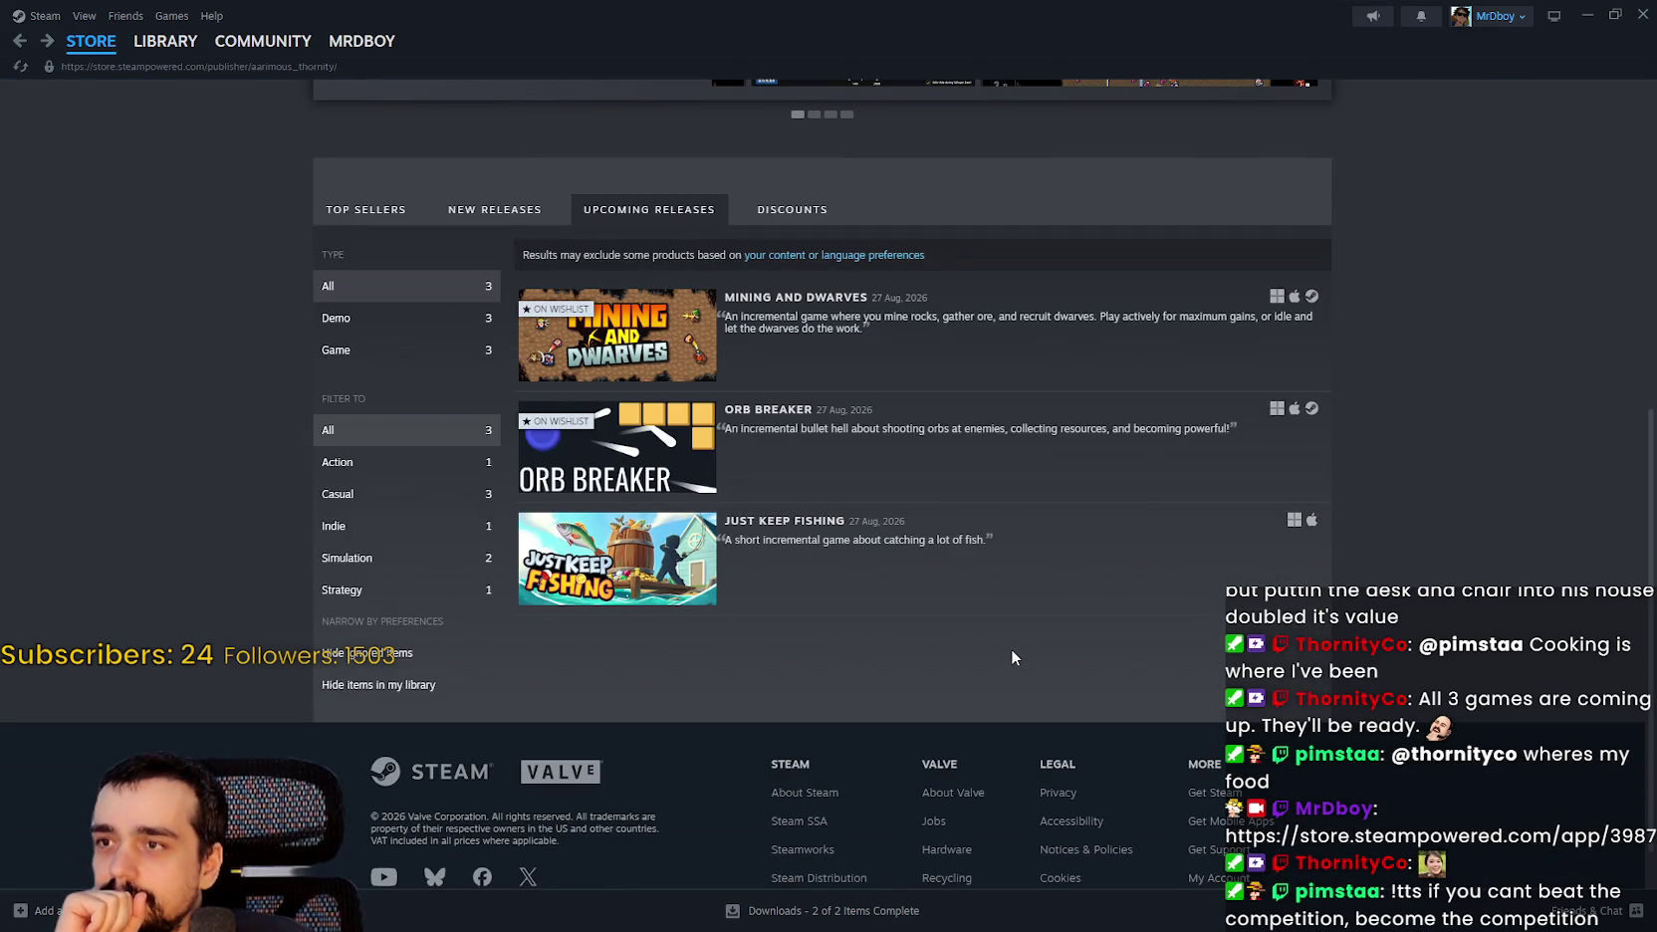
pyautogui.click(453, 212)
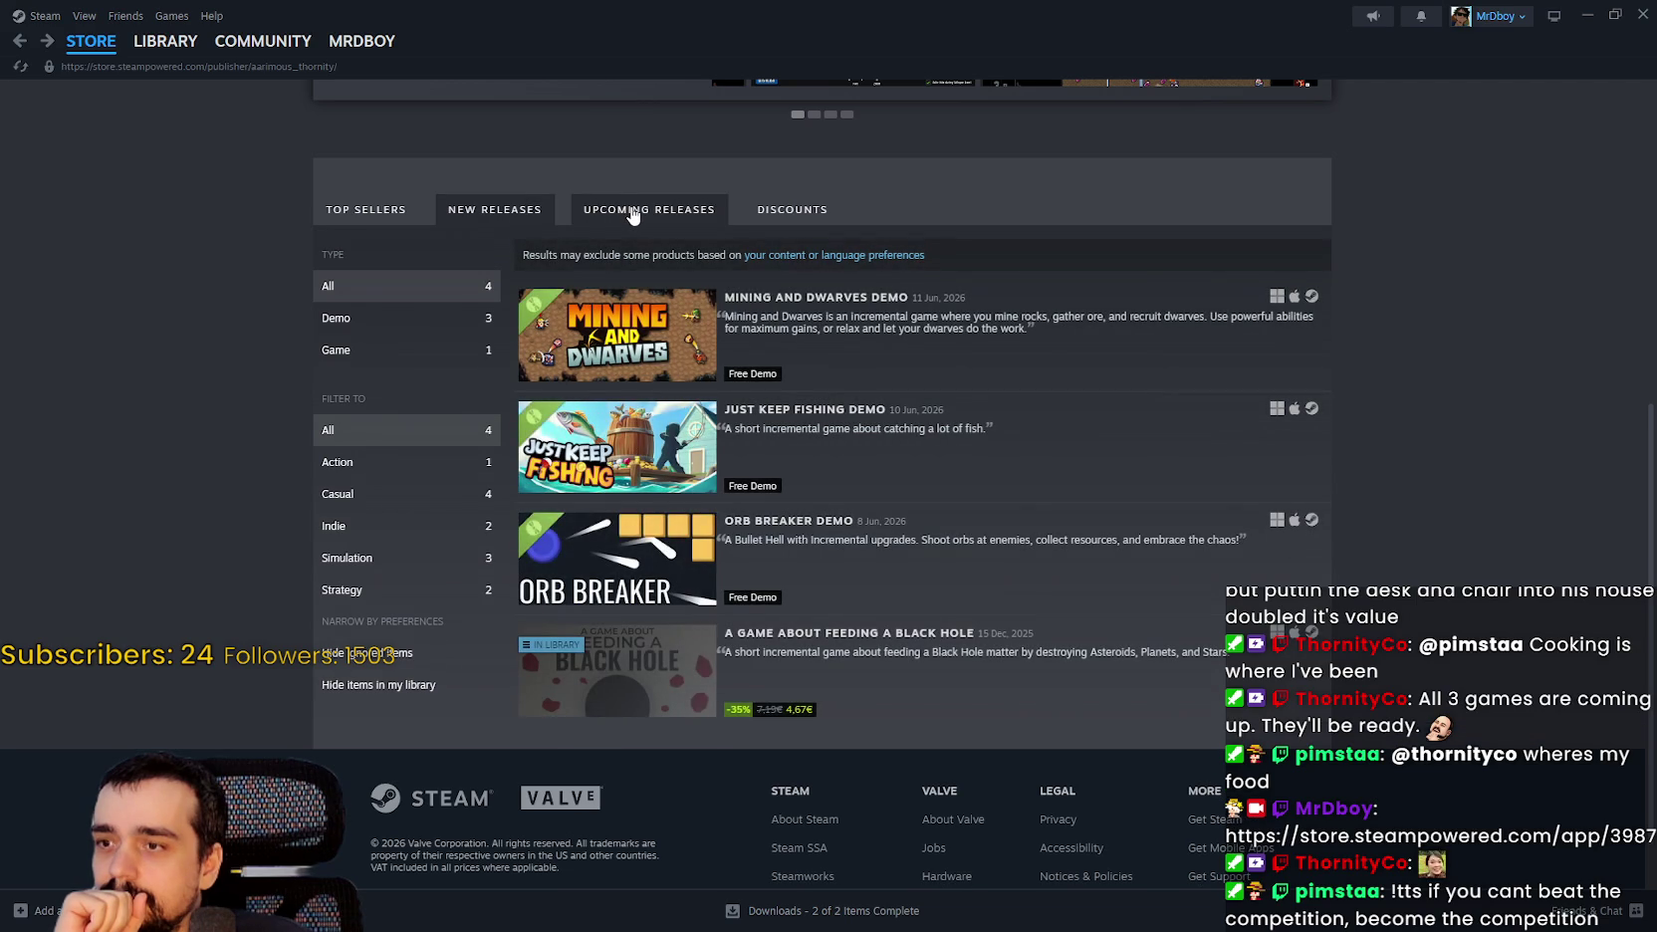
pyautogui.click(632, 213)
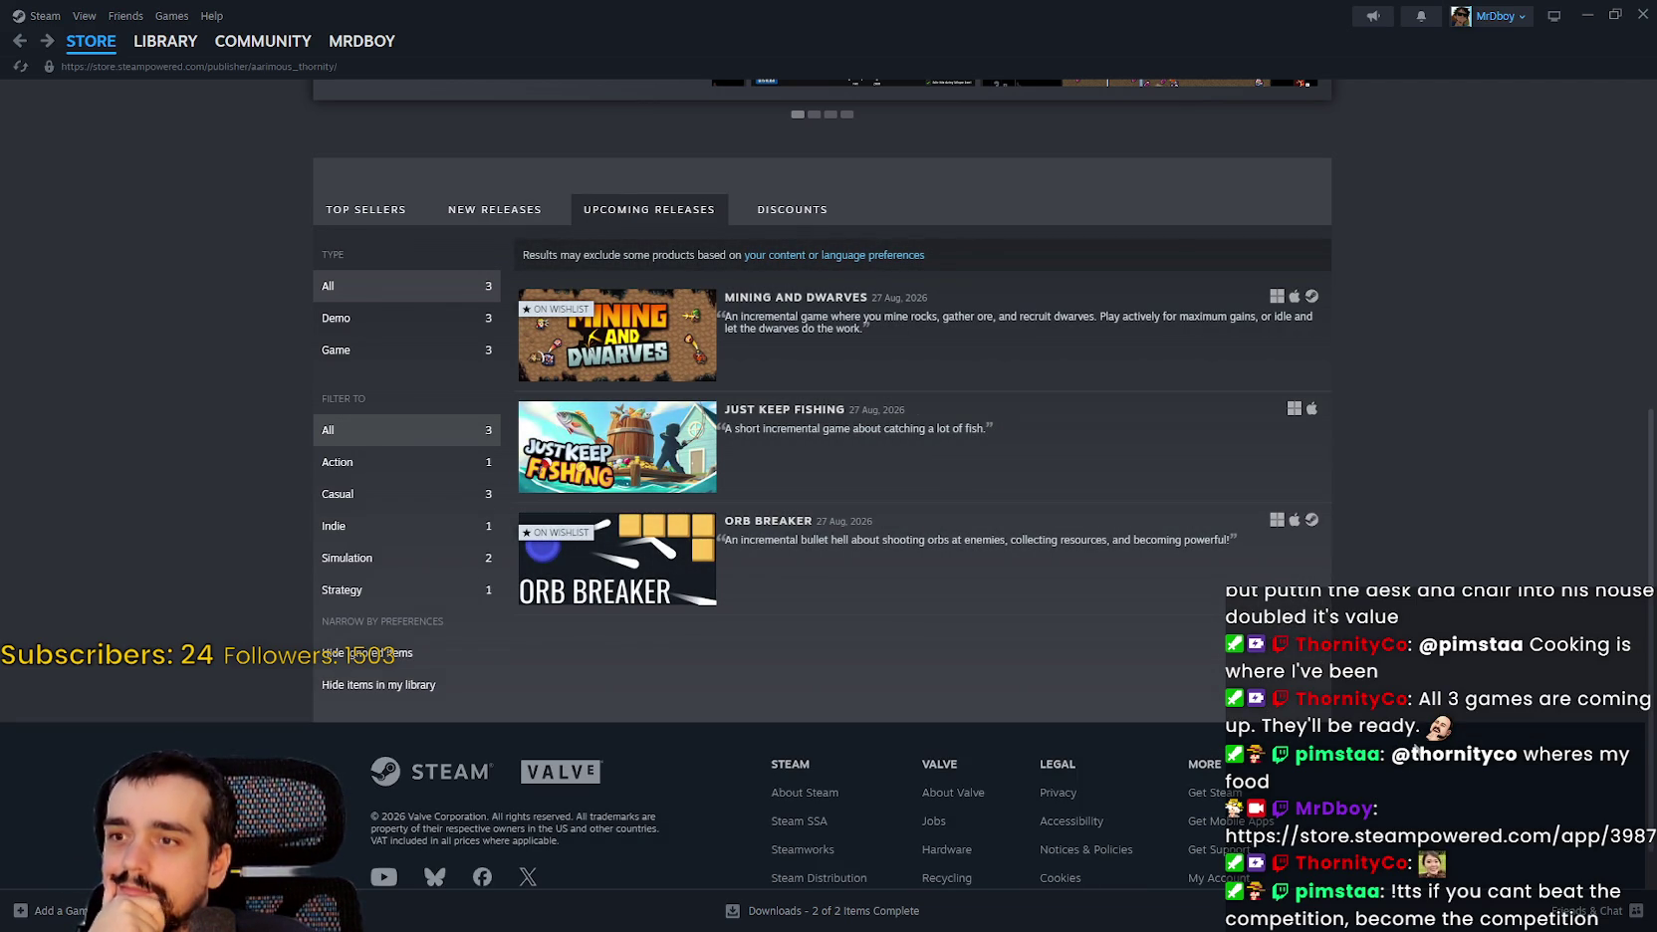
# Scroll back up and minimize Steam to reveal the running game.
pyautogui.scroll(3, 1401, 713)
pyautogui.scroll(3, 1345, 617)
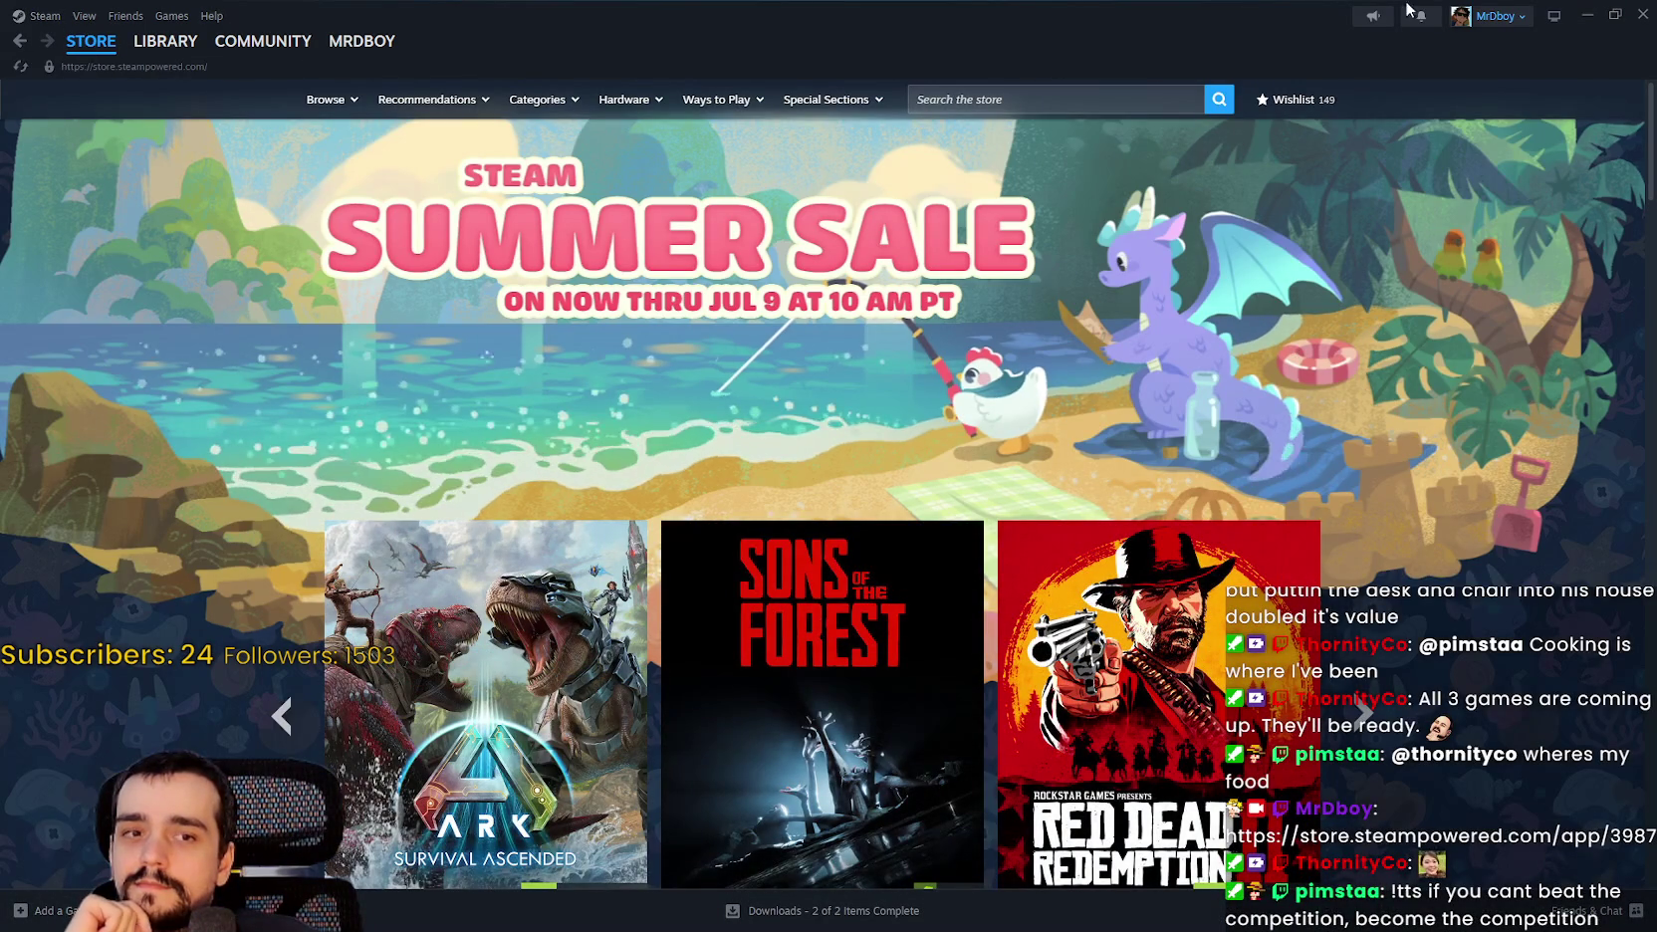
pyautogui.click(1583, 17)
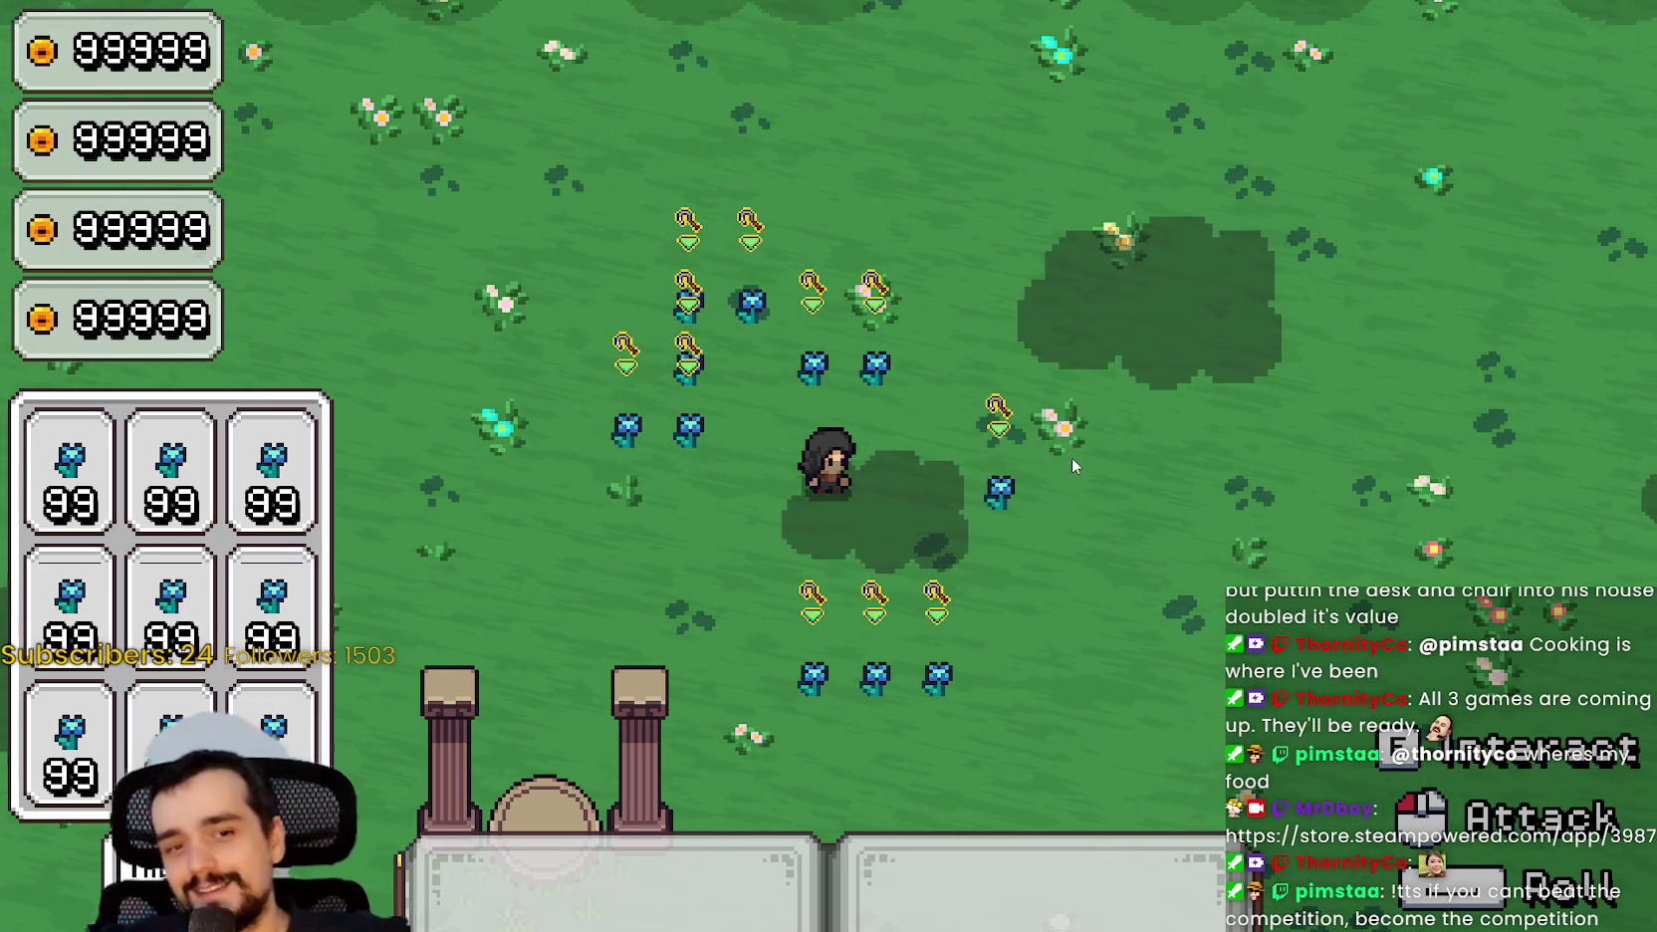
# Walk the character around the meadow with WASD, watching the inventory grid, then Alt+Tab back to Godot.
pyautogui.hotkey('a', 's')
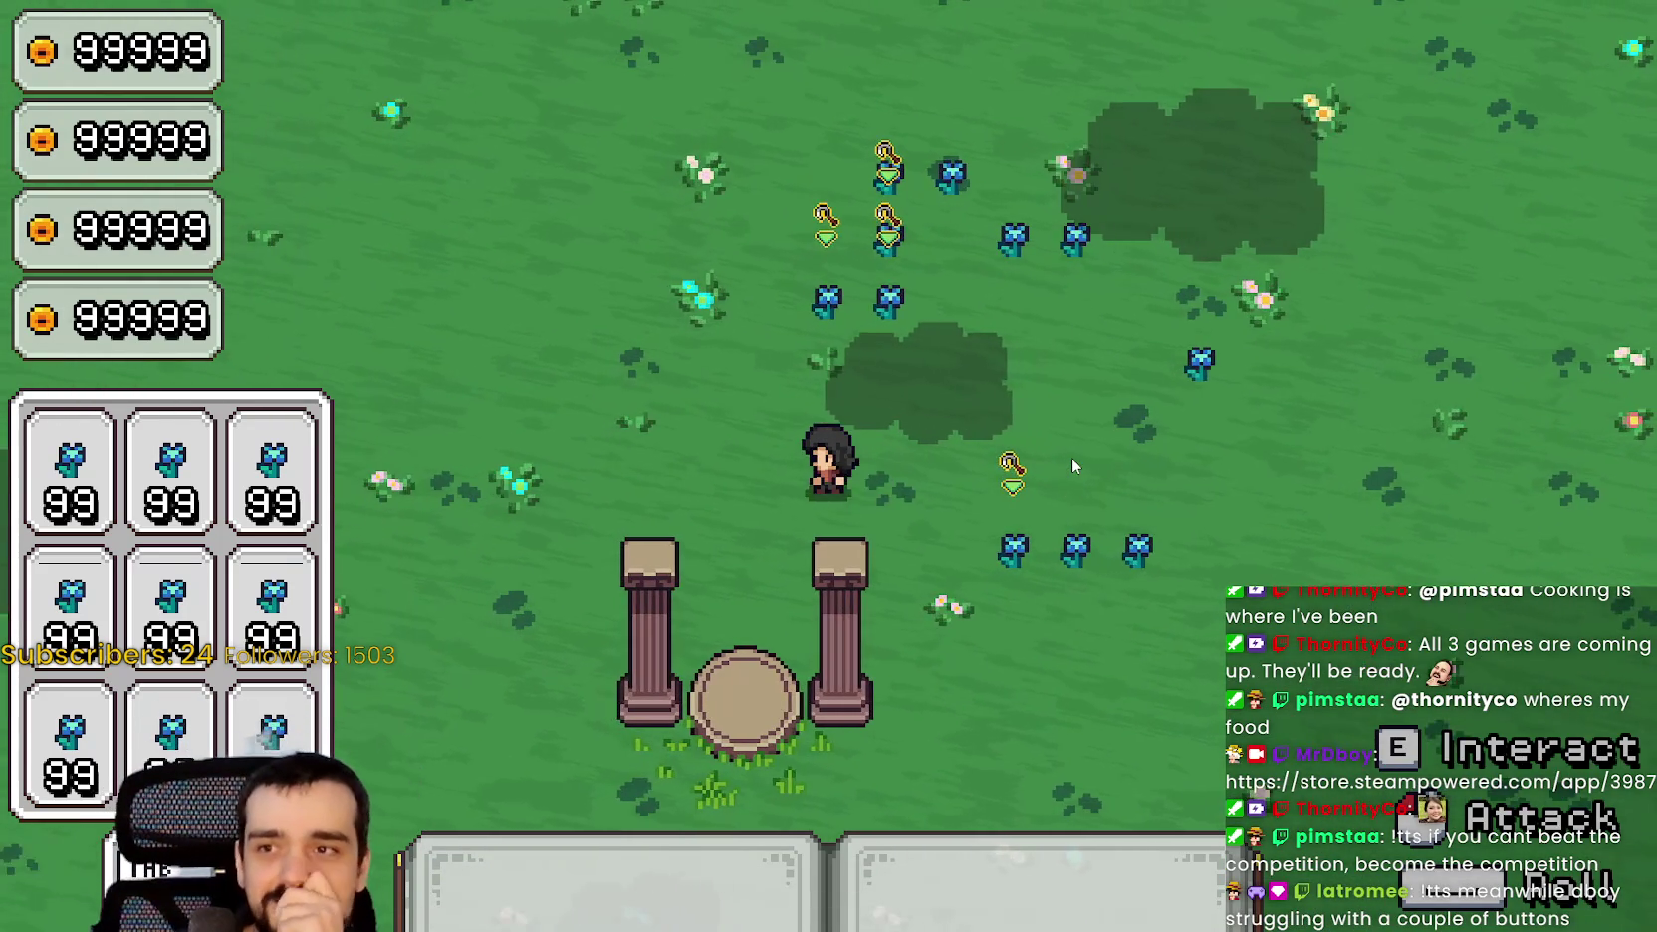
pyautogui.press('d')
pyautogui.hotkey('a', 'w')
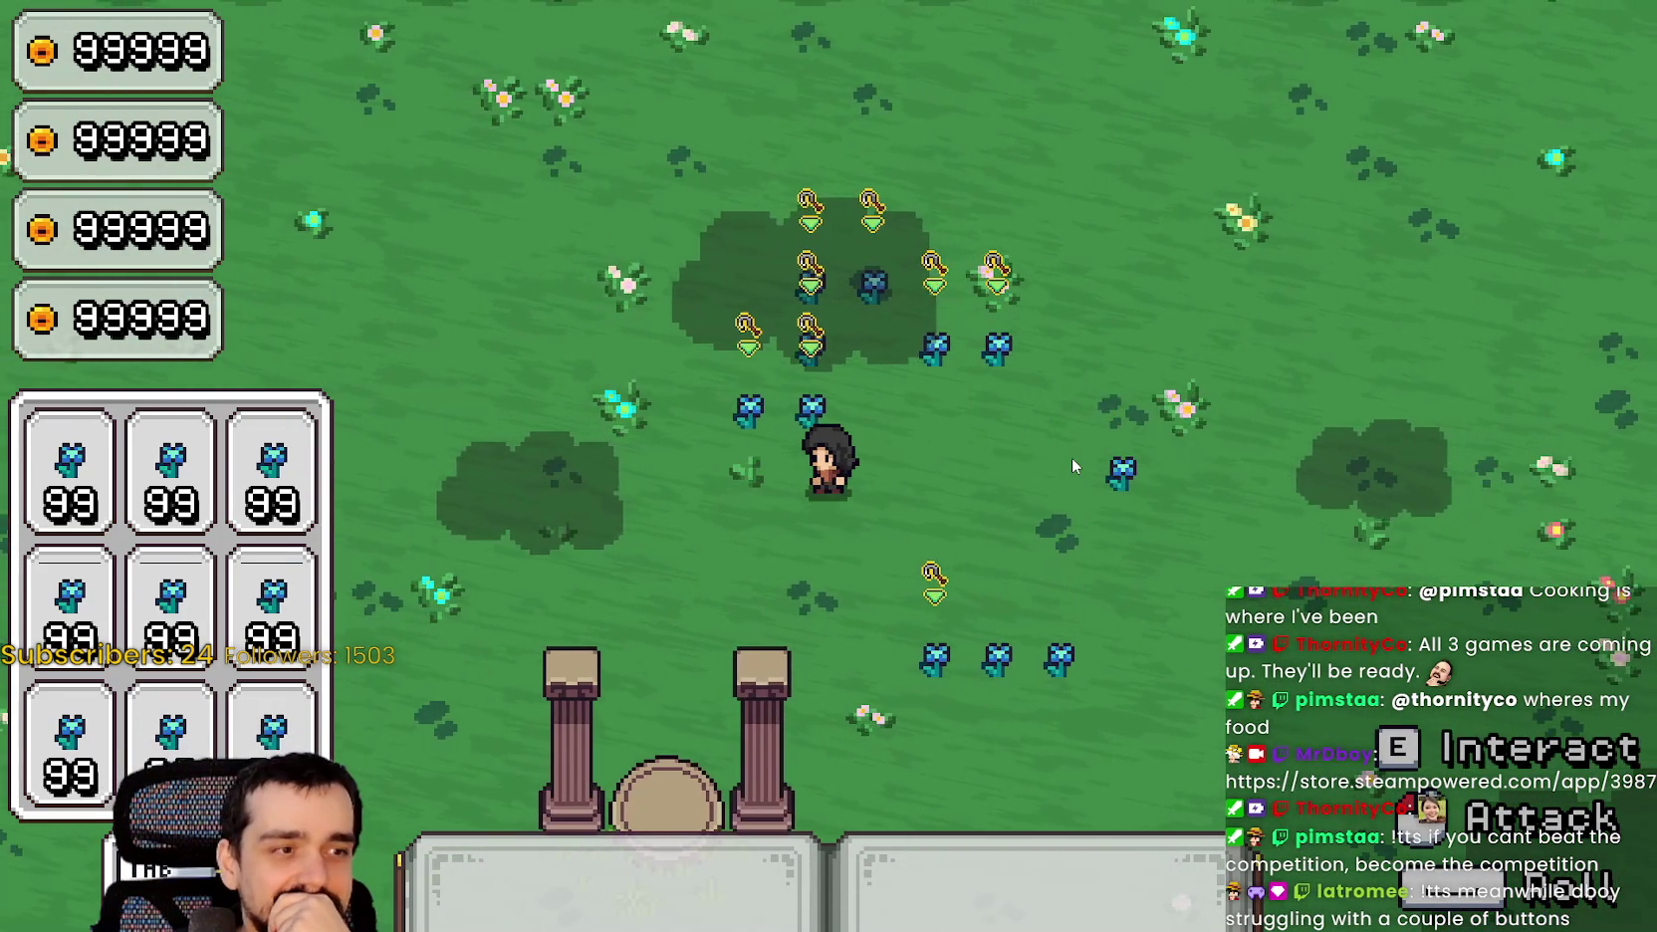
pyautogui.press('s')
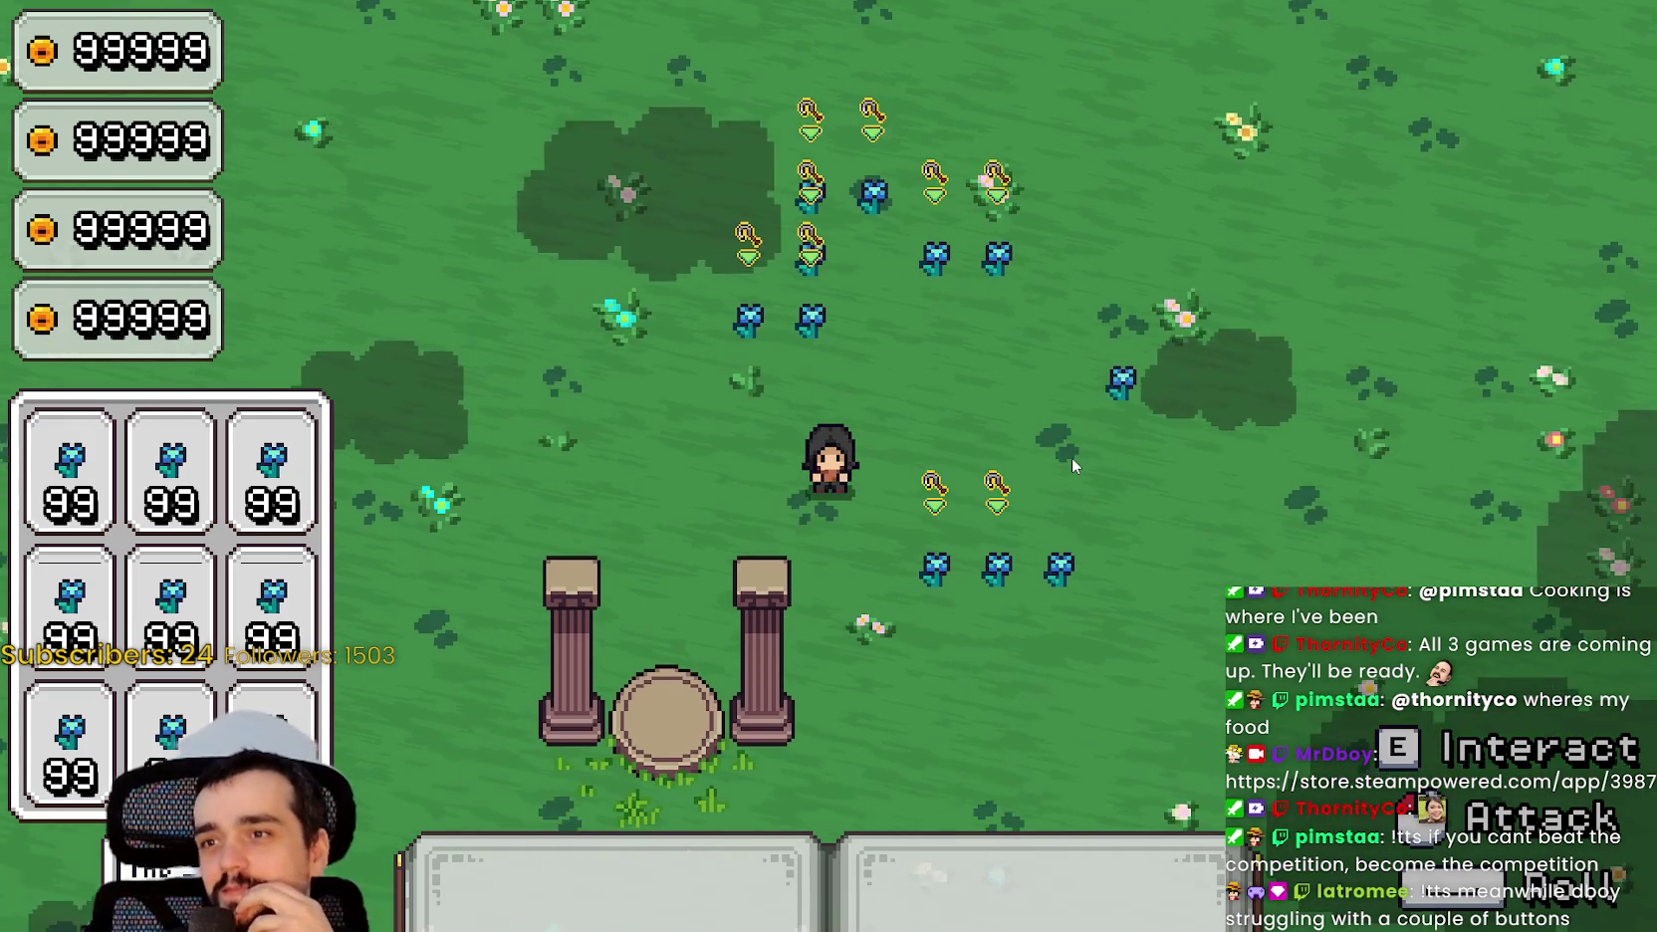
pyautogui.press('a')
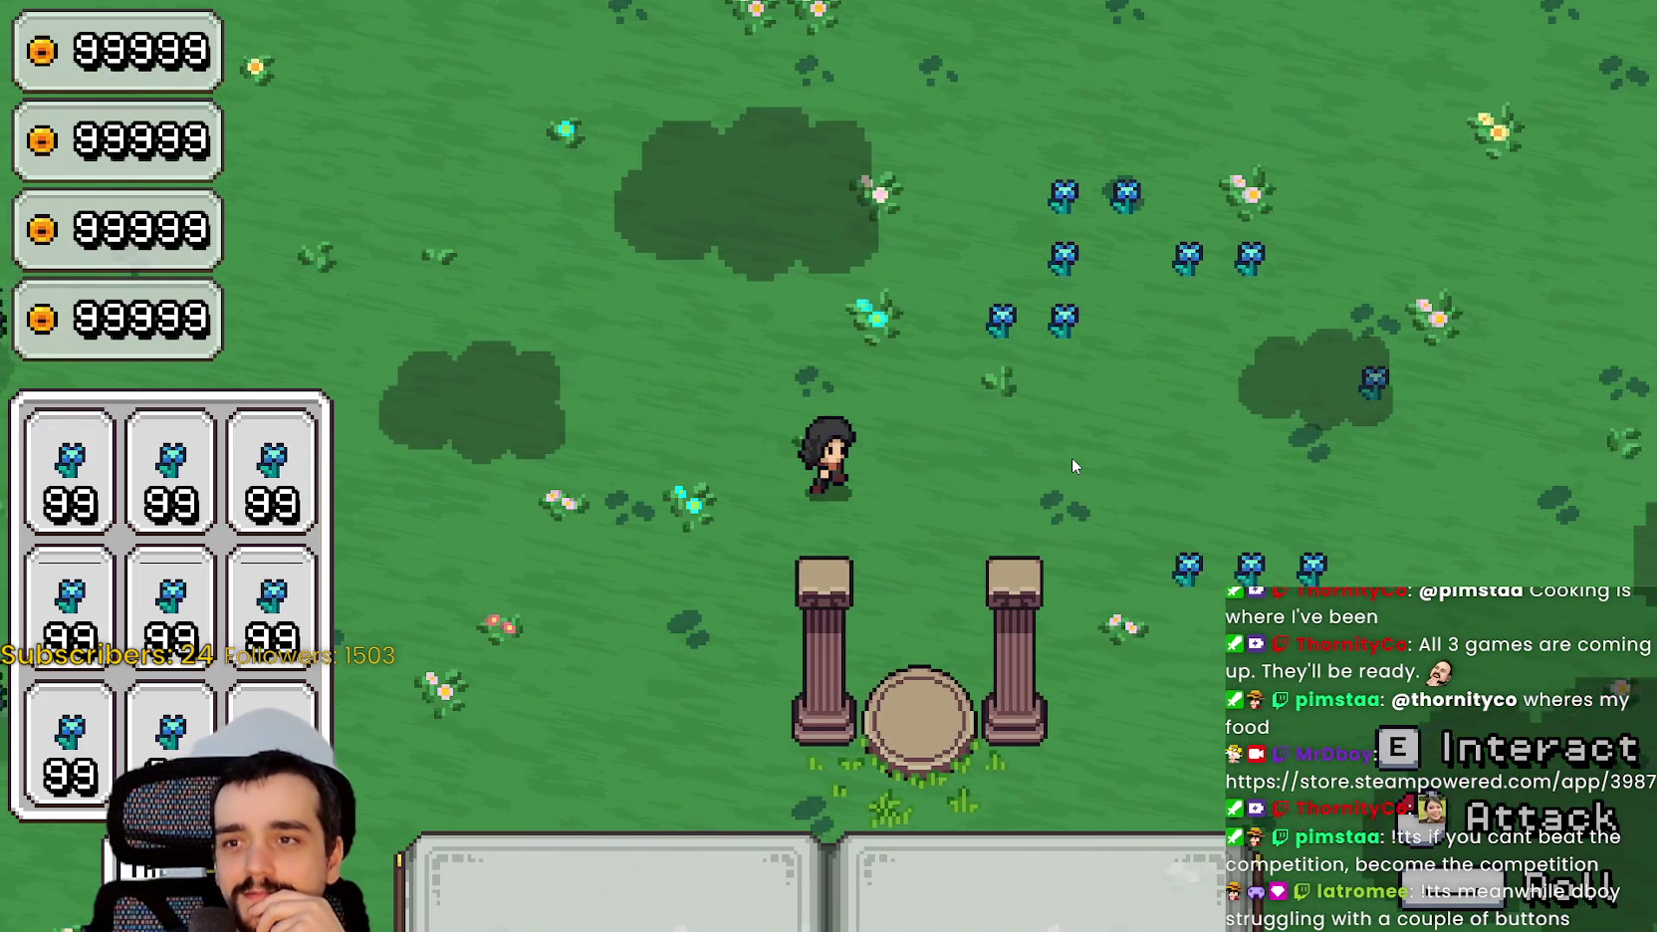
pyautogui.hotkey('d', 'w')
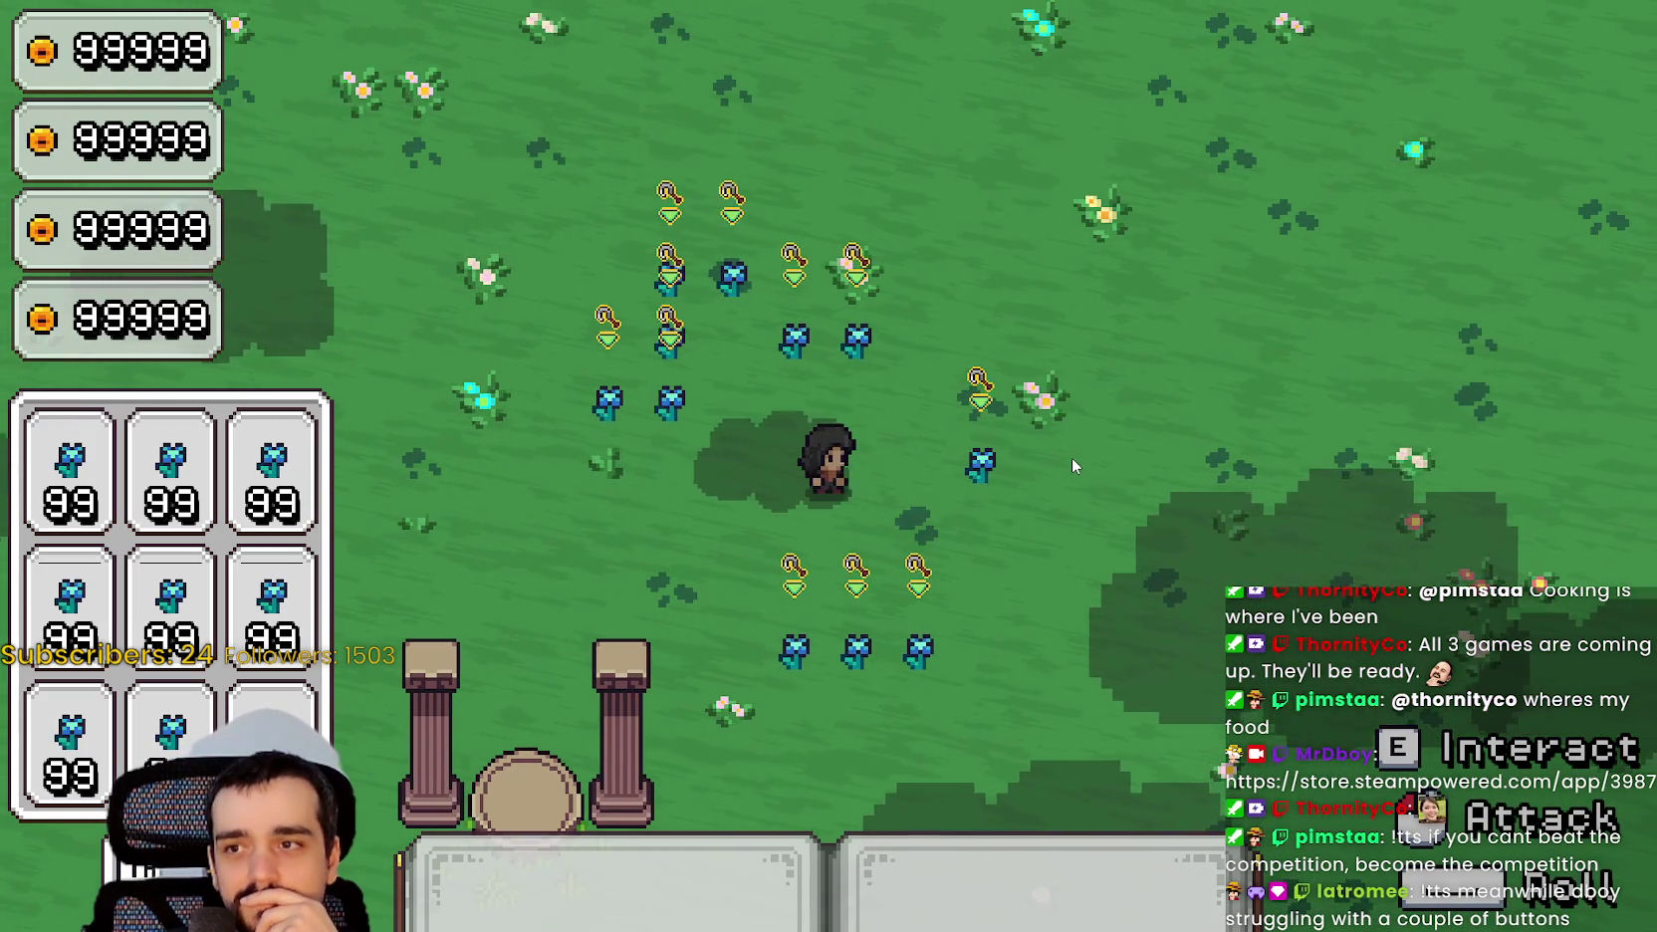
pyautogui.press('w')
pyautogui.press('d')
pyautogui.press('a')
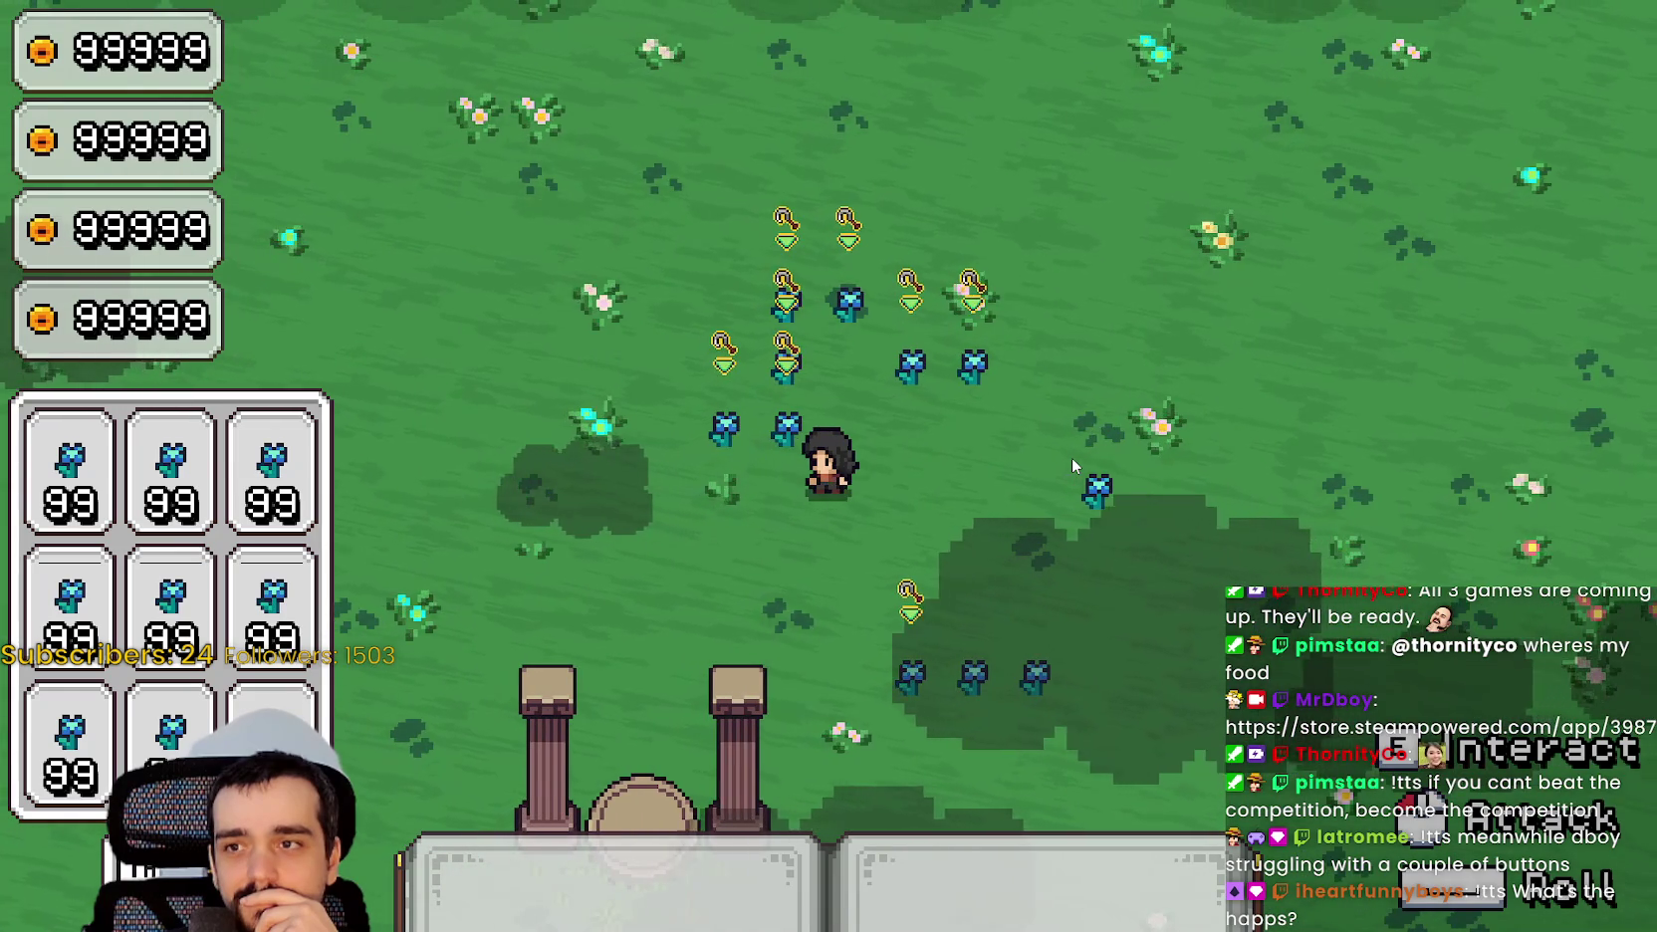
pyautogui.press('a')
pyautogui.press('d')
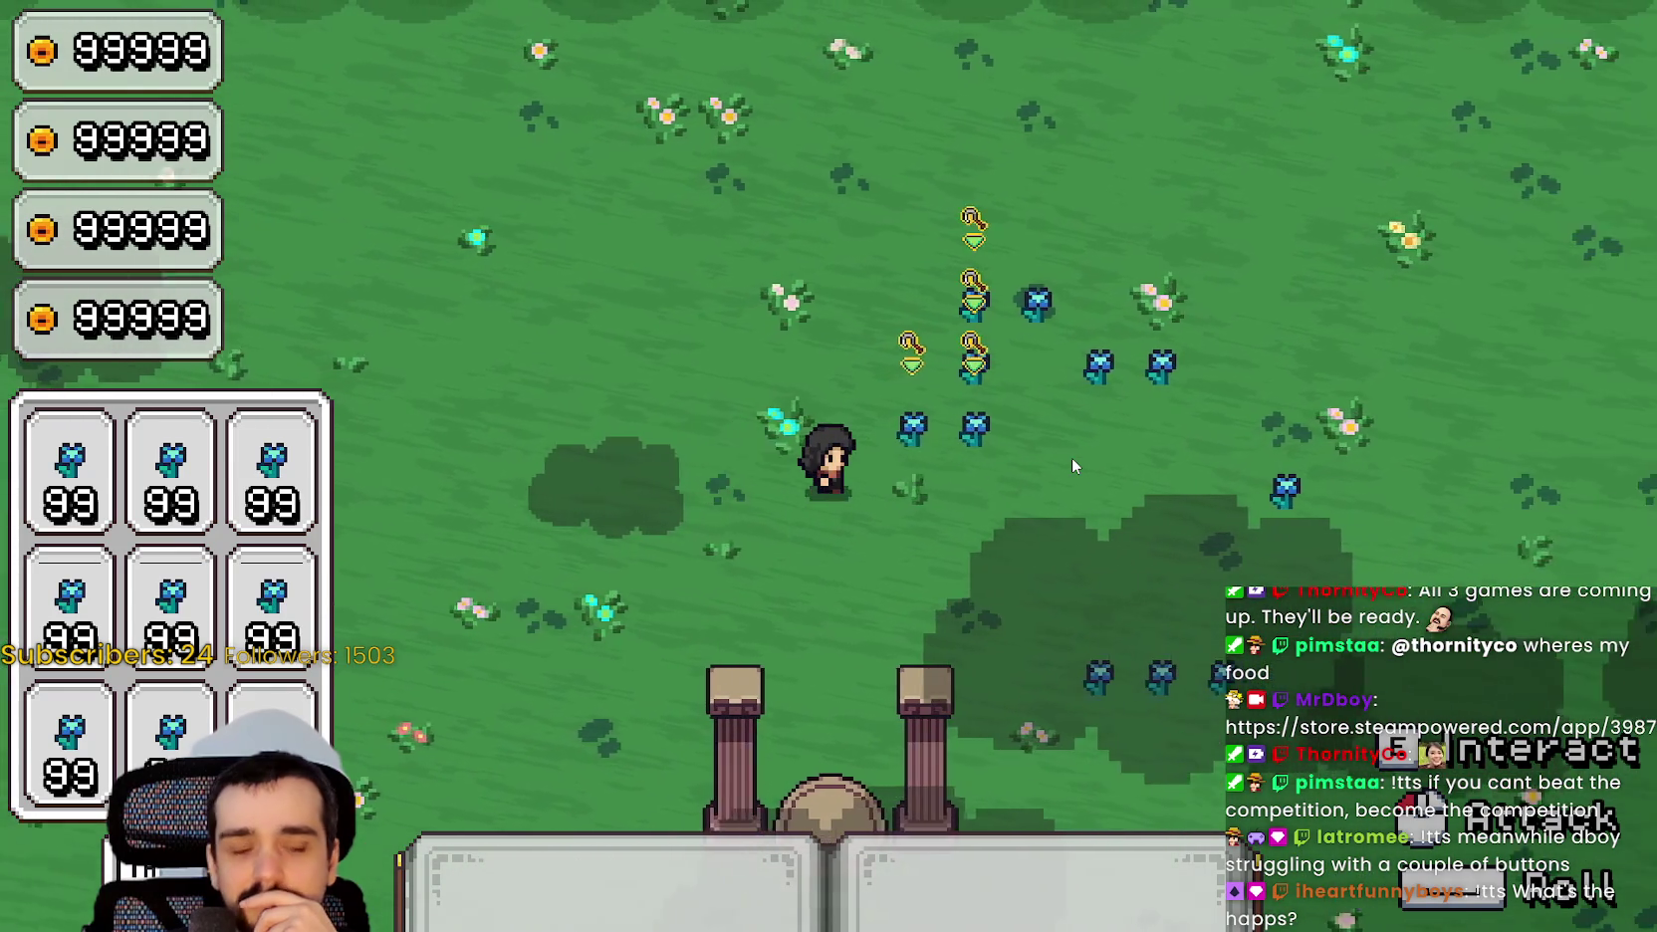
pyautogui.press('d')
pyautogui.press('s')
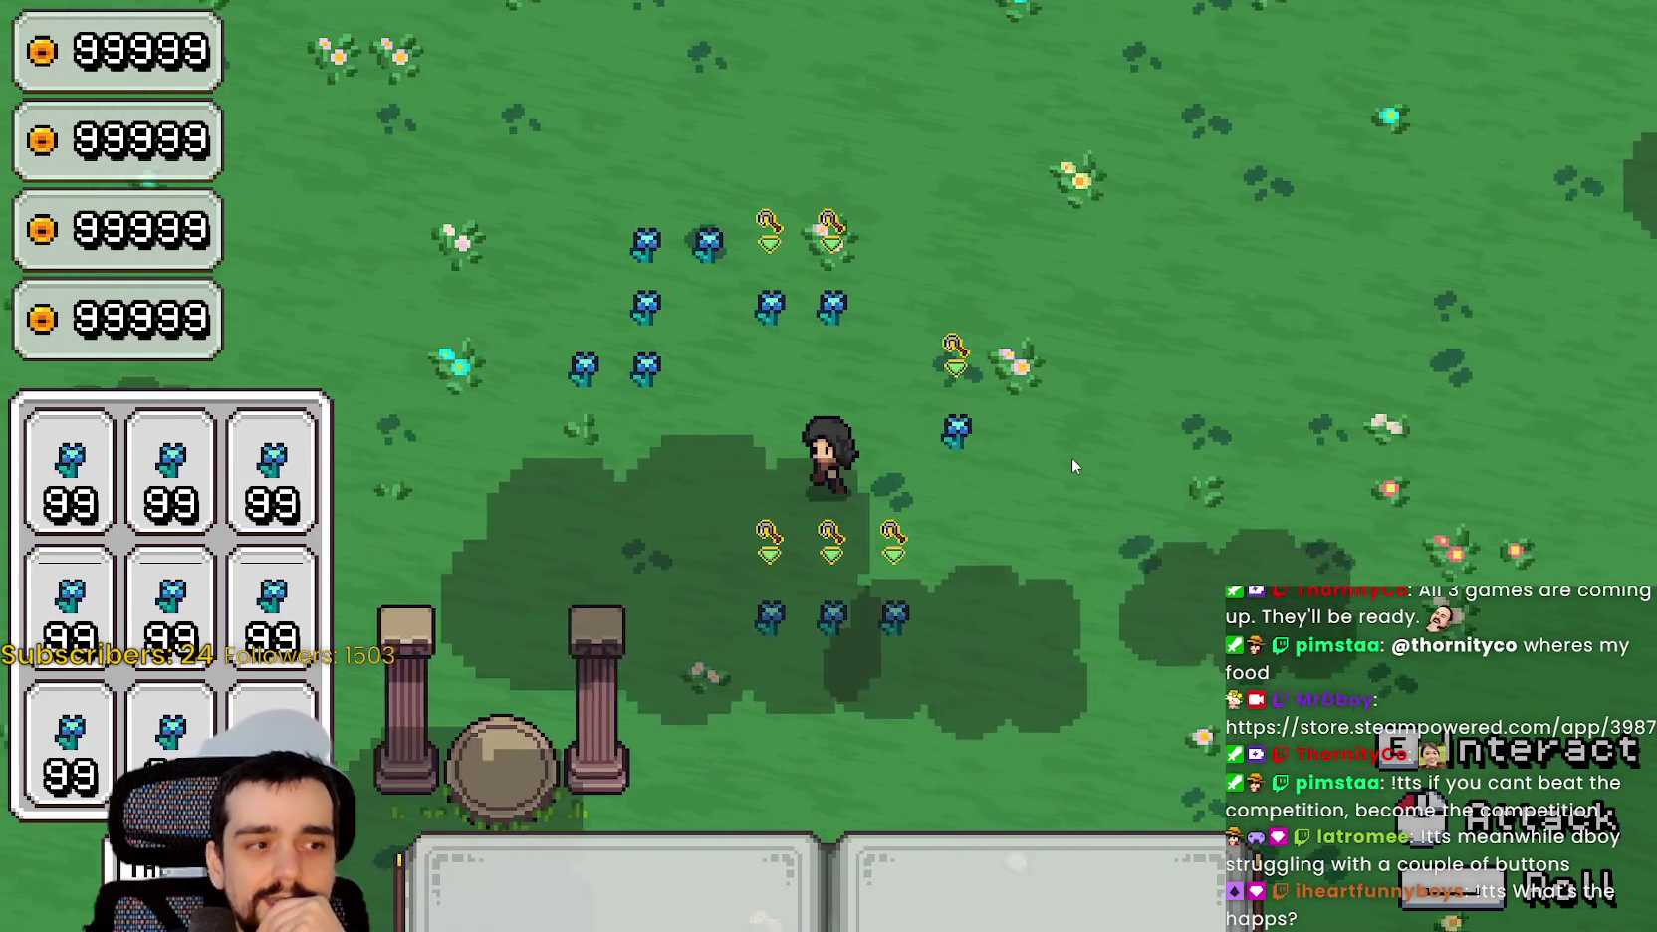
pyautogui.press('a')
pyautogui.press('d')
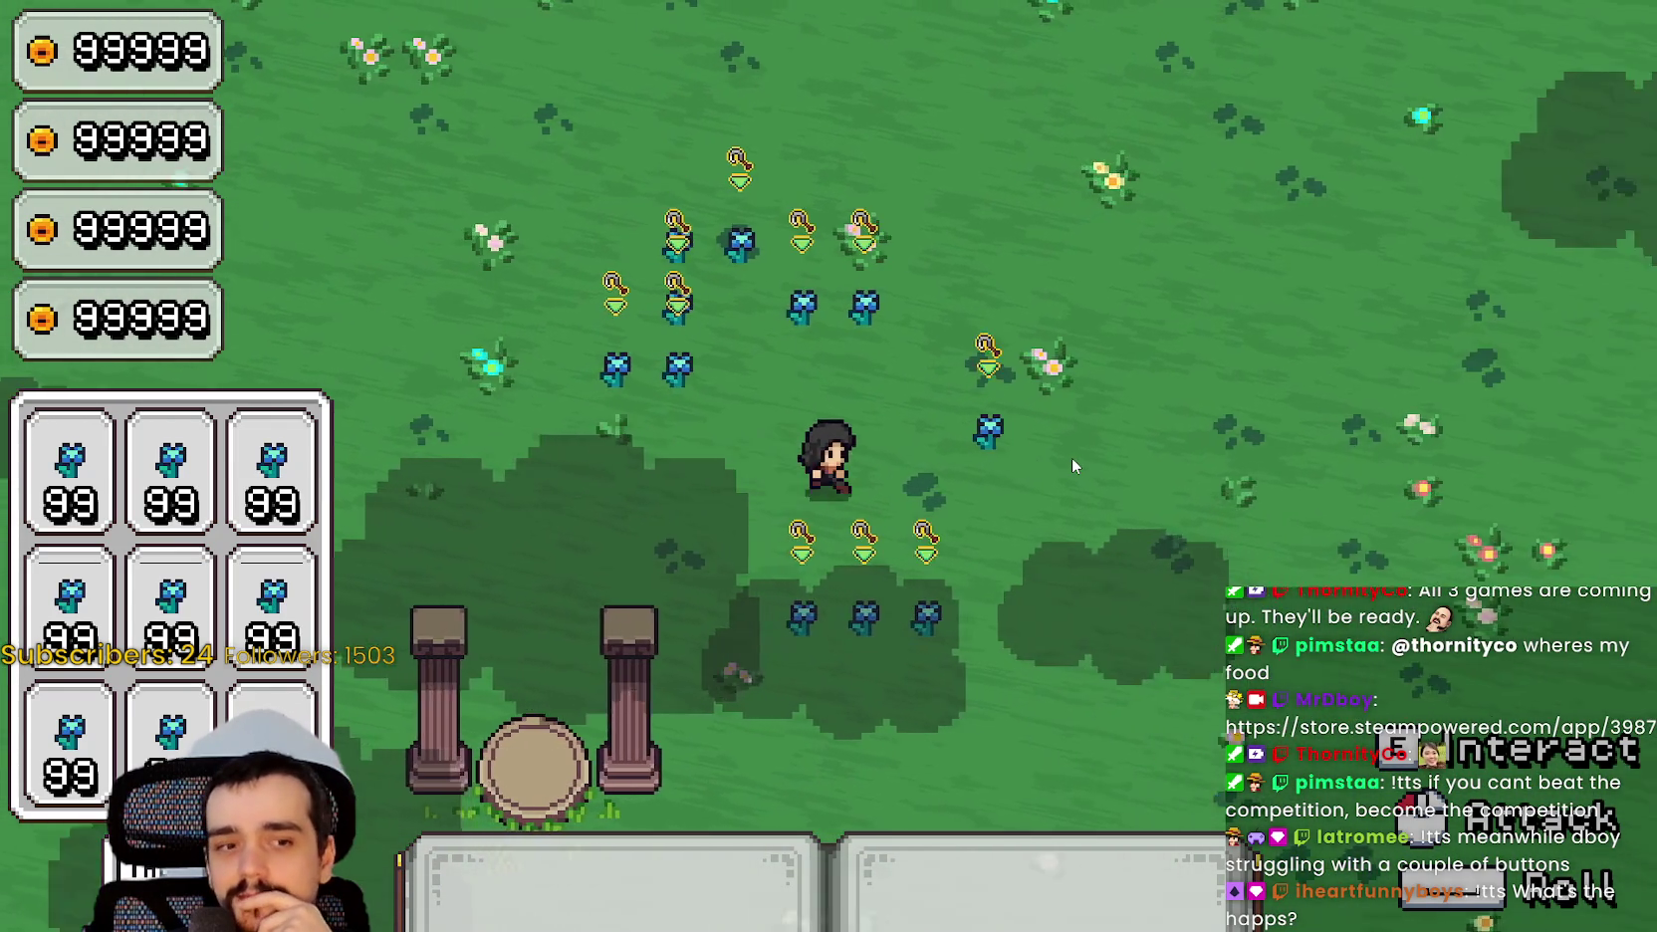
pyautogui.press('w')
pyautogui.press('d')
pyautogui.press('a')
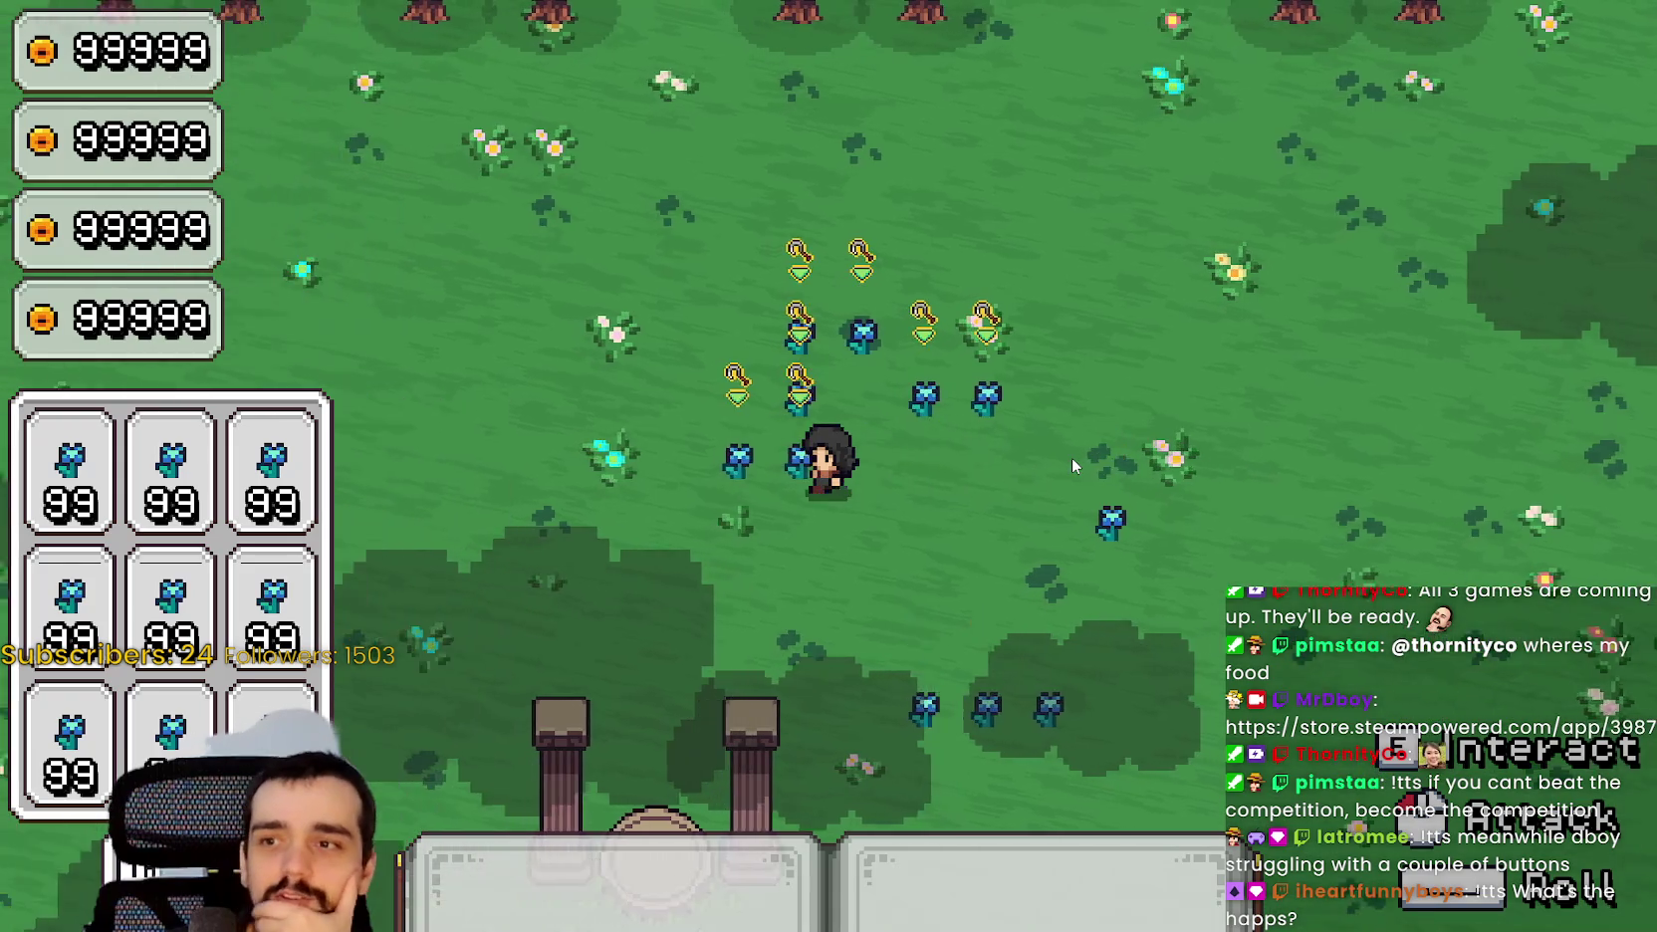
pyautogui.press('a')
pyautogui.press('s')
pyautogui.press('d')
pyautogui.press('a')
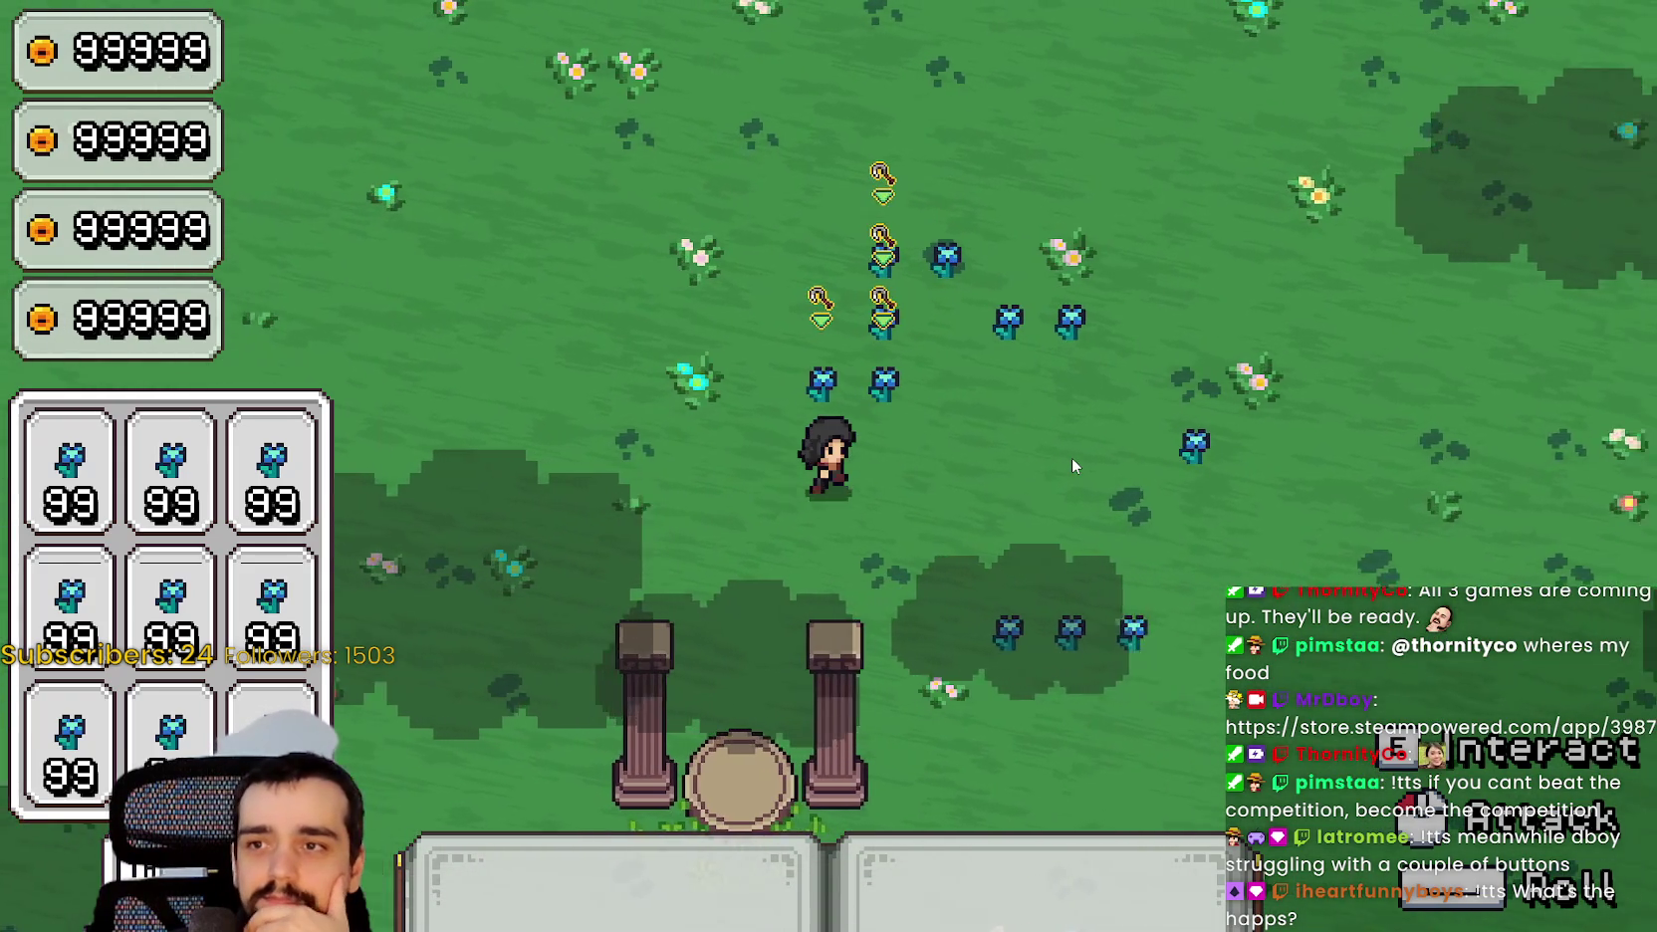
pyautogui.press('d')
pyautogui.press('a')
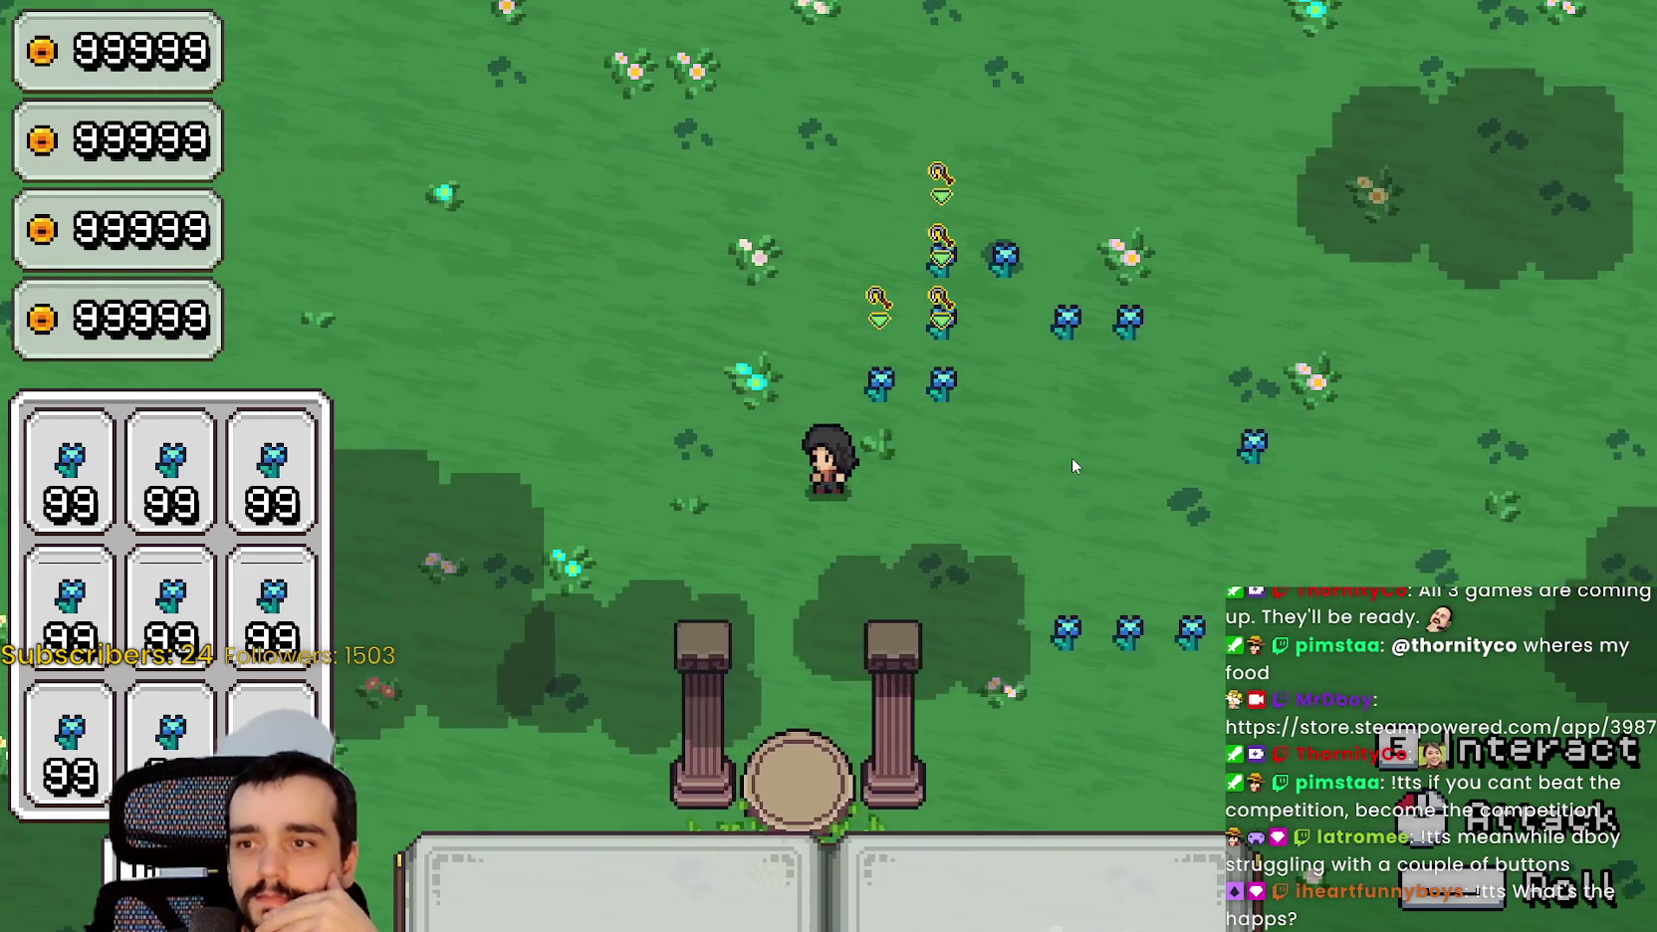
pyautogui.press('d')
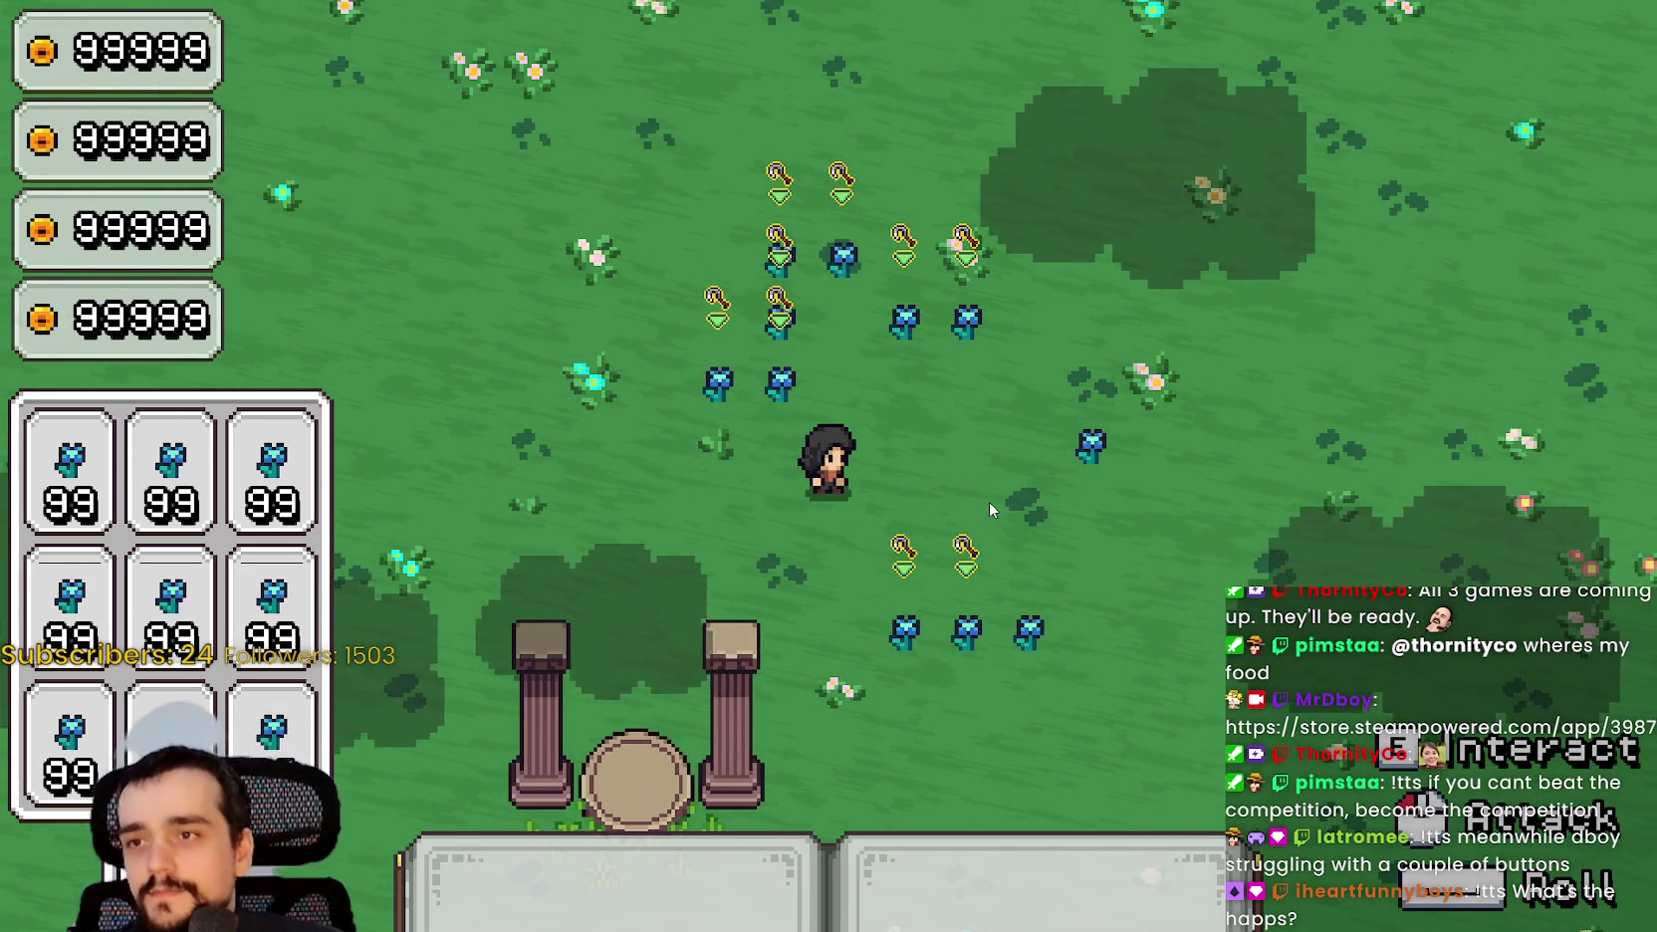
pyautogui.press('d')
pyautogui.press('w')
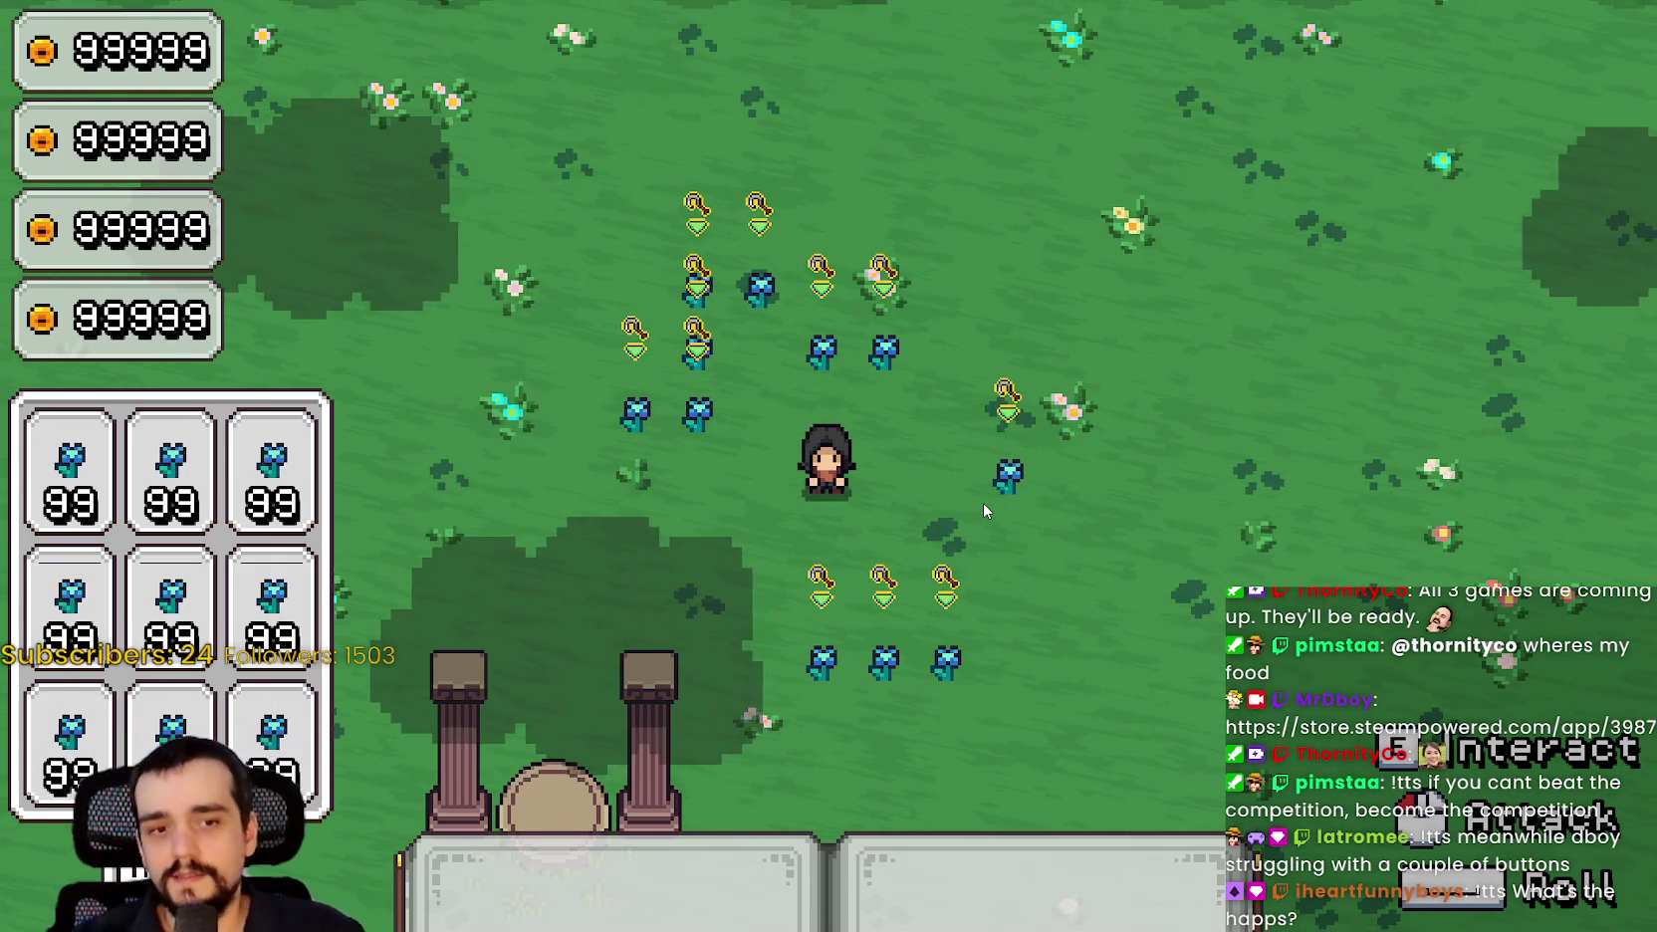
pyautogui.hotkey('alt', 'Tab')
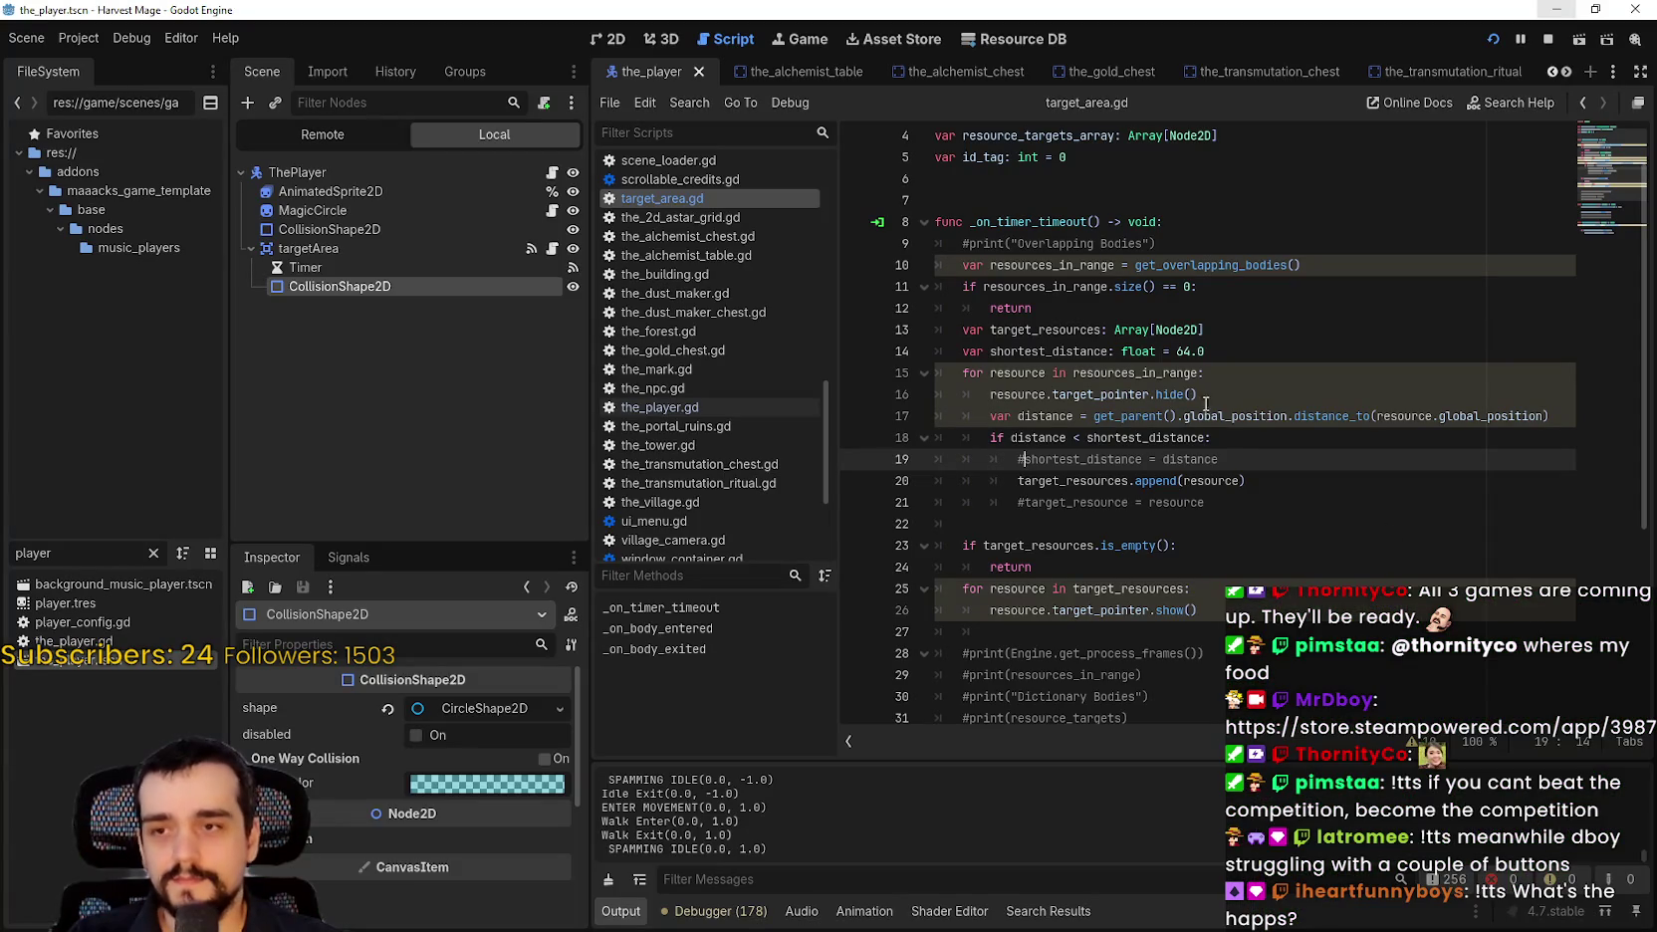
# Start recording in the visual frame profiler, then switch to the function-timing Profiler.
pyautogui.click(1084, 524)
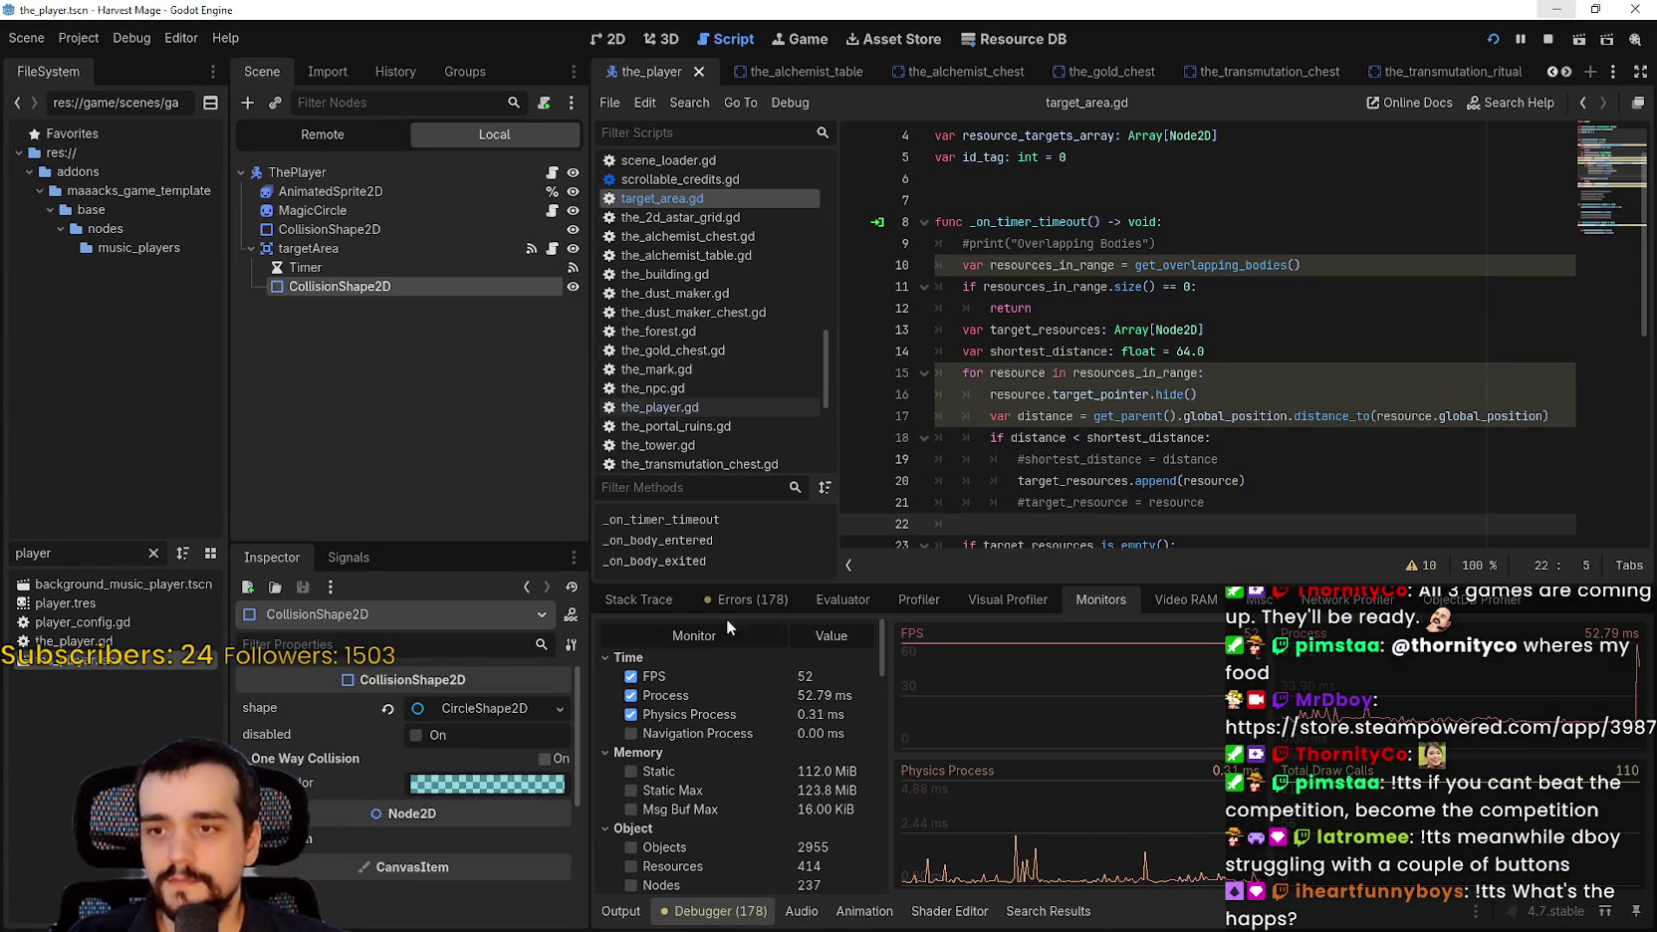
pyautogui.click(1007, 599)
pyautogui.click(625, 633)
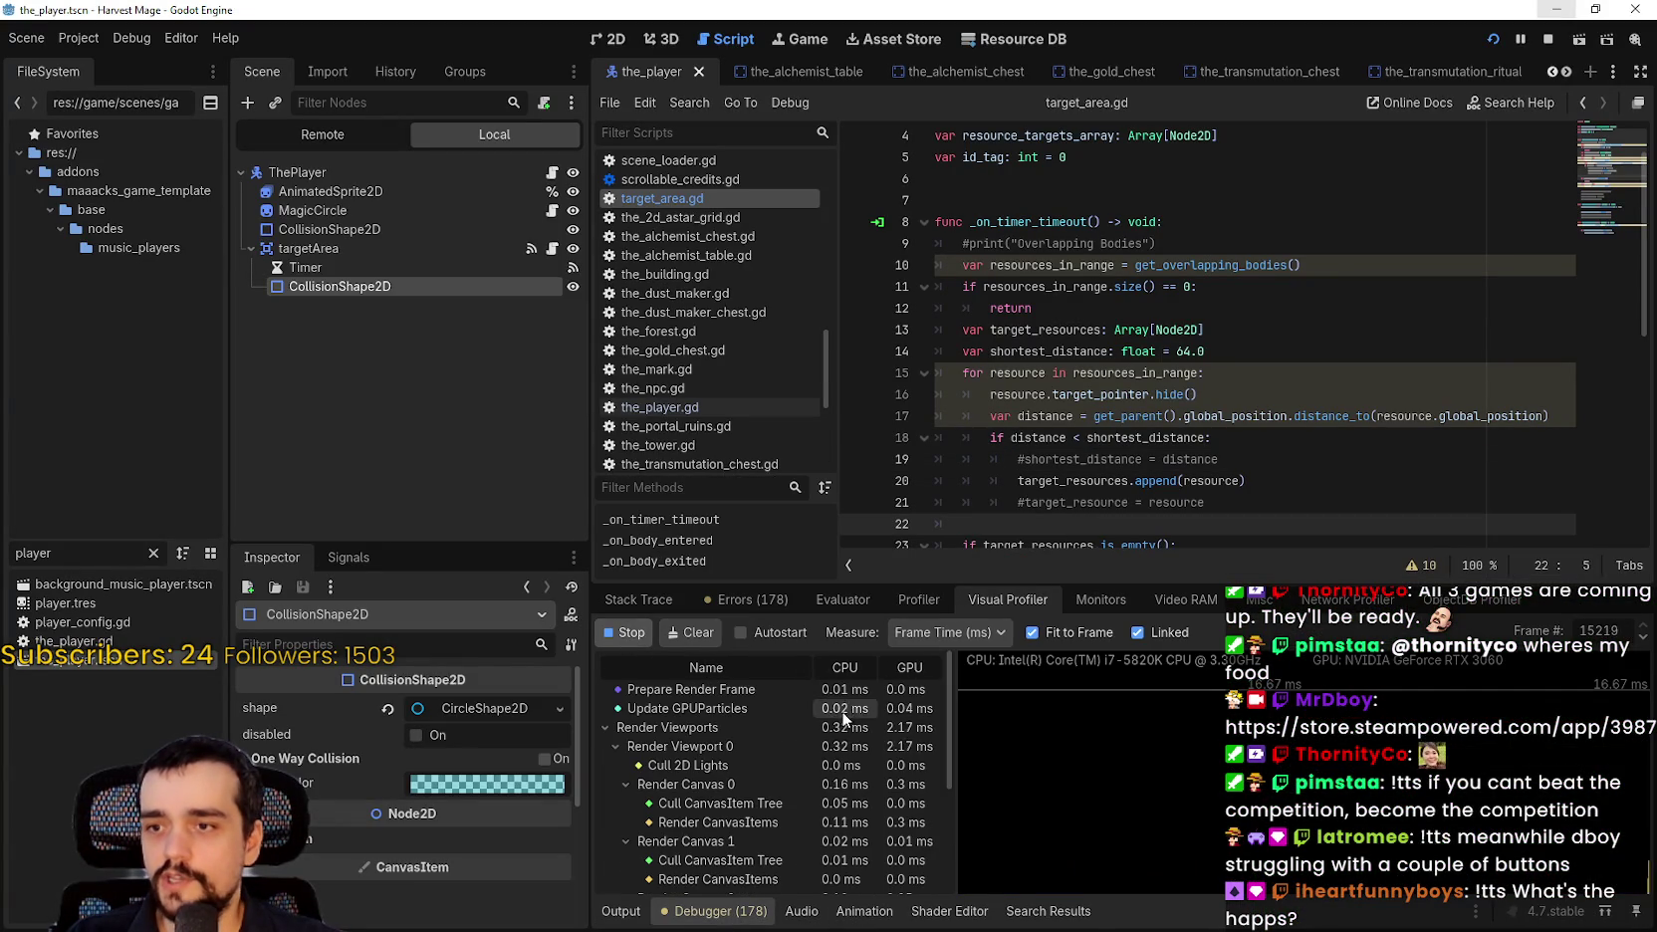
pyautogui.click(920, 600)
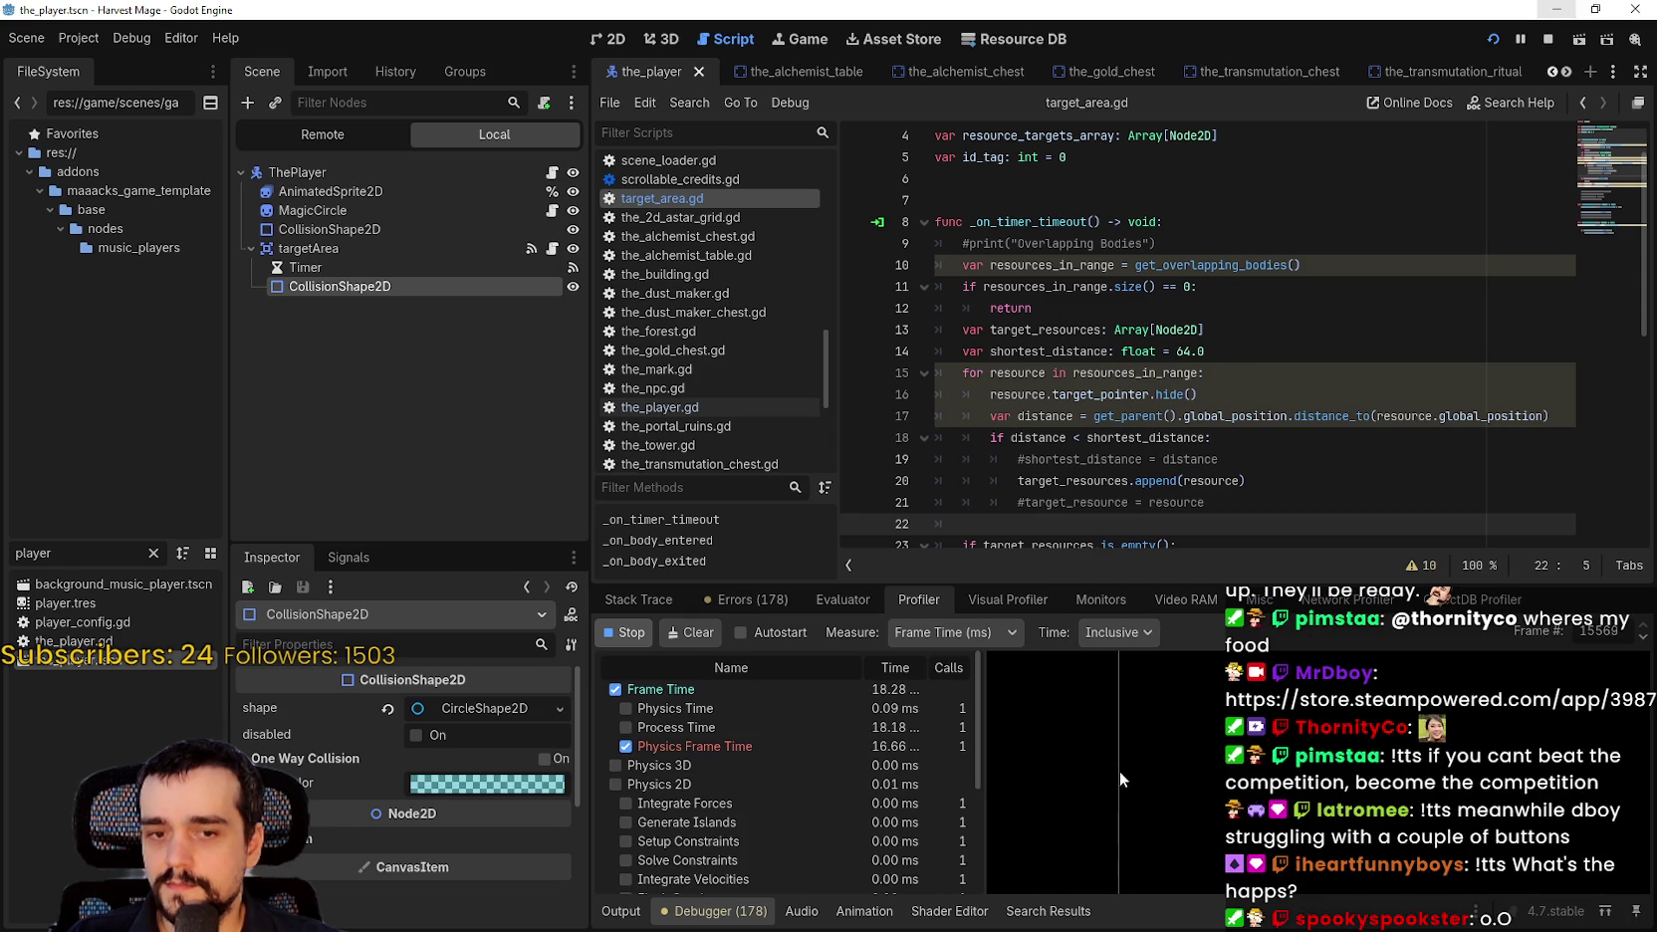
# Uncomment print(Engine.get_process_frames()) on line 28 of target_area.gd and save.
pyautogui.click(1094, 481)
pyautogui.scroll(-3, 1085, 428)
pyautogui.scroll(3, 1085, 428)
pyautogui.scroll(-4, 976, 236)
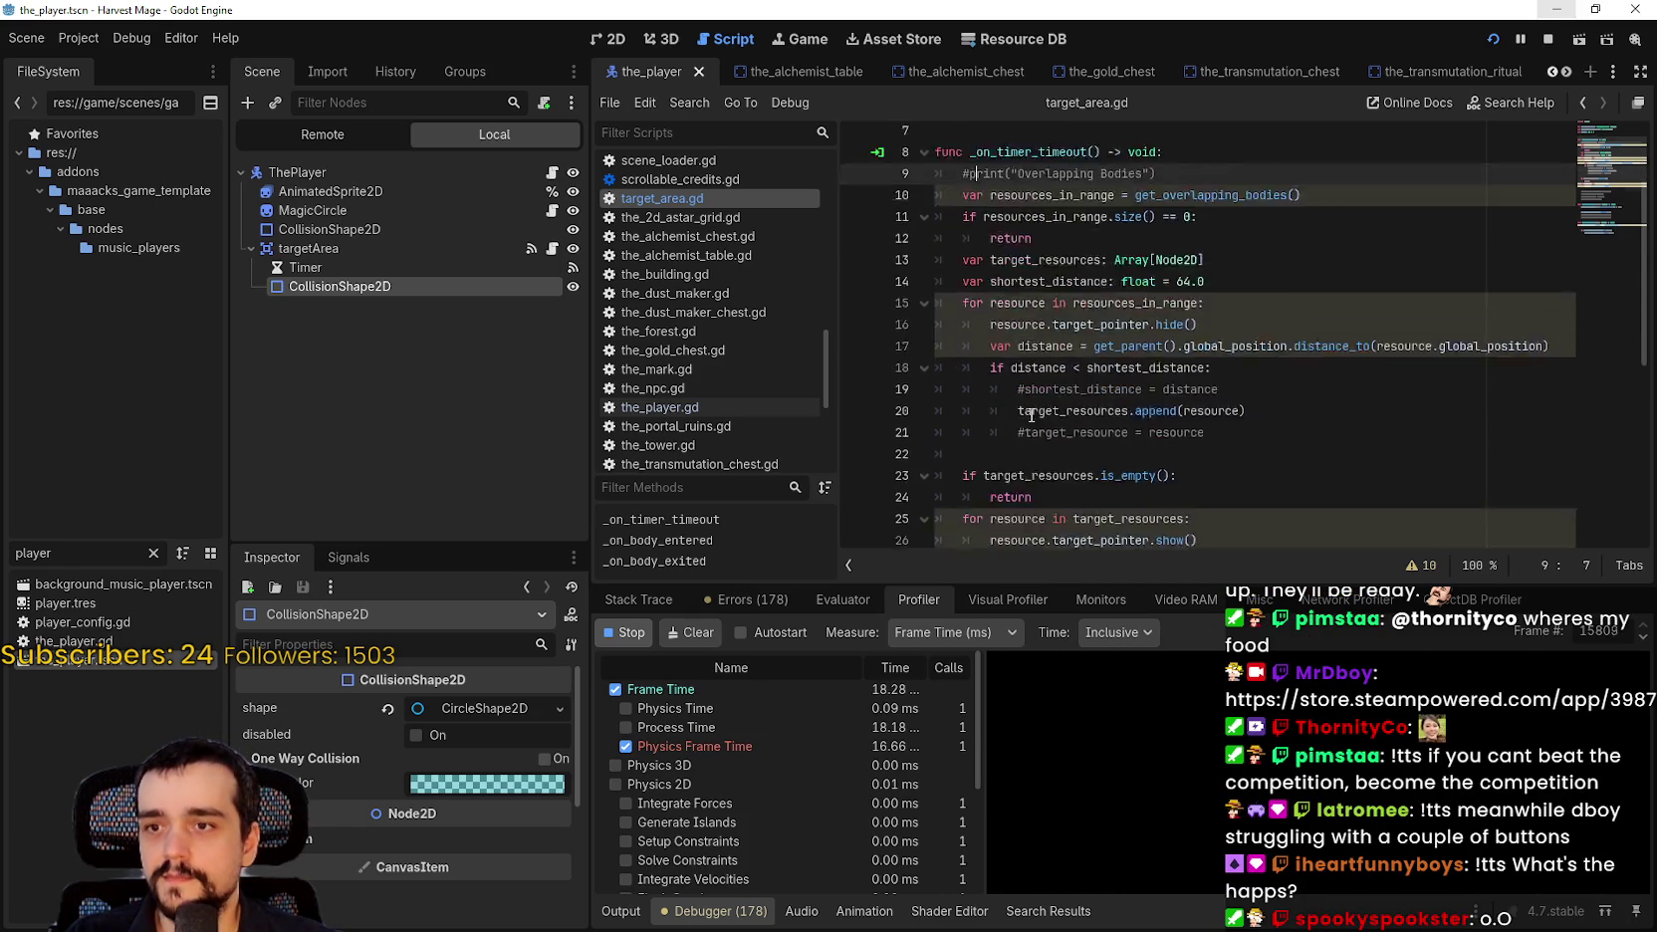
pyautogui.click(969, 394)
pyautogui.press('BackSpace')
pyautogui.hotkey('ctrl', 's')
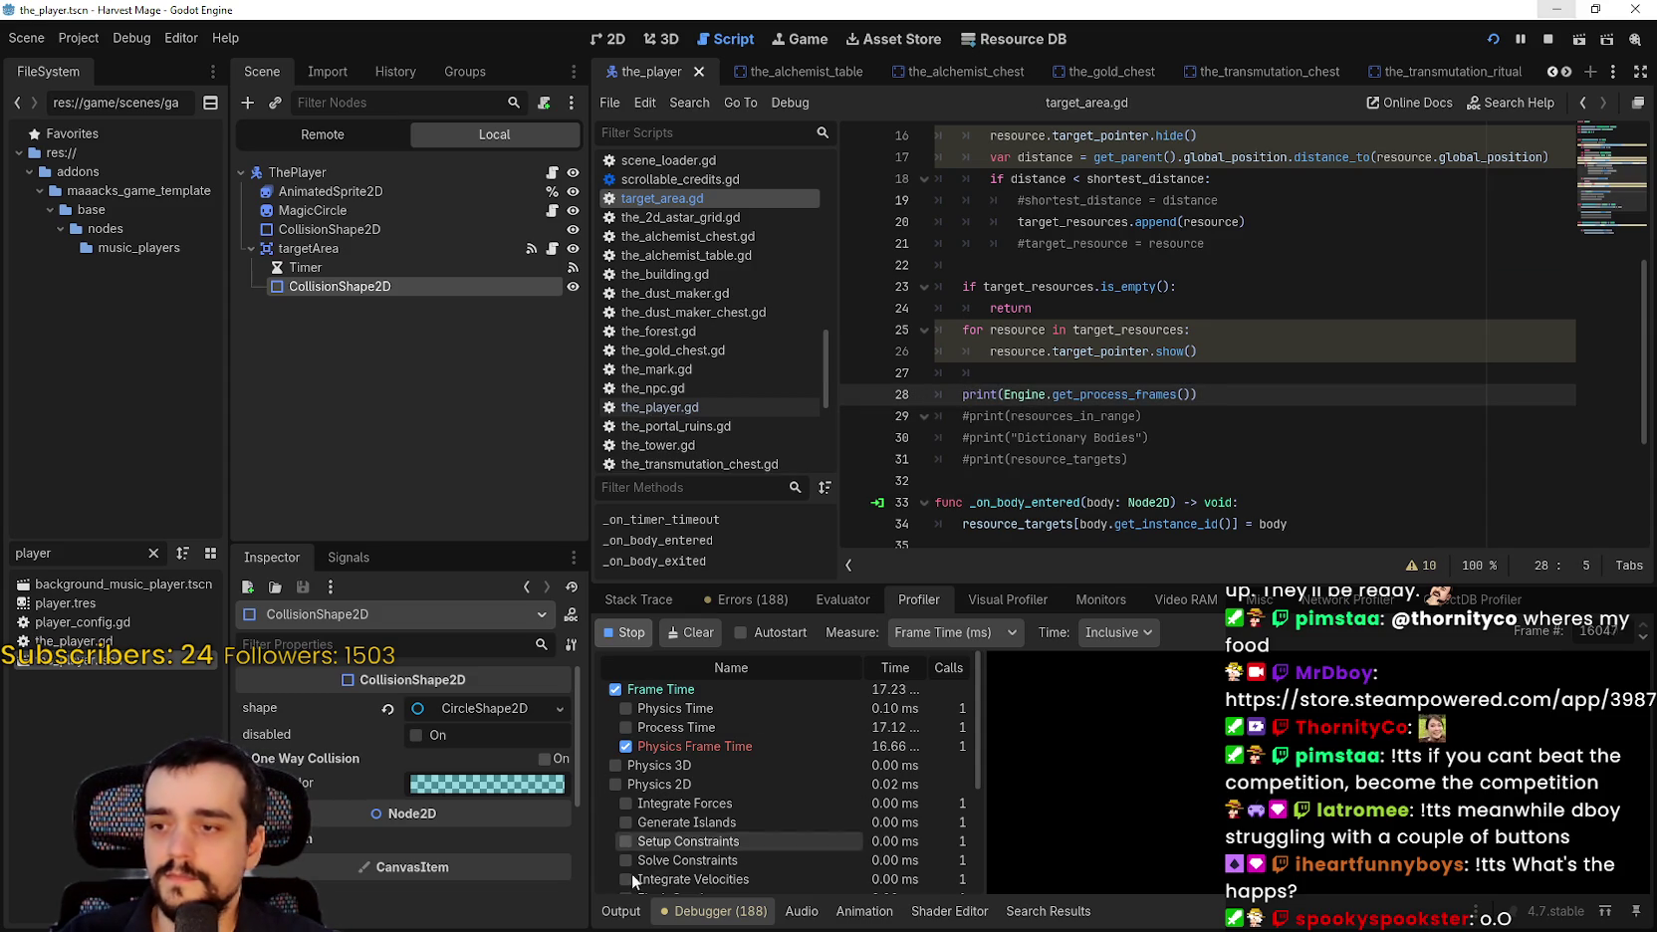
# Check the printed frame numbers in Output, then stop profiling.
pyautogui.hotkey('alt', 'o')
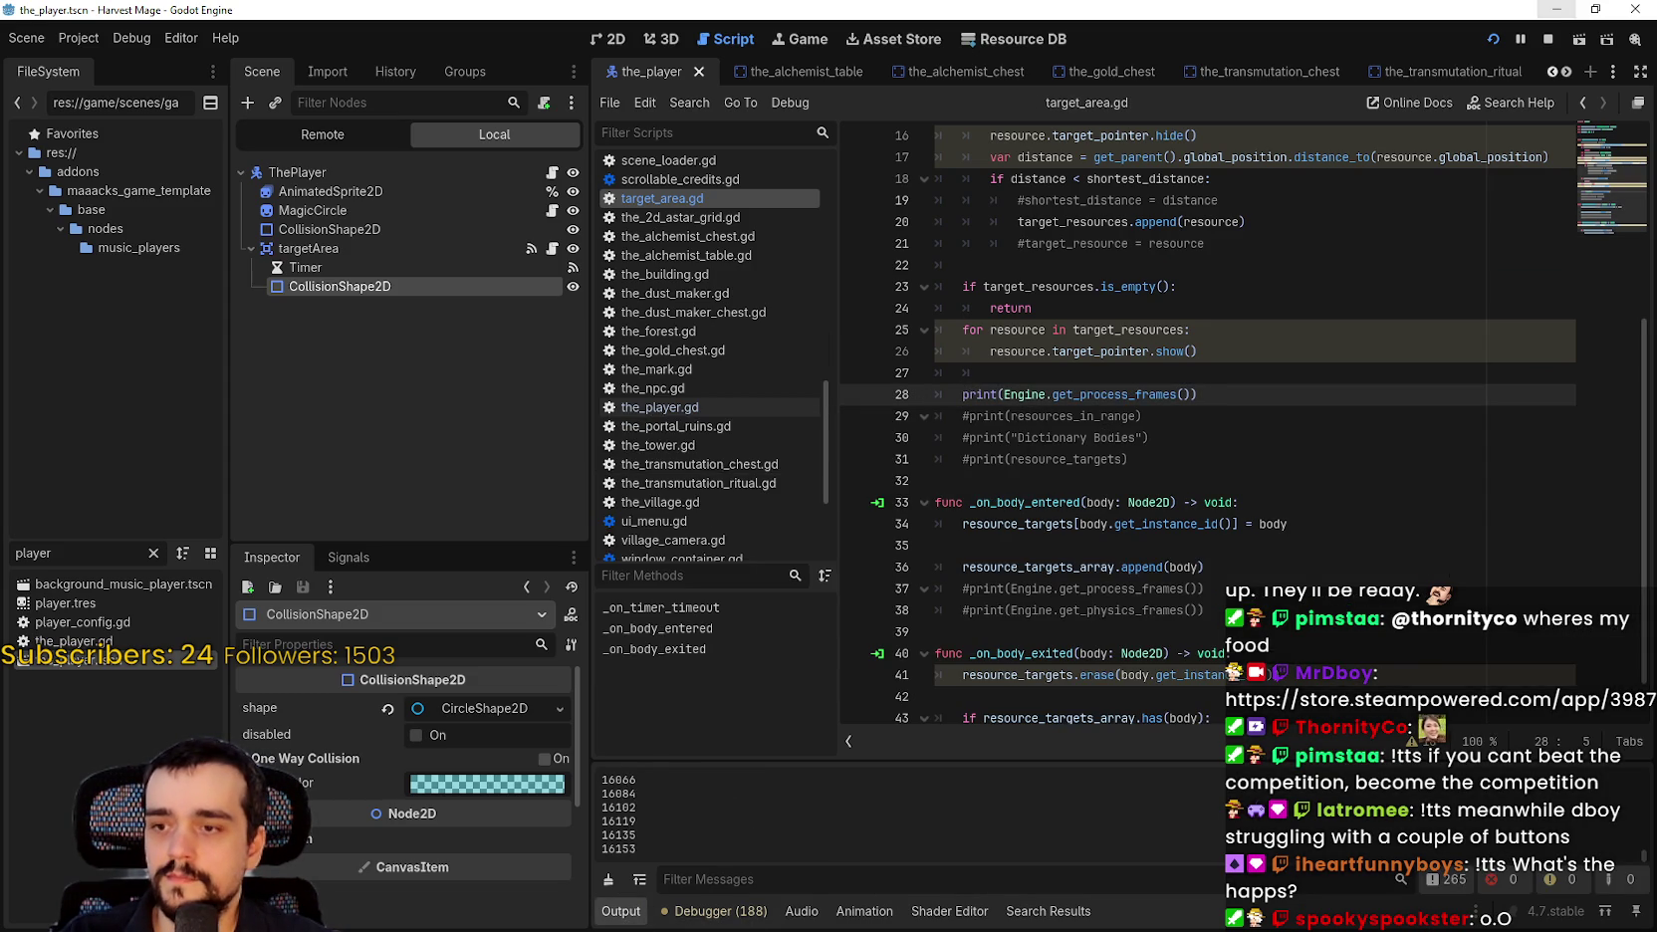
pyautogui.click(715, 911)
pyautogui.click(630, 634)
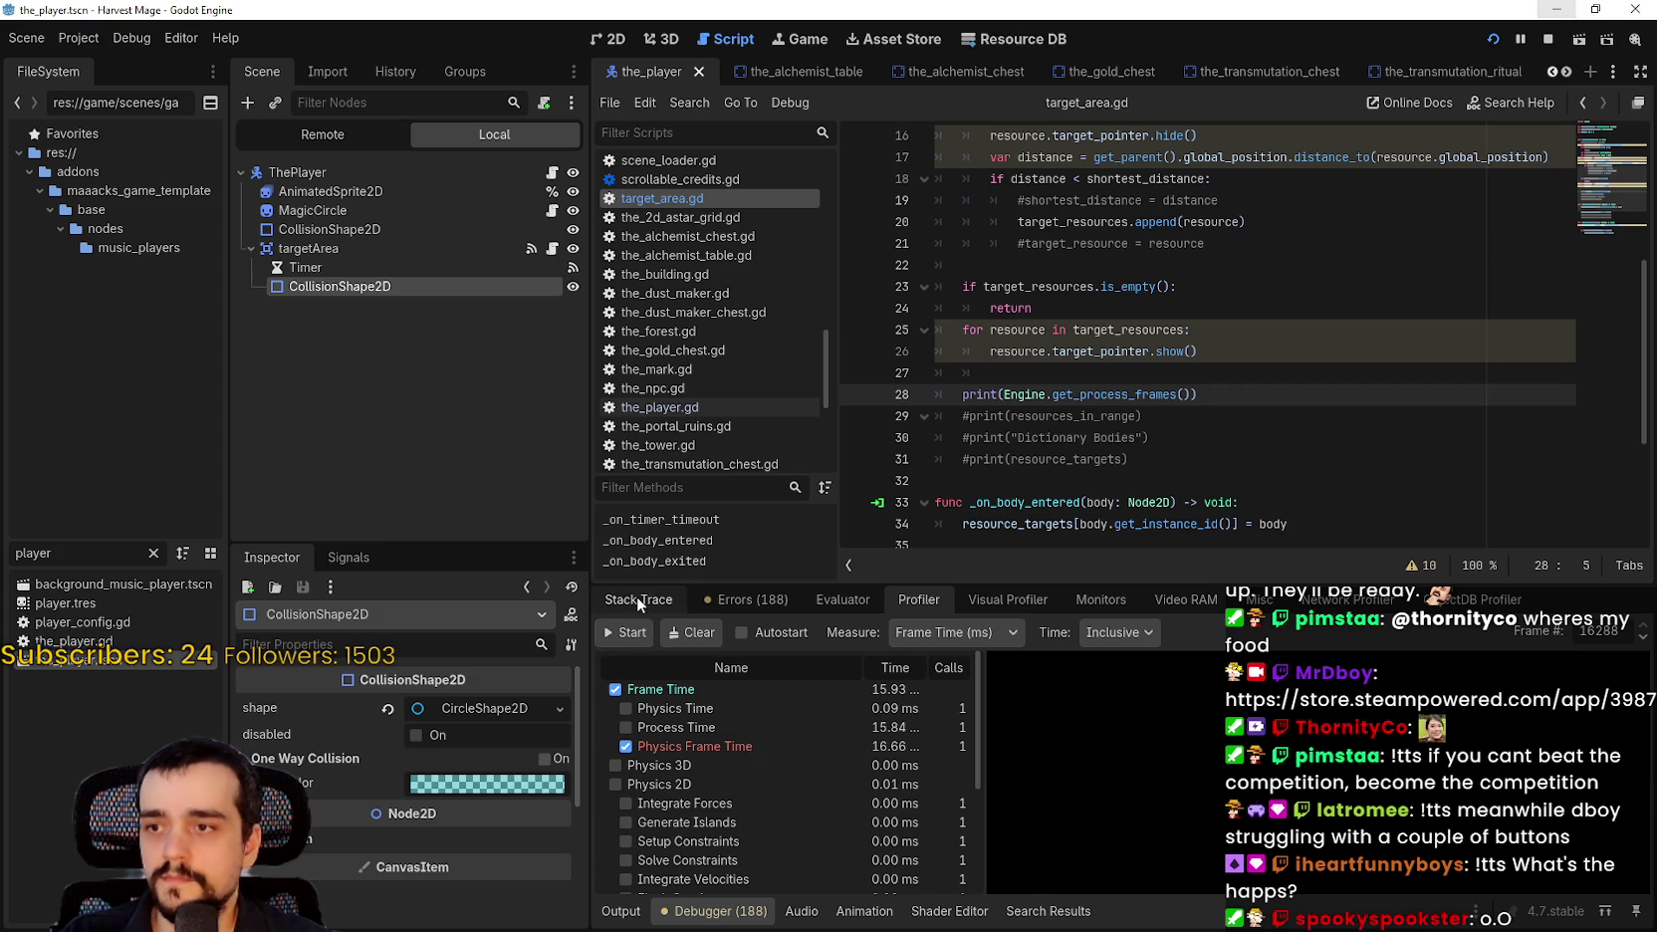
# Review the Stack Trace, Errors and Output tabs, then start the Profiler again.
pyautogui.click(637, 598)
pyautogui.click(752, 599)
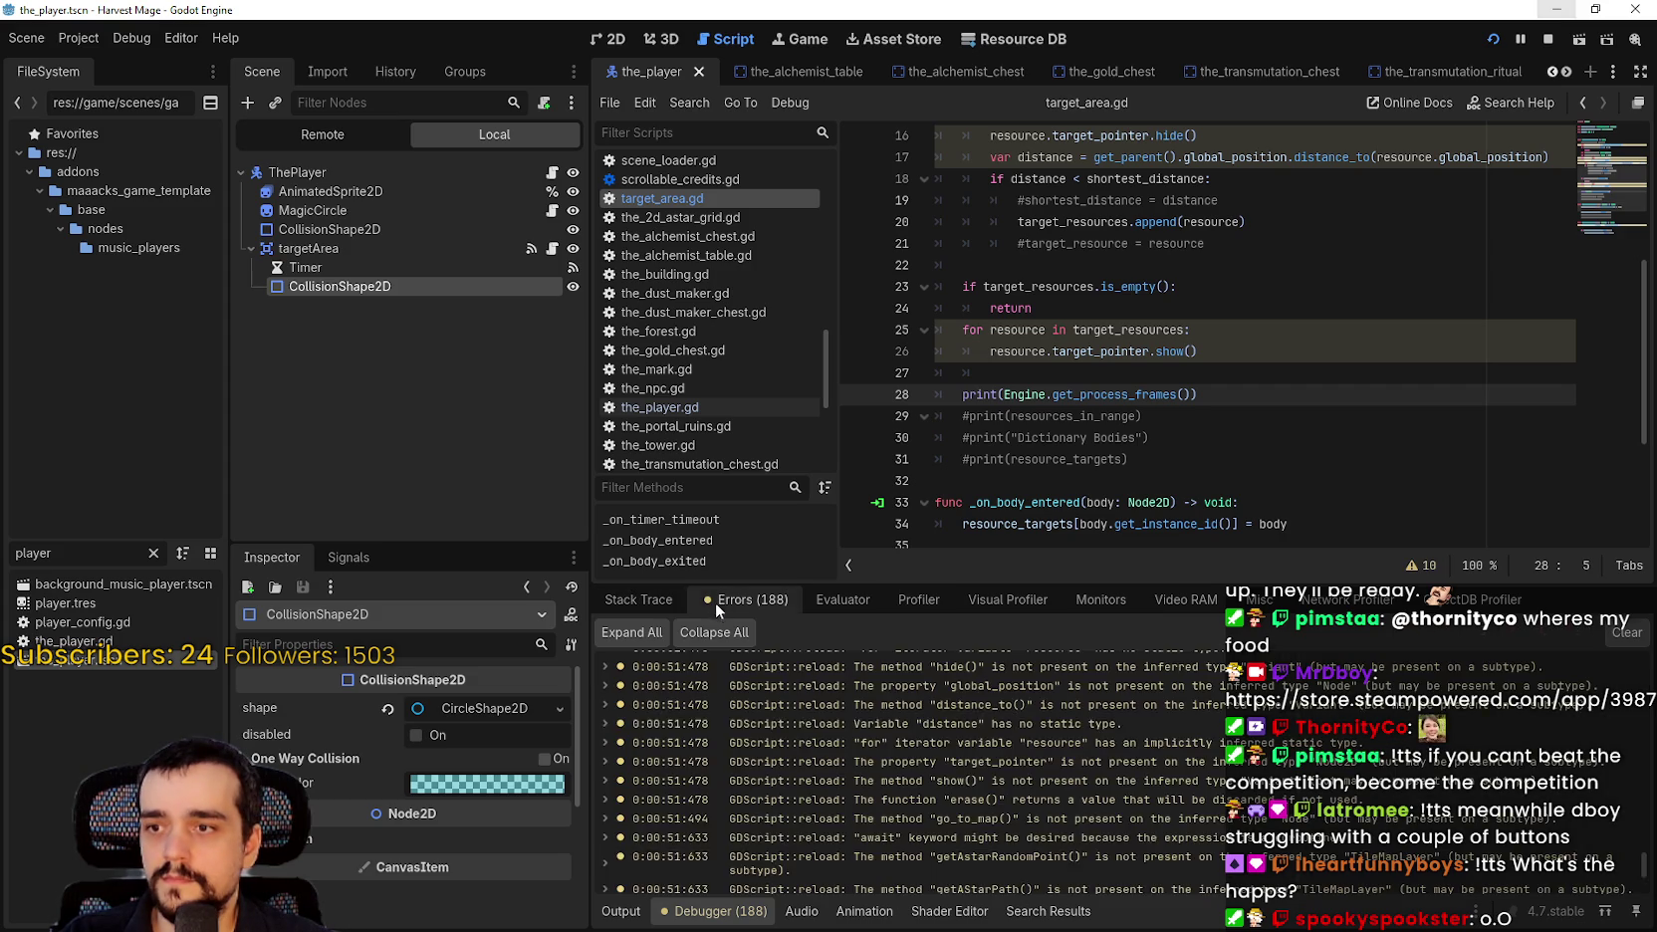
pyautogui.click(638, 599)
pyautogui.click(617, 908)
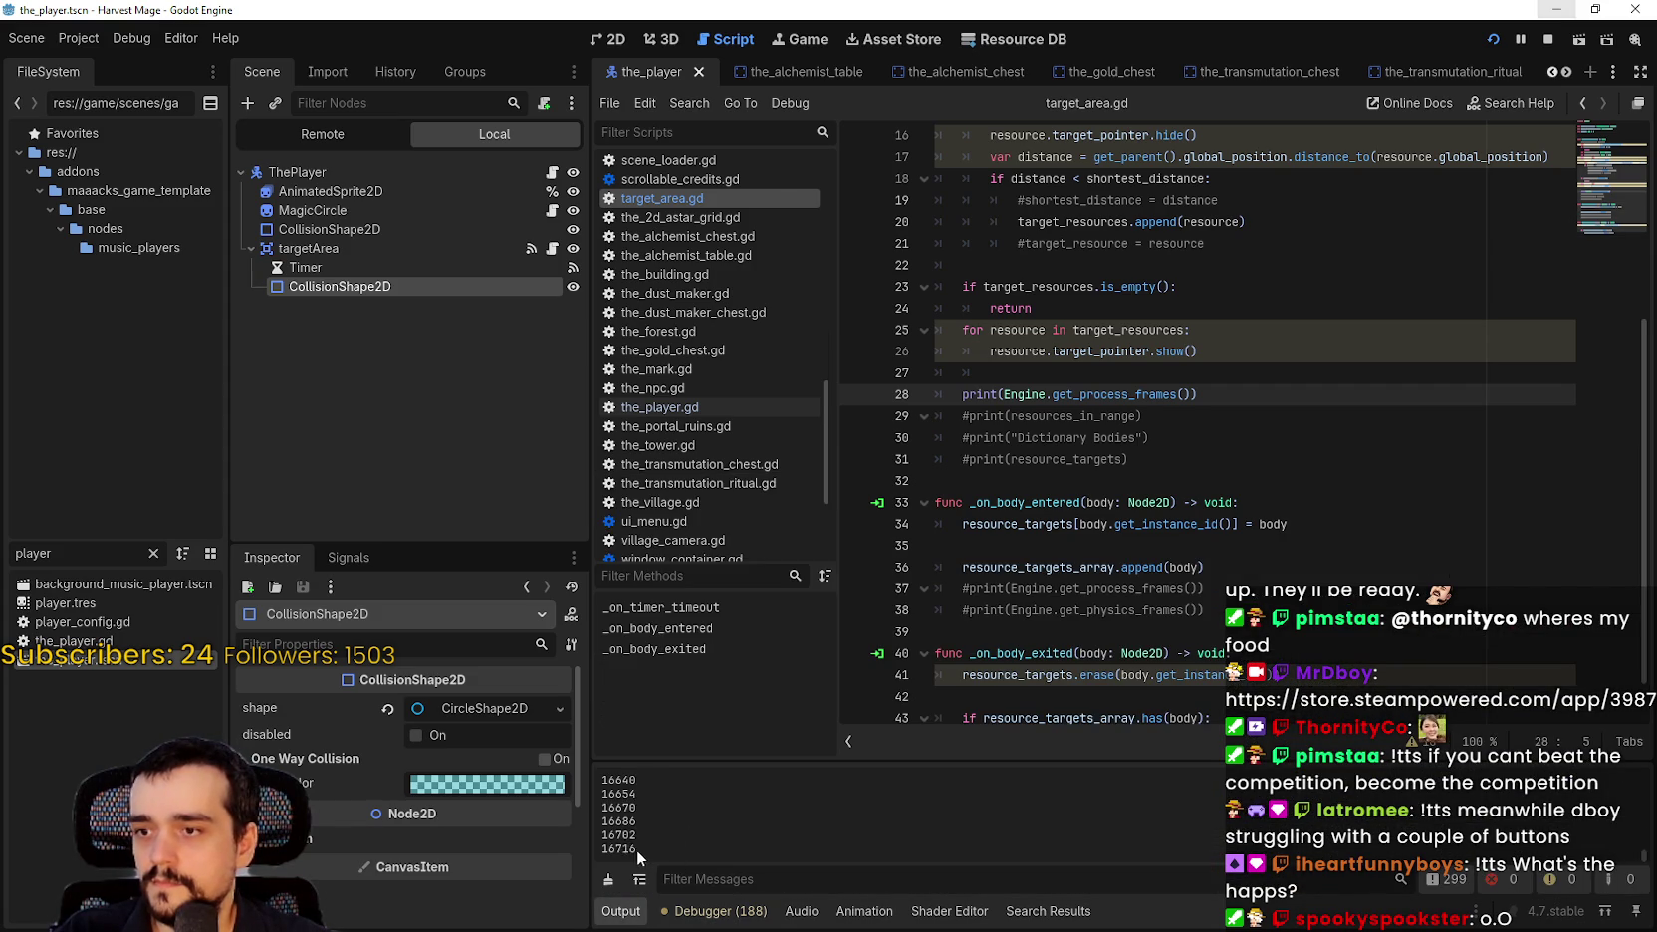
pyautogui.click(709, 909)
pyautogui.click(697, 602)
pyautogui.click(627, 600)
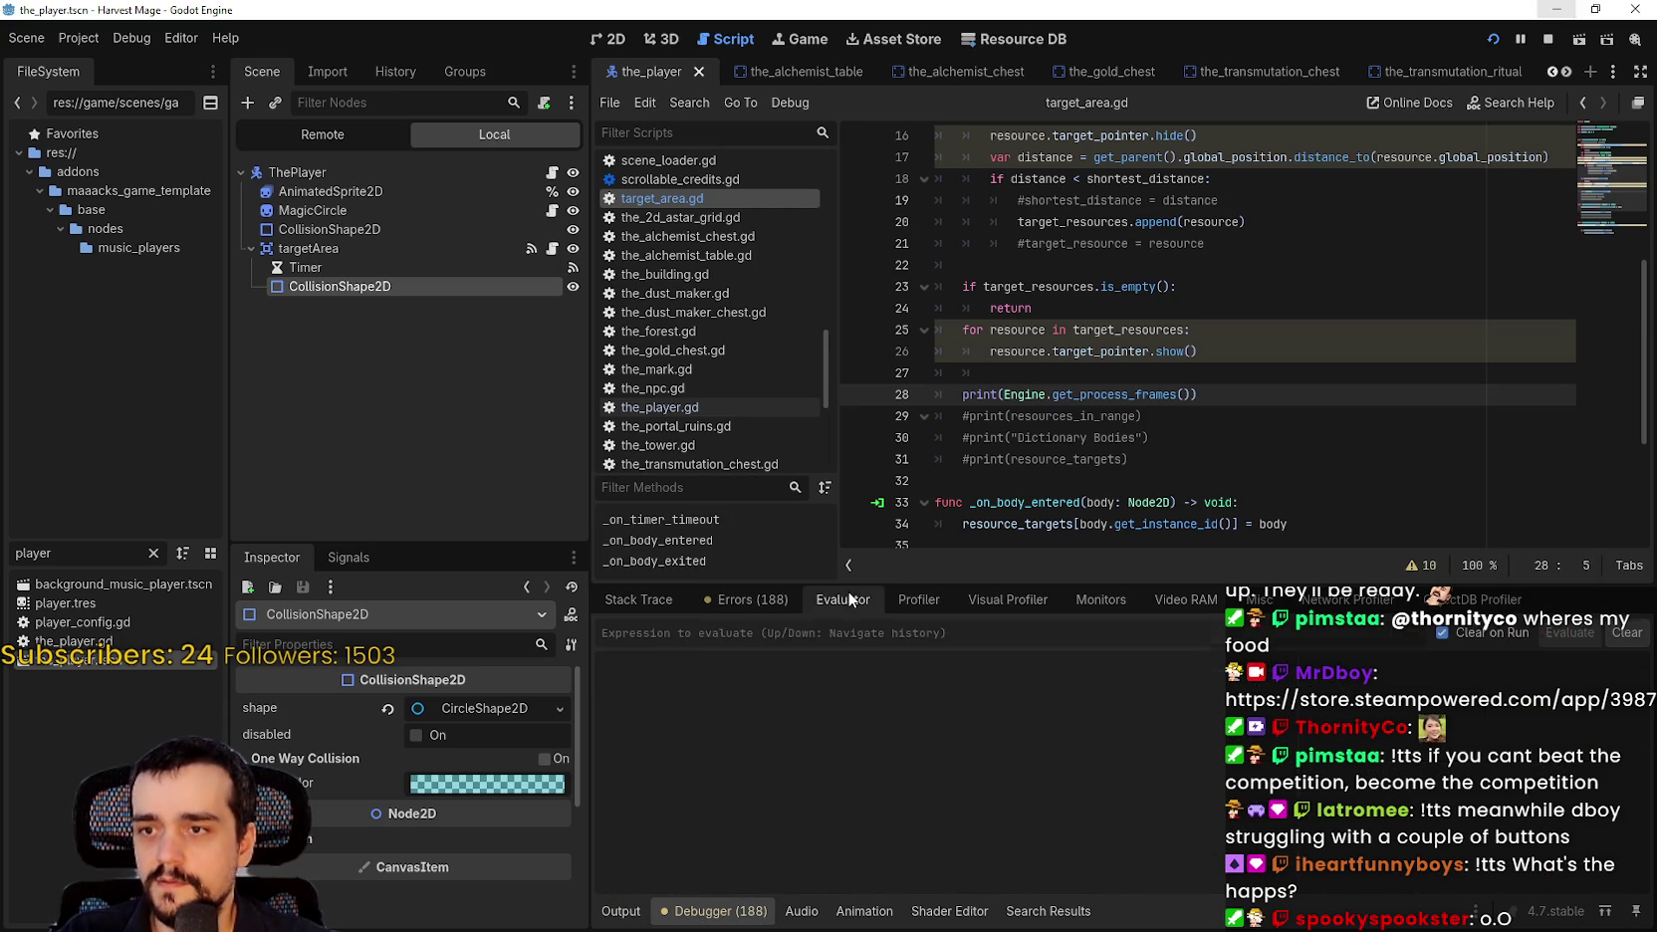
pyautogui.click(918, 599)
pyautogui.click(633, 633)
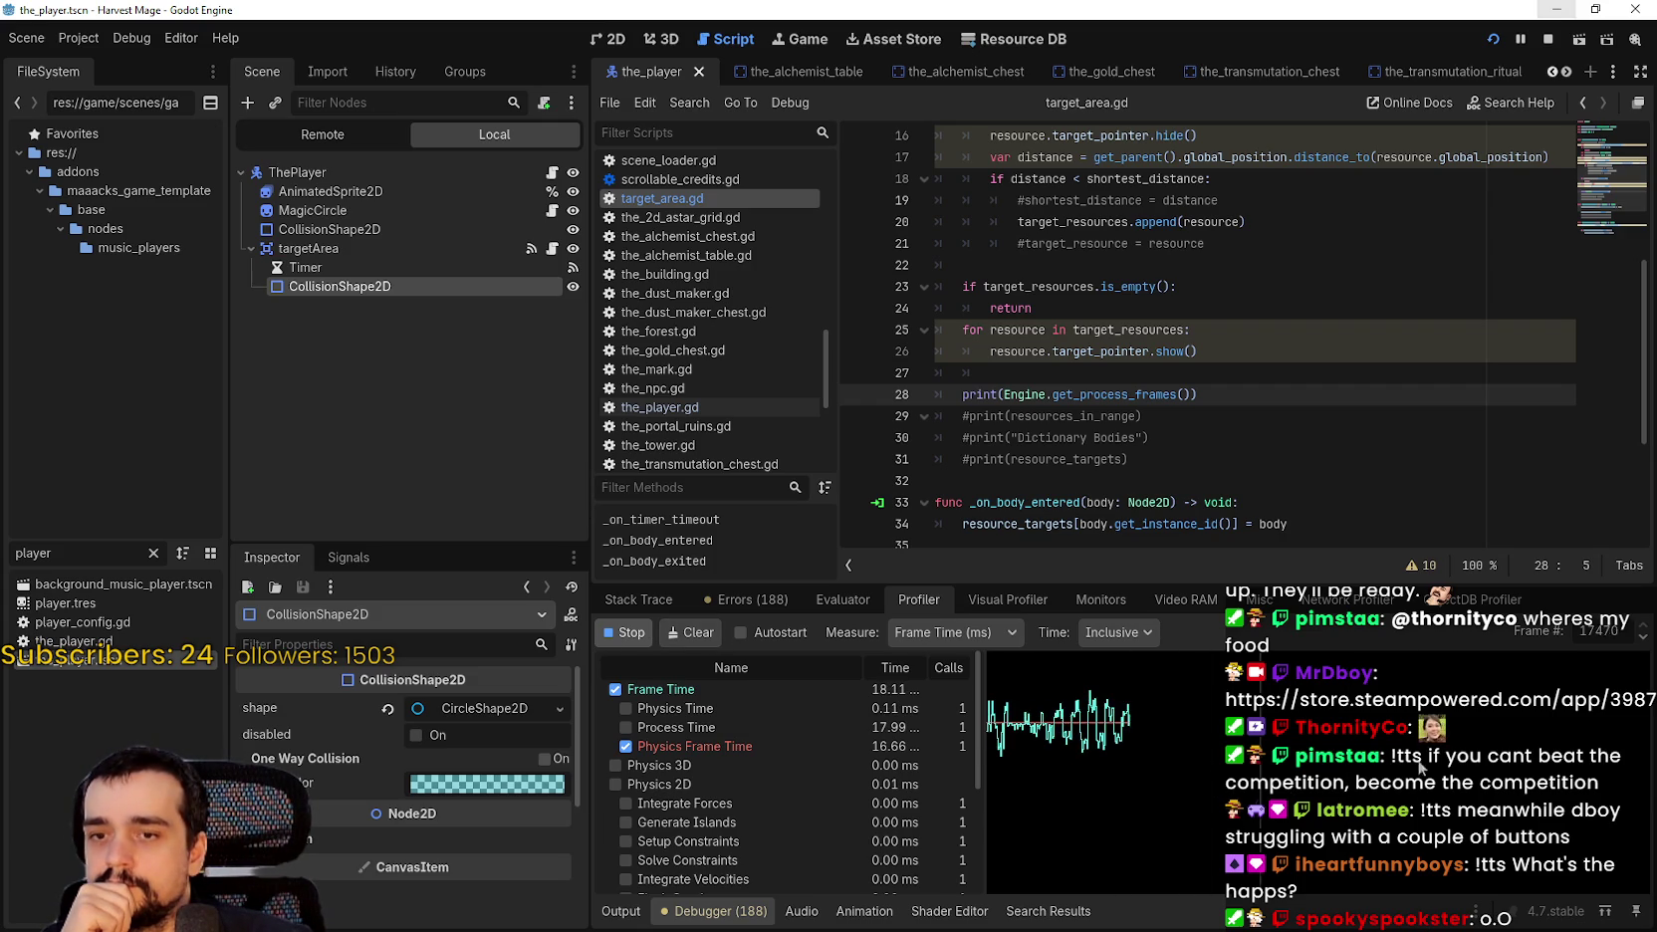
# Pause the running game and check its Stack Trace and Output before returning to the Profiler.
pyautogui.click(1520, 40)
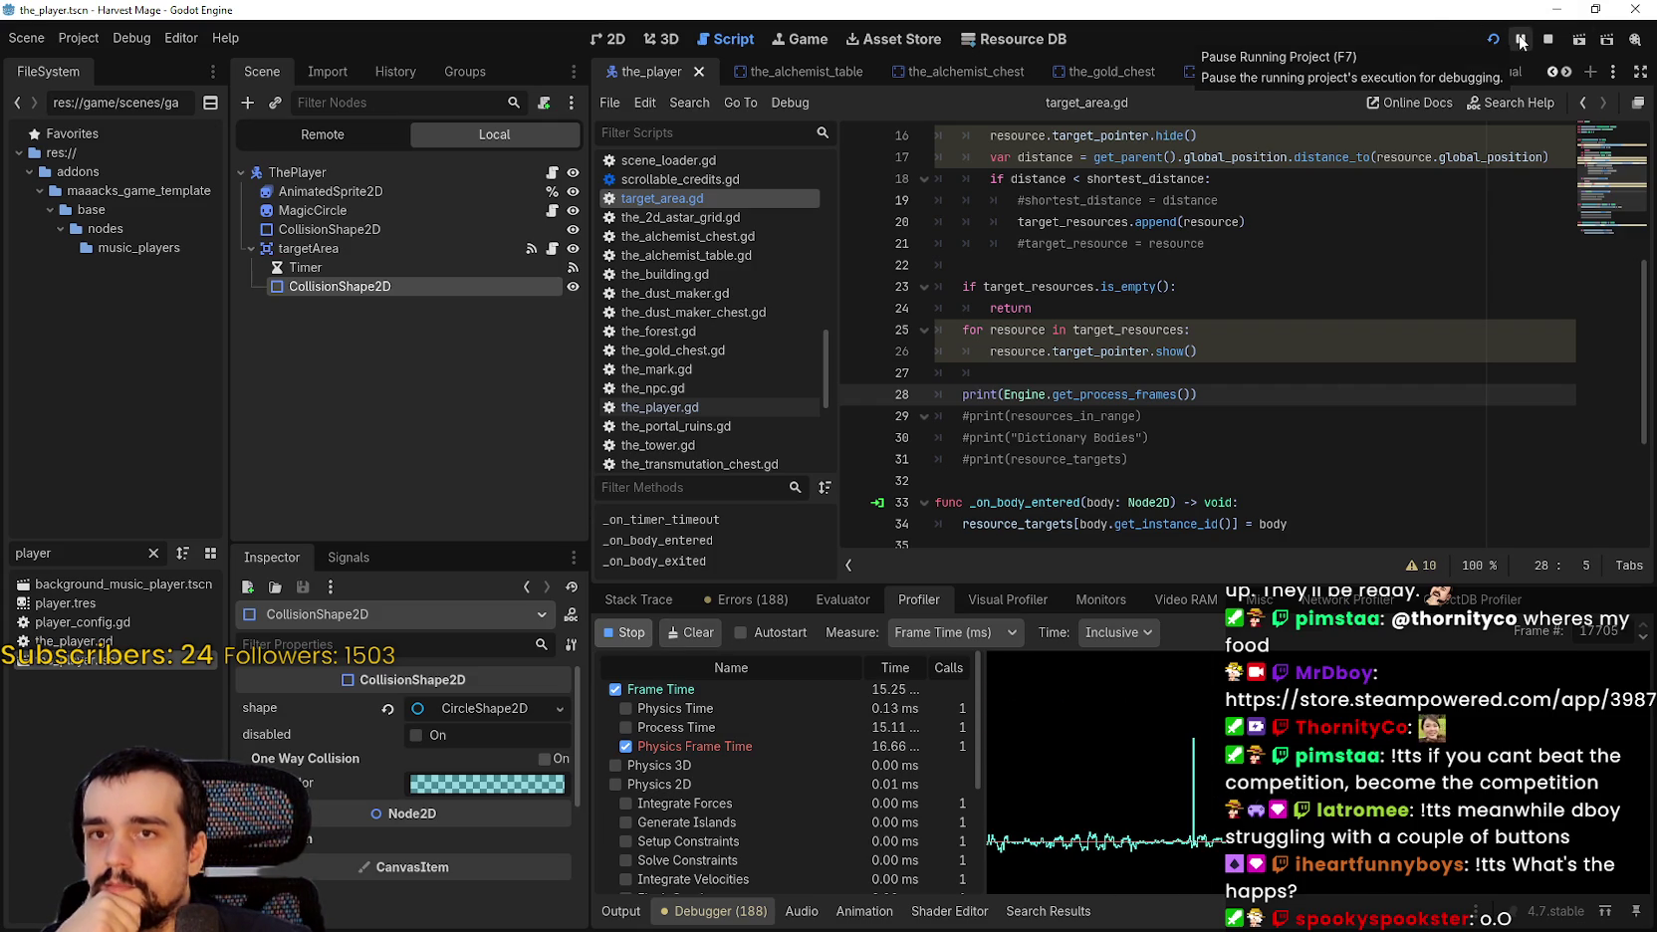
pyautogui.click(637, 606)
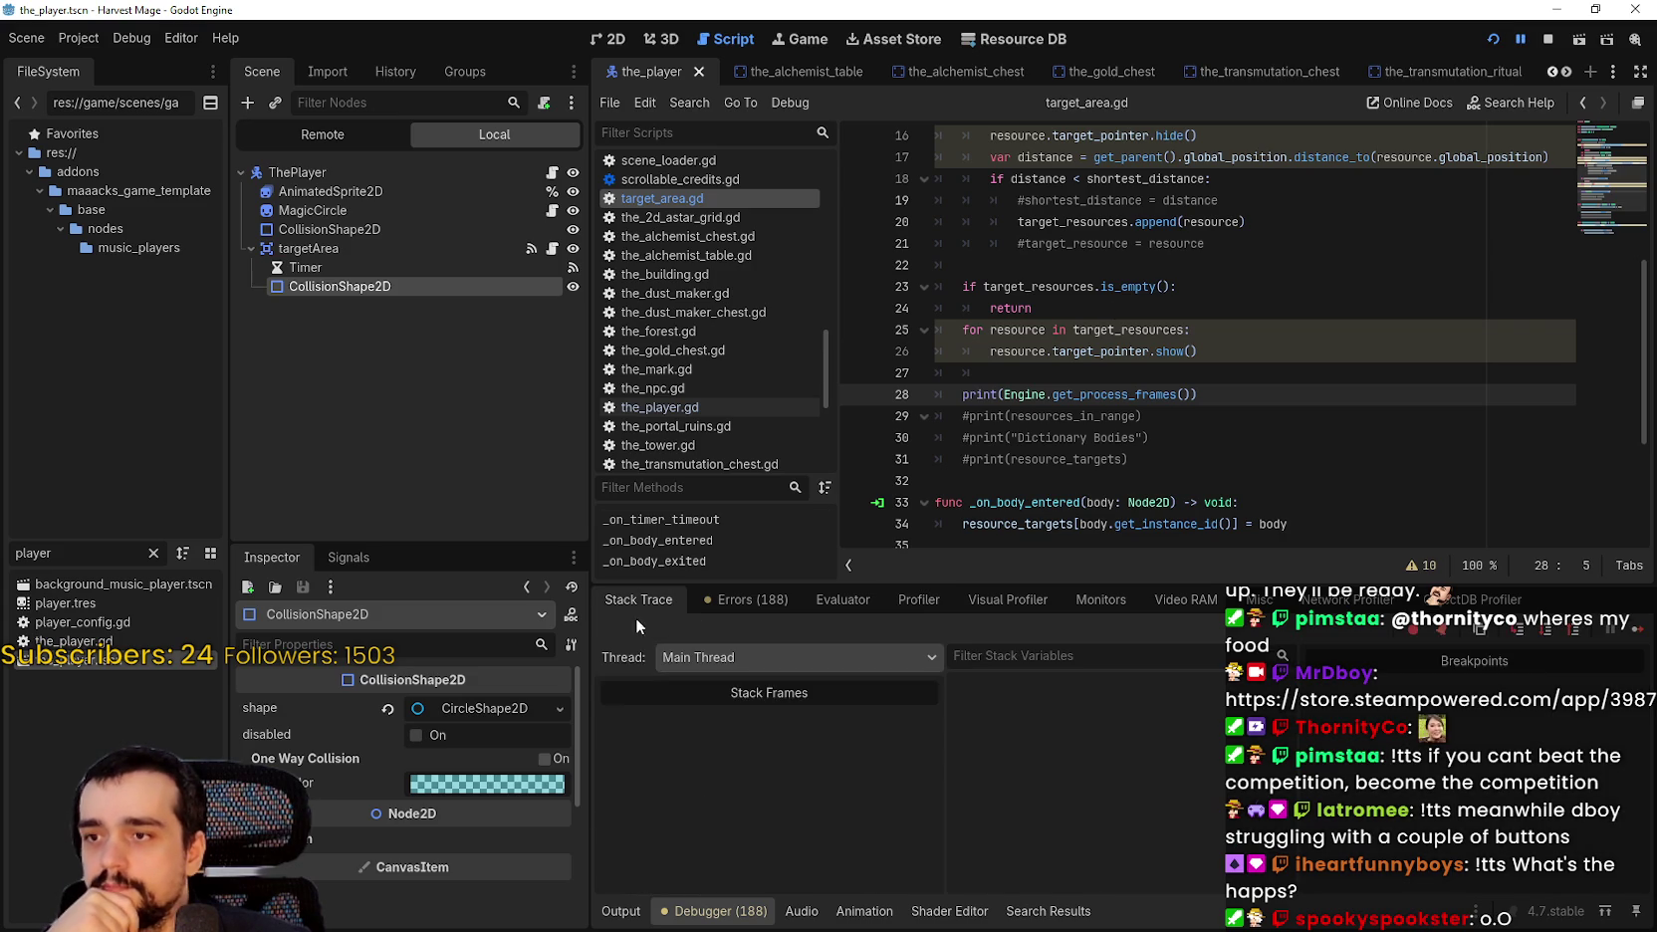
pyautogui.click(621, 910)
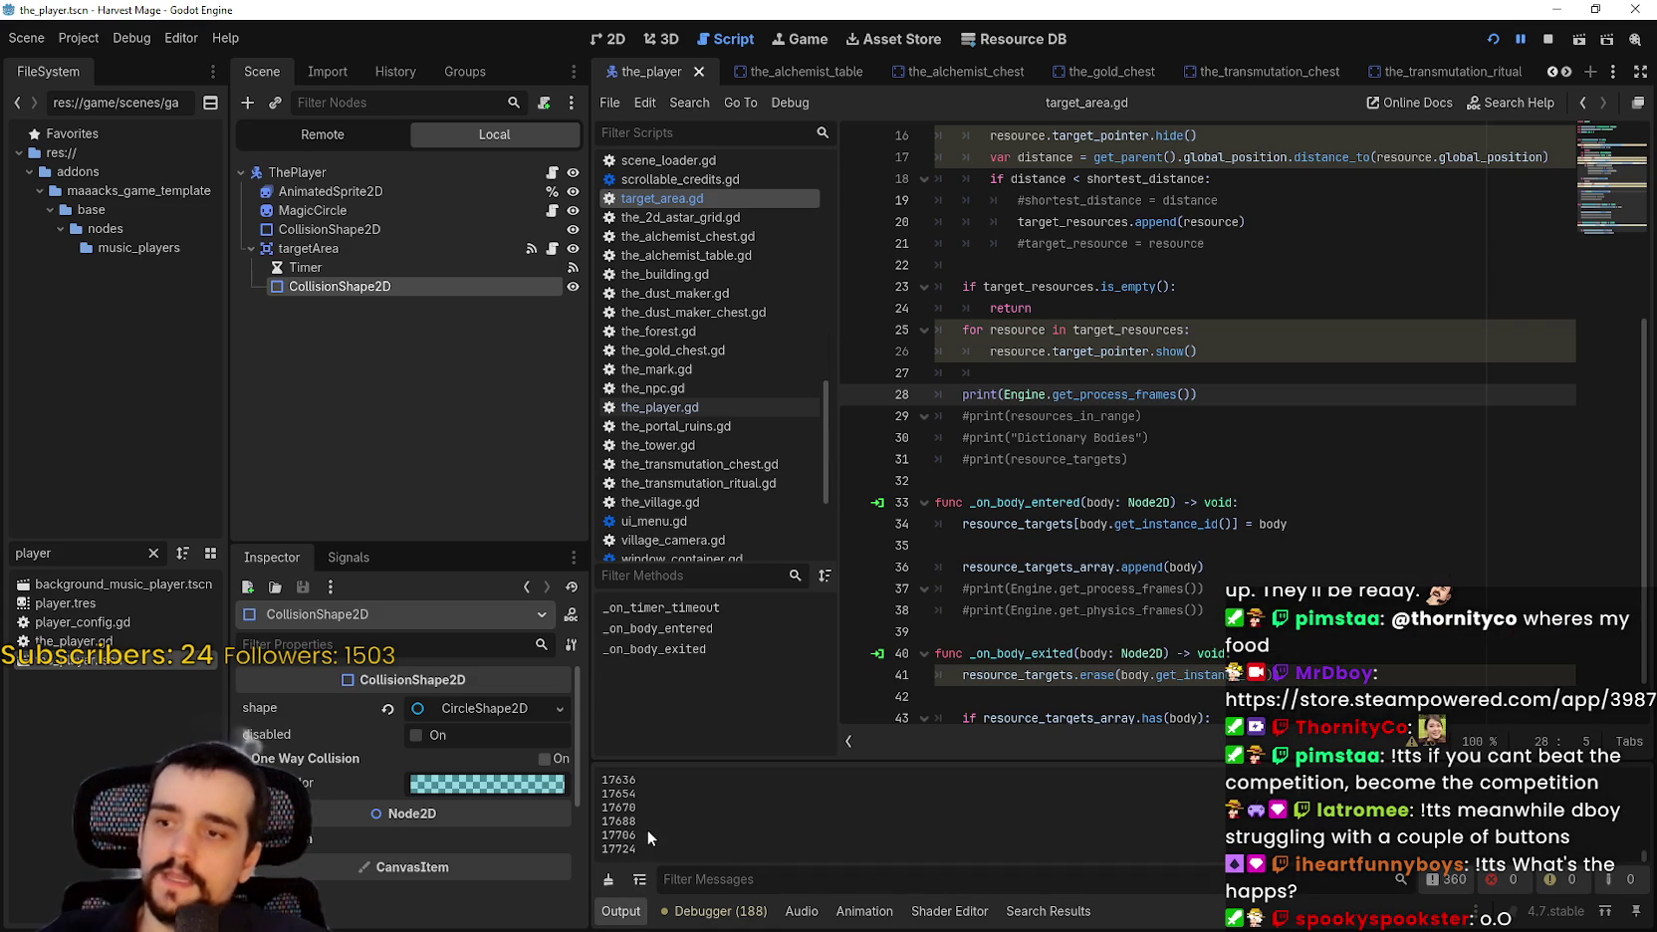
pyautogui.click(712, 911)
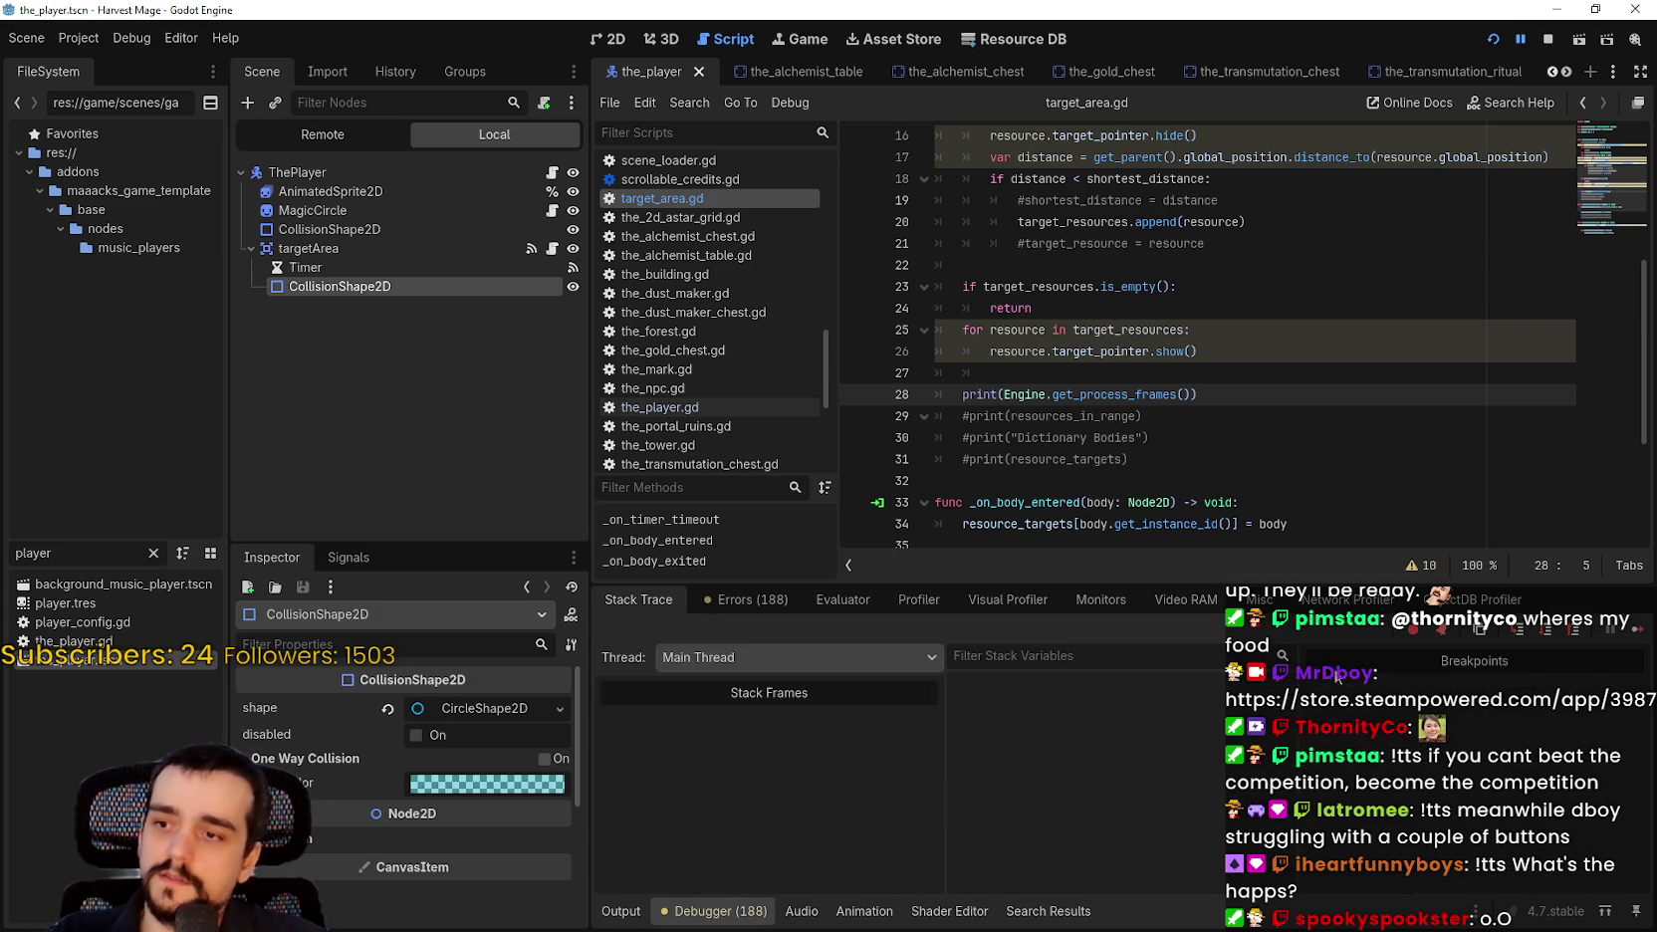
pyautogui.click(936, 598)
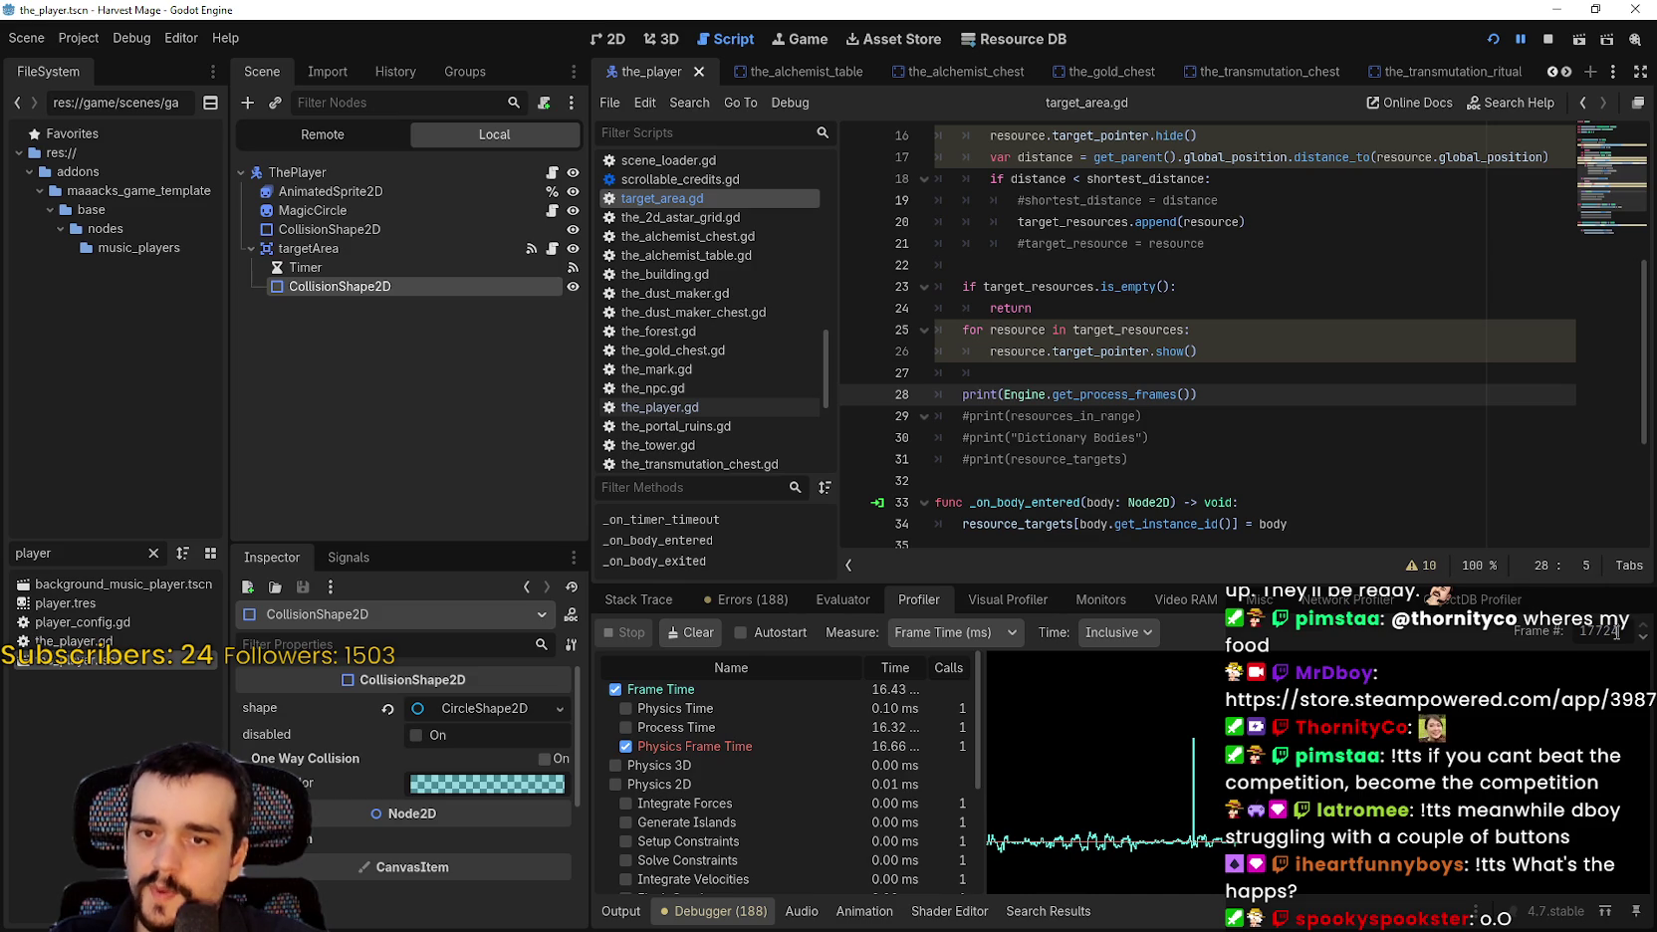
# Enlarge the Profiler and compare Self versus Inclusive times, leaving it on Self.
pyautogui.scroll(-5, 924, 702)
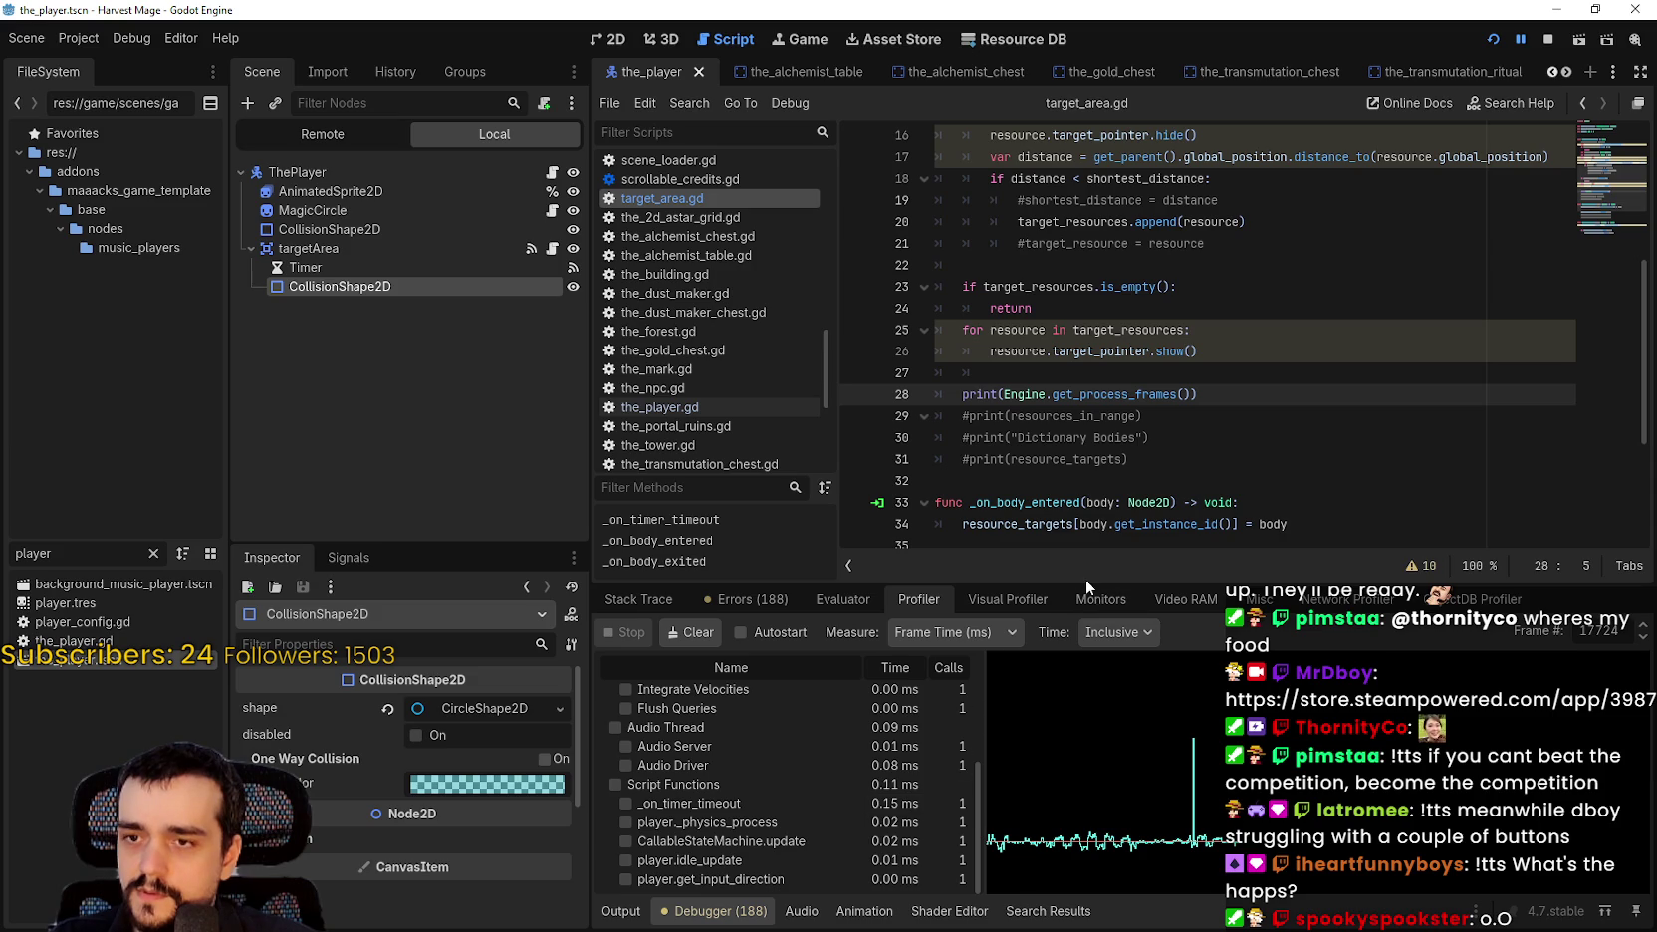
pyautogui.moveTo(1085, 579)
pyautogui.mouseDown()
pyautogui.moveTo(1115, 364)
pyautogui.moveTo(1195, 314)
pyautogui.mouseUp()
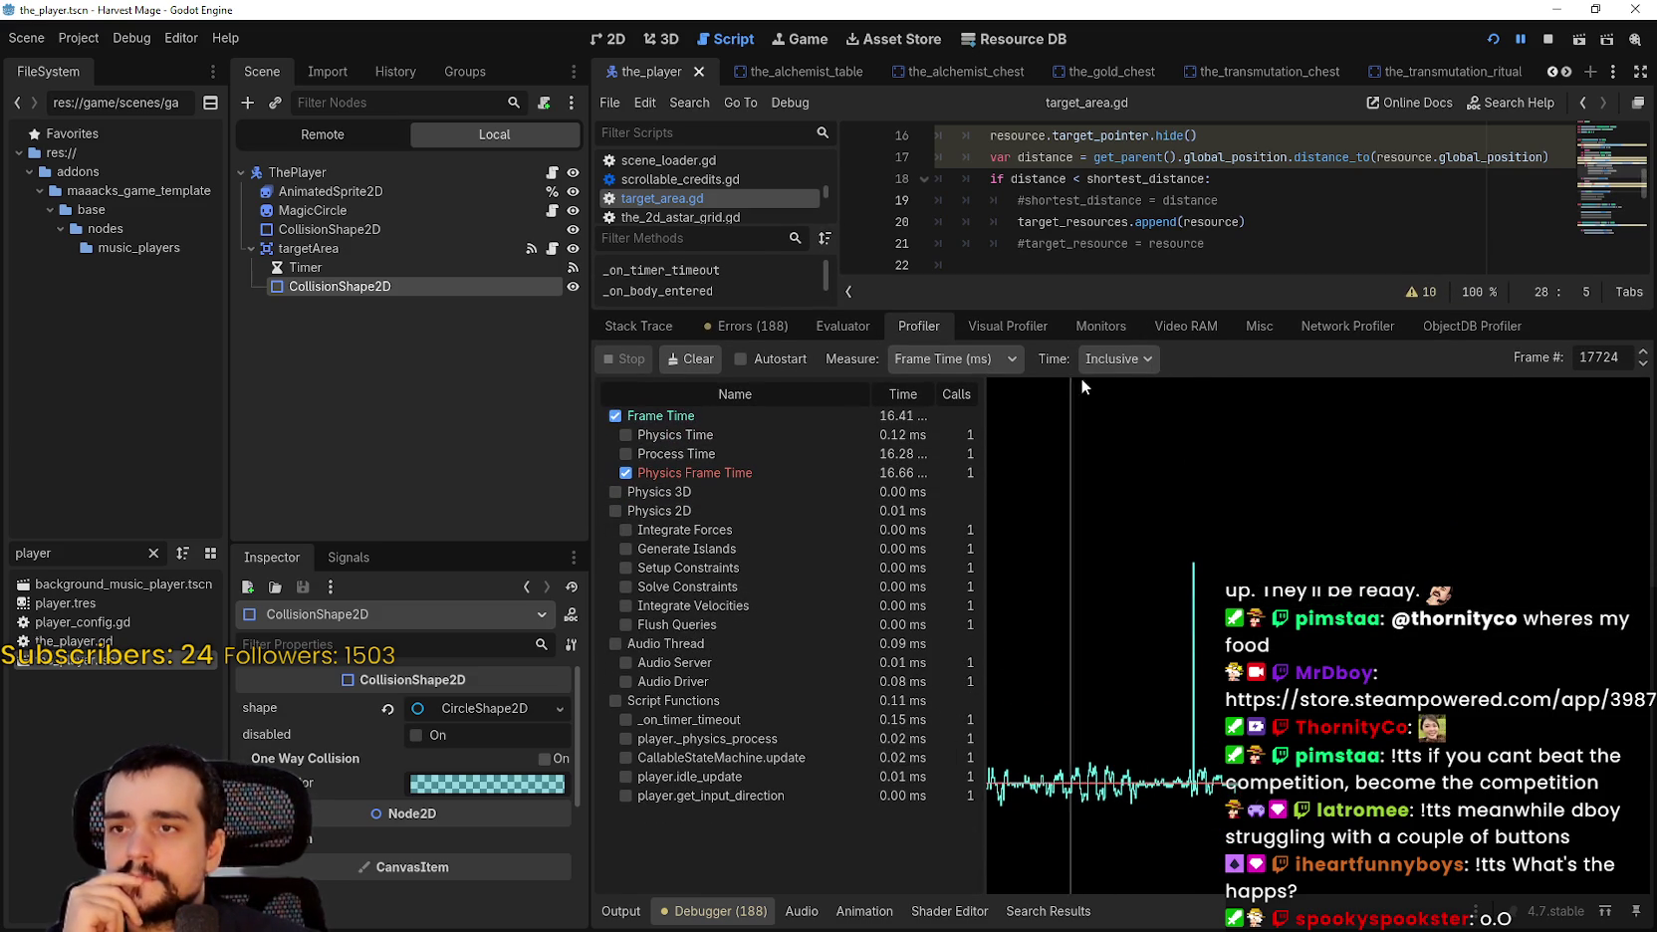
pyautogui.click(1143, 359)
pyautogui.click(1124, 411)
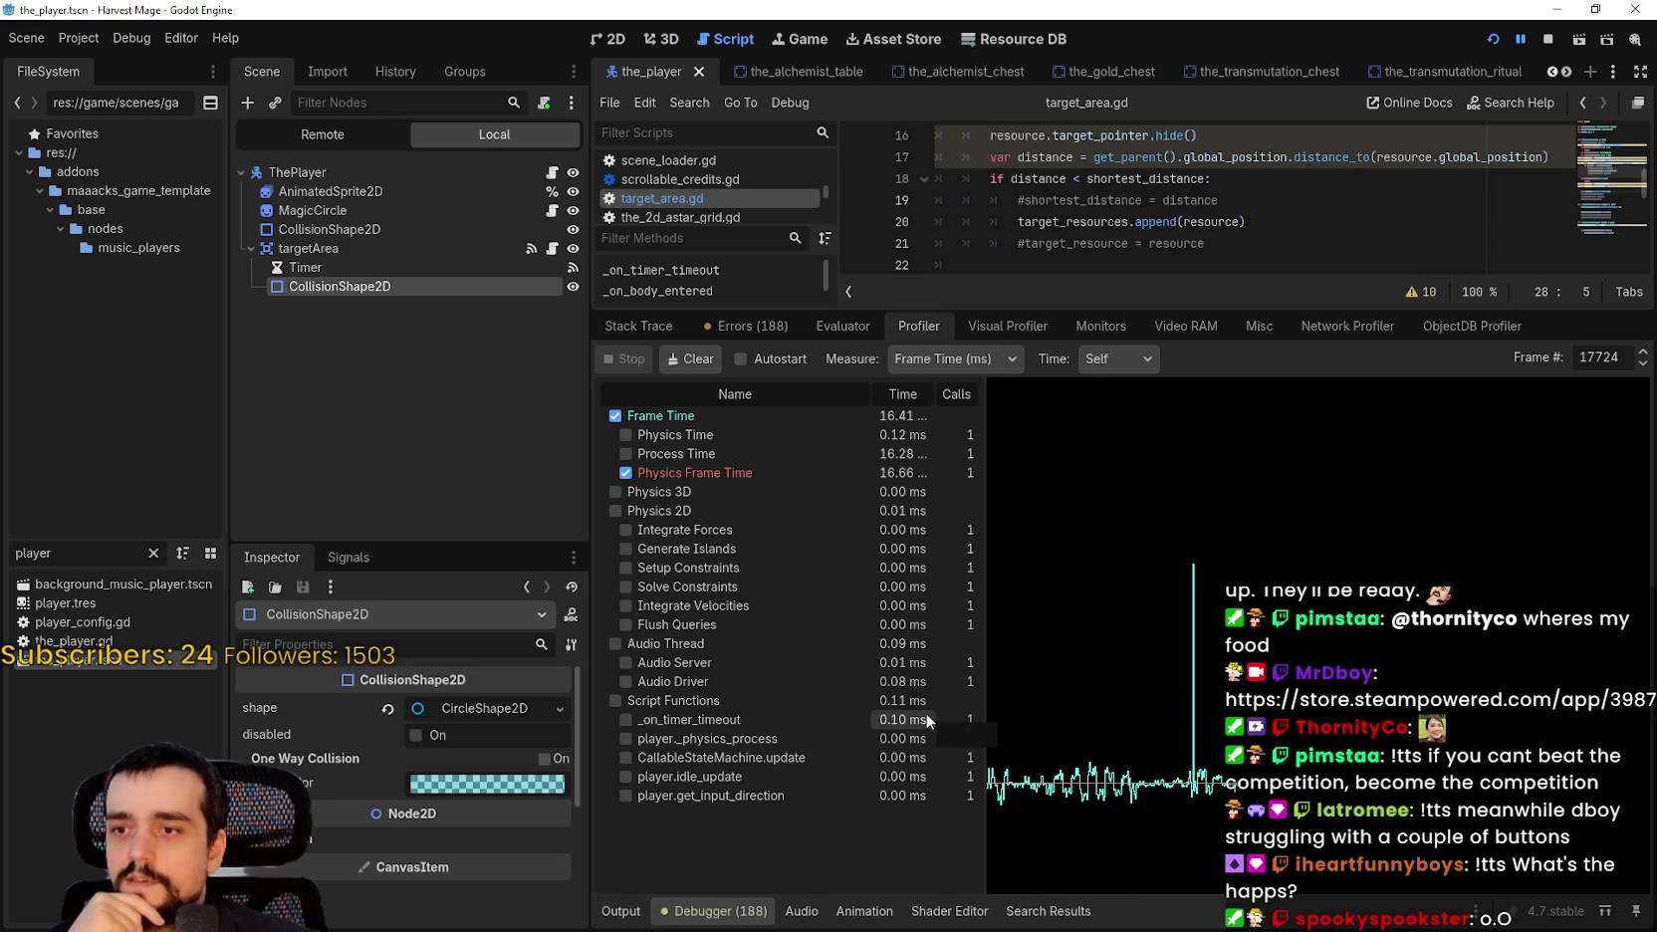
pyautogui.click(1125, 358)
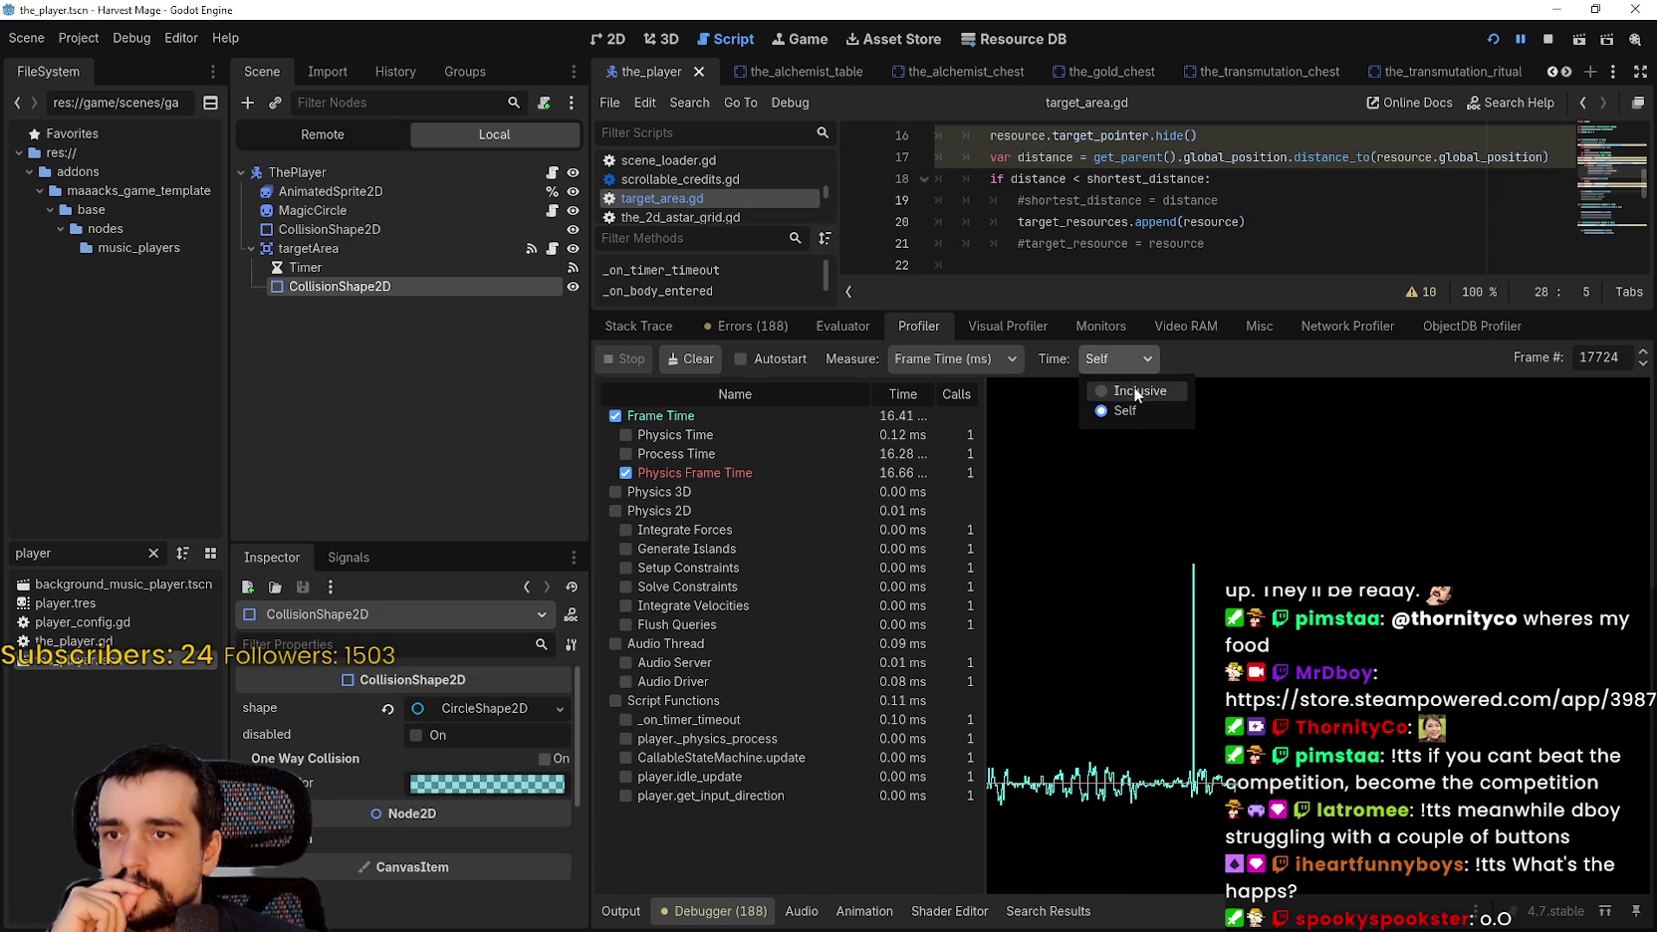
pyautogui.click(1134, 386)
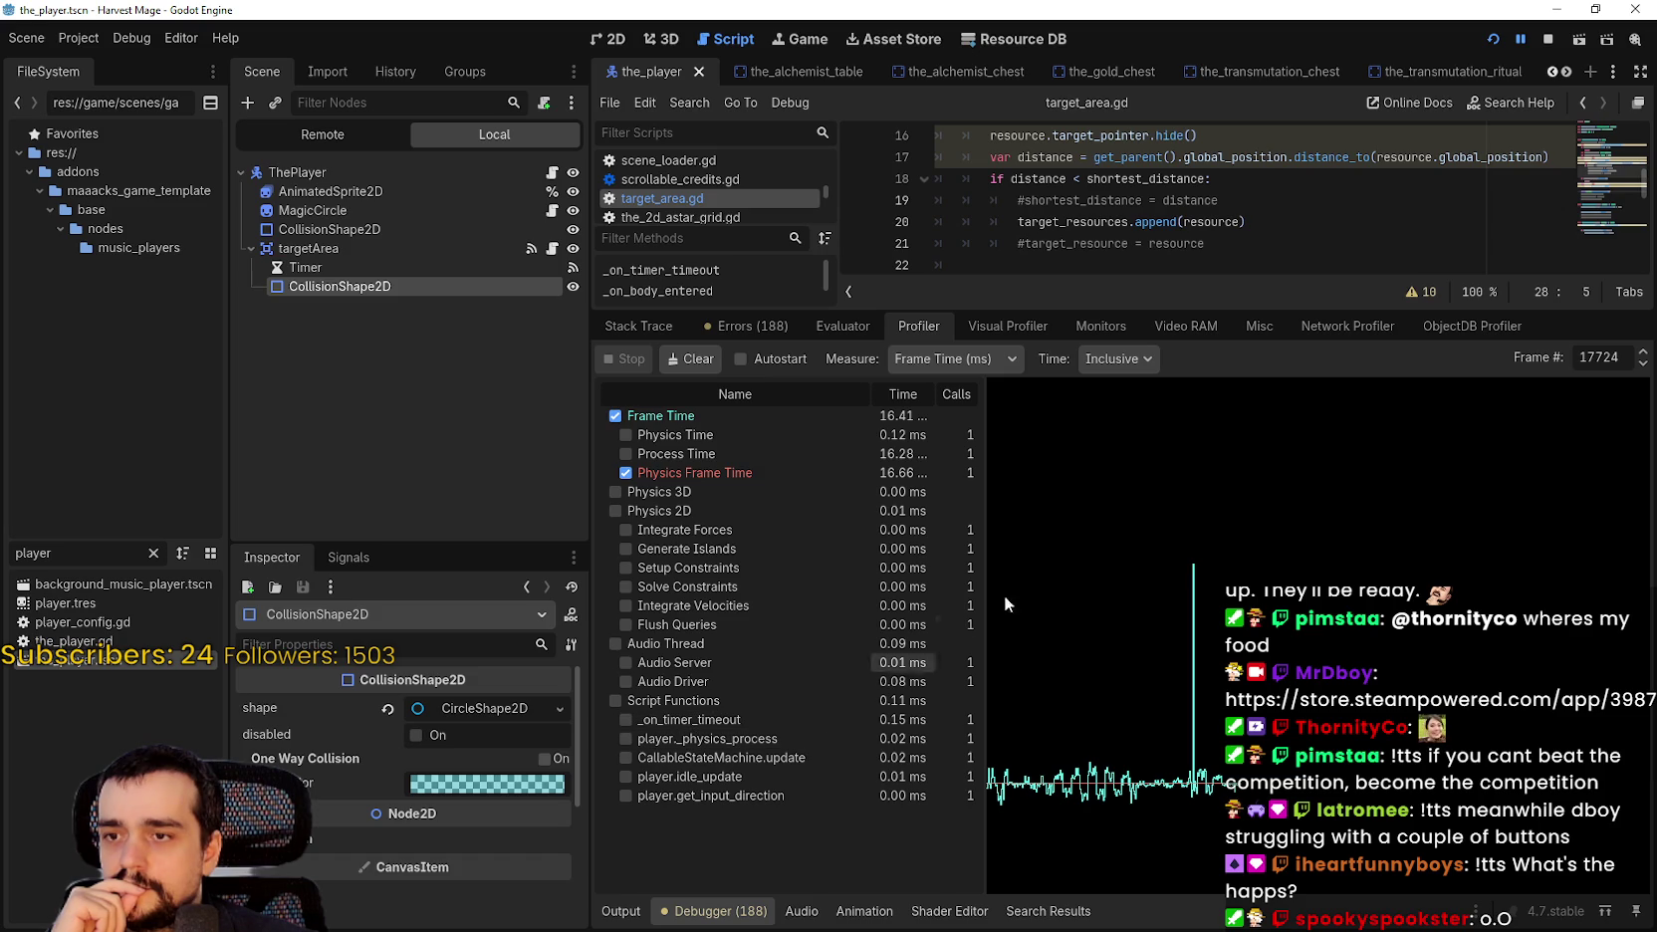
pyautogui.click(1129, 358)
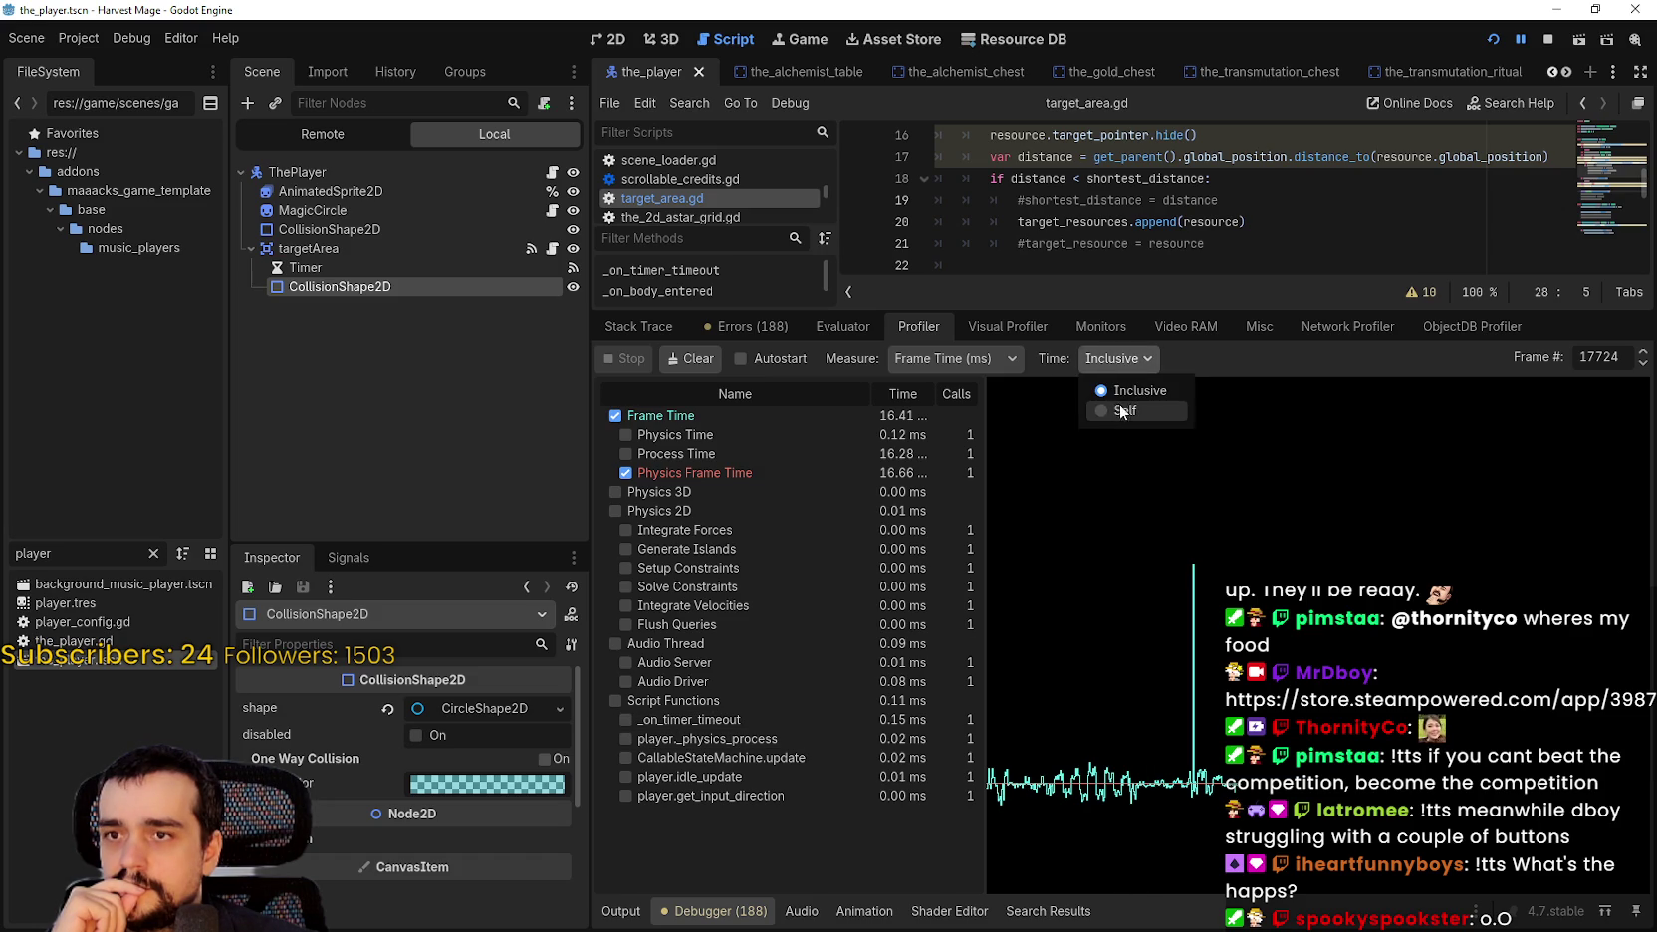
pyautogui.click(1121, 411)
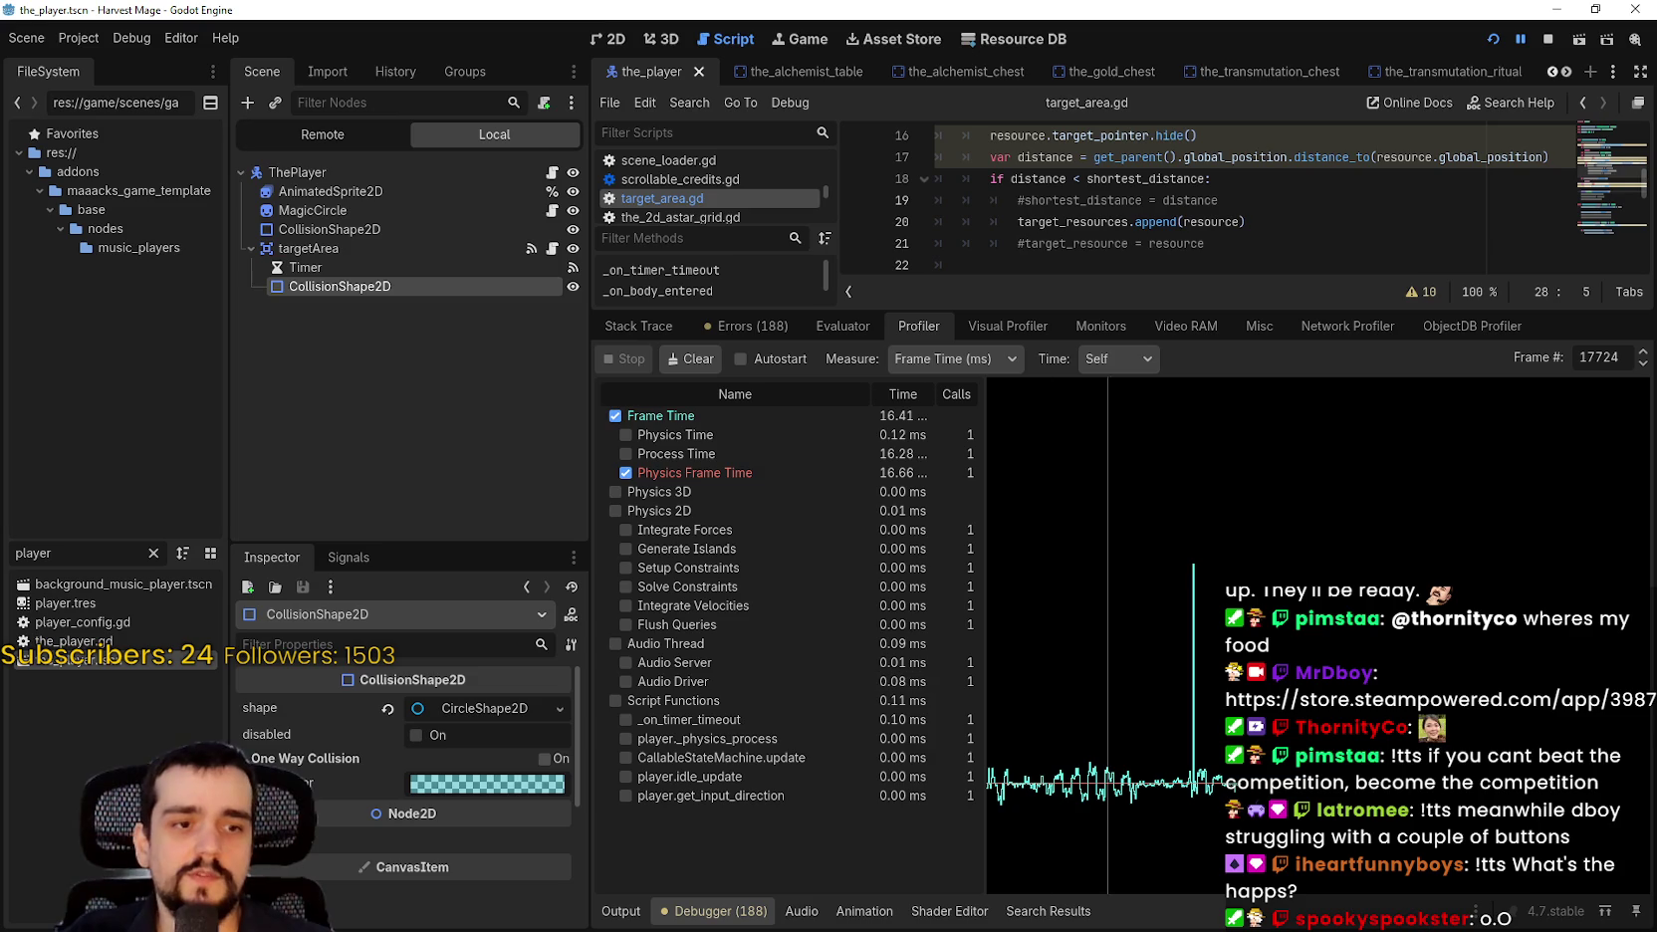
pyautogui.hotkey('alt', 'Tab')
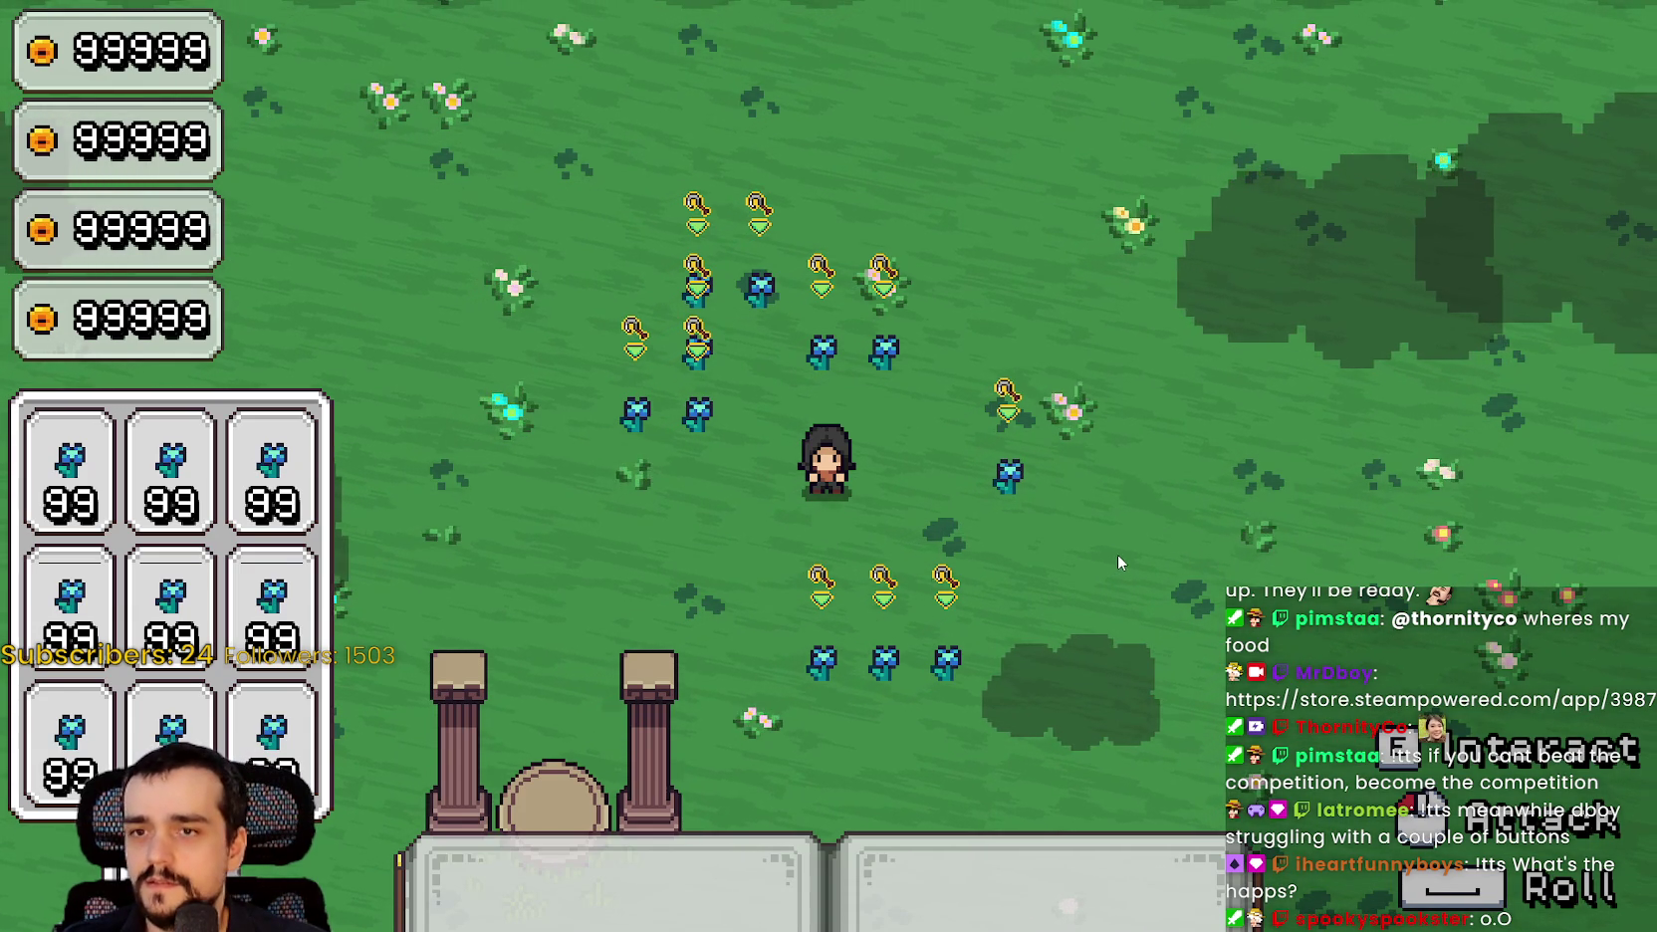
# In the game's Options > Video, set V-Sync to Disabled and resume play.
pyautogui.hotkey('alt', 'Tab')
pyautogui.hotkey('alt', 'Tab')
pyautogui.press('Escape')
pyautogui.click(370, 473)
pyautogui.click(1276, 97)
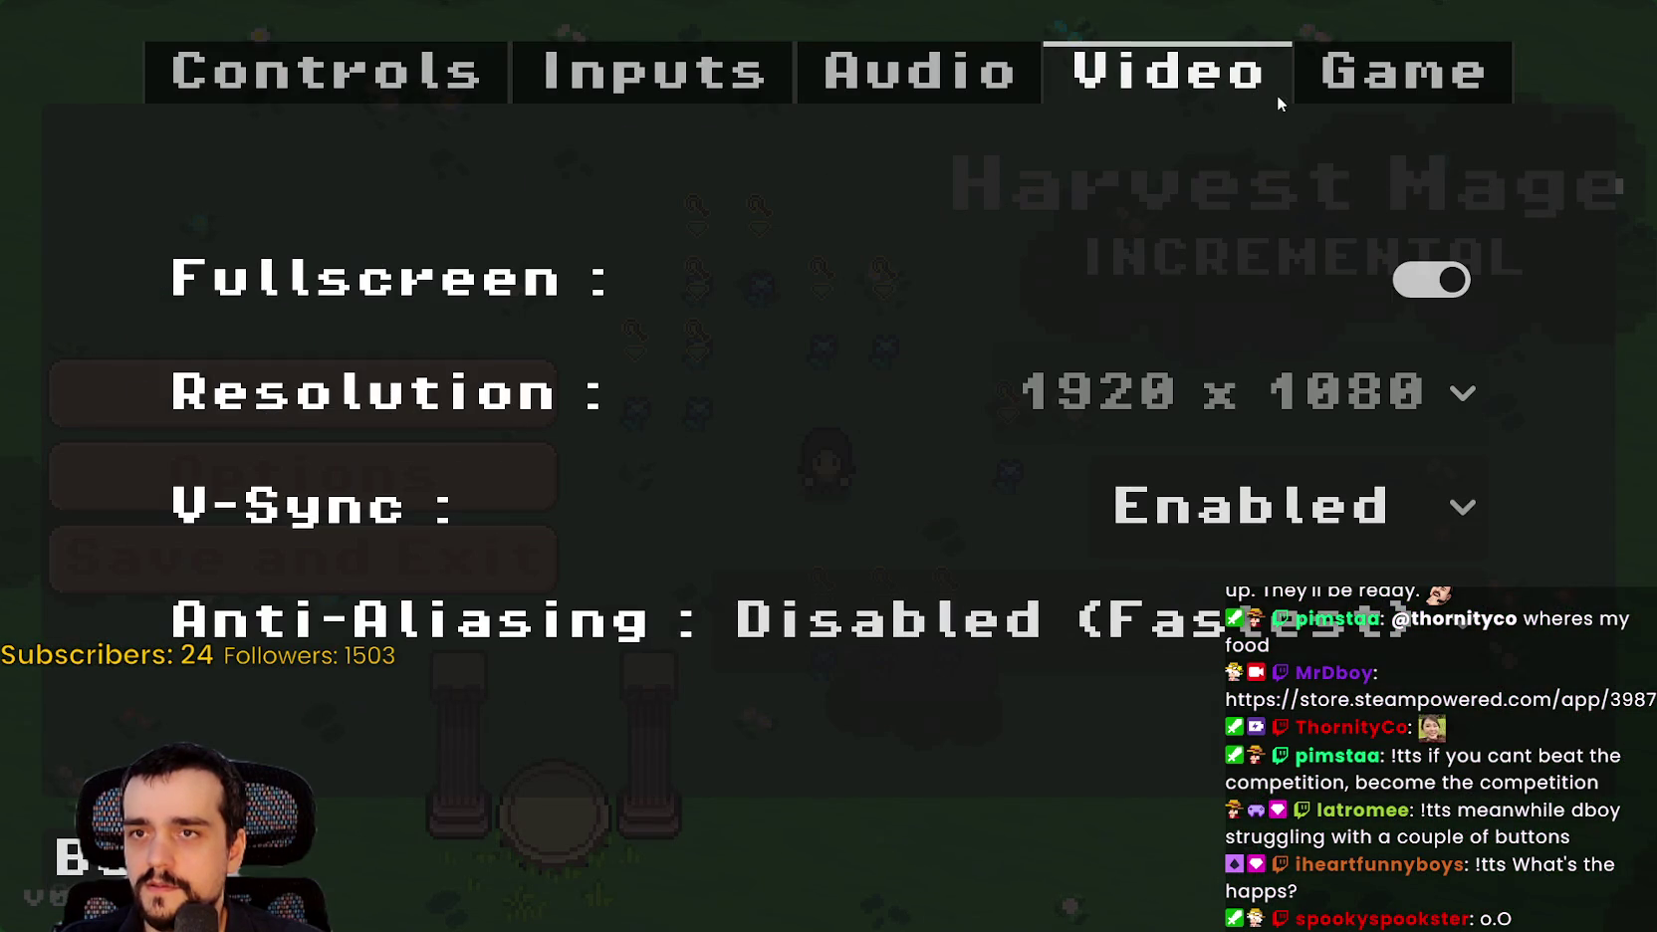
pyautogui.click(1040, 625)
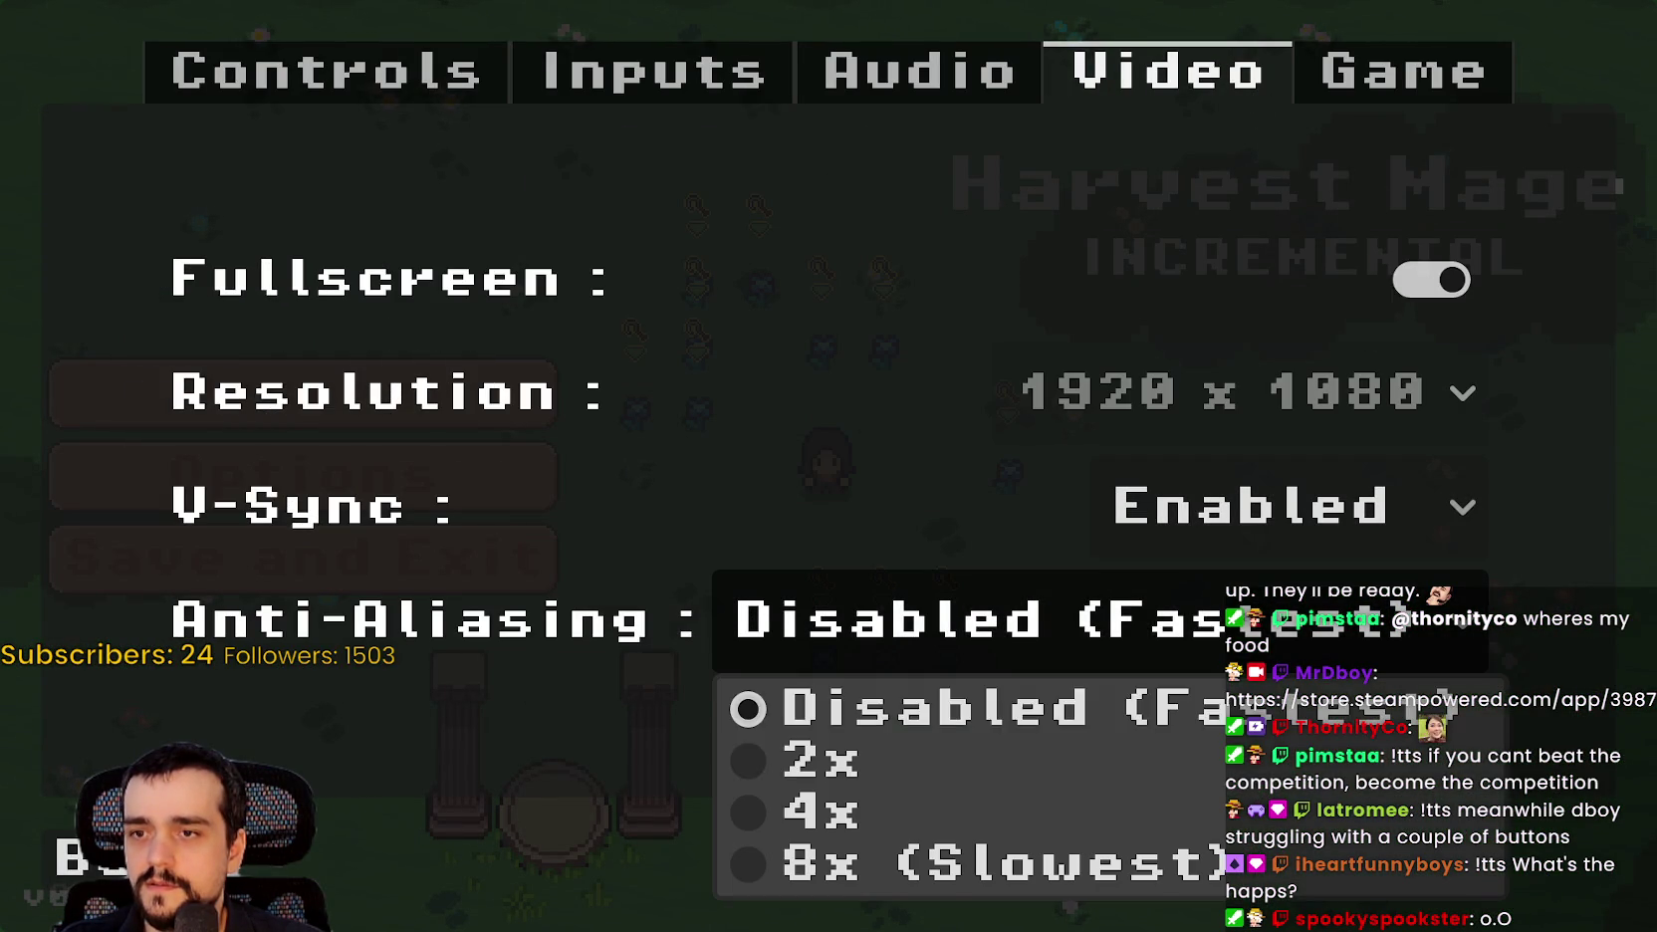
pyautogui.click(1185, 631)
pyautogui.click(1274, 506)
pyautogui.click(1244, 587)
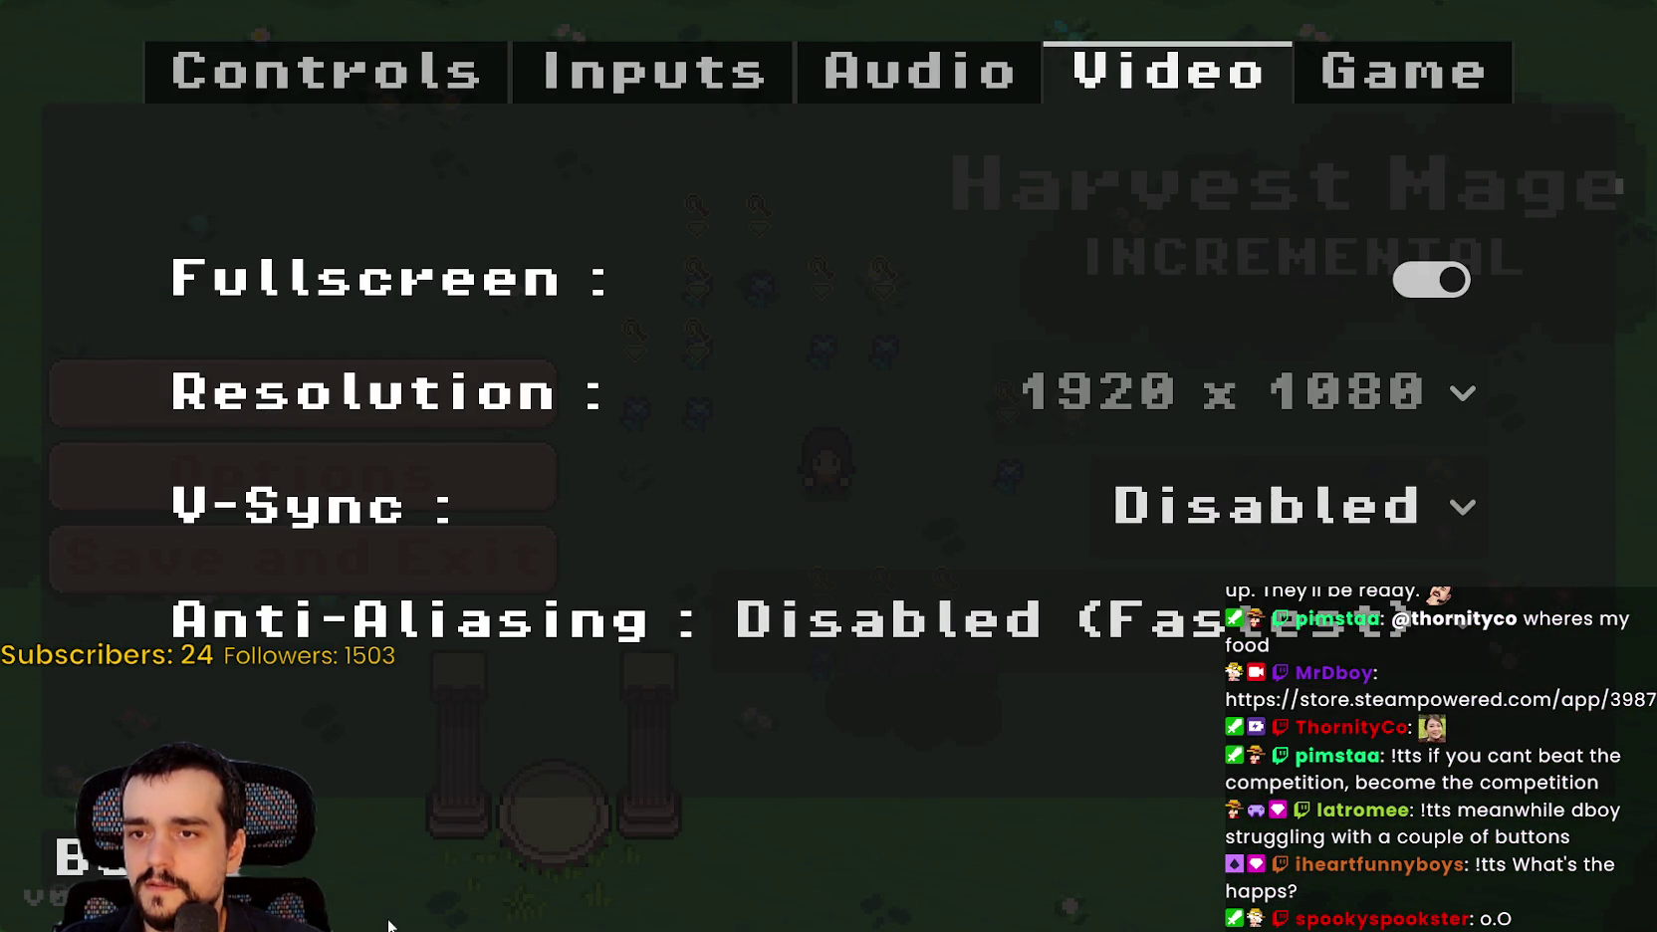
pyautogui.press('Escape')
pyautogui.press('Escape')
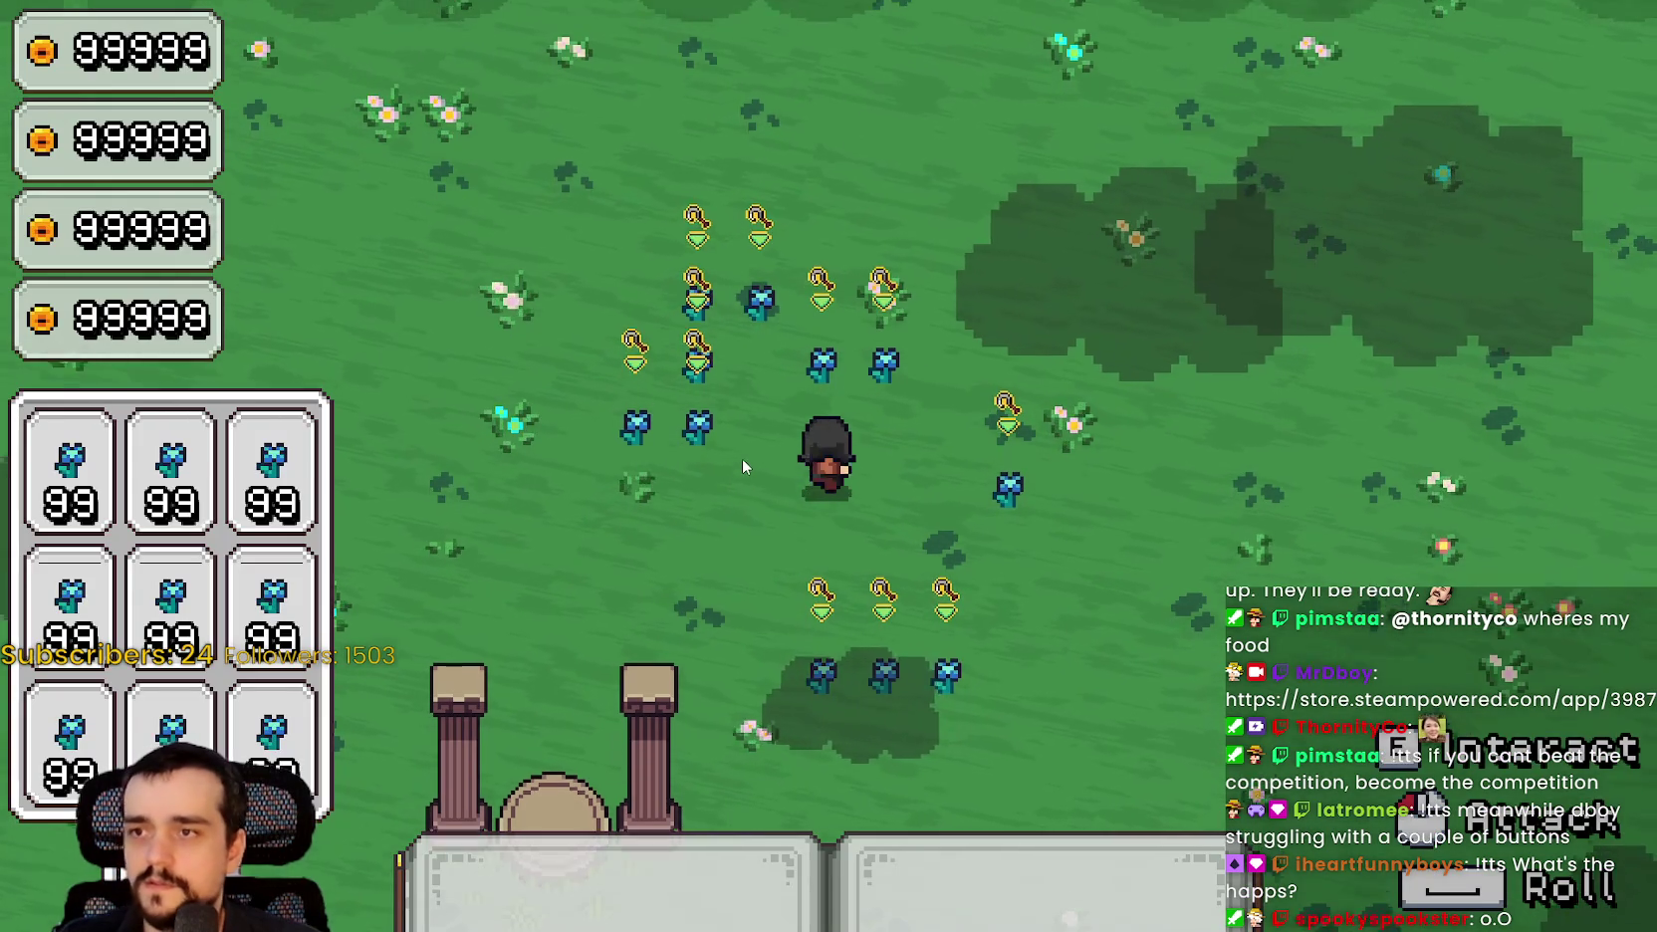
# Walk the character down-right, then return to the Godot editor.
pyautogui.press('s')
pyautogui.press('d')
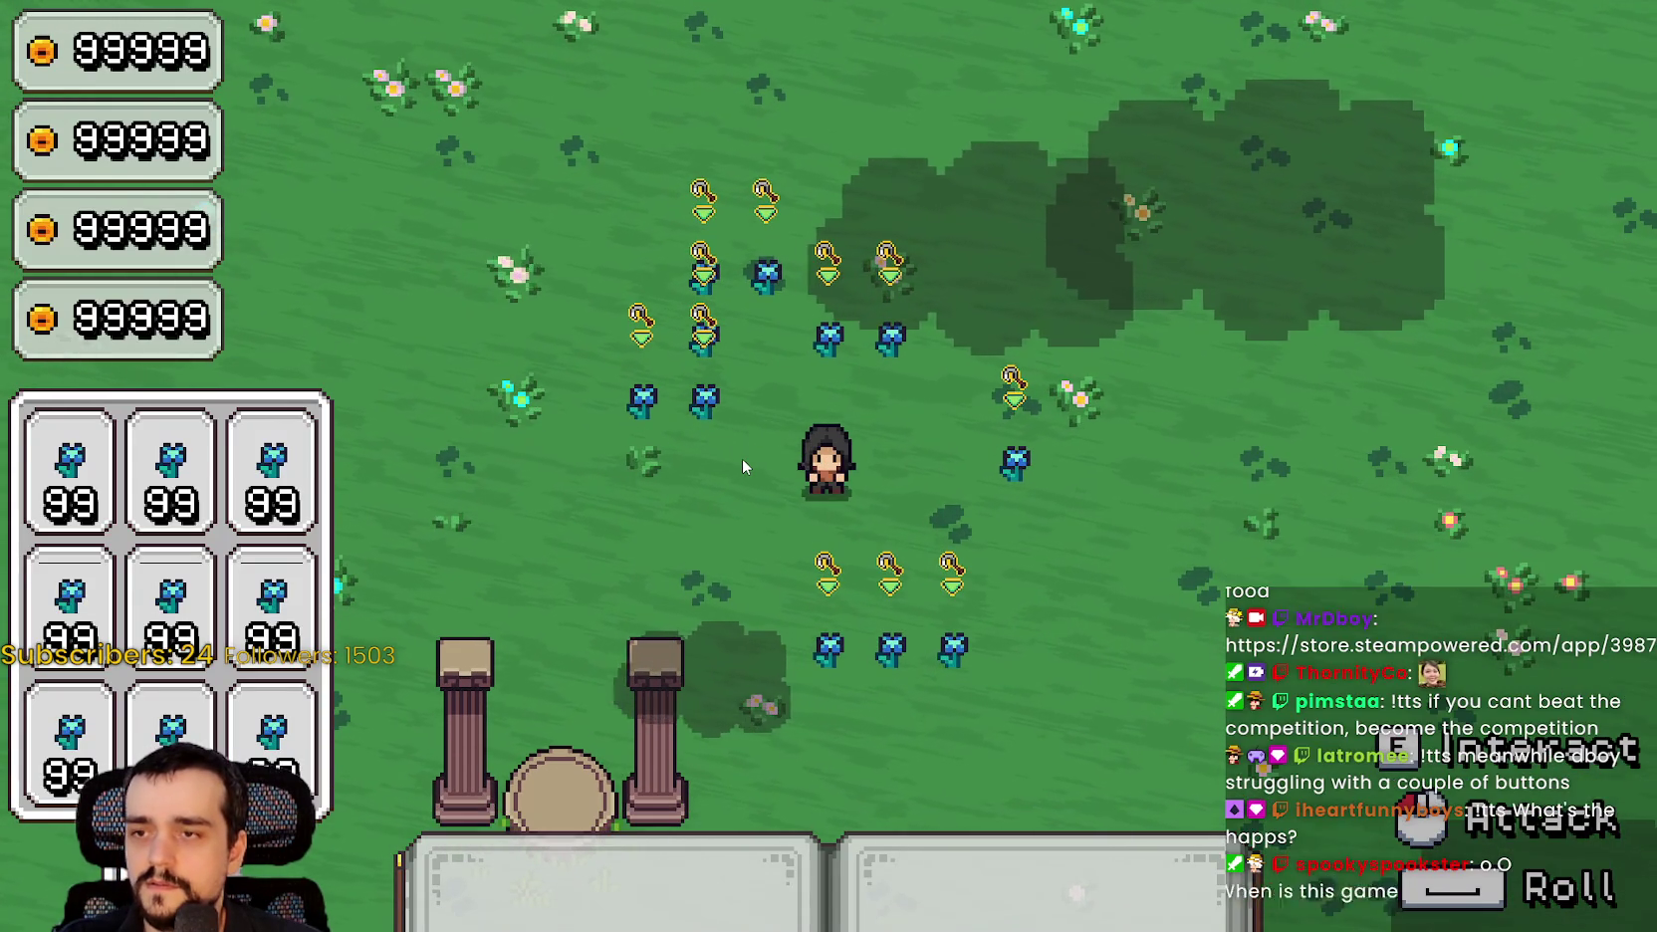
pyautogui.hotkey('alt', 'Tab')
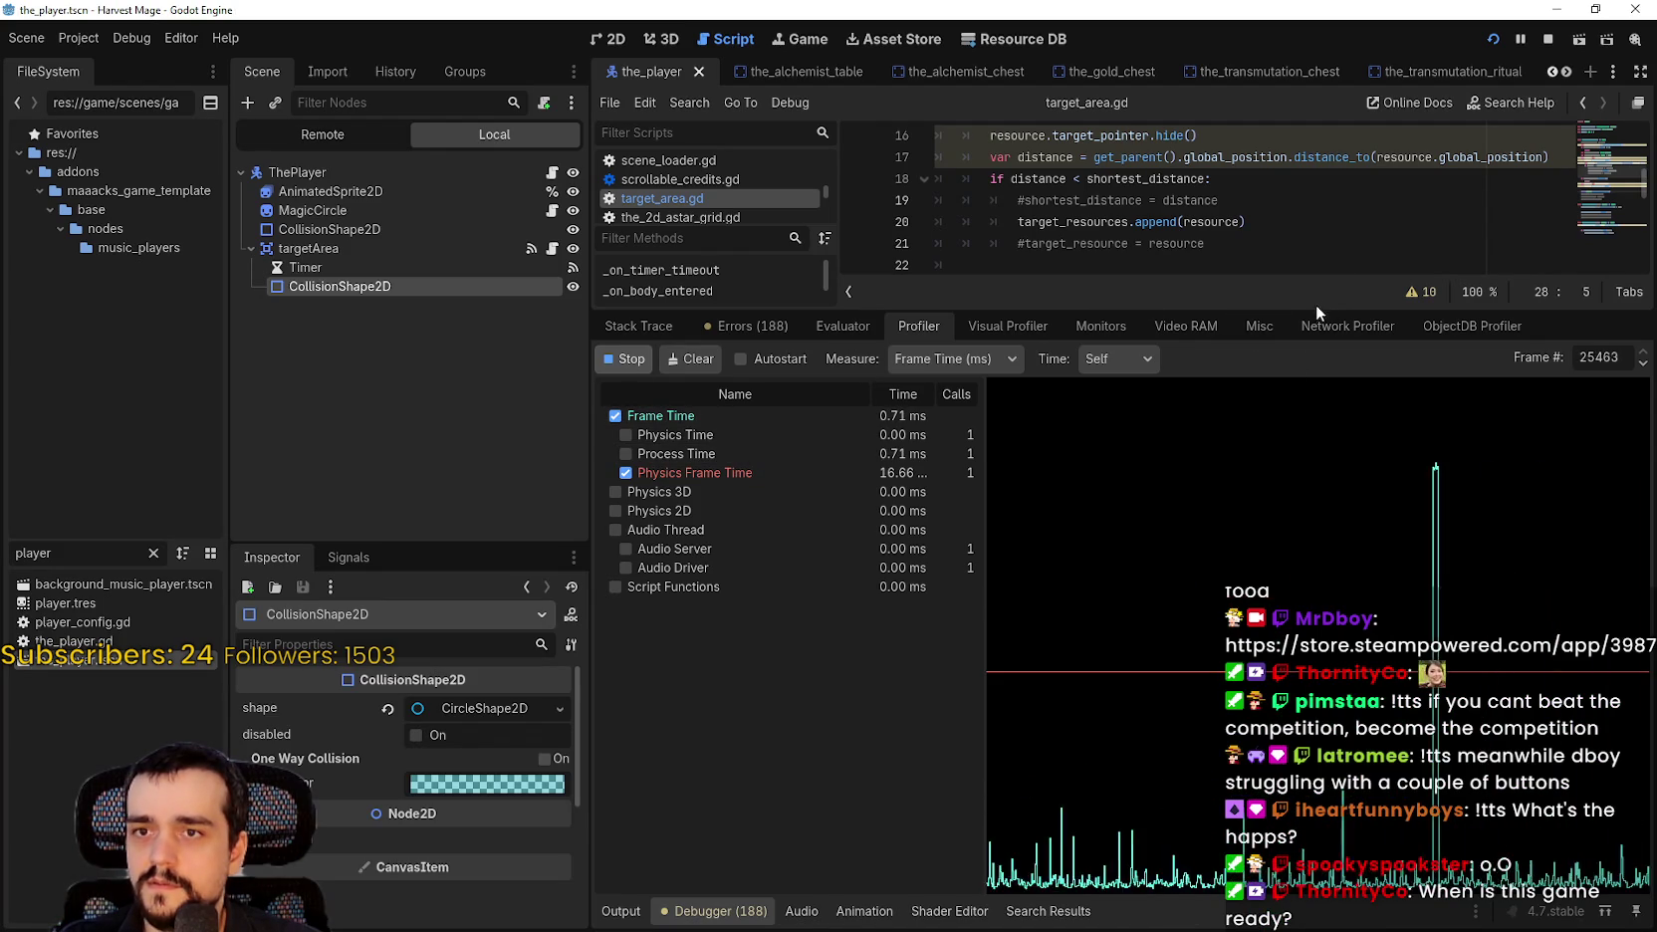
# Shrink the profiler, check the Output log, and inspect profiler data for frame 28167.
pyautogui.moveTo(1317, 312); pyautogui.dragTo(1317, 527)
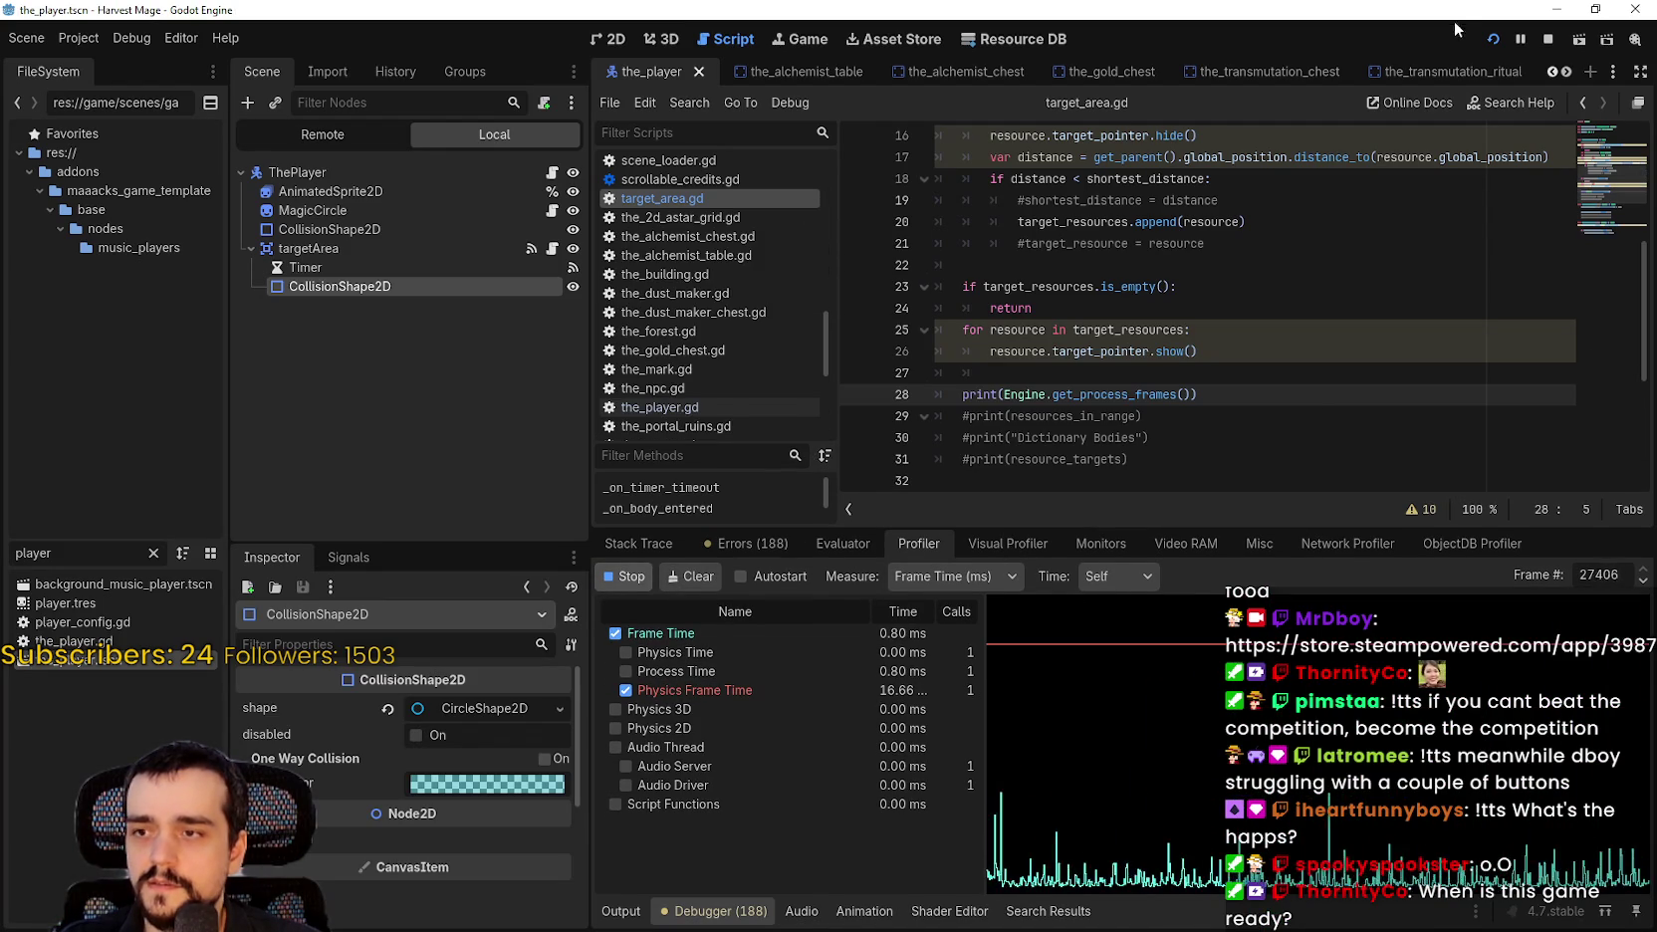
pyautogui.click(619, 909)
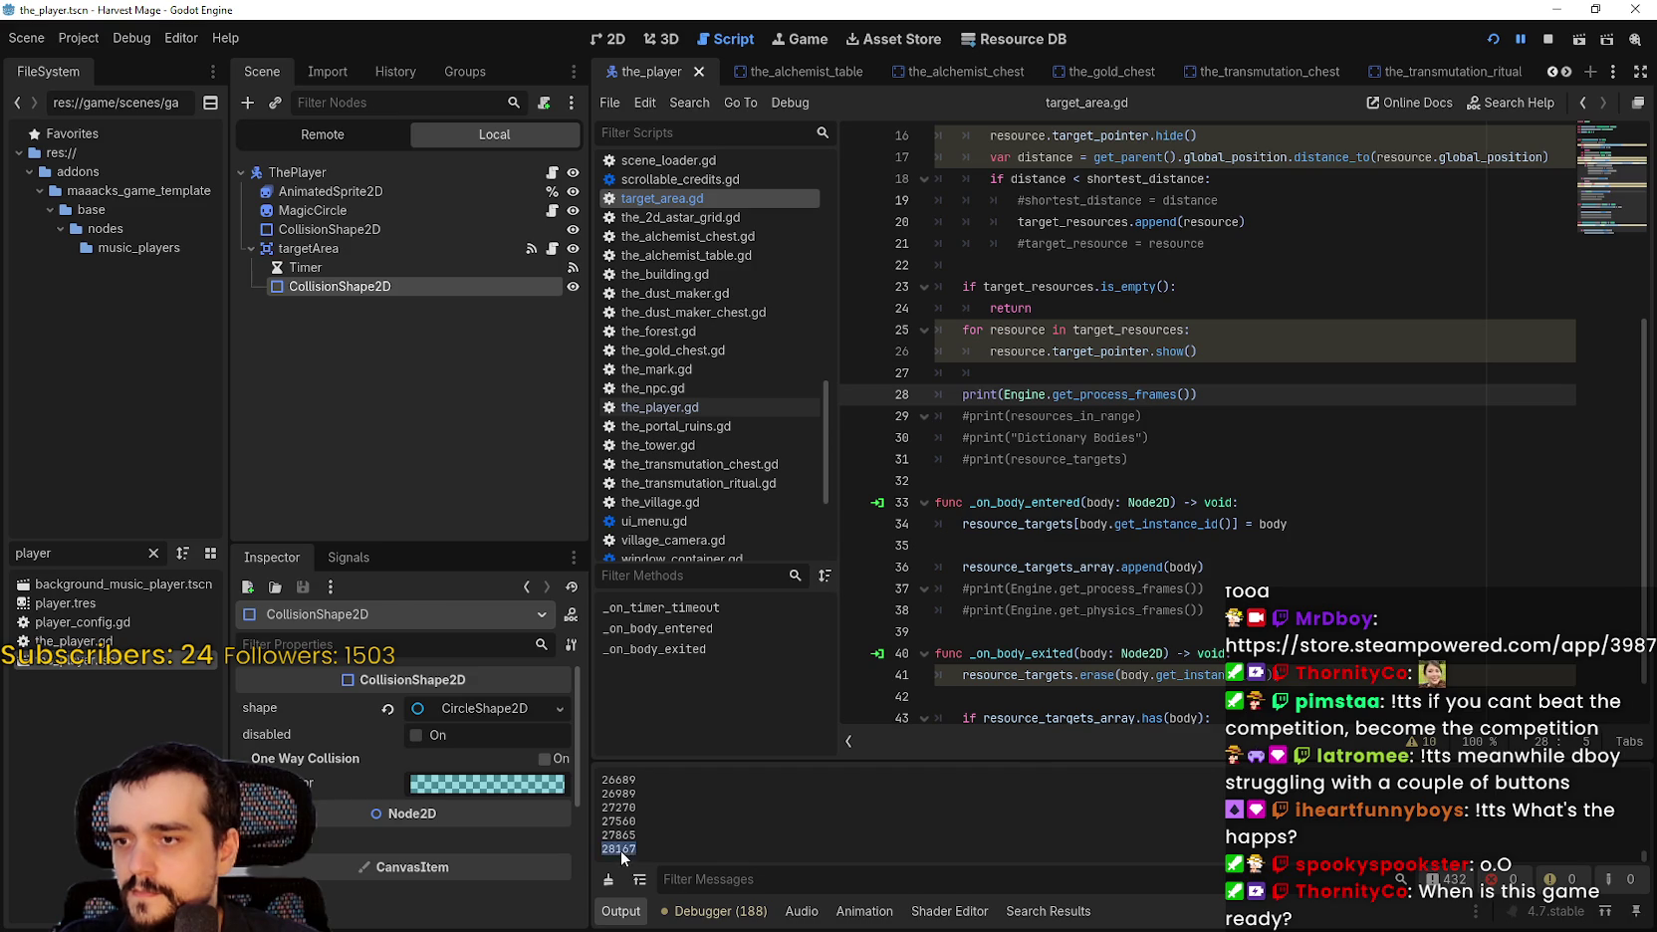
pyautogui.click(739, 911)
pyautogui.click(1096, 787)
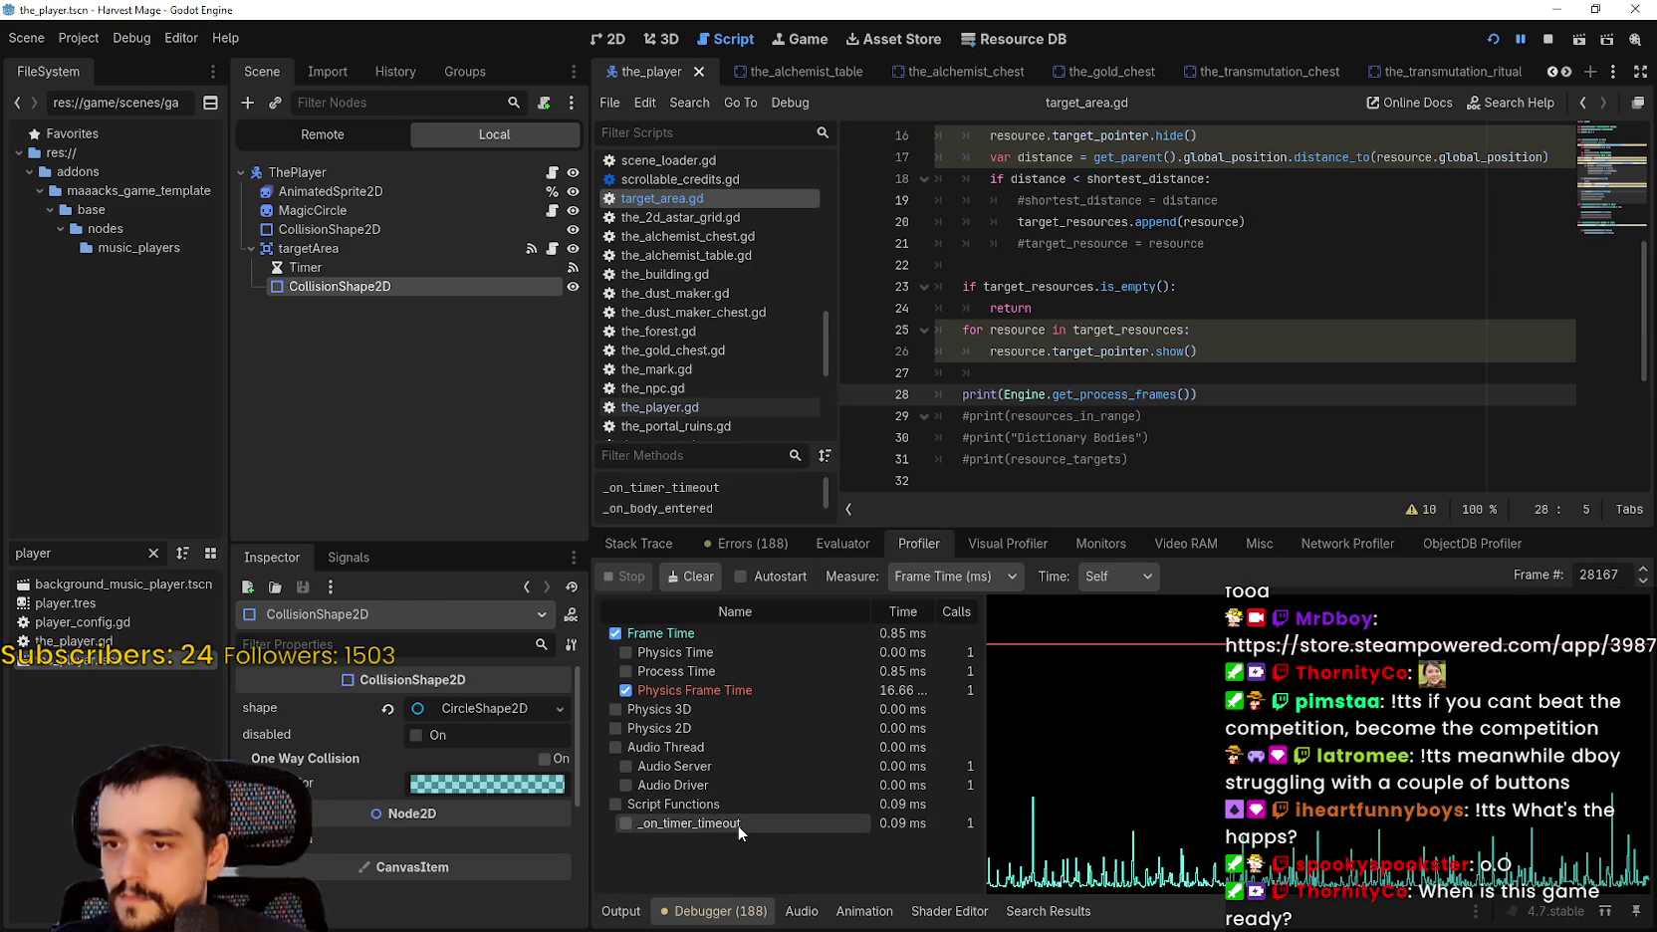
# Set the Profiler's Time mode to Inclusive and switch over to the game.
pyautogui.click(1093, 583)
pyautogui.click(1117, 594)
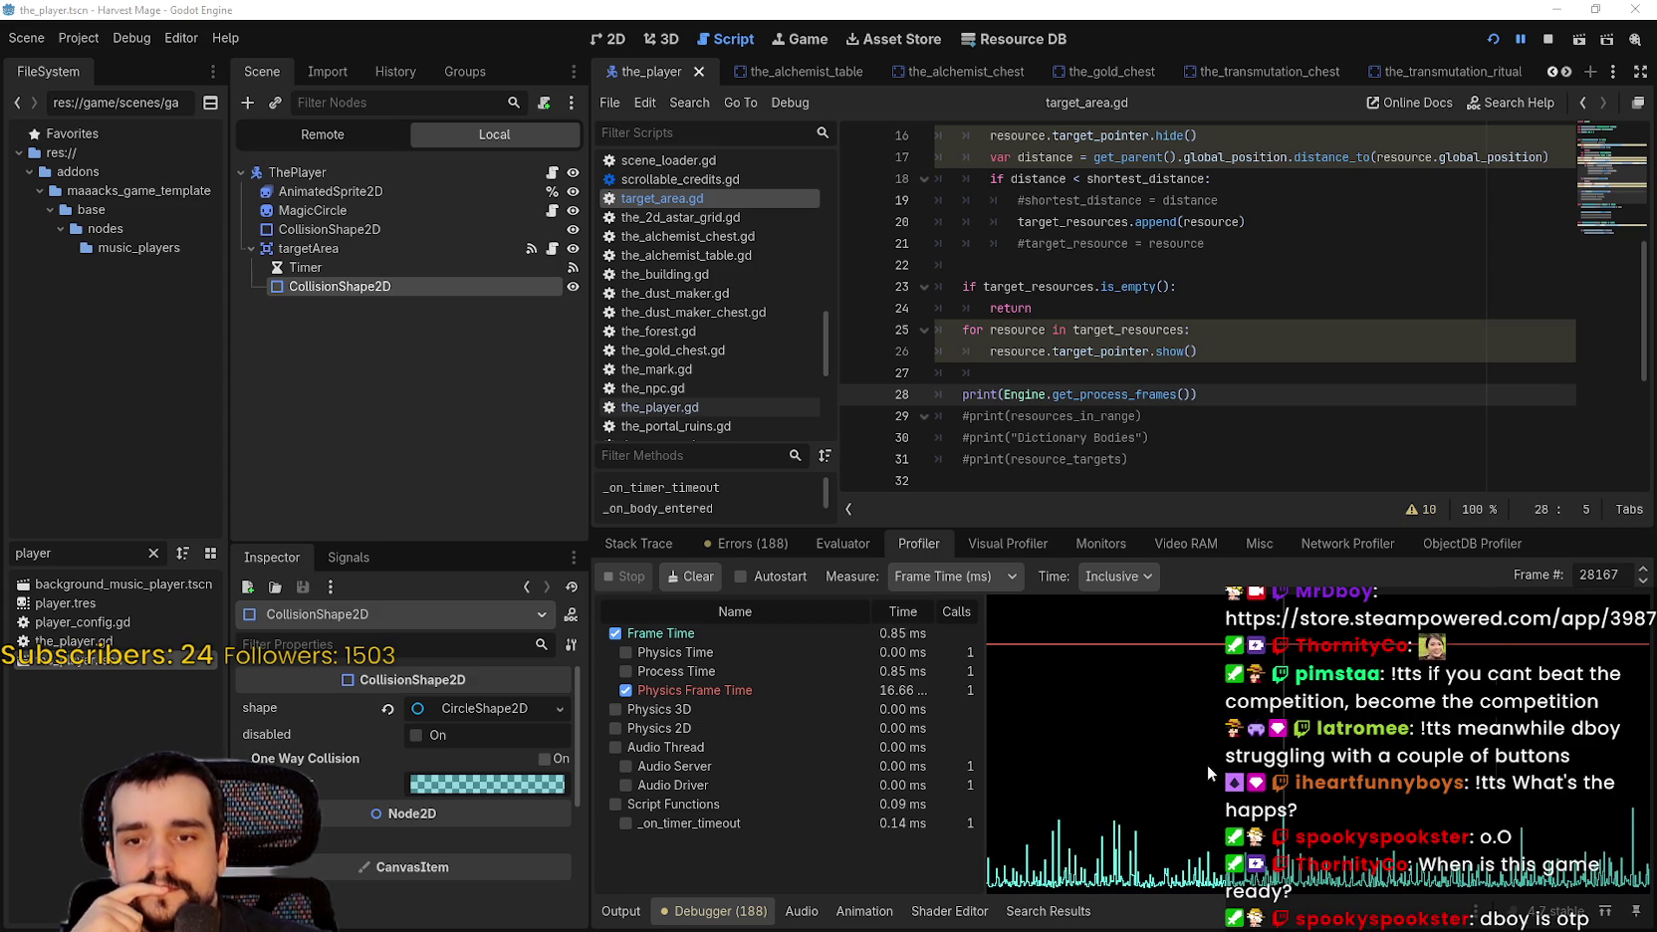
pyautogui.click(1184, 371)
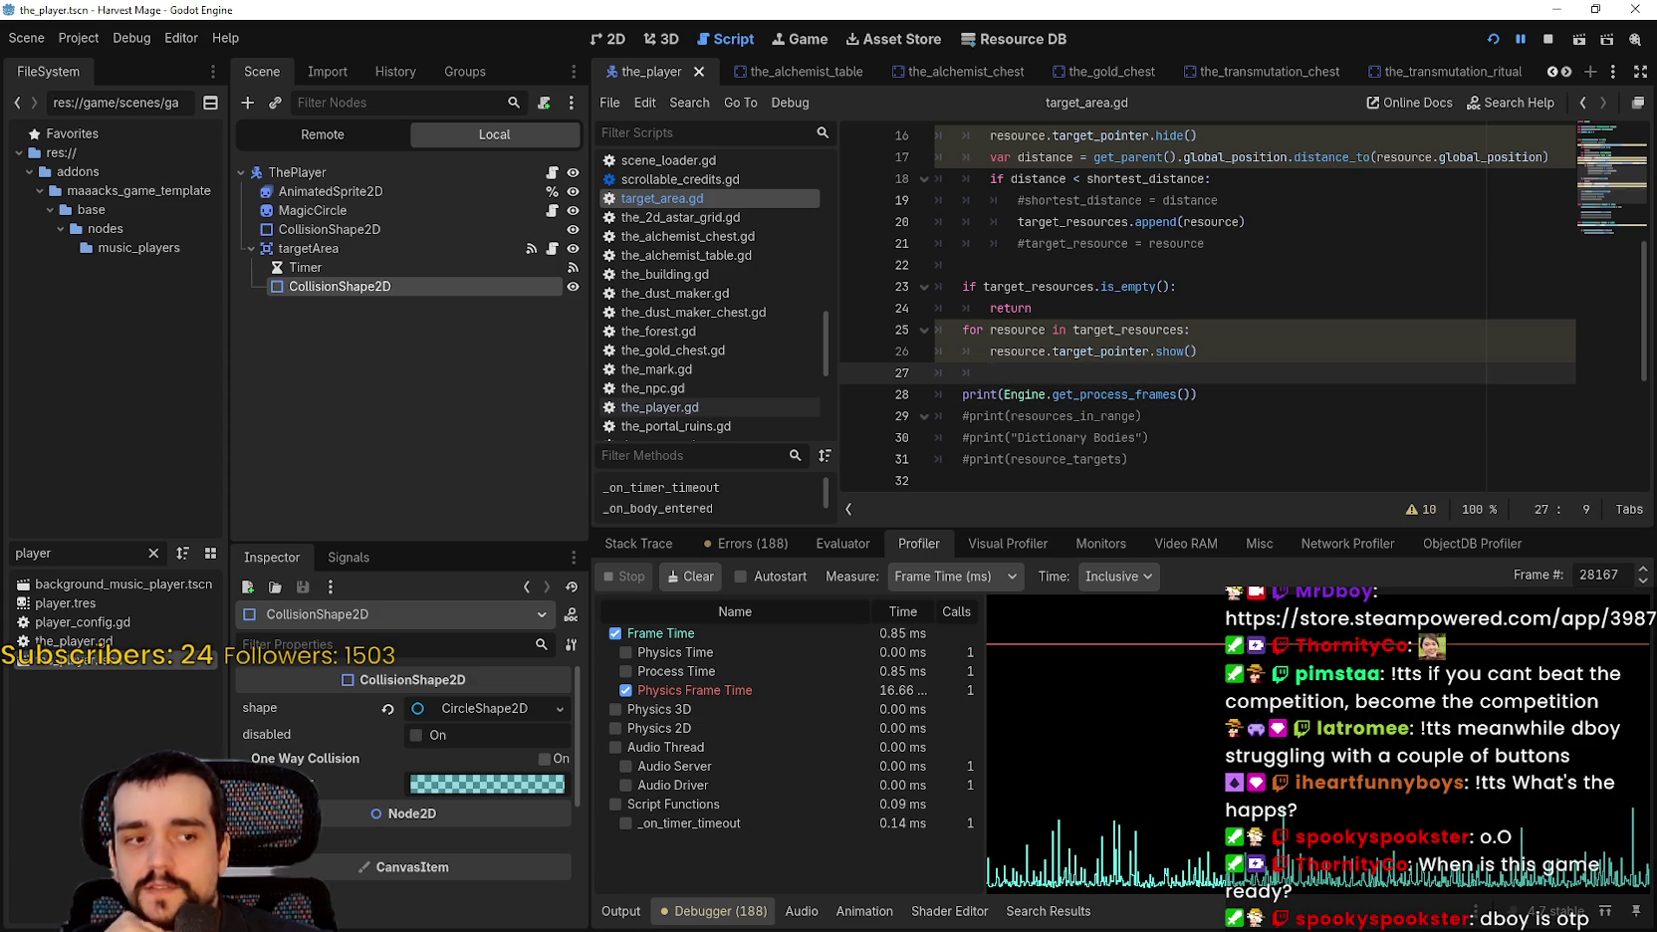
pyautogui.hotkey('alt', 'Tab')
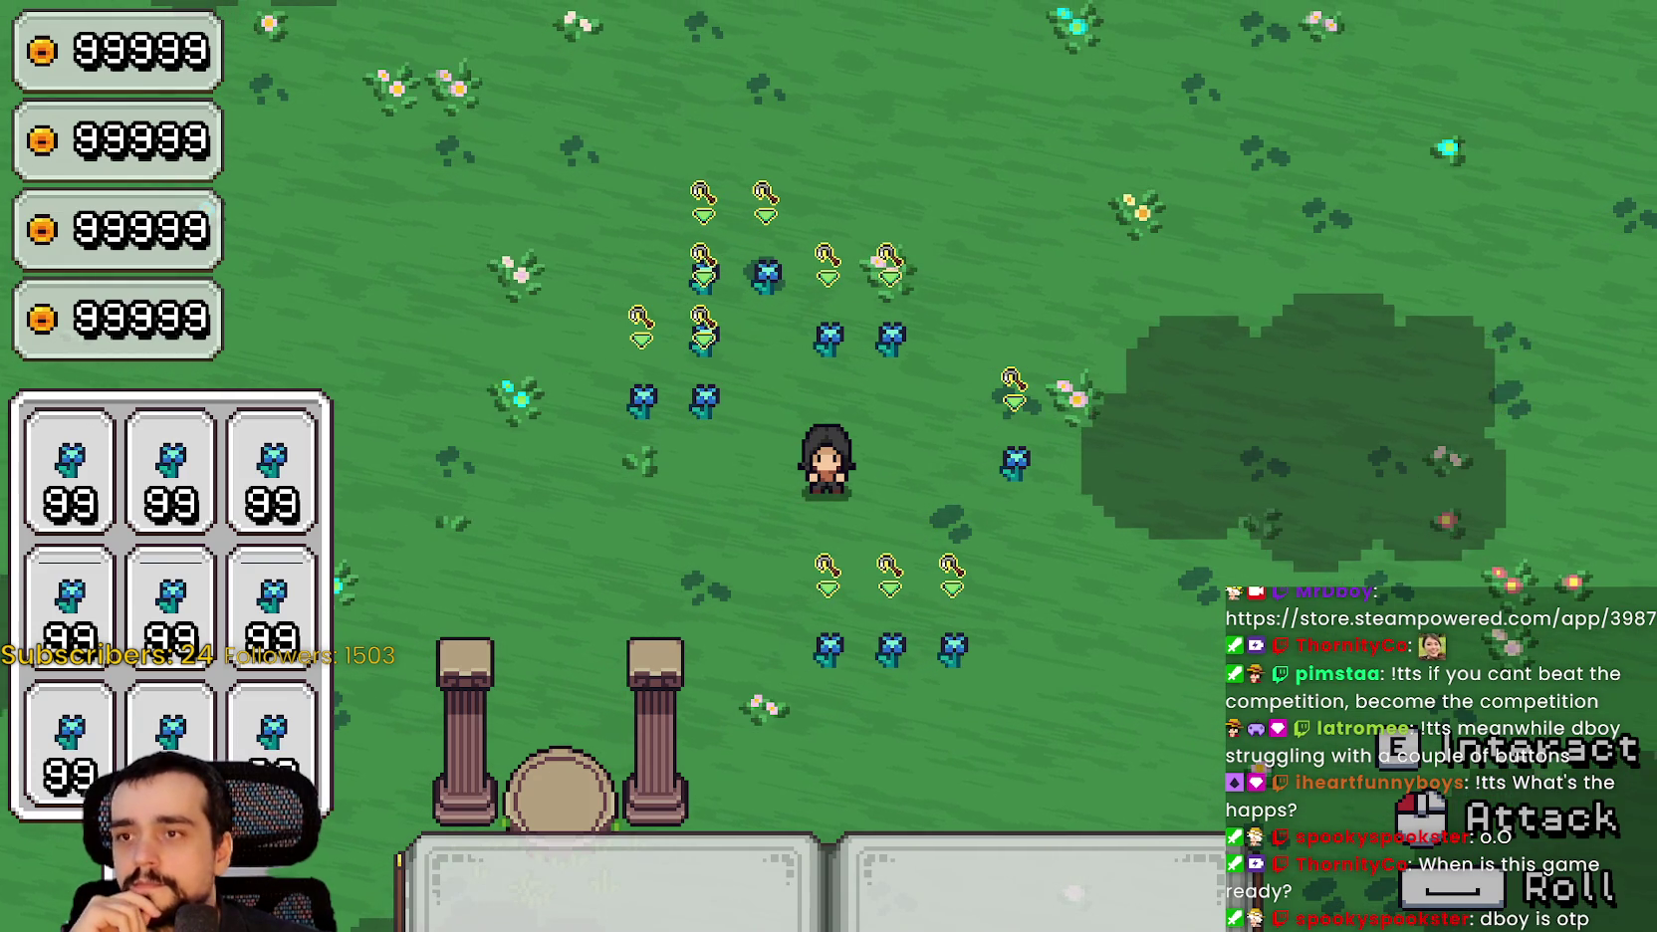
# Leave the game and return to target_area.gd, placing the caret on lines 30 and 28.
pyautogui.hotkey('alt', 'Tab')
pyautogui.click(1116, 439)
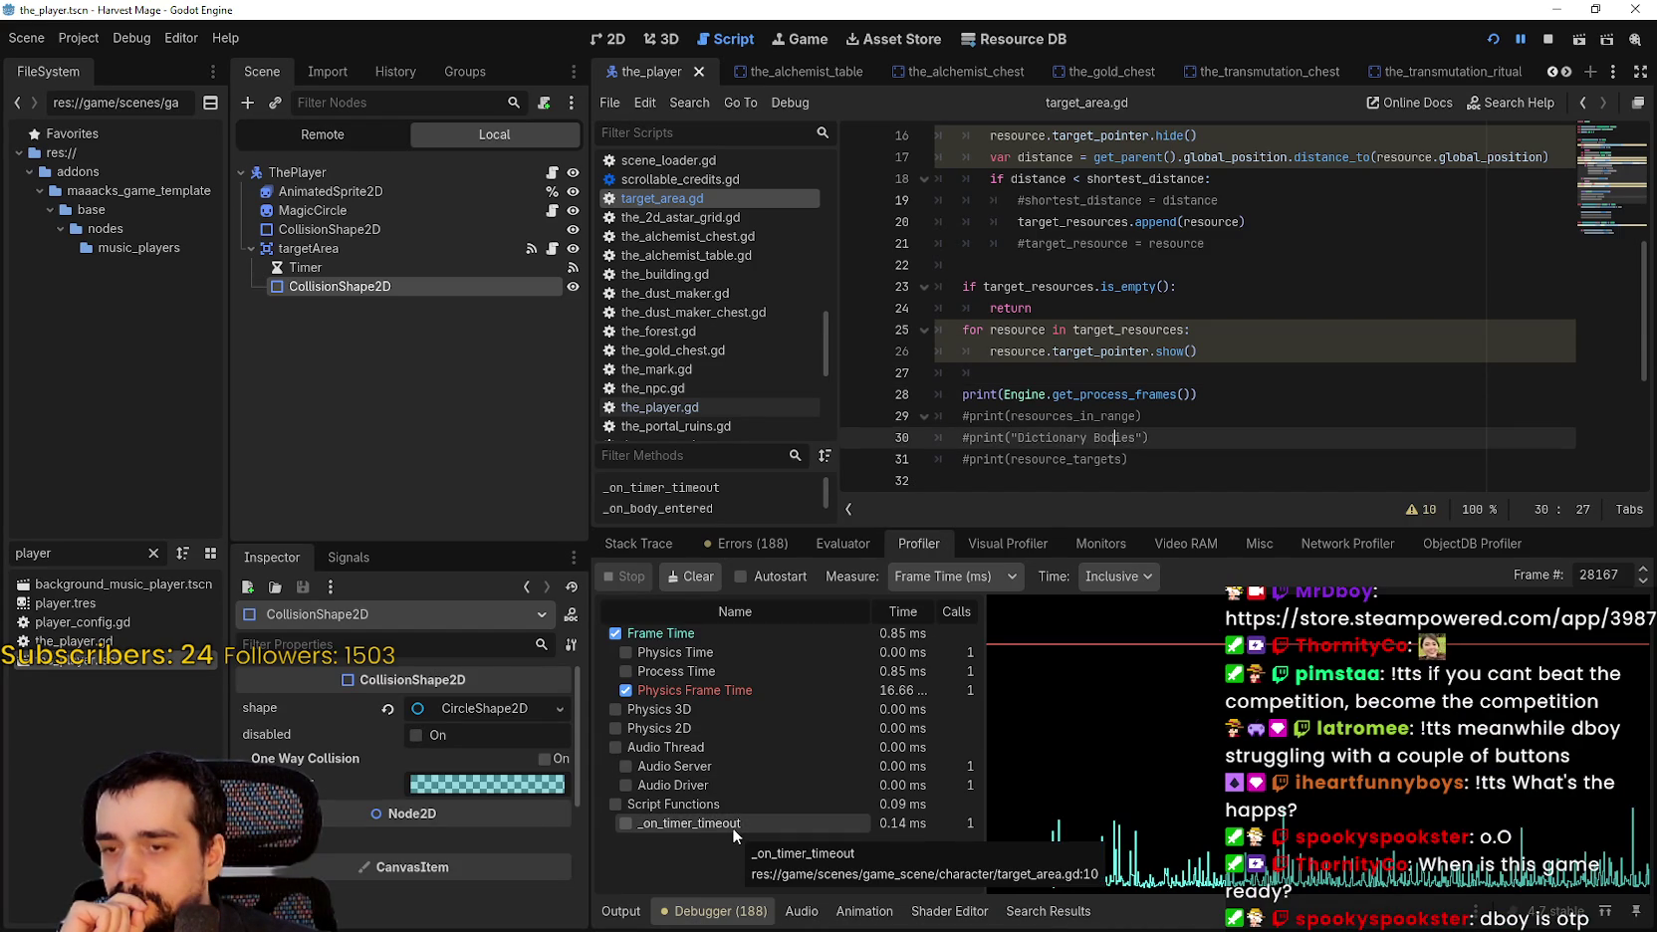
pyautogui.click(1189, 439)
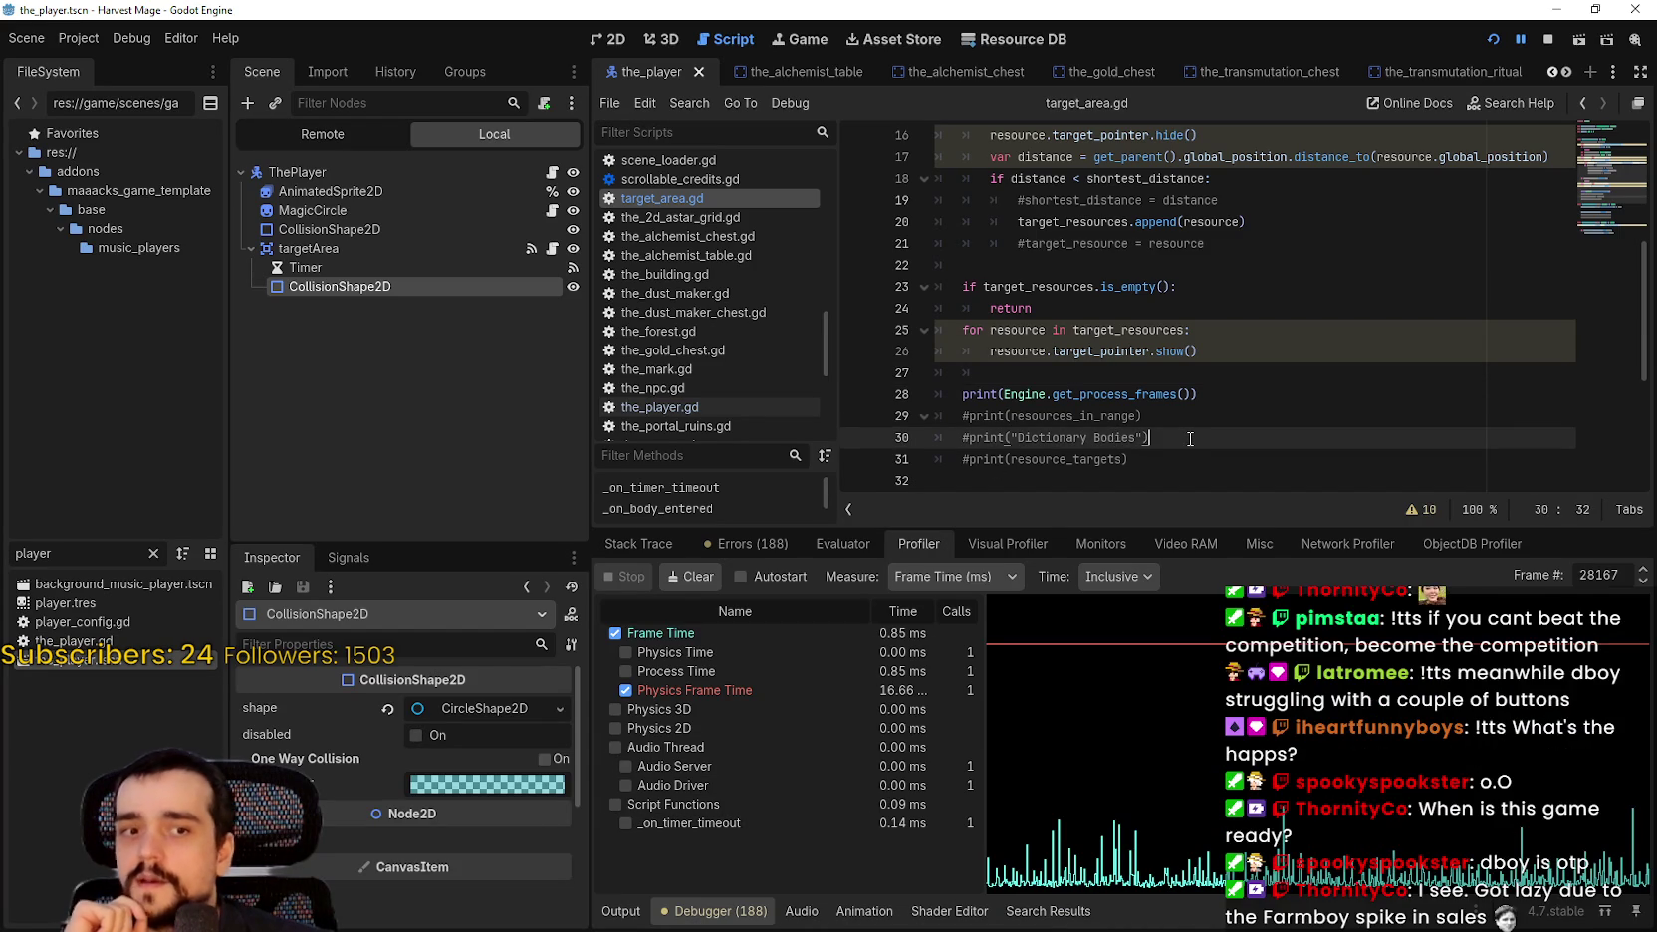
pyautogui.click(1203, 389)
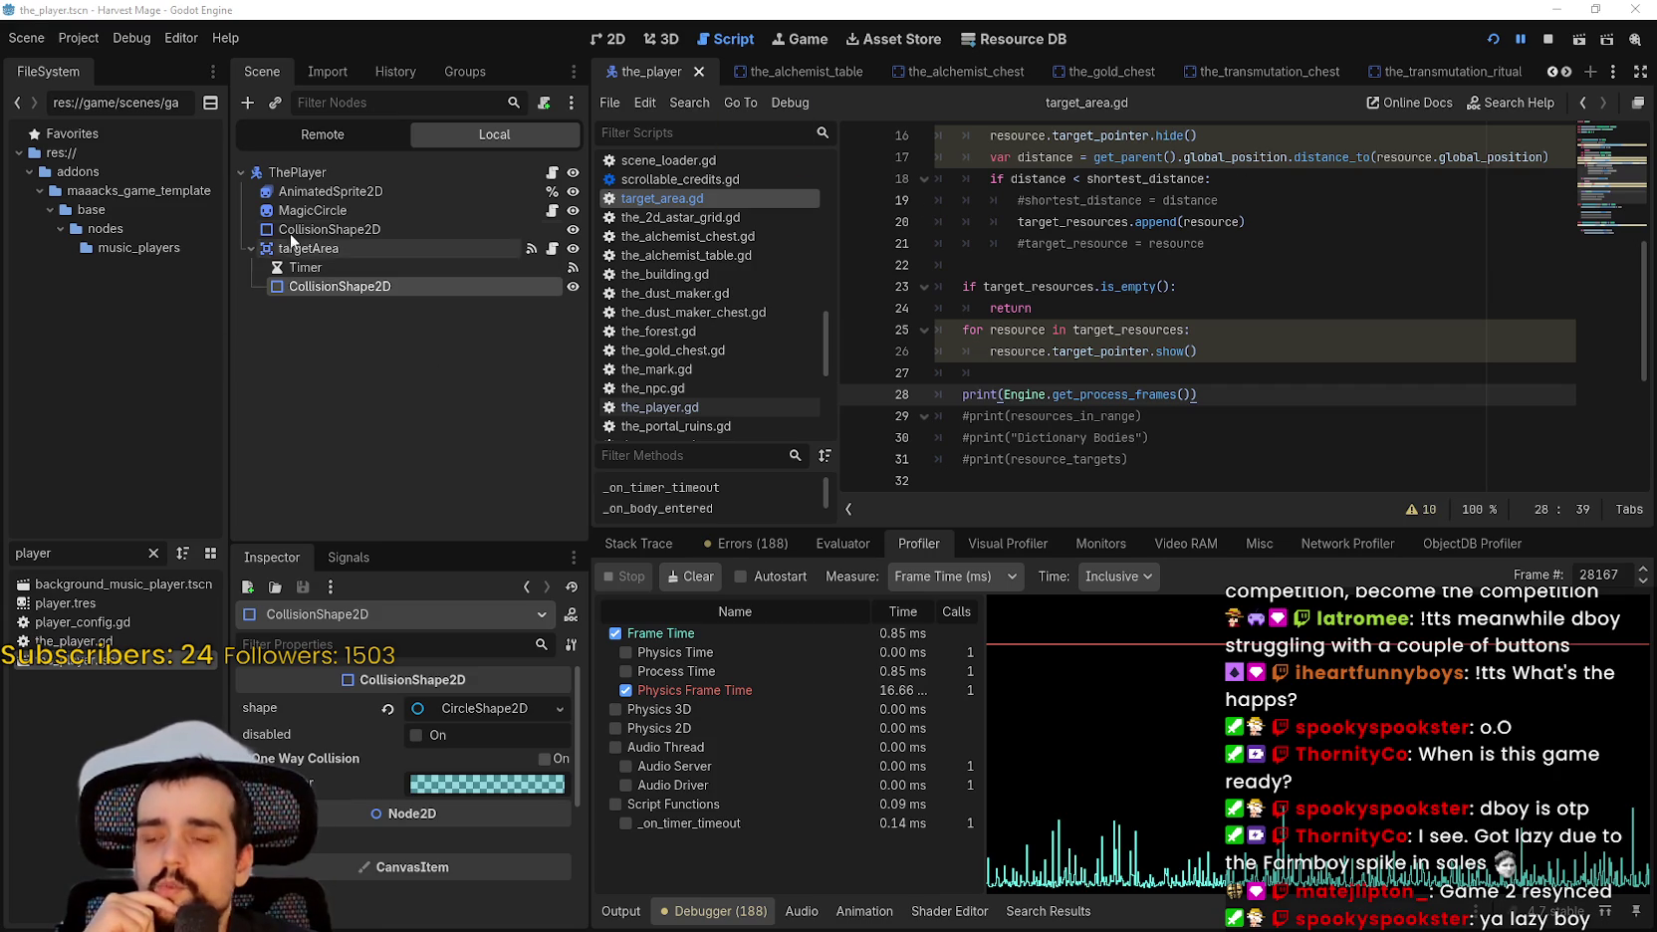
pyautogui.click(357, 171)
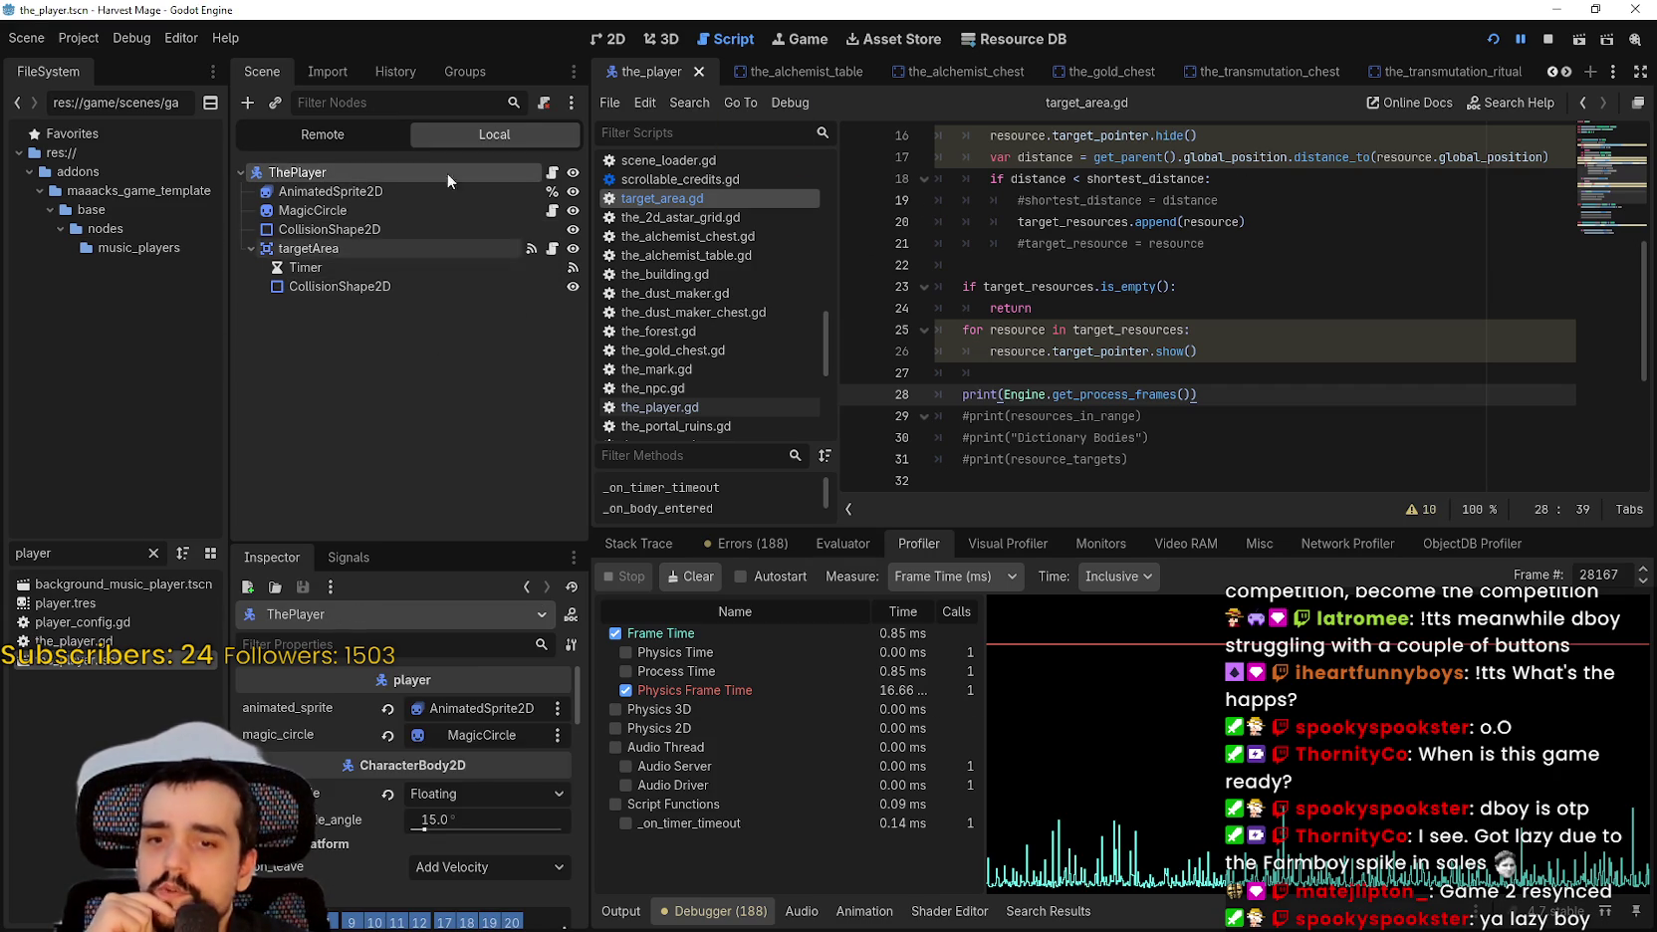
# Open the_player.gd, make the code area taller than the debugger, and browse the script.
pyautogui.click(552, 172)
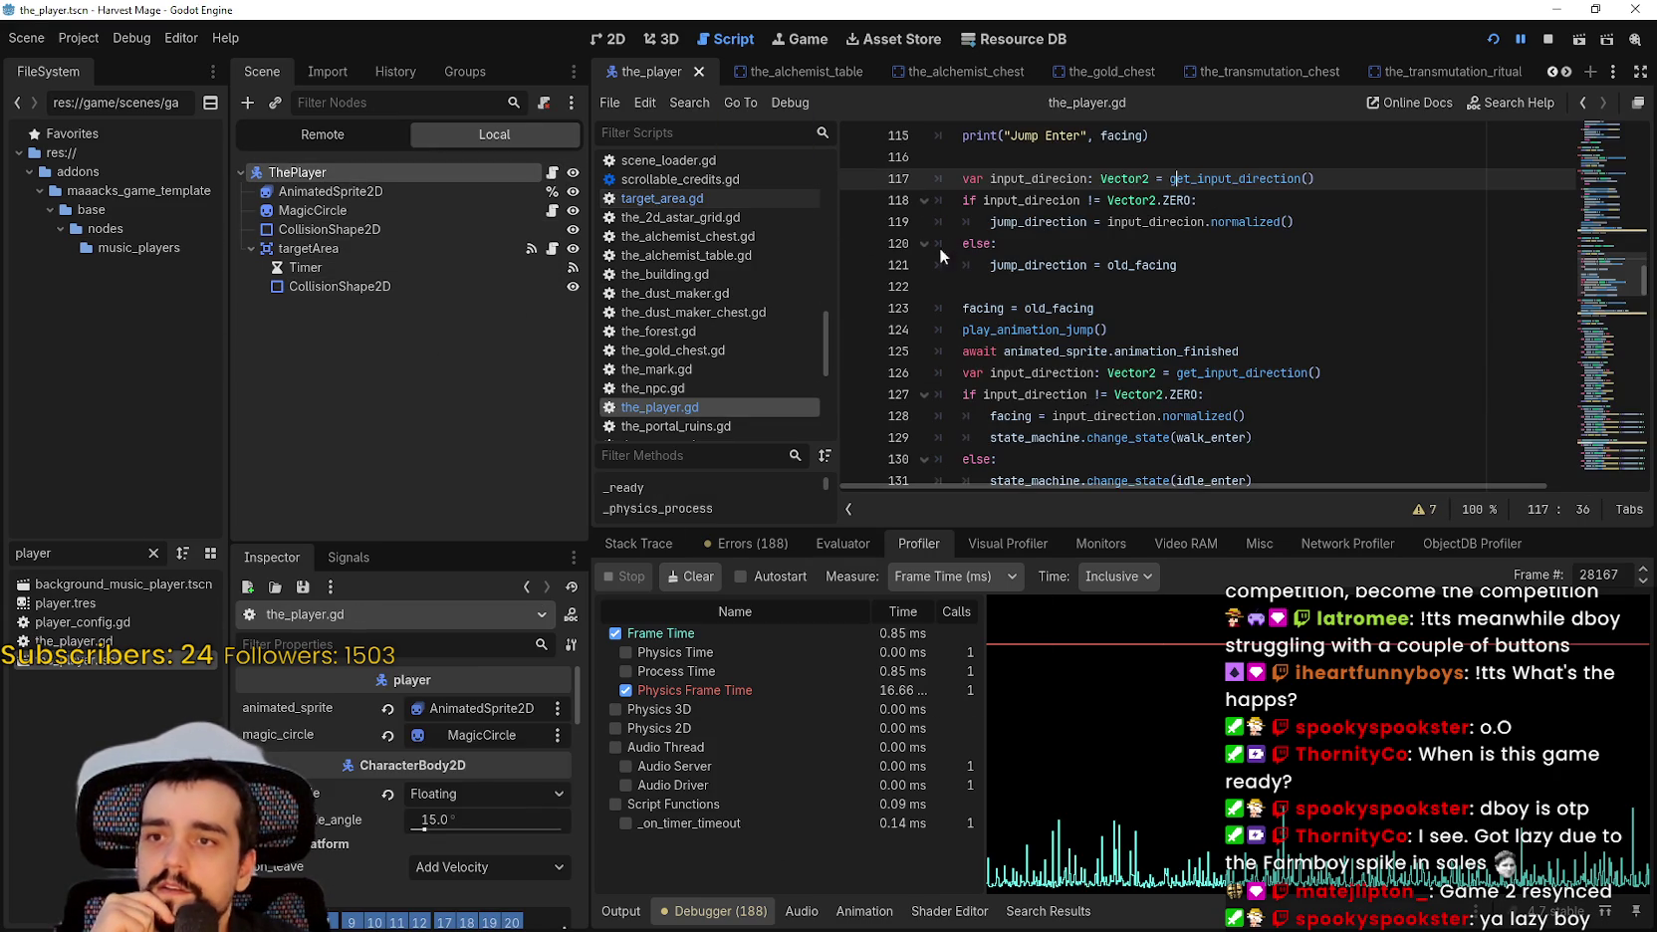
pyautogui.moveTo(1608, 274)
pyautogui.mouseDown()
pyautogui.moveTo(1608, 189)
pyautogui.moveTo(1597, 344)
pyautogui.mouseUp()
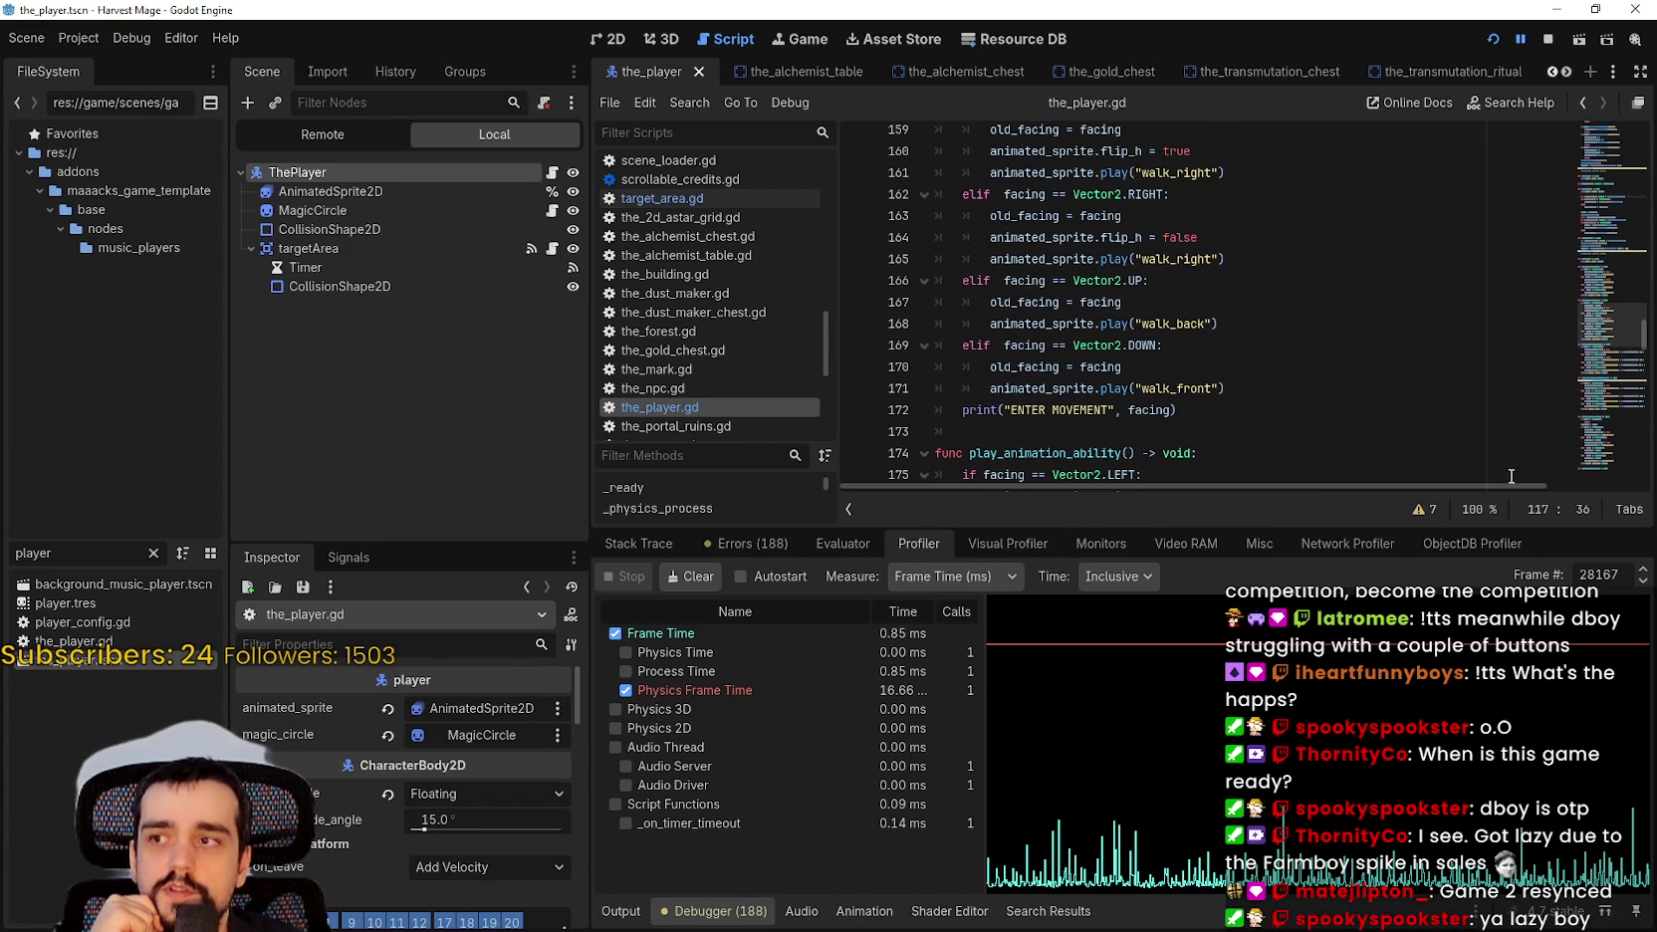
pyautogui.moveTo(1324, 529); pyautogui.dragTo(1245, 660)
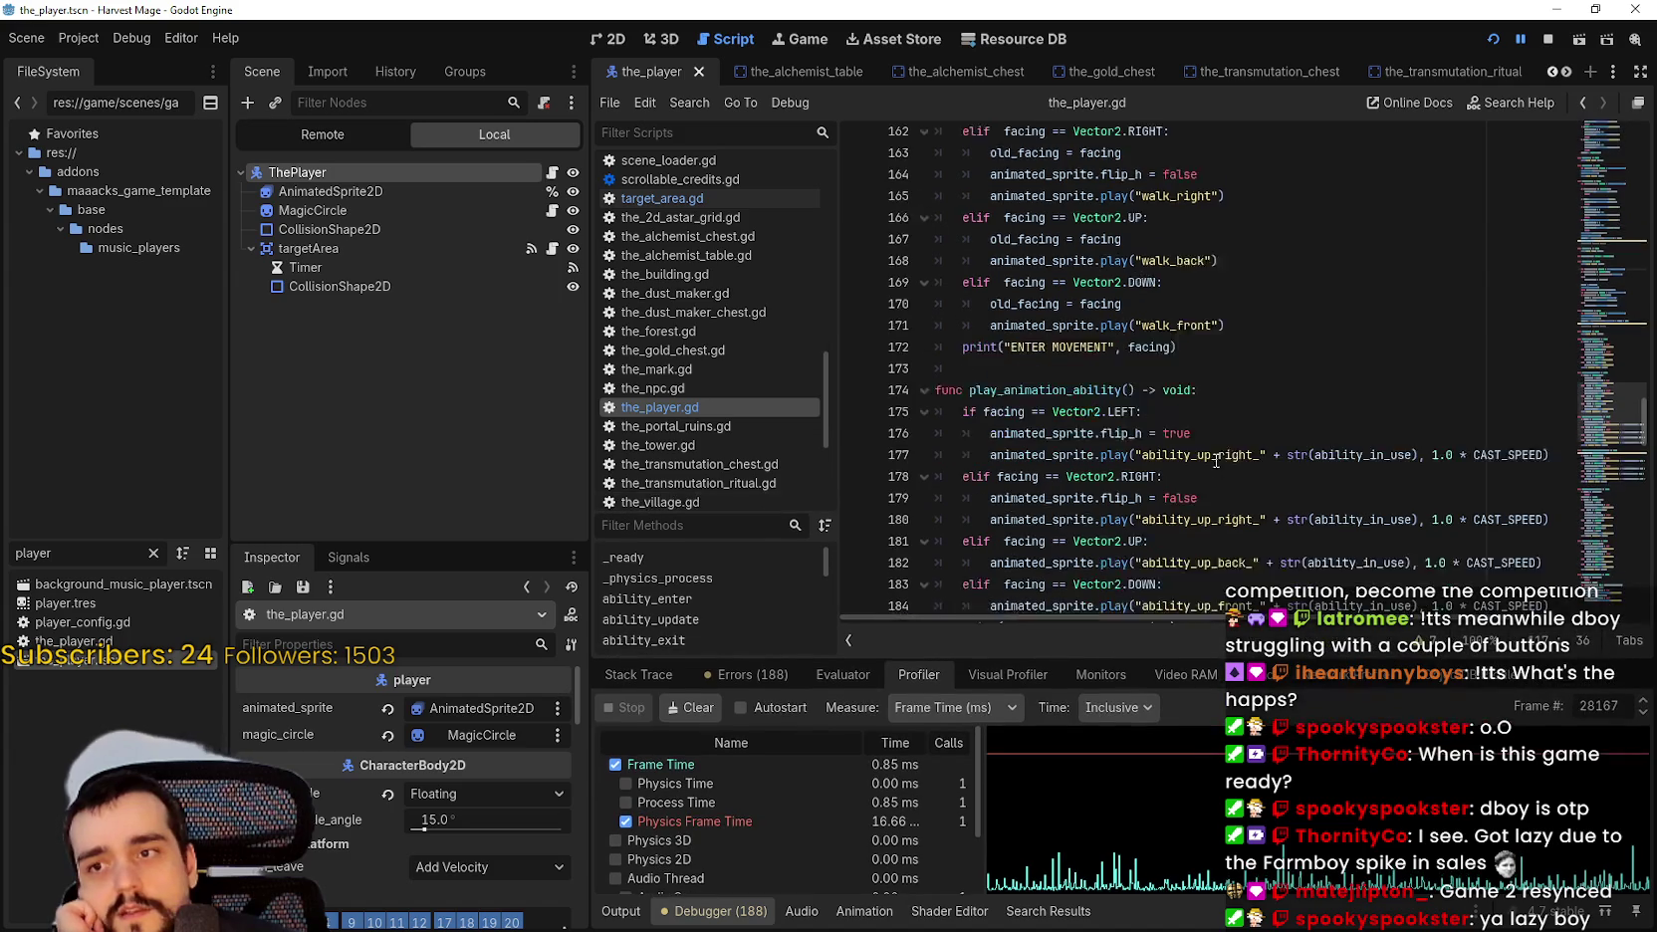
pyautogui.scroll(-2, 1214, 462)
pyautogui.click(1255, 239)
pyautogui.scroll(-1, 1247, 267)
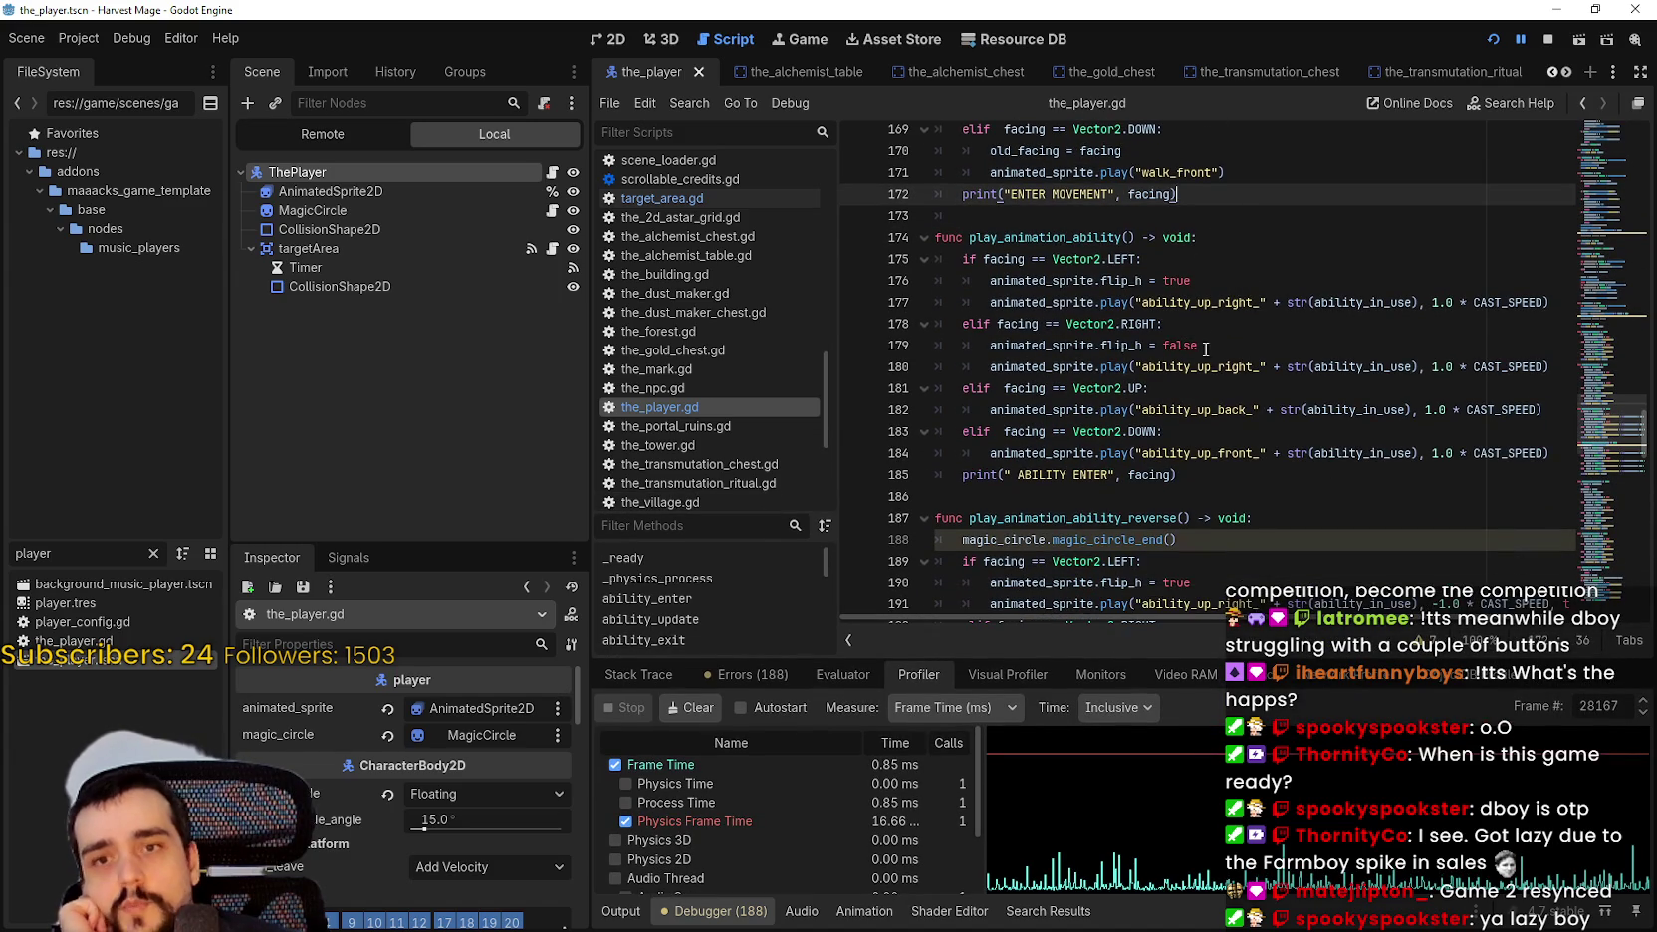
pyautogui.scroll(4, 1214, 279)
pyautogui.moveTo(1597, 402); pyautogui.dragTo(1570, 87)
pyautogui.click(1096, 269)
pyautogui.click(1081, 288)
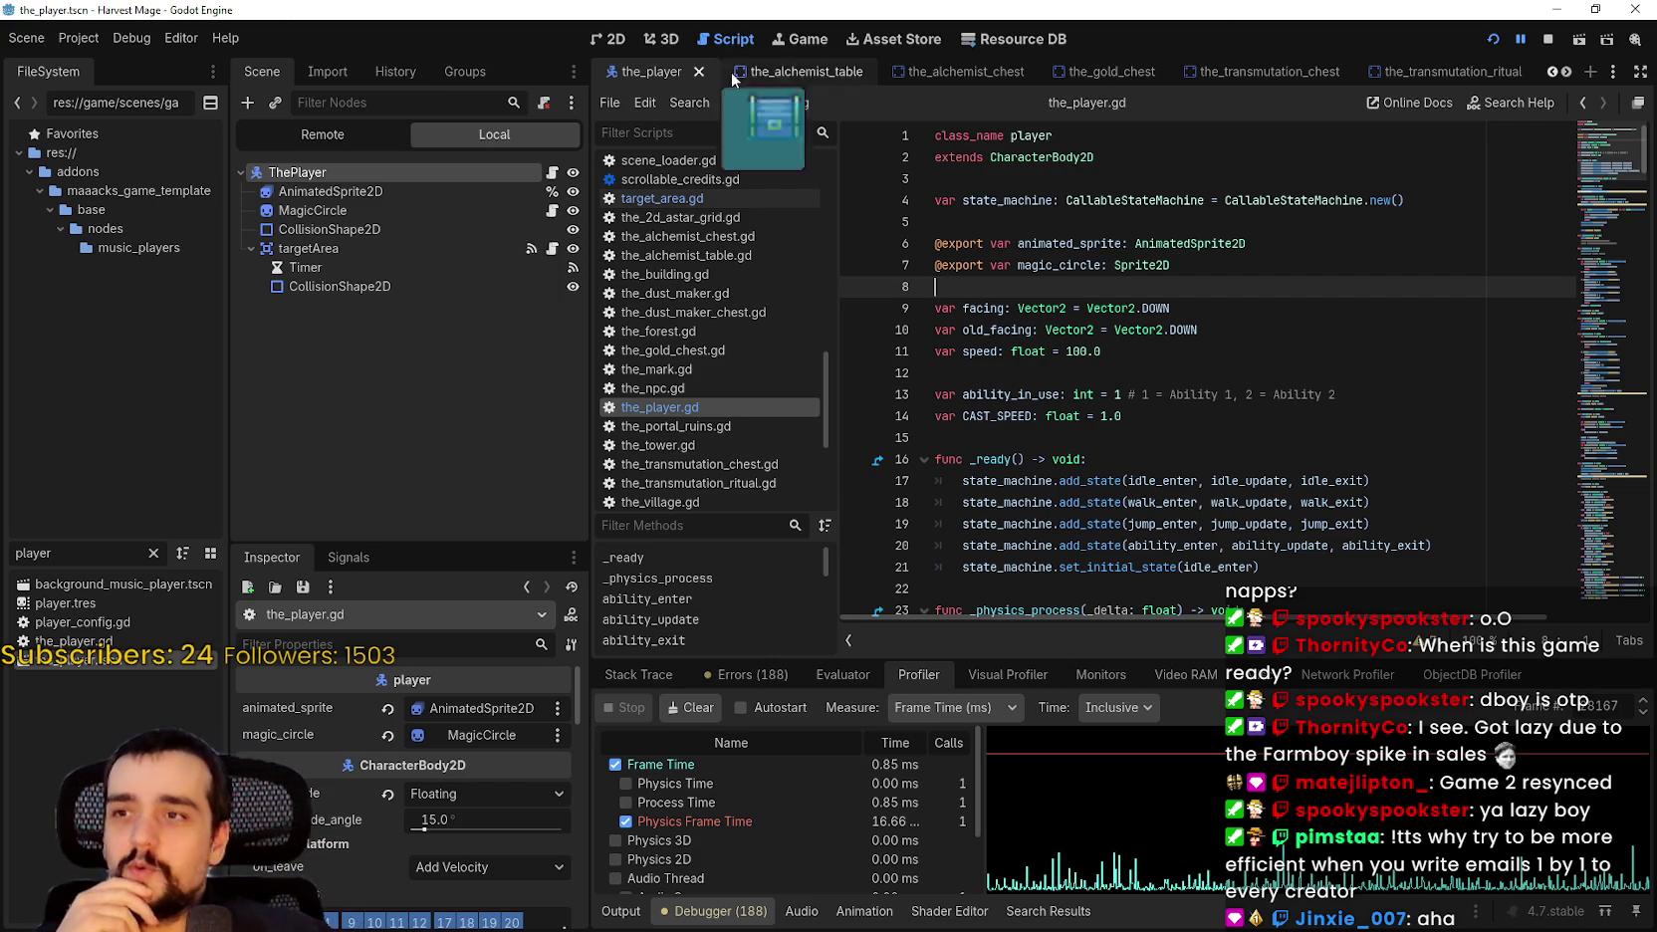
# Open targetArea's target_area.gd, scroll to its body handlers, then view the 2D scene.
pyautogui.click(553, 248)
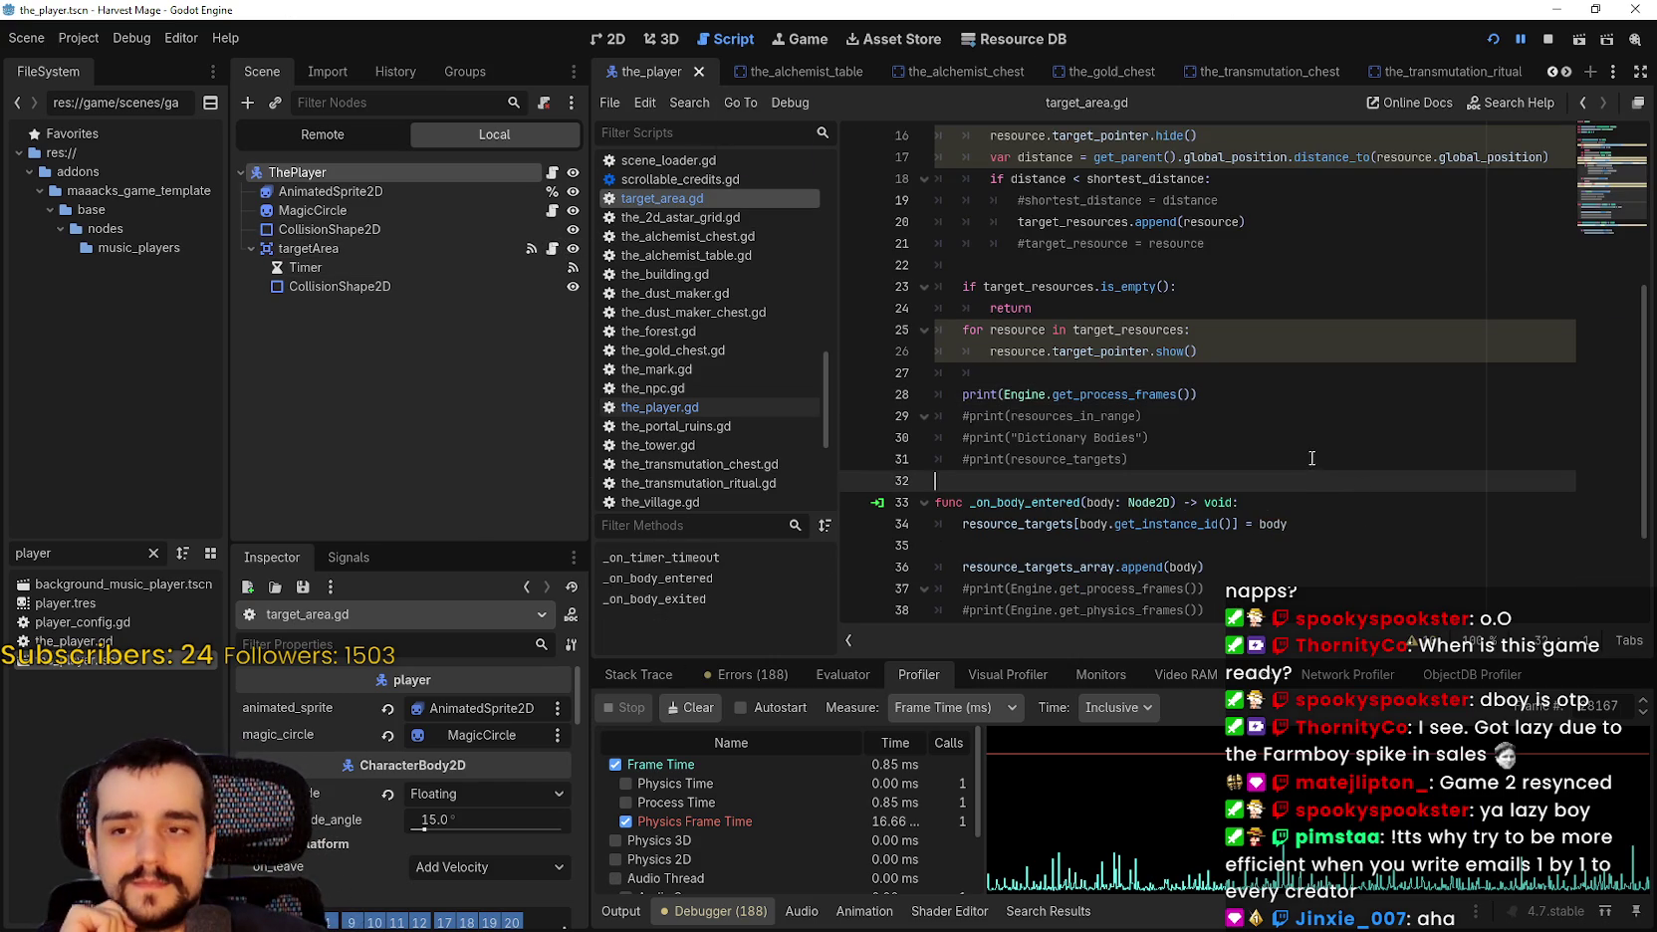
pyautogui.scroll(-2, 1311, 458)
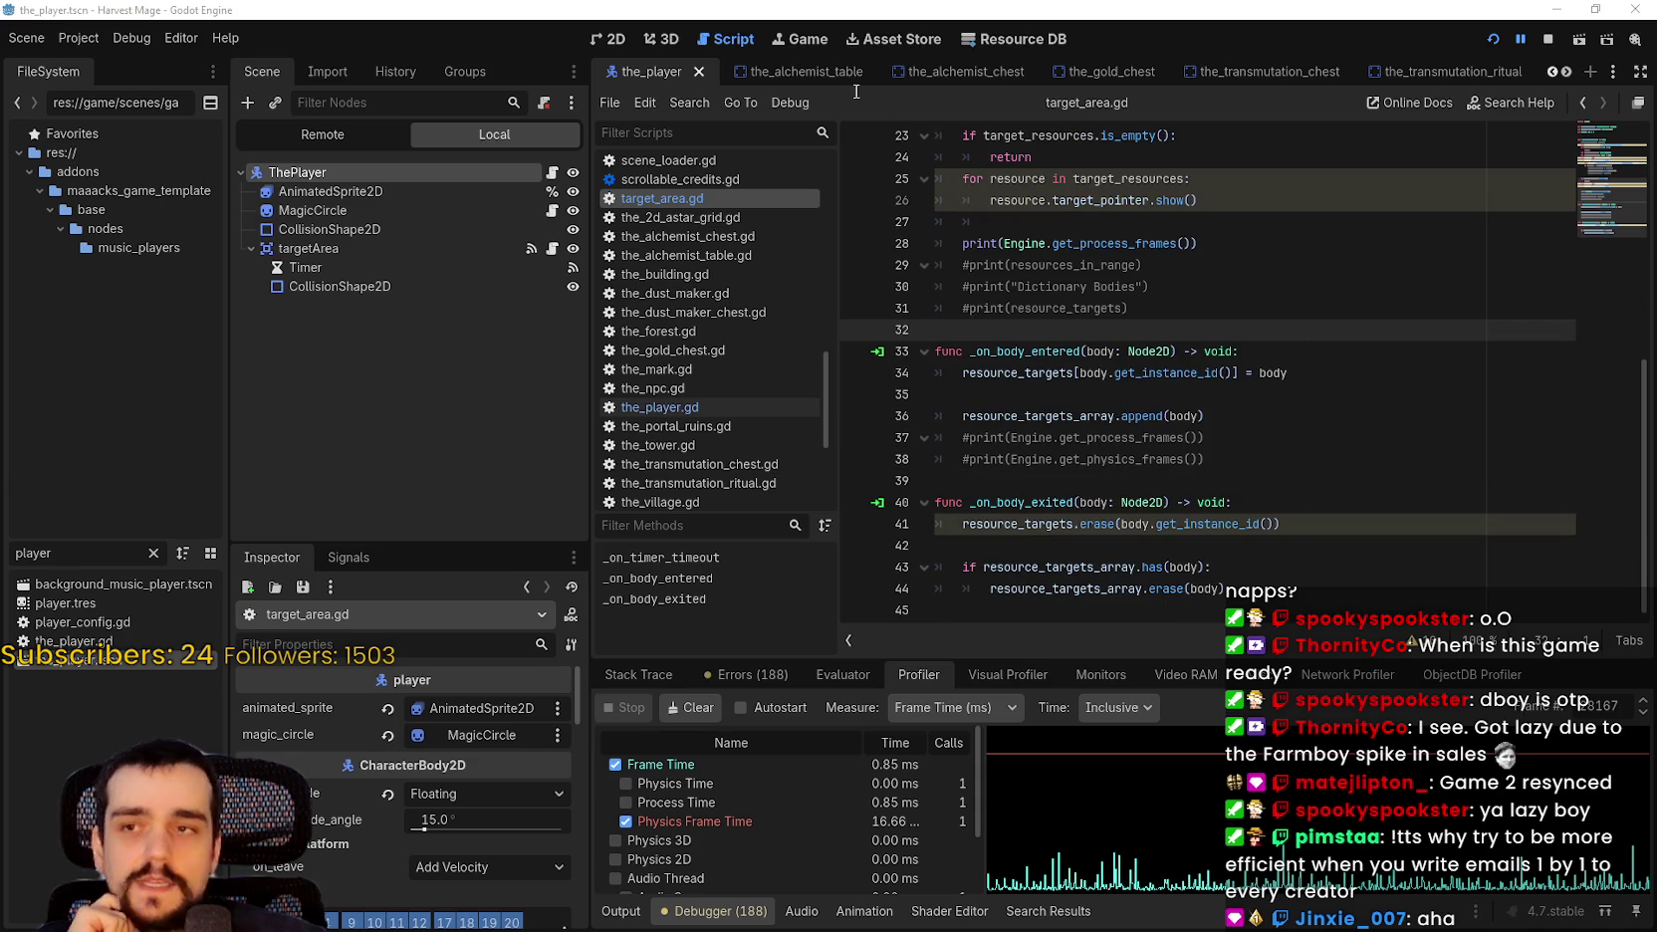
pyautogui.click(625, 40)
pyautogui.scroll(4, 1133, 372)
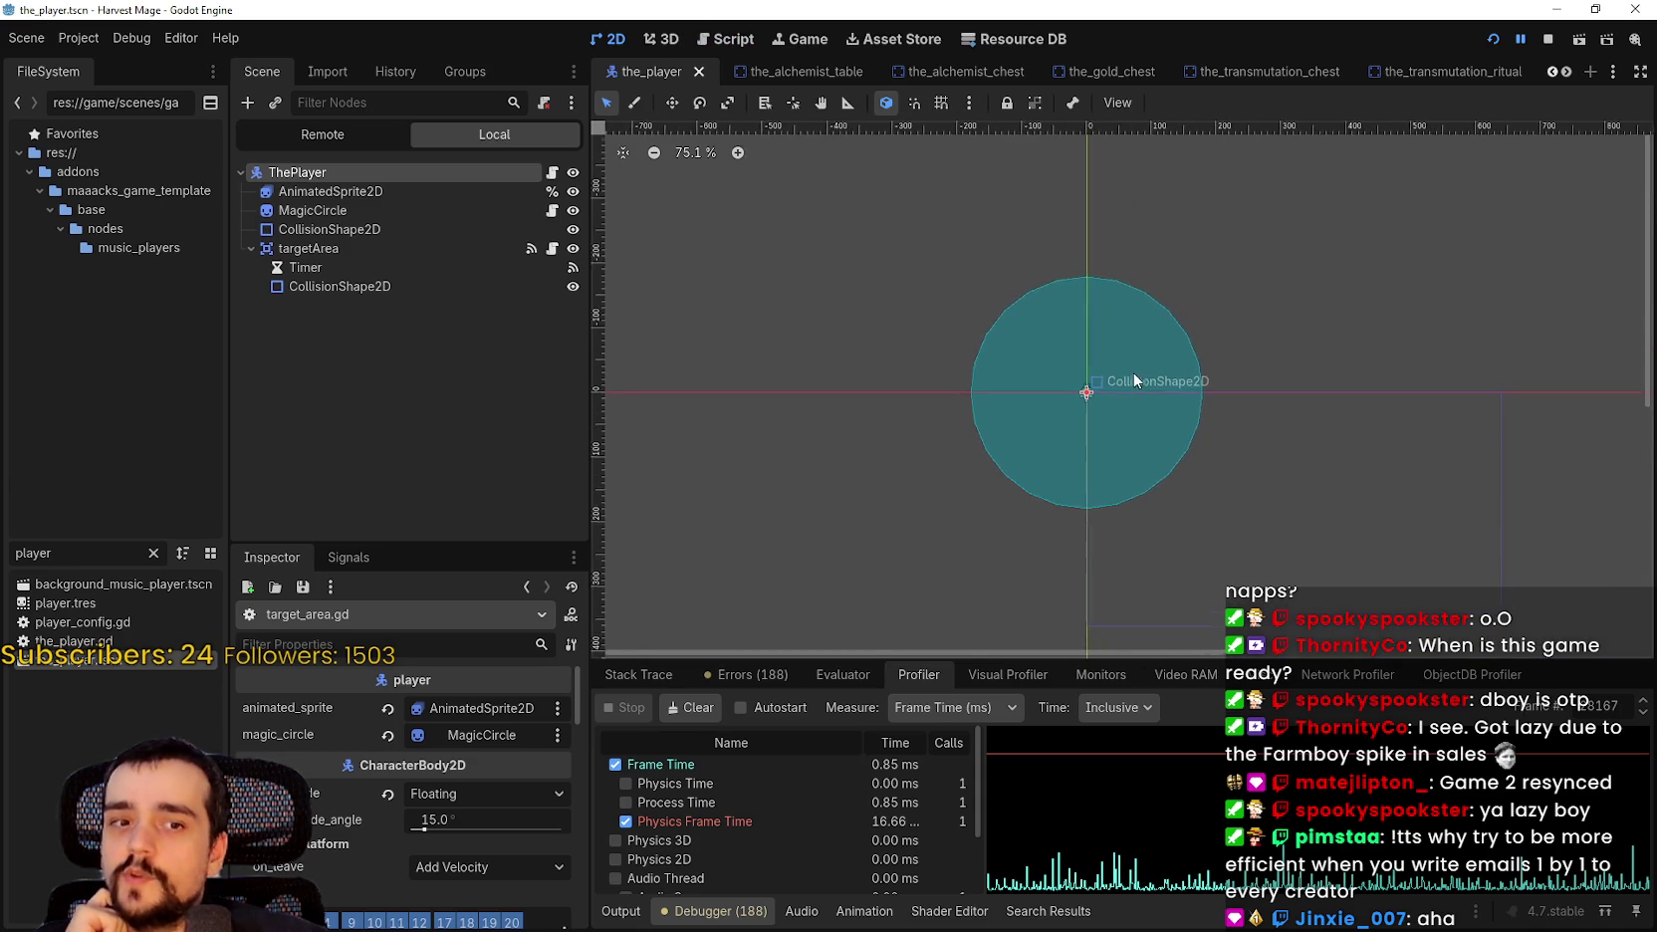
pyautogui.scroll(-4, 1072, 398)
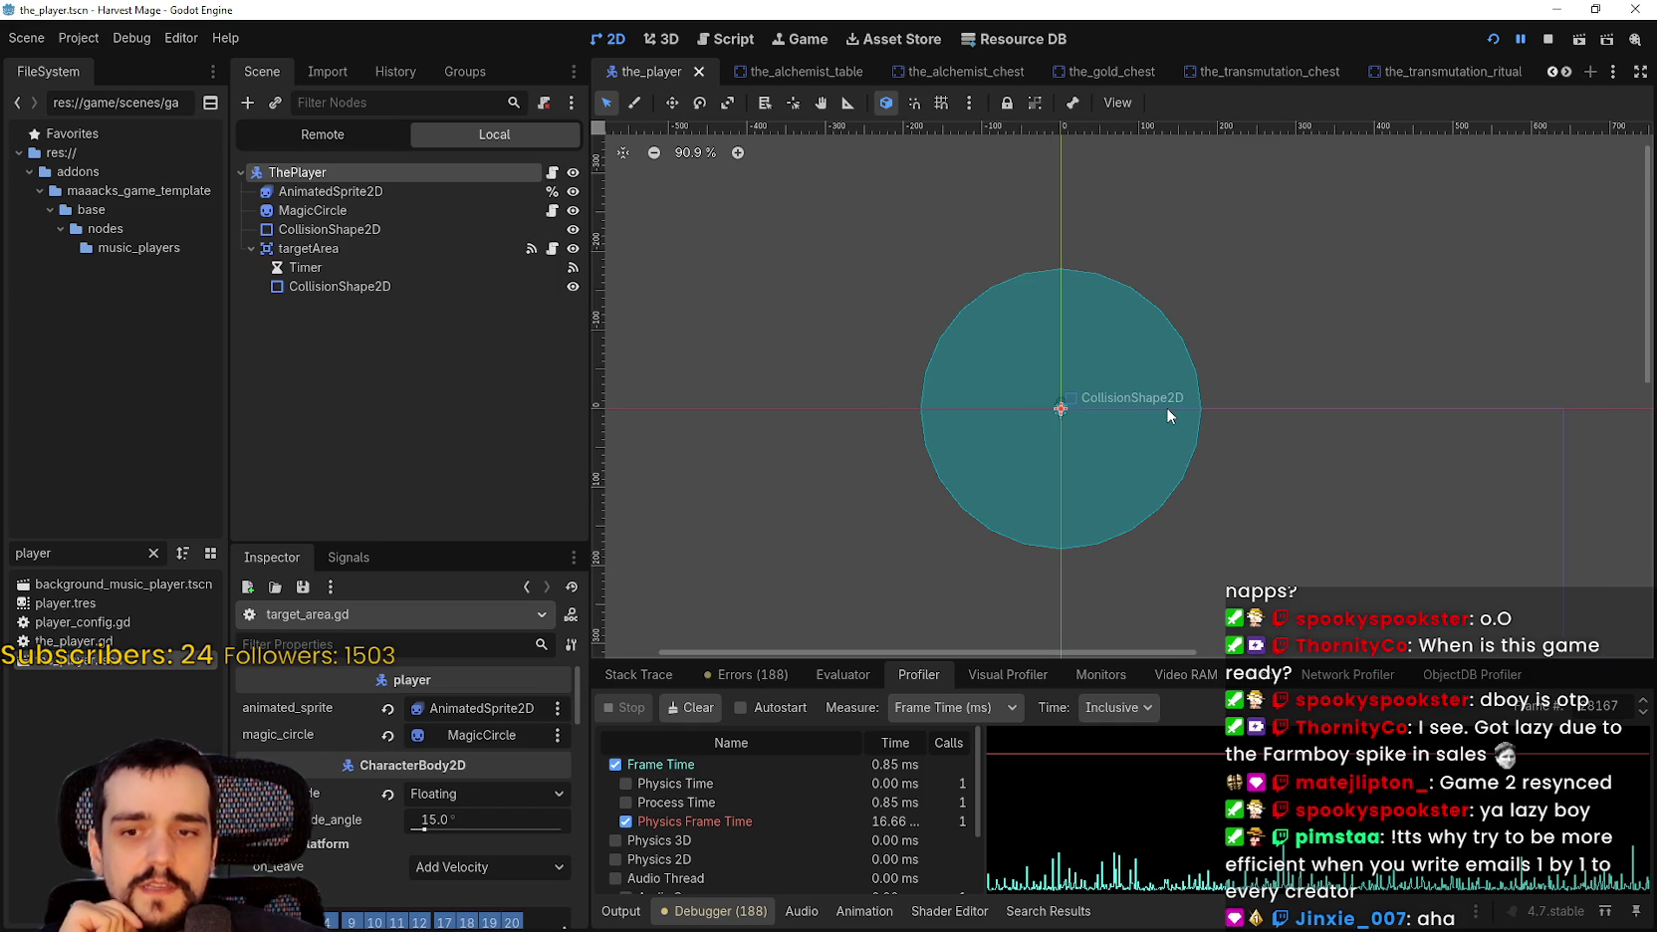
pyautogui.scroll(1, 1166, 408)
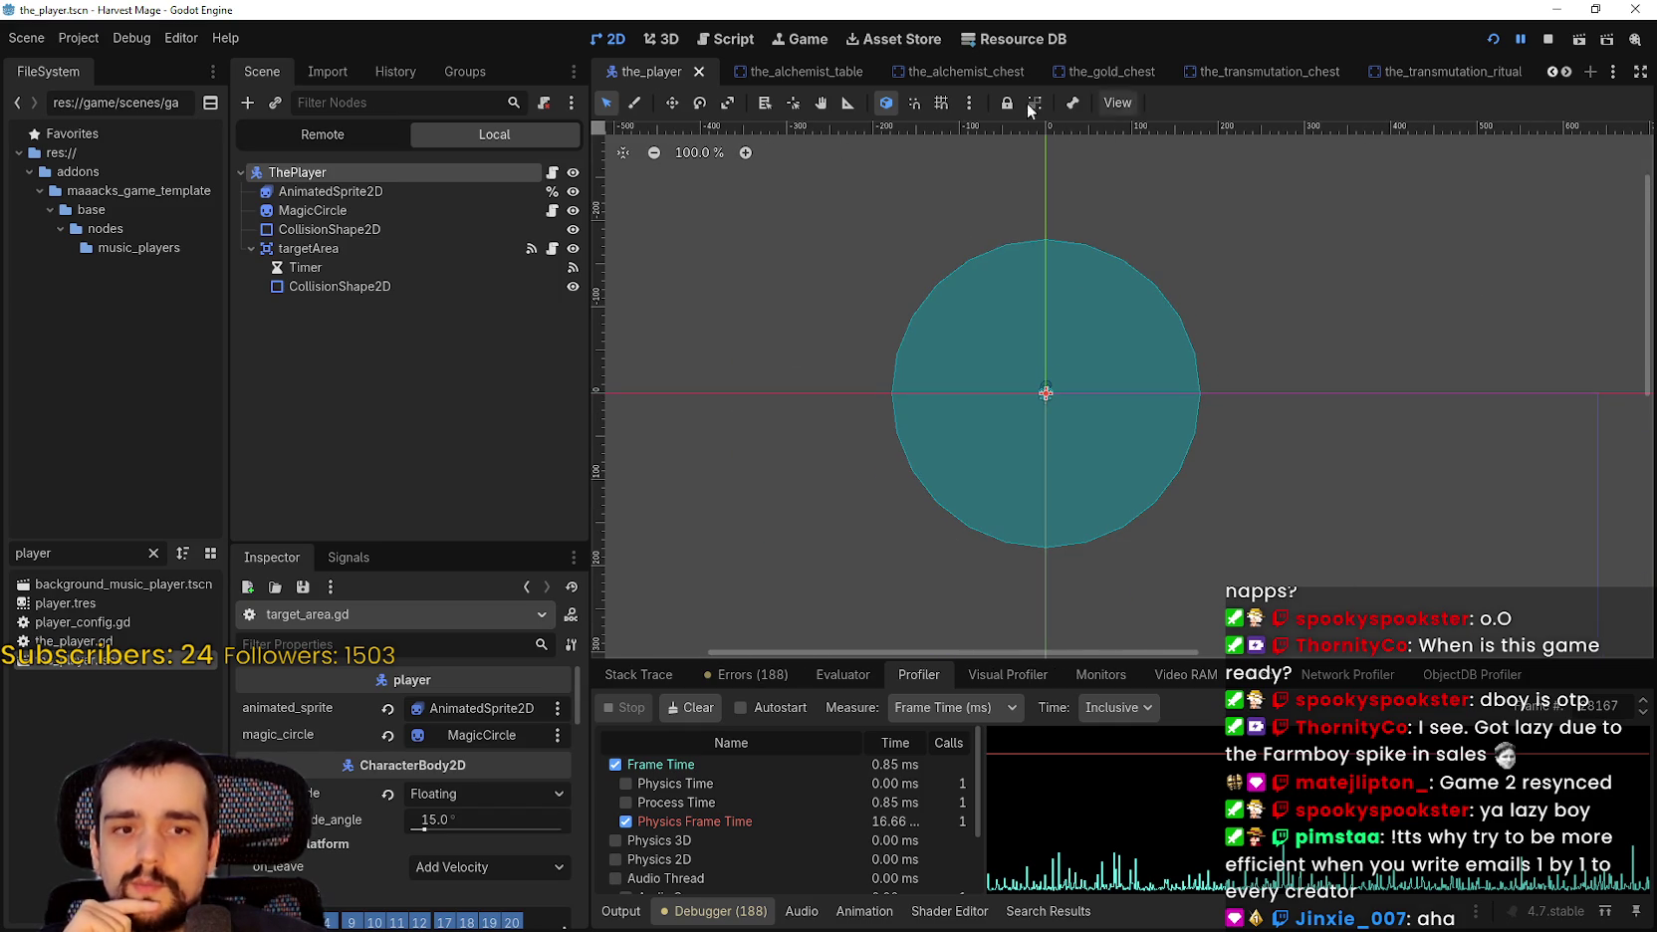
pyautogui.scroll(1, 1001, 367)
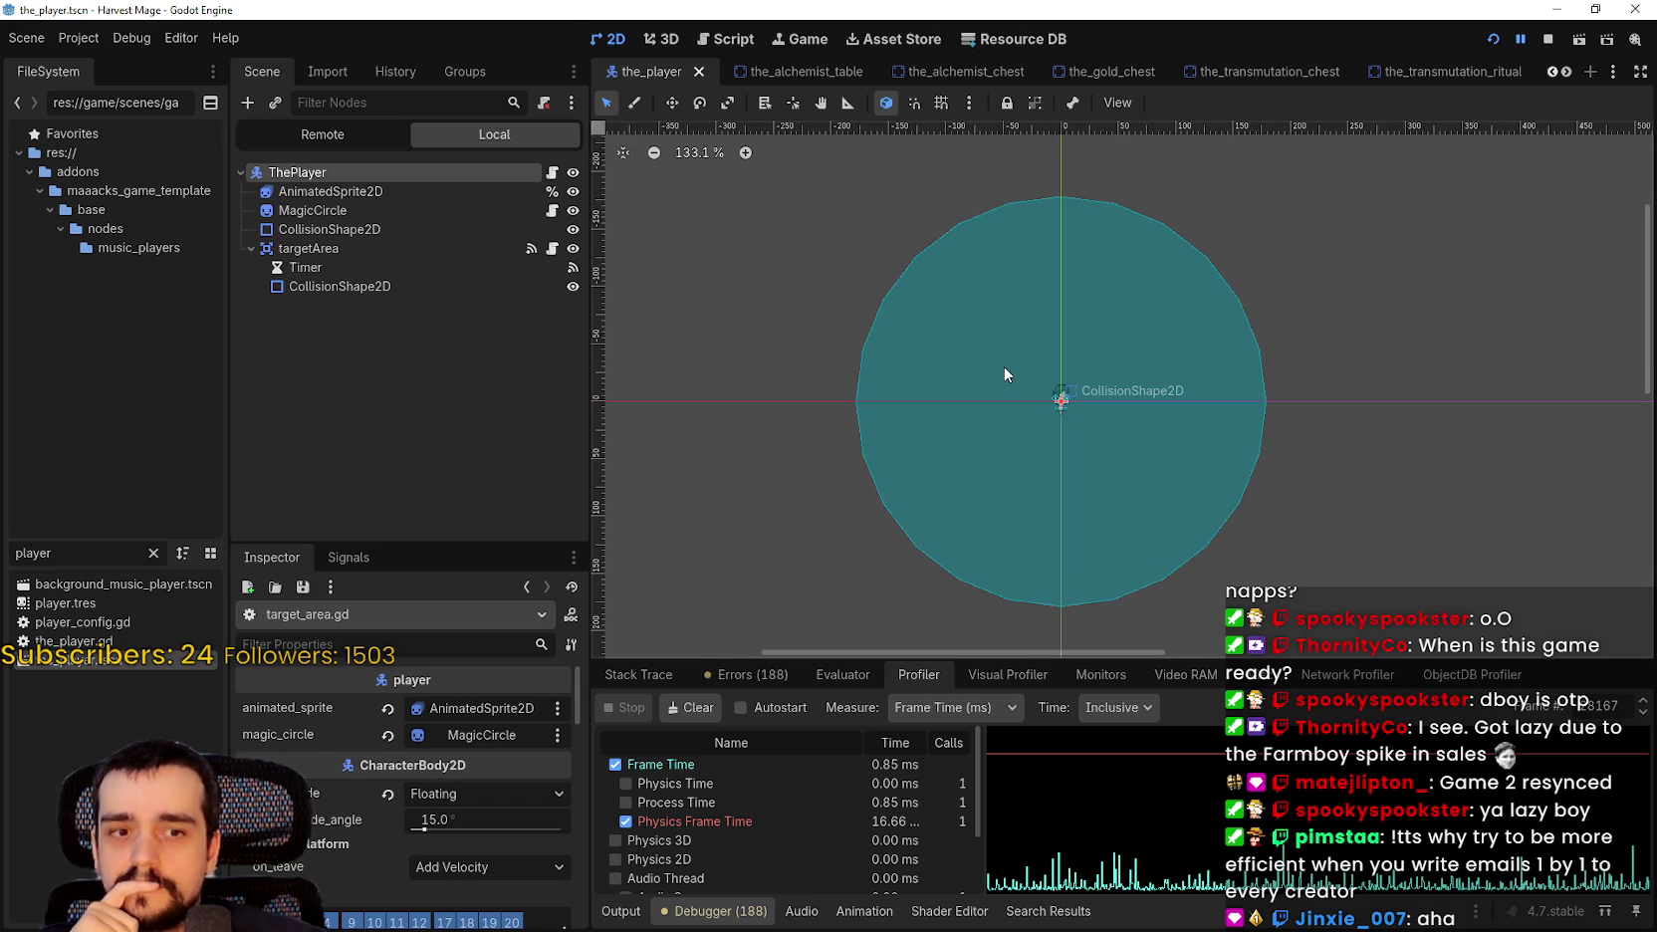
pyautogui.scroll(3, 1269, 468)
pyautogui.scroll(-5, 1278, 472)
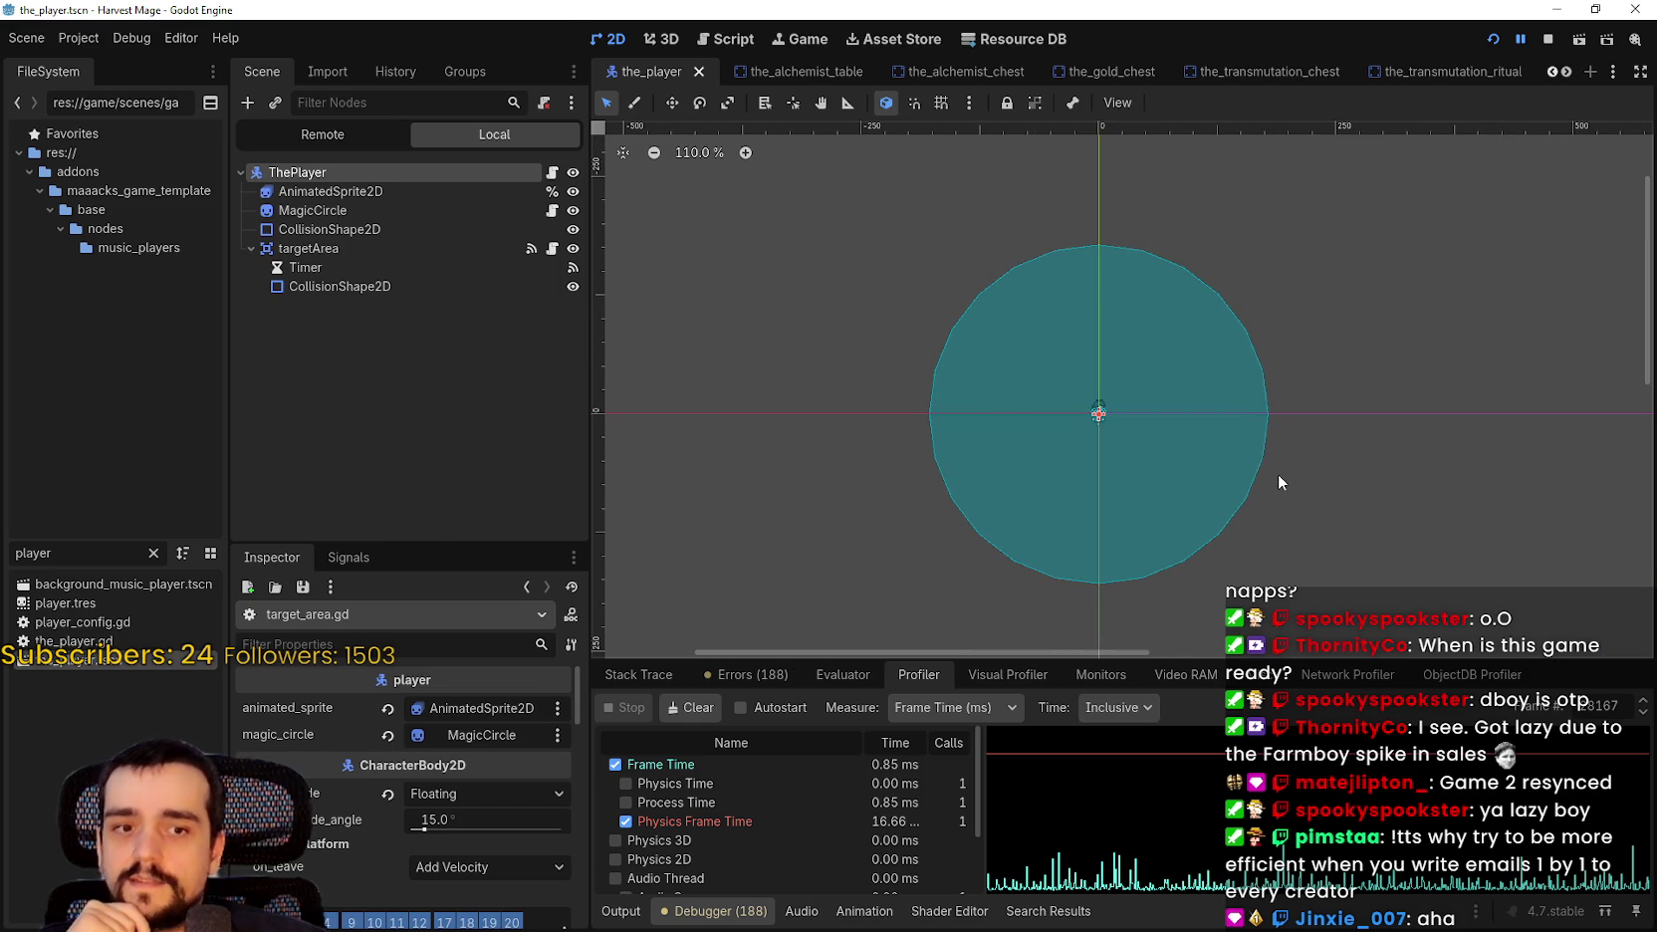
pyautogui.scroll(5, 1275, 467)
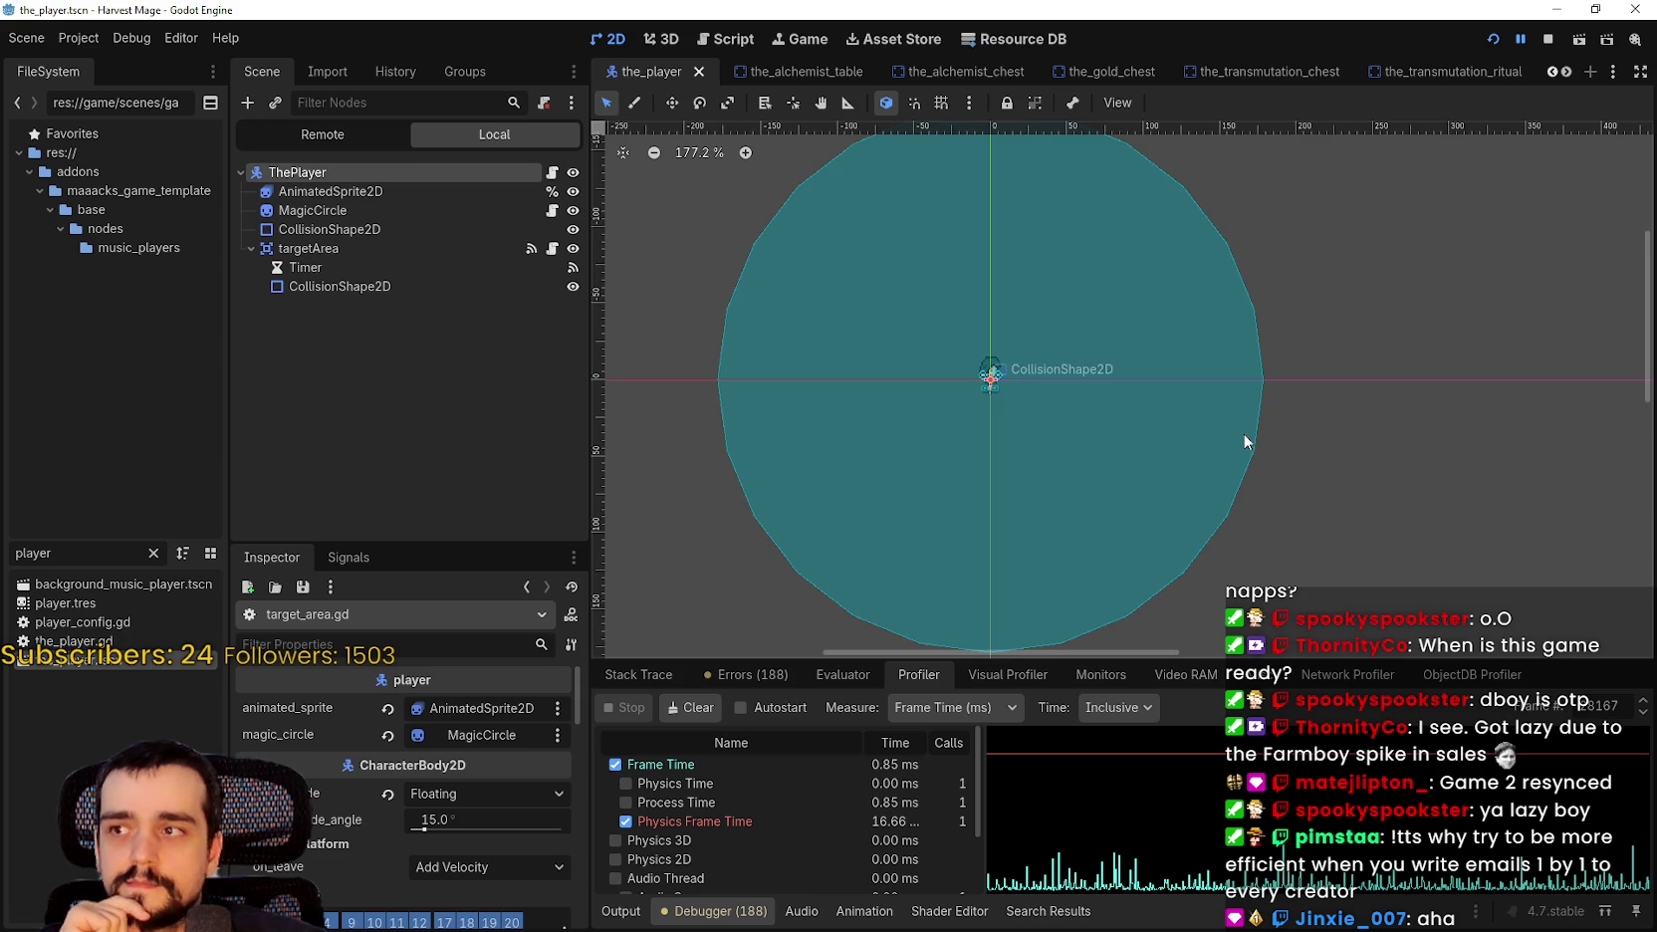
pyautogui.scroll(-3, 1256, 440)
pyautogui.click(328, 248)
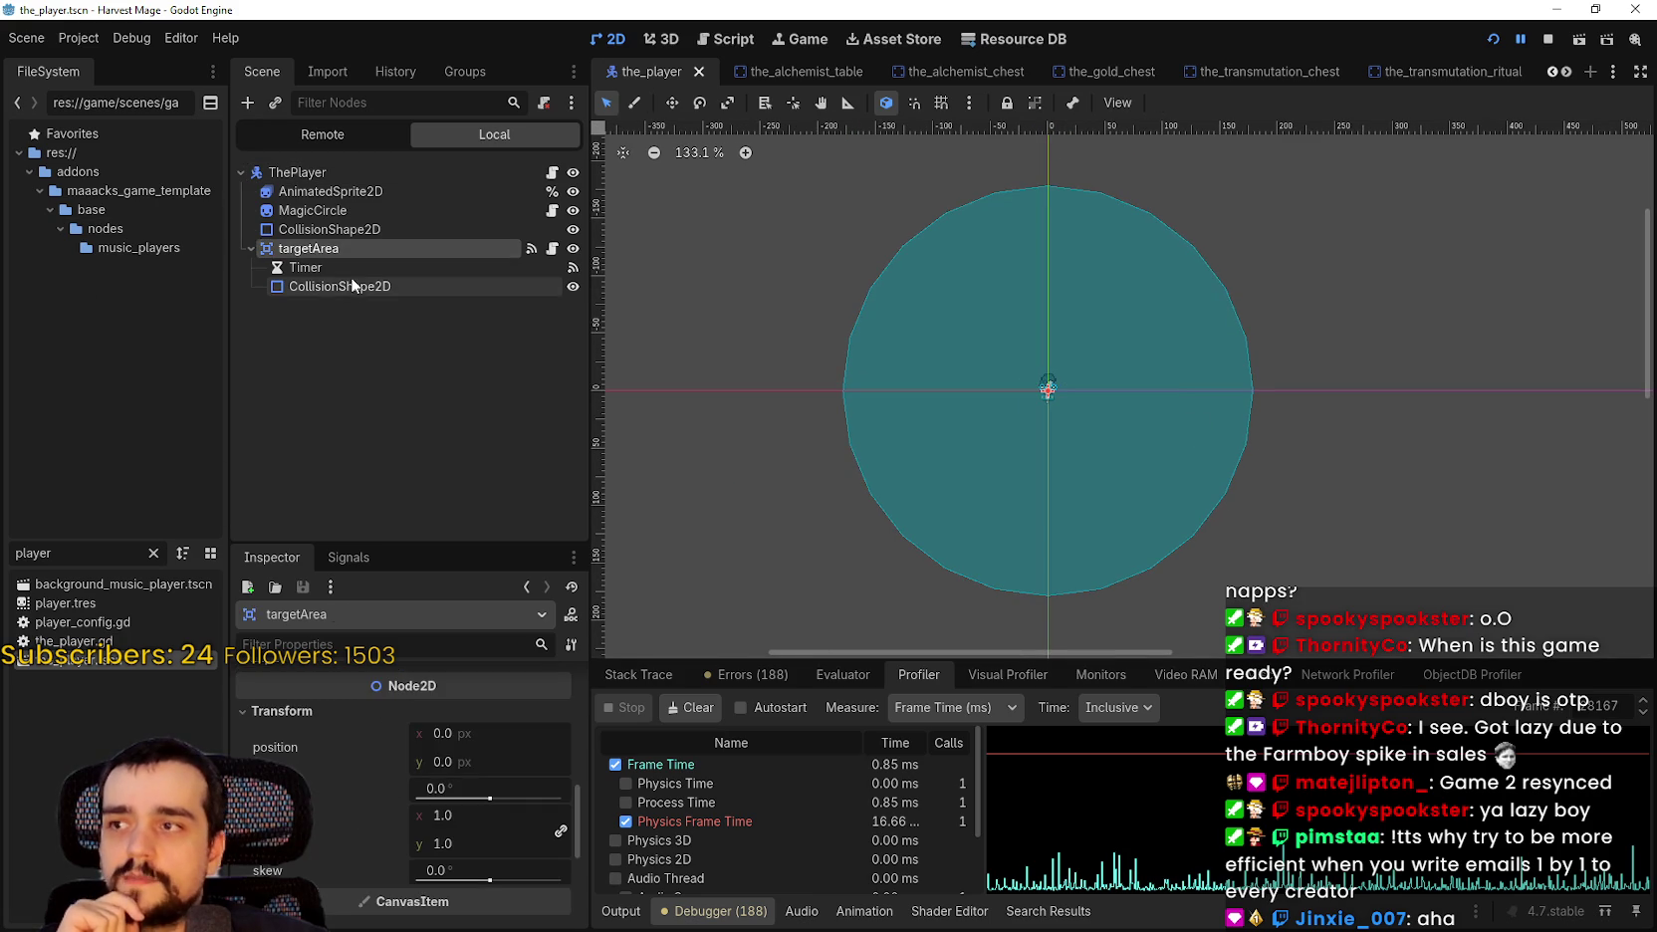
pyautogui.click(350, 286)
pyautogui.click(349, 267)
pyautogui.click(340, 249)
pyautogui.click(343, 286)
pyautogui.click(340, 249)
pyautogui.click(346, 267)
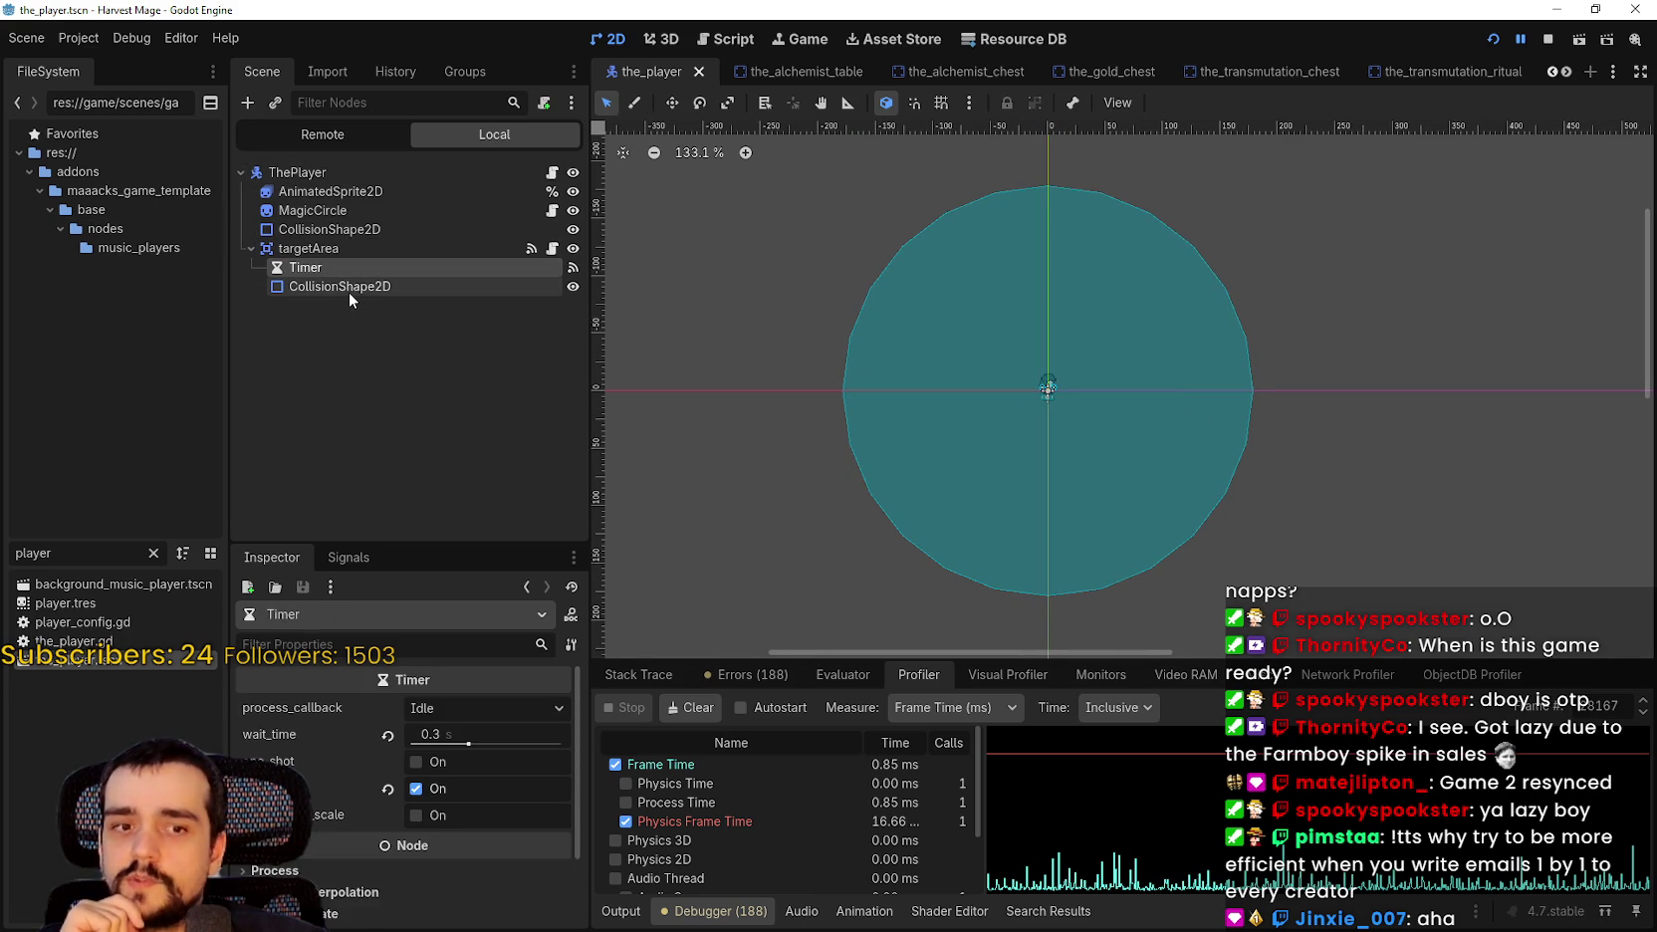
pyautogui.click(349, 287)
pyautogui.click(343, 244)
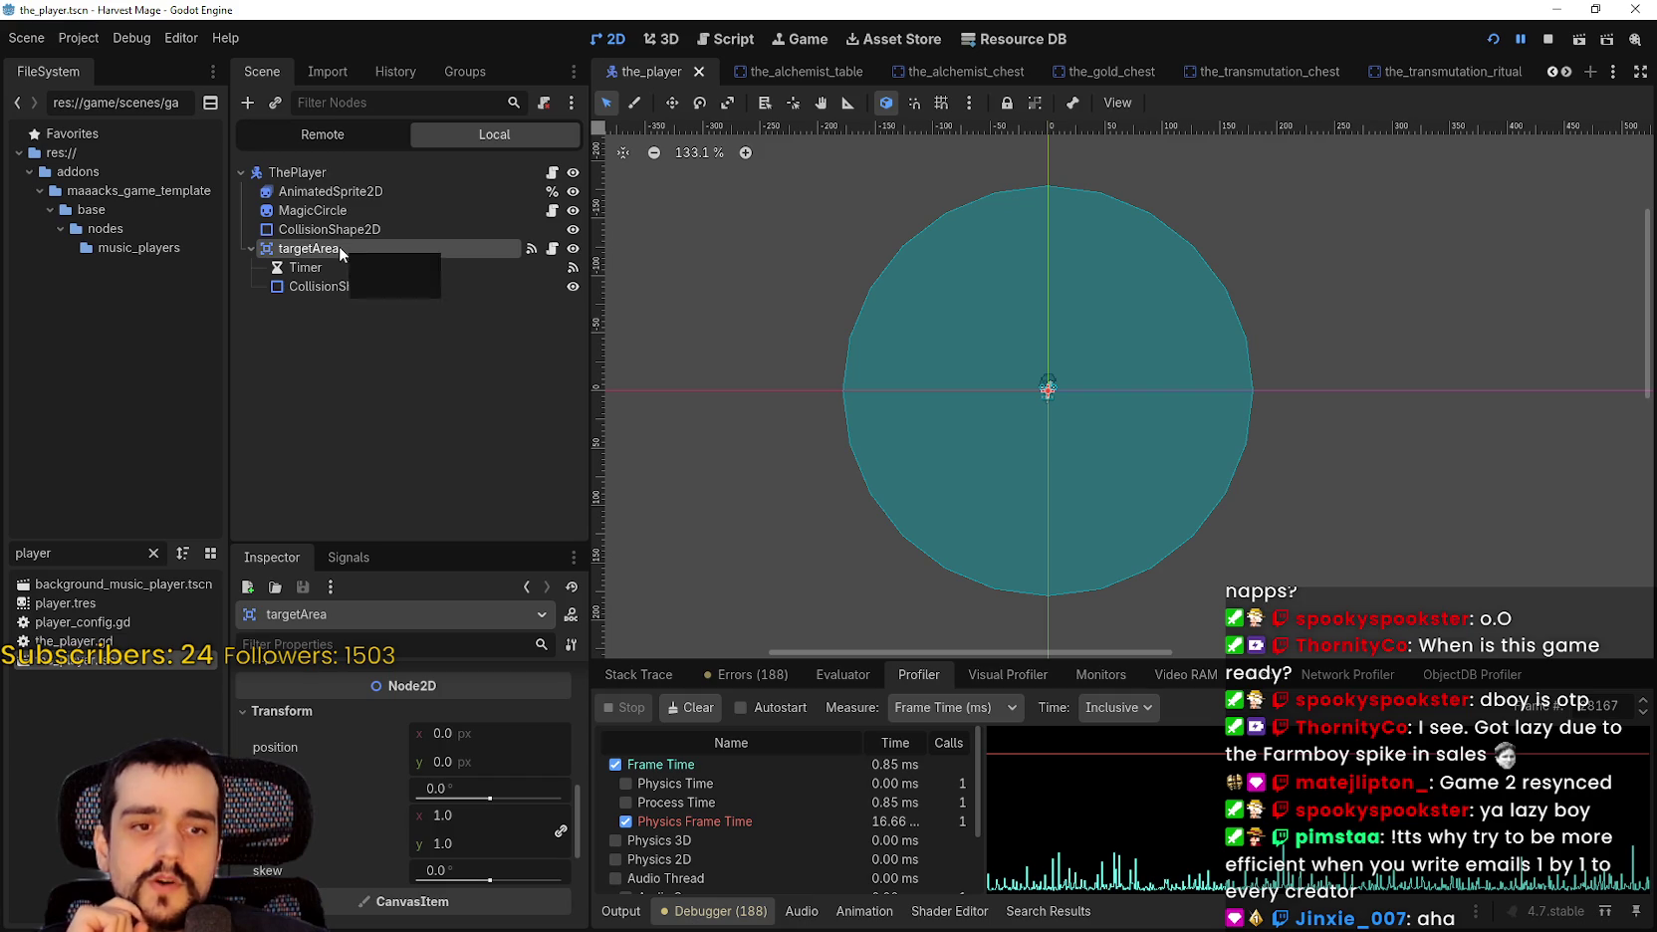
pyautogui.click(383, 267)
pyautogui.click(398, 287)
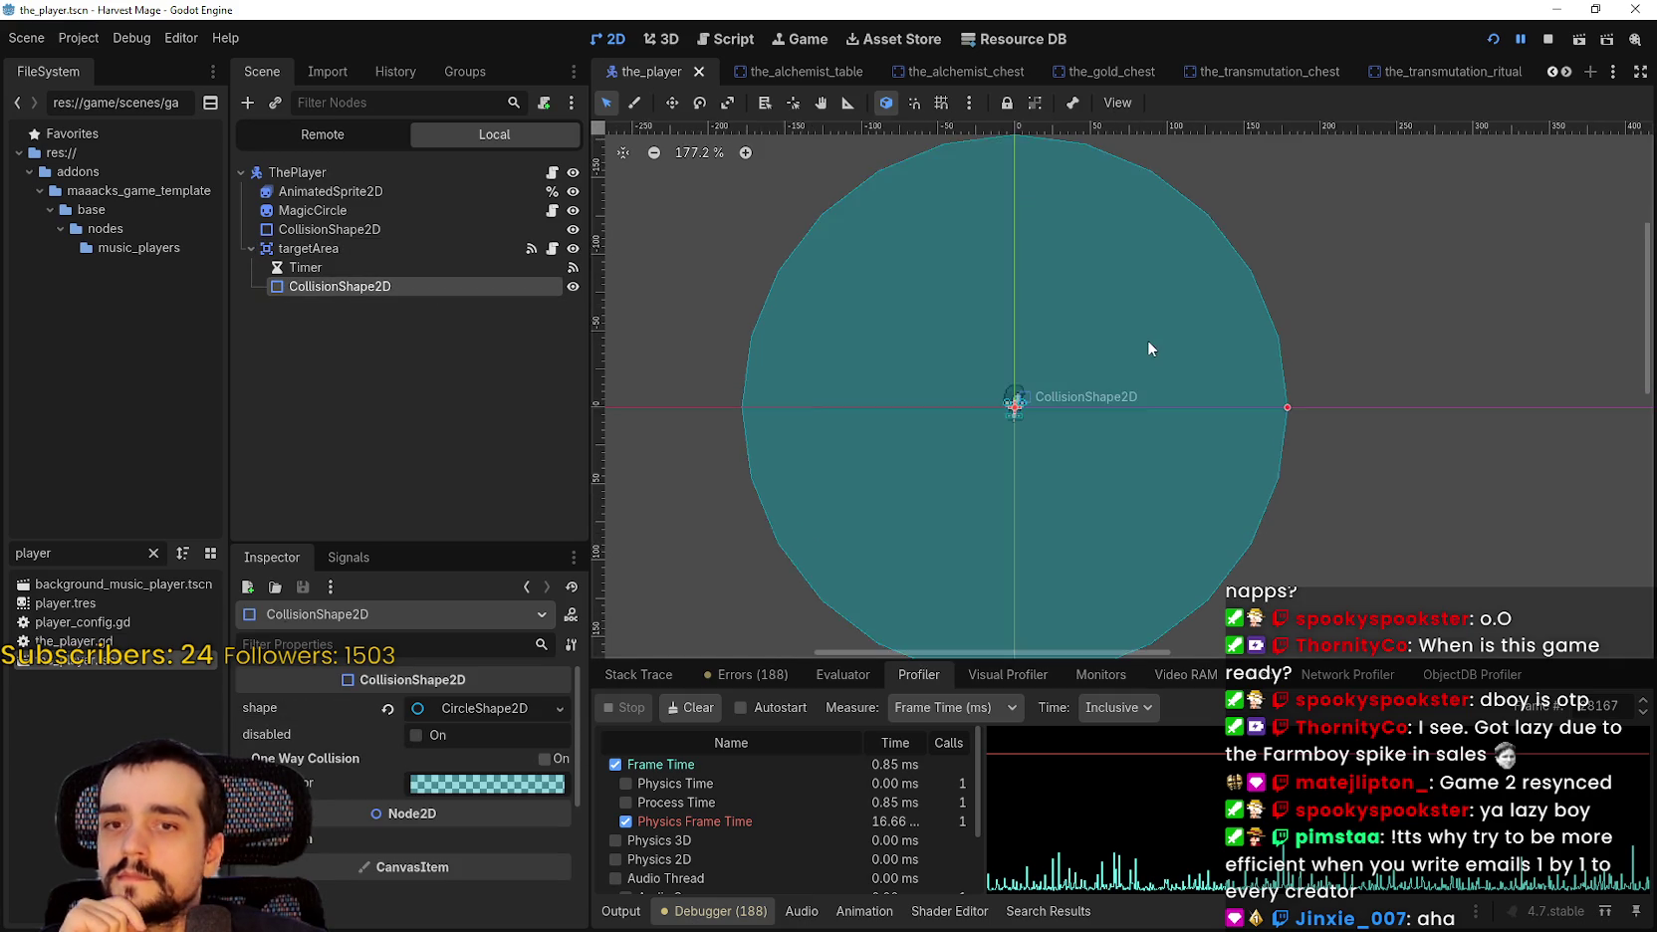
pyautogui.click(552, 248)
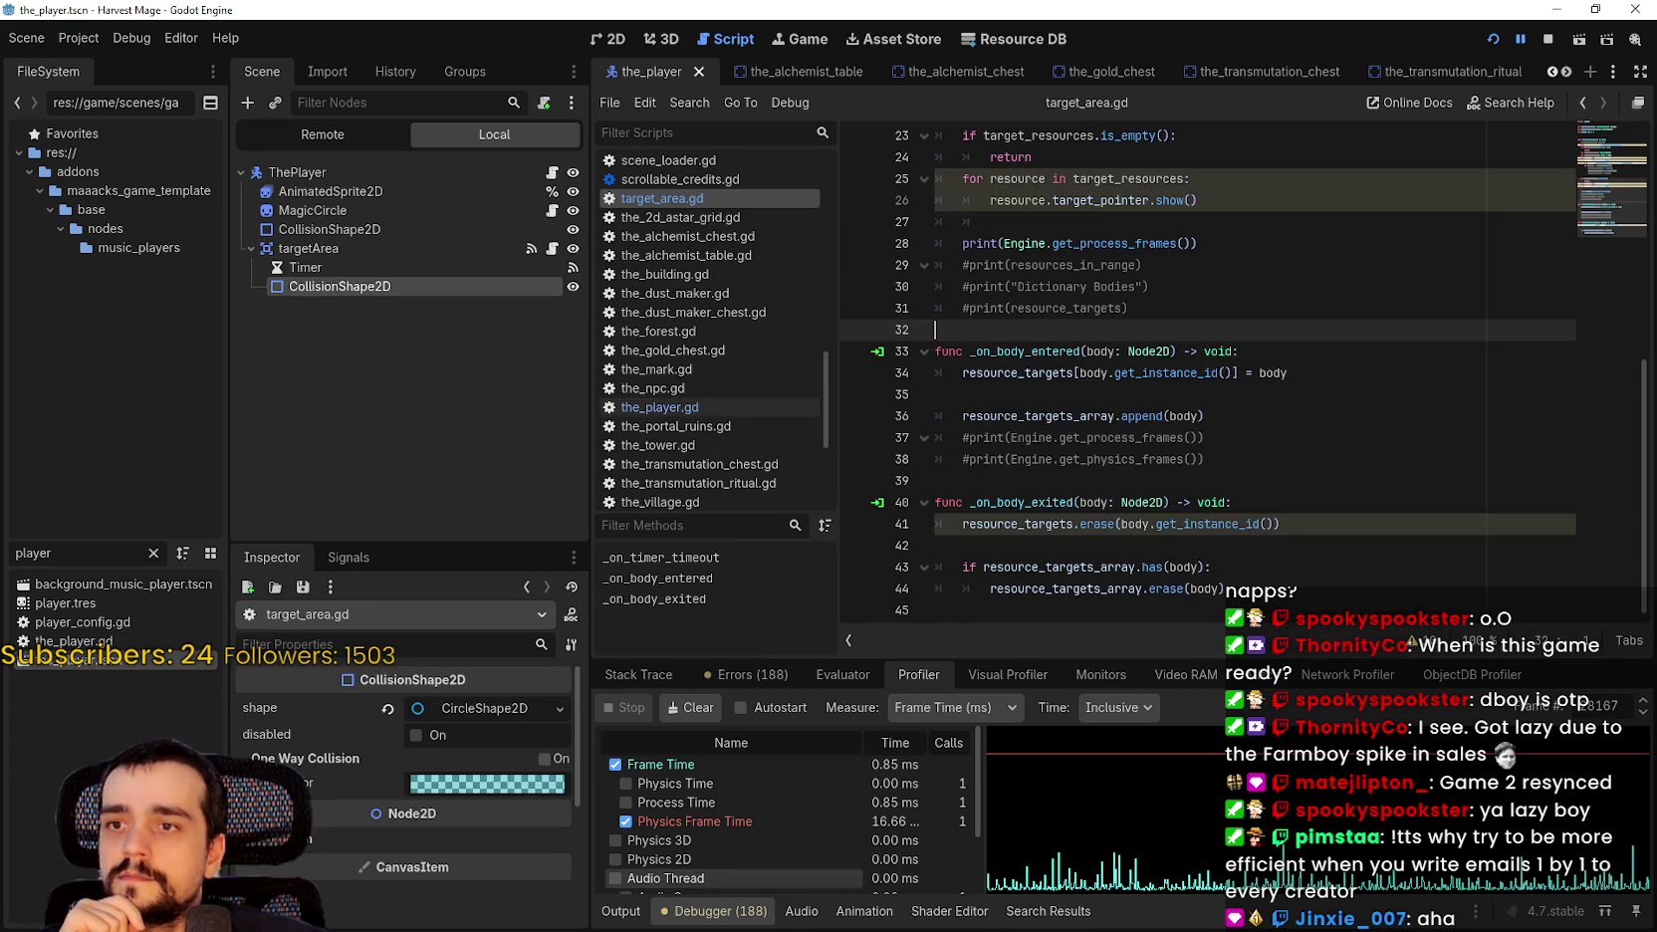
# Drag the splitter up to show all profiler rows while reviewing target_area.gd lines 32–35.
pyautogui.moveTo(916, 657)
pyautogui.mouseDown()
pyautogui.moveTo(916, 433)
pyautogui.moveTo(916, 500)
pyautogui.mouseUp()
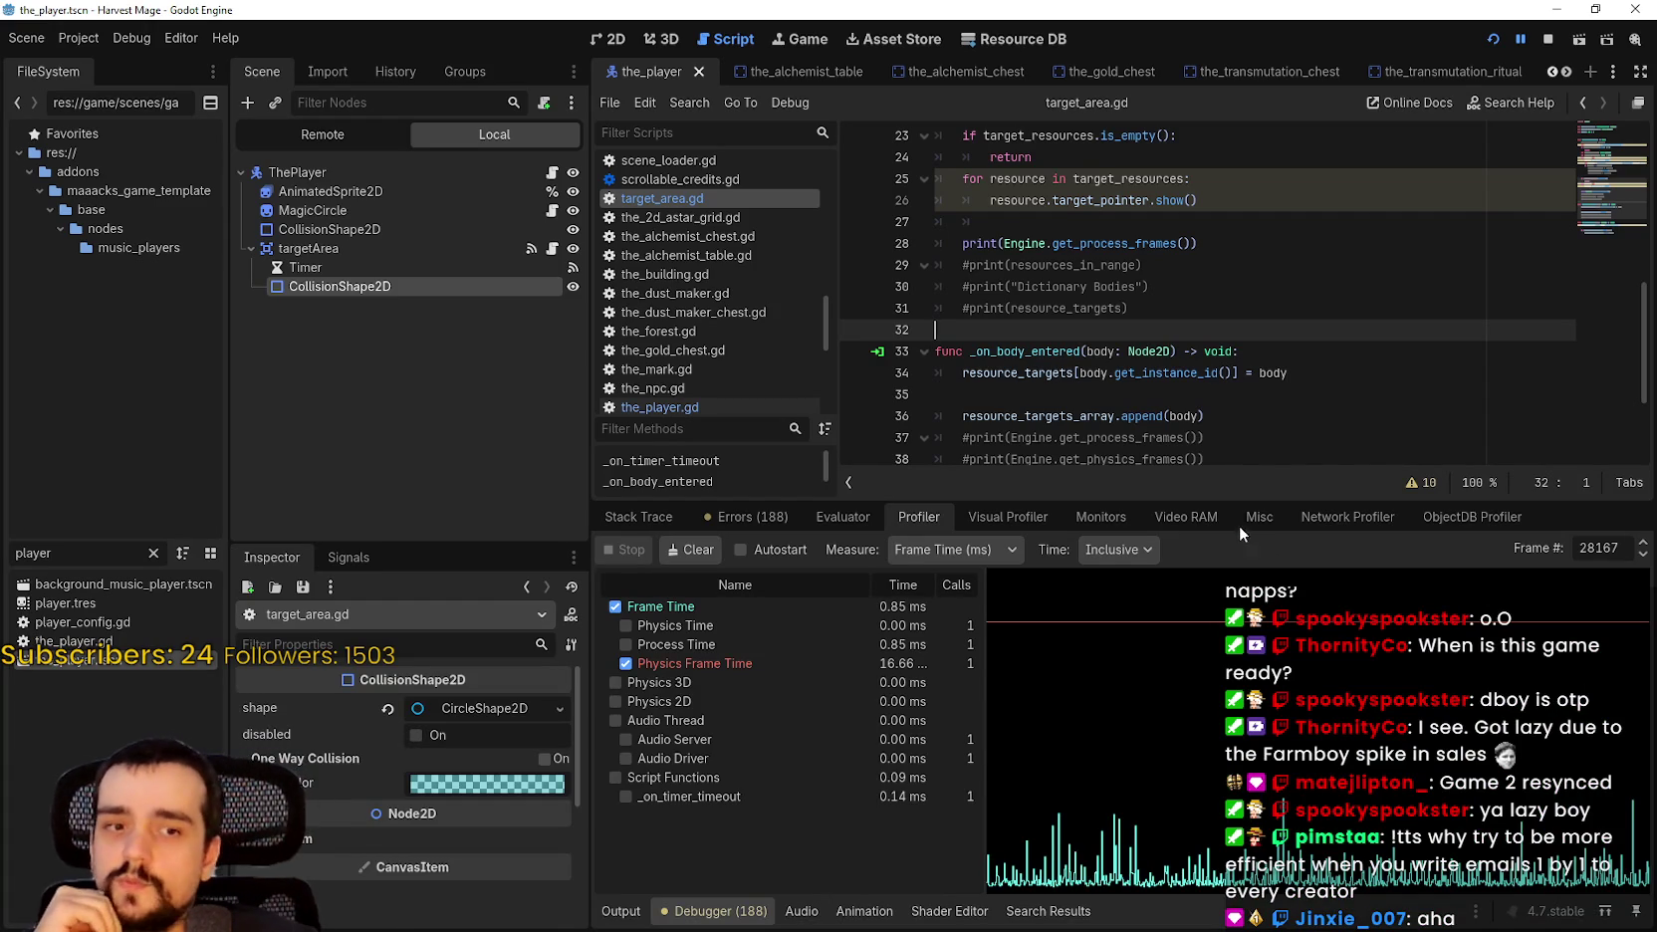
pyautogui.click(1151, 394)
pyautogui.moveTo(1194, 502)
pyautogui.mouseDown()
pyautogui.moveTo(1201, 610)
pyautogui.moveTo(1194, 548)
pyautogui.mouseUp()
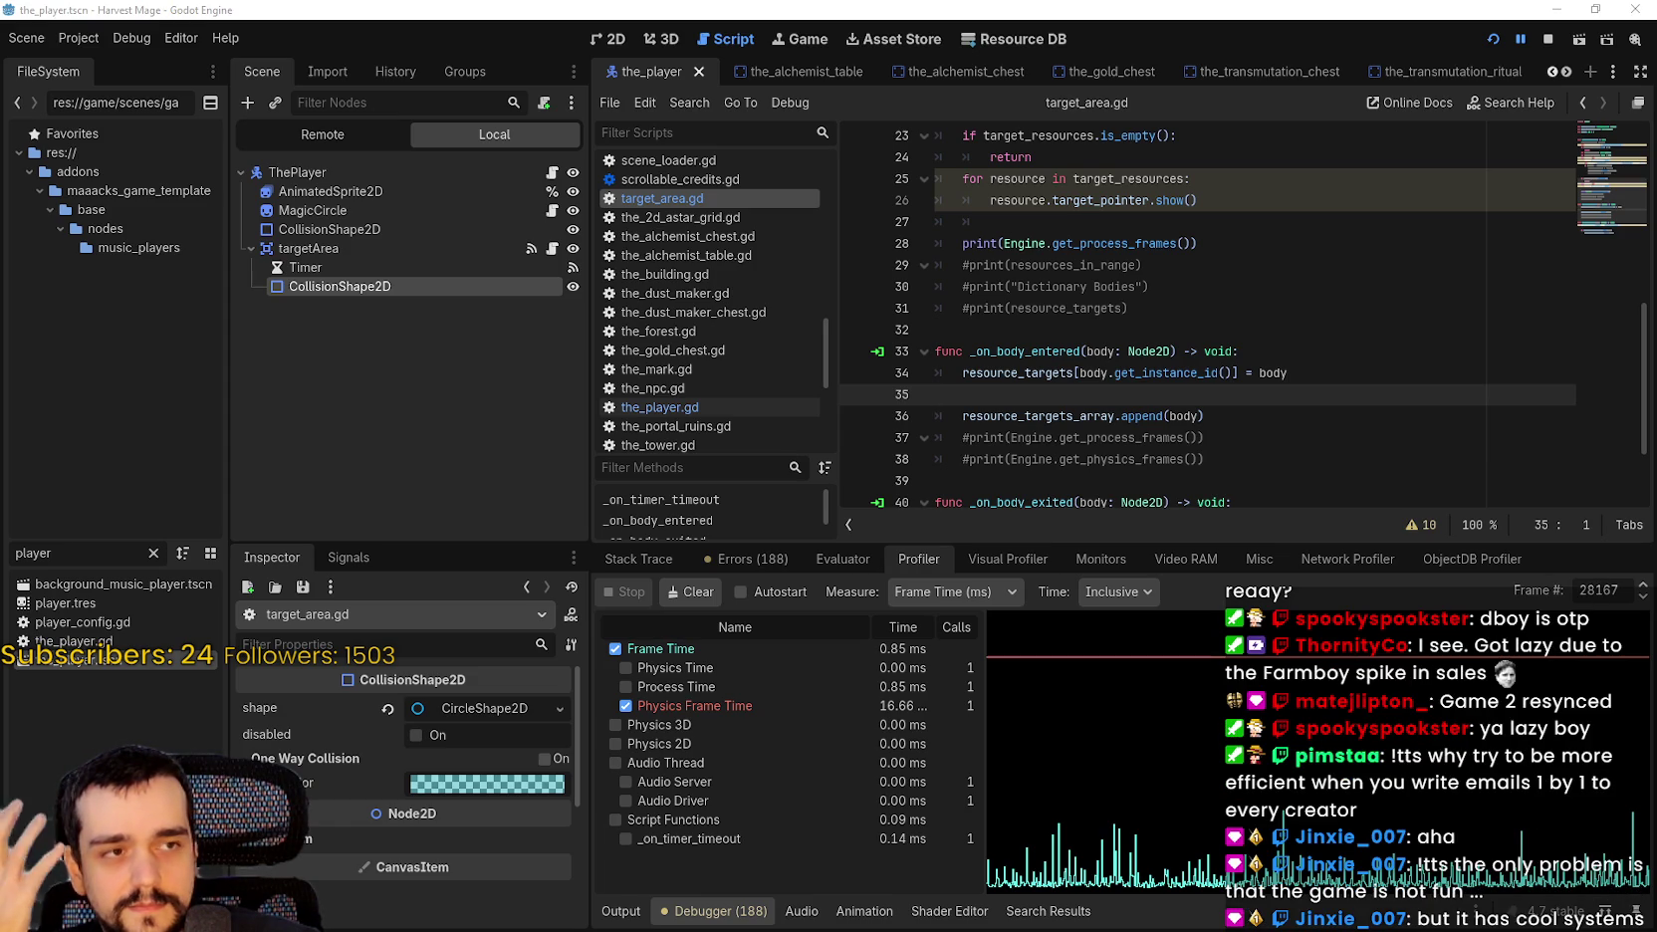
pyautogui.click(1171, 343)
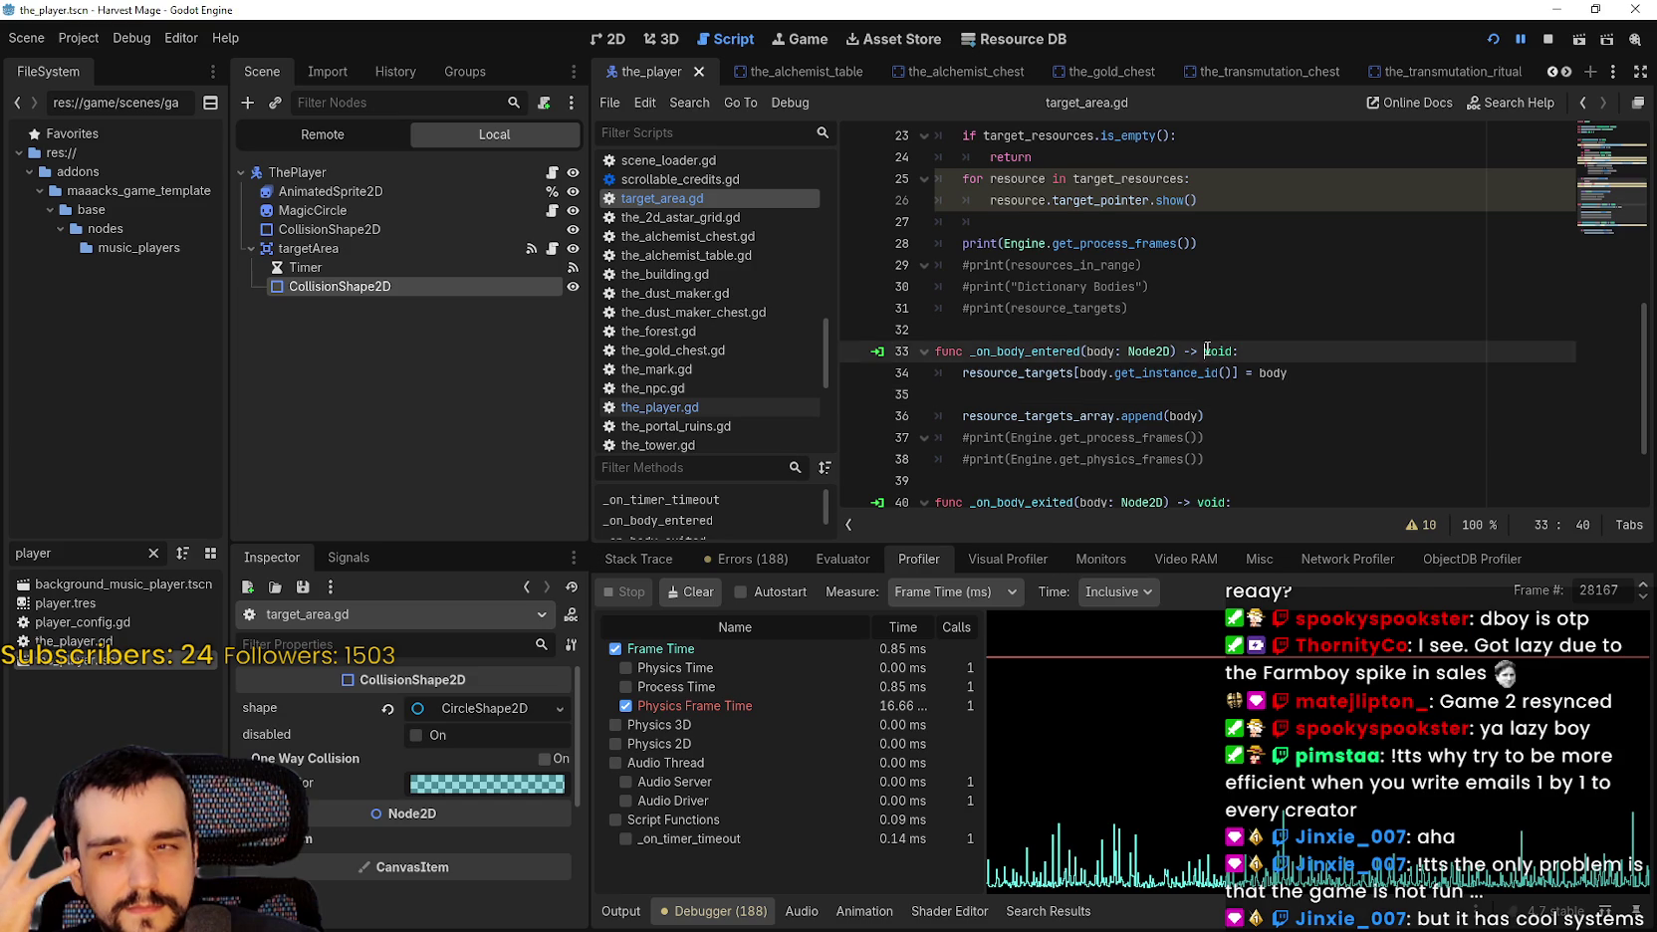
pyautogui.scroll(-1, 1213, 327)
pyautogui.click(1237, 264)
pyautogui.click(1239, 228)
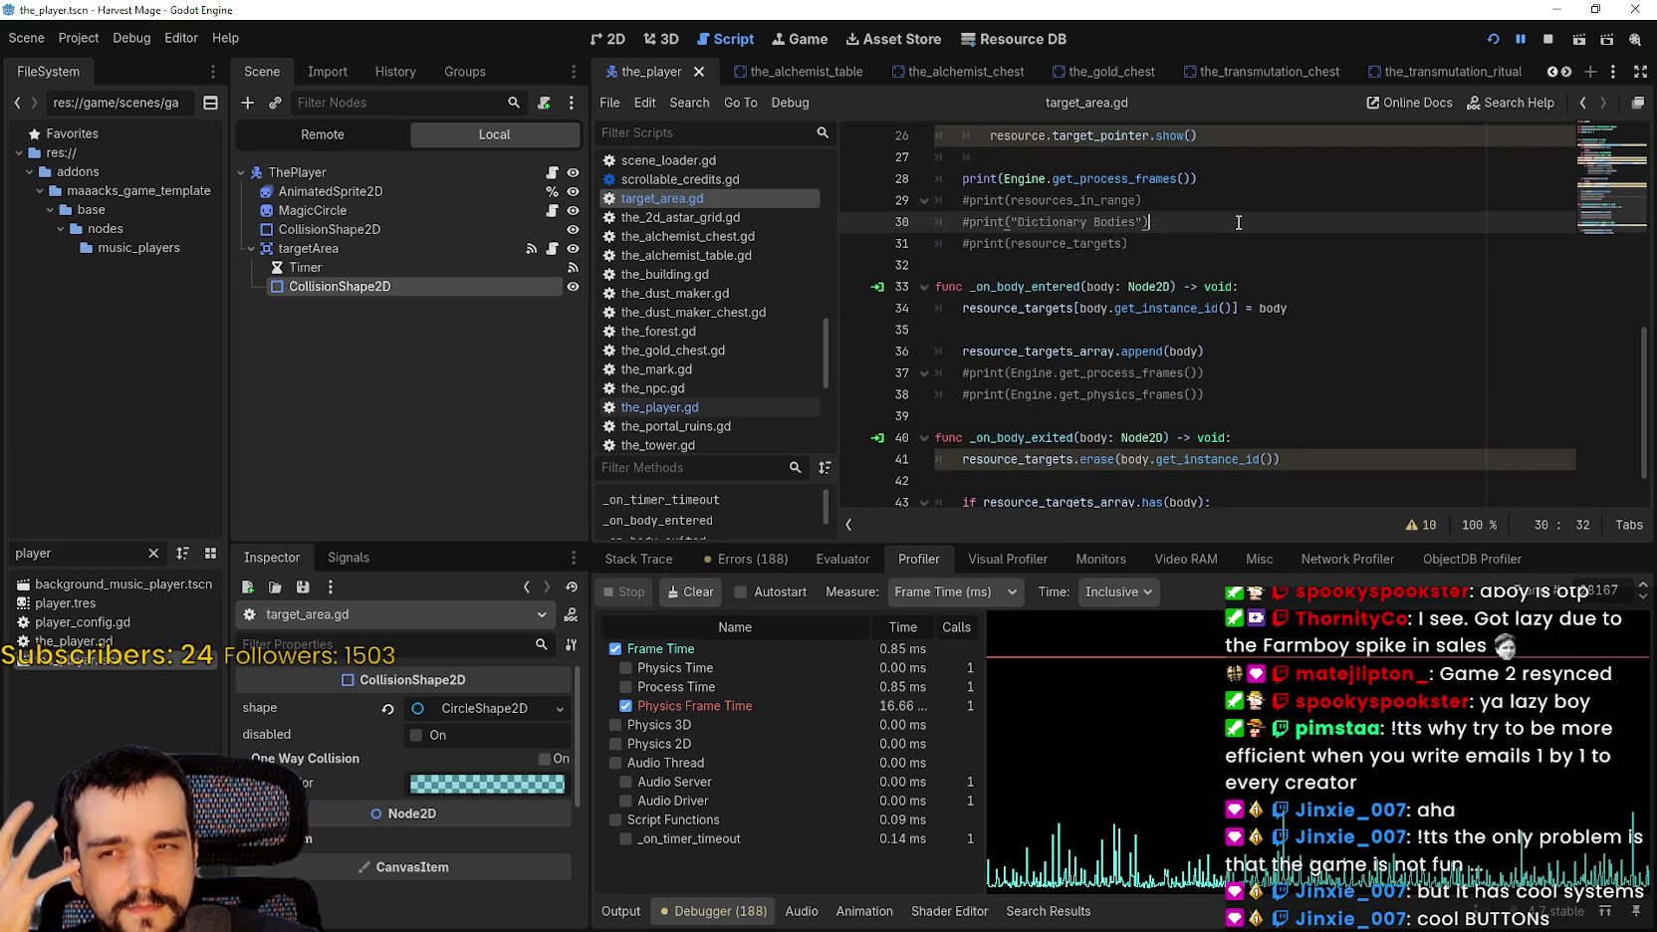
pyautogui.click(1212, 251)
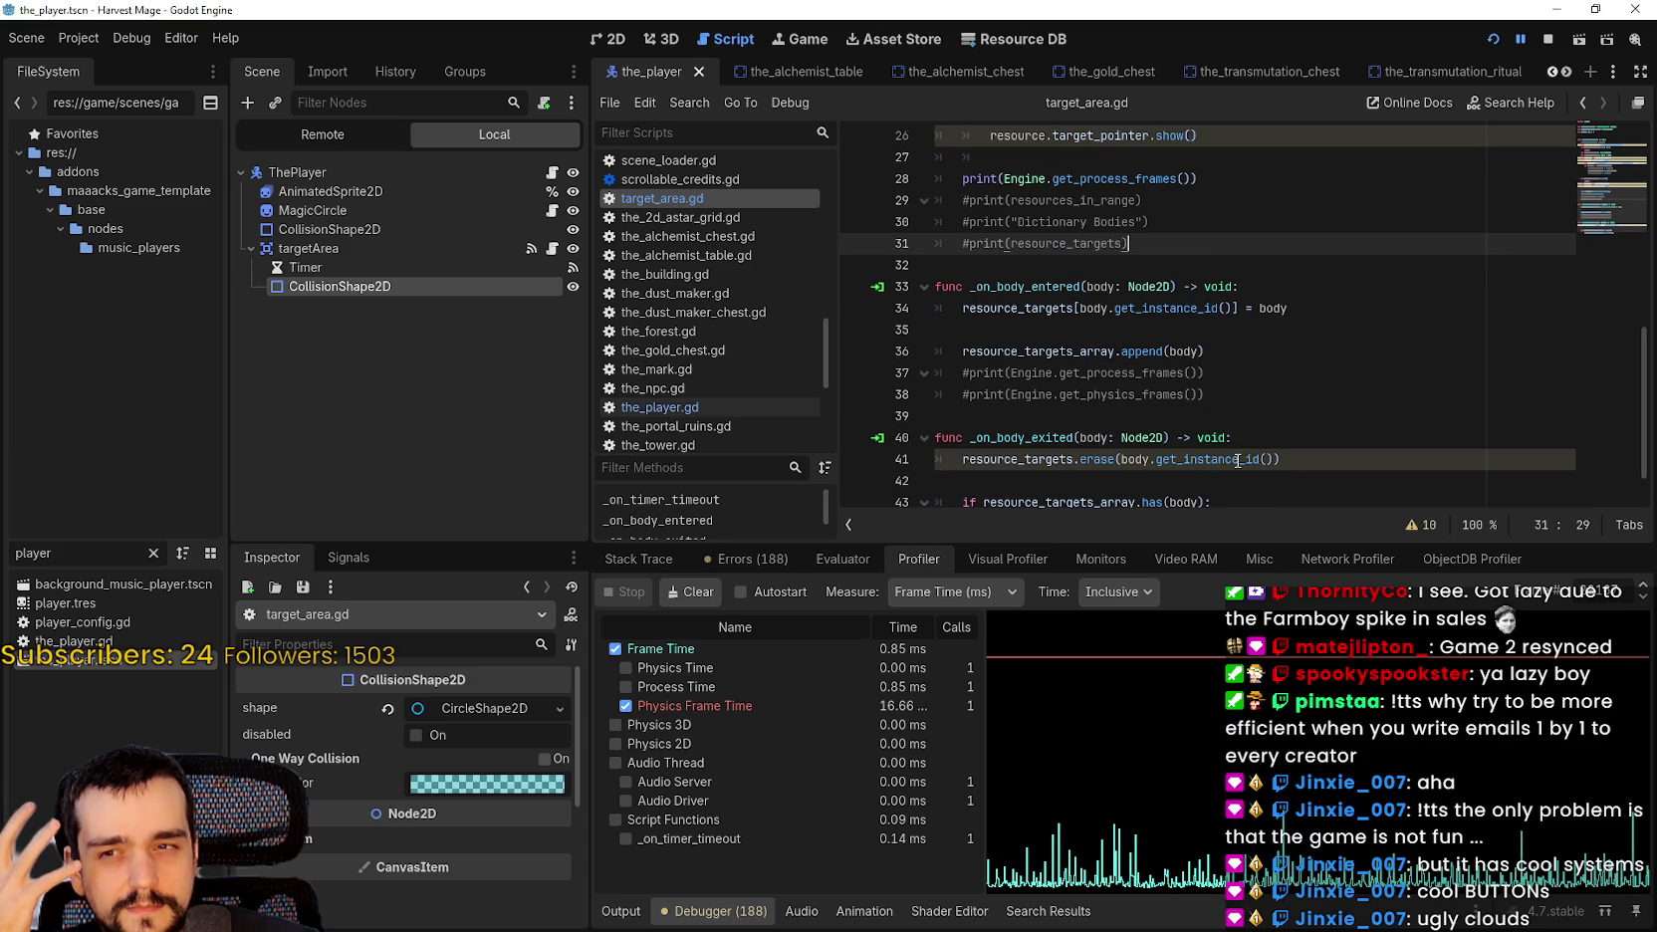
pyautogui.click(1235, 412)
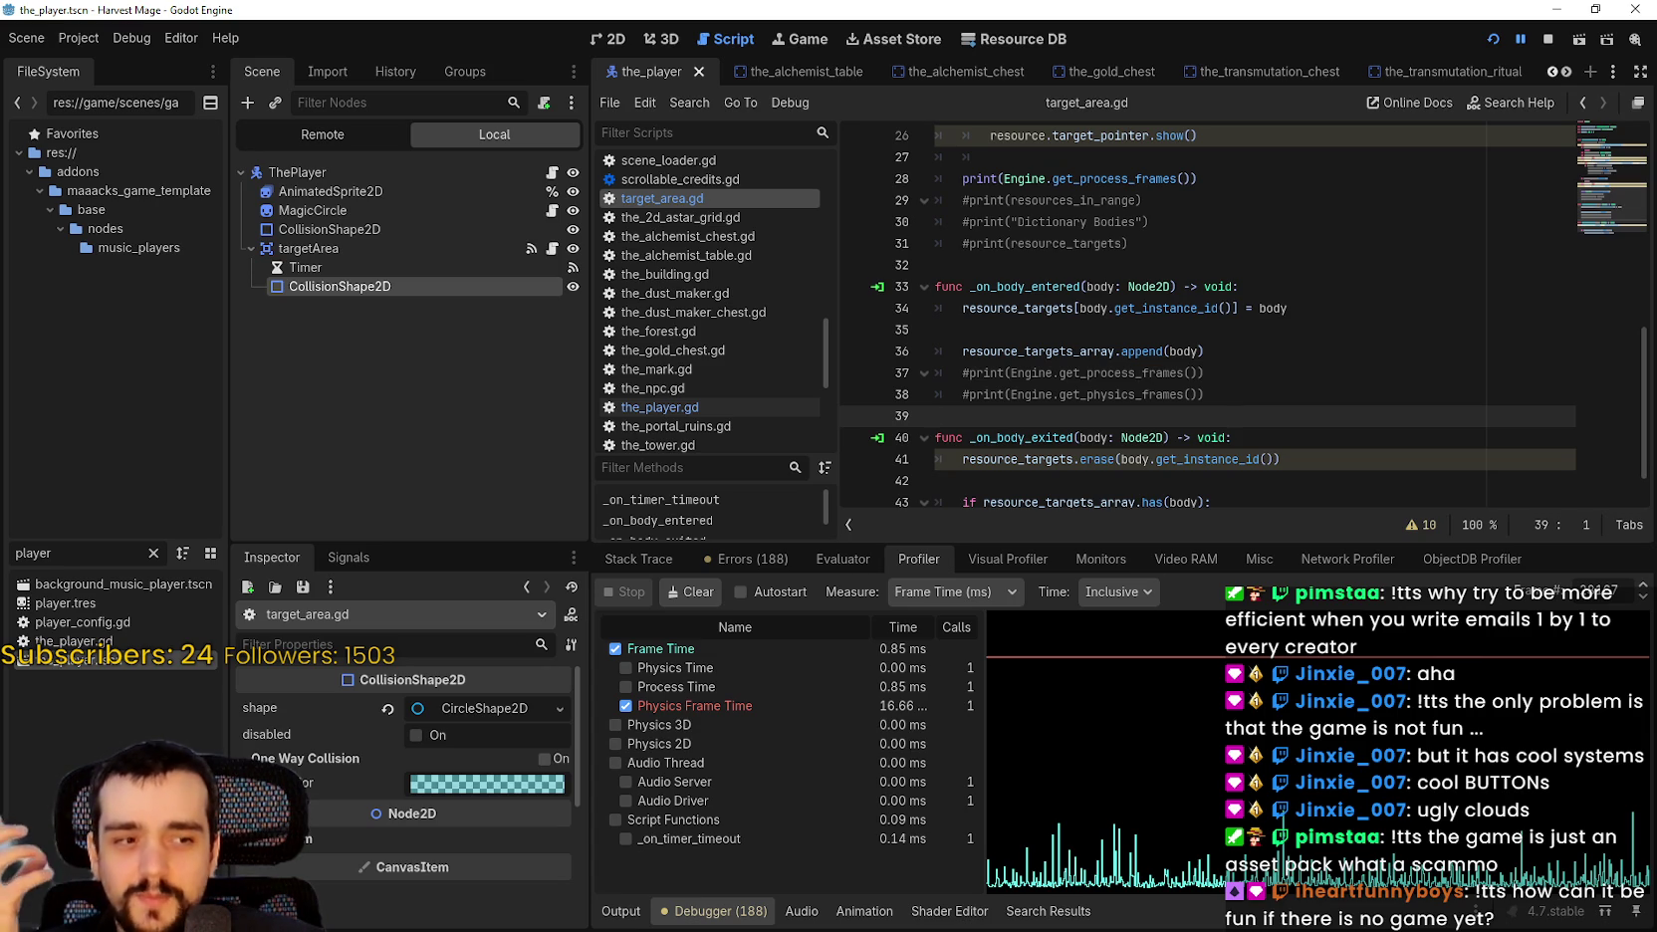
pyautogui.click(1074, 330)
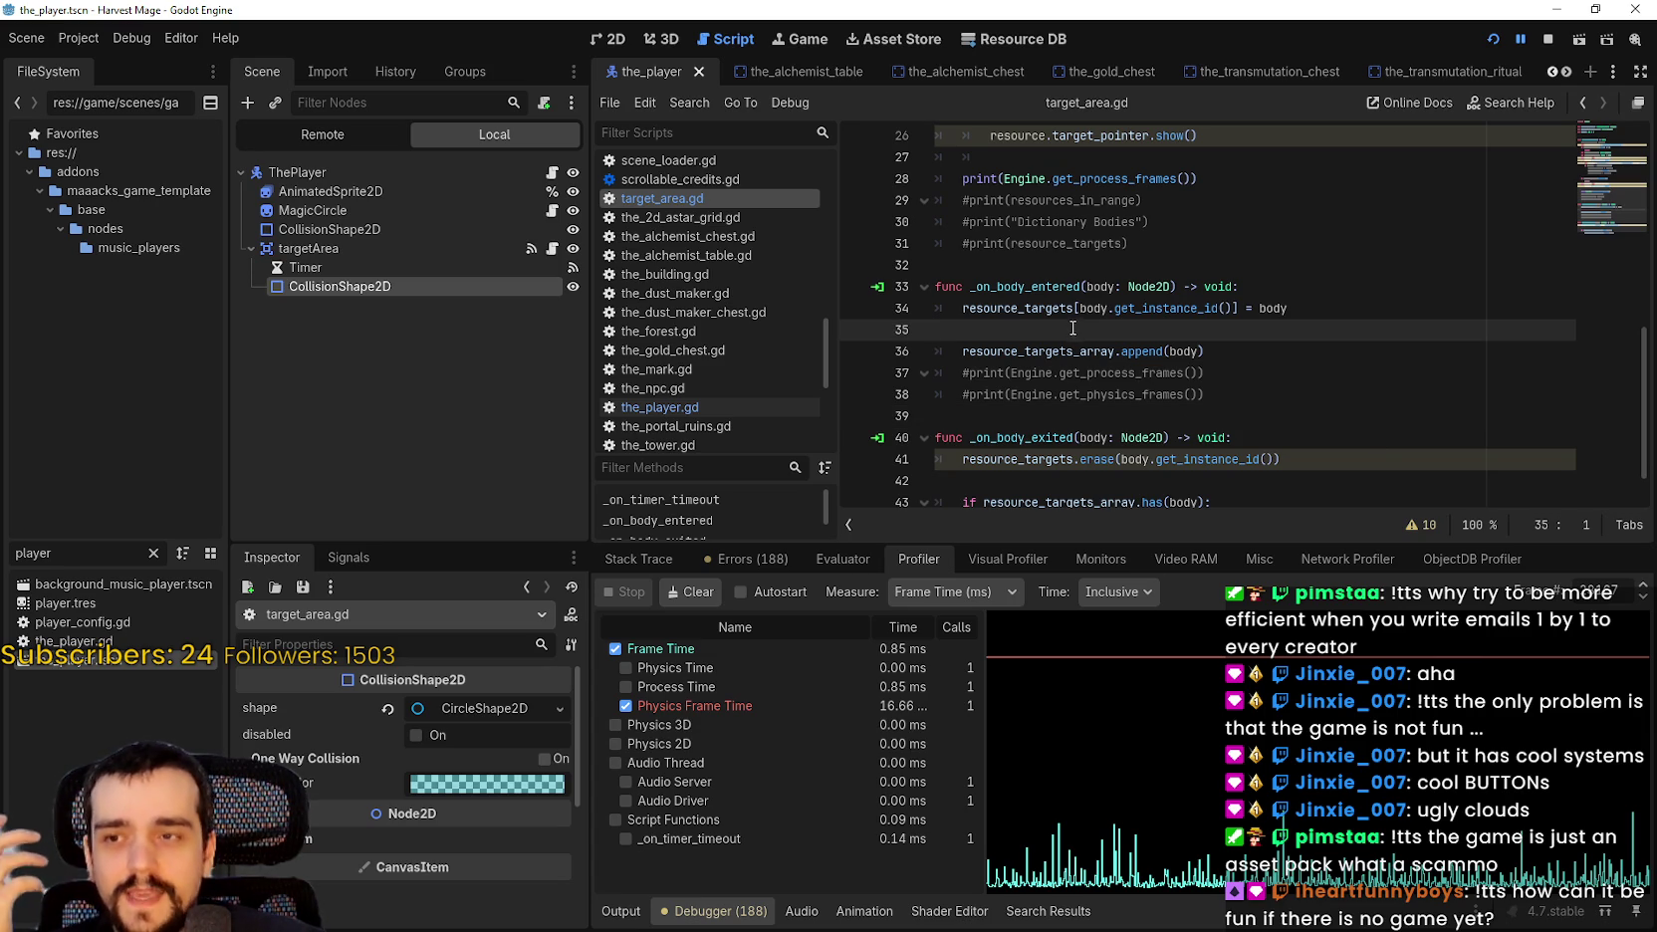
pyautogui.click(1063, 265)
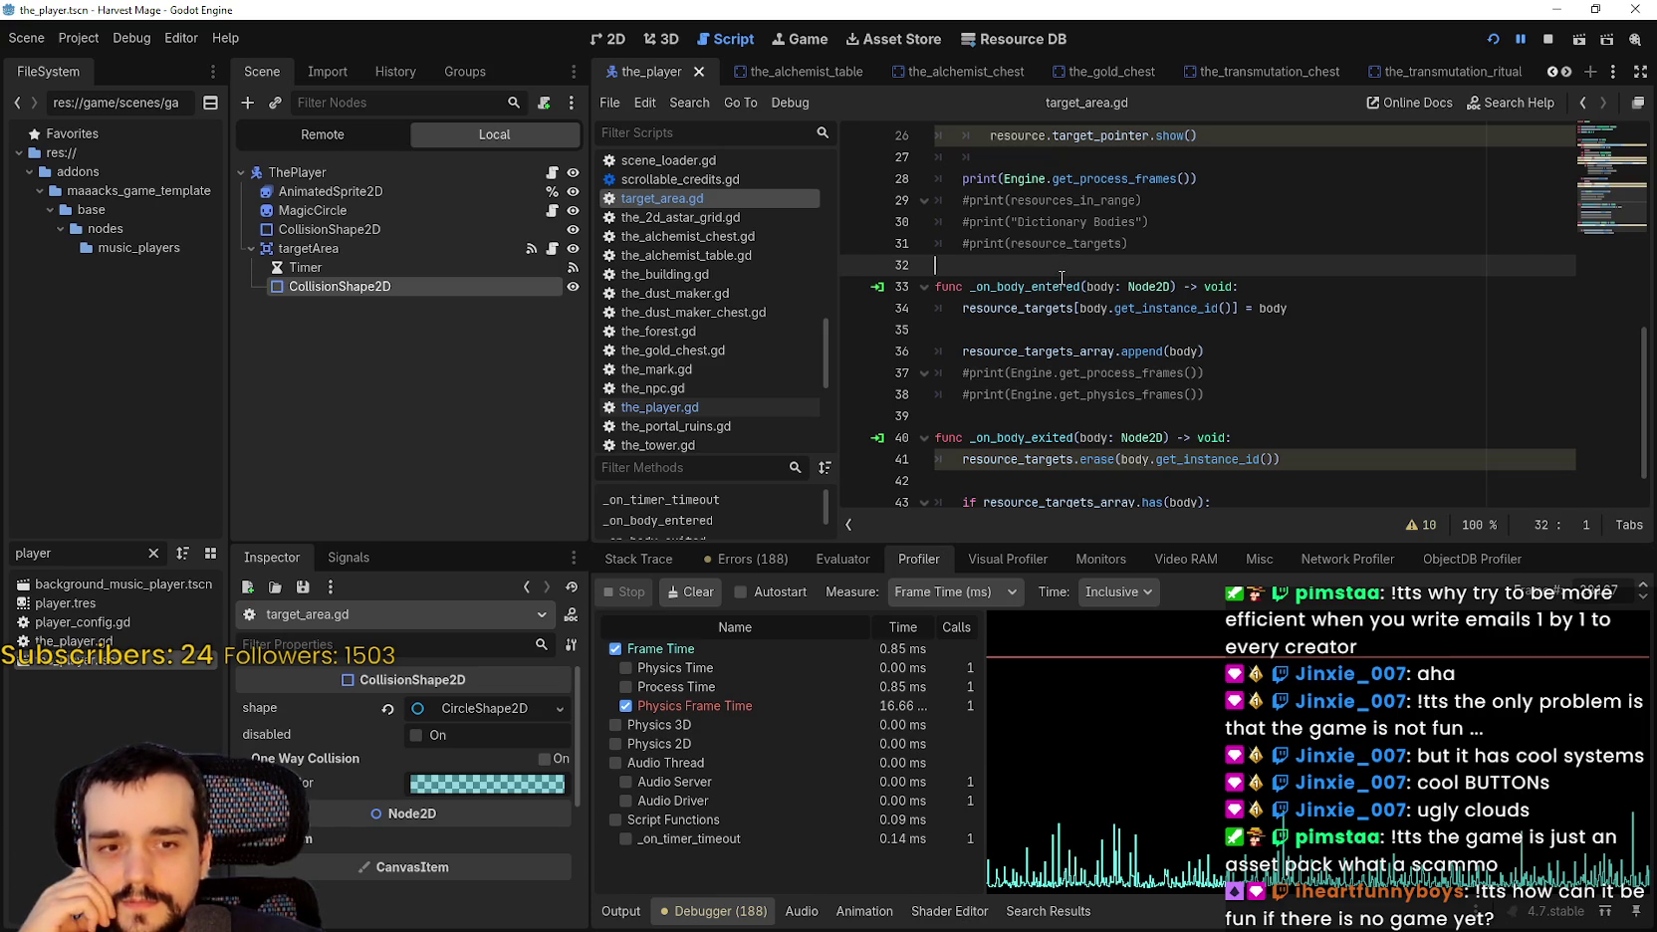
pyautogui.moveTo(1064, 290)
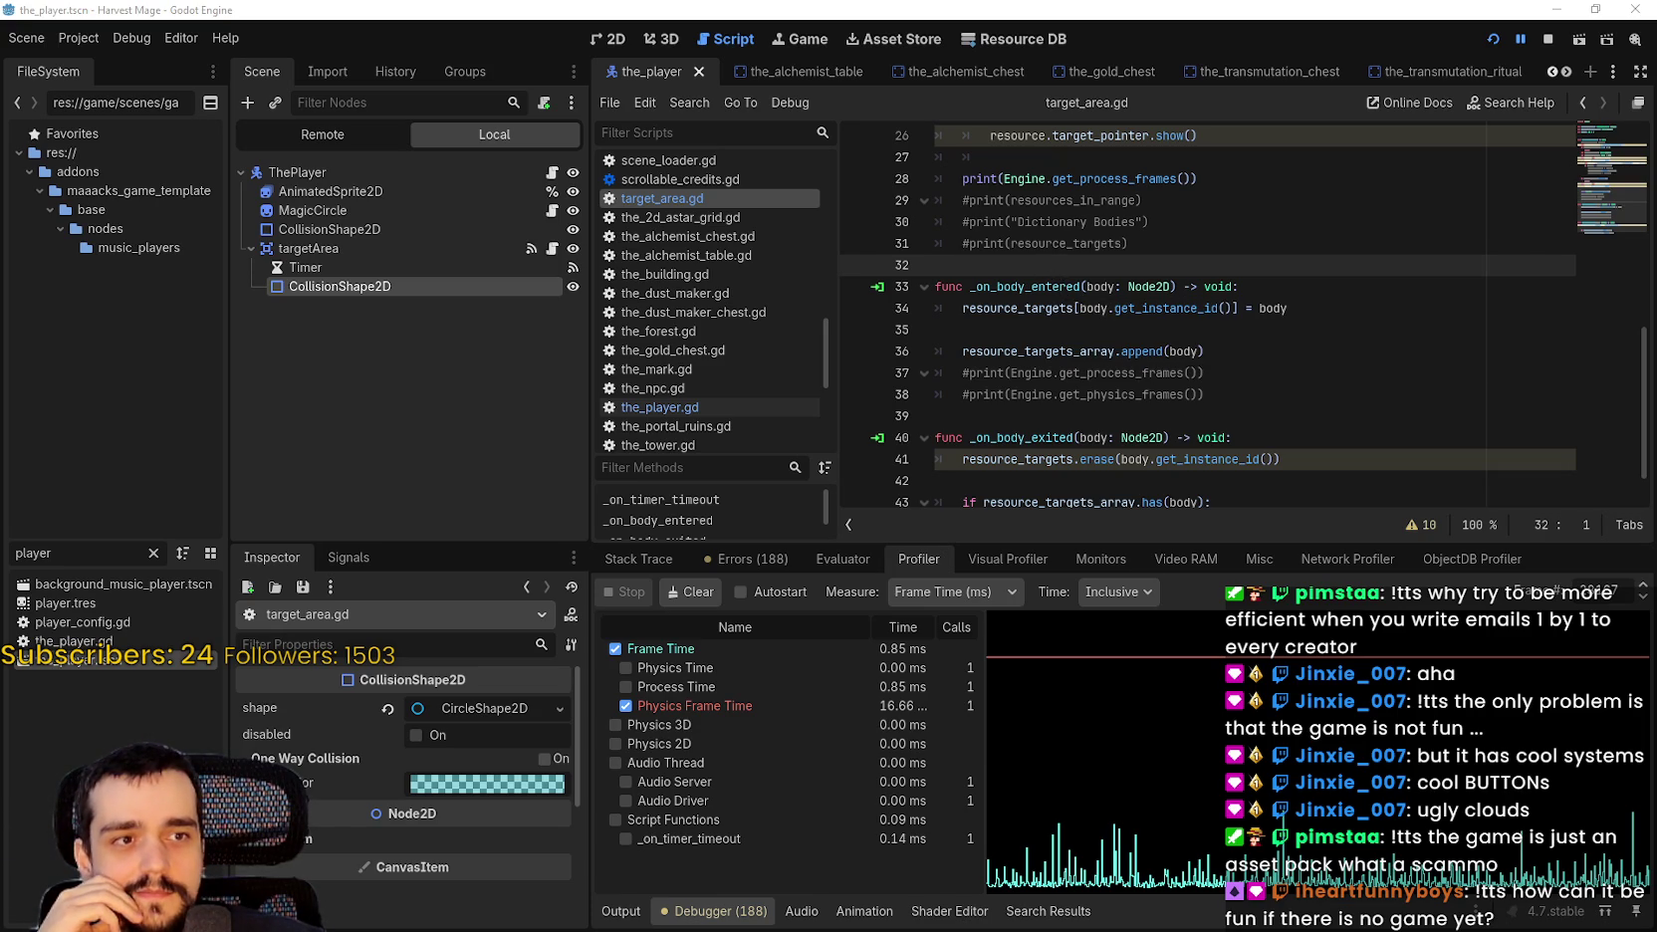
pyautogui.click(1215, 416)
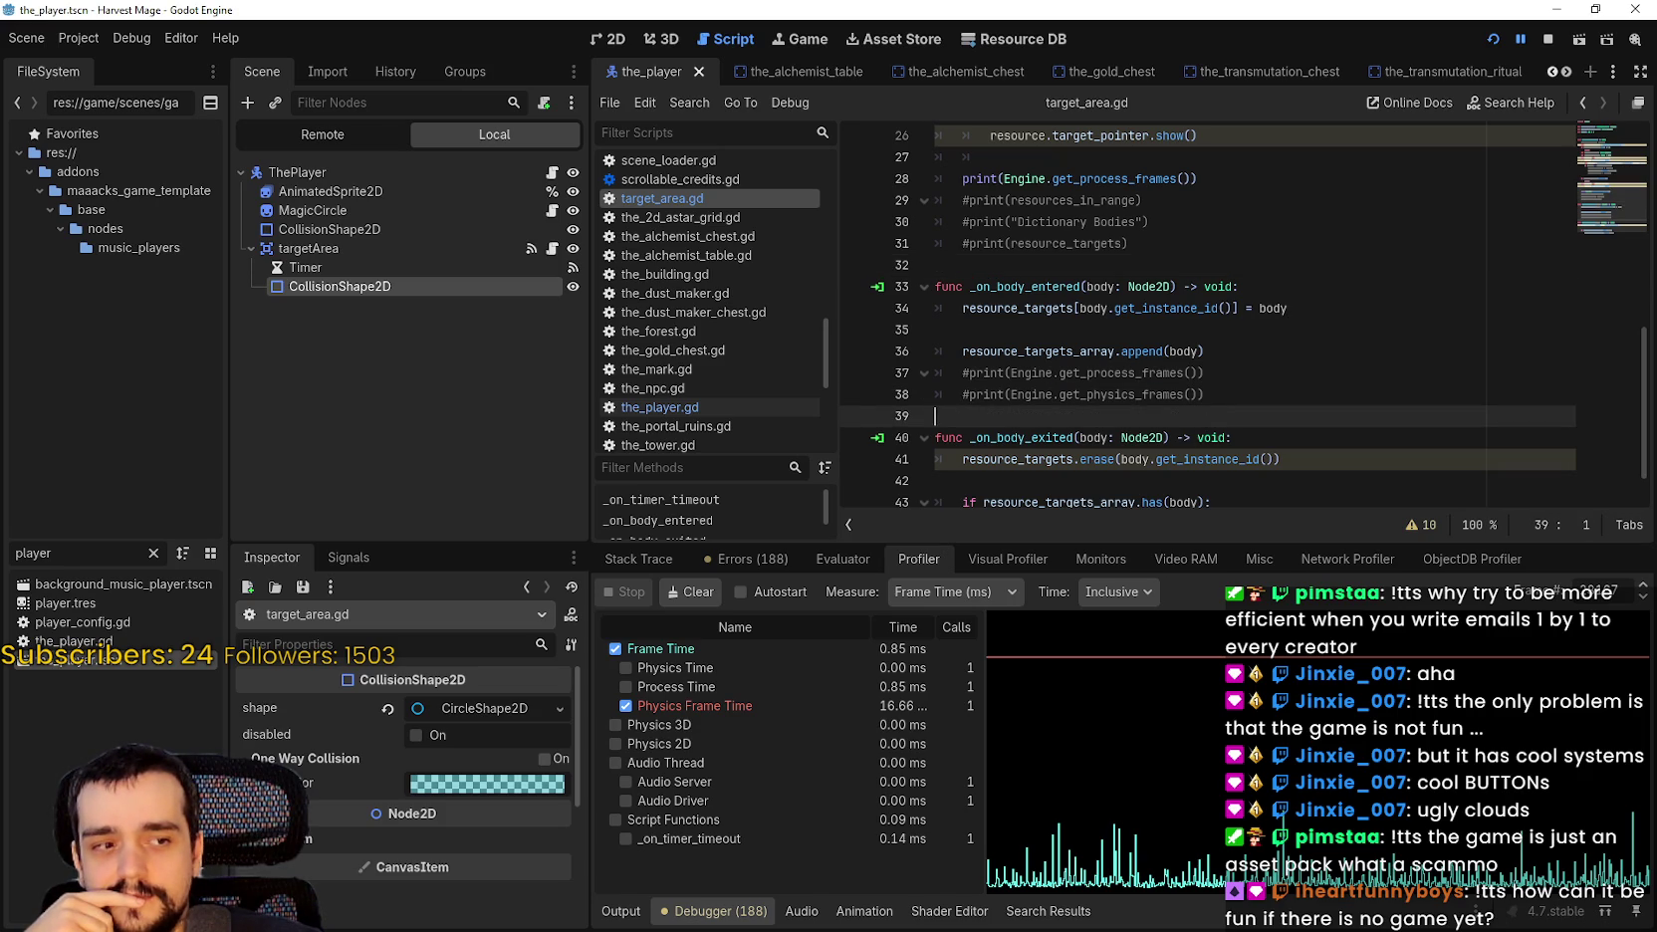
pyautogui.click(1337, 374)
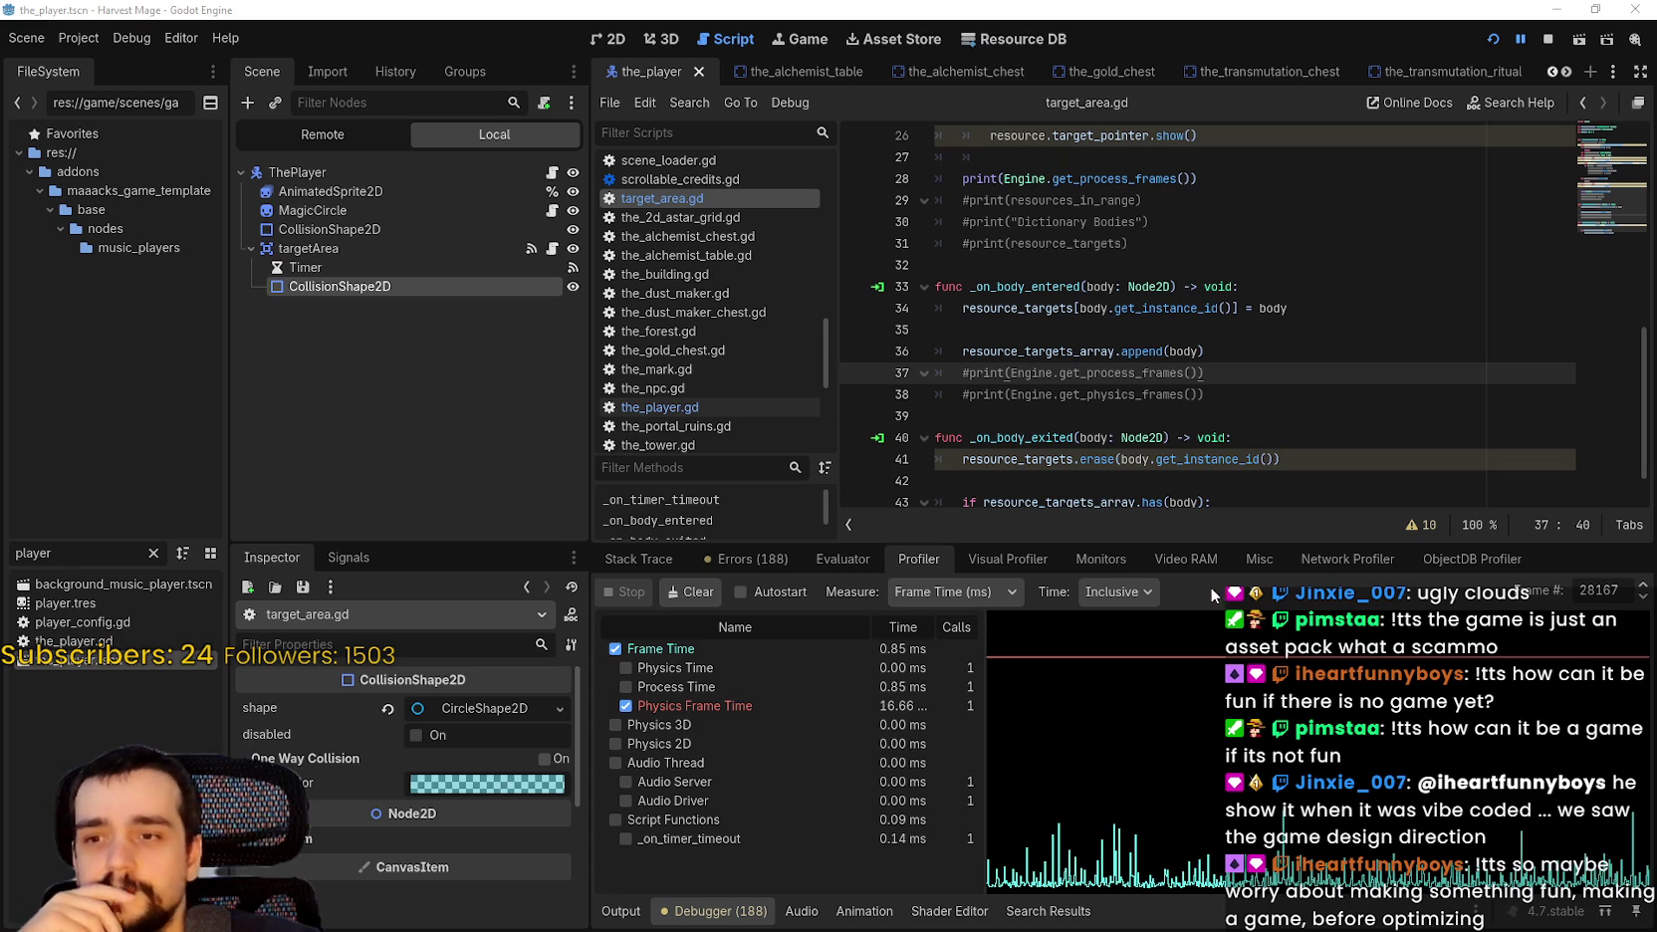
pyautogui.click(1194, 398)
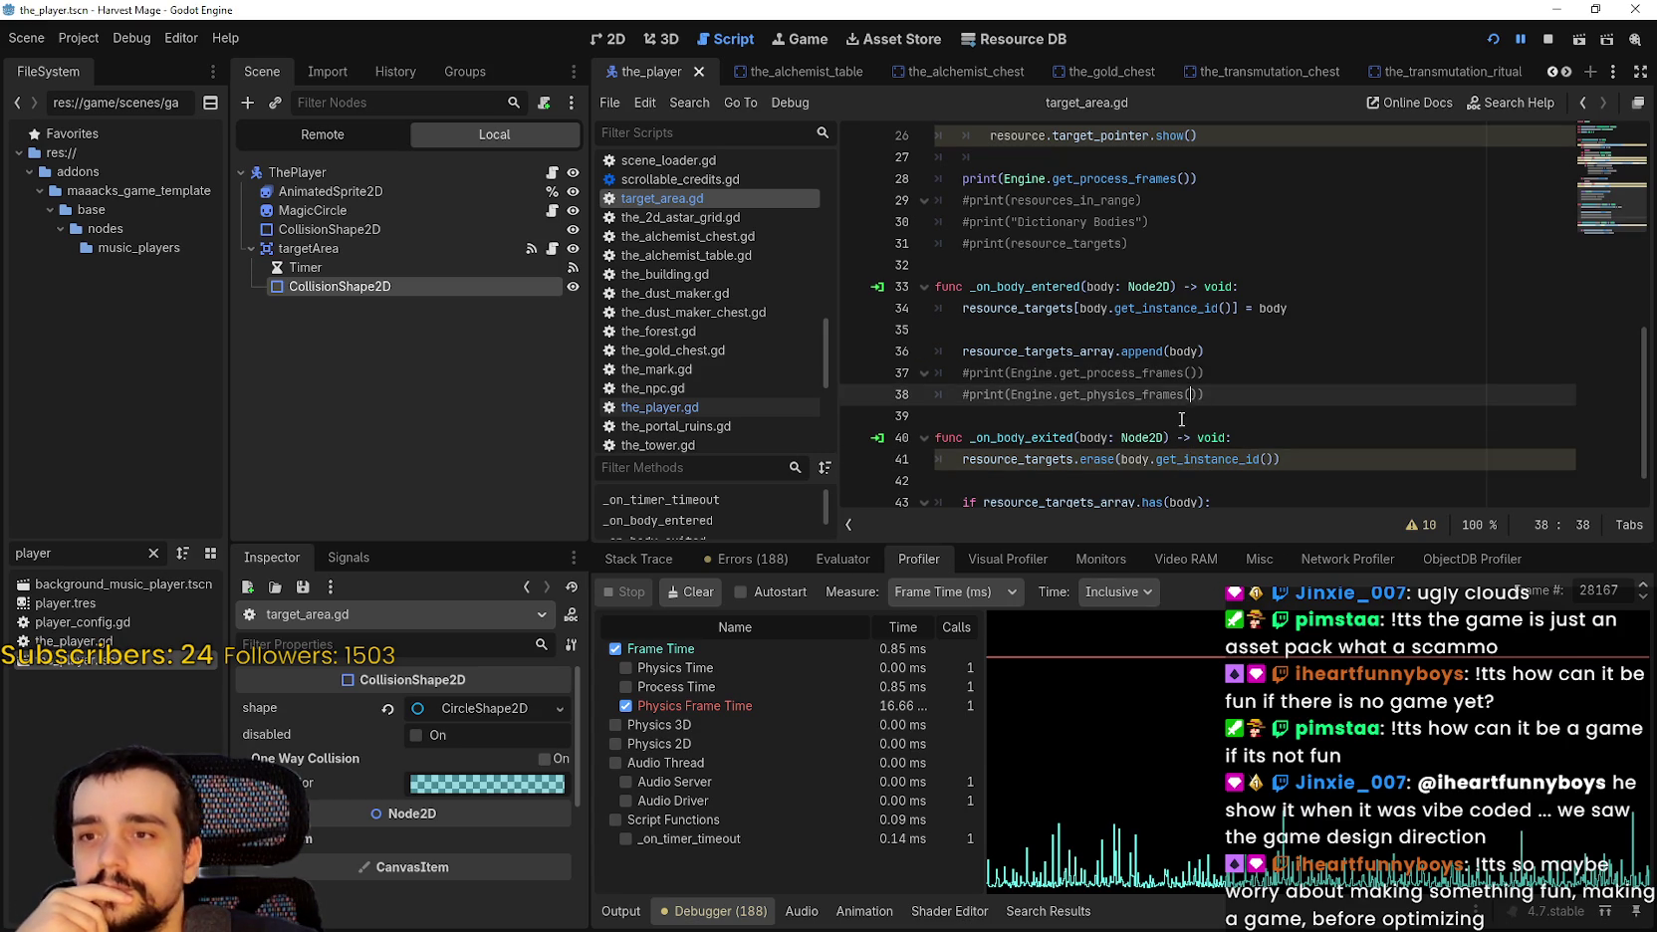
pyautogui.click(1188, 416)
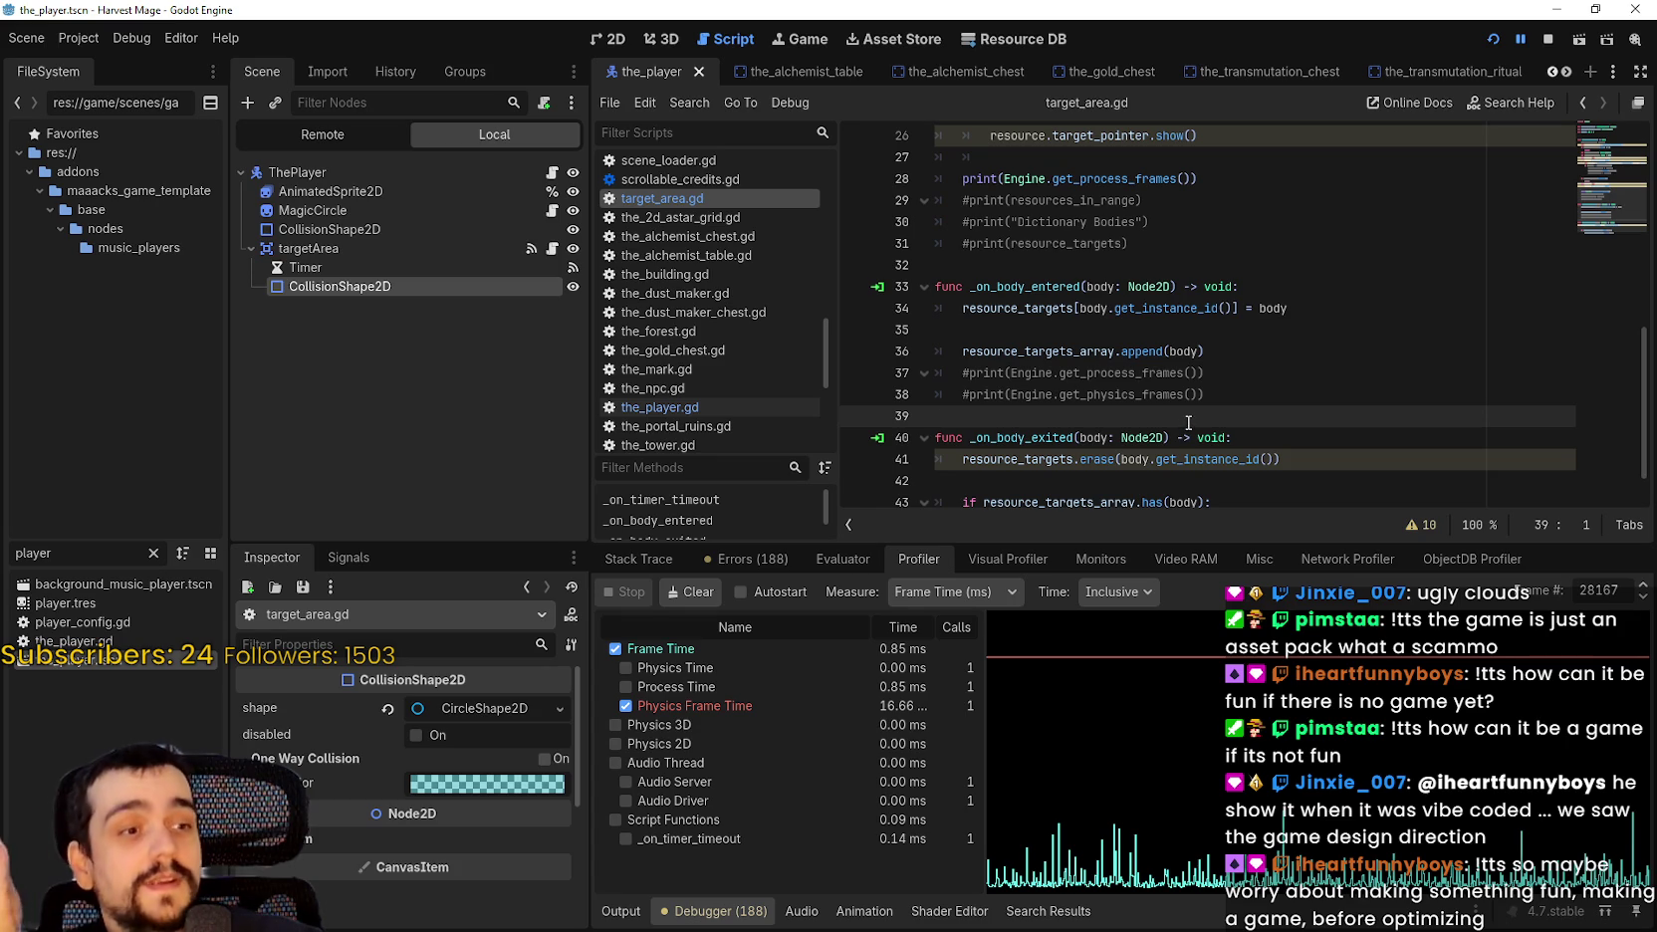
pyautogui.click(1155, 312)
pyautogui.click(1155, 329)
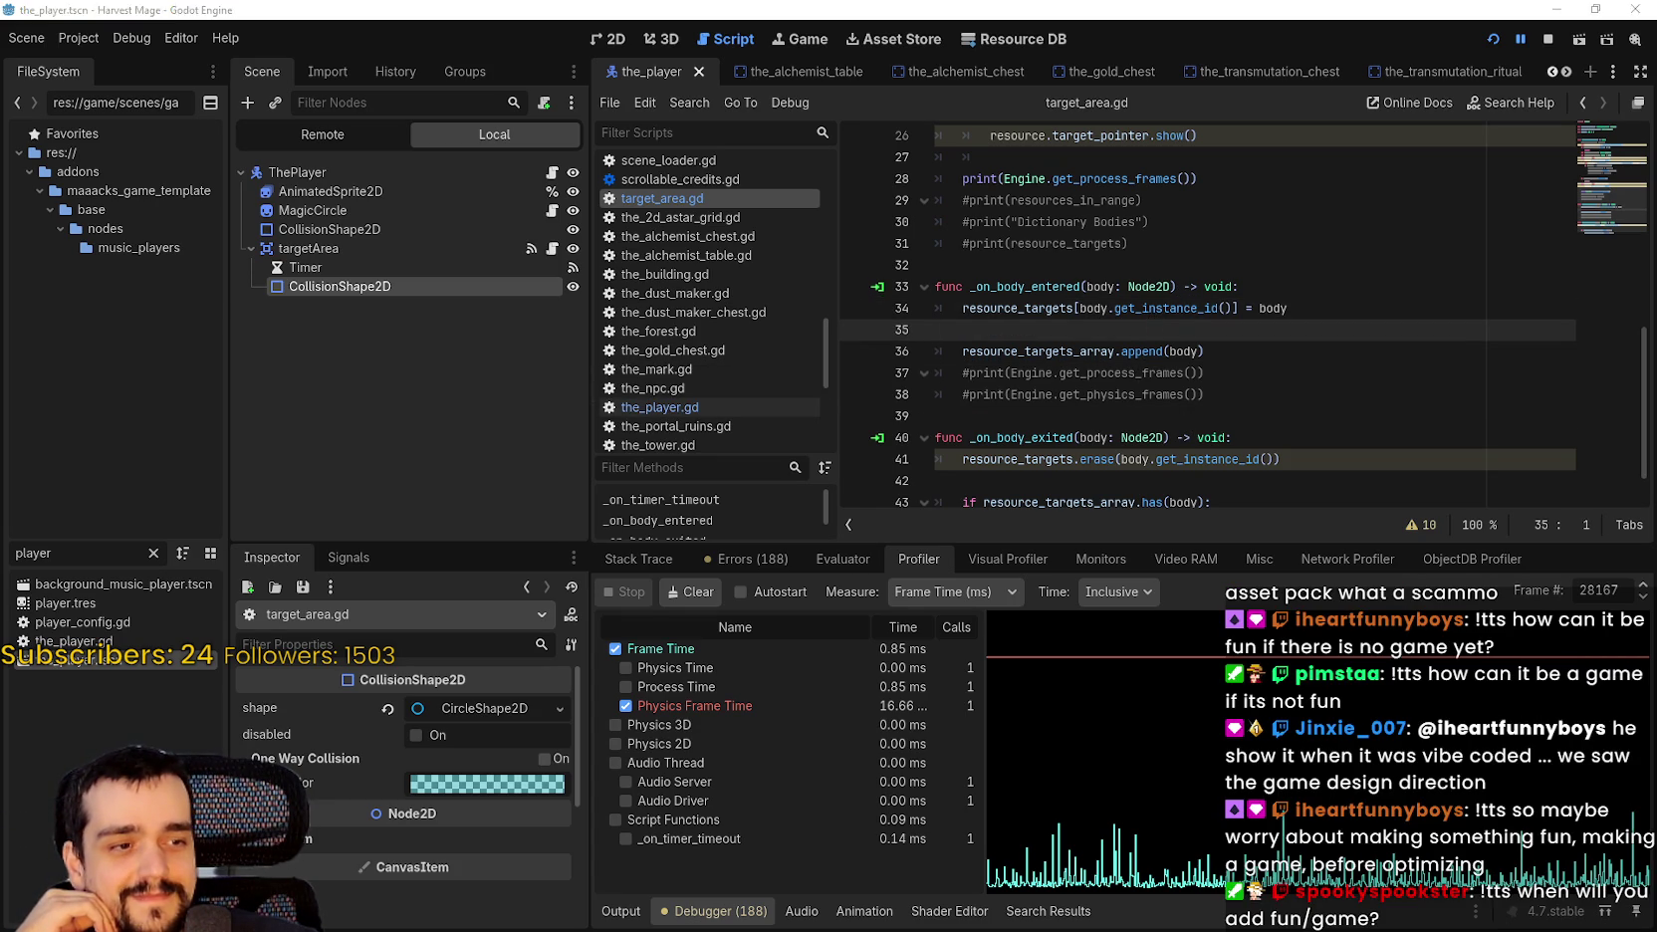
pyautogui.hotkey('alt', 'Tab')
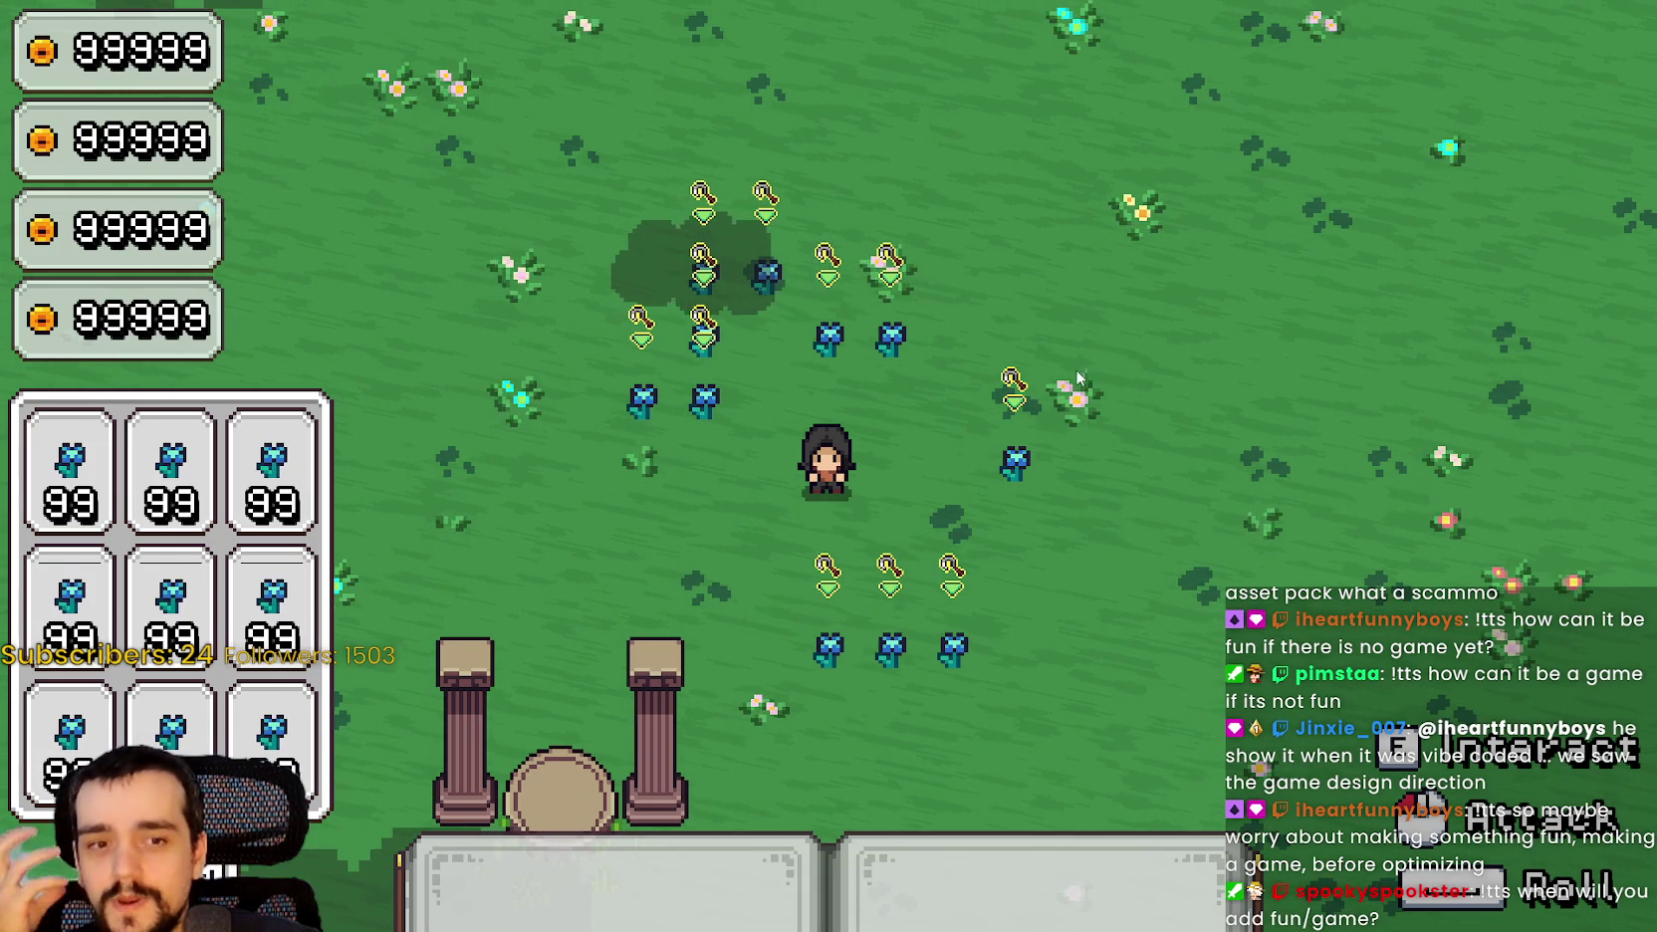
pyautogui.hotkey('alt', 'Tab')
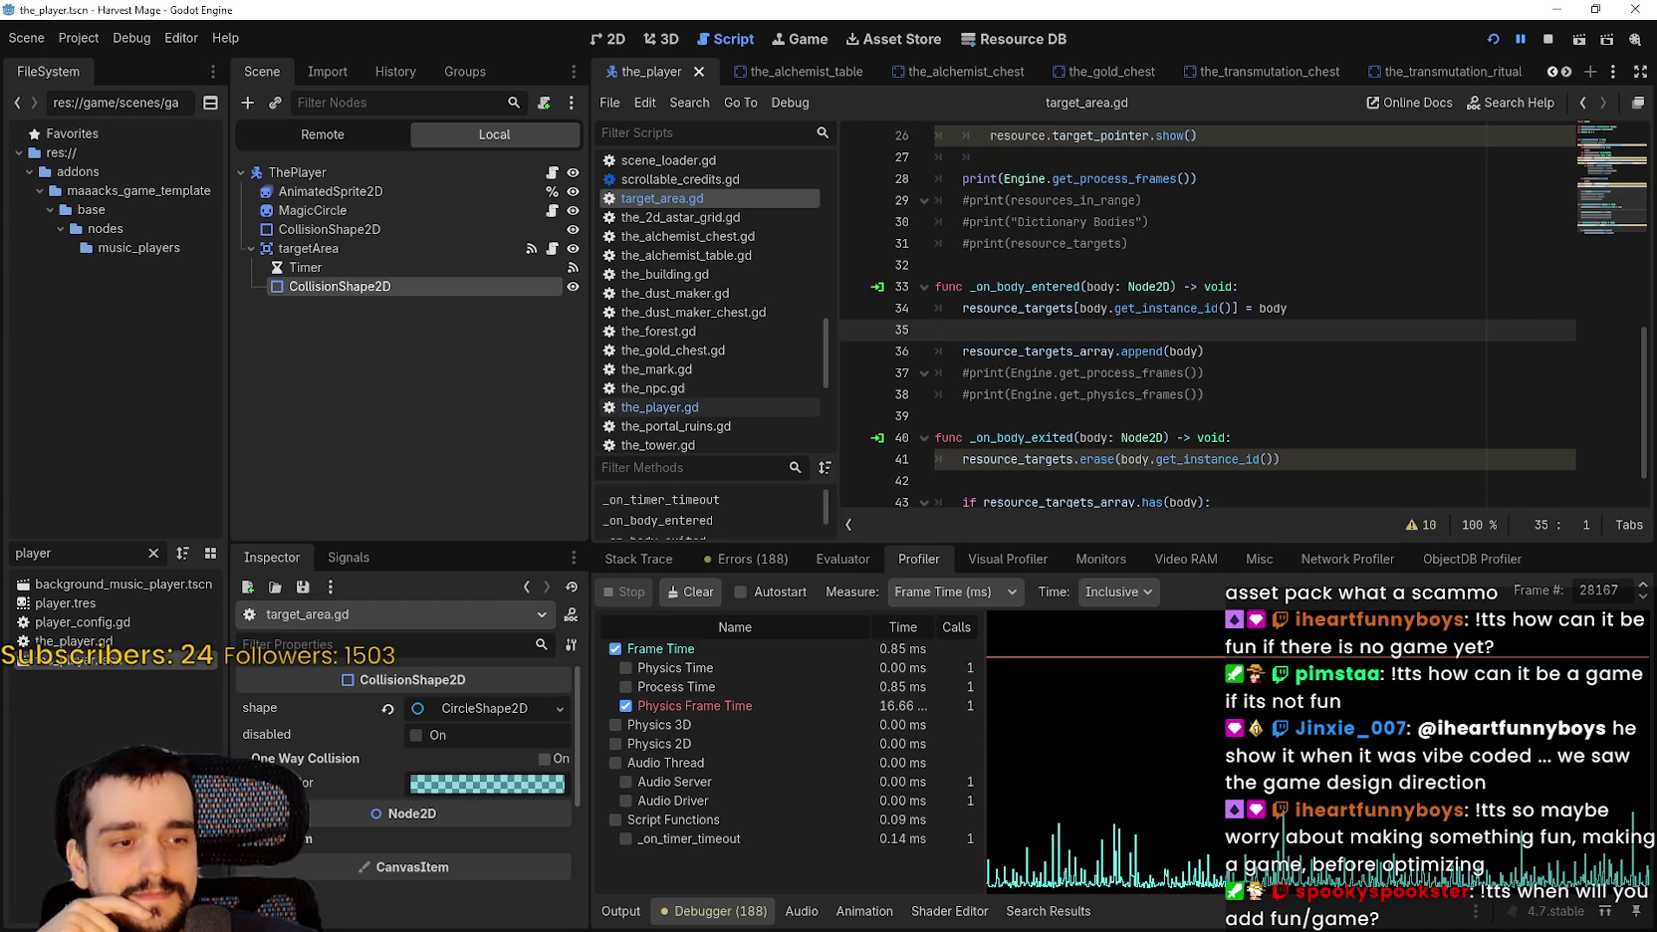
pyautogui.click(1258, 271)
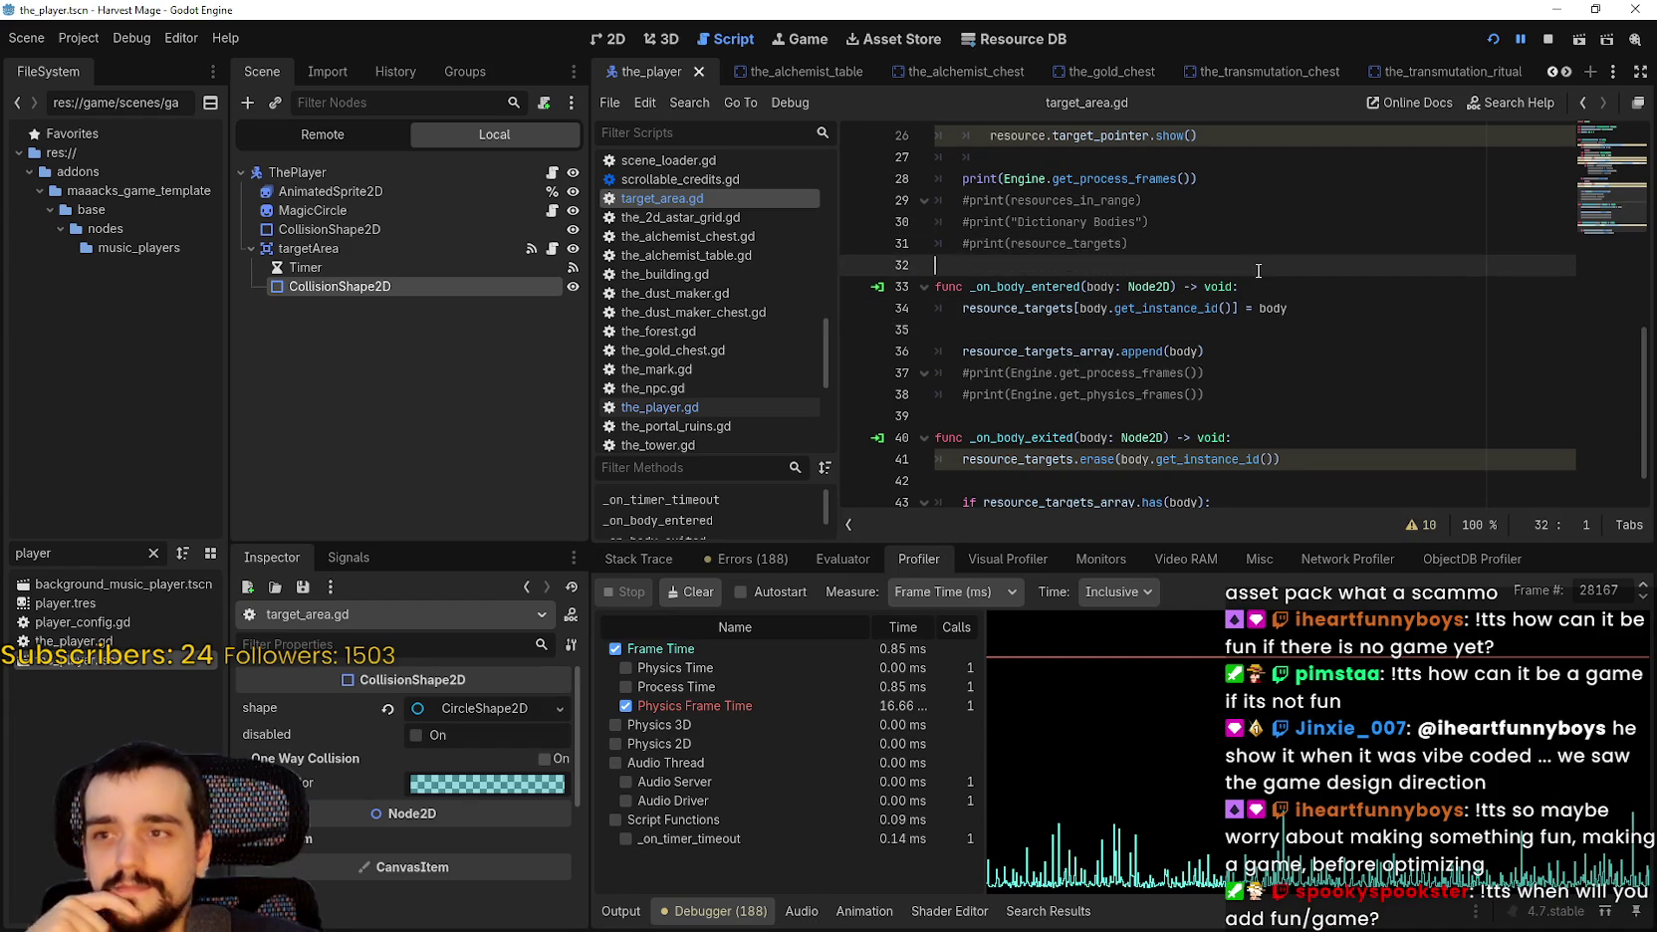
pyautogui.scroll(-1, 1259, 271)
pyautogui.click(1126, 437)
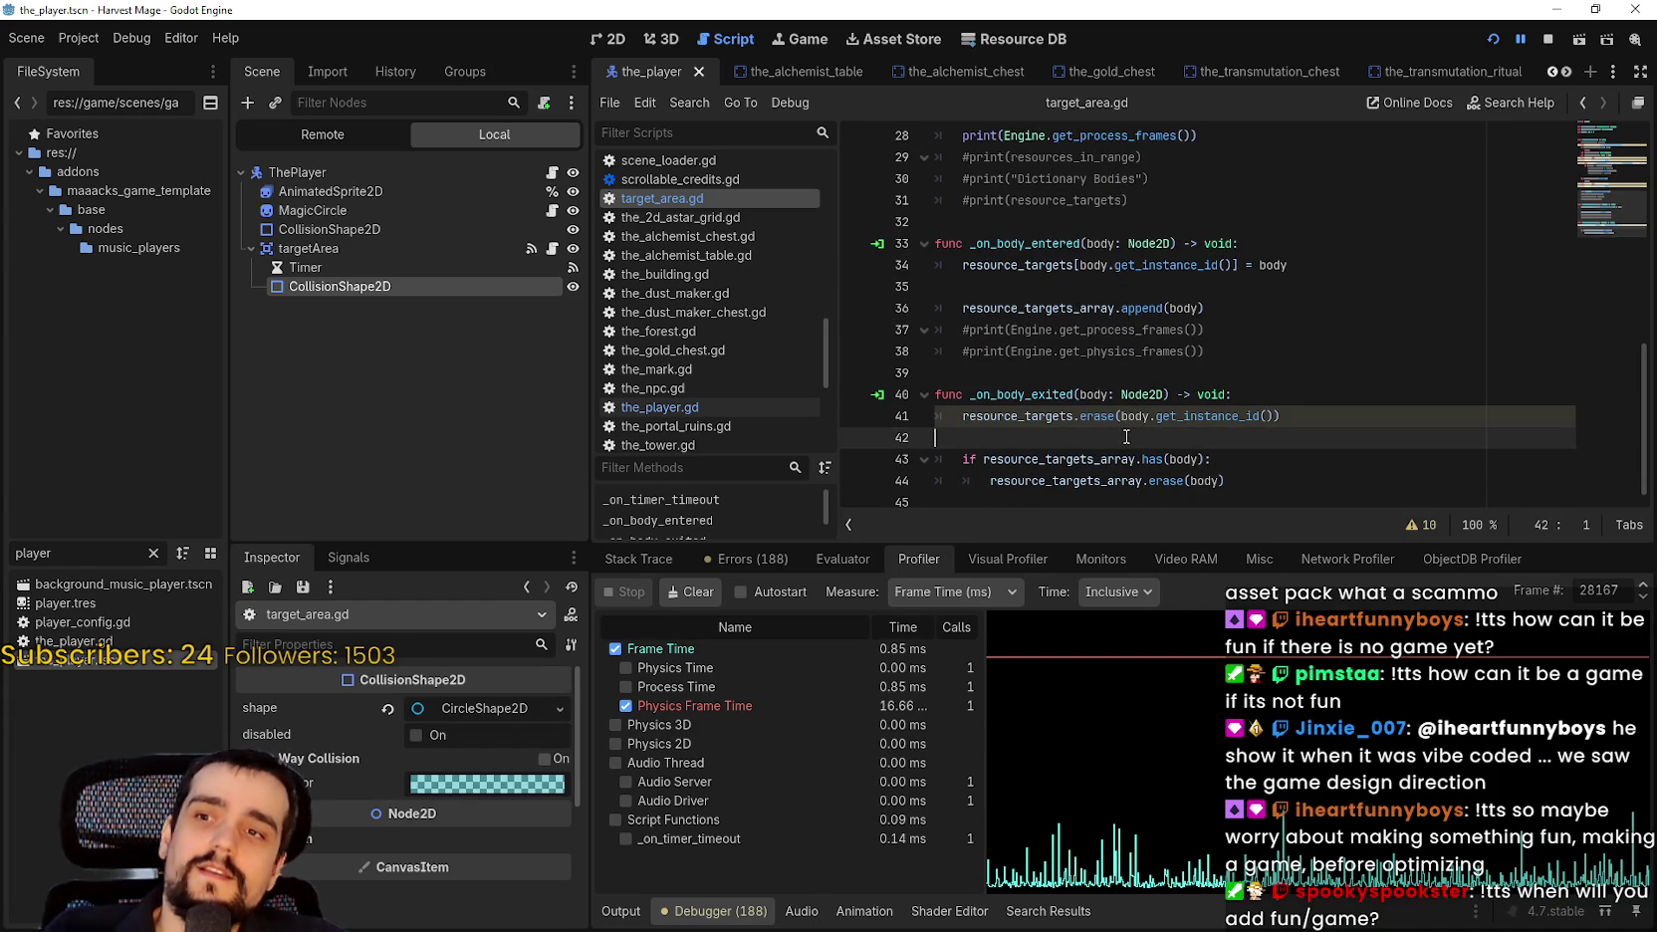
pyautogui.click(1088, 377)
pyautogui.keyDown('shift'); pyautogui.click(884, 326); pyautogui.keyUp('shift')
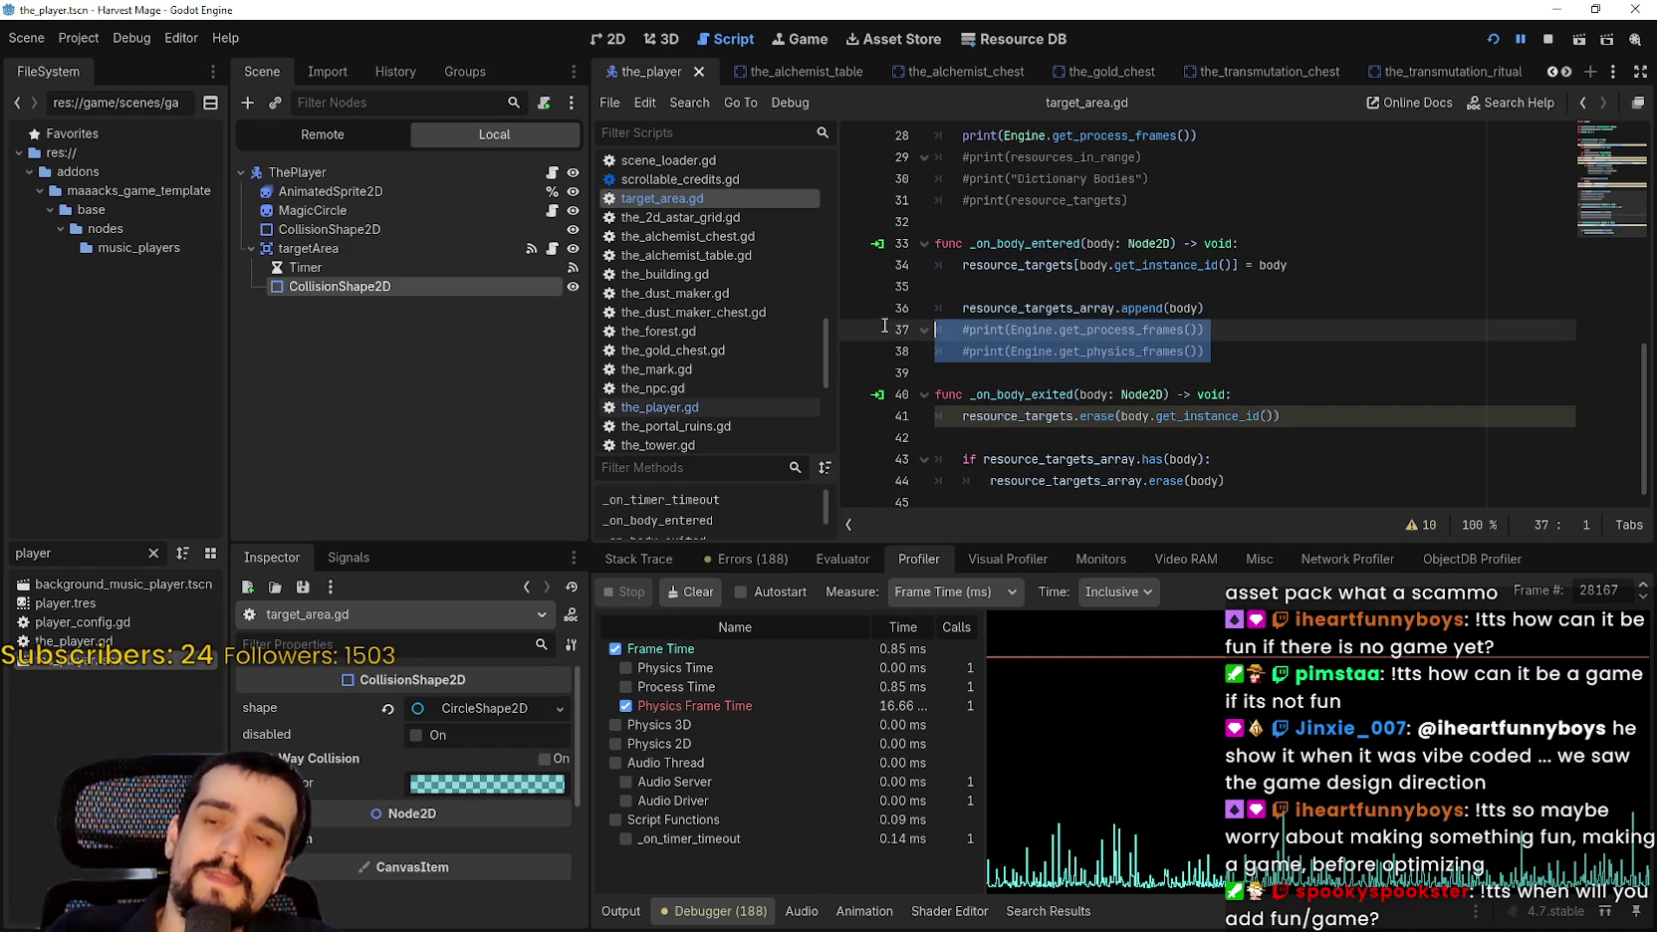
pyautogui.scroll(3, 1372, 417)
pyautogui.scroll(-3, 1216, 413)
pyautogui.click(1285, 290)
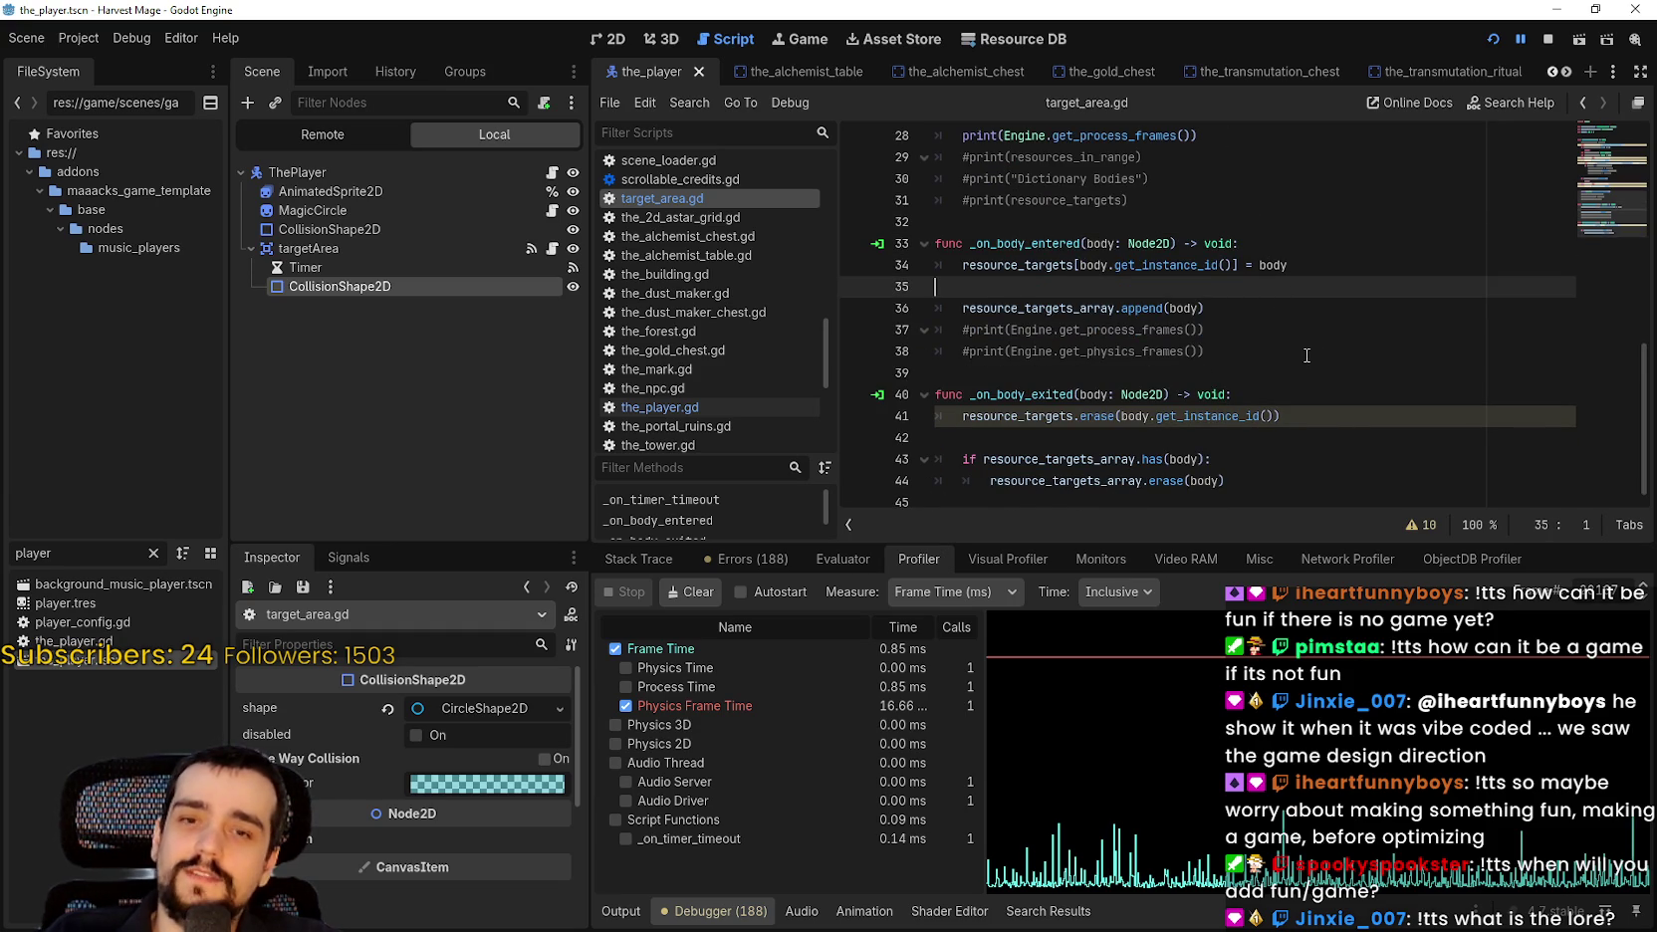
pyautogui.scroll(7, 1170, 251)
pyautogui.scroll(3, 1170, 250)
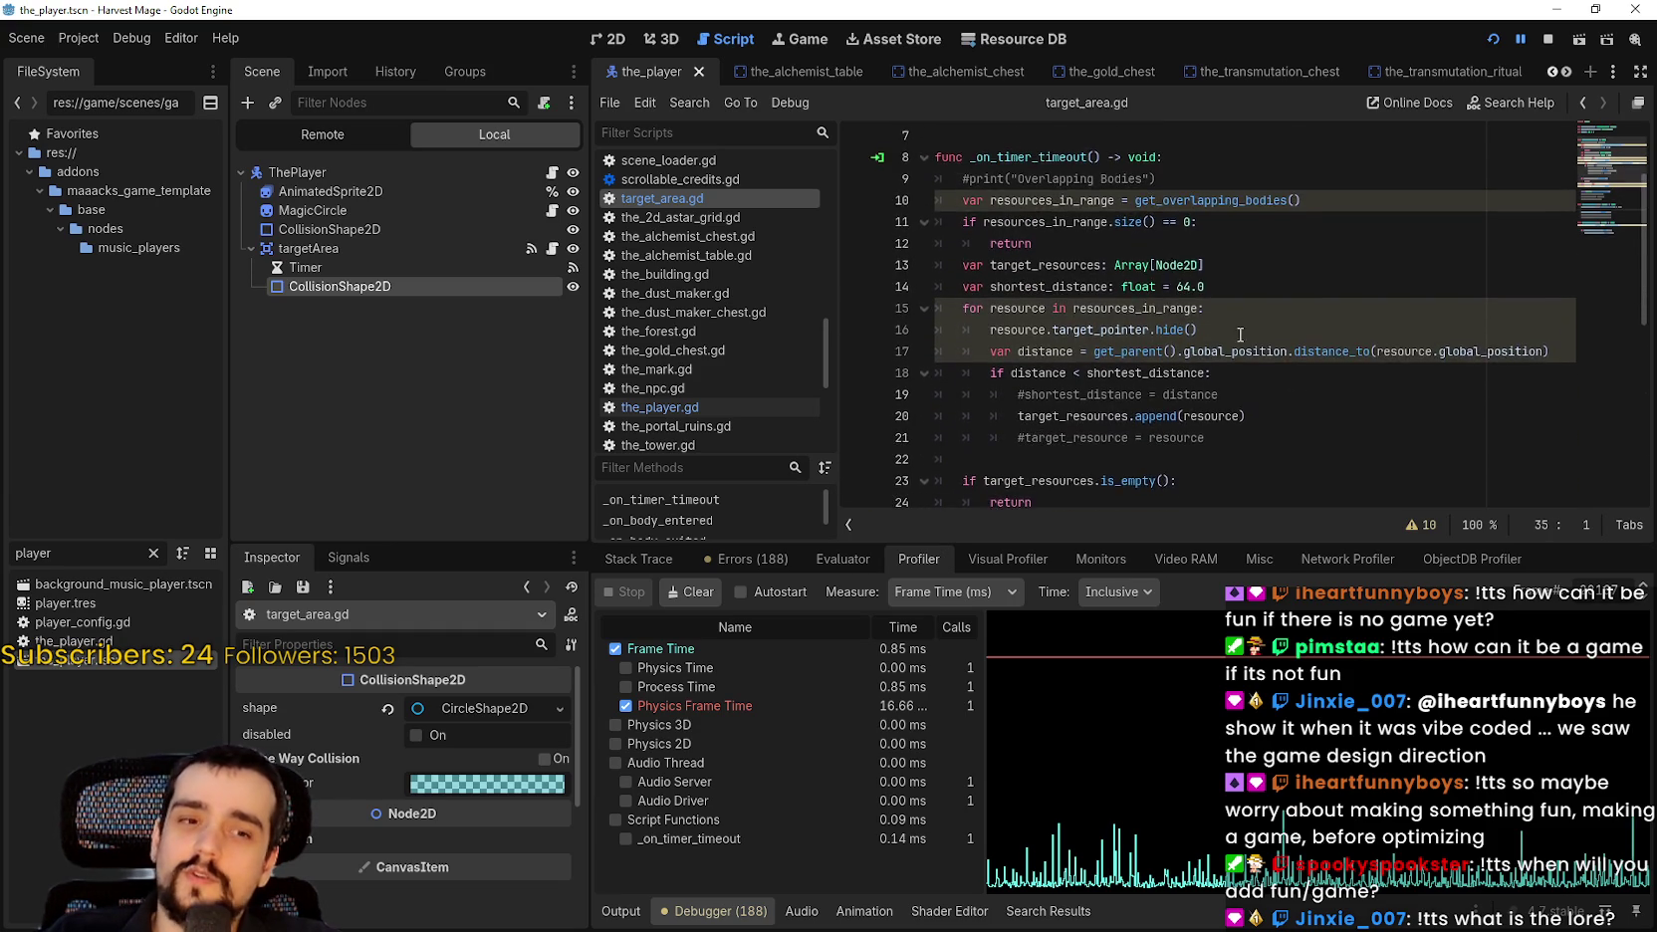
pyautogui.click(1249, 241)
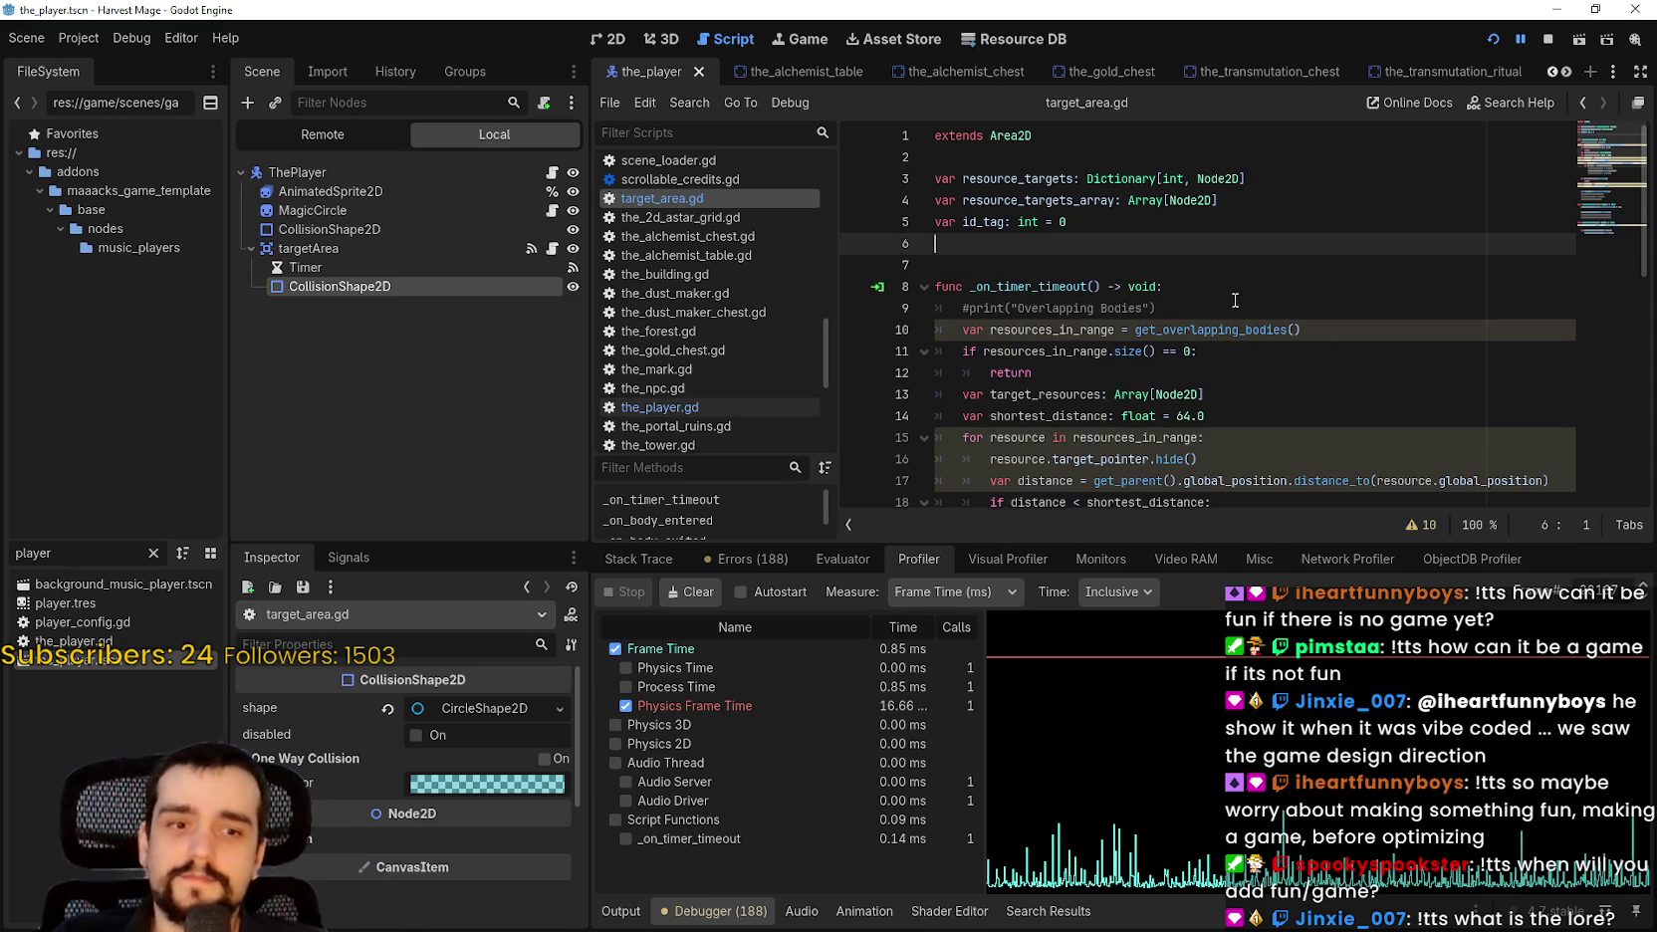
pyautogui.scroll(-6, 1231, 316)
pyautogui.click(1209, 223)
pyautogui.scroll(4, 1215, 229)
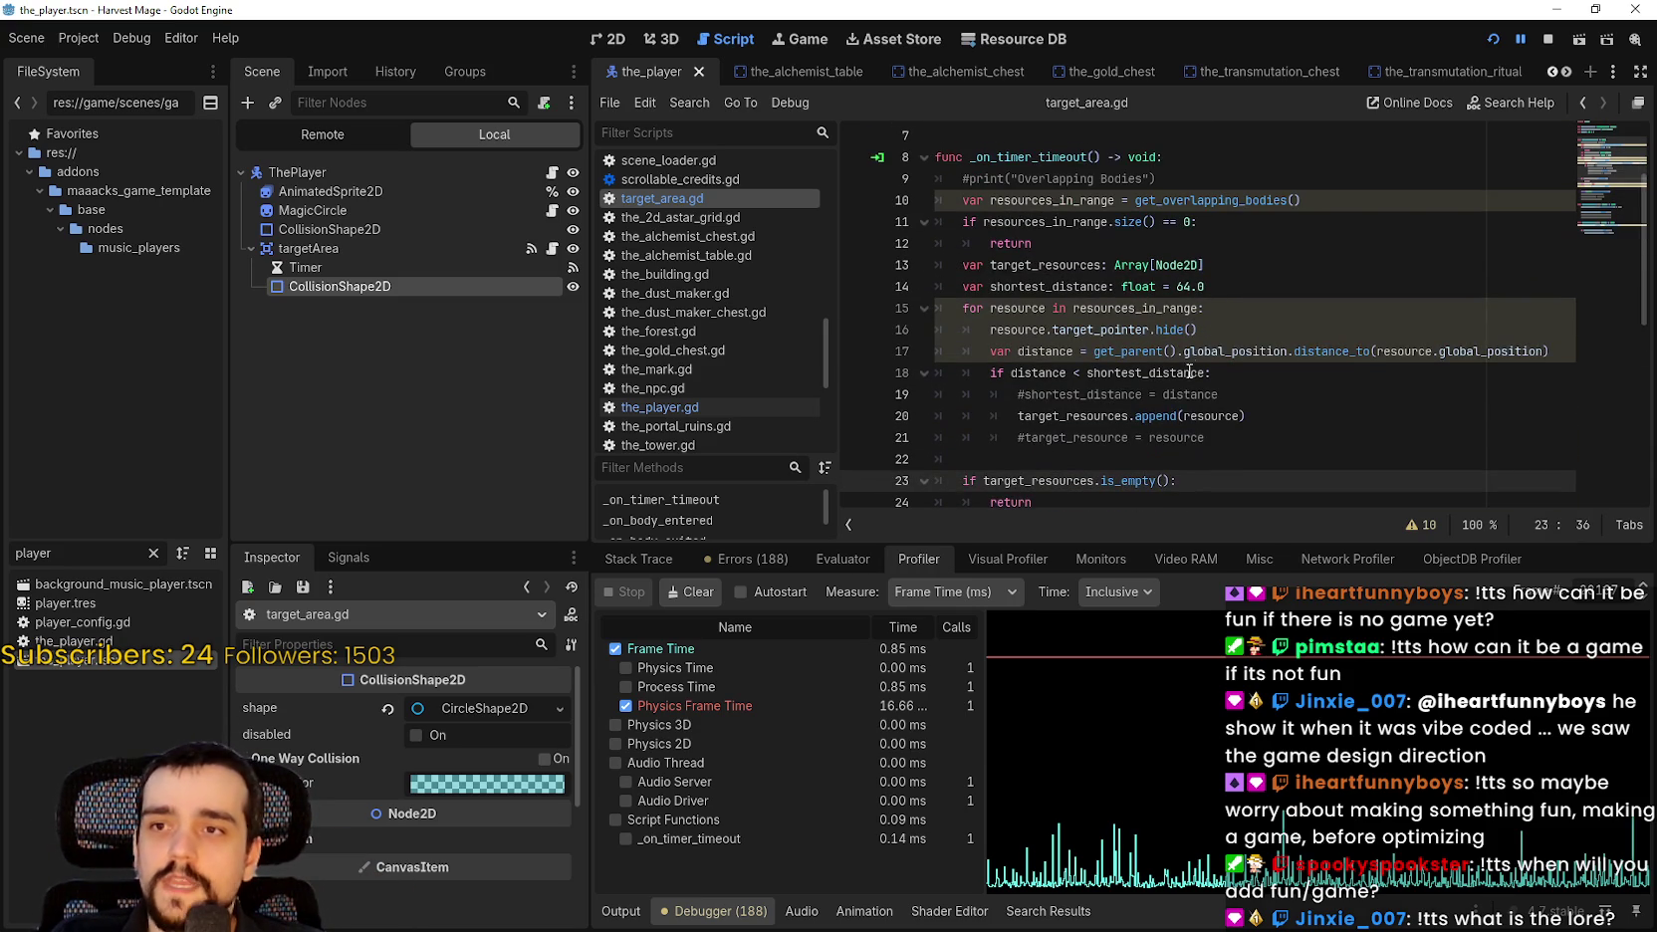
pyautogui.click(1271, 389)
pyautogui.click(1284, 286)
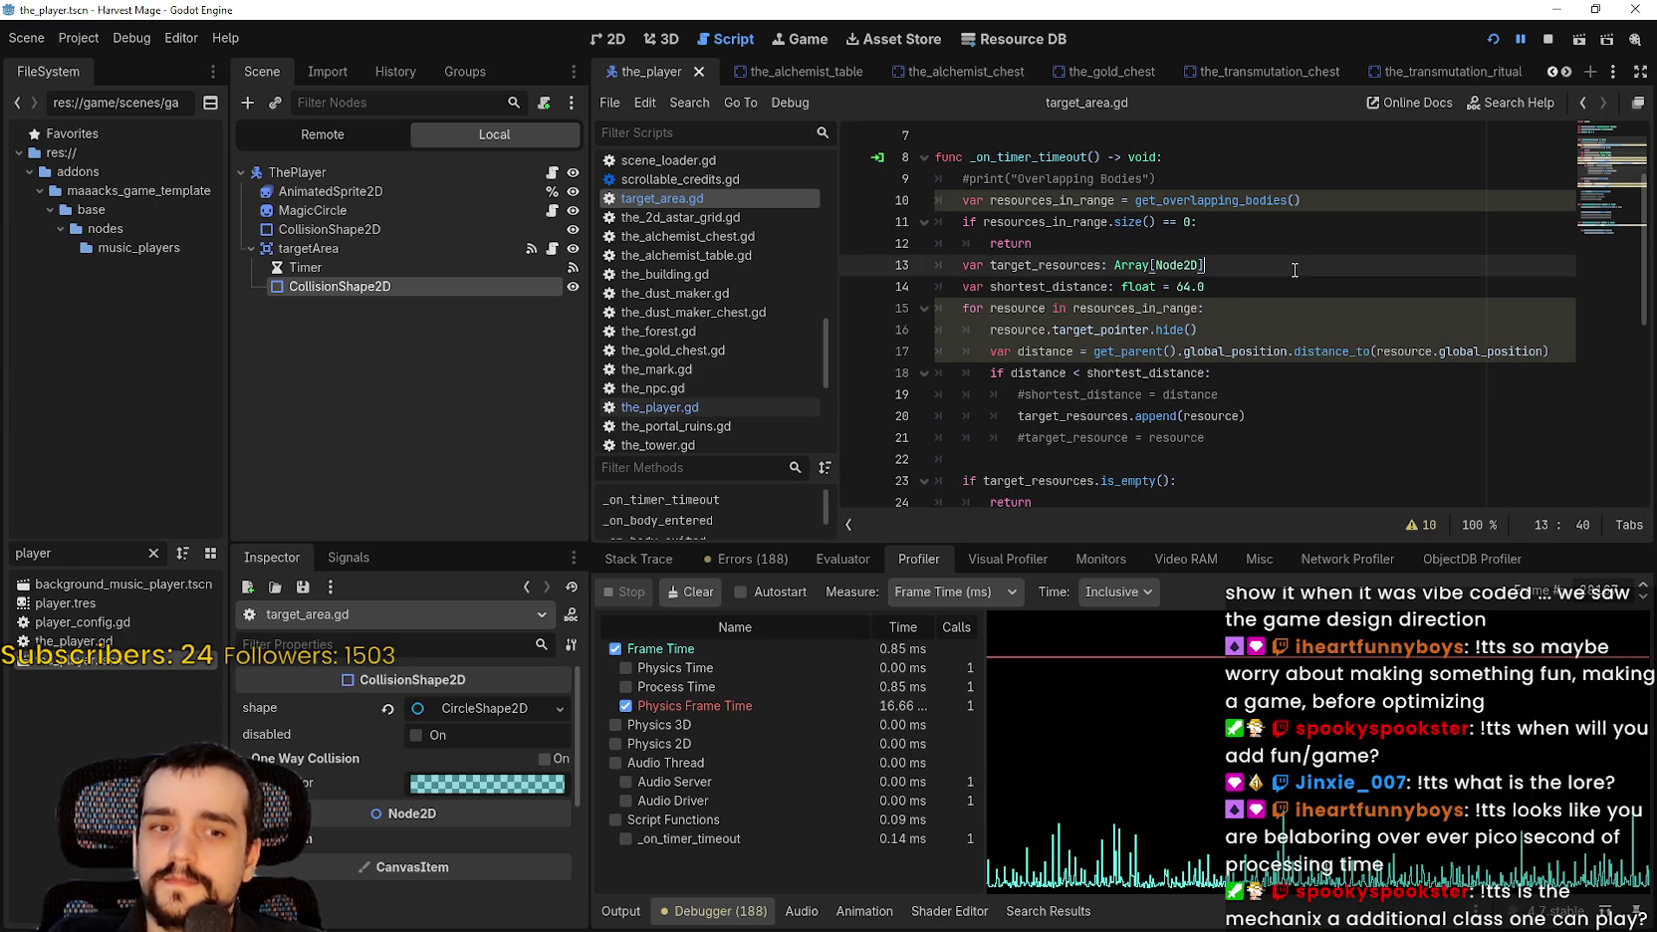
pyautogui.scroll(2, 1276, 350)
pyautogui.click(1285, 289)
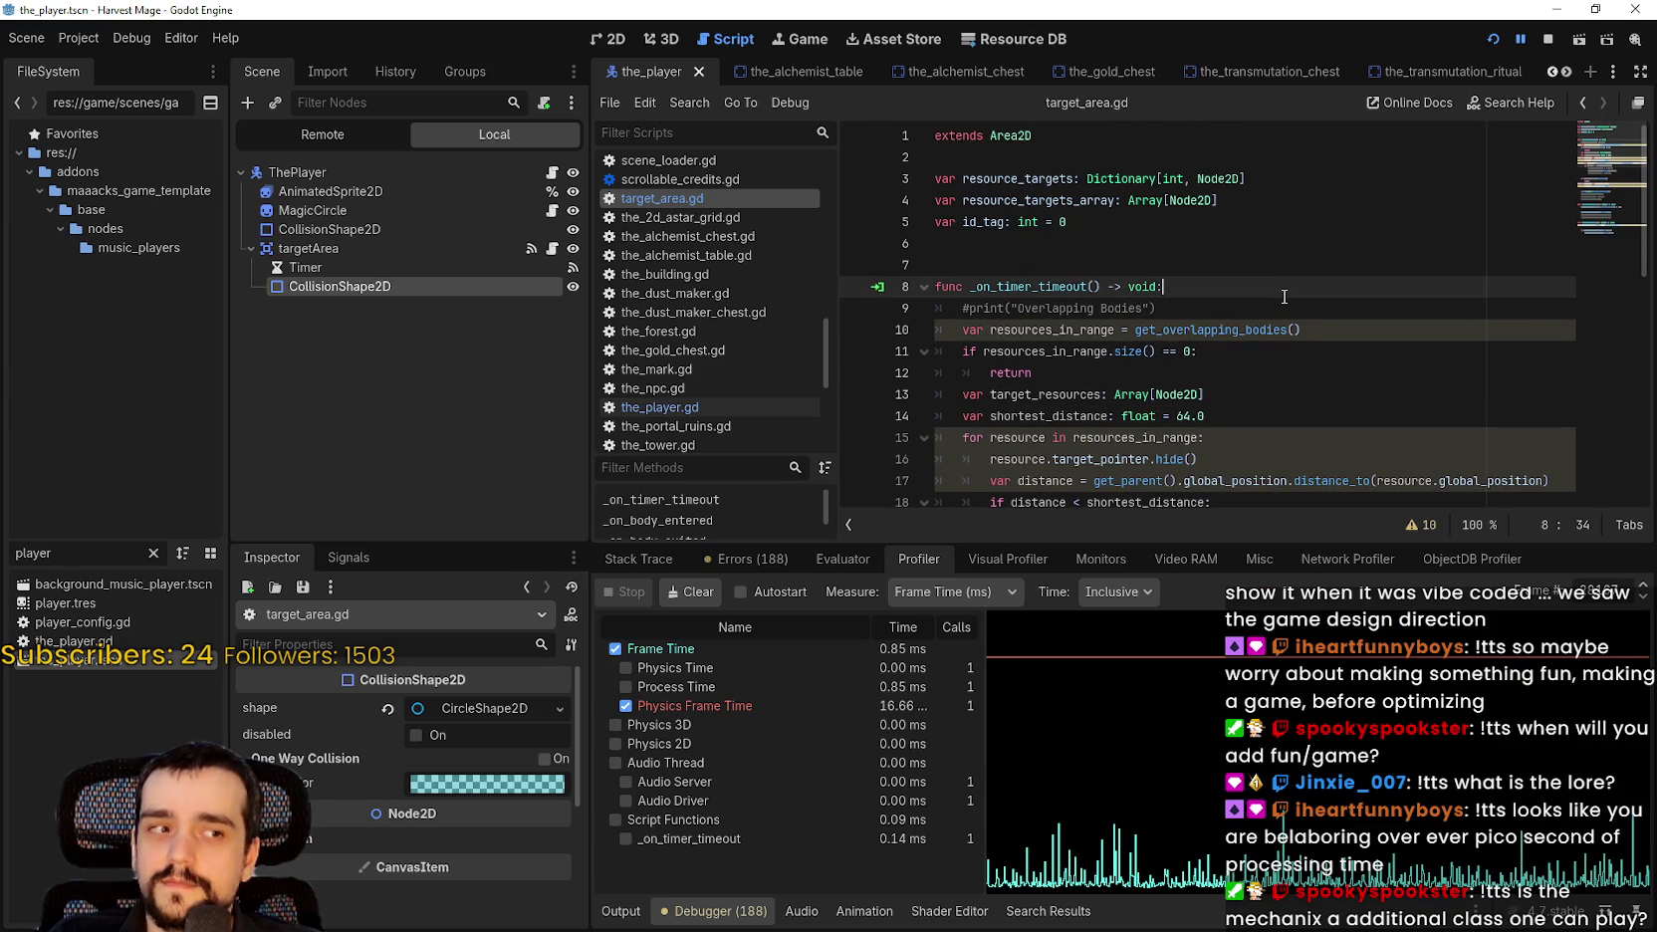
pyautogui.scroll(-2, 1278, 298)
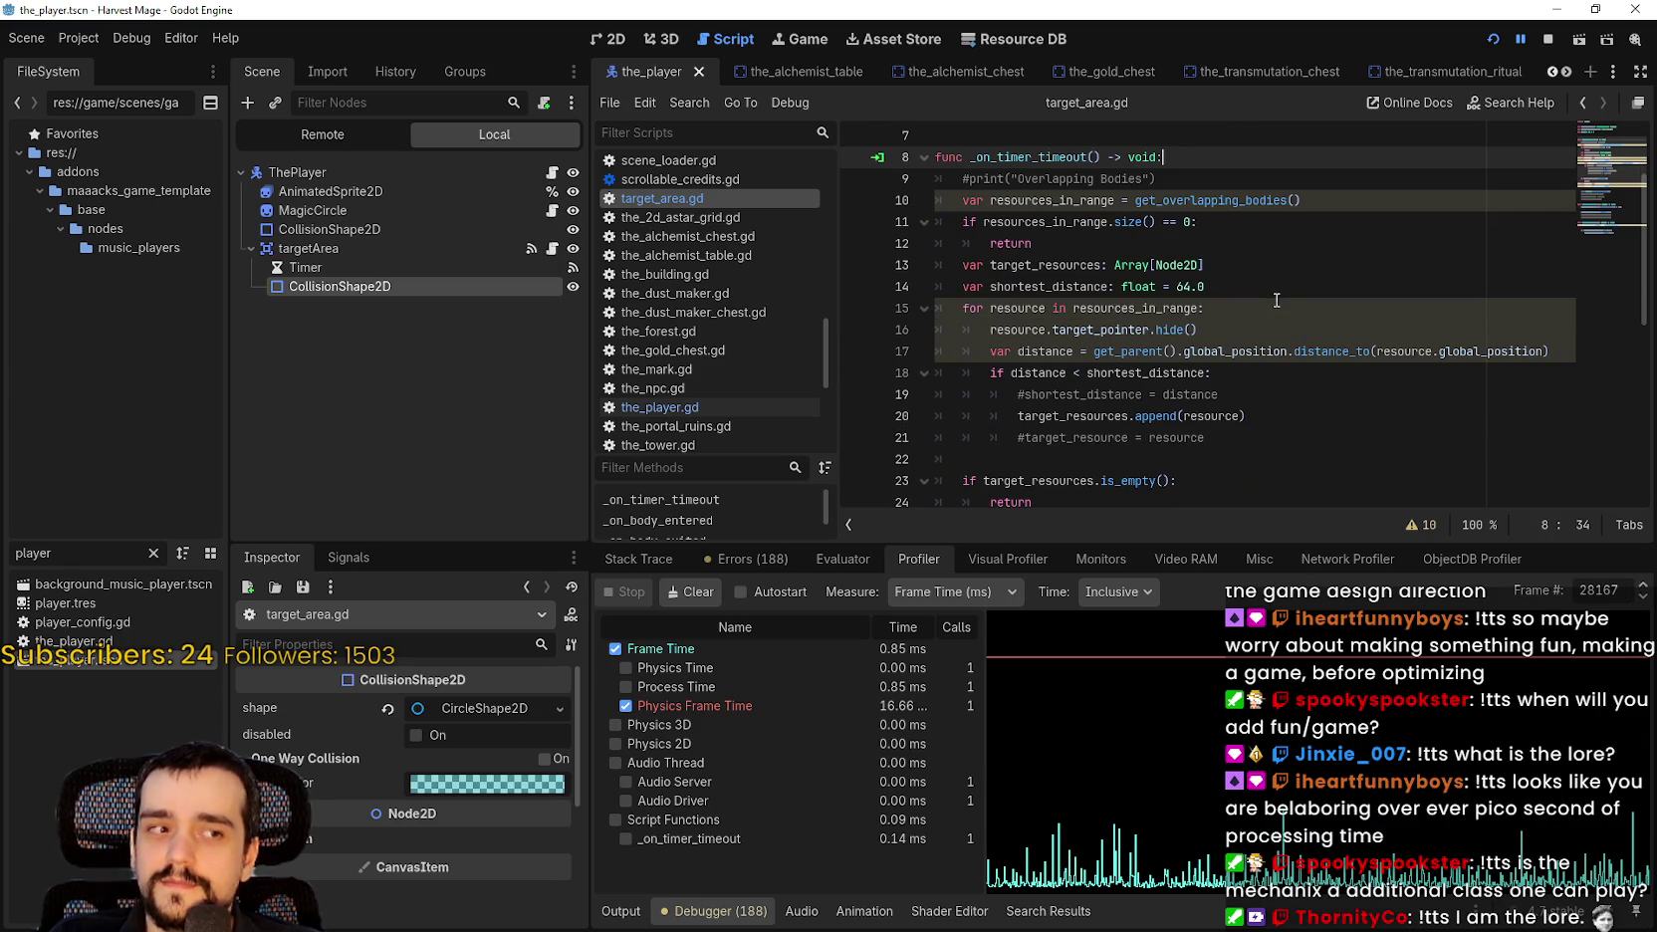
pyautogui.scroll(2, 1275, 301)
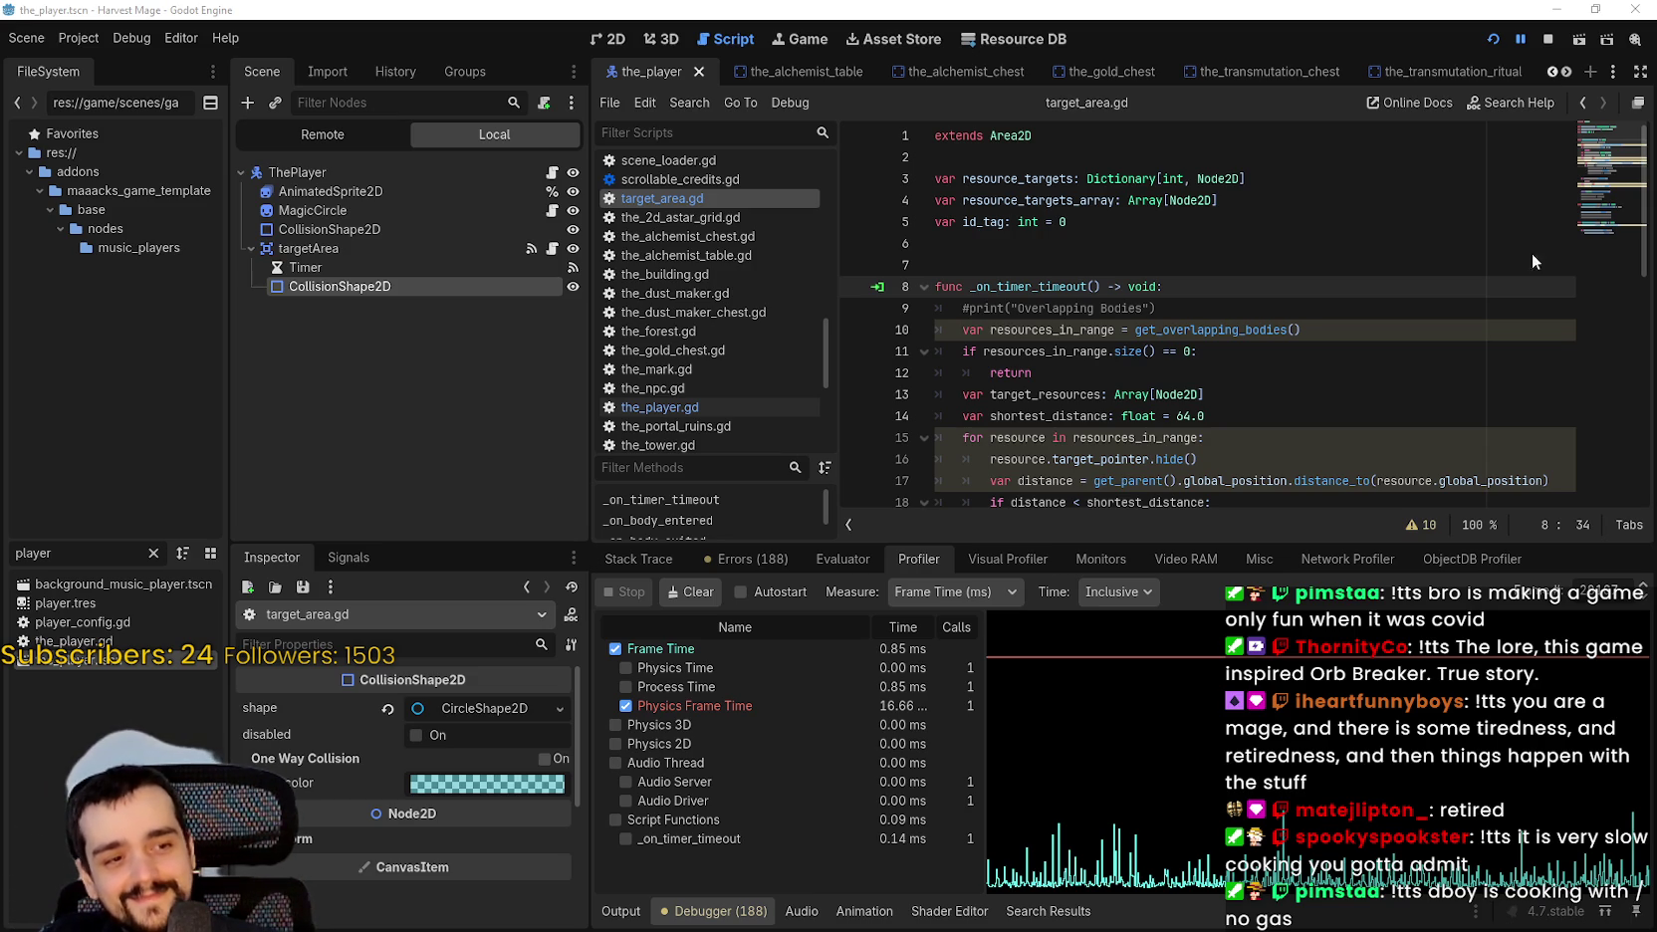
pyautogui.click(1508, 38)
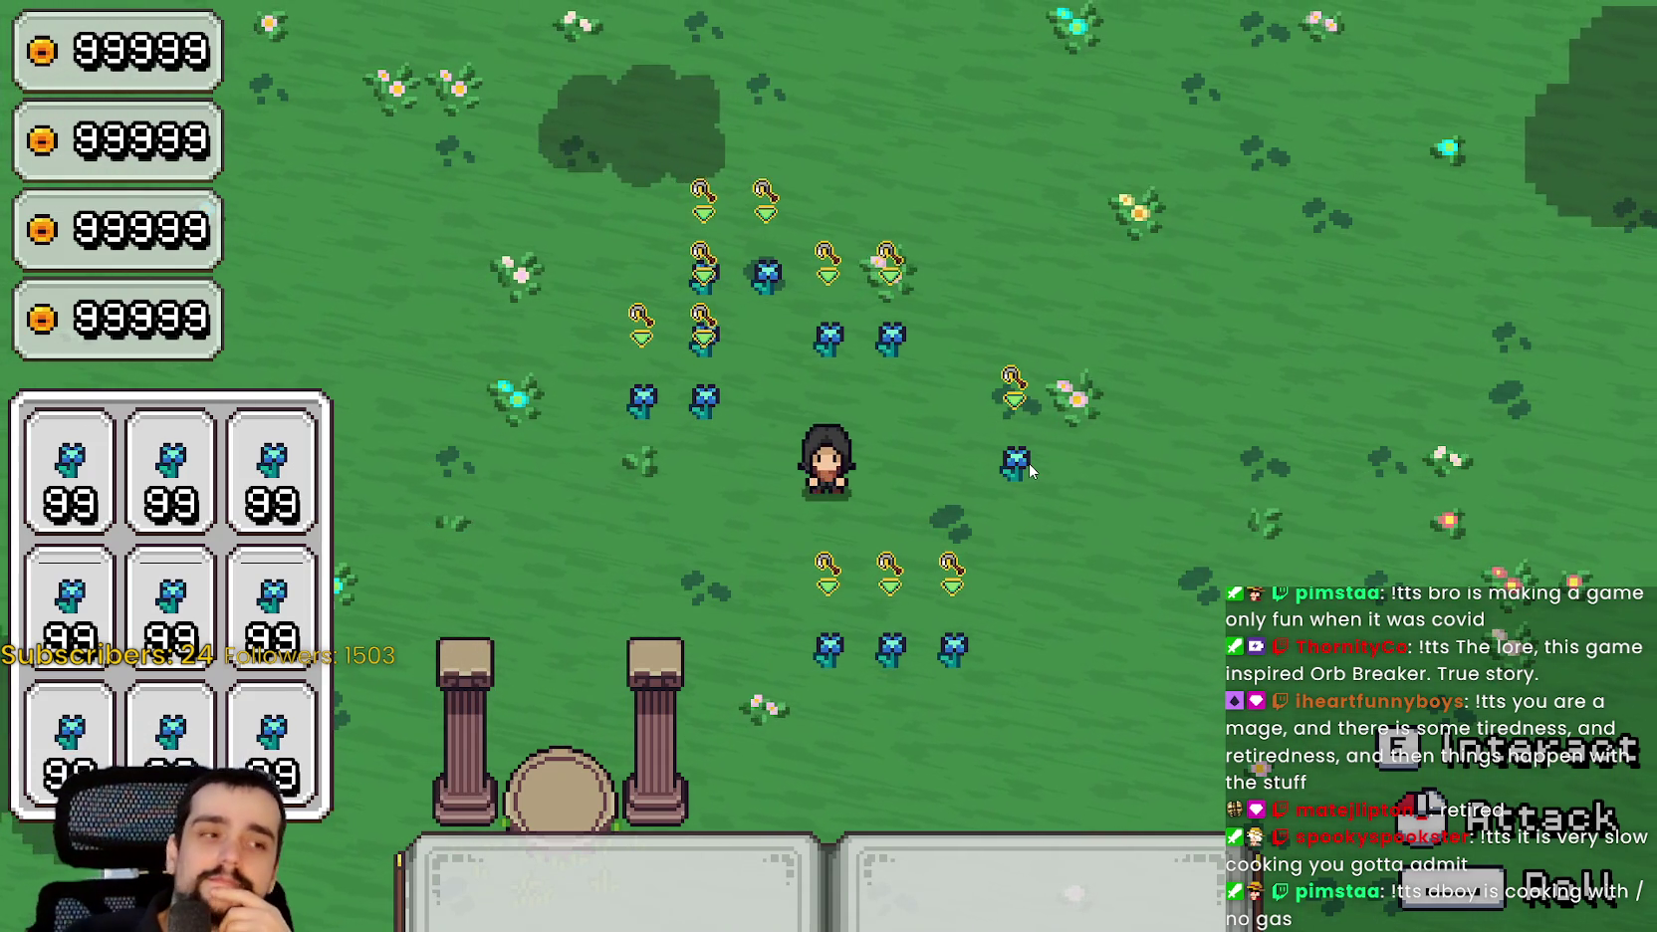
# Walk briefly, then set V-Sync to Enabled in the game's Video options and resume.
pyautogui.press('a')
pyautogui.press('d')
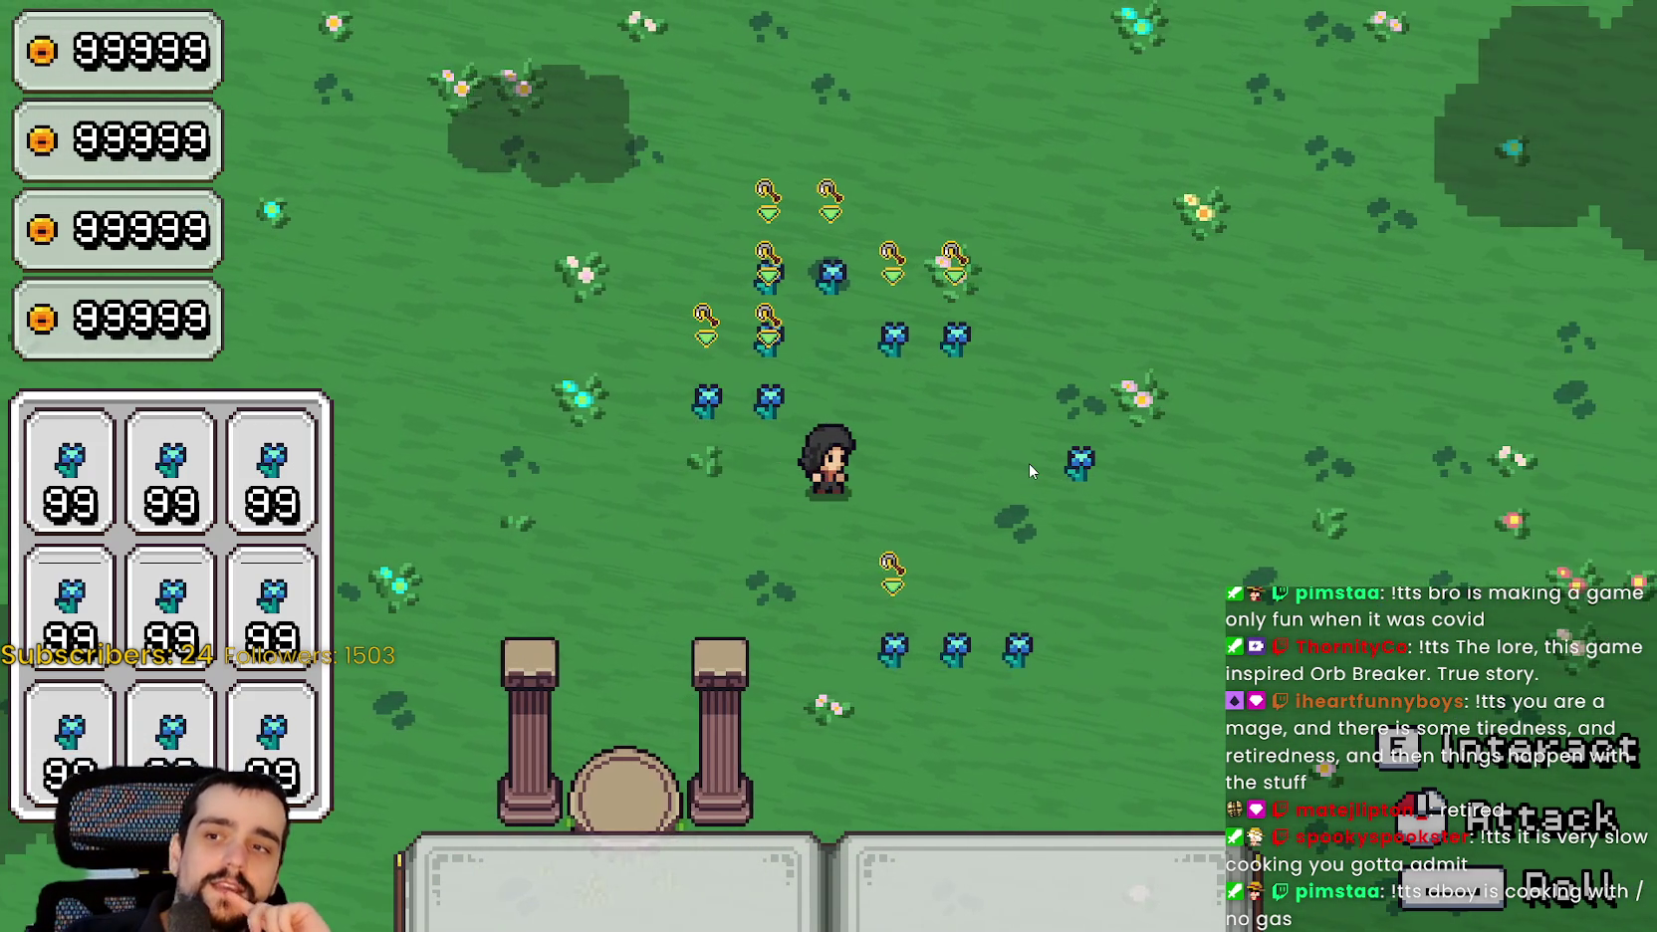
pyautogui.press('Escape')
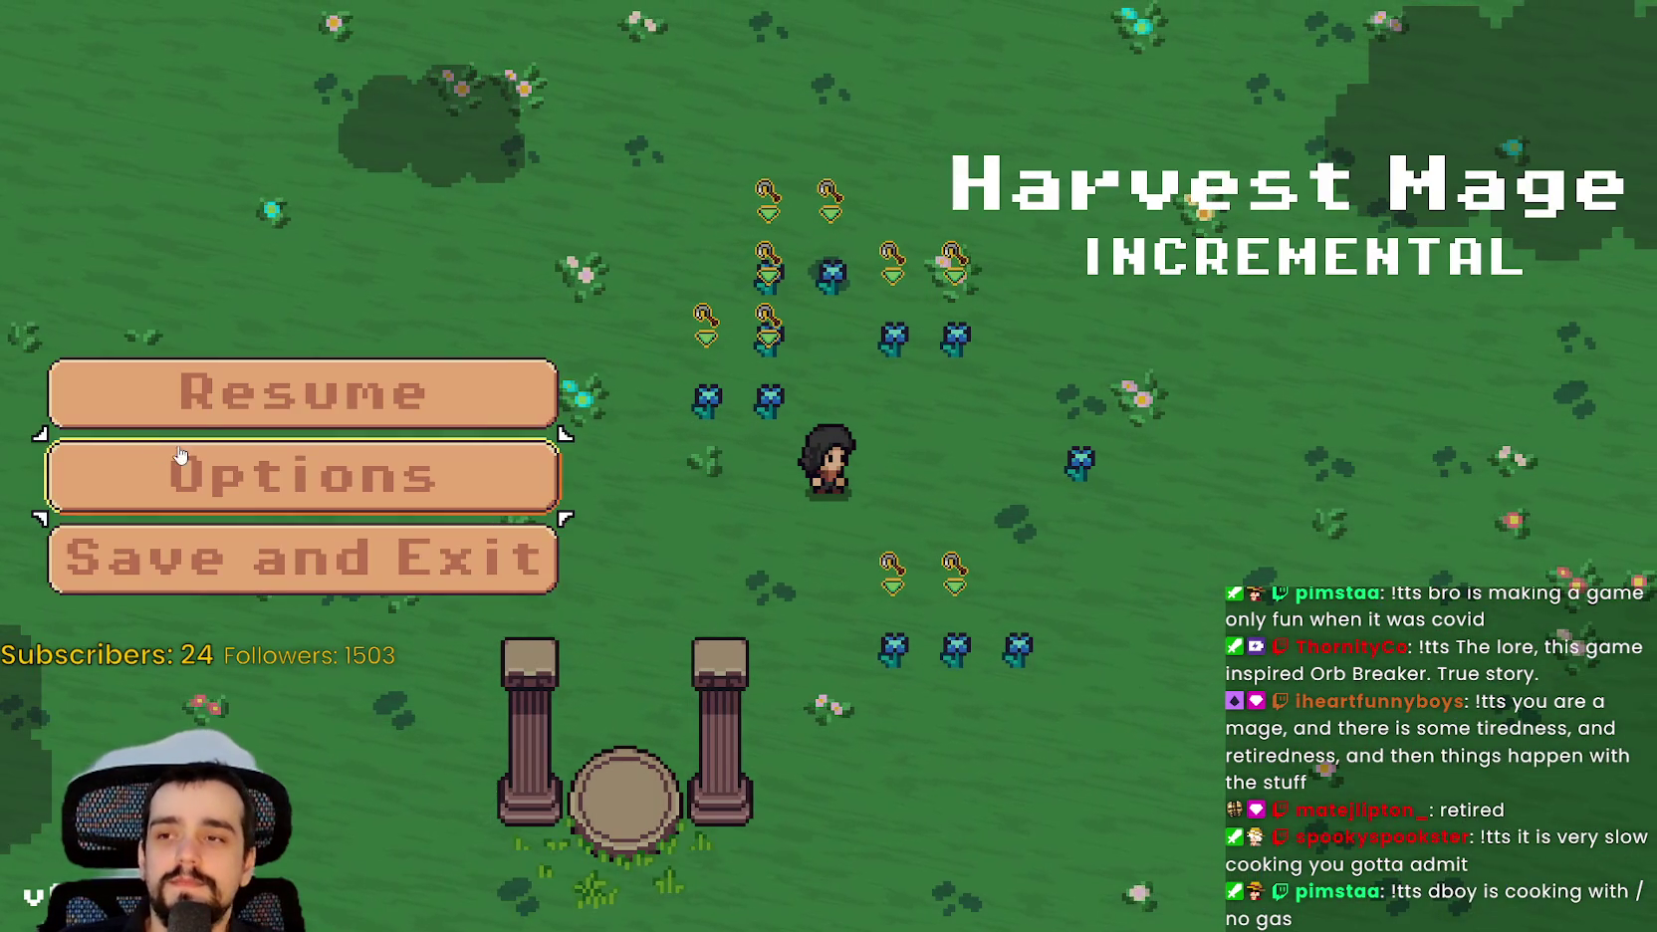
pyautogui.click(129, 471)
pyautogui.click(1175, 71)
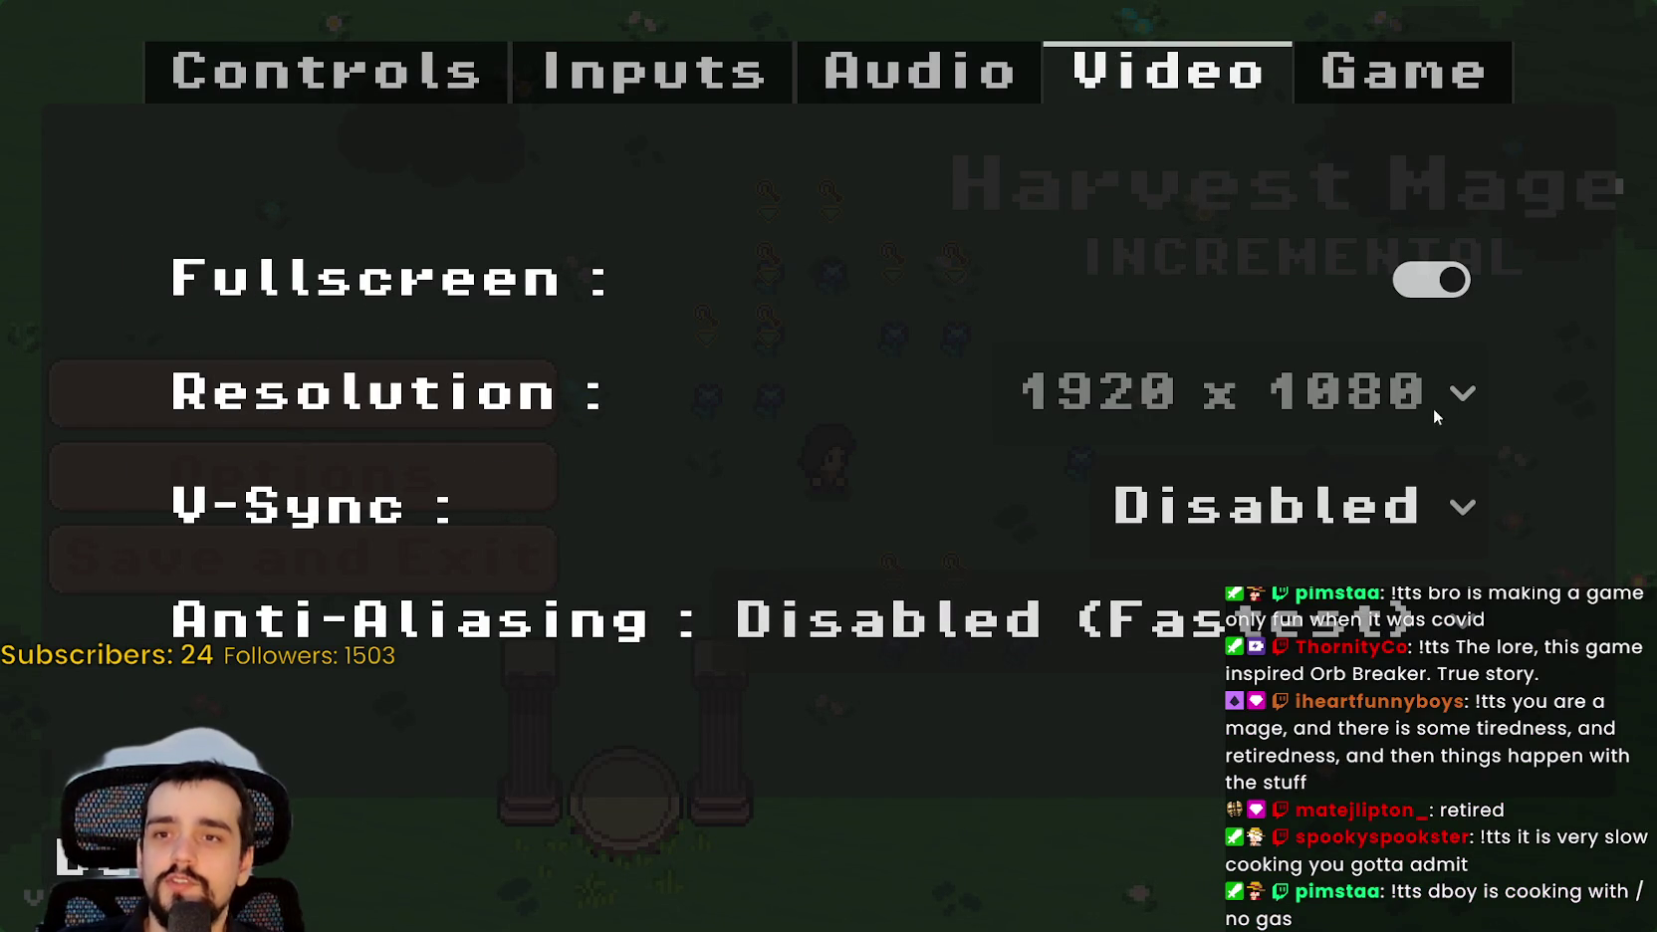
pyautogui.click(1414, 506)
pyautogui.click(1414, 645)
pyautogui.press('Escape')
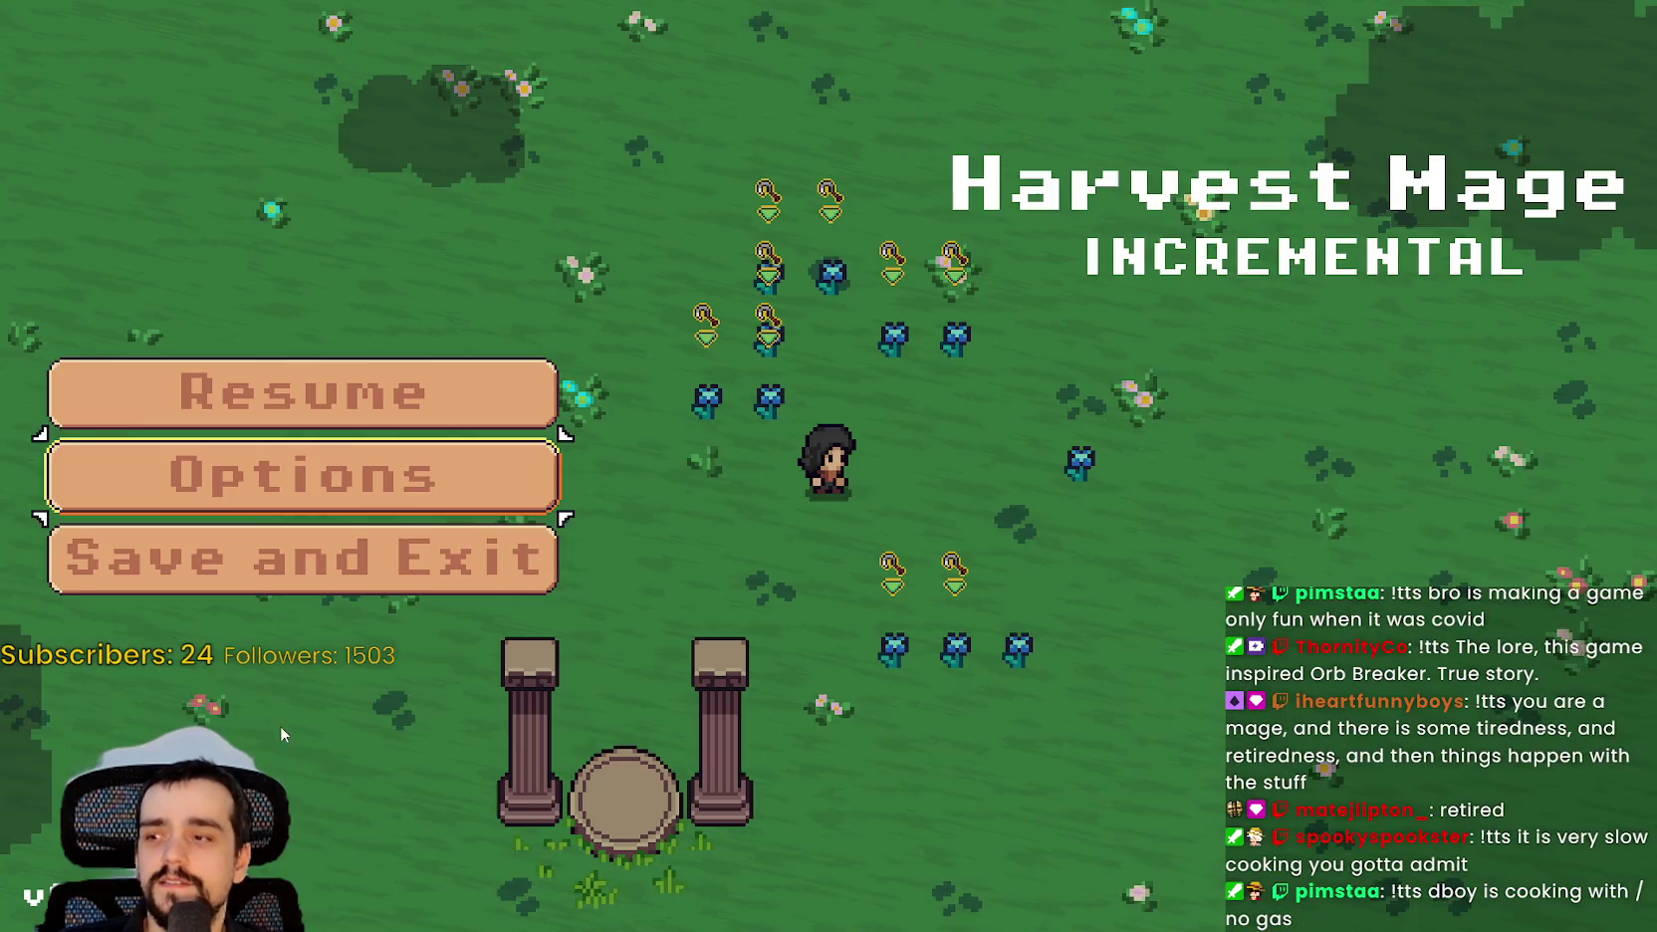
pyautogui.click(414, 392)
# Walk the character around the crops in the flower field.
pyautogui.press('a')
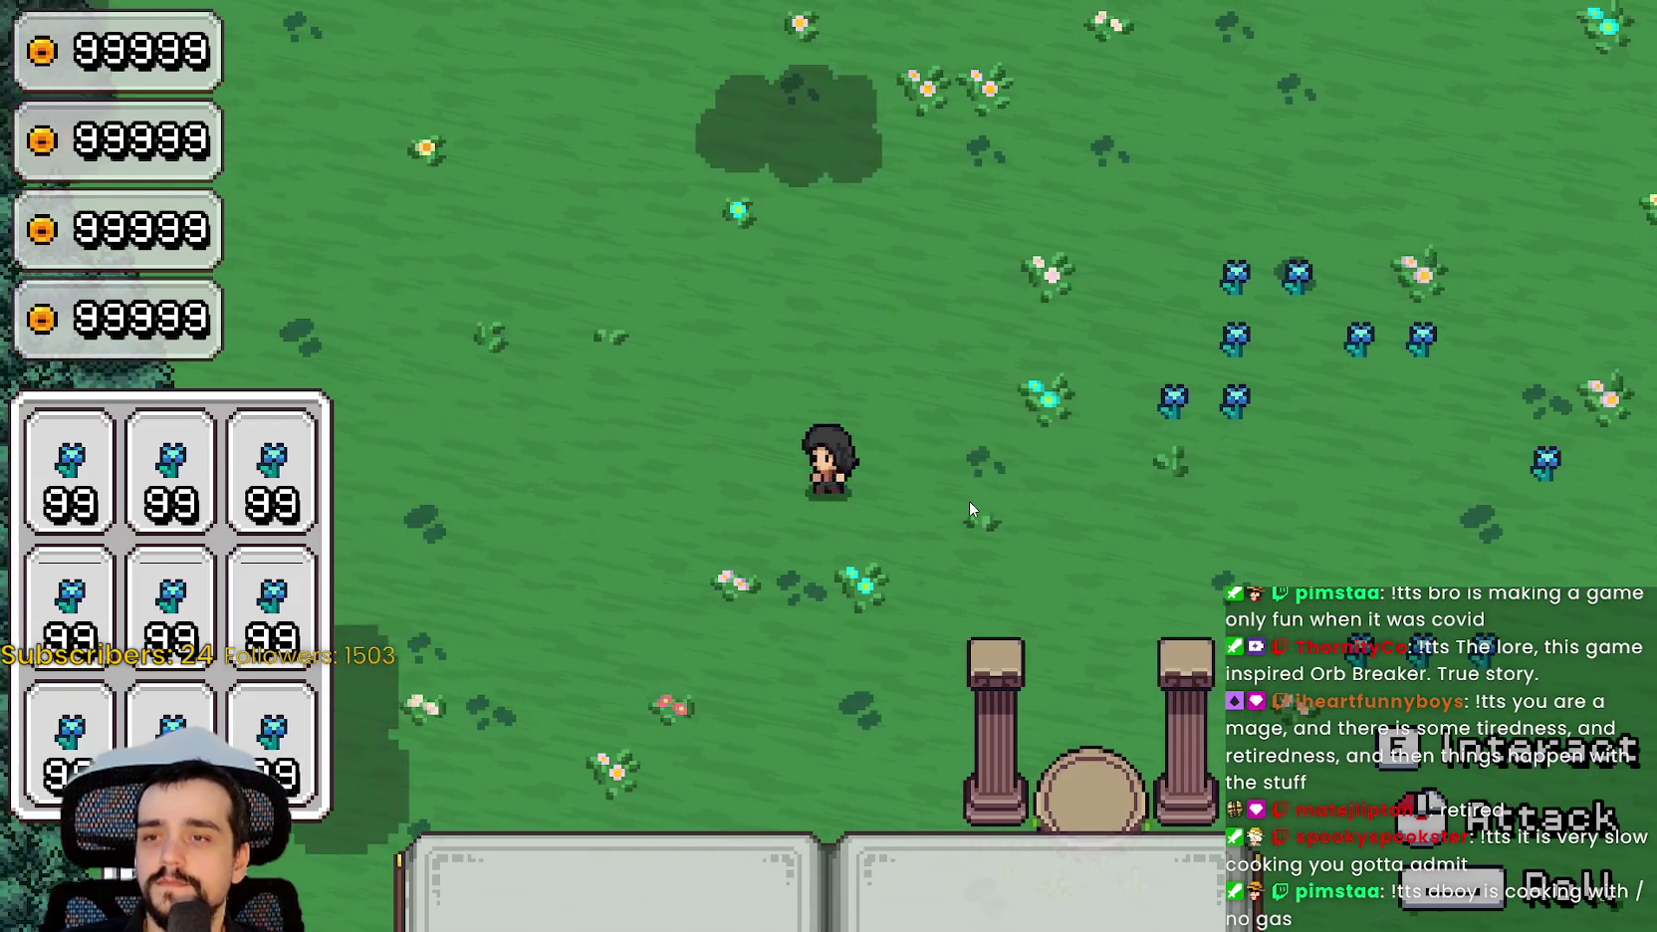
pyautogui.press('d')
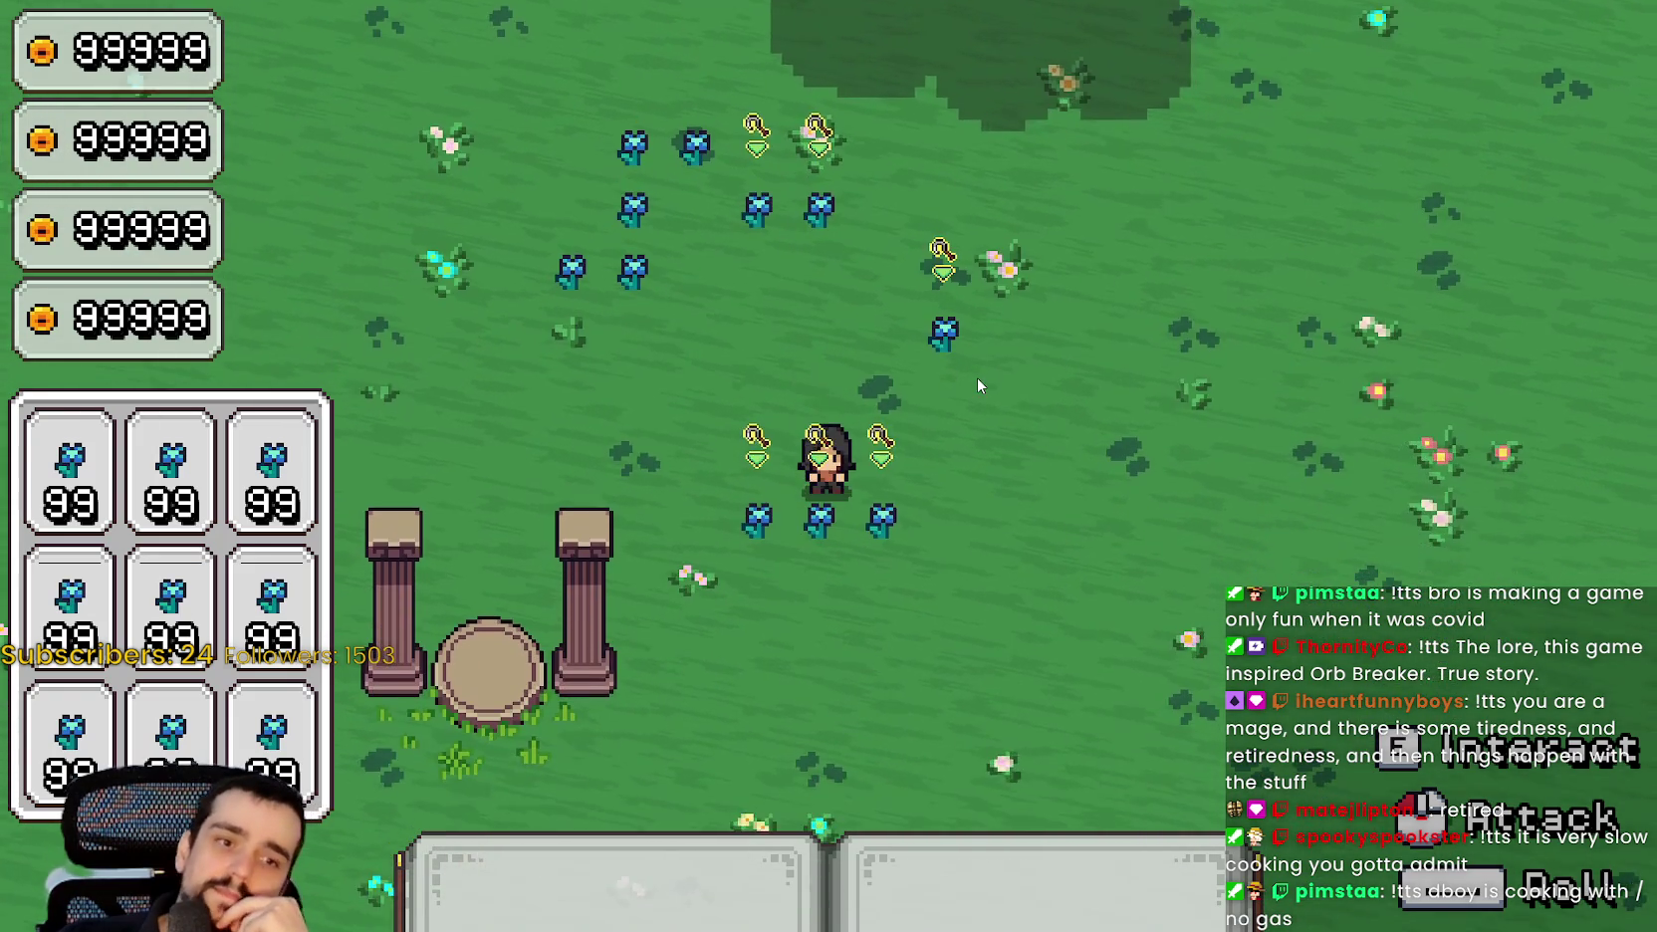
pyautogui.press('a')
pyautogui.press('w')
pyautogui.press('s')
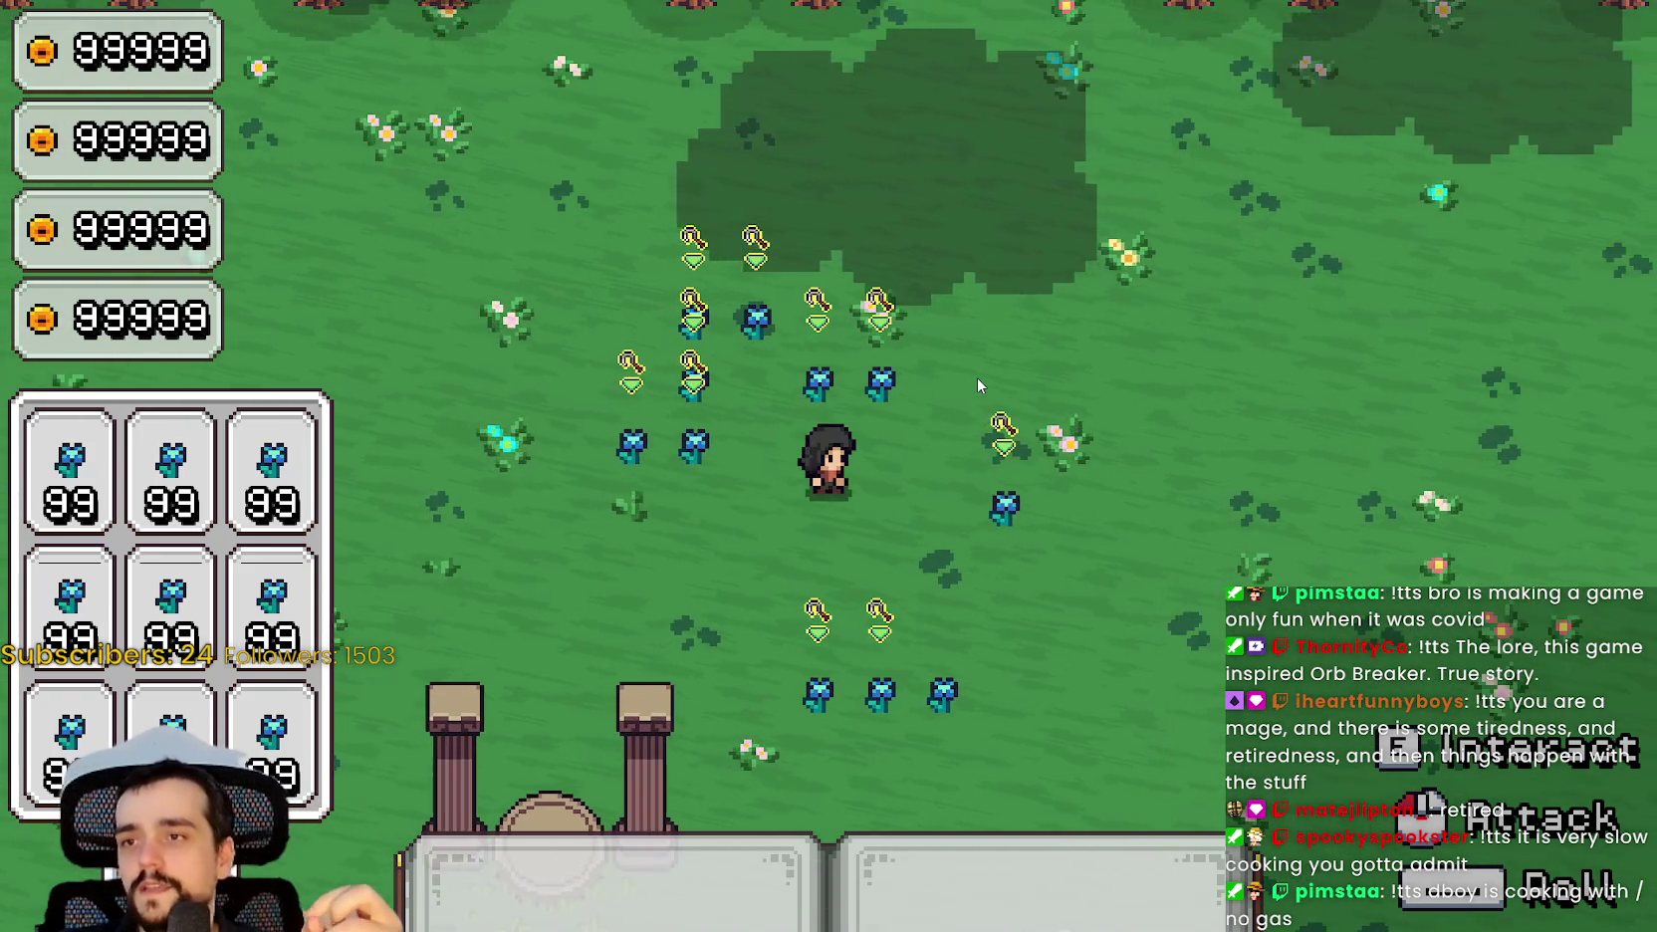
pyautogui.press('s')
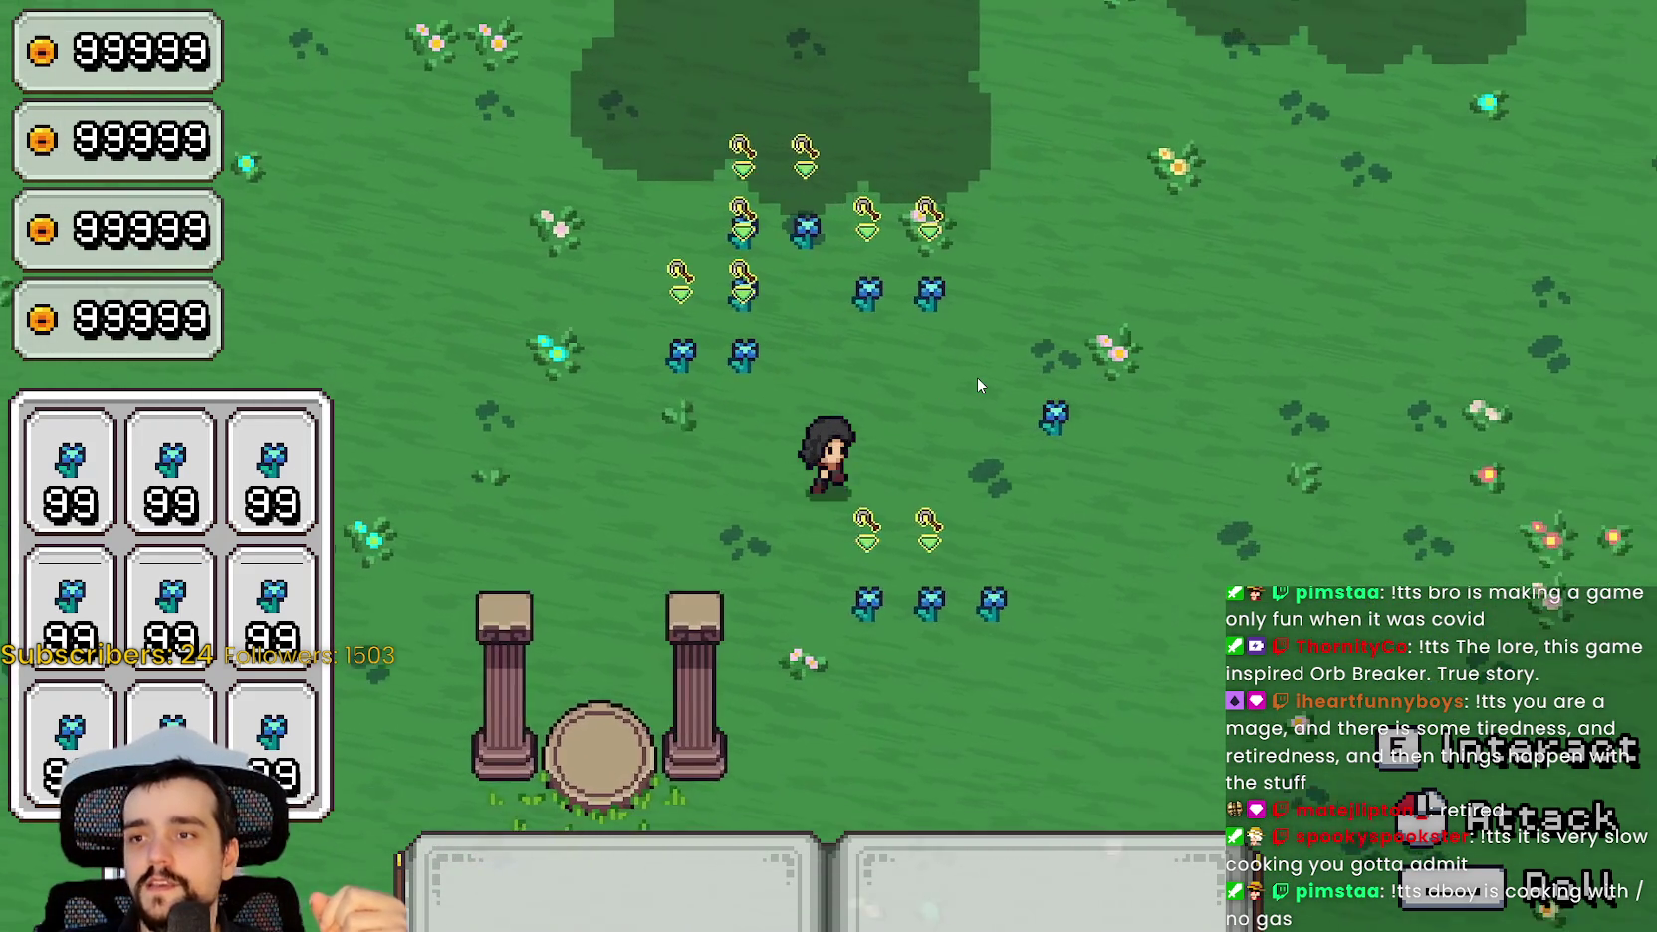
pyautogui.press('w')
pyautogui.press('d')
pyautogui.press('s')
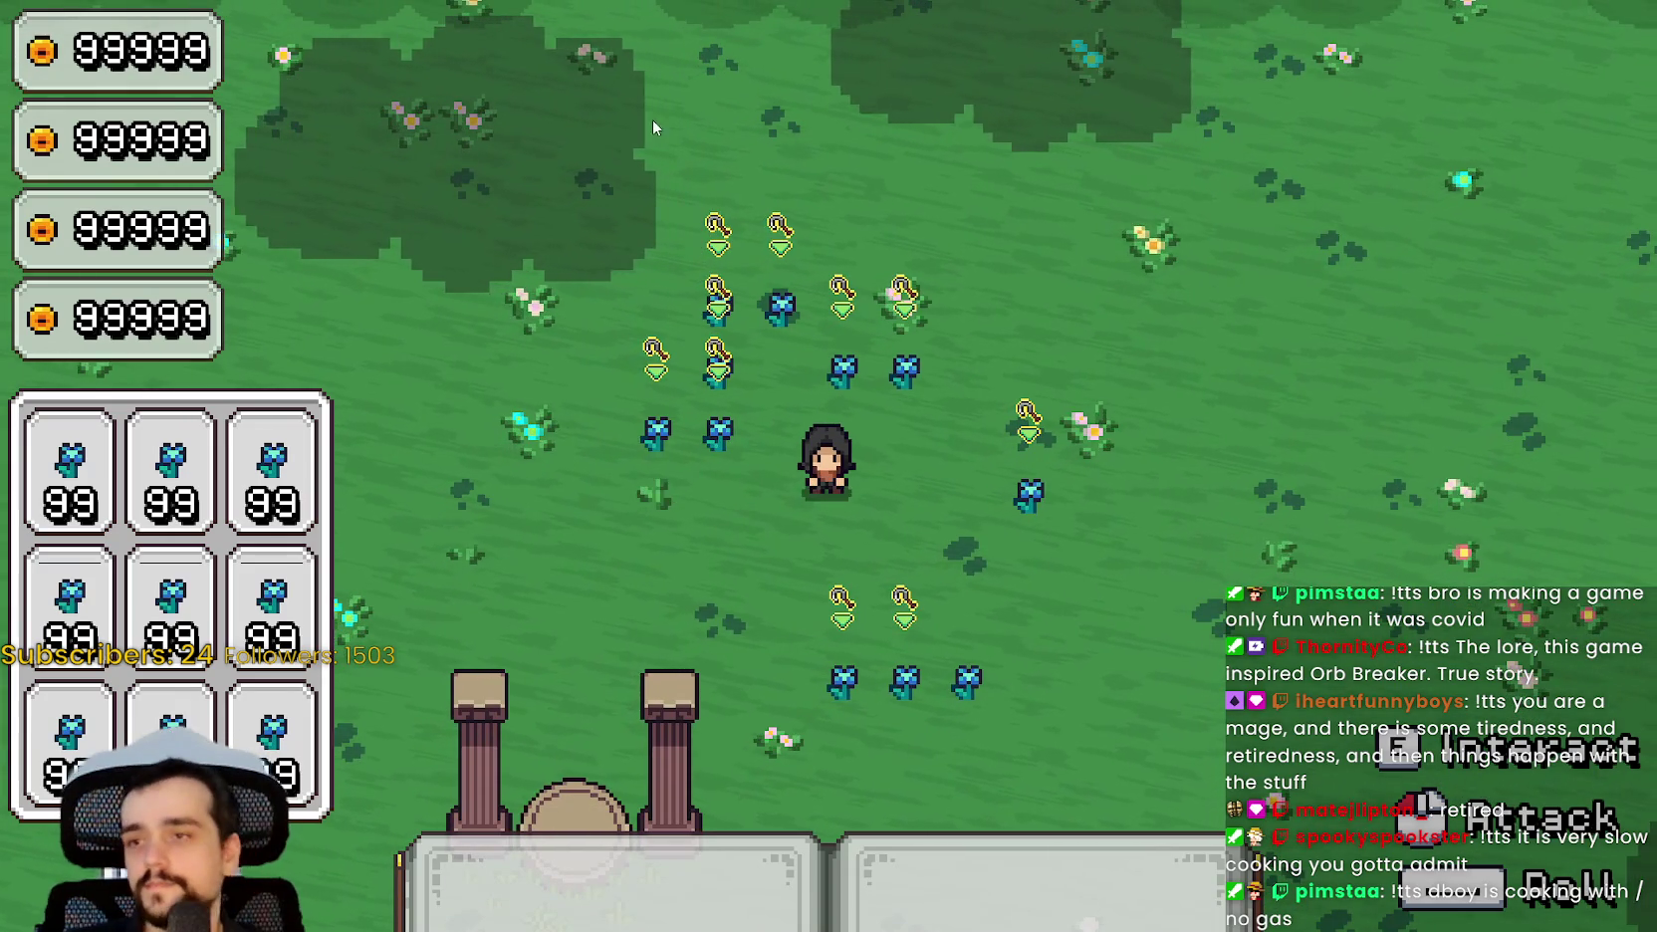
# Cast the harvest ring and walk over the dropped items to collect them.
pyautogui.click(1112, 434)
pyautogui.press('s')
pyautogui.press('a')
pyautogui.press('w')
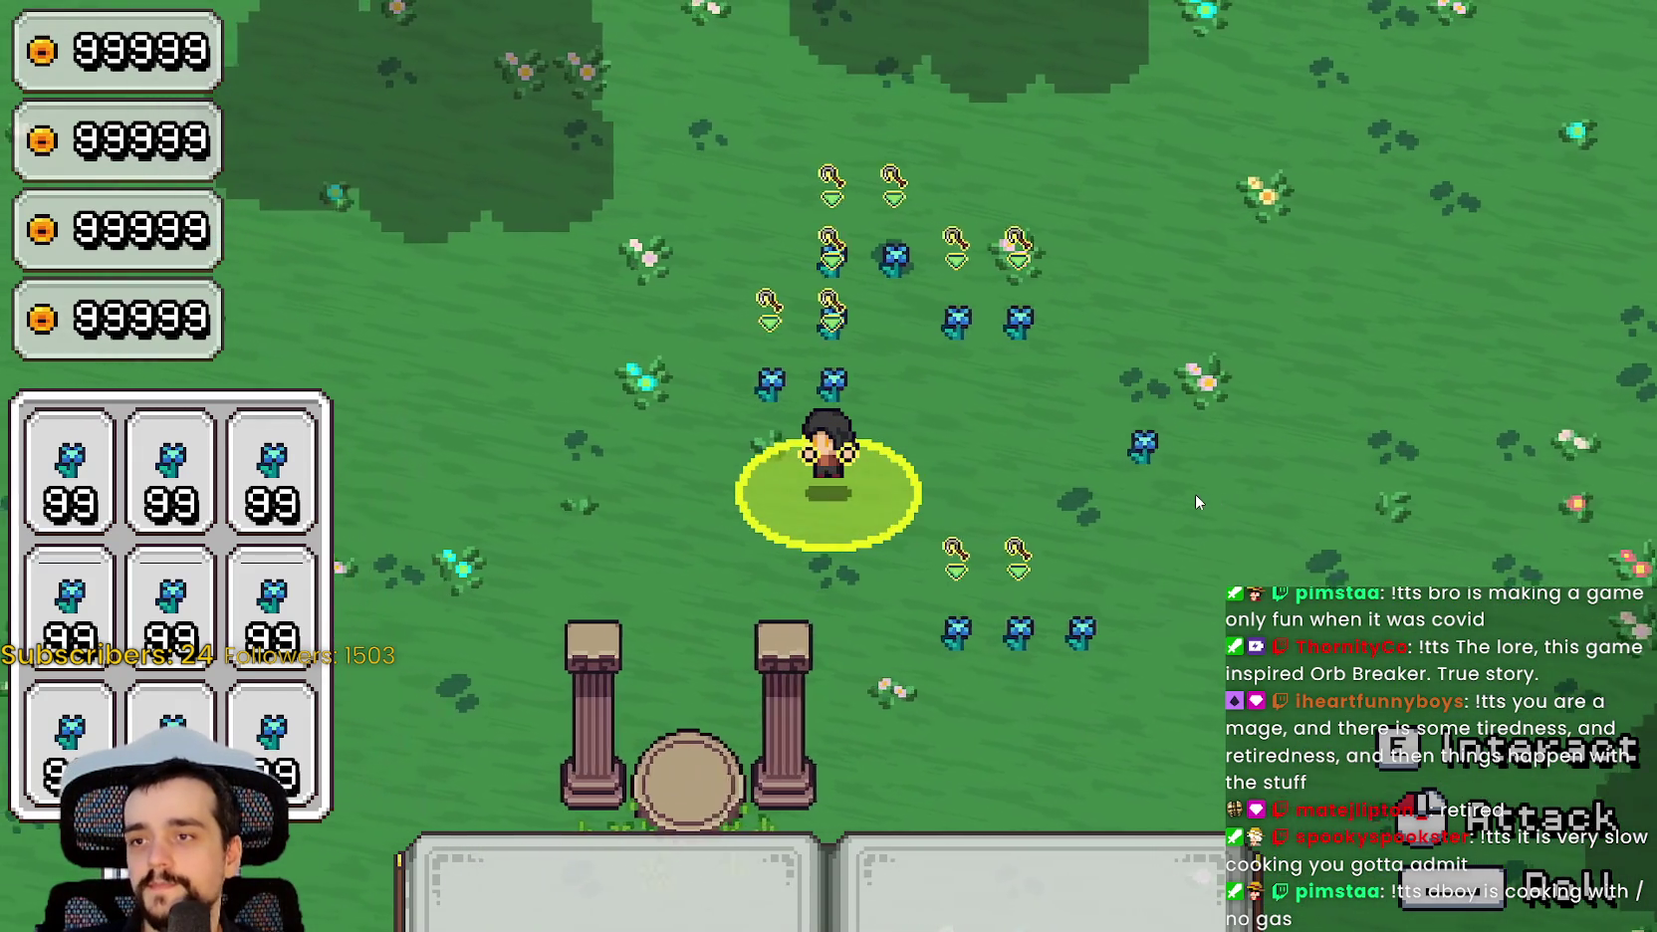
pyautogui.press('d')
pyautogui.press('w')
pyautogui.press('d')
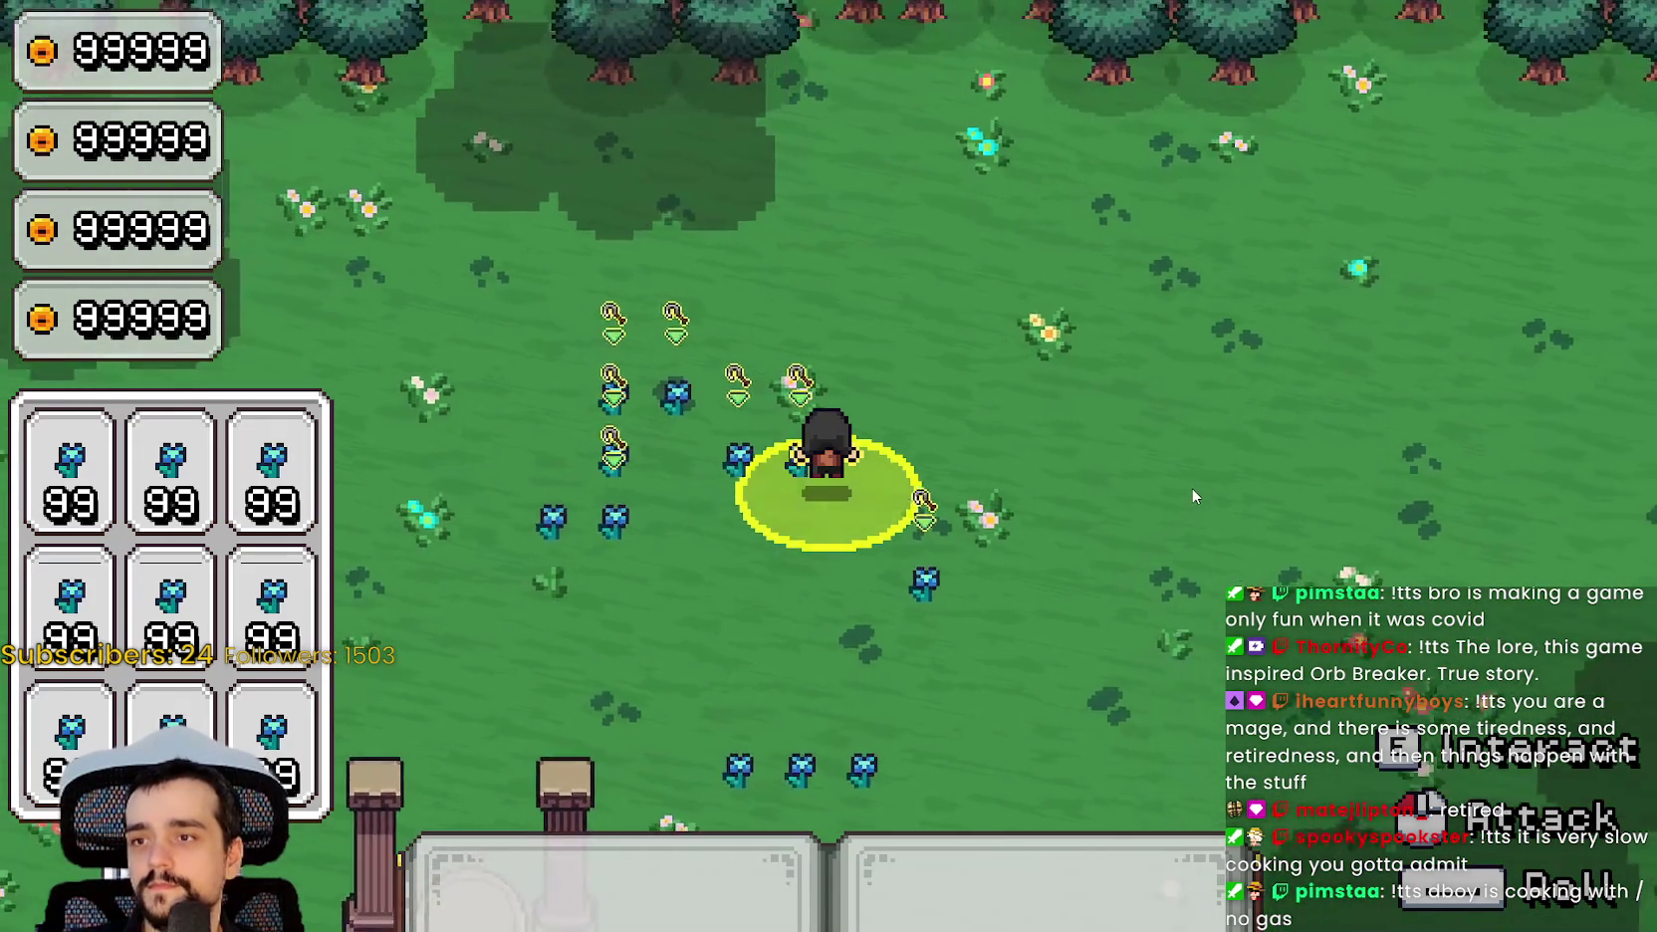
pyautogui.press('s')
pyautogui.press('a')
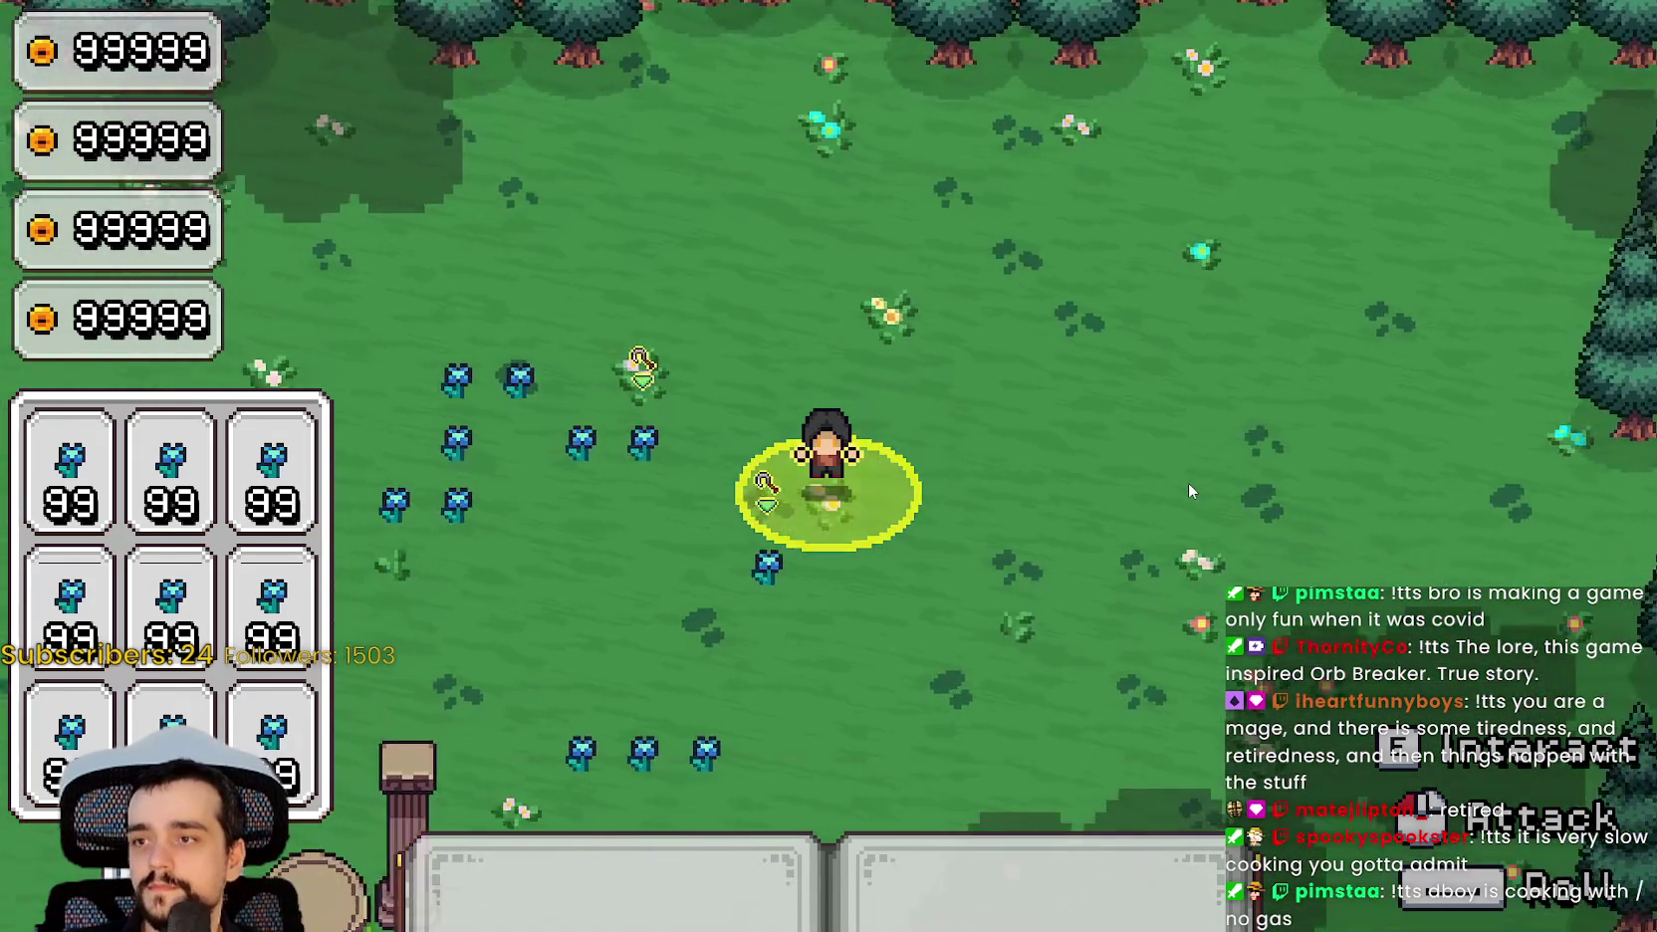
pyautogui.press('a')
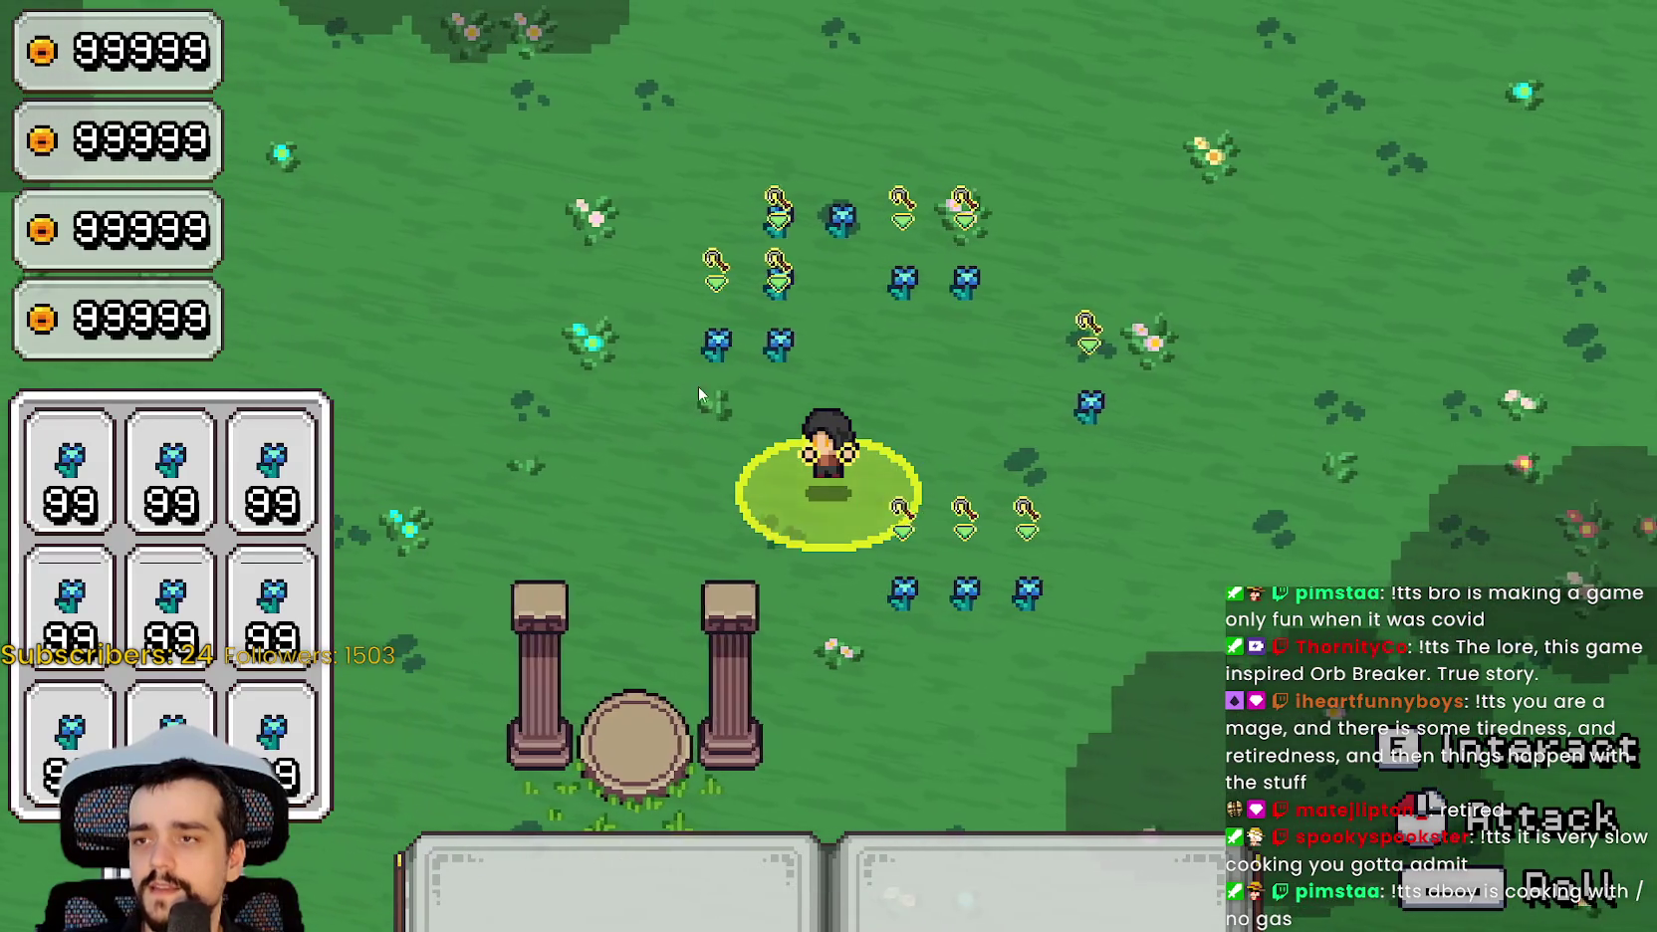
pyautogui.press('w')
pyautogui.press('d')
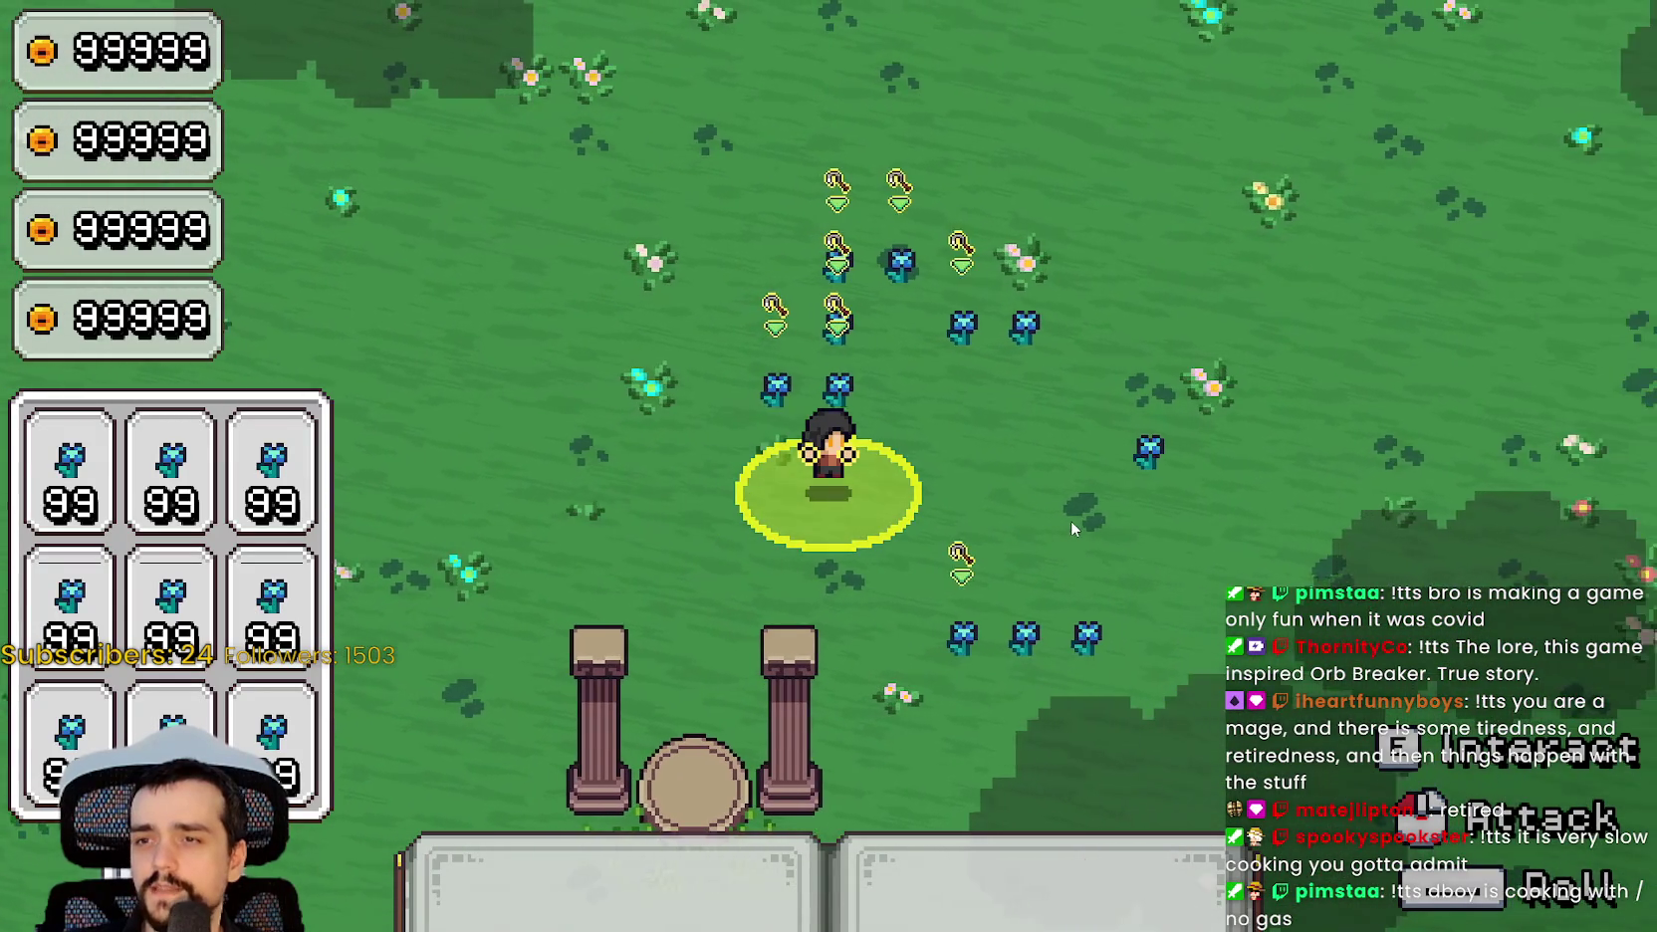
# Walk back and forth across the crops, then open the pause menu.
pyautogui.press('a')
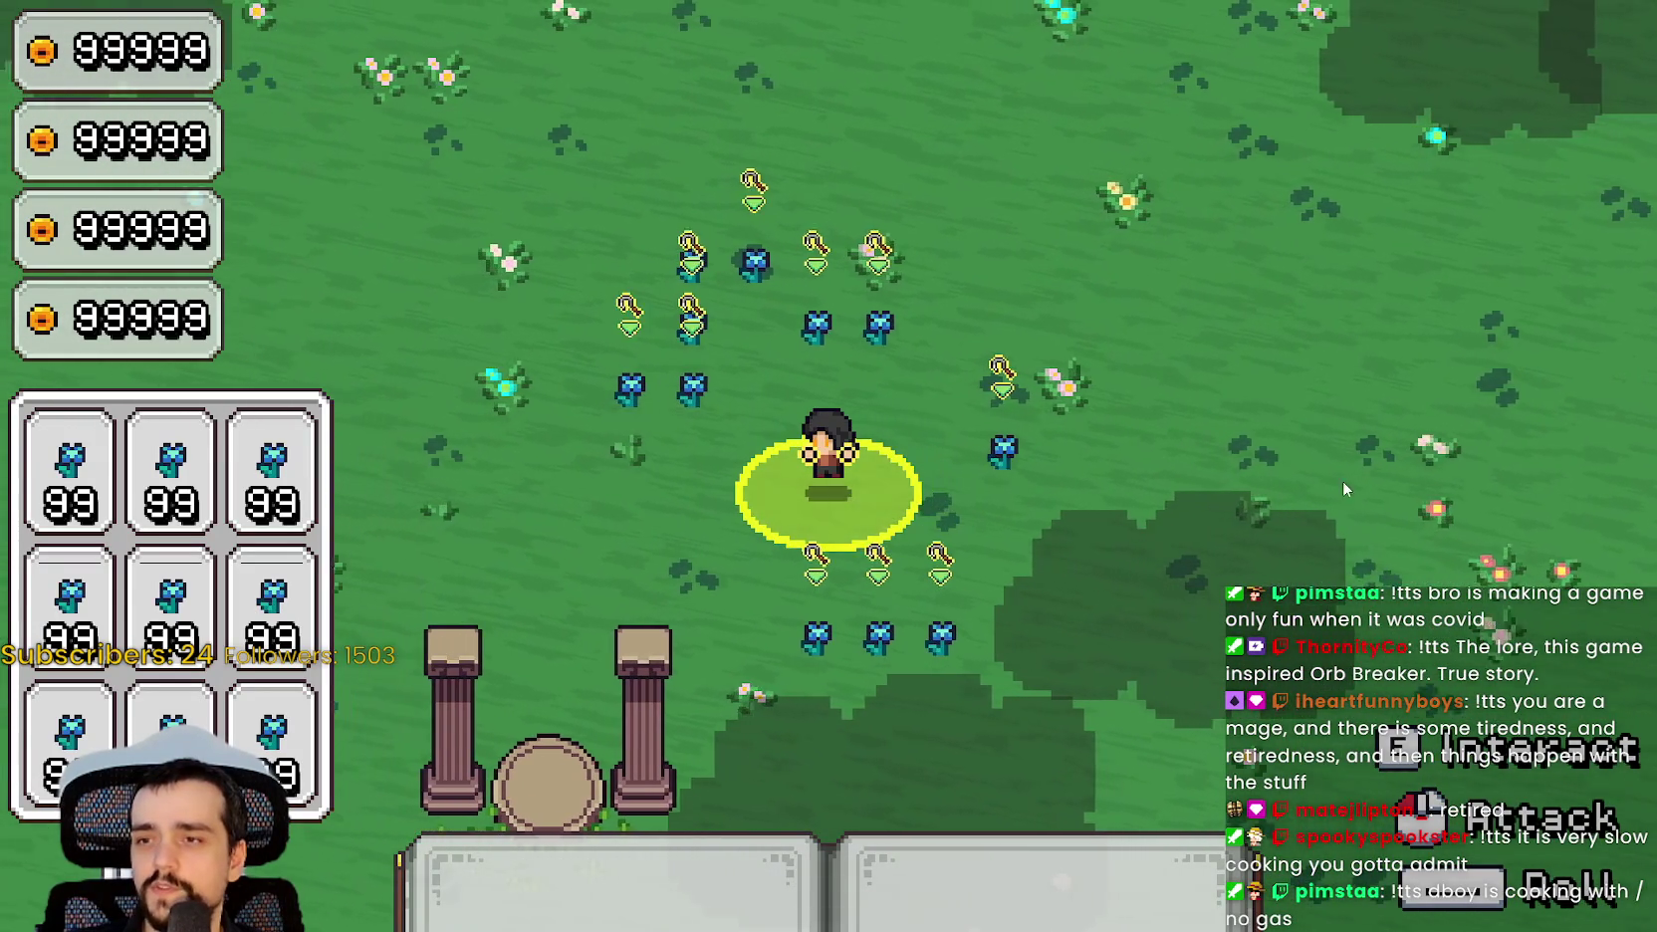
pyautogui.press('w')
pyautogui.press('d')
pyautogui.press('d')
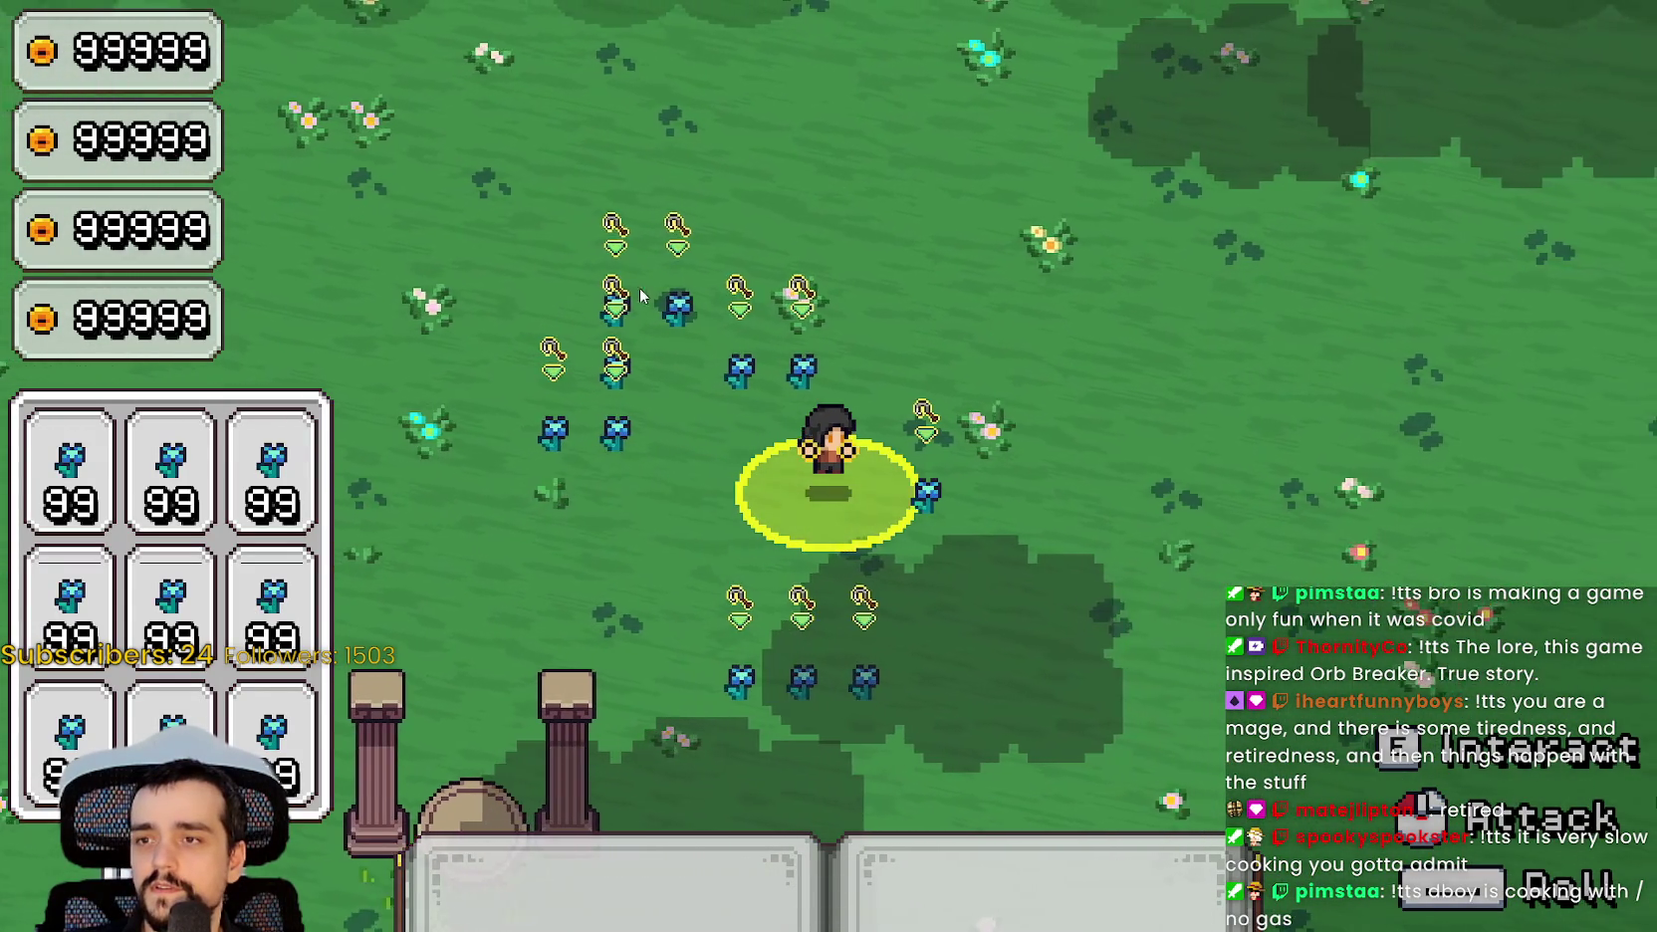
pyautogui.press('a')
pyautogui.press('s')
pyautogui.press('a')
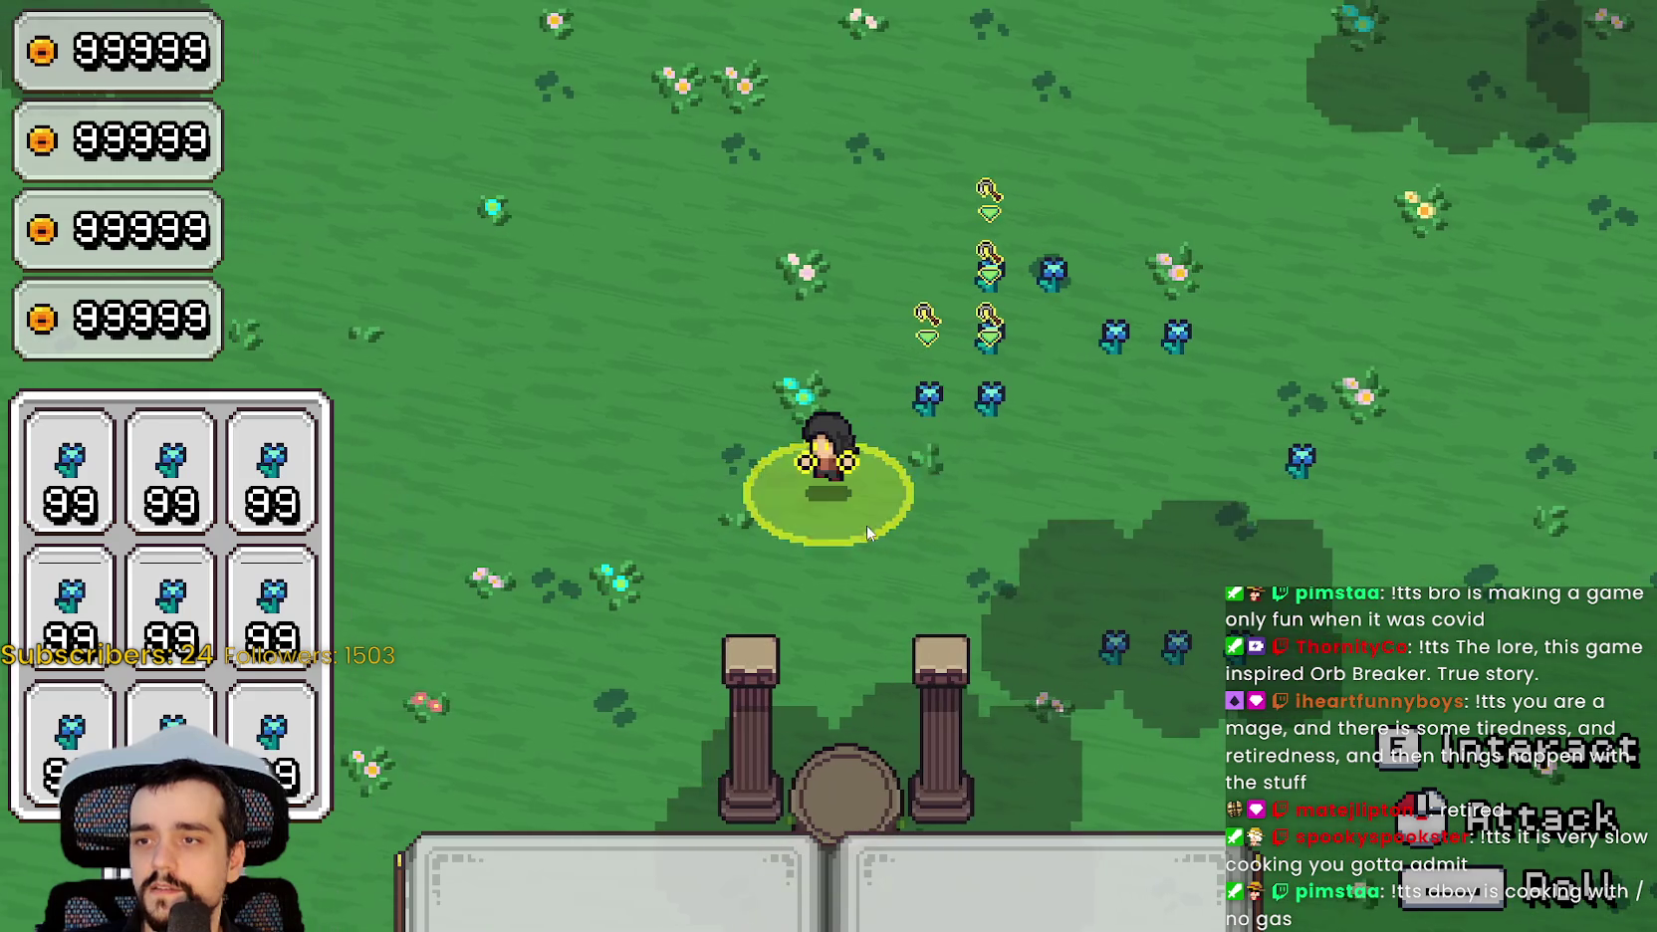
pyautogui.press('d')
pyautogui.press('d')
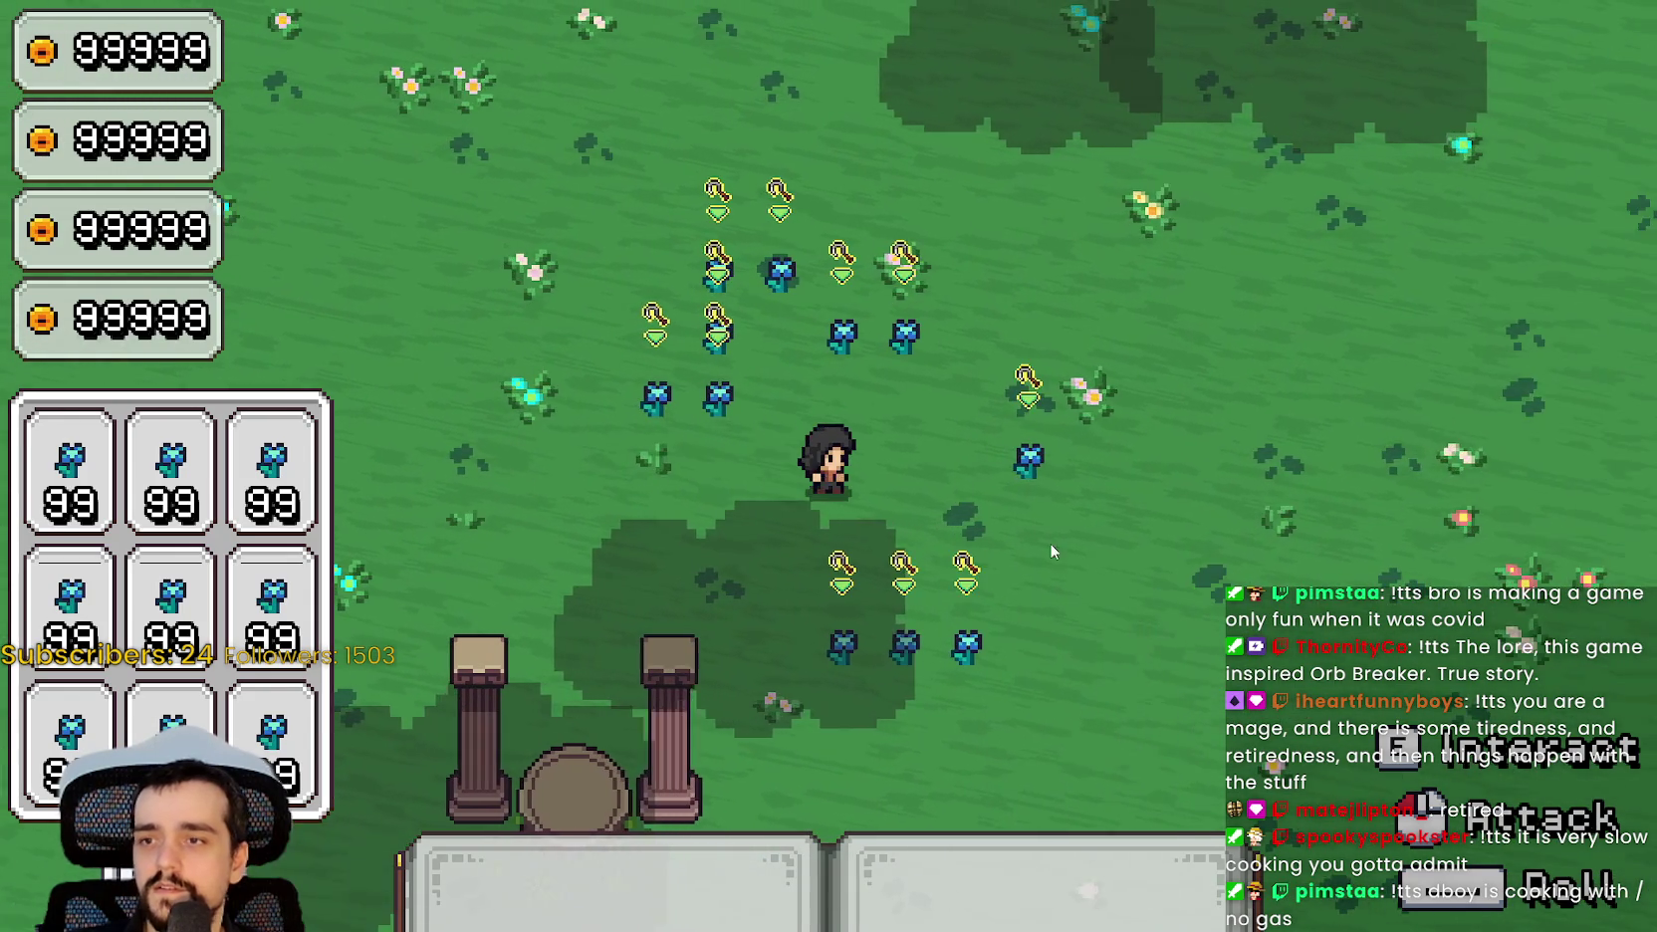
pyautogui.press('a')
pyautogui.press('a')
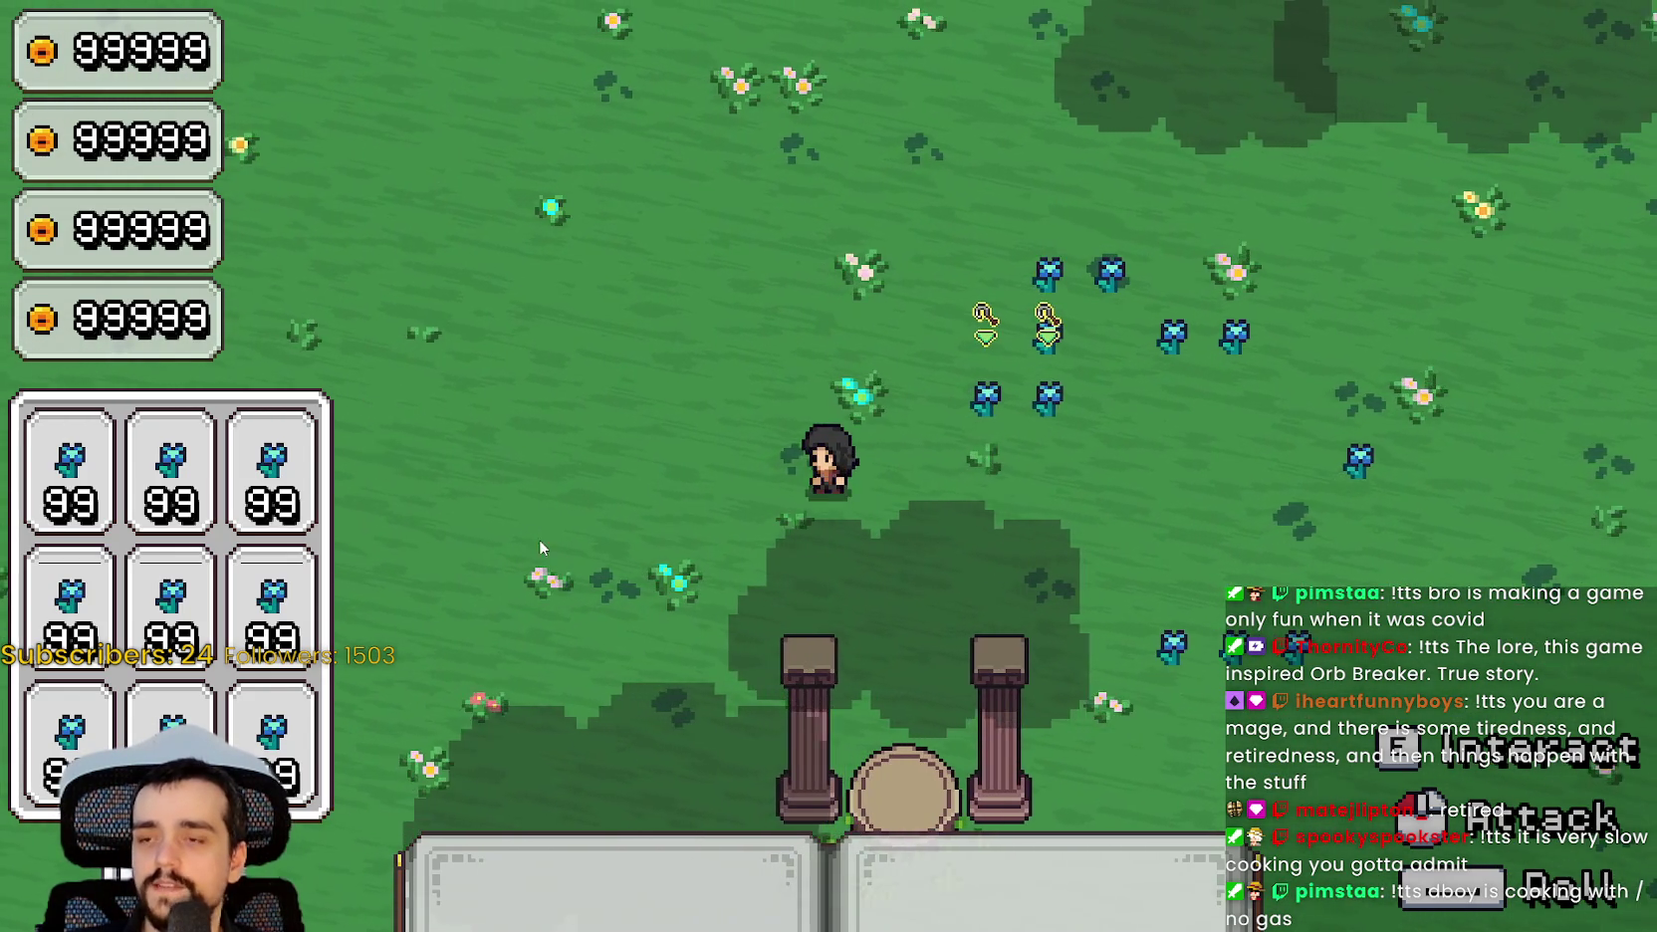
pyautogui.press('d')
pyautogui.press('a')
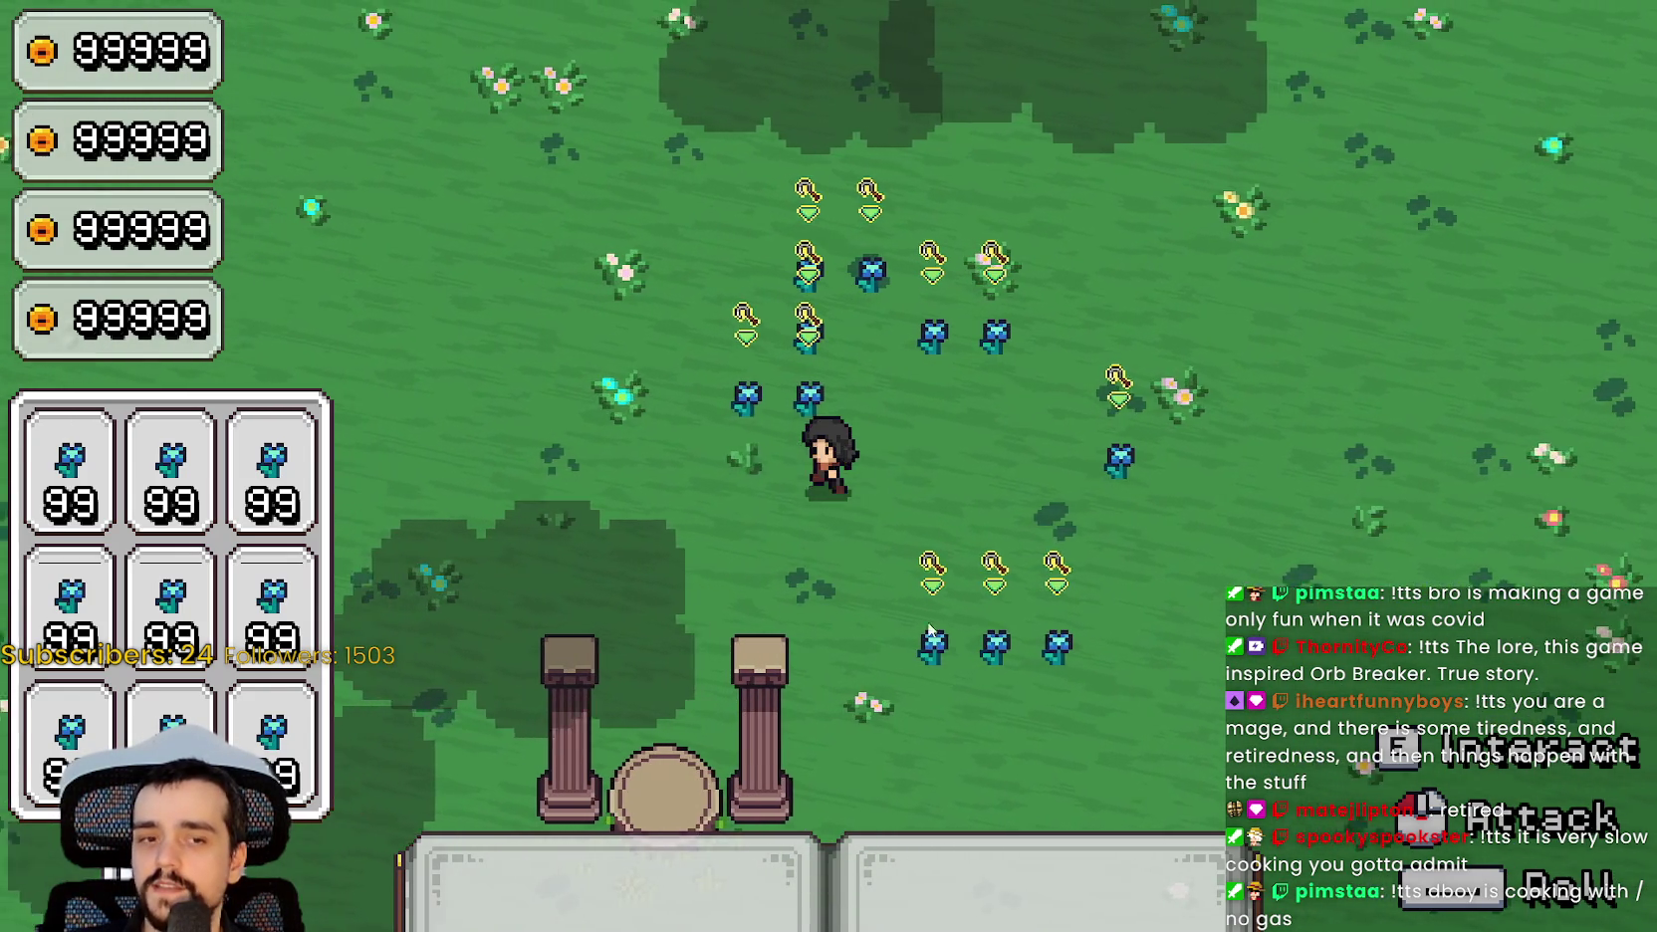
pyautogui.press('d')
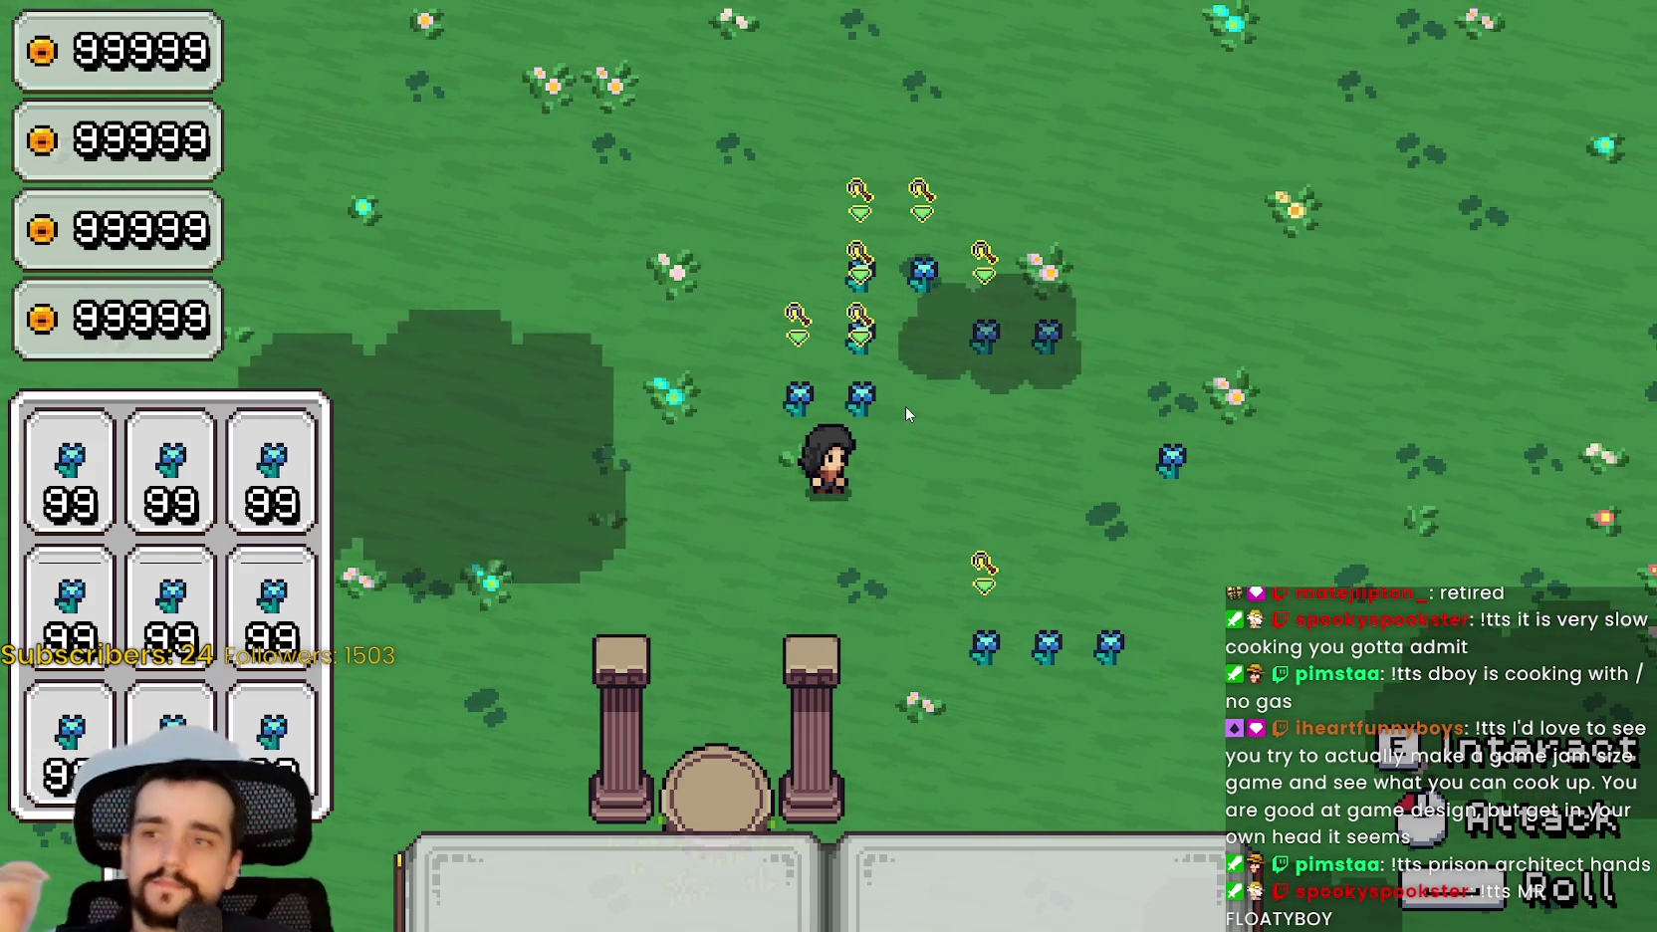
pyautogui.press('d')
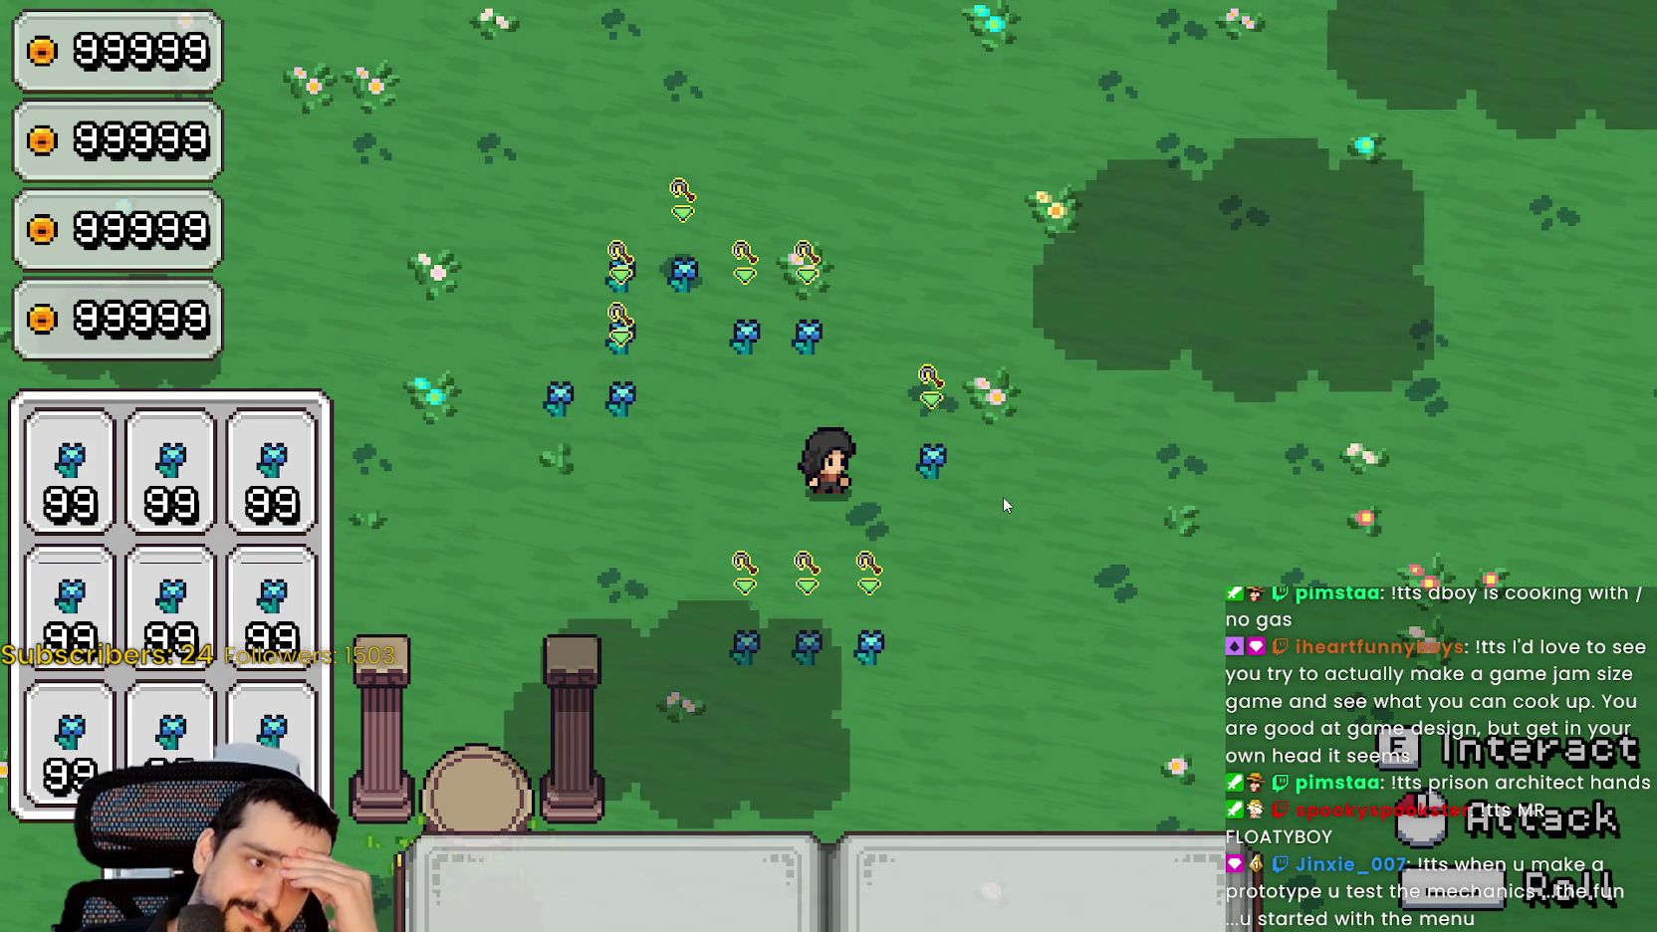
pyautogui.press('a')
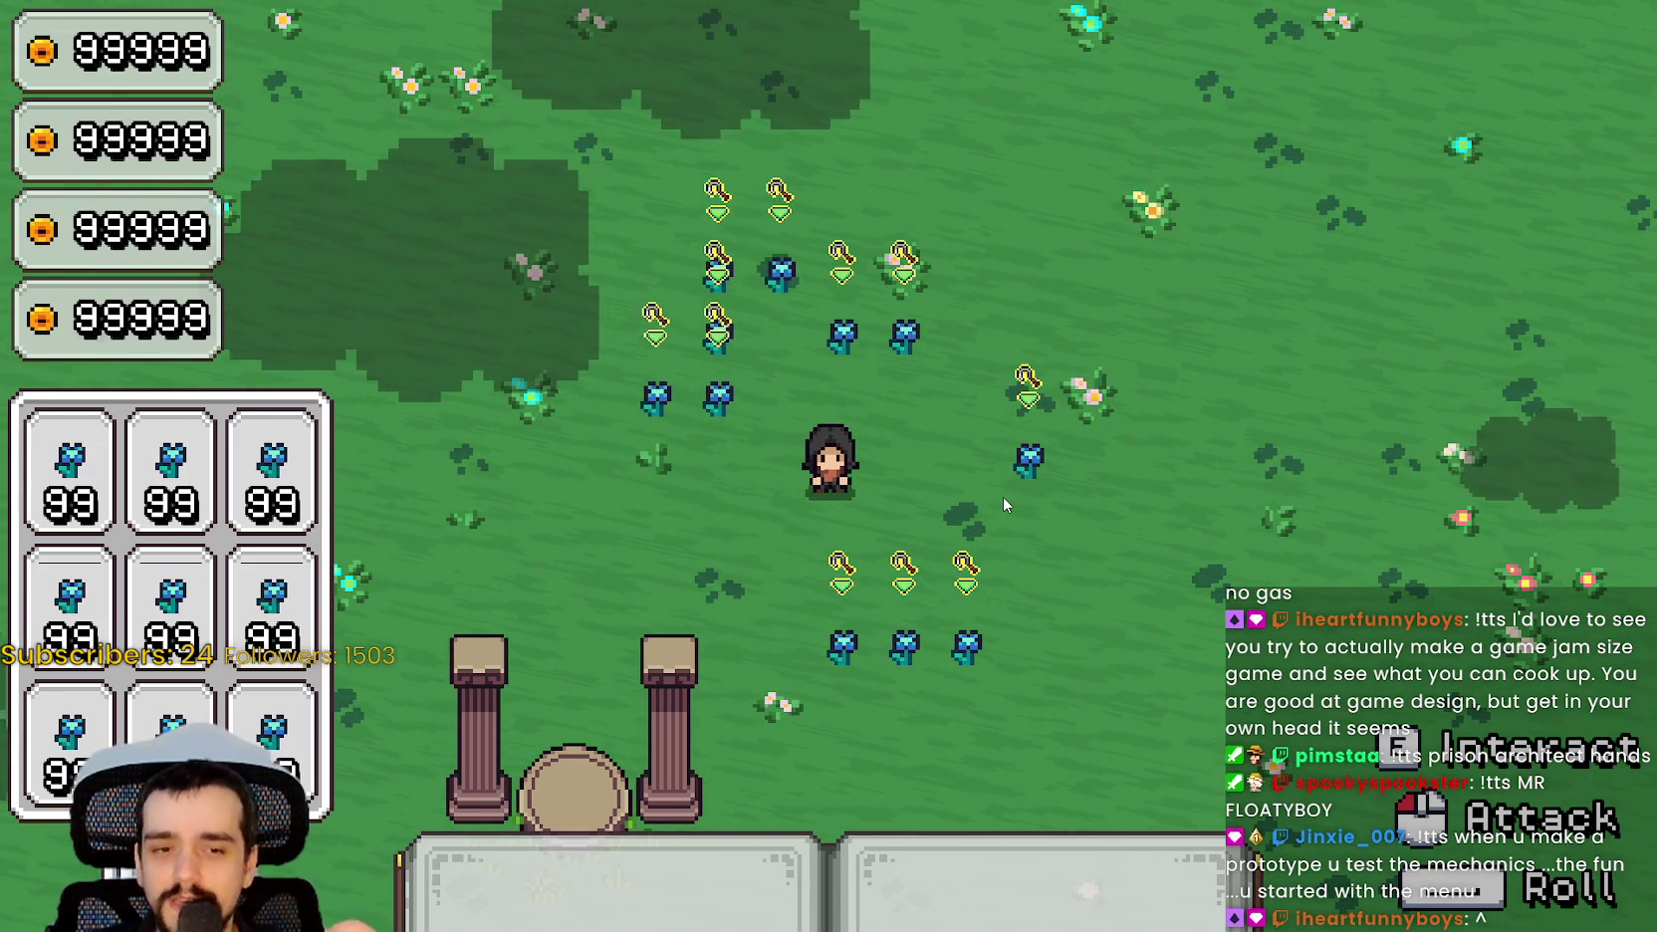
pyautogui.press('Escape')
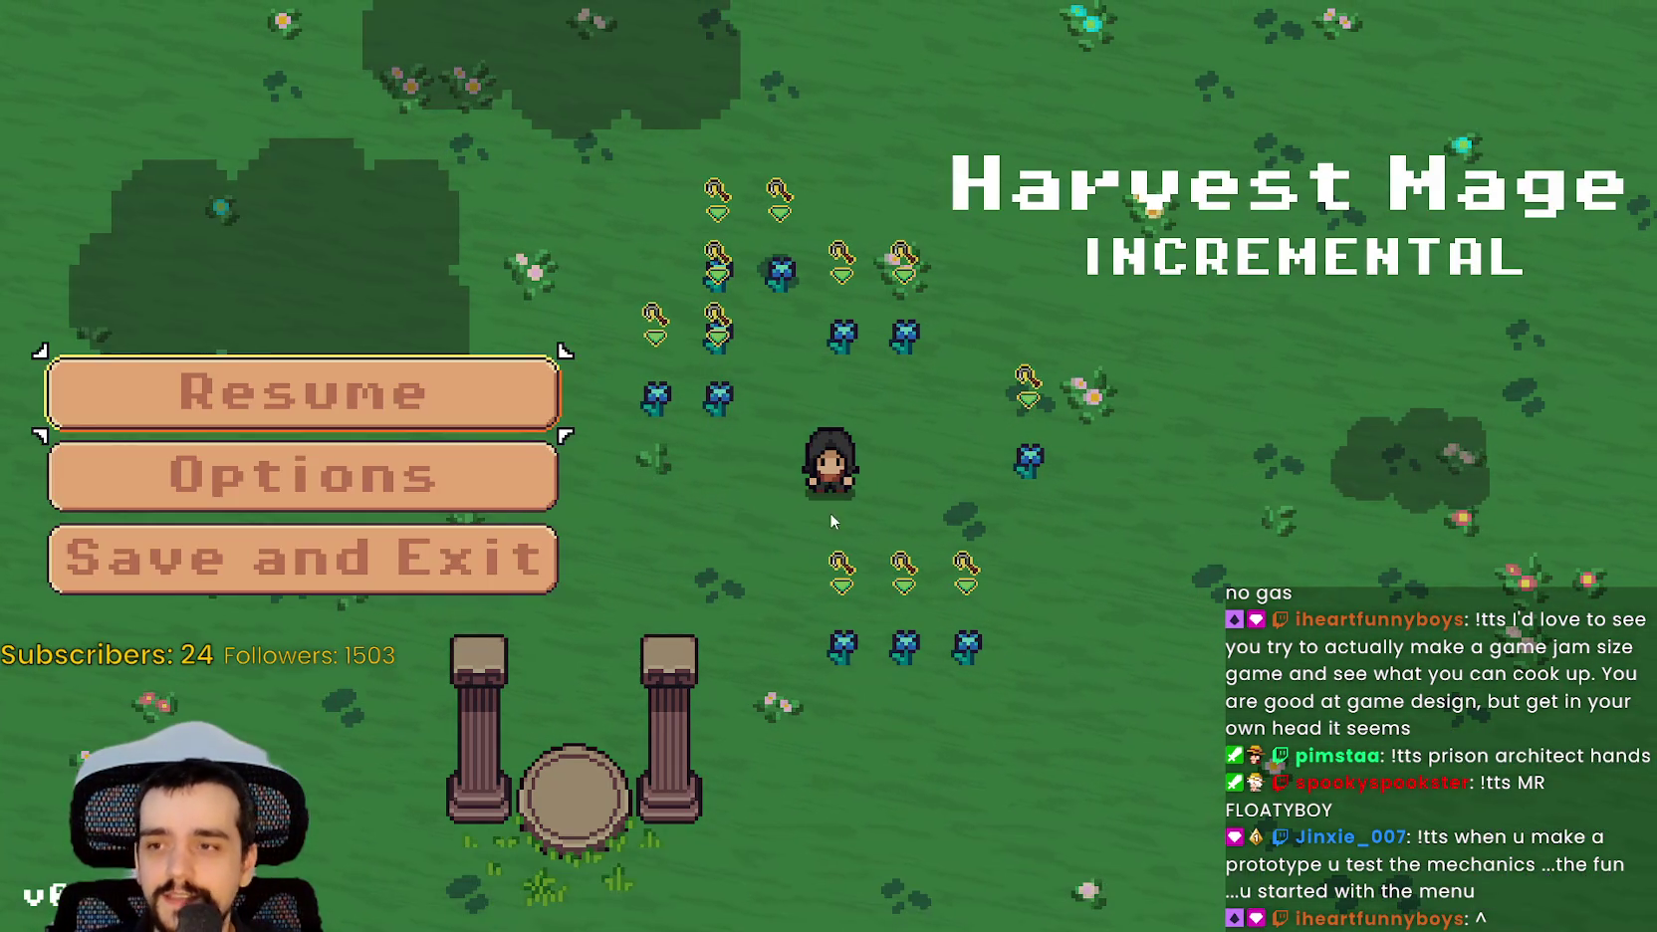
# Save and exit to the title screen, then continue the saved game.
pyautogui.click(333, 476)
pyautogui.press('Escape')
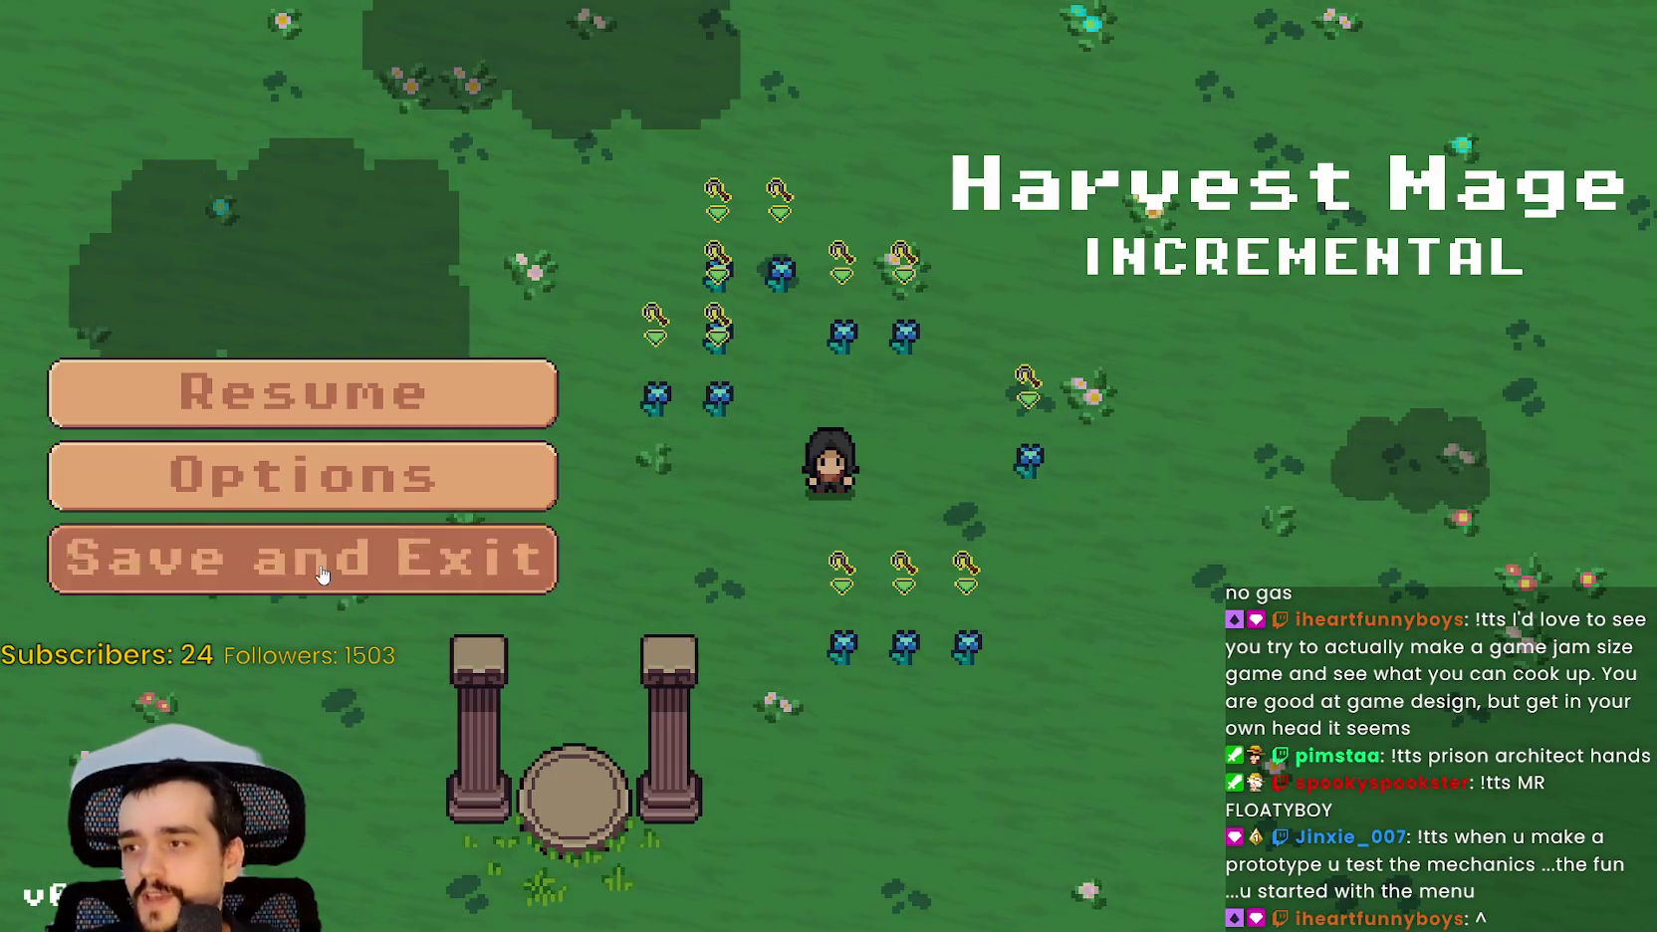
pyautogui.click(308, 565)
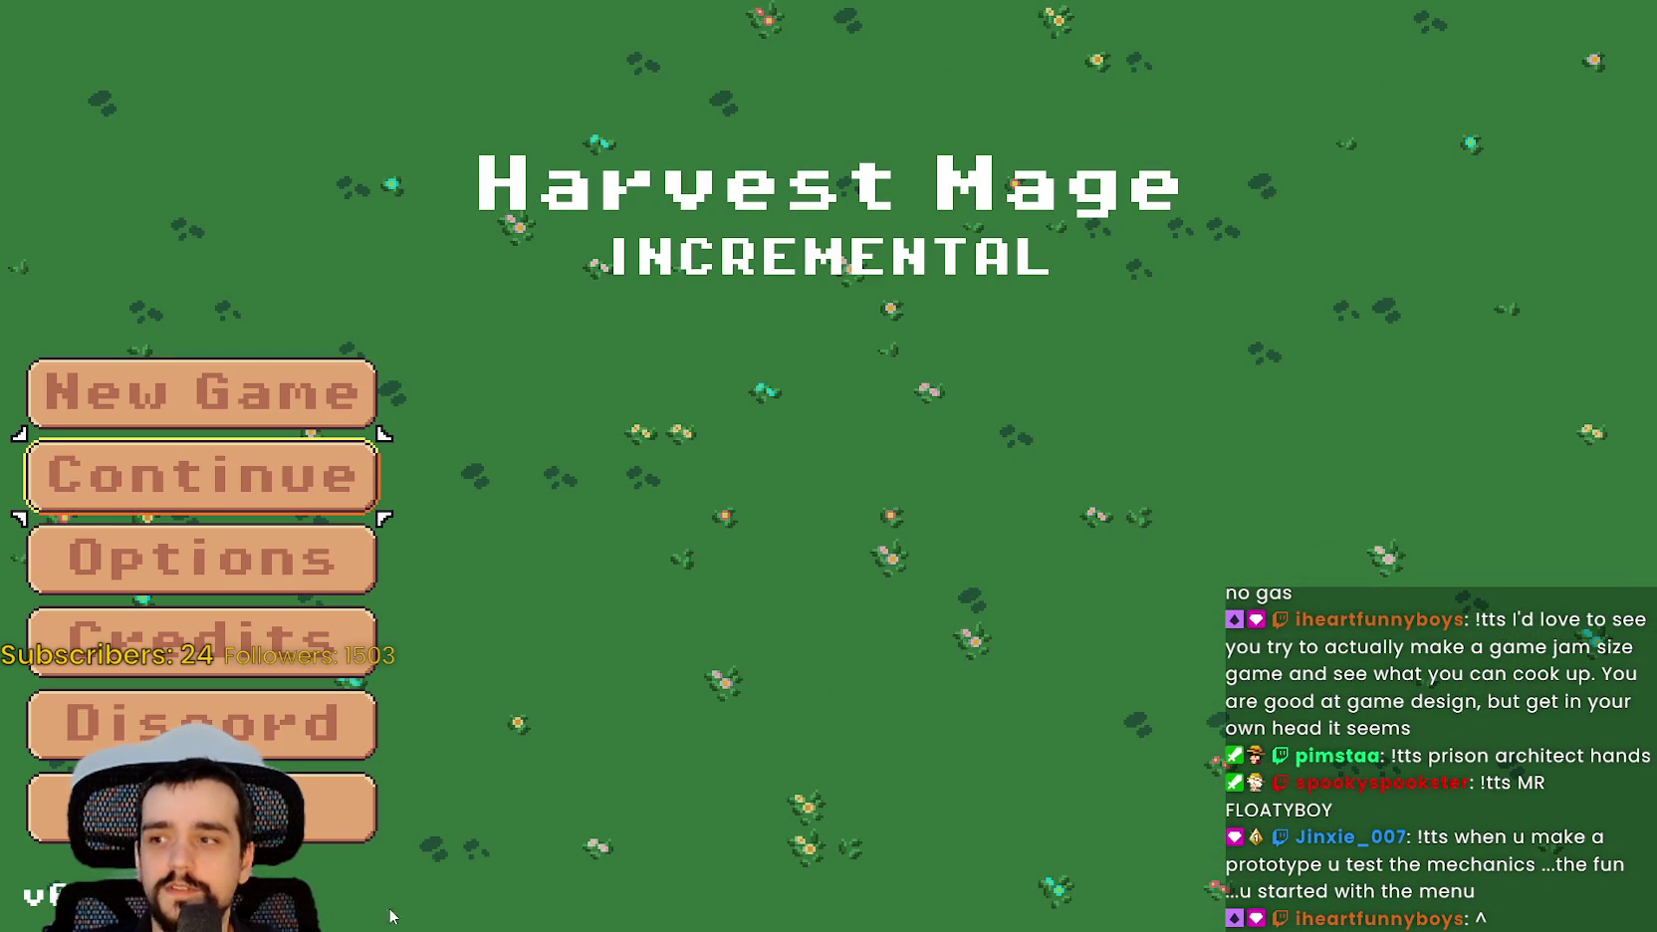
pyautogui.press('Up')
pyautogui.press('Up')
pyautogui.press('Up')
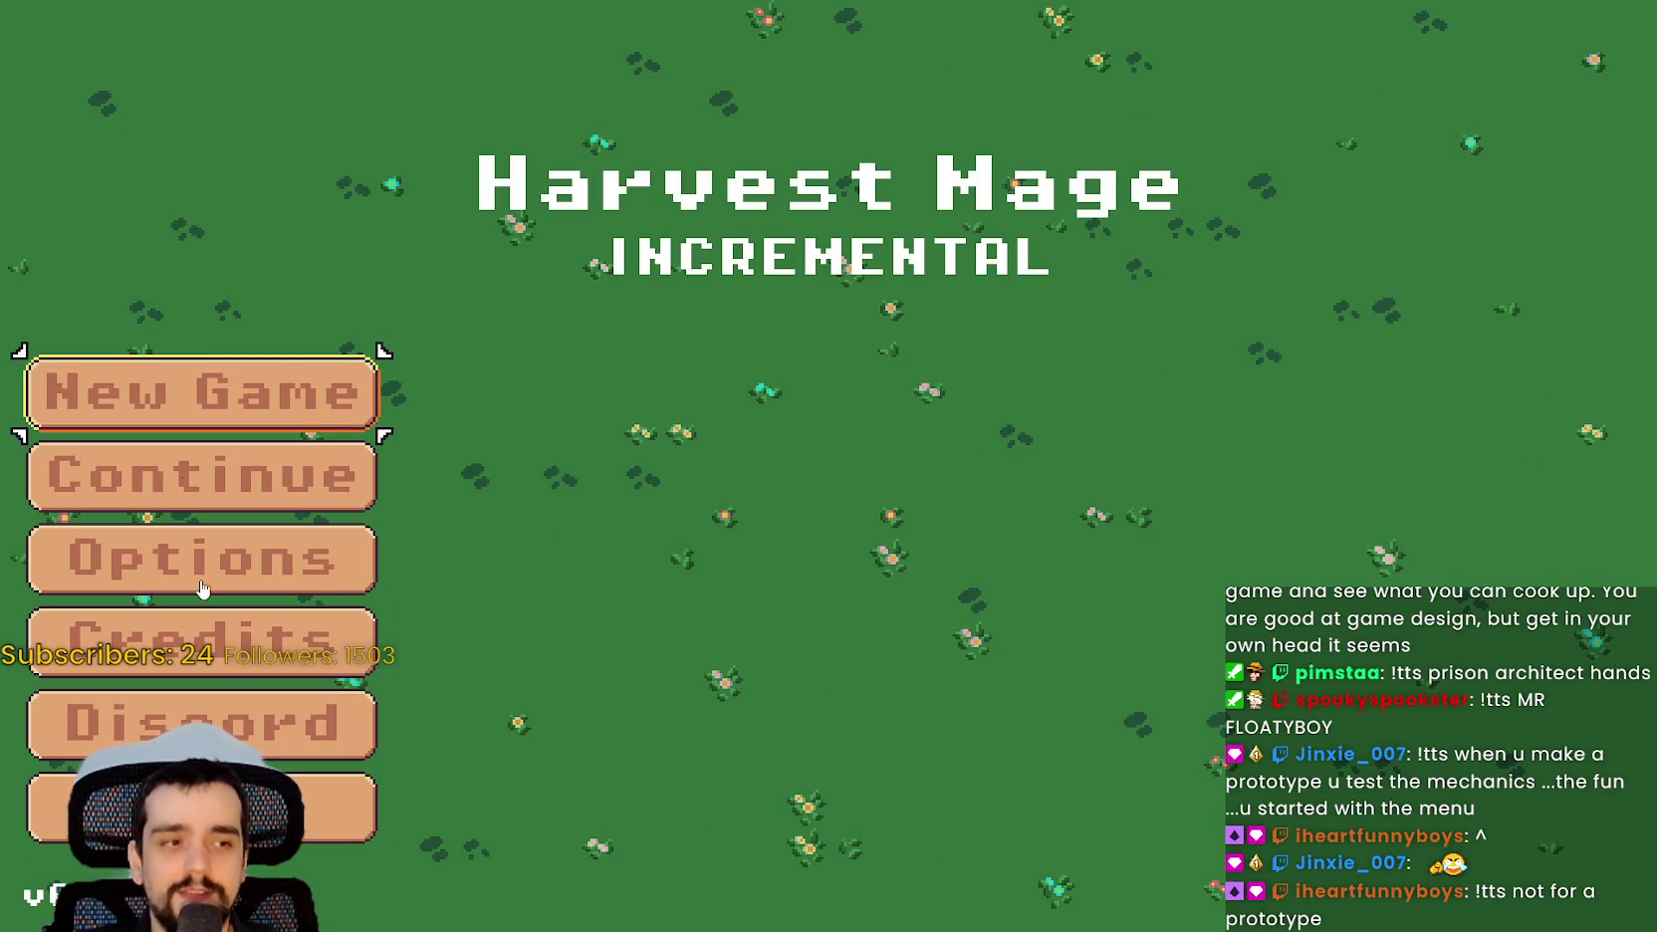
pyautogui.press('Down')
pyautogui.press('Down')
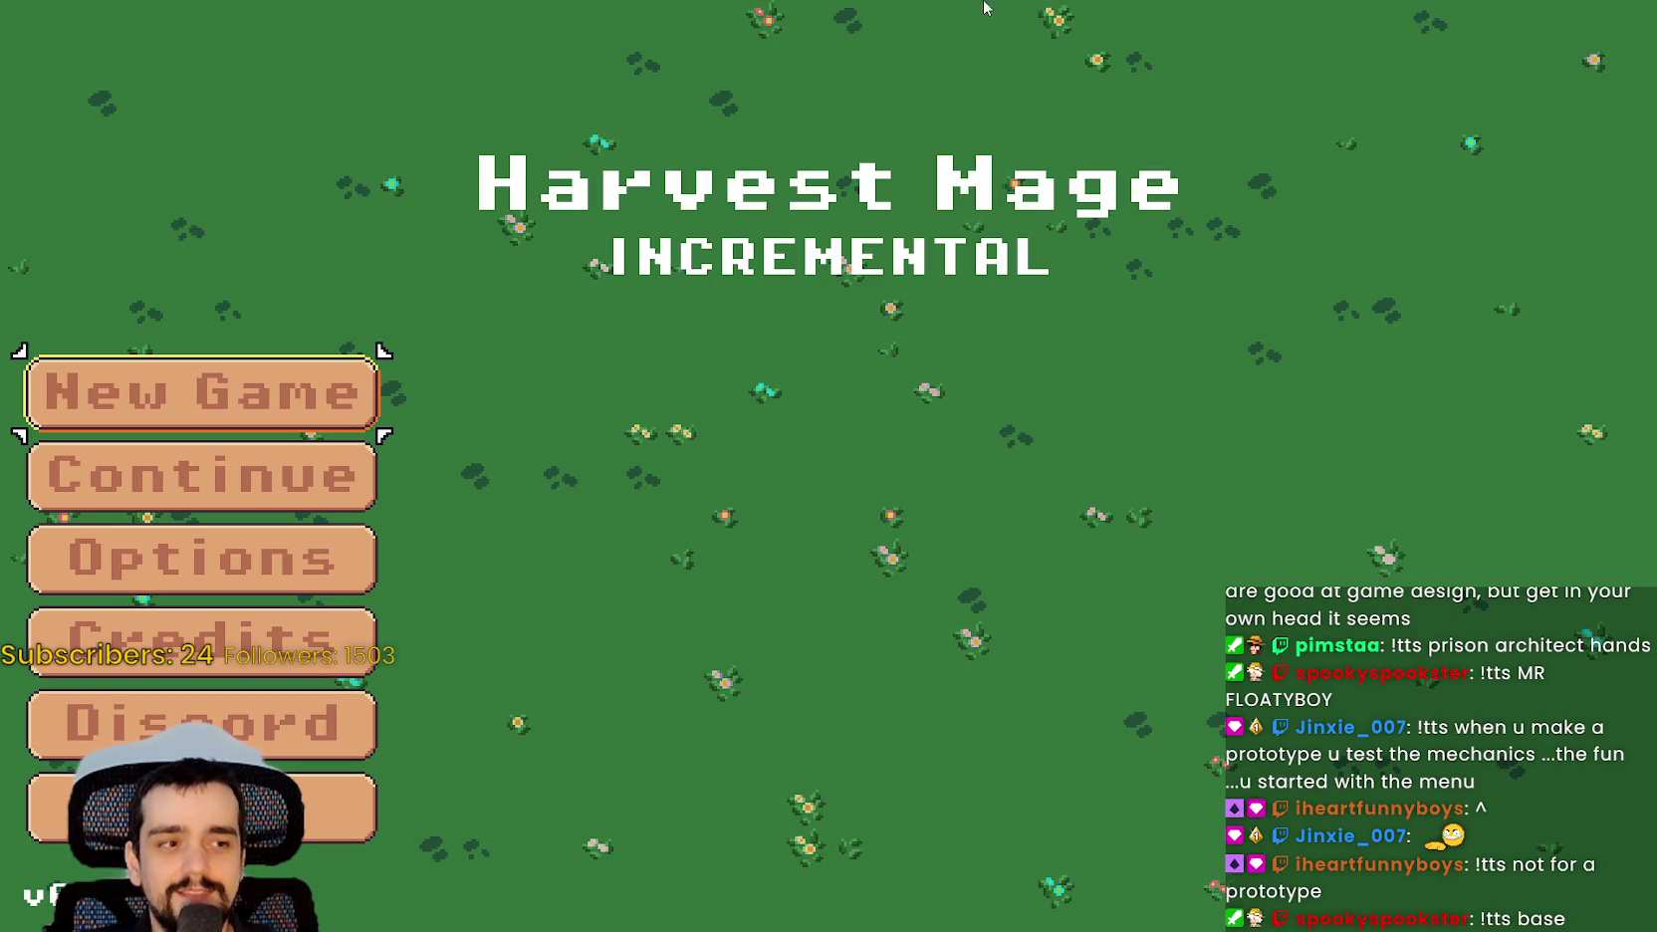
pyautogui.press('Down')
pyautogui.press('Return')
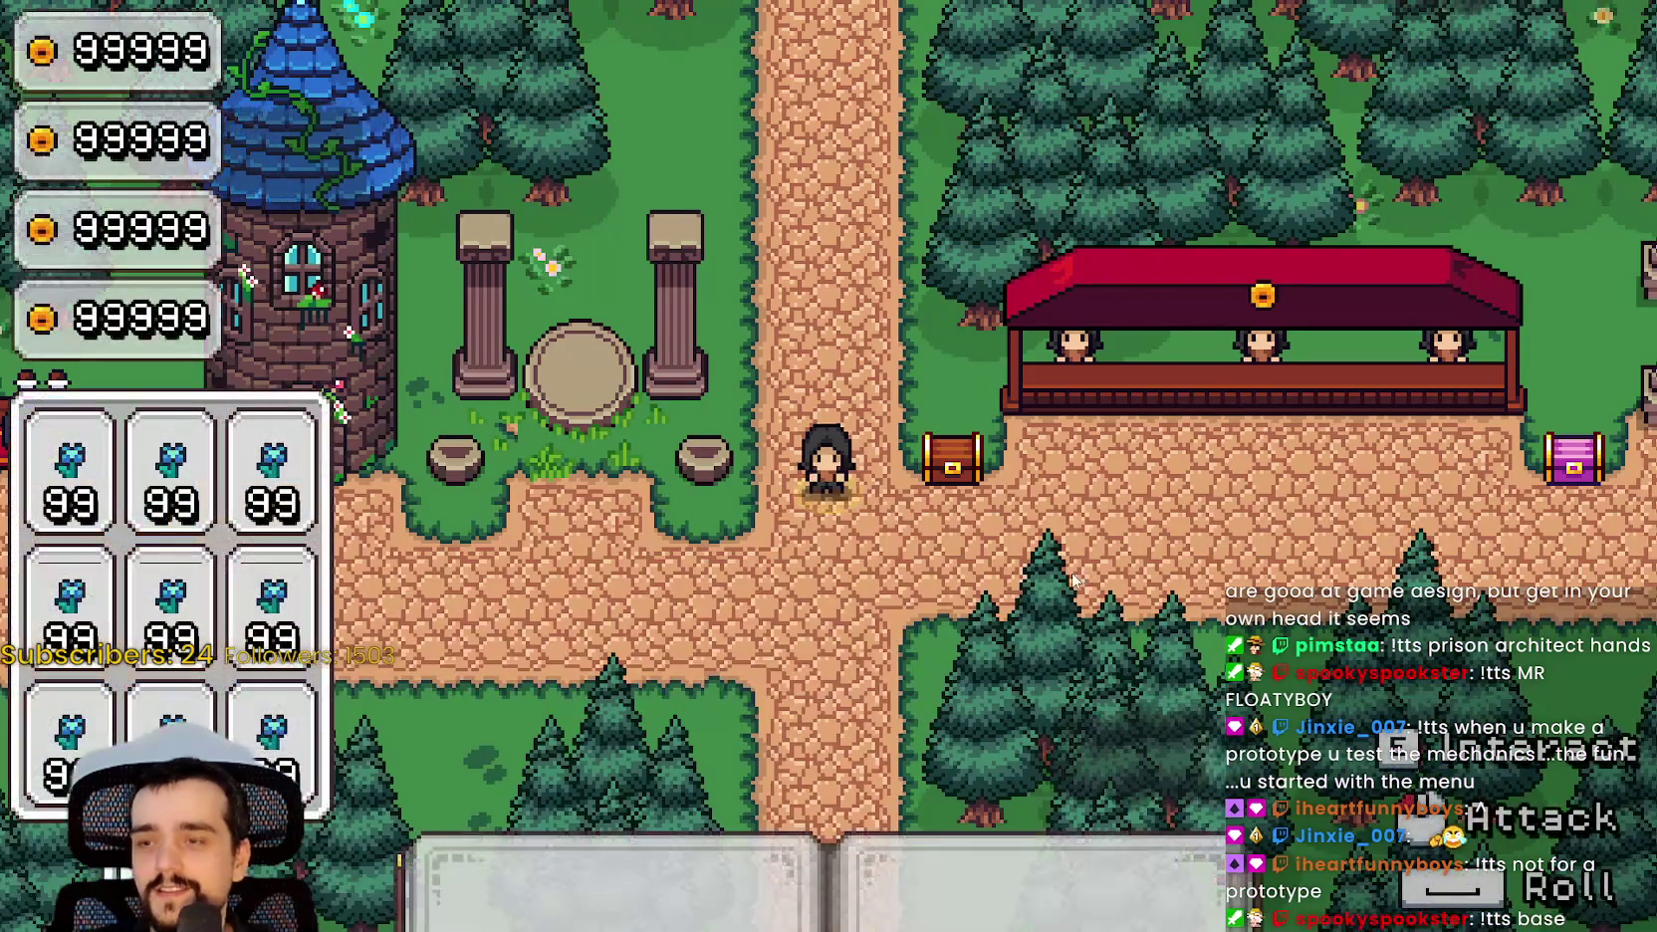
# Walk the mage around the grass and flower beds with WASD, then stop the game with F8.
pyautogui.press('s')
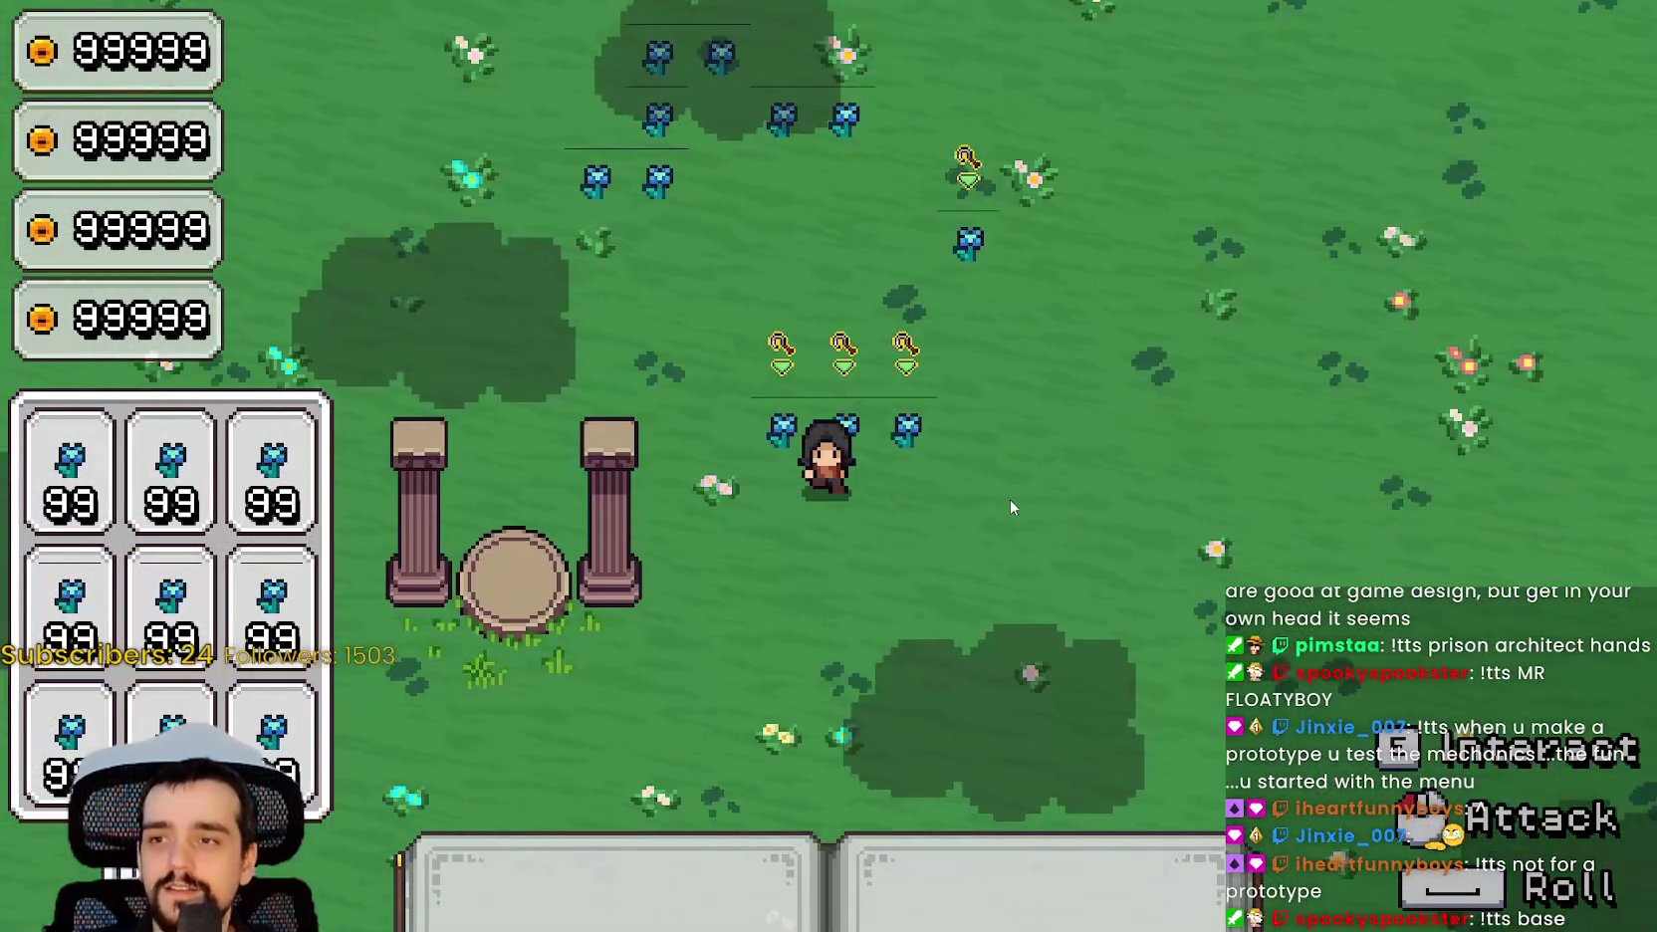
pyautogui.press('d')
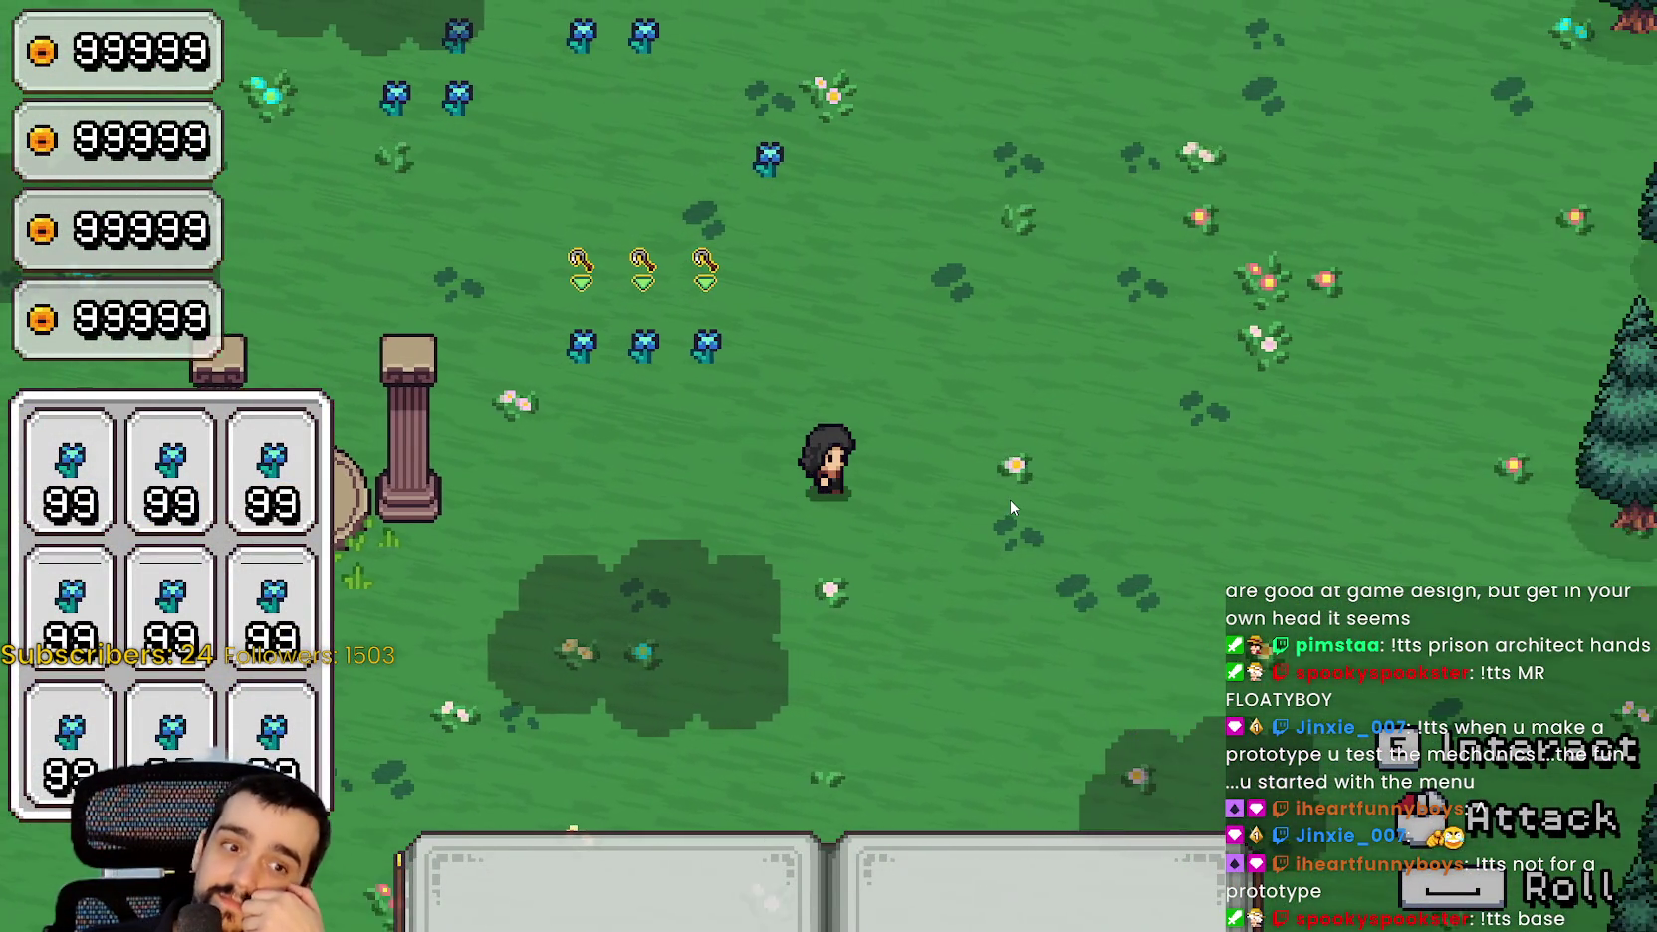
pyautogui.press('w')
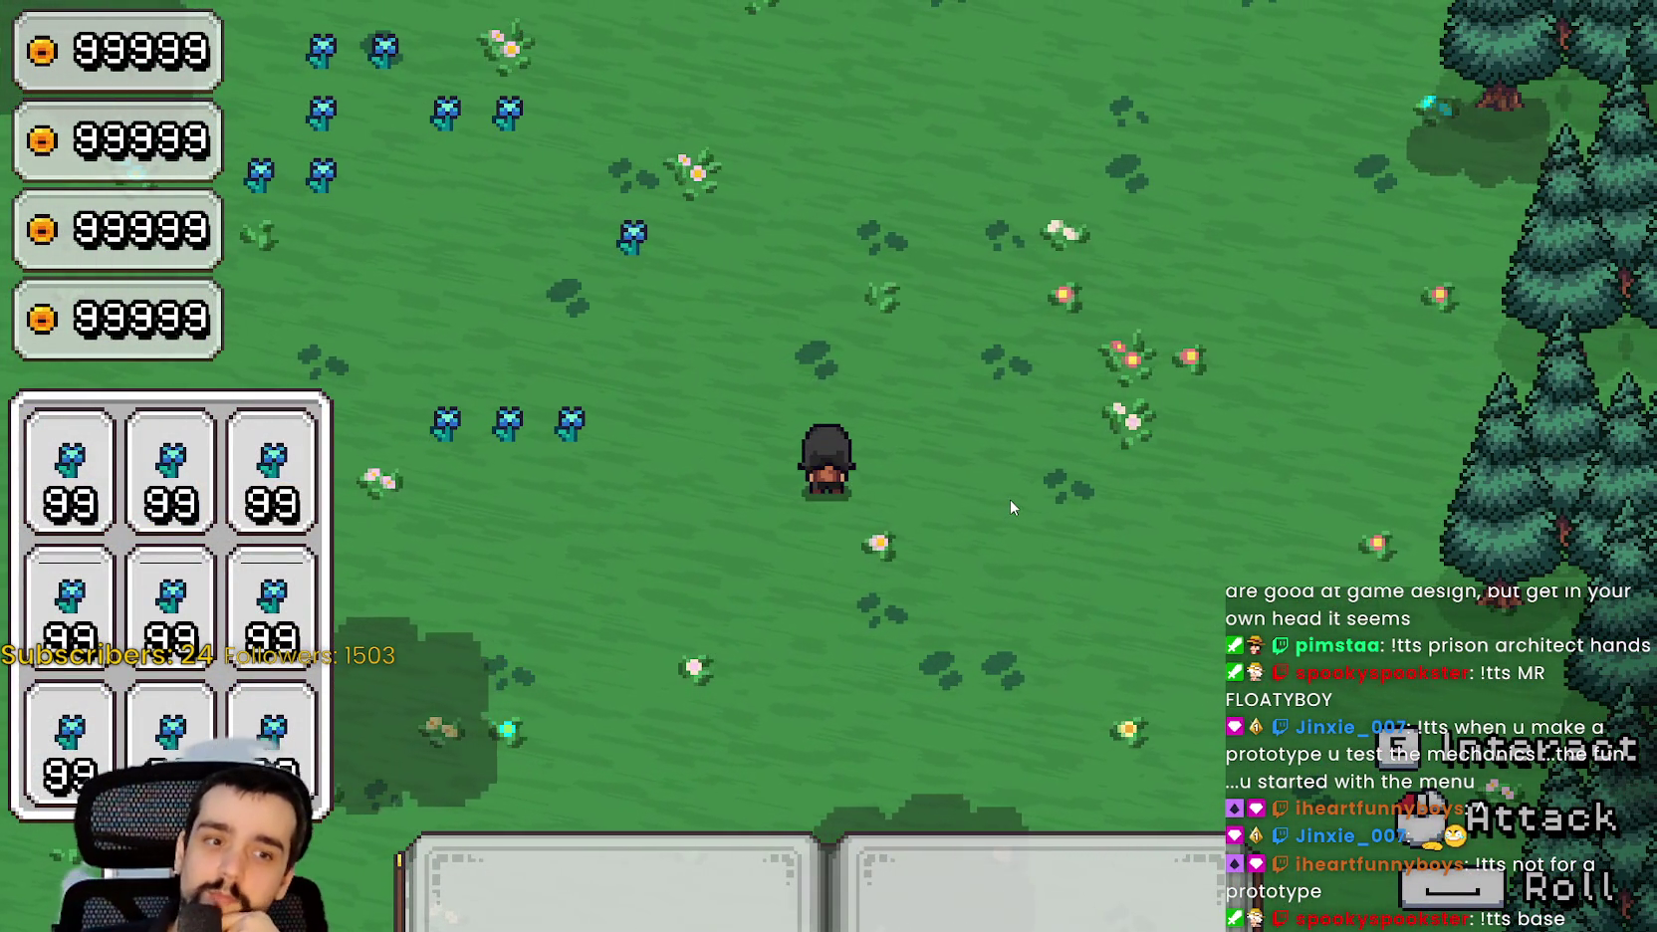
pyautogui.press('s')
pyautogui.press('w')
pyautogui.press('a')
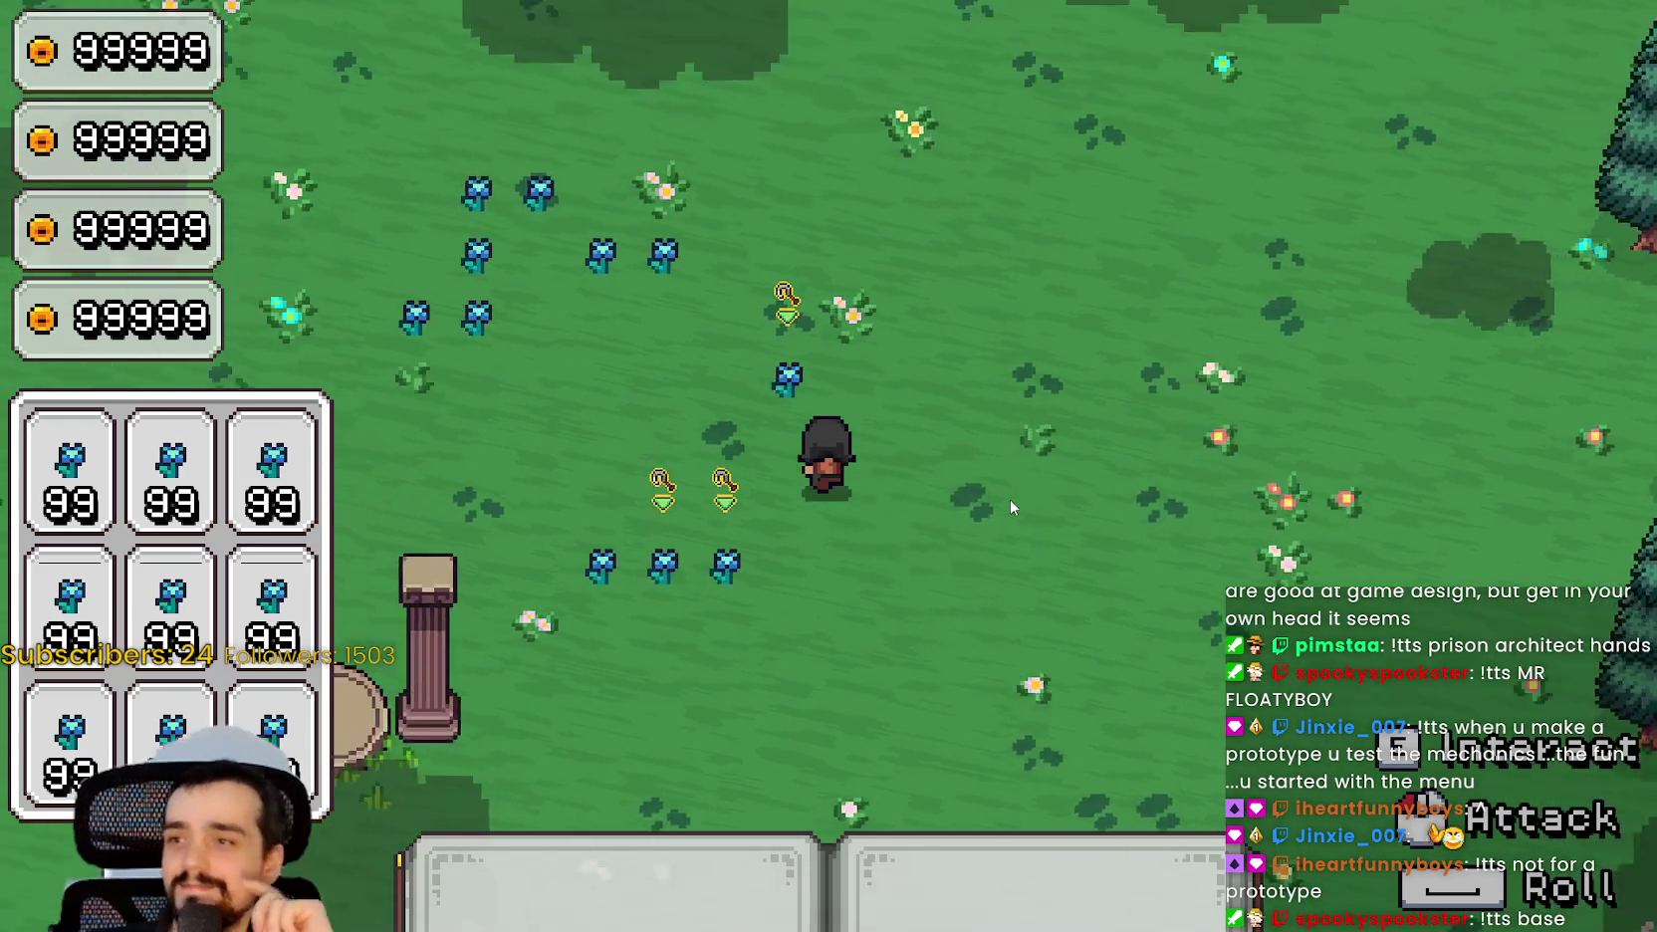
pyautogui.press('a')
pyautogui.press('s')
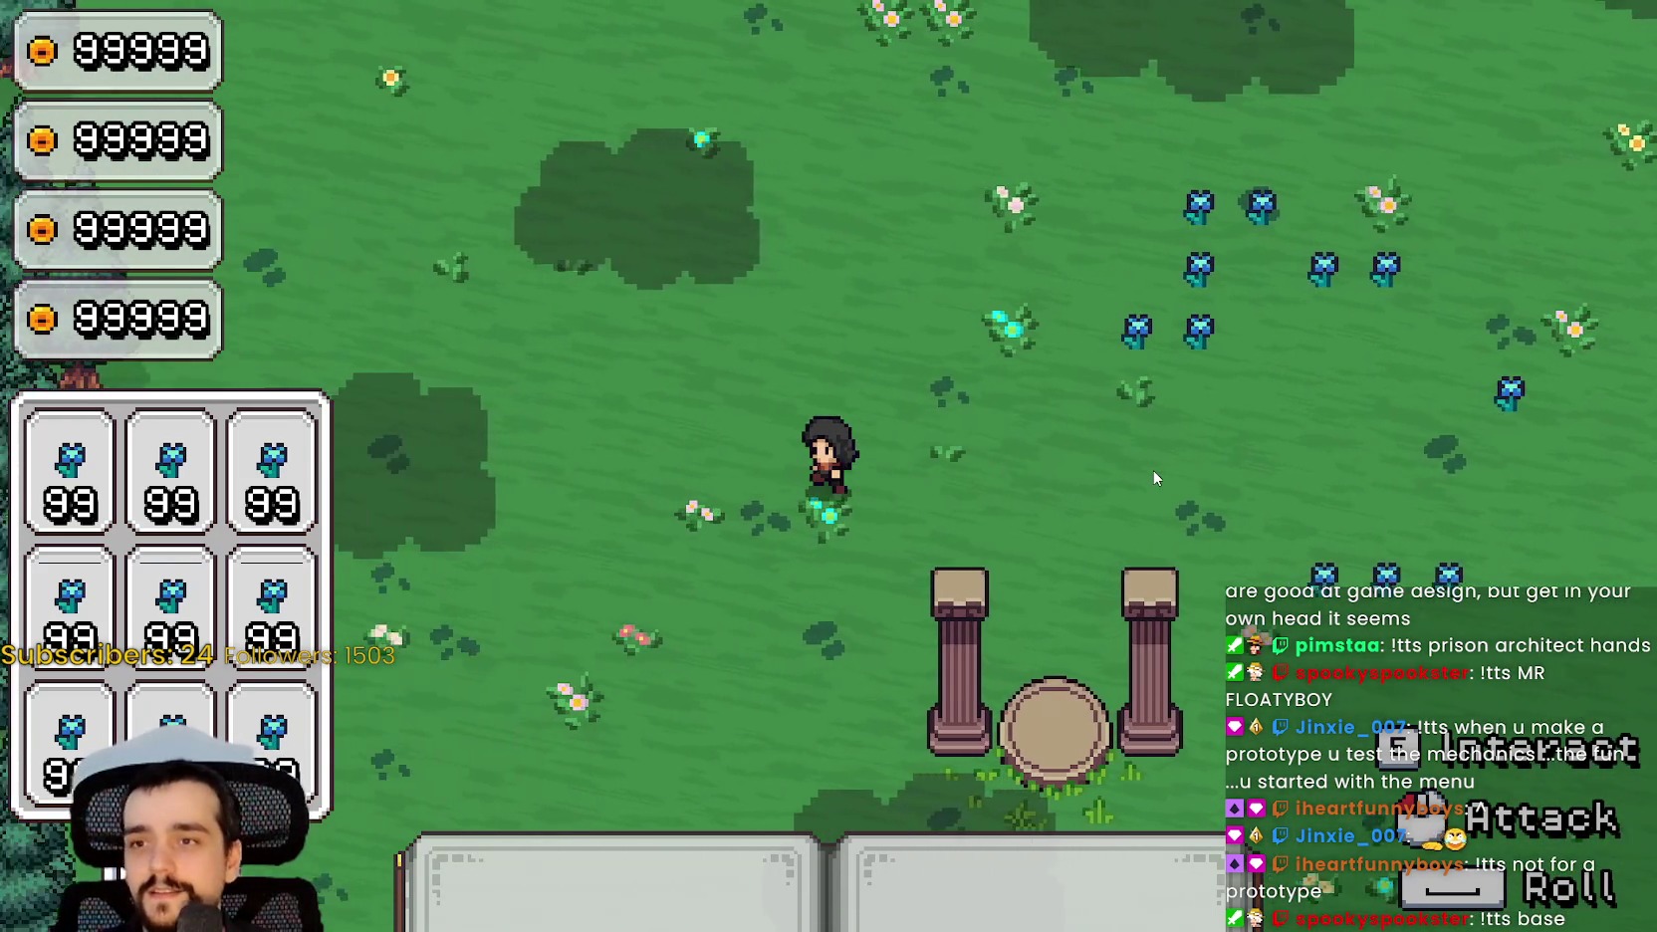
pyautogui.press('d')
pyautogui.press('w')
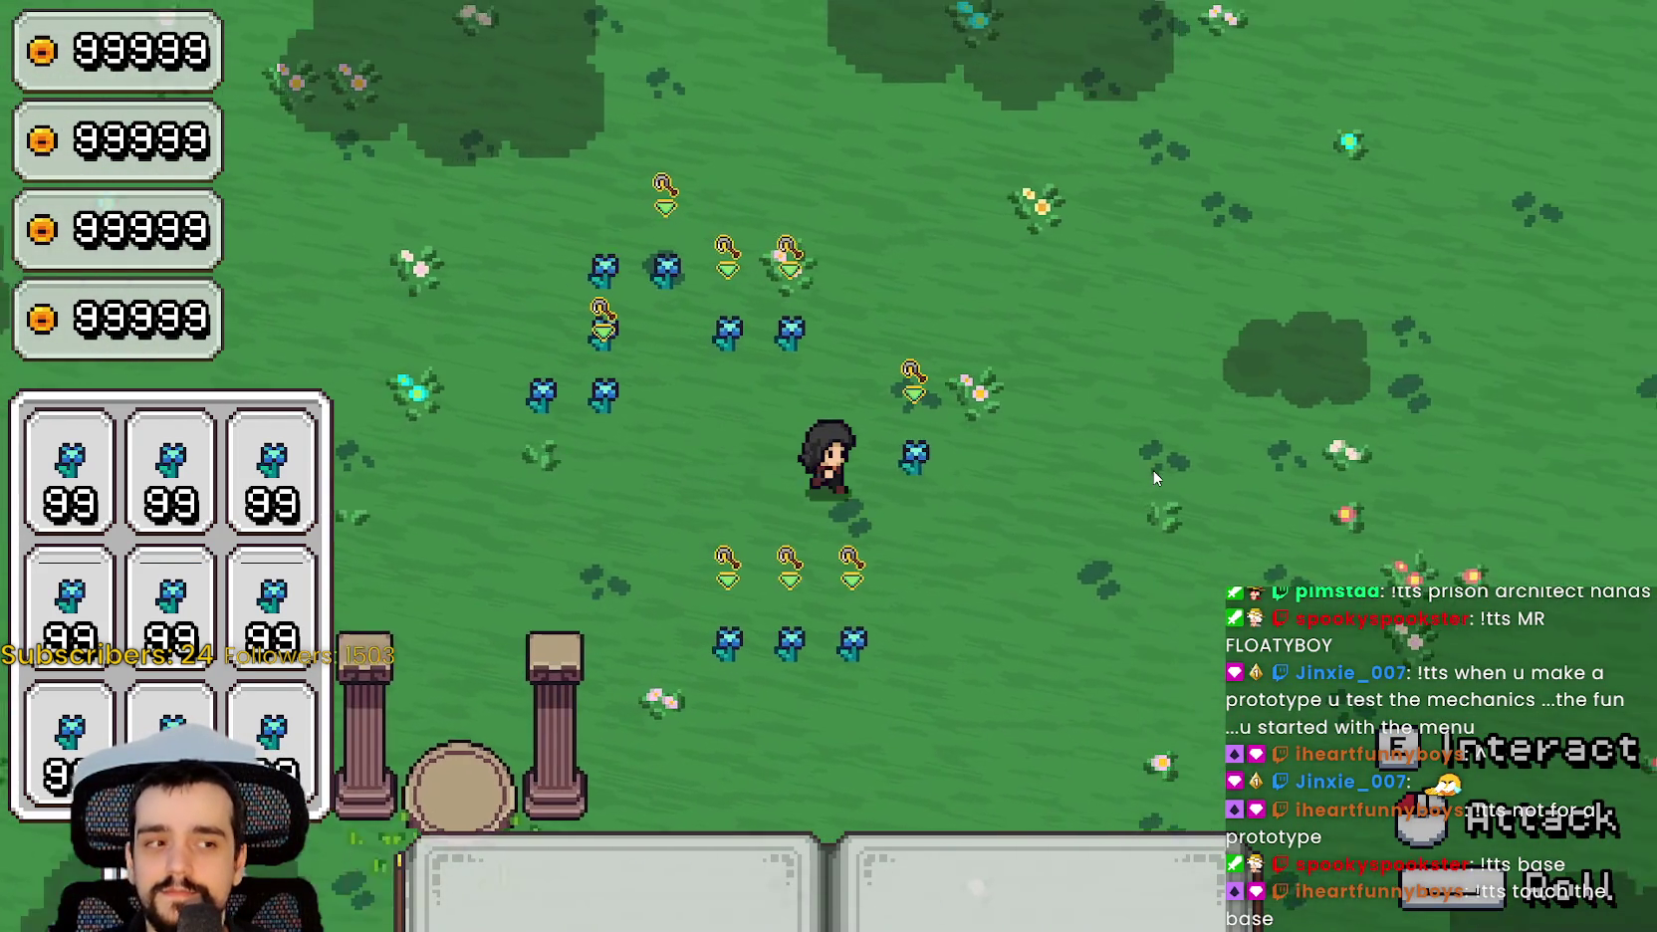
pyautogui.press('d')
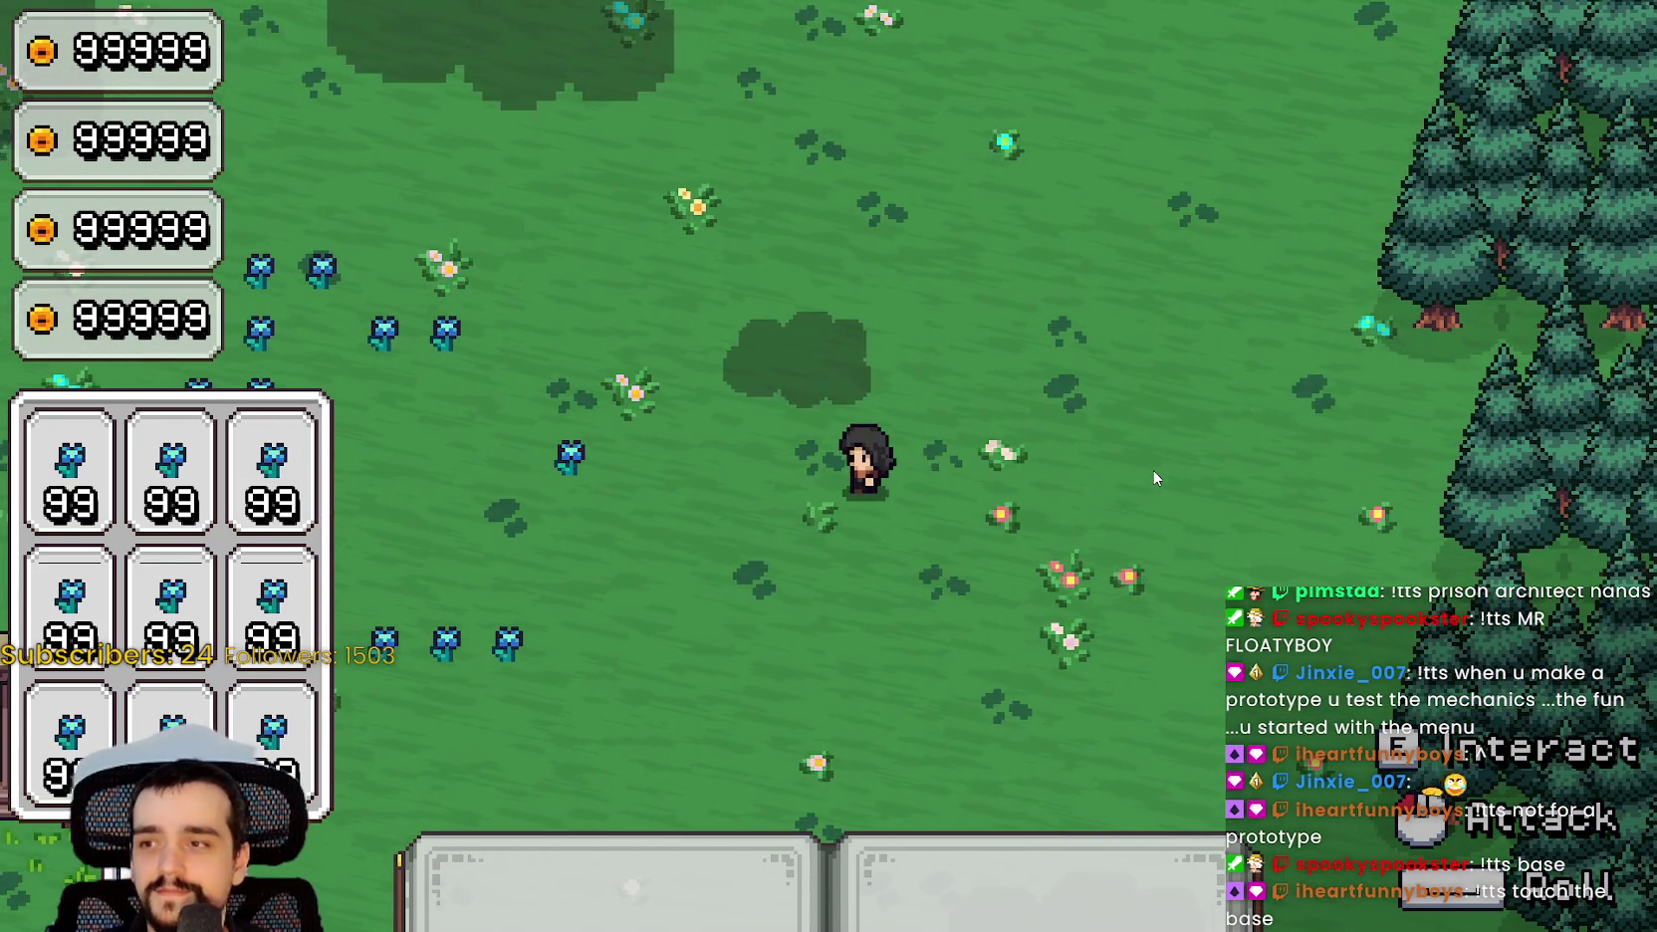
pyautogui.press('a')
pyautogui.press('a')
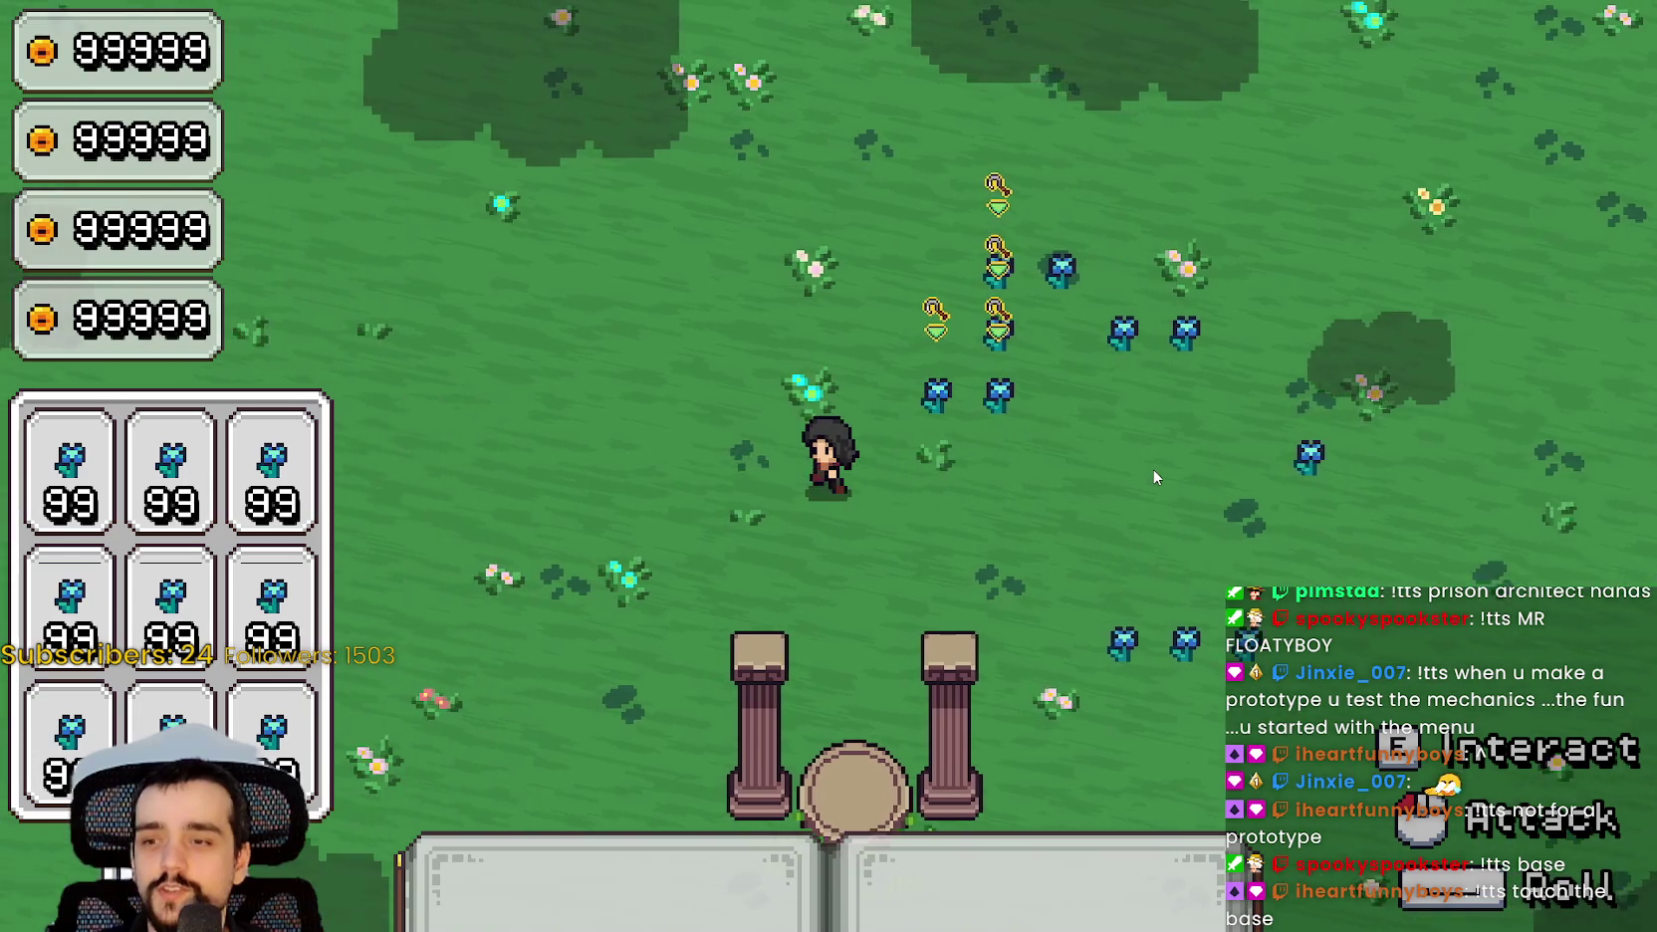
pyautogui.press('w')
pyautogui.press('d')
pyautogui.press('a')
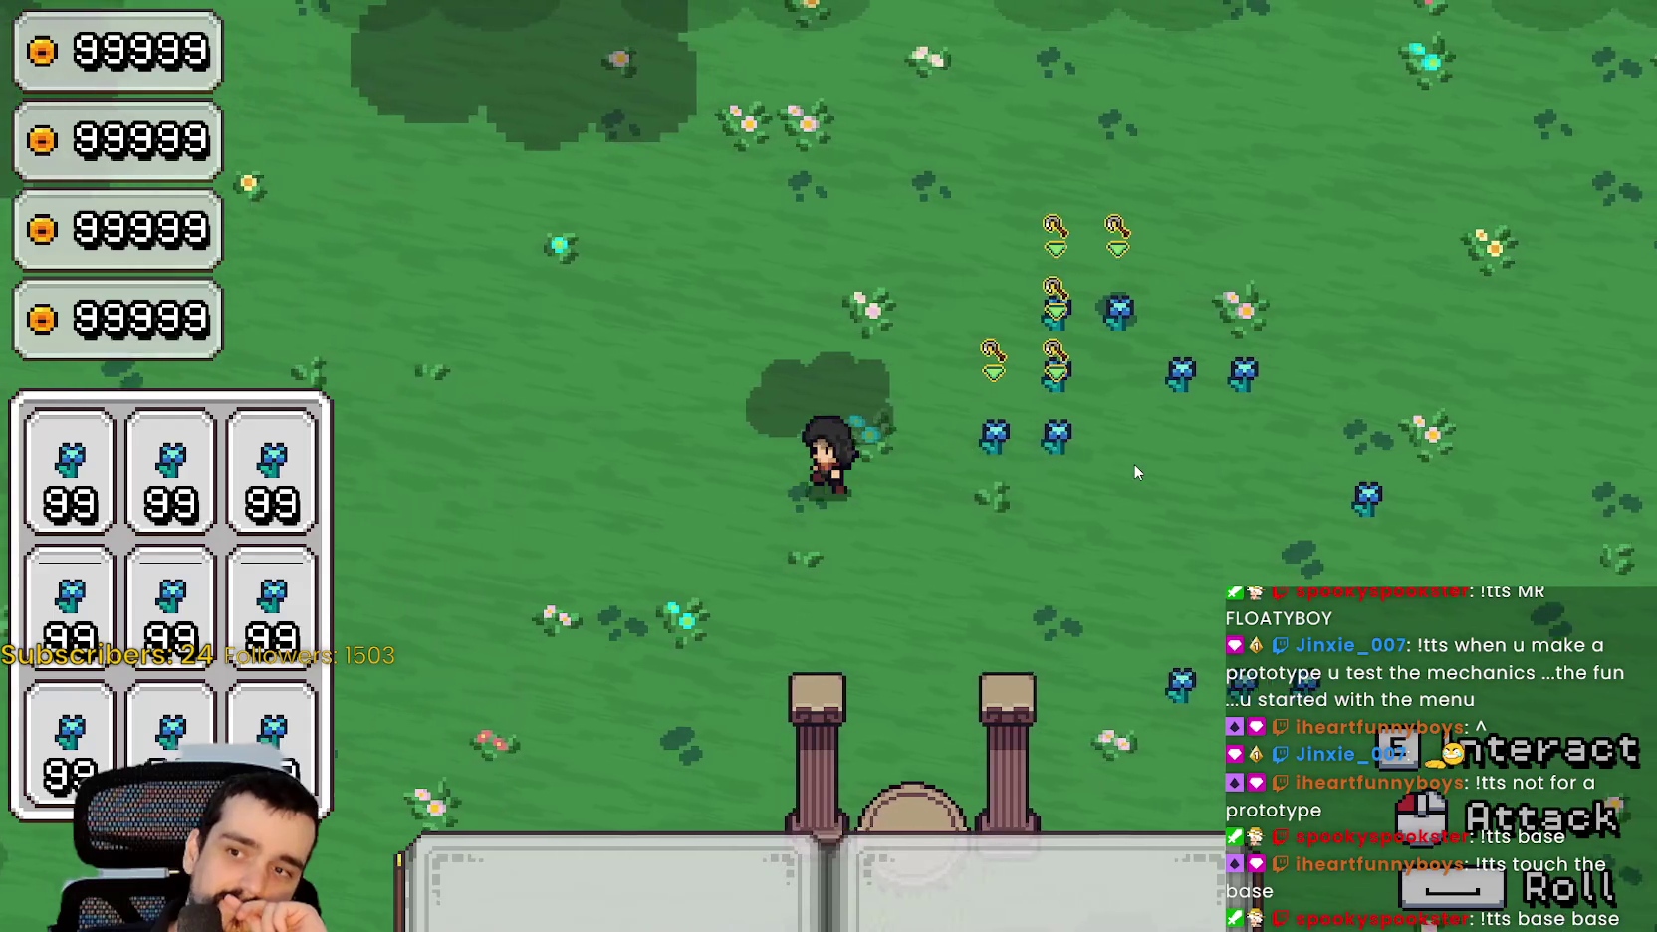
pyautogui.press('a')
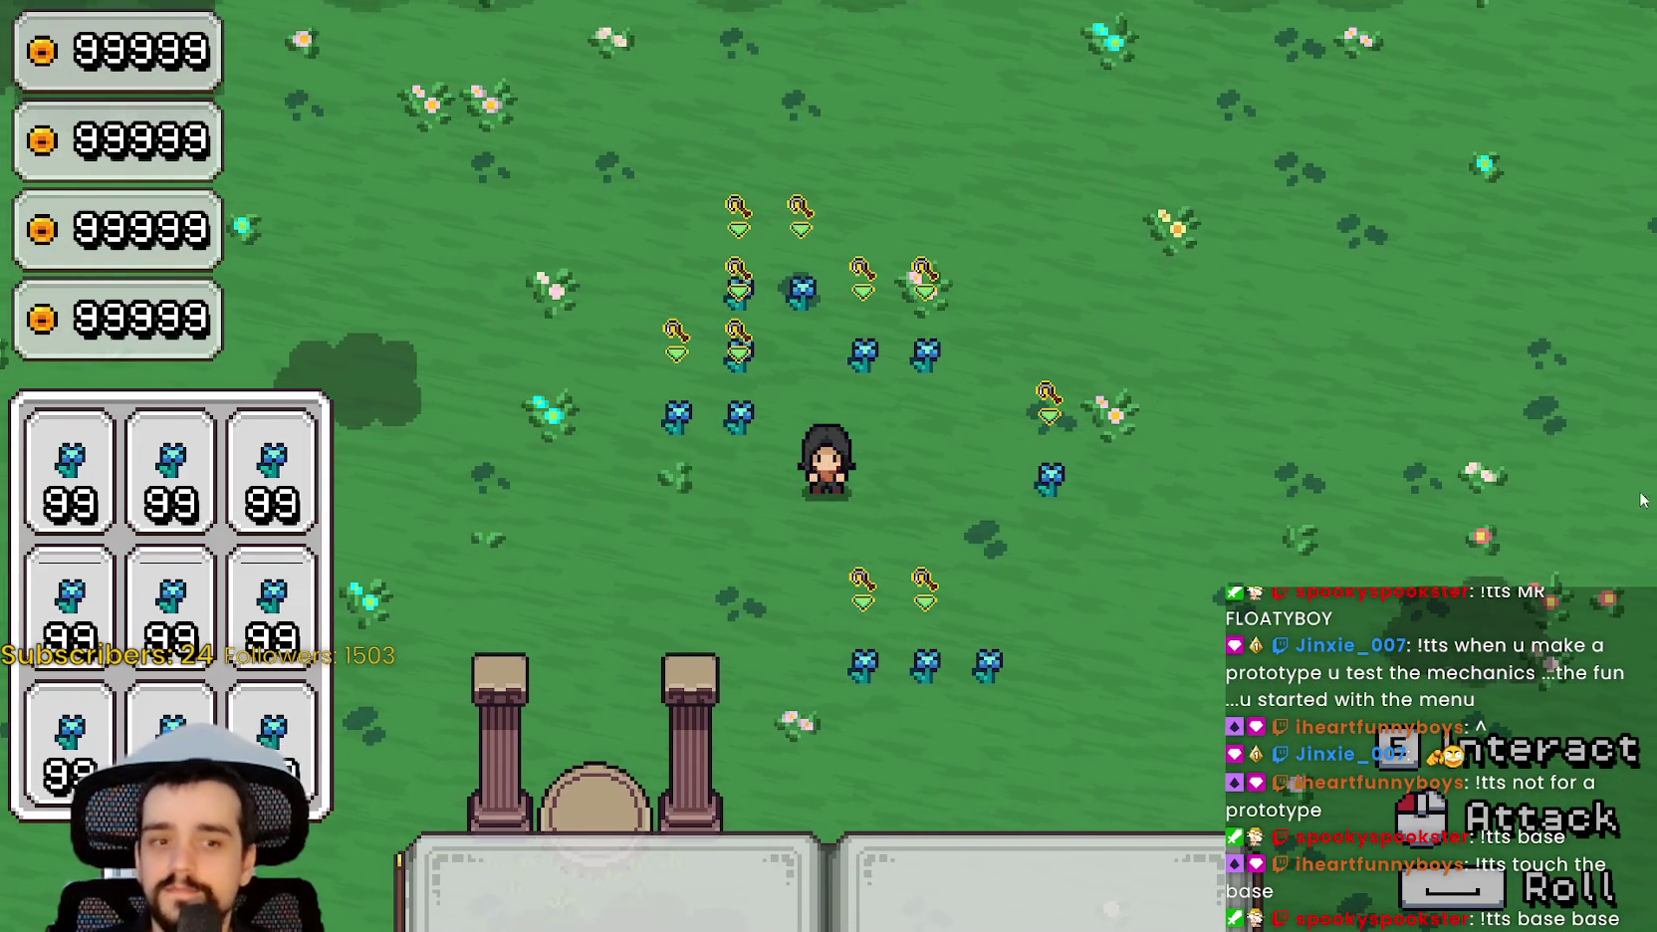
pyautogui.press('F8')
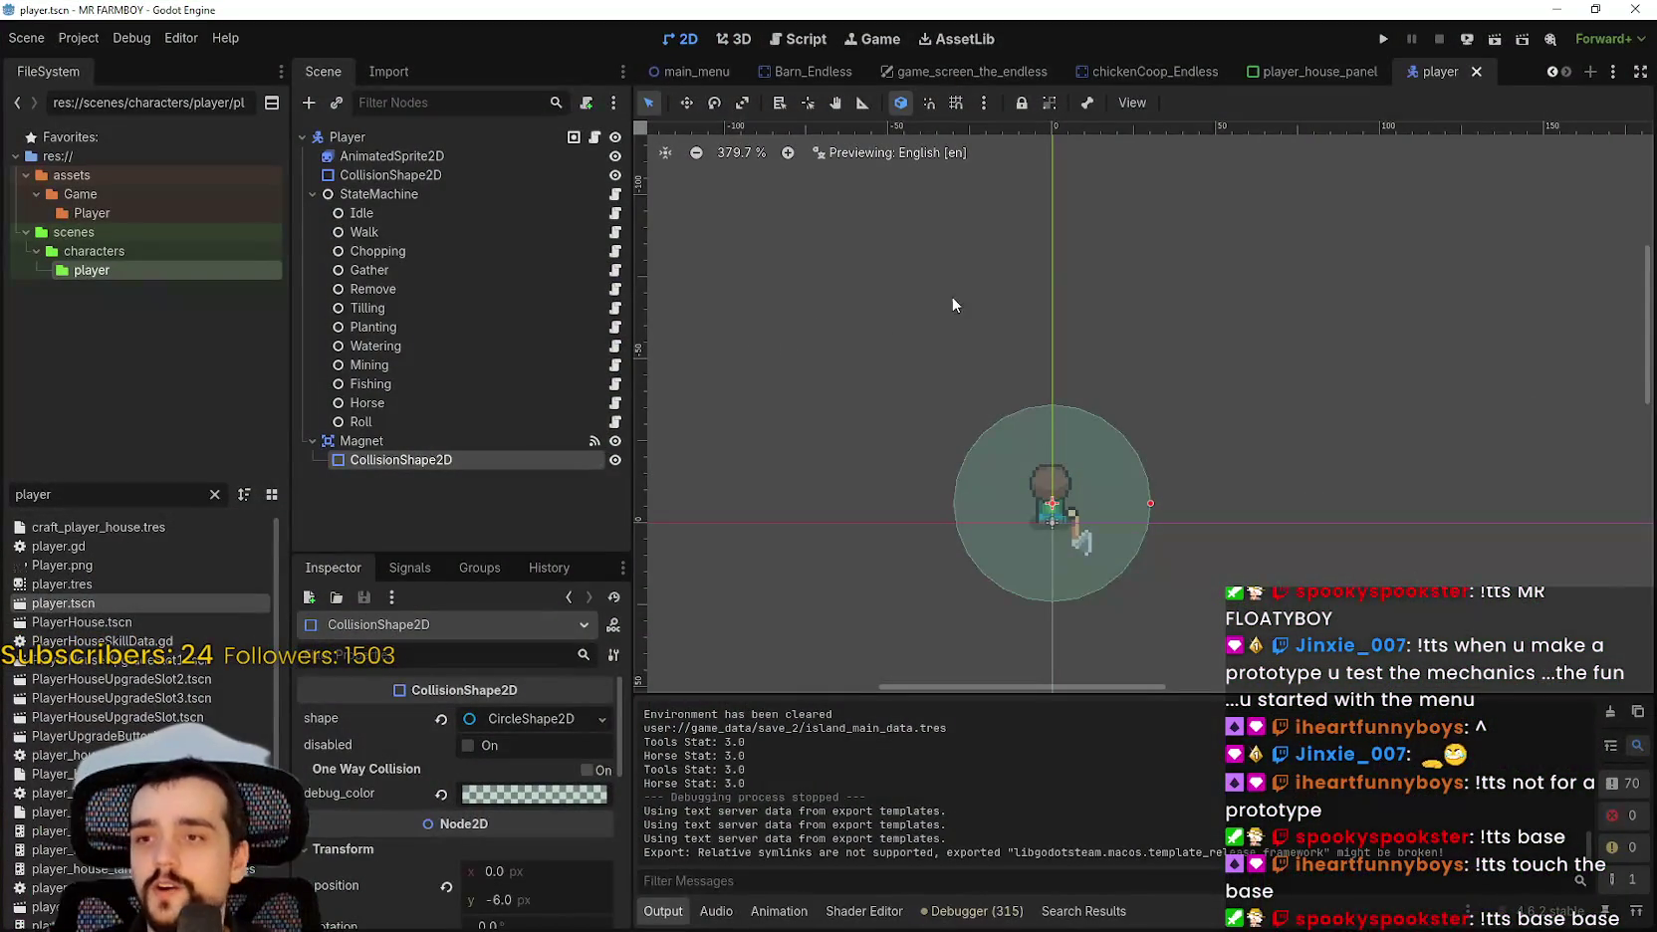
# Scroll the scene tabs back to the first open scene and bring the game up with F5.
pyautogui.scroll(-3, 812, 327)
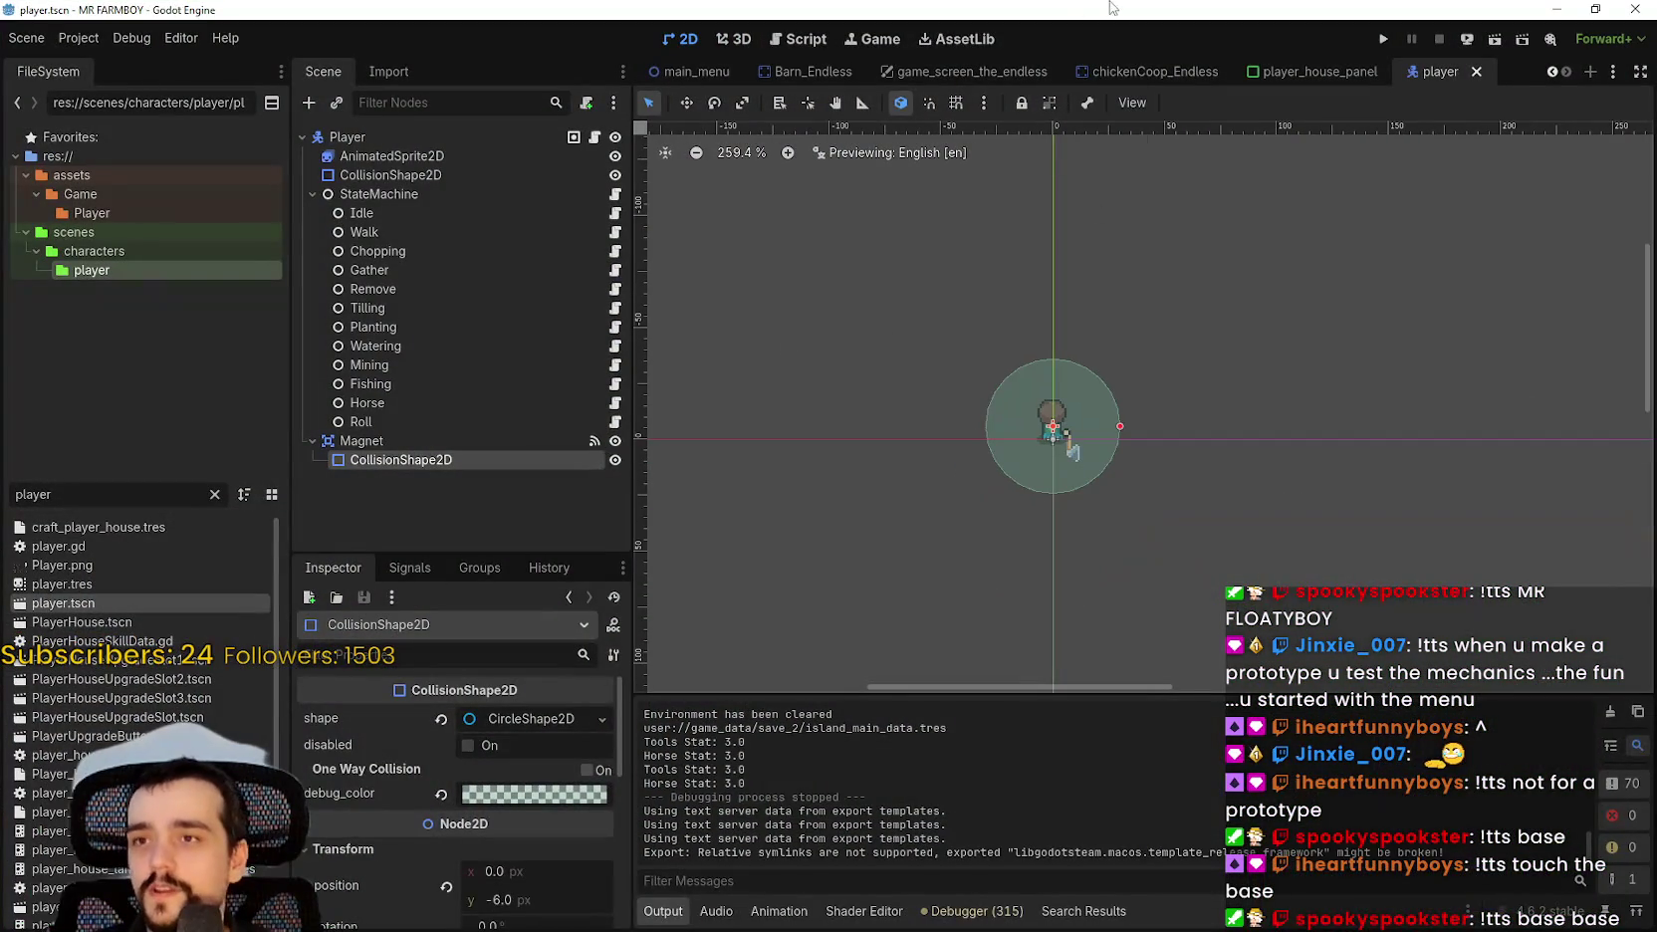
pyautogui.click(1550, 72)
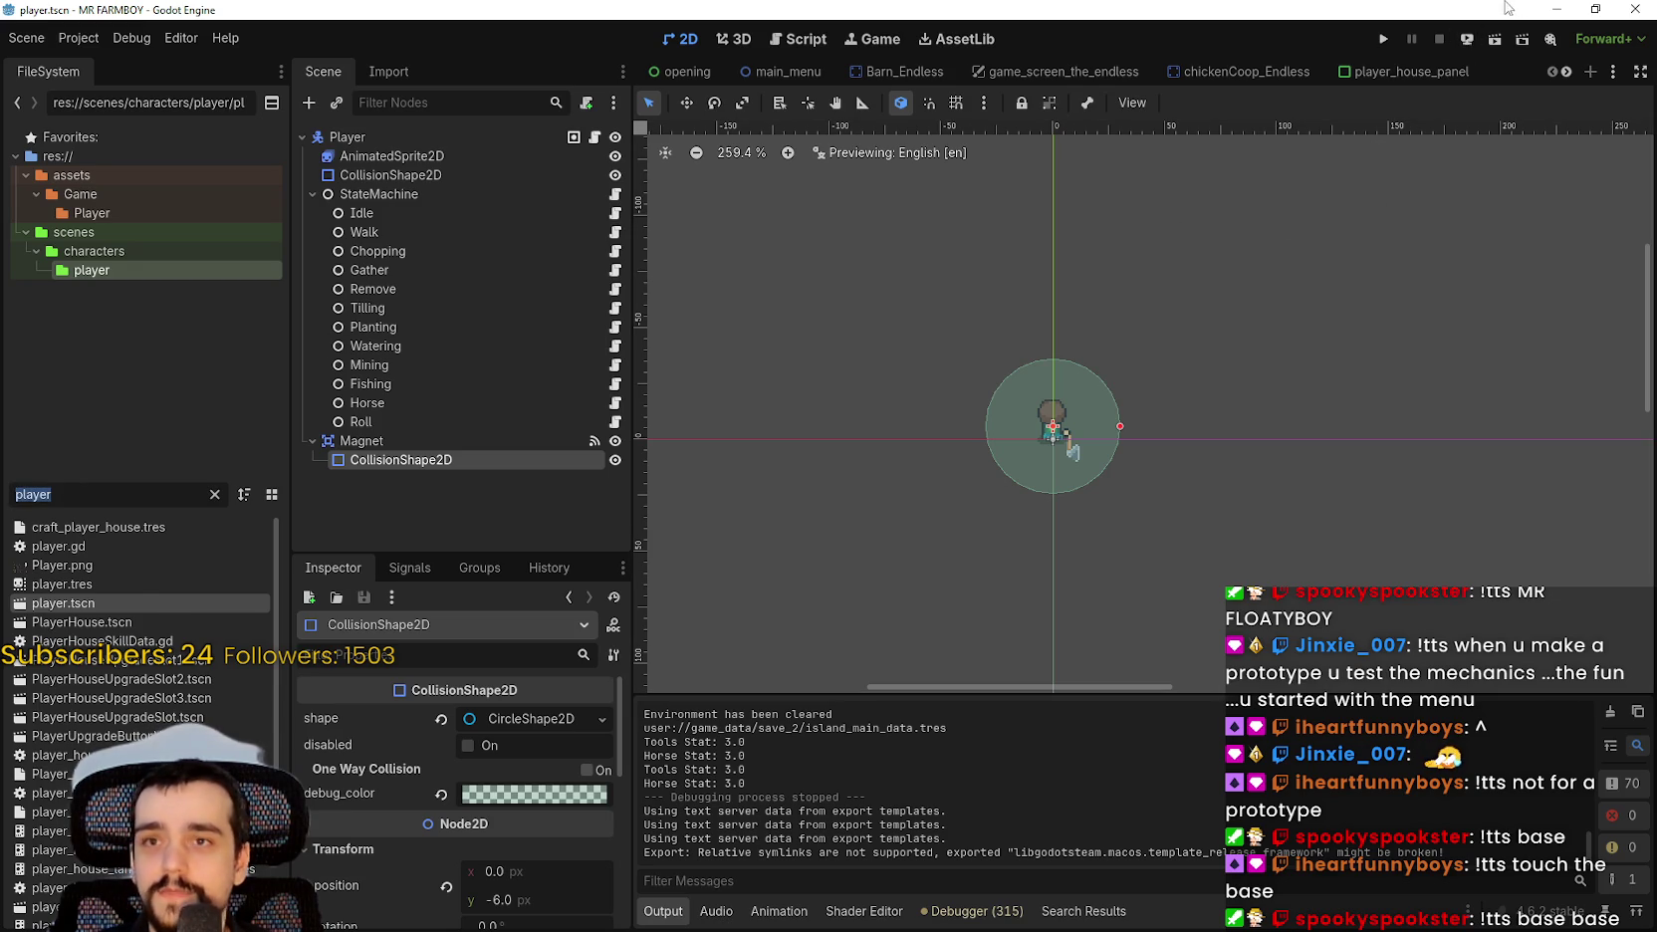
pyautogui.press('F5')
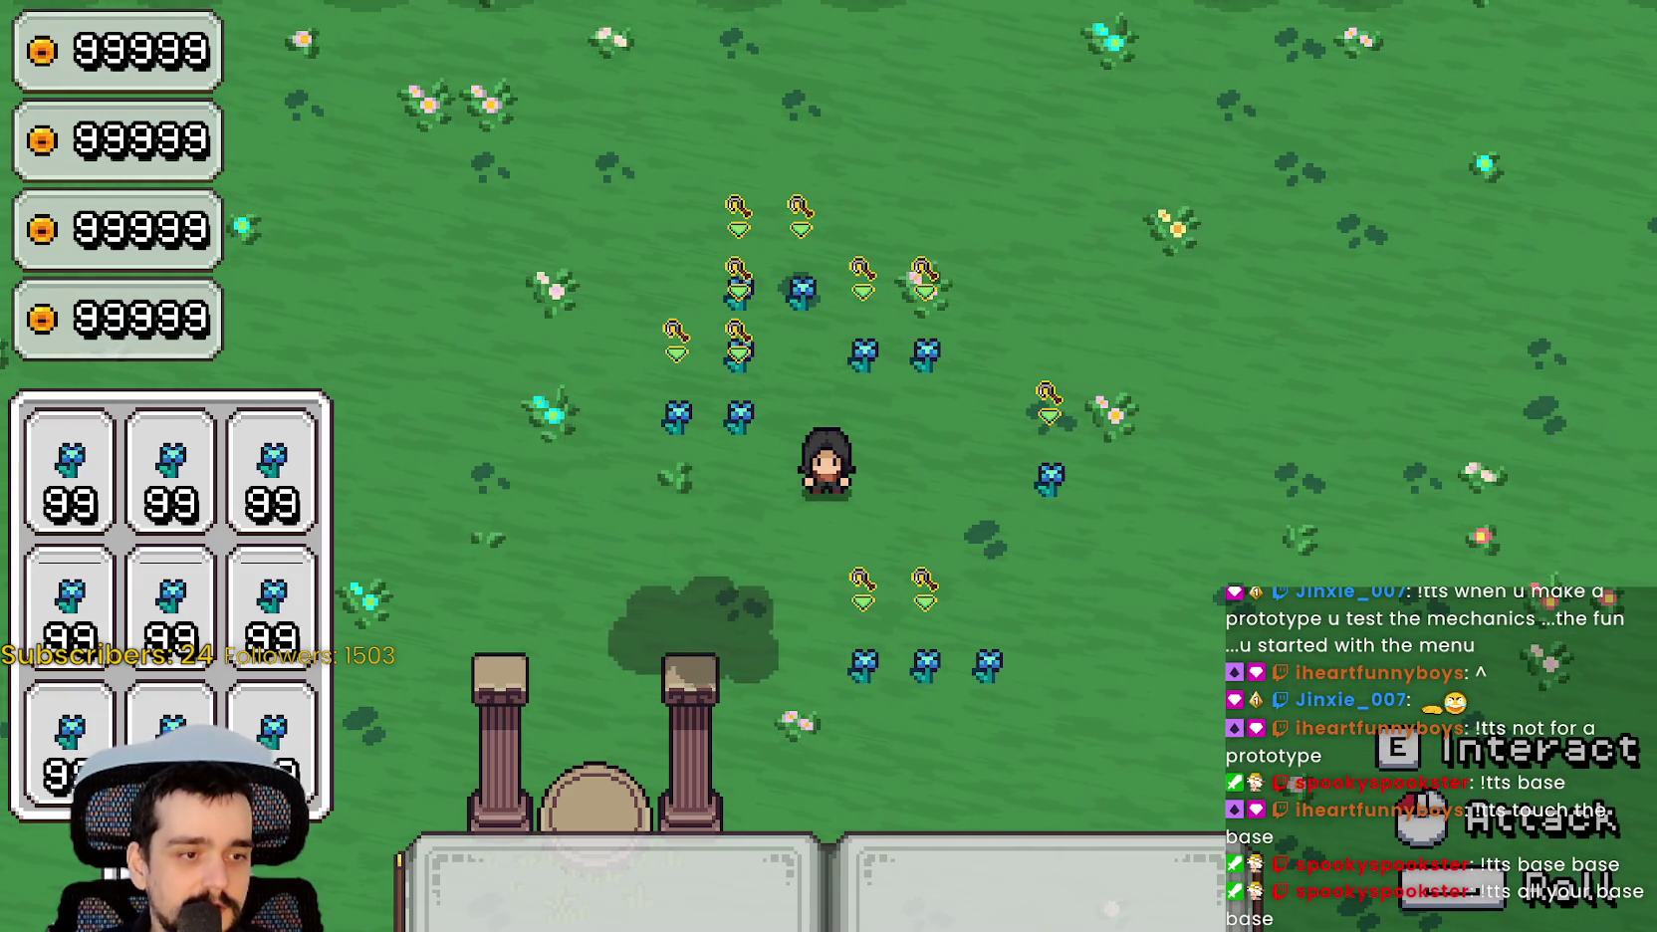
# Open the game_ui_layer scene, expand GameUI and select the bag hotkey node.
pyautogui.hotkey('alt', 'Tab')
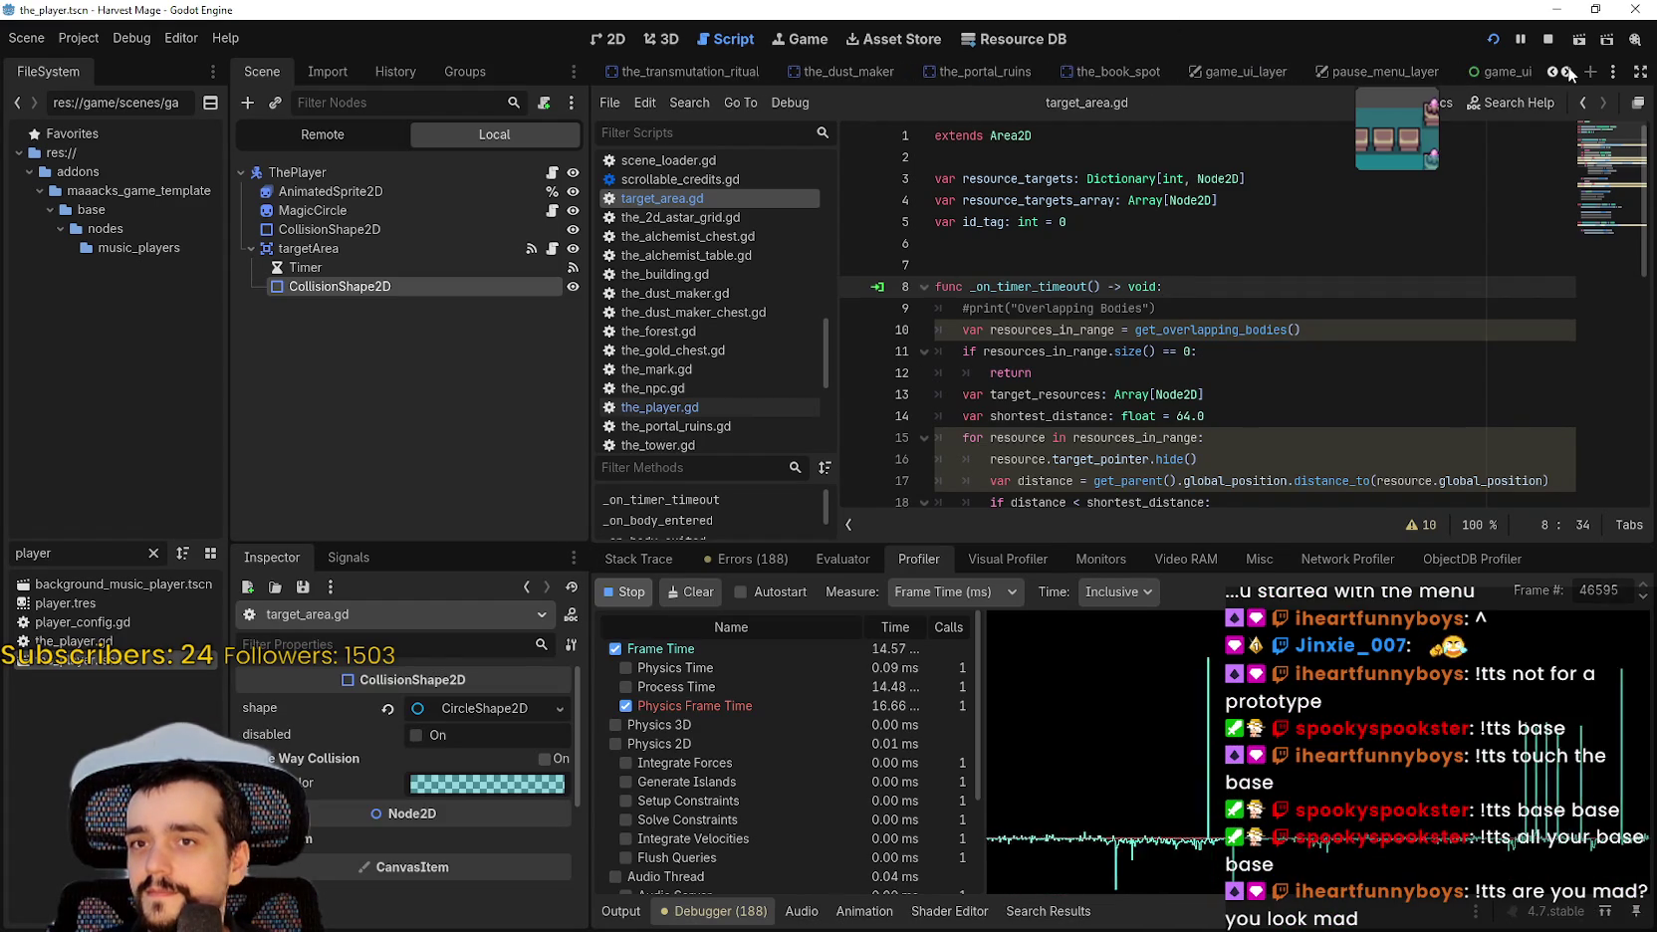
pyautogui.click(761, 69)
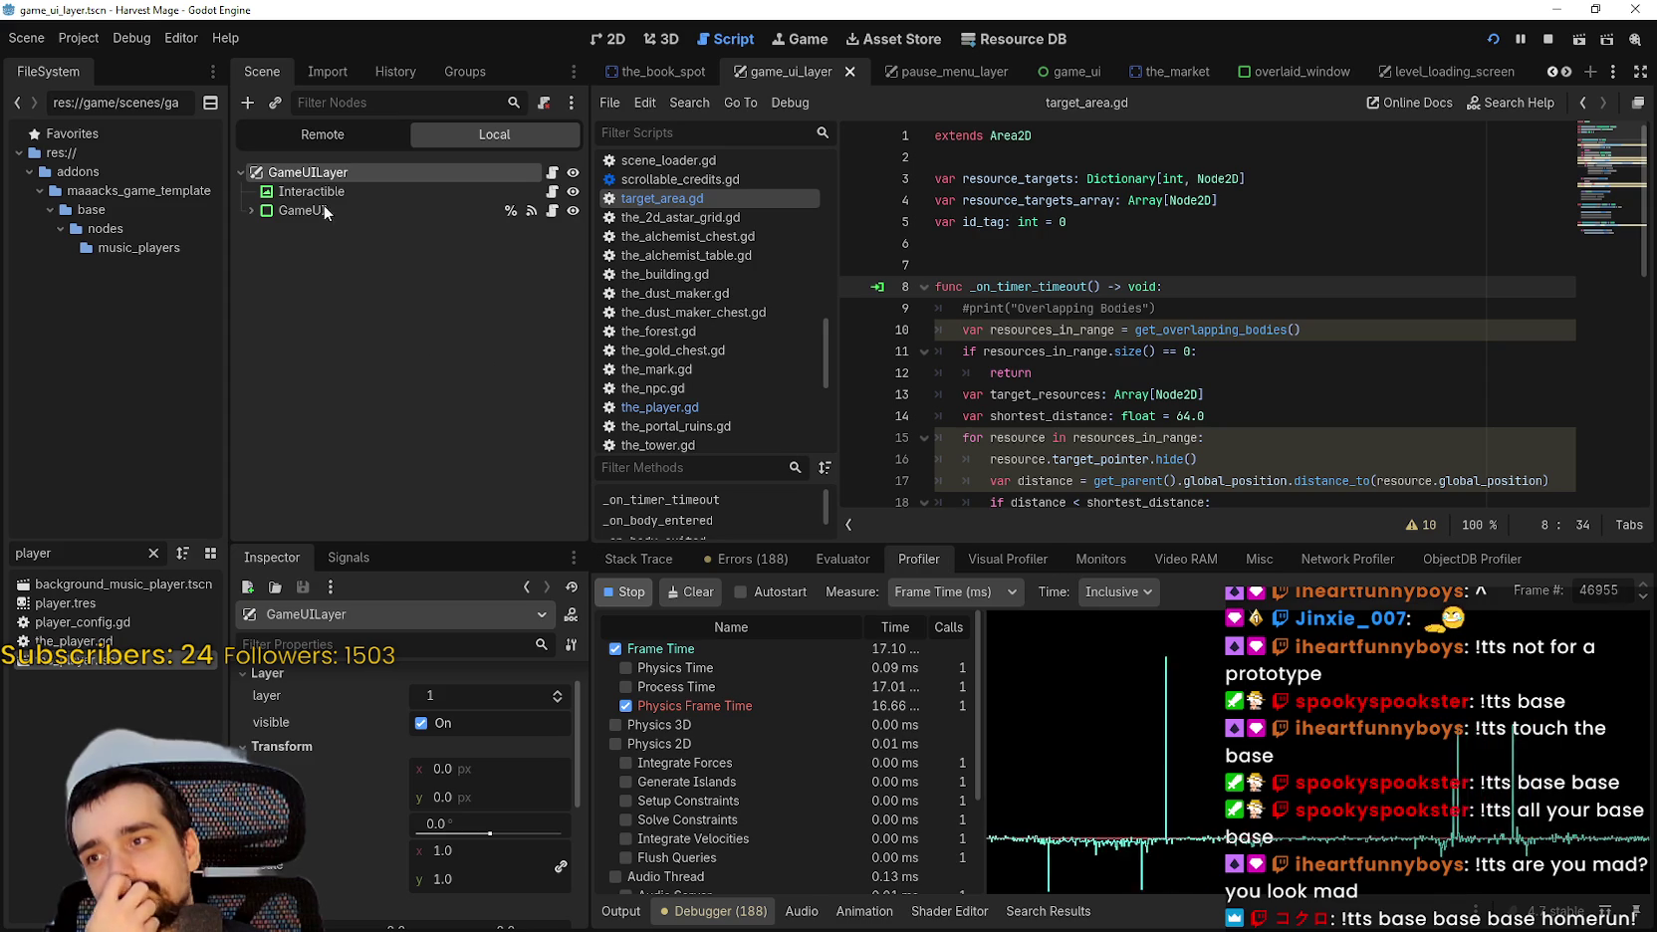
pyautogui.click(251, 210)
pyautogui.scroll(-10, 353, 476)
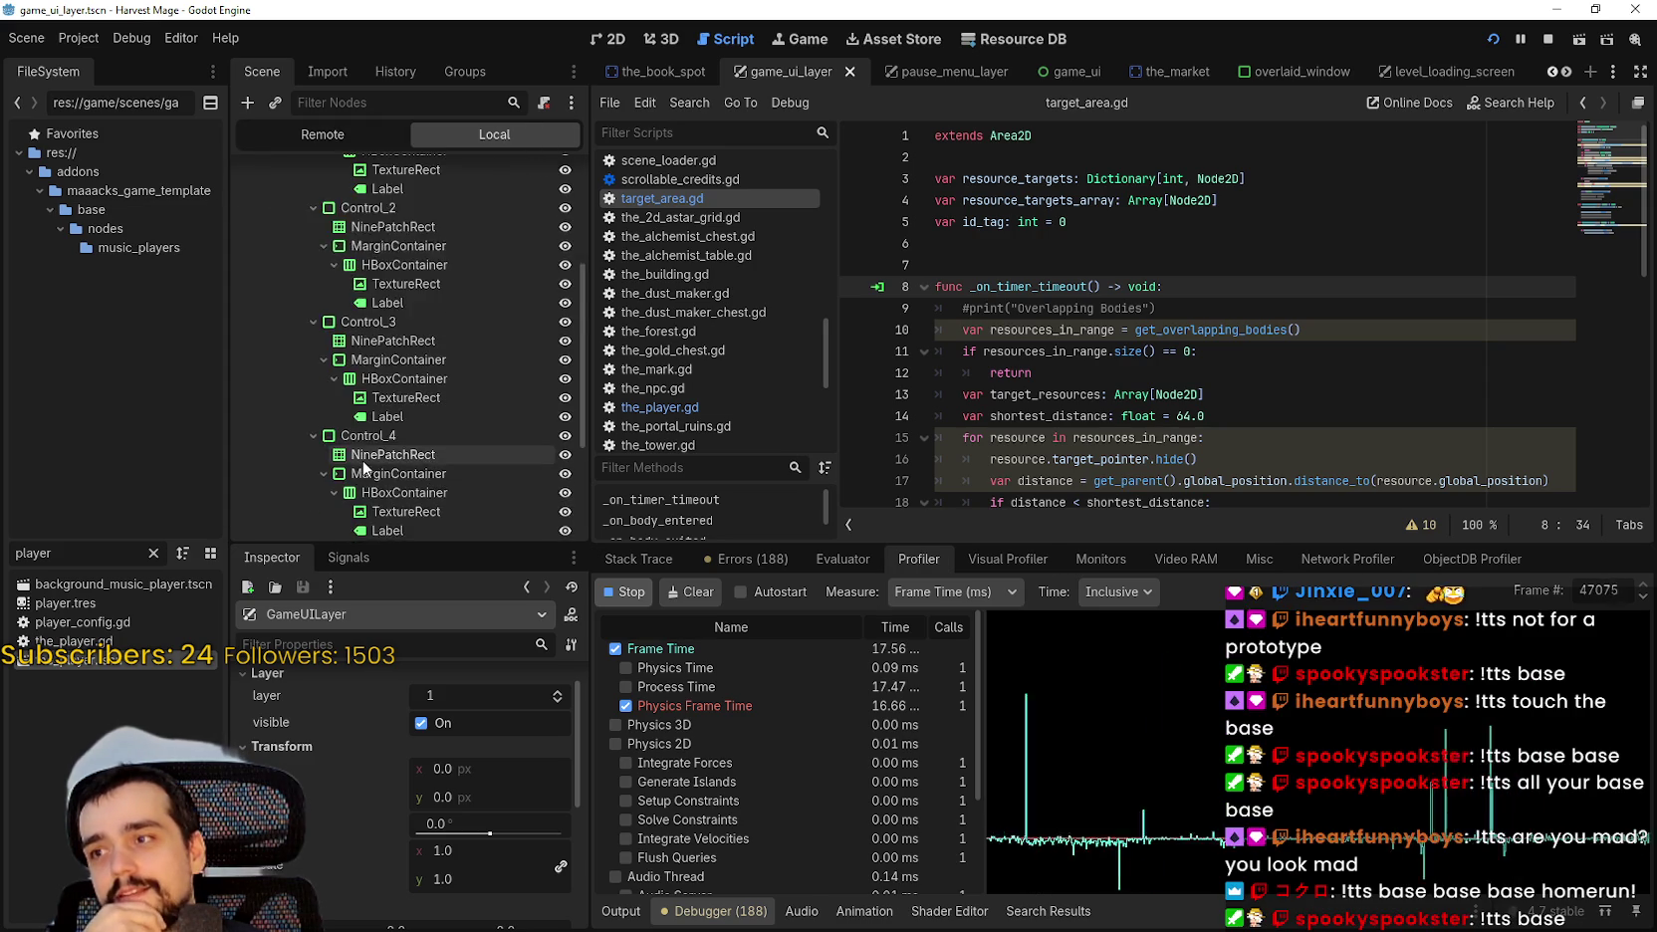
pyautogui.click(384, 503)
# Collapse Inventory and Bag, glance at the running HUD, and view the layout in 2D.
pyautogui.click(270, 427)
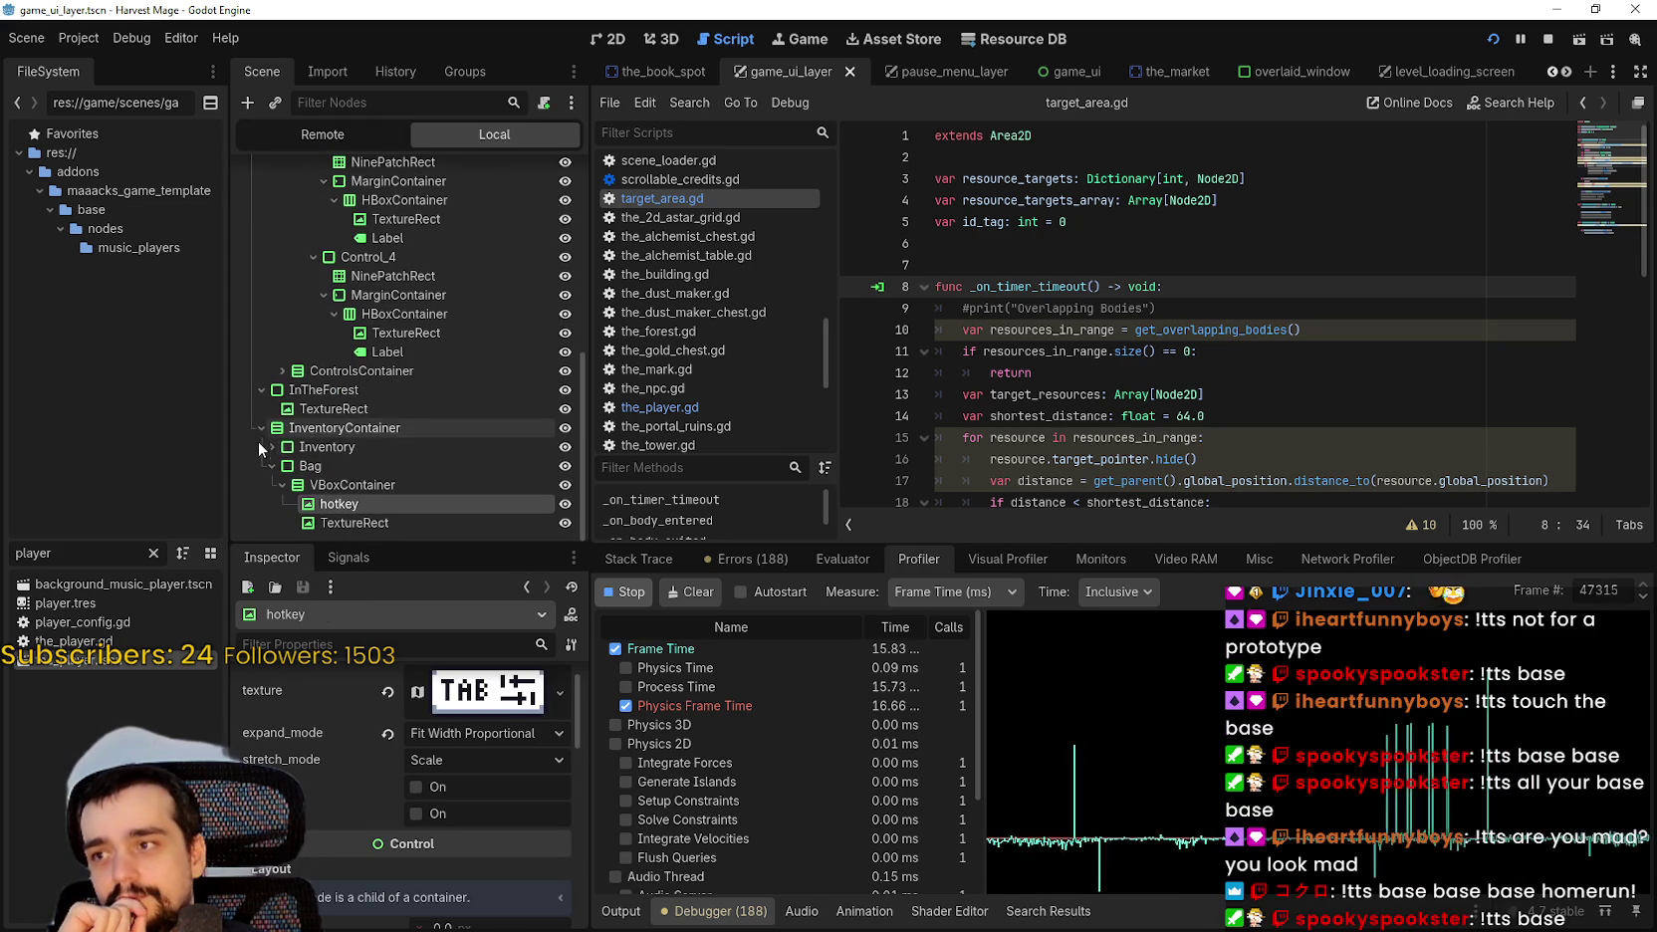
pyautogui.click(272, 465)
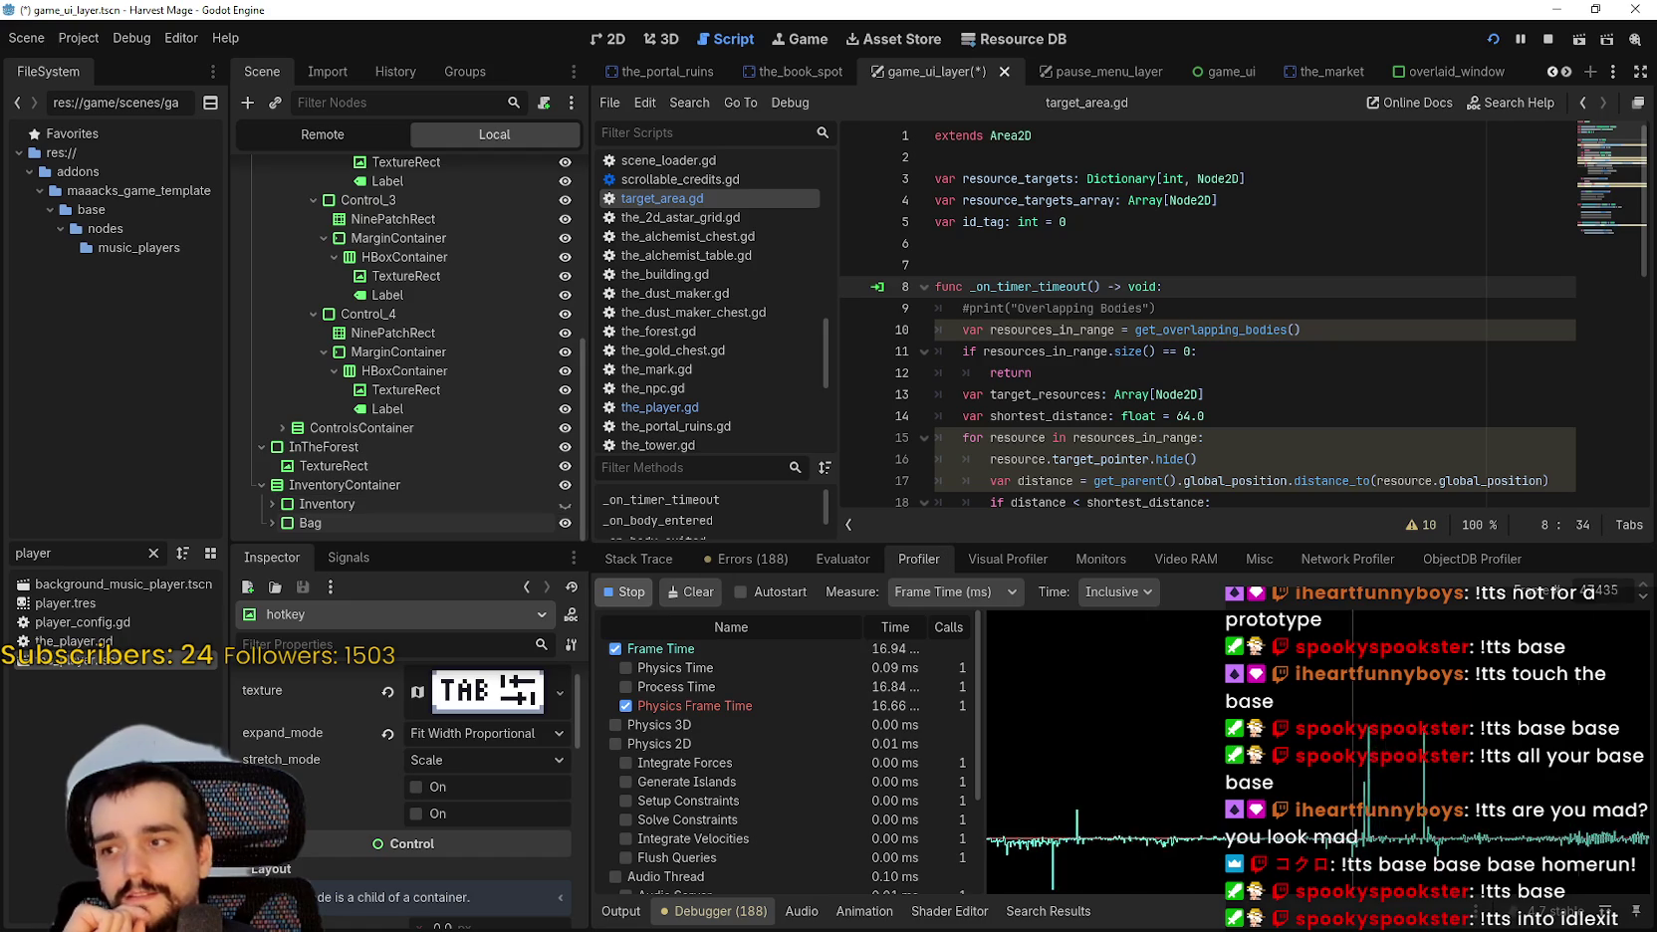
pyautogui.hotkey('alt', 'Tab')
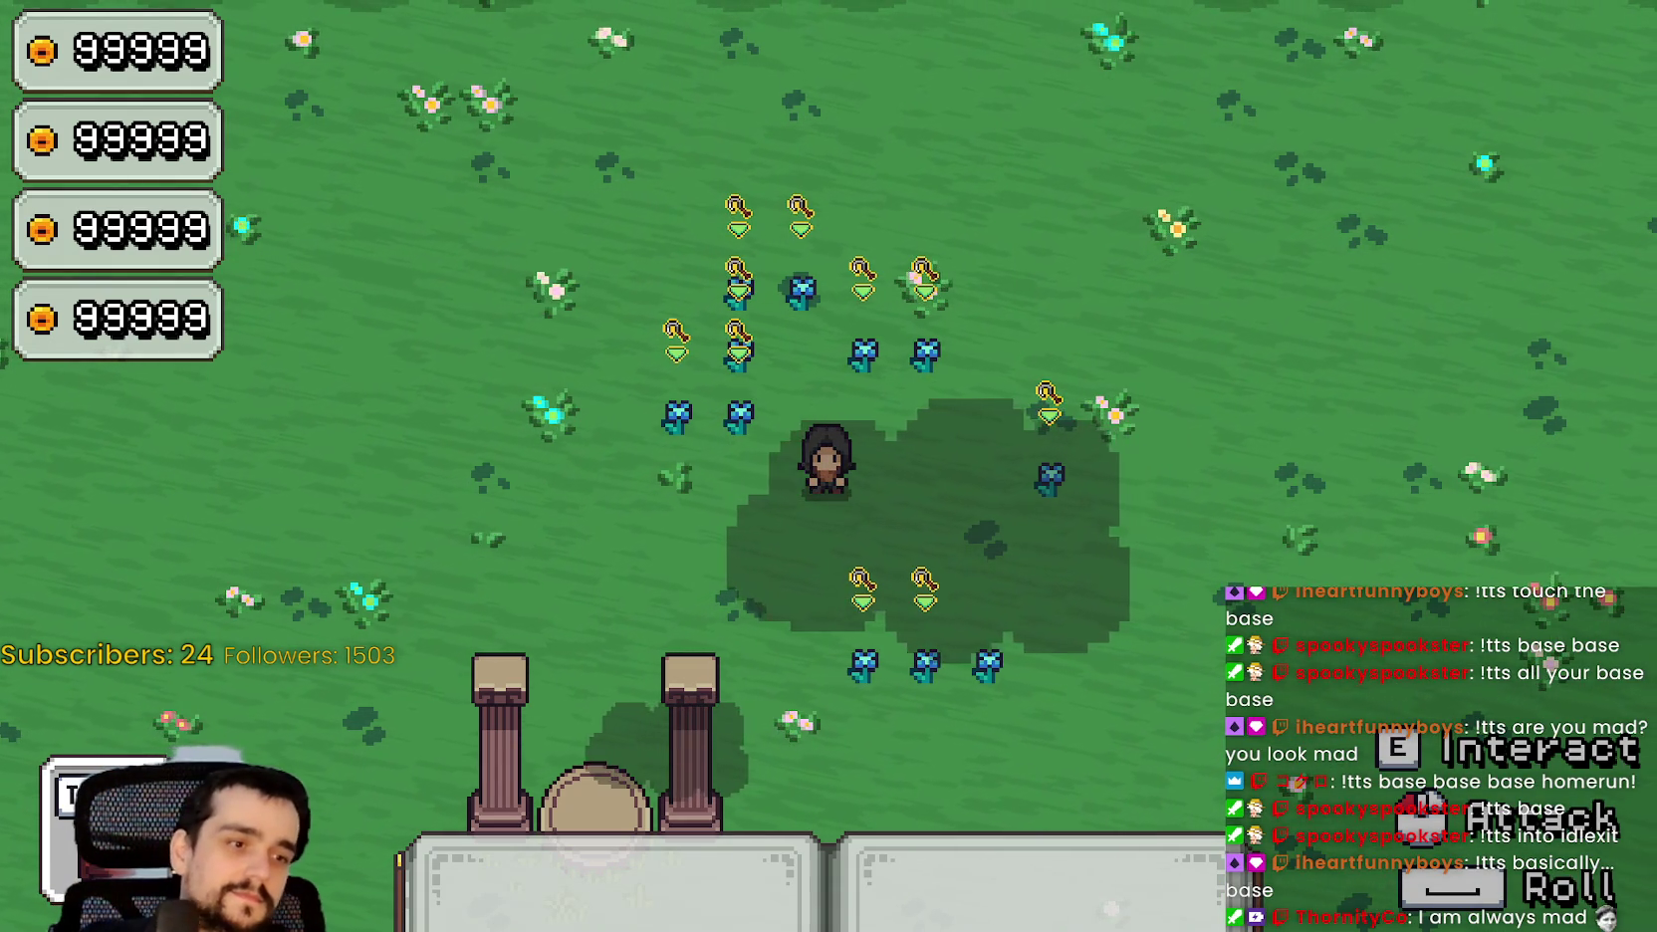
pyautogui.hotkey('alt', 'Tab')
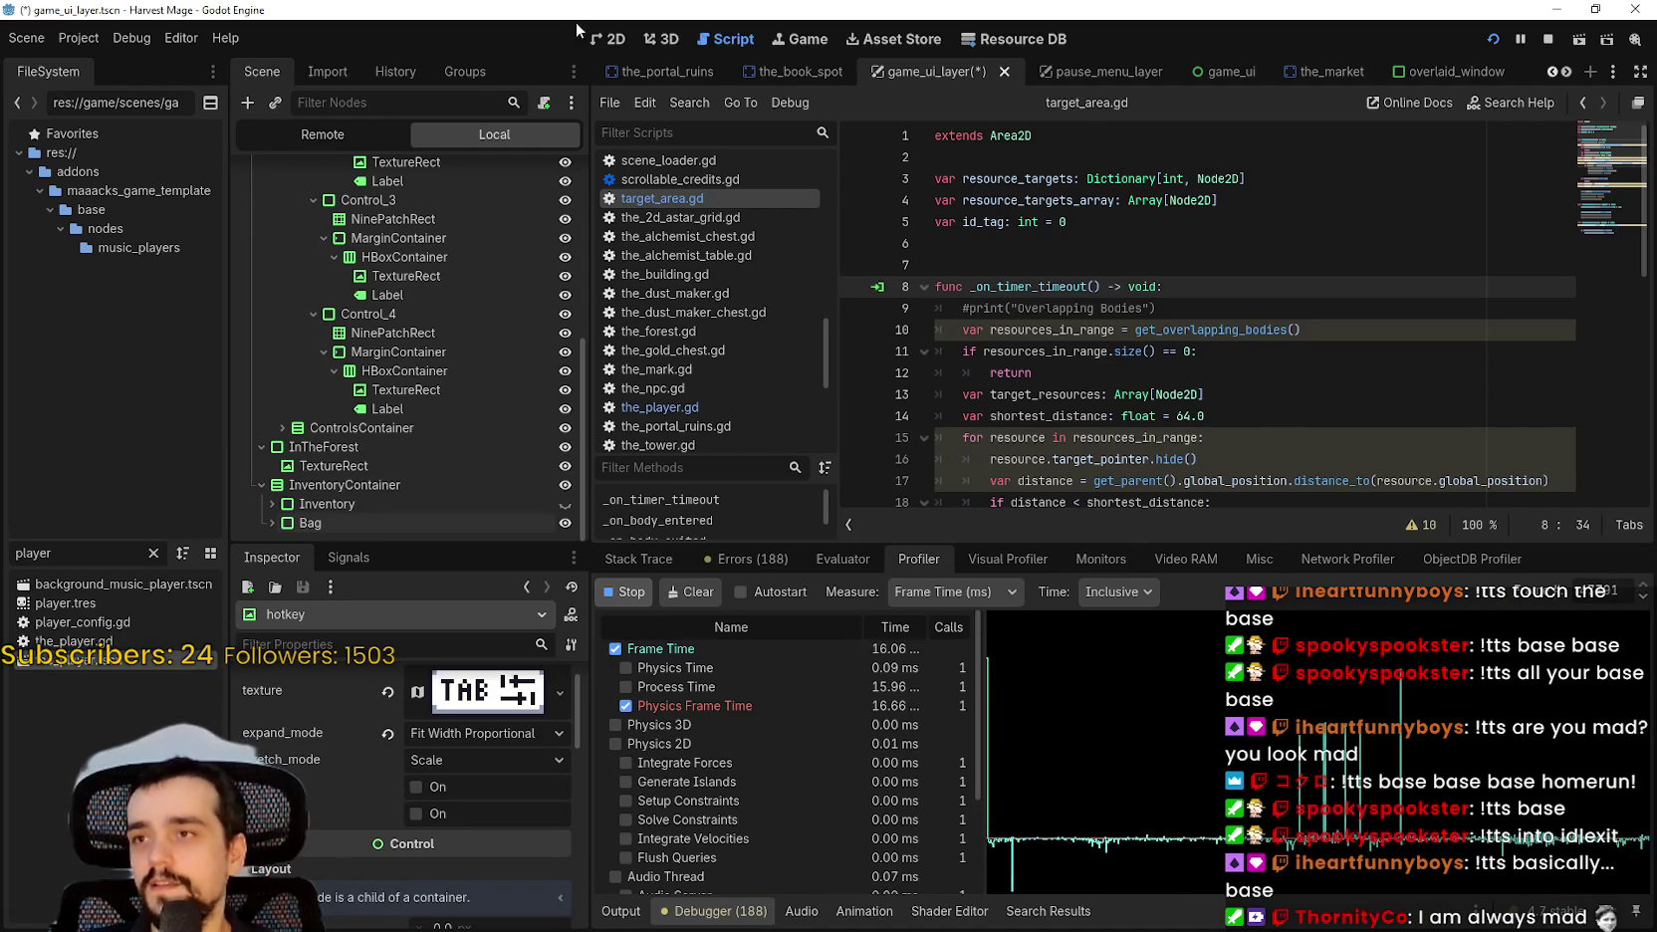
pyautogui.click(609, 38)
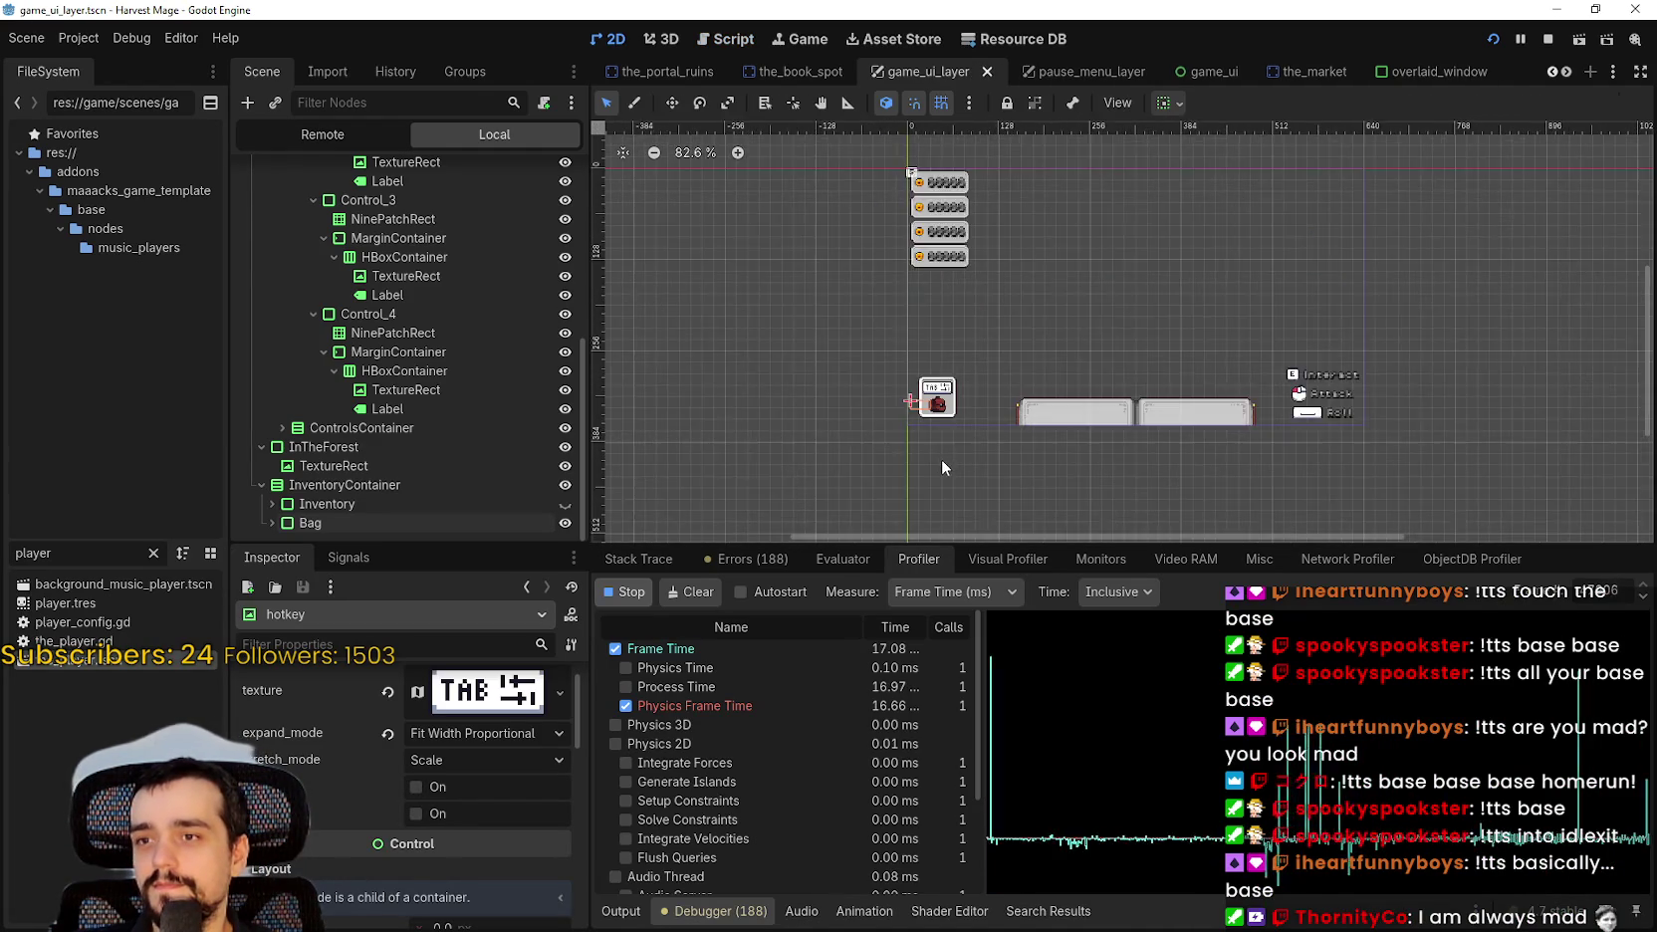
# Set InventoryContainer's alignment to End, make the Inventory grid visible, and save.
pyautogui.scroll(2, 938, 457)
pyautogui.scroll(1, 319, 783)
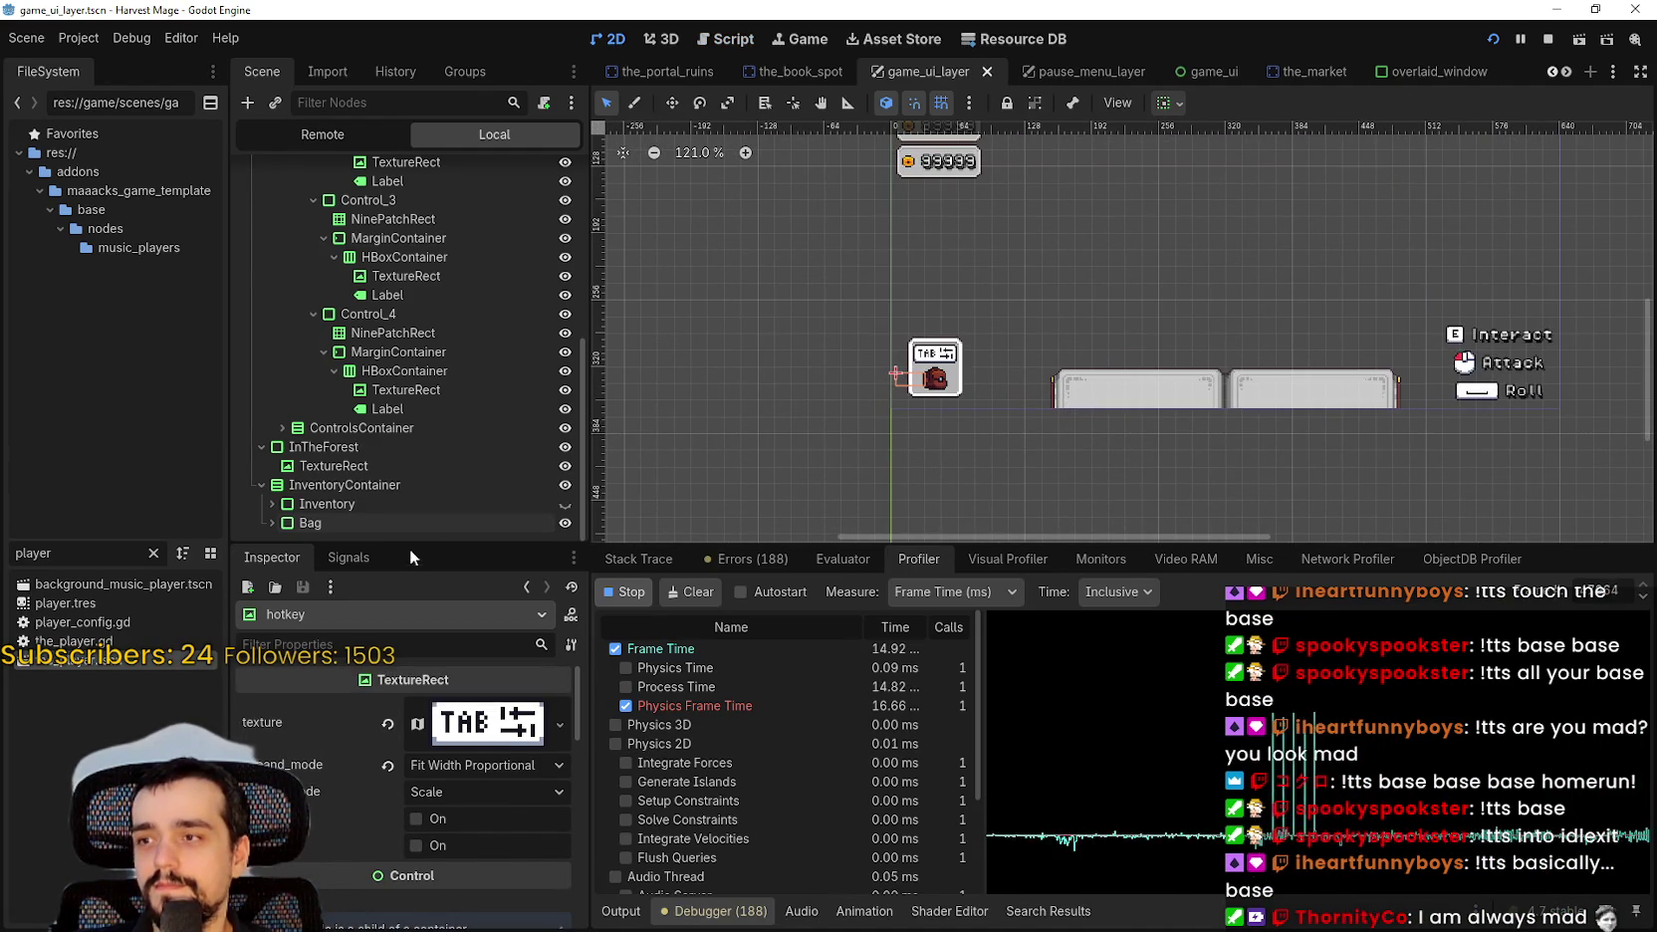
pyautogui.click(435, 487)
pyautogui.scroll(2, 1058, 297)
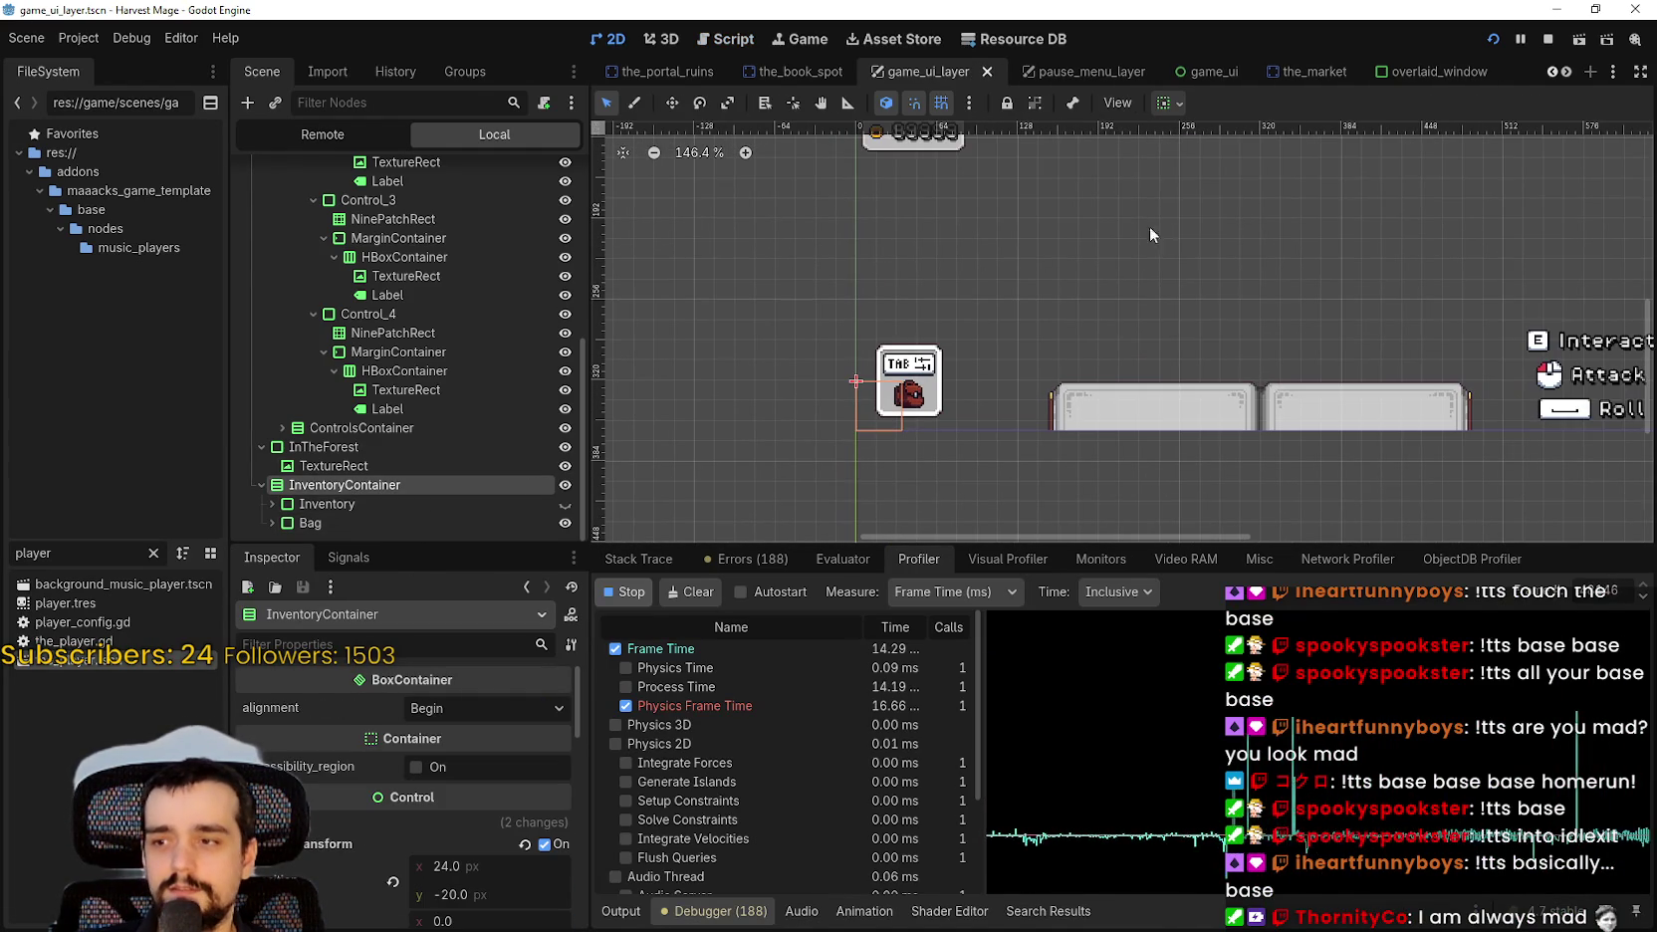
pyautogui.click(456, 715)
pyautogui.click(450, 769)
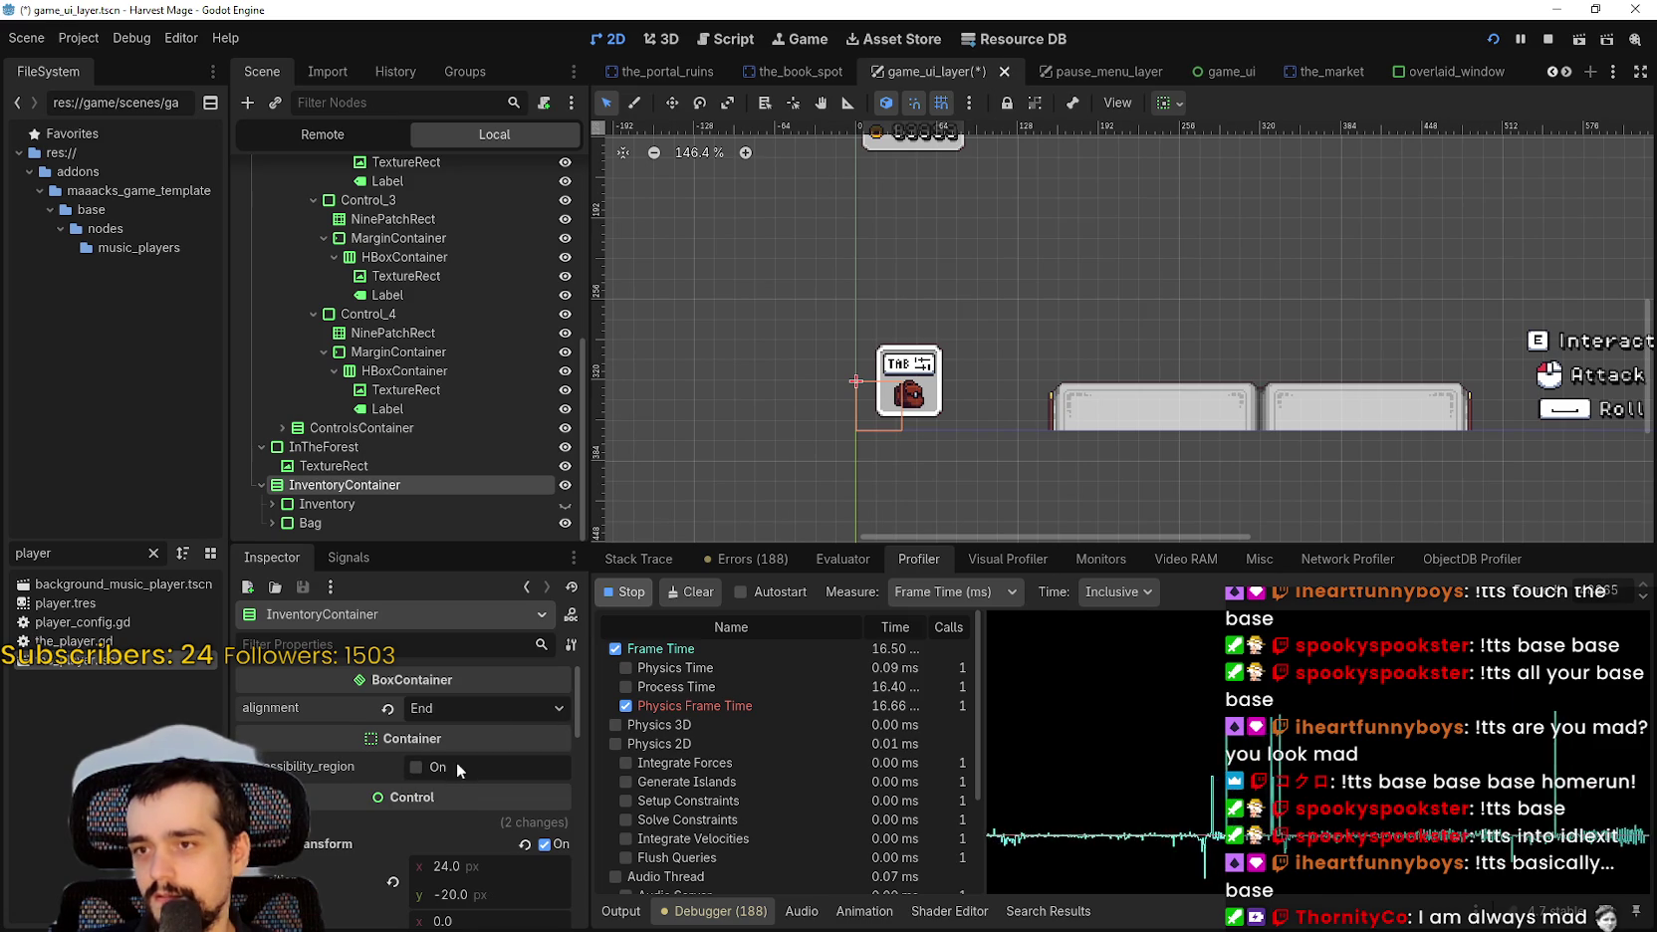
pyautogui.hotkey('ctrl', 's')
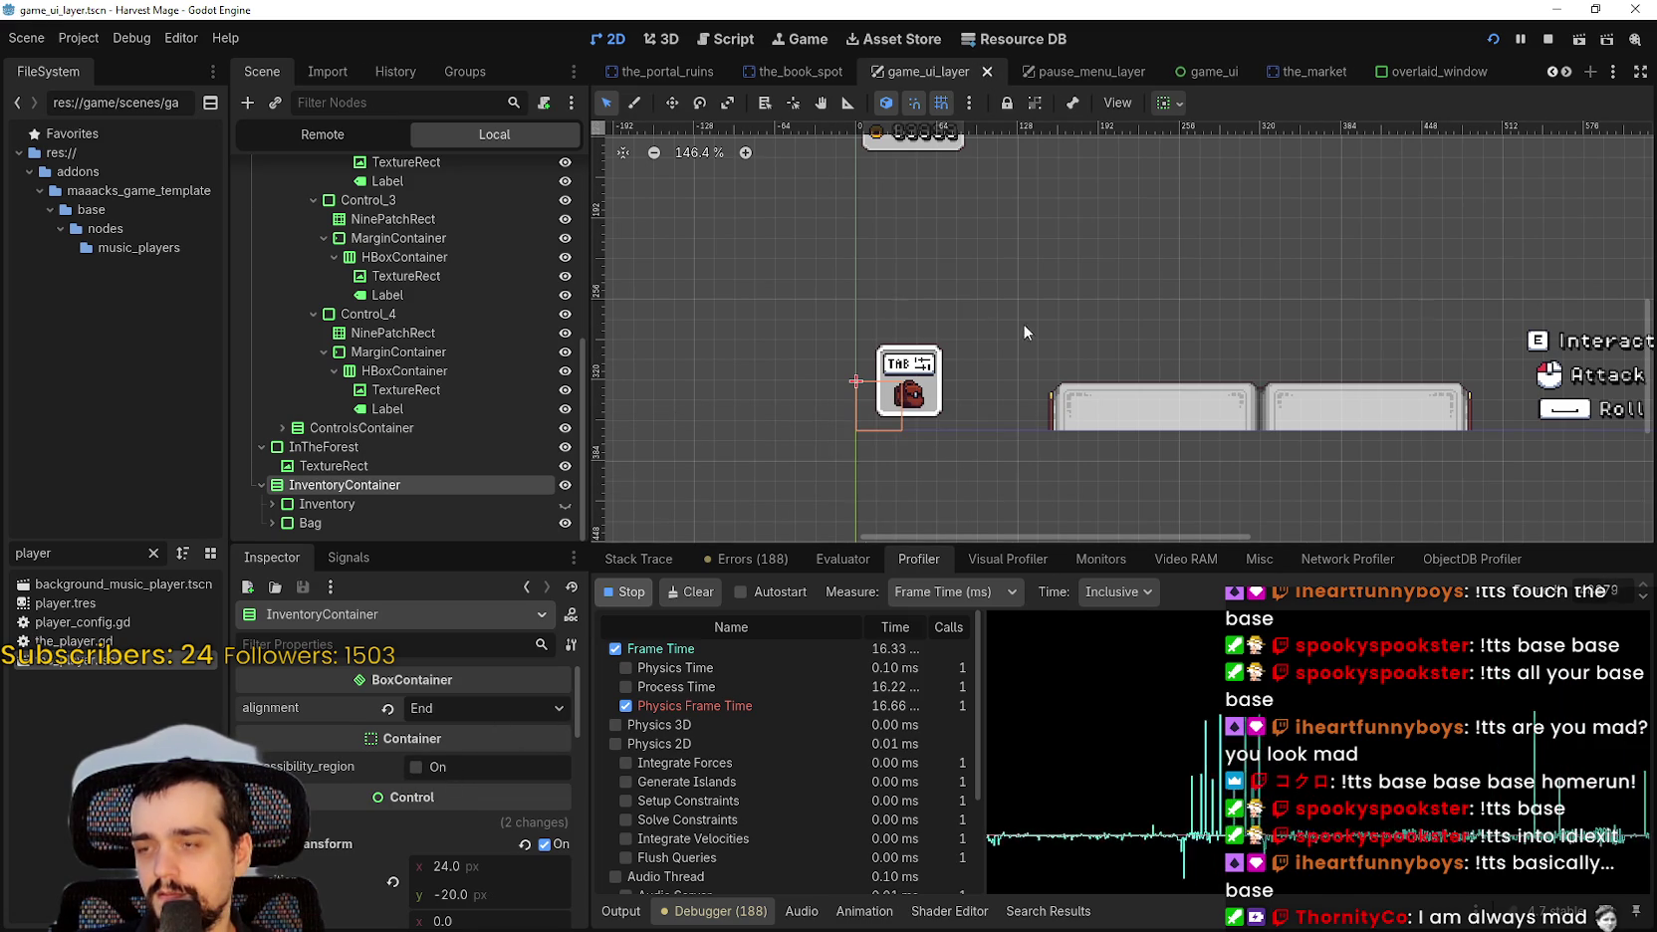
pyautogui.click(564, 503)
pyautogui.scroll(1, 993, 406)
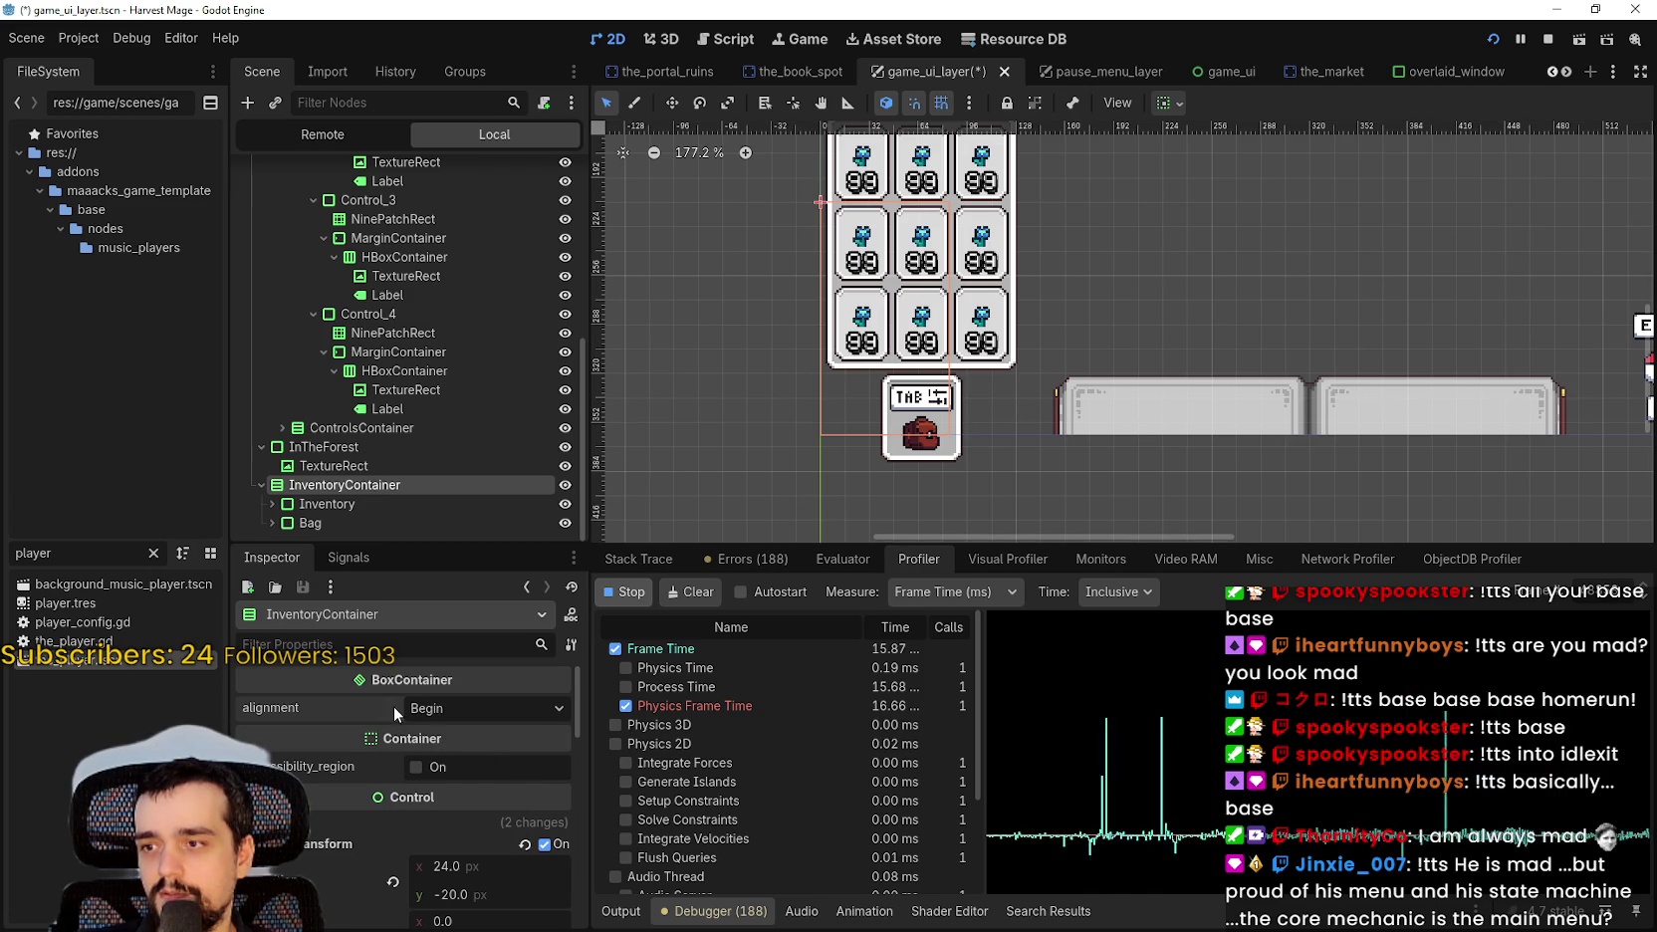
pyautogui.scroll(-1, 1062, 437)
pyautogui.hotkey('ctrl', 's')
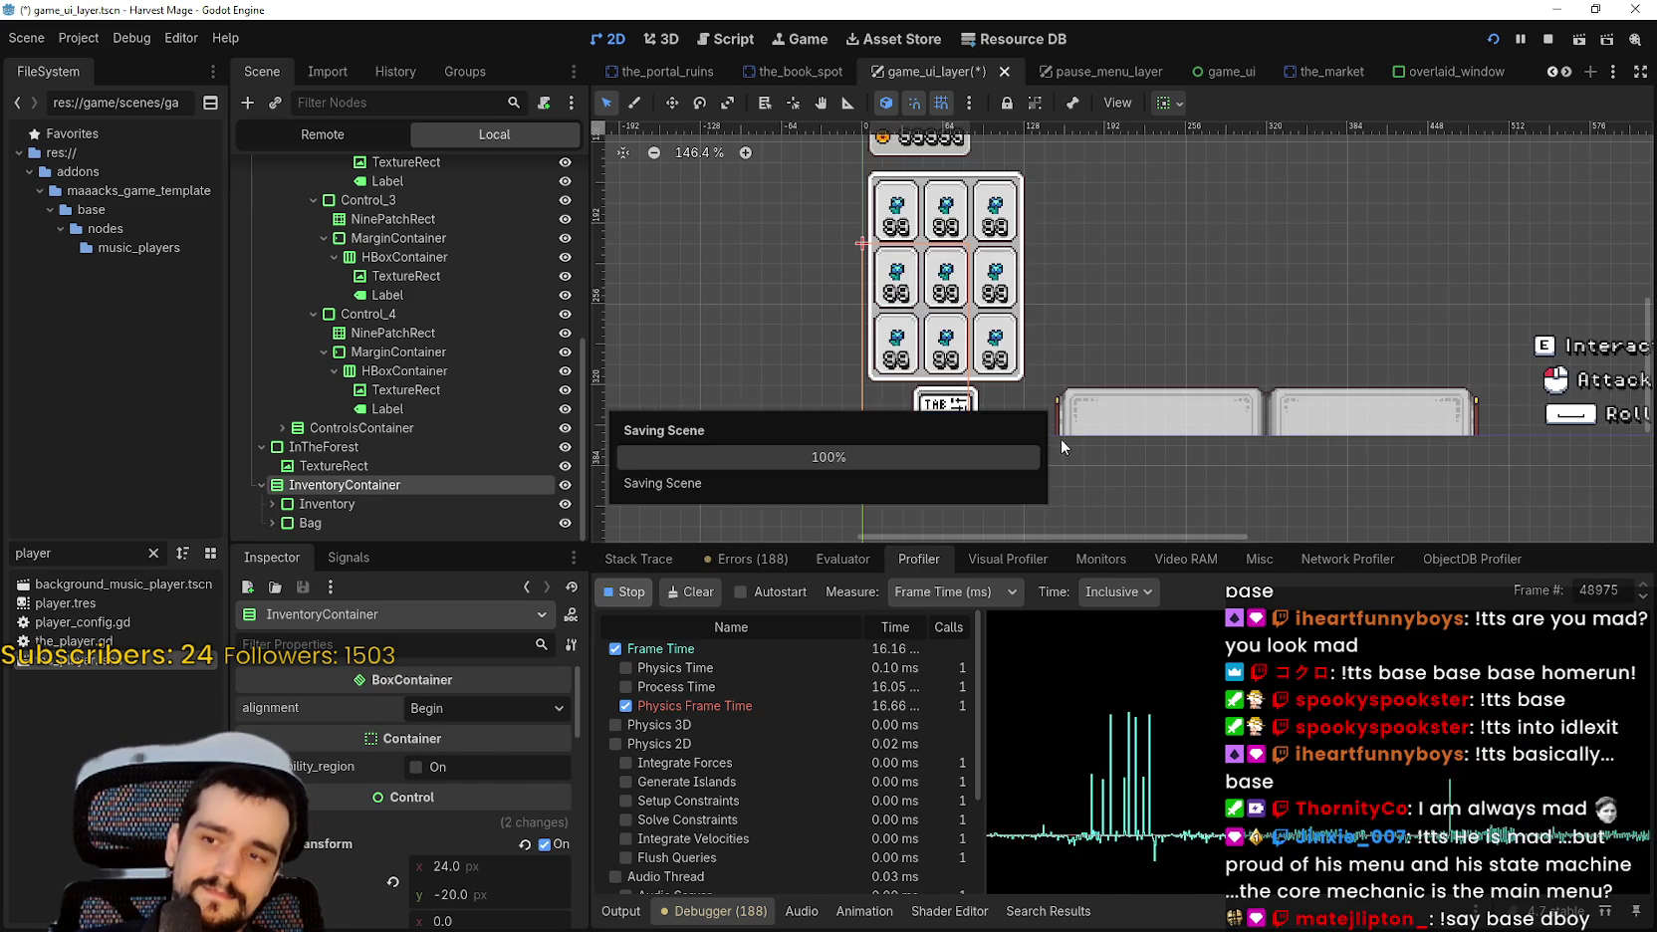
# Hide the Inventory grid, check the Bag's alignment options, show the grid again and save.
pyautogui.click(529, 507)
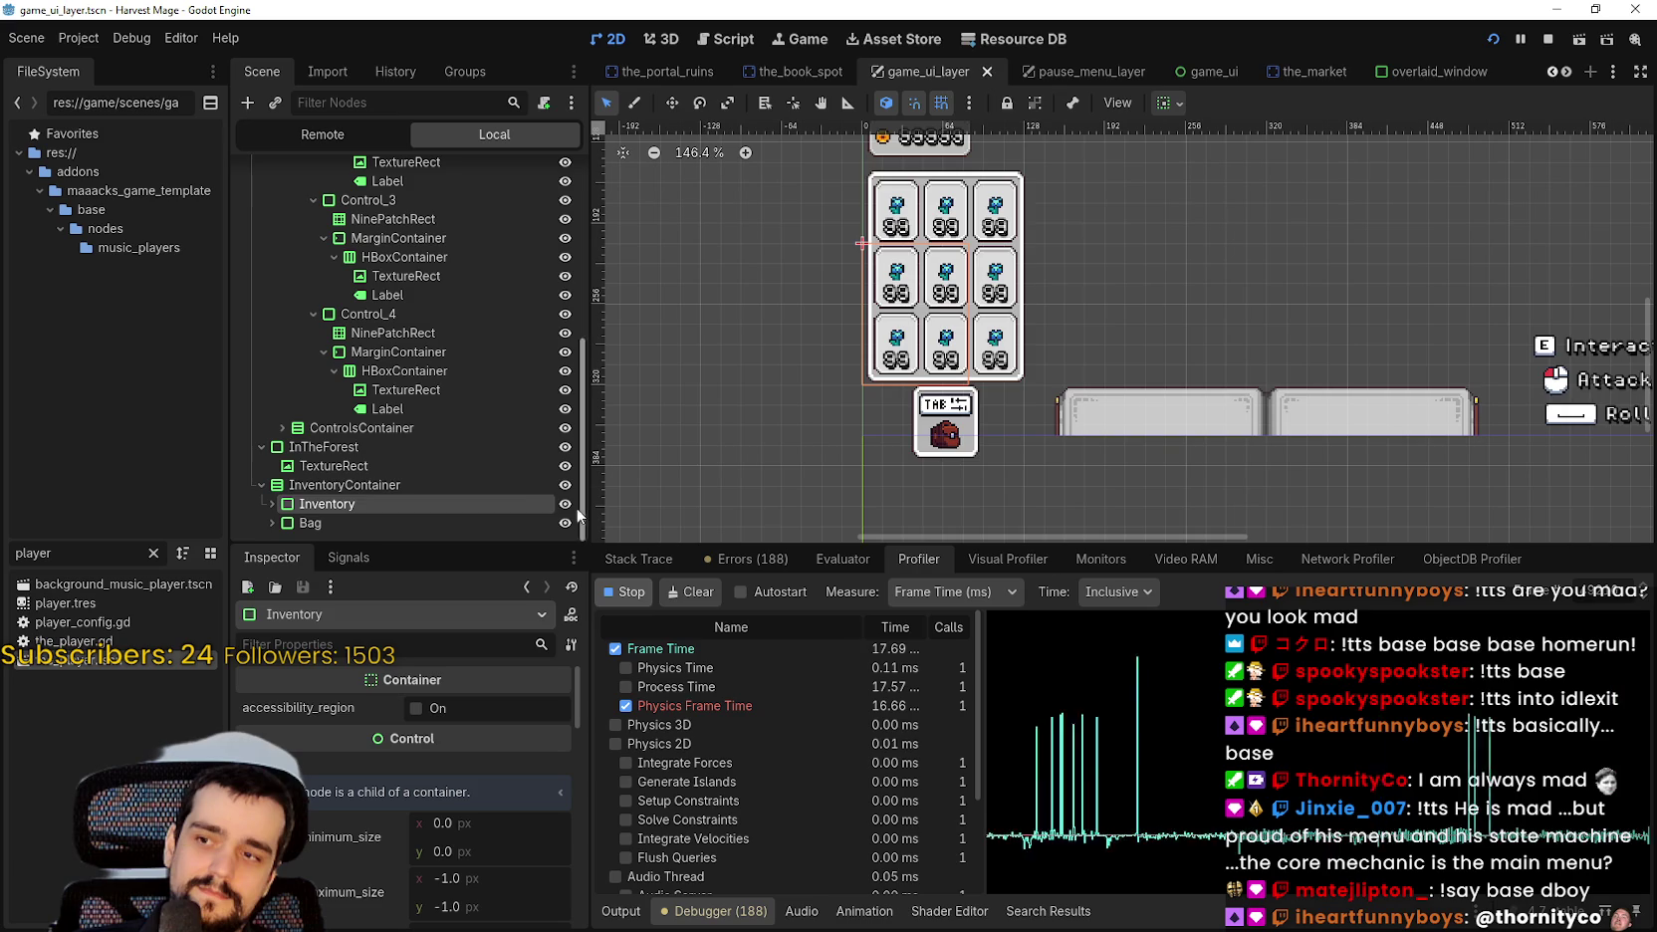
pyautogui.click(564, 504)
pyautogui.click(525, 523)
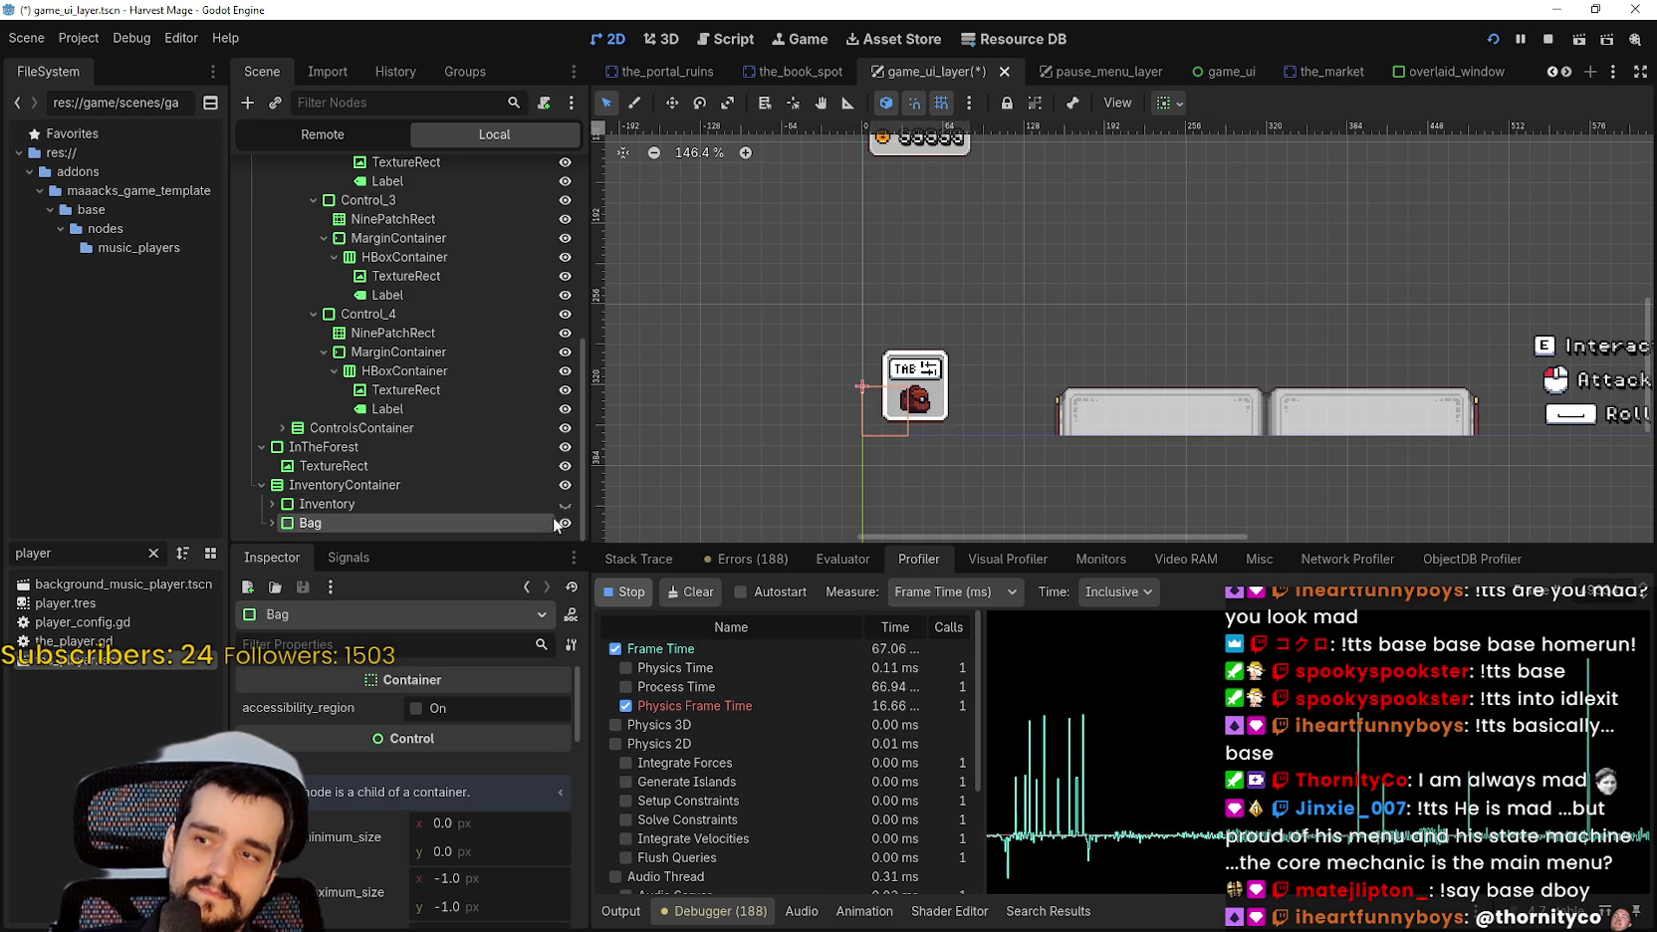
pyautogui.click(1170, 102)
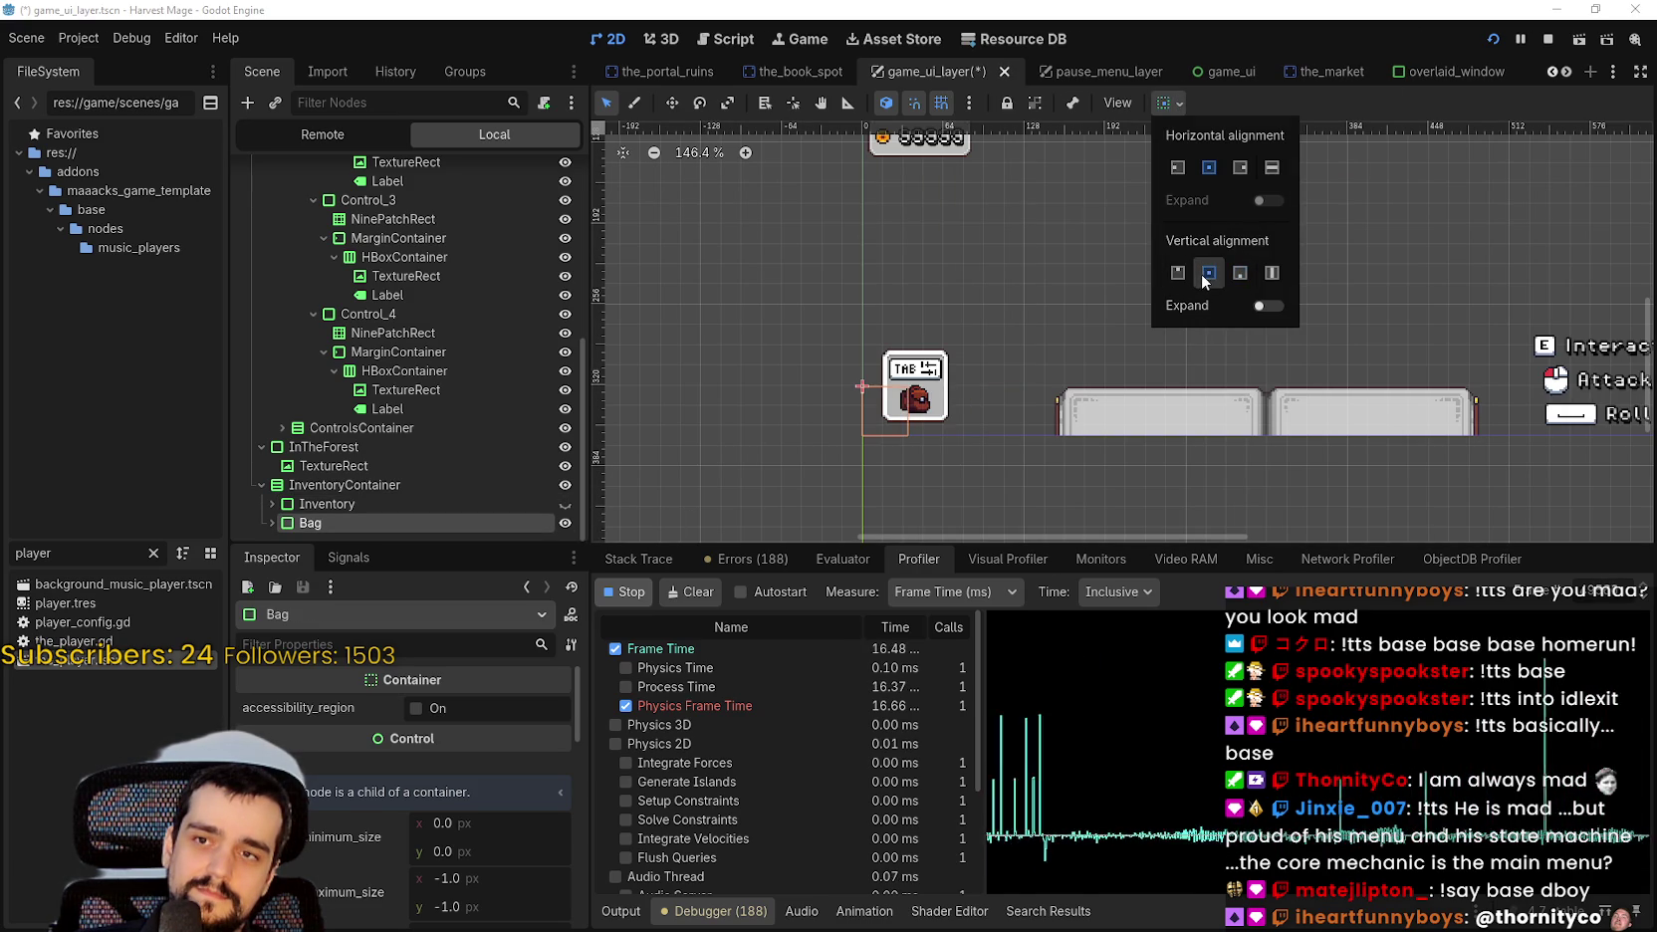
pyautogui.click(1301, 113)
pyautogui.hotkey('ctrl', 's')
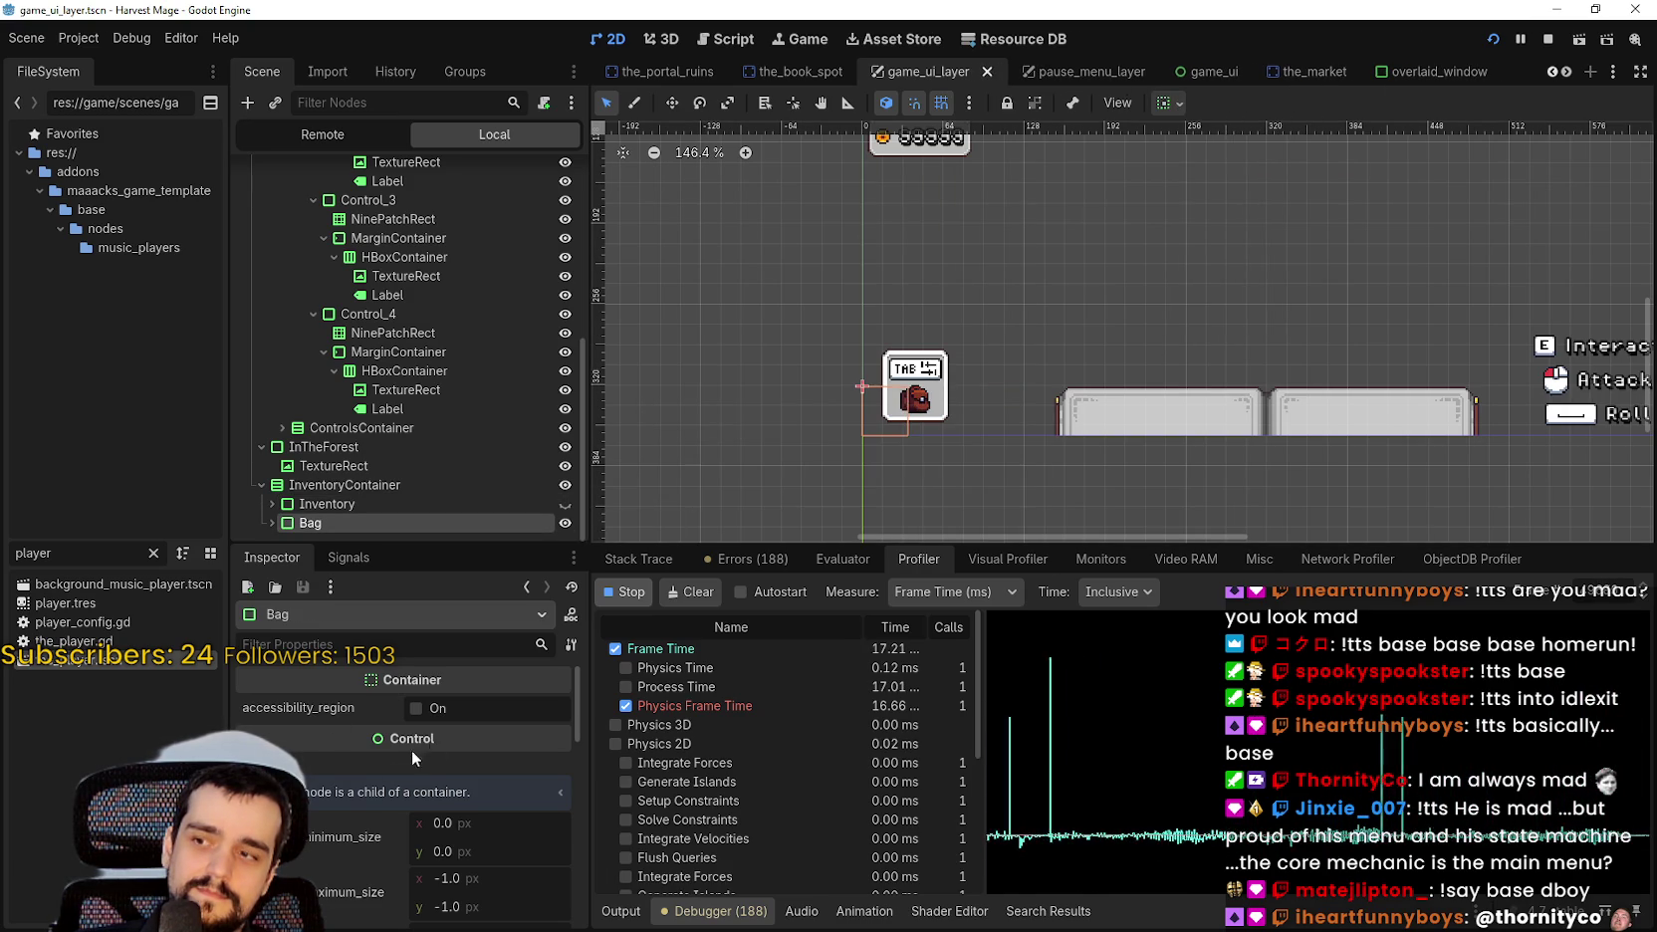
pyautogui.click(565, 505)
pyautogui.hotkey('ctrl', 's')
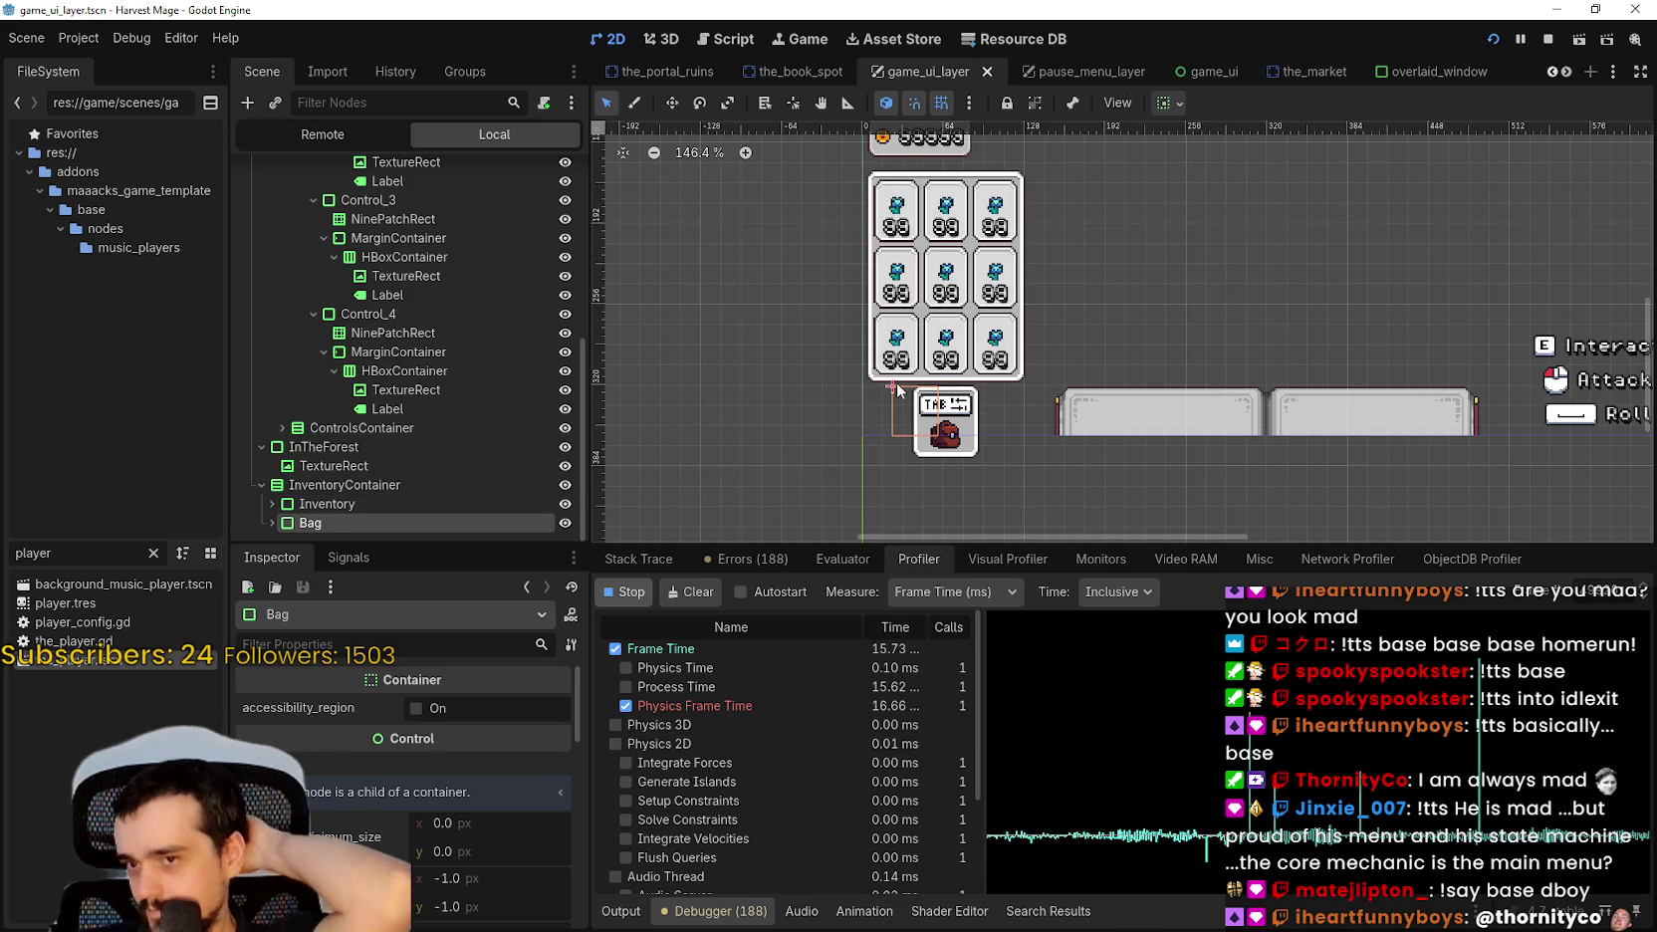
# Select InventoryContainer and review its properties in the Inspector.
pyautogui.click(415, 487)
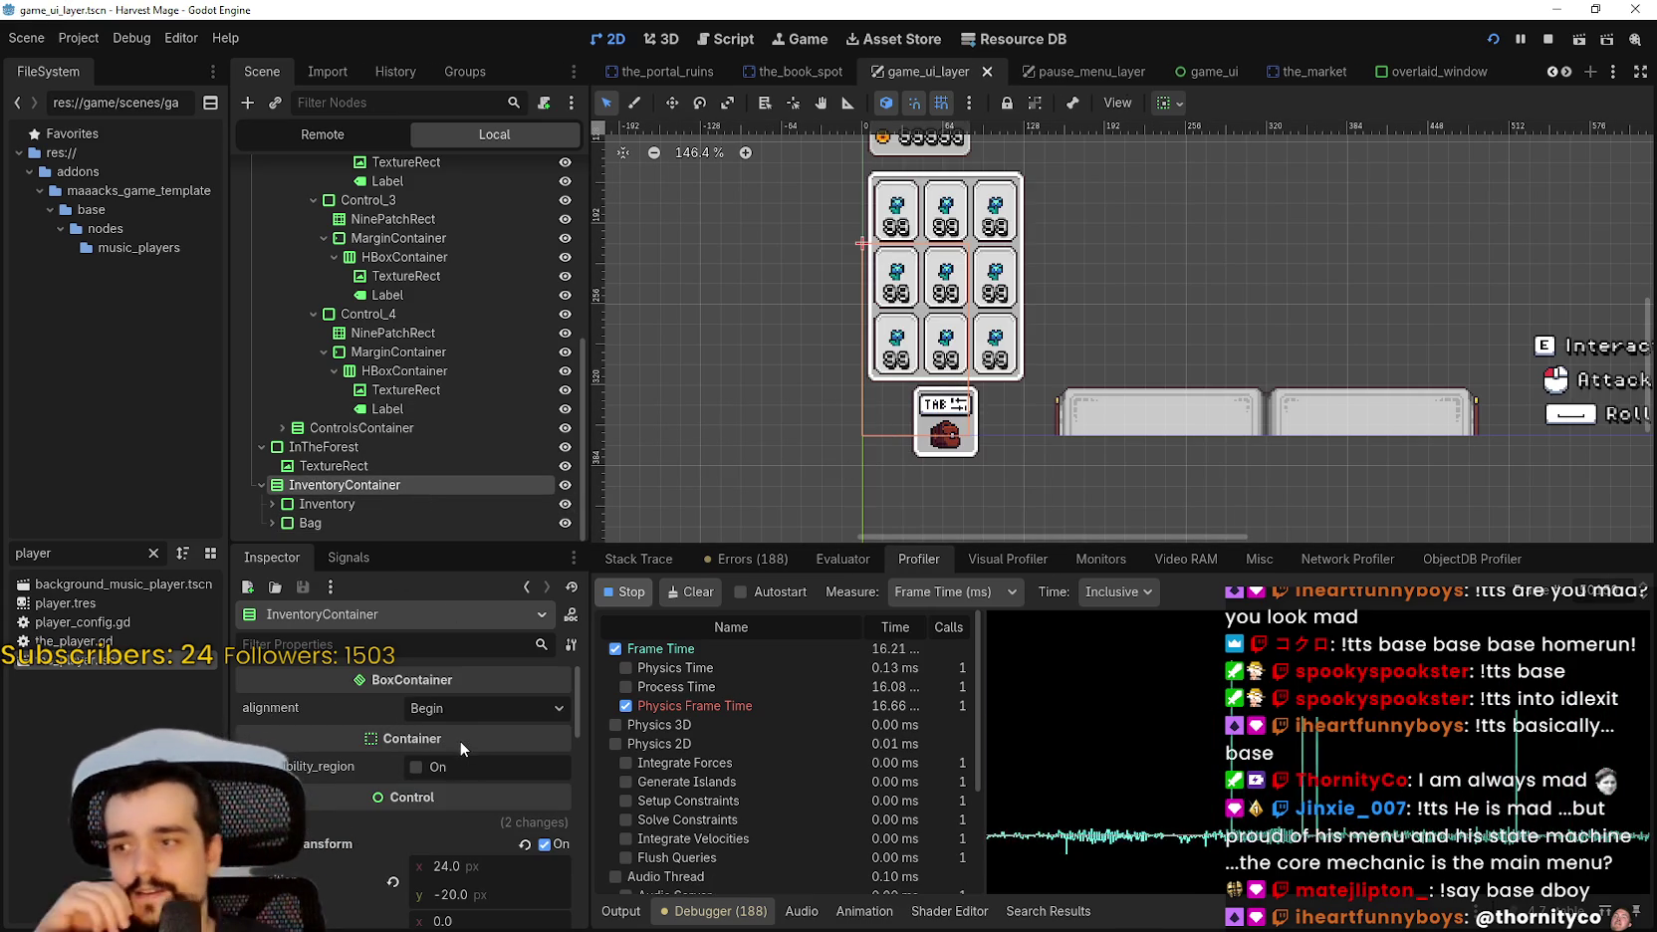
pyautogui.scroll(-2, 460, 738)
pyautogui.scroll(-5, 393, 877)
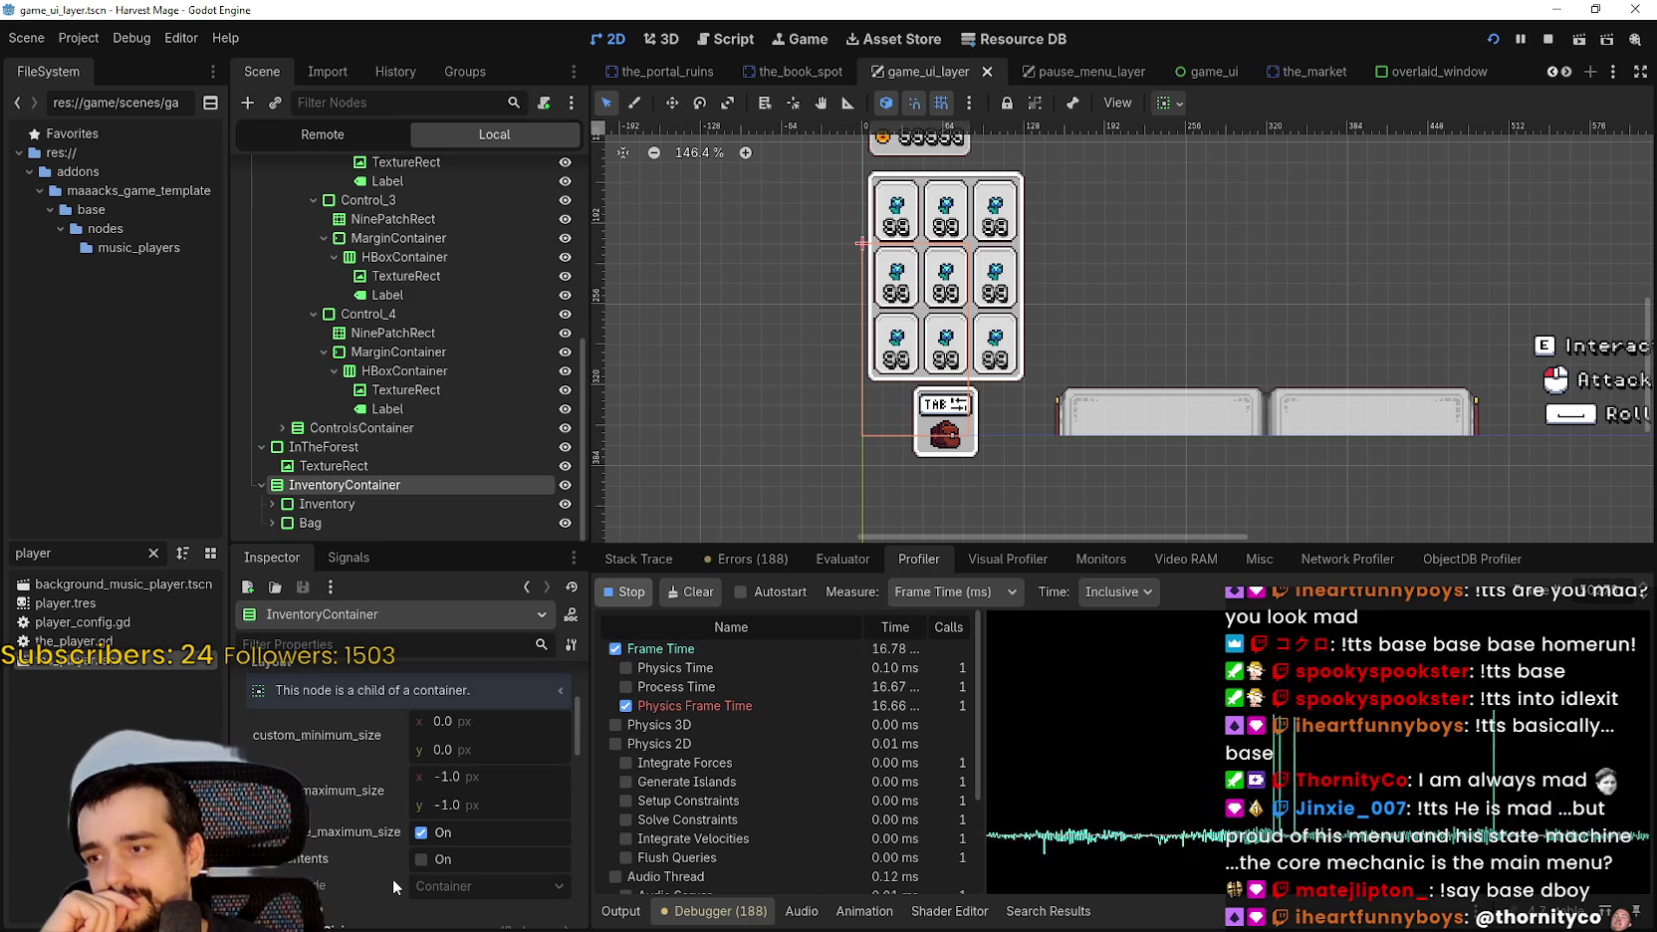
pyautogui.scroll(-8, 398, 860)
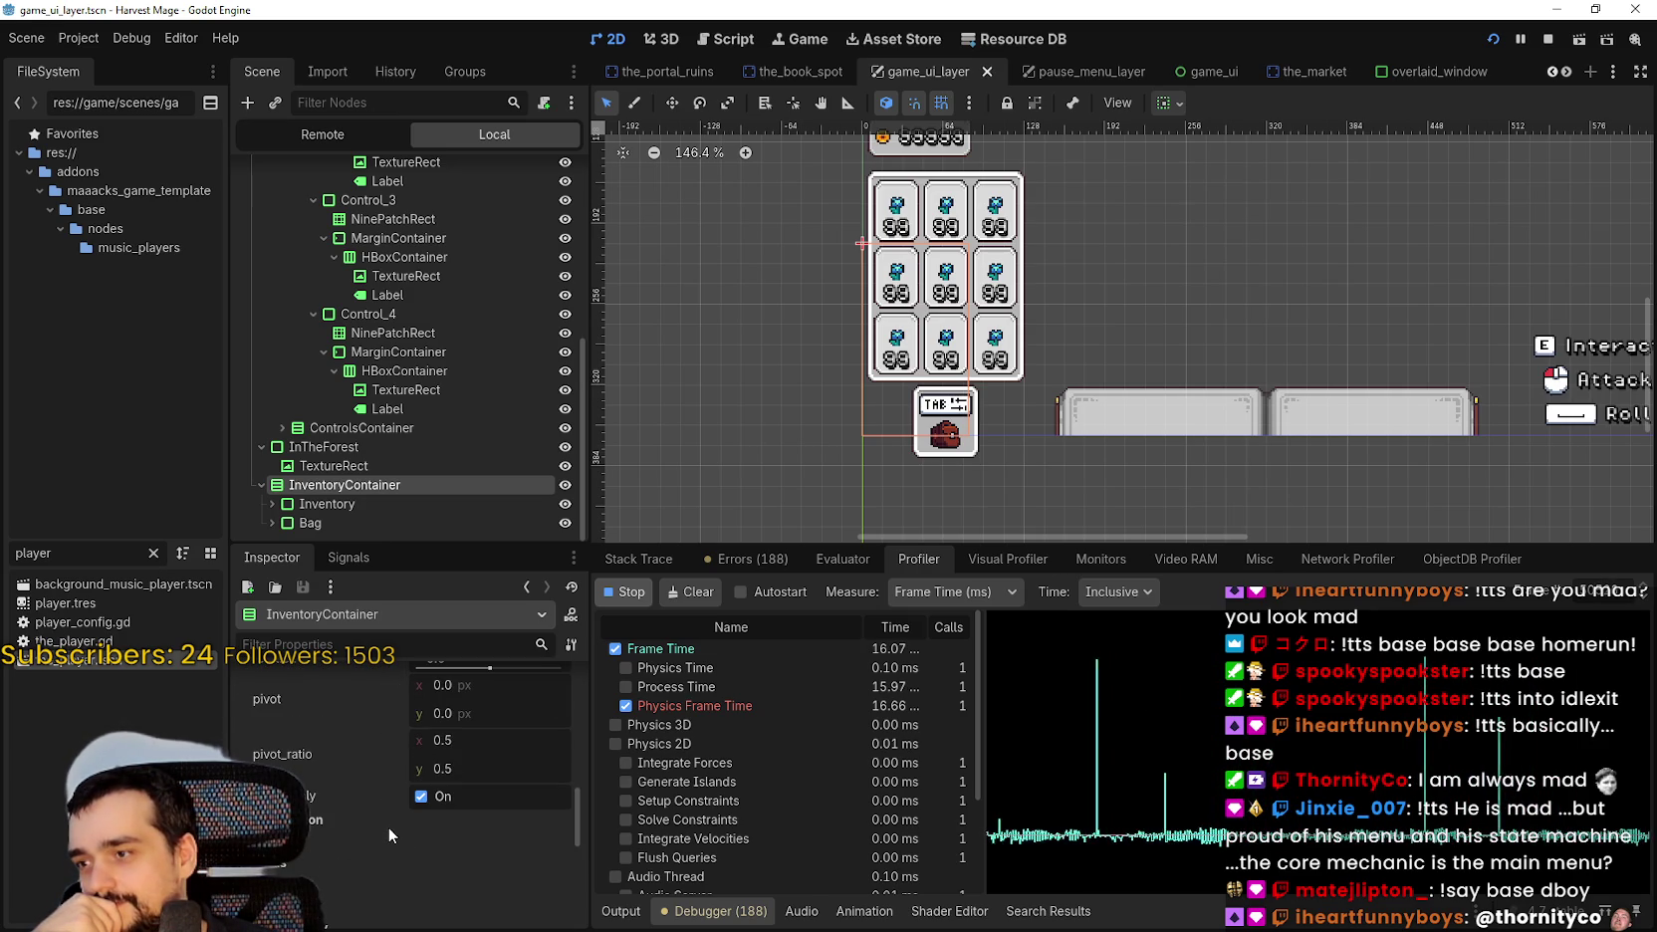
pyautogui.scroll(-8, 389, 825)
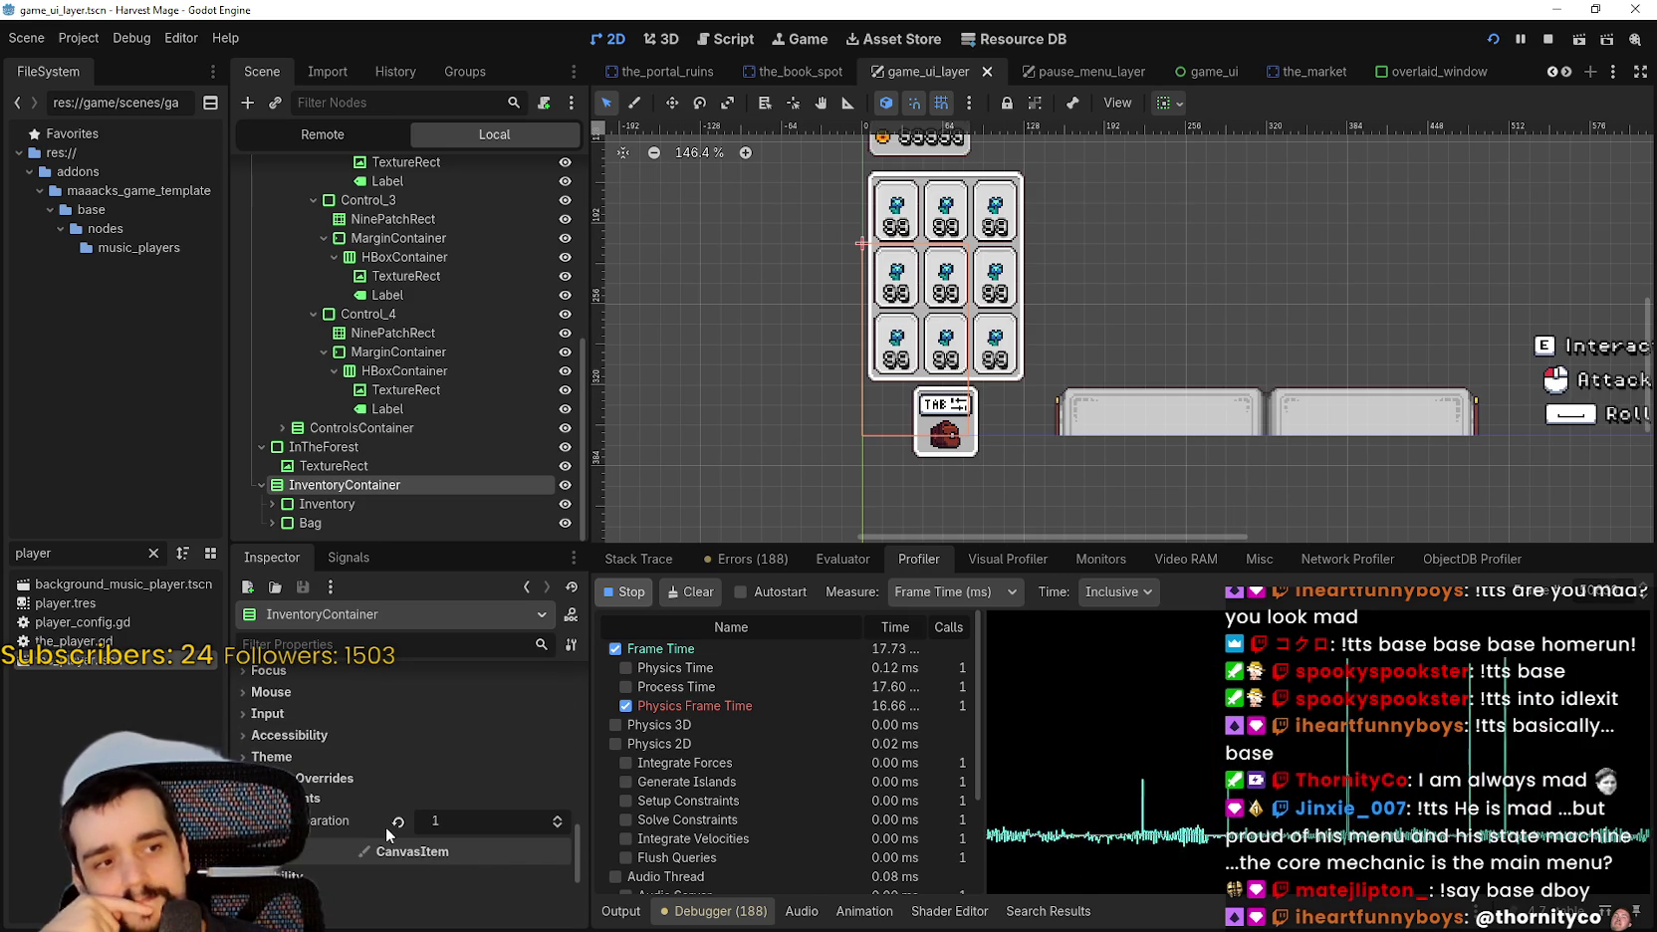
pyautogui.scroll(8, 384, 825)
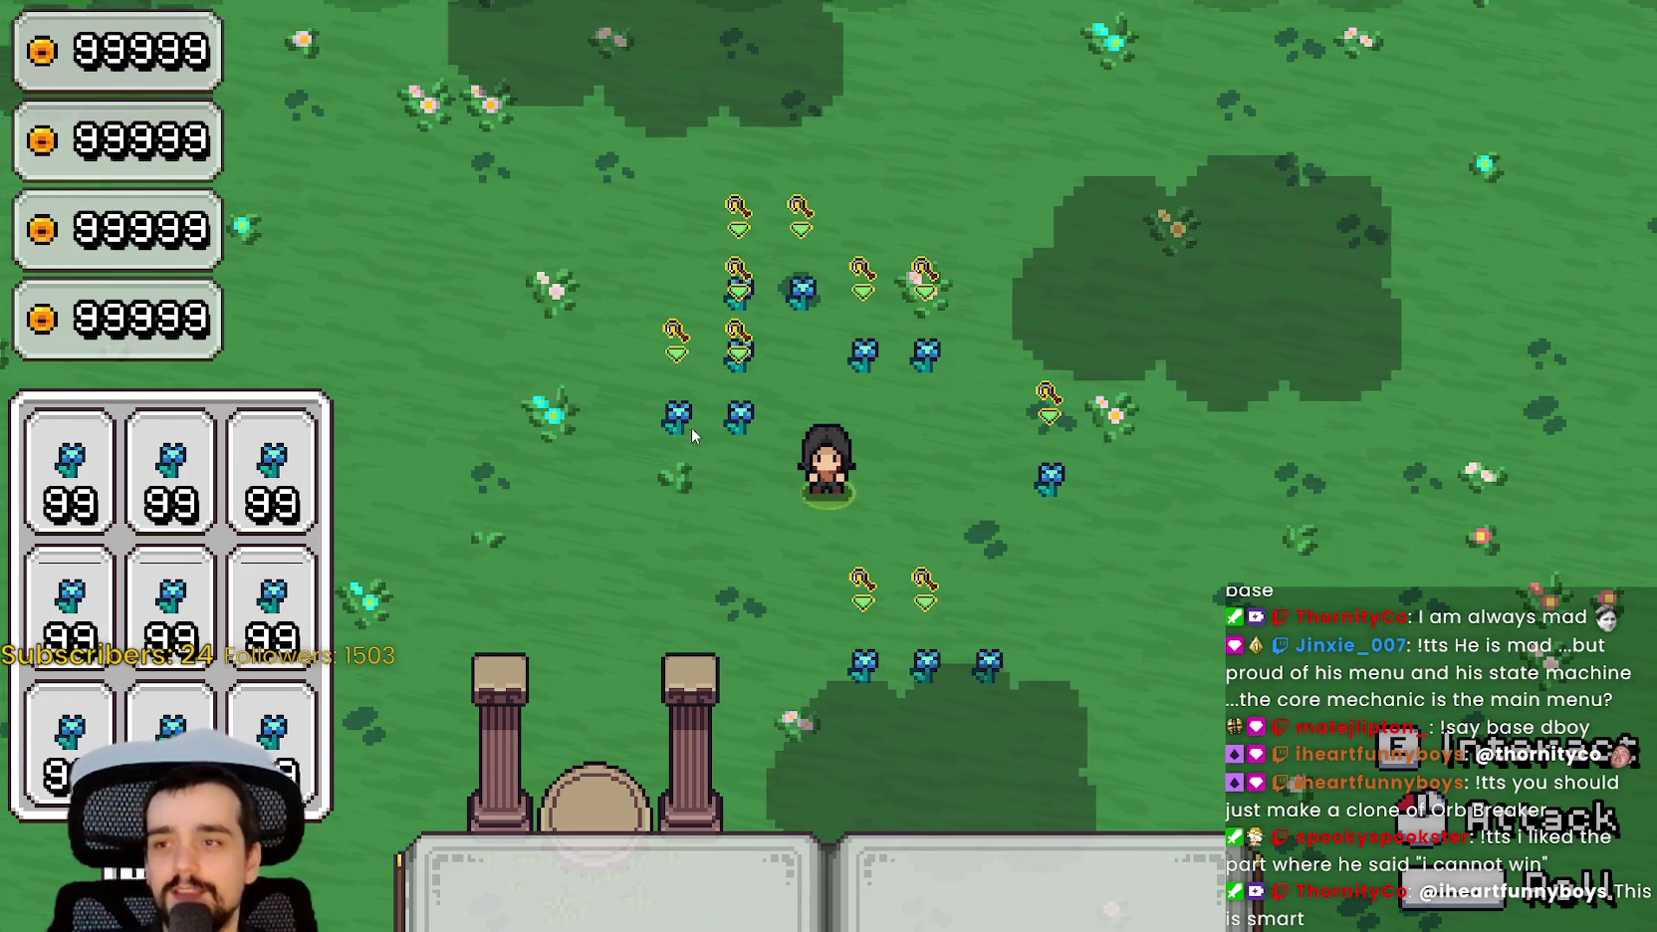
# Walk the mage right, left and up to check the grid and bag hotkey, then return to the editor.
pyautogui.press('d')
pyautogui.press('a')
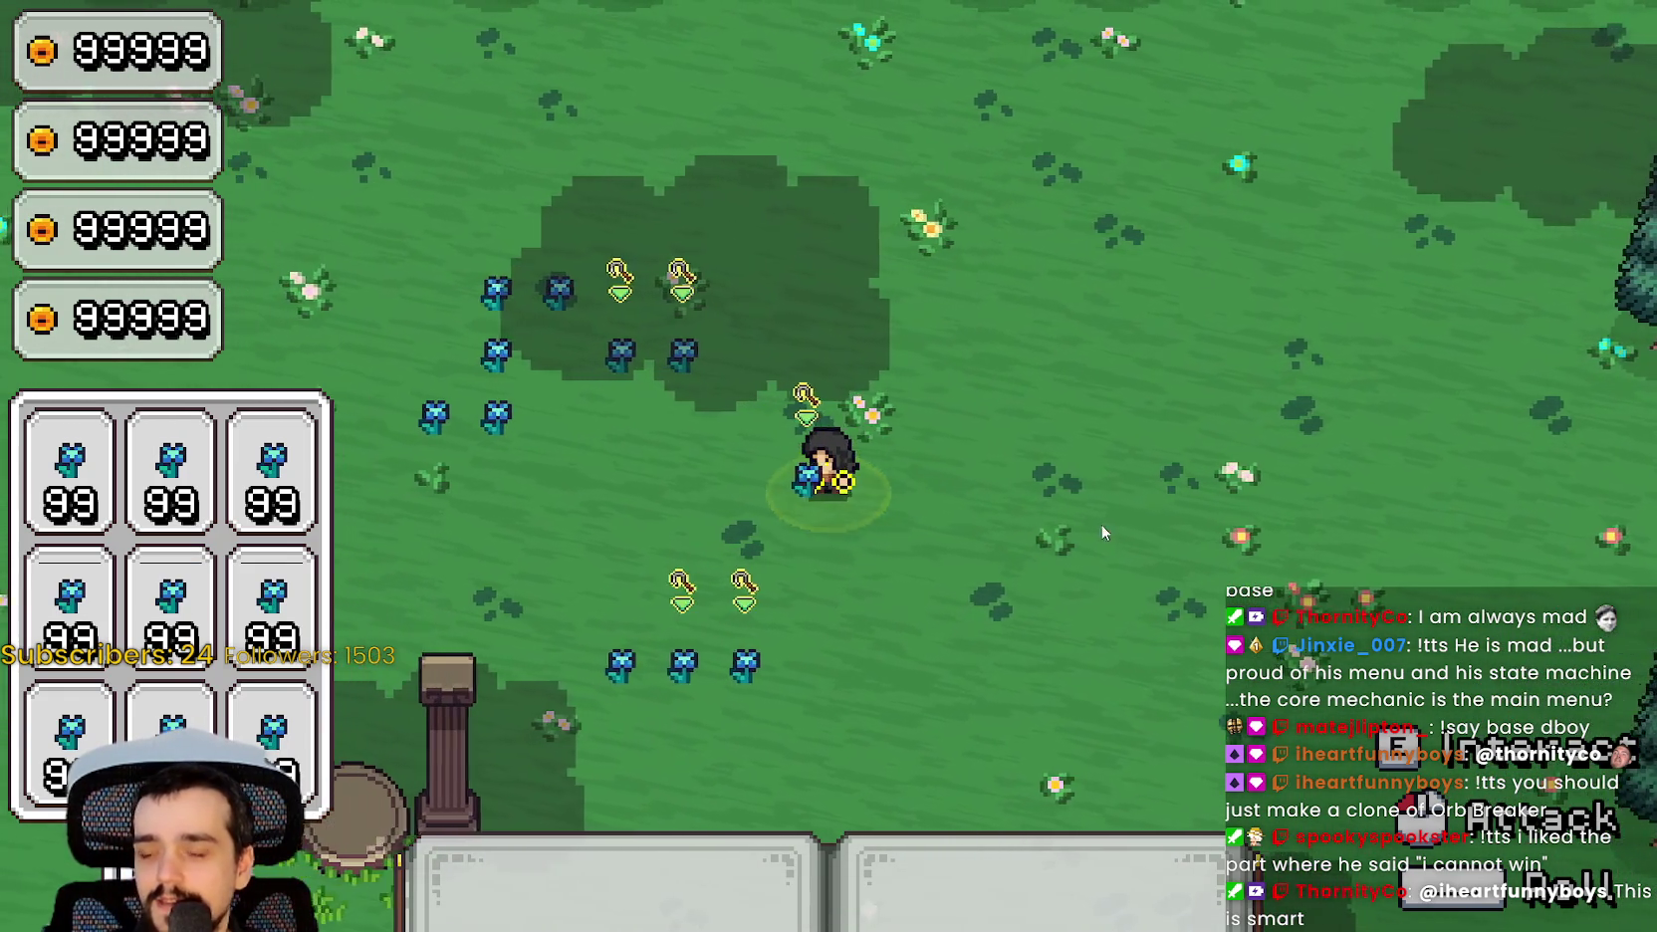
pyautogui.press('a')
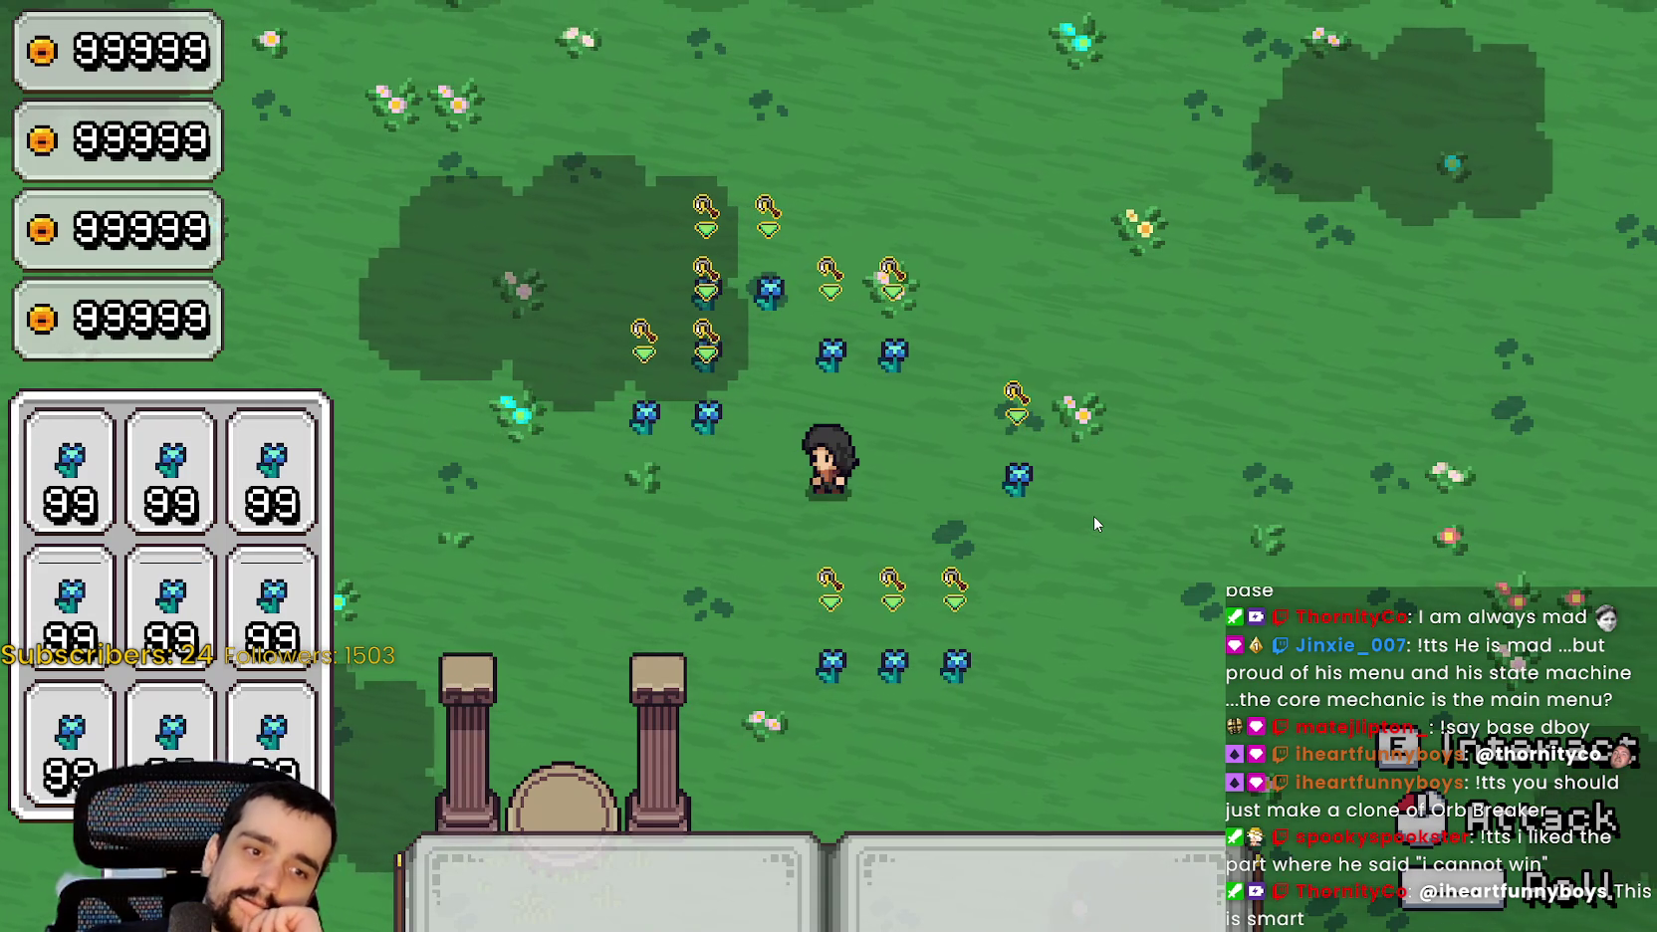
pyautogui.press('w')
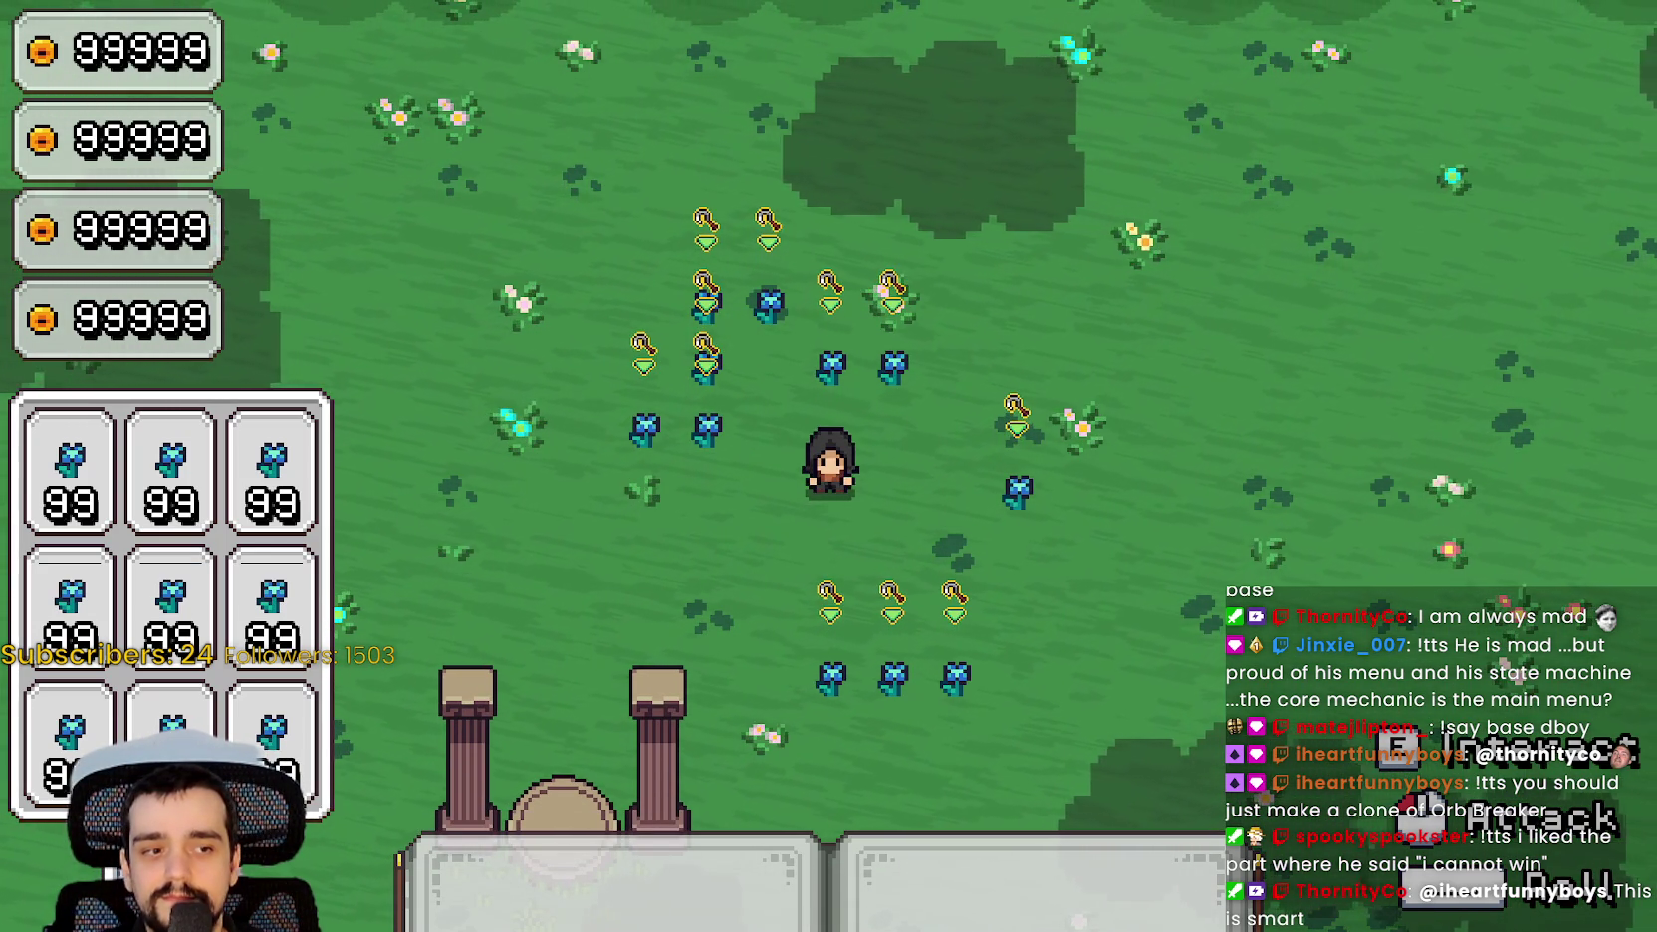
pyautogui.hotkey('alt', 'Tab')
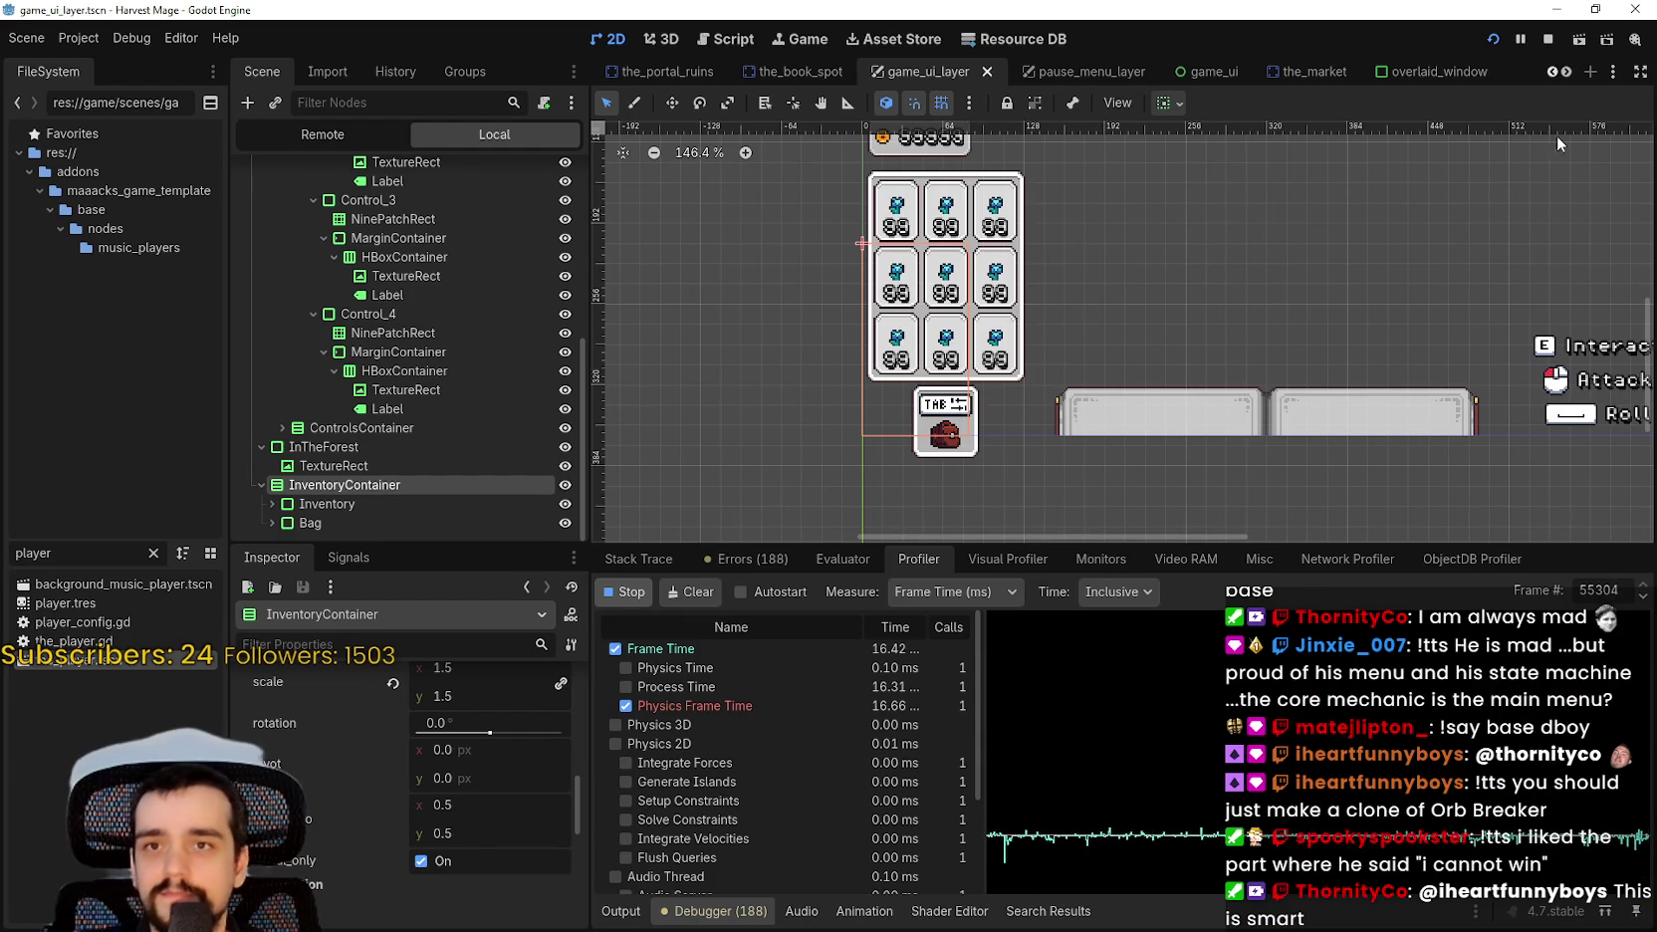
# Stop the game, save game_ui_layer, and select the Bag node to review it.
pyautogui.click(1547, 38)
pyautogui.hotkey('ctrl', 's')
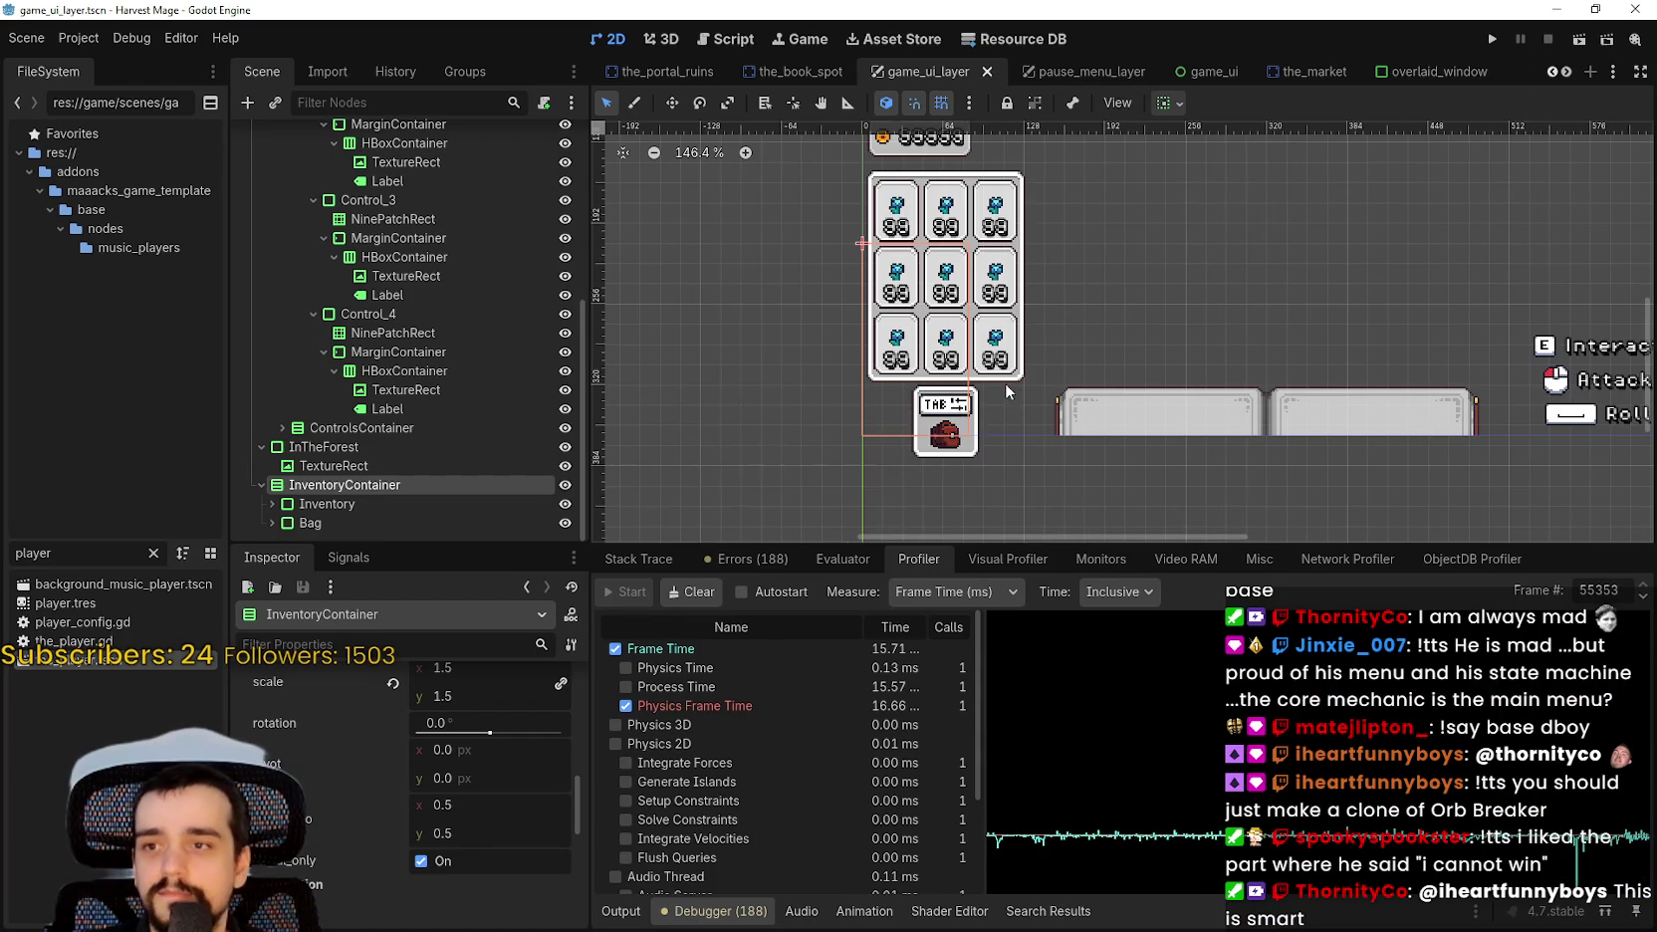
pyautogui.scroll(5, 1047, 344)
pyautogui.click(352, 515)
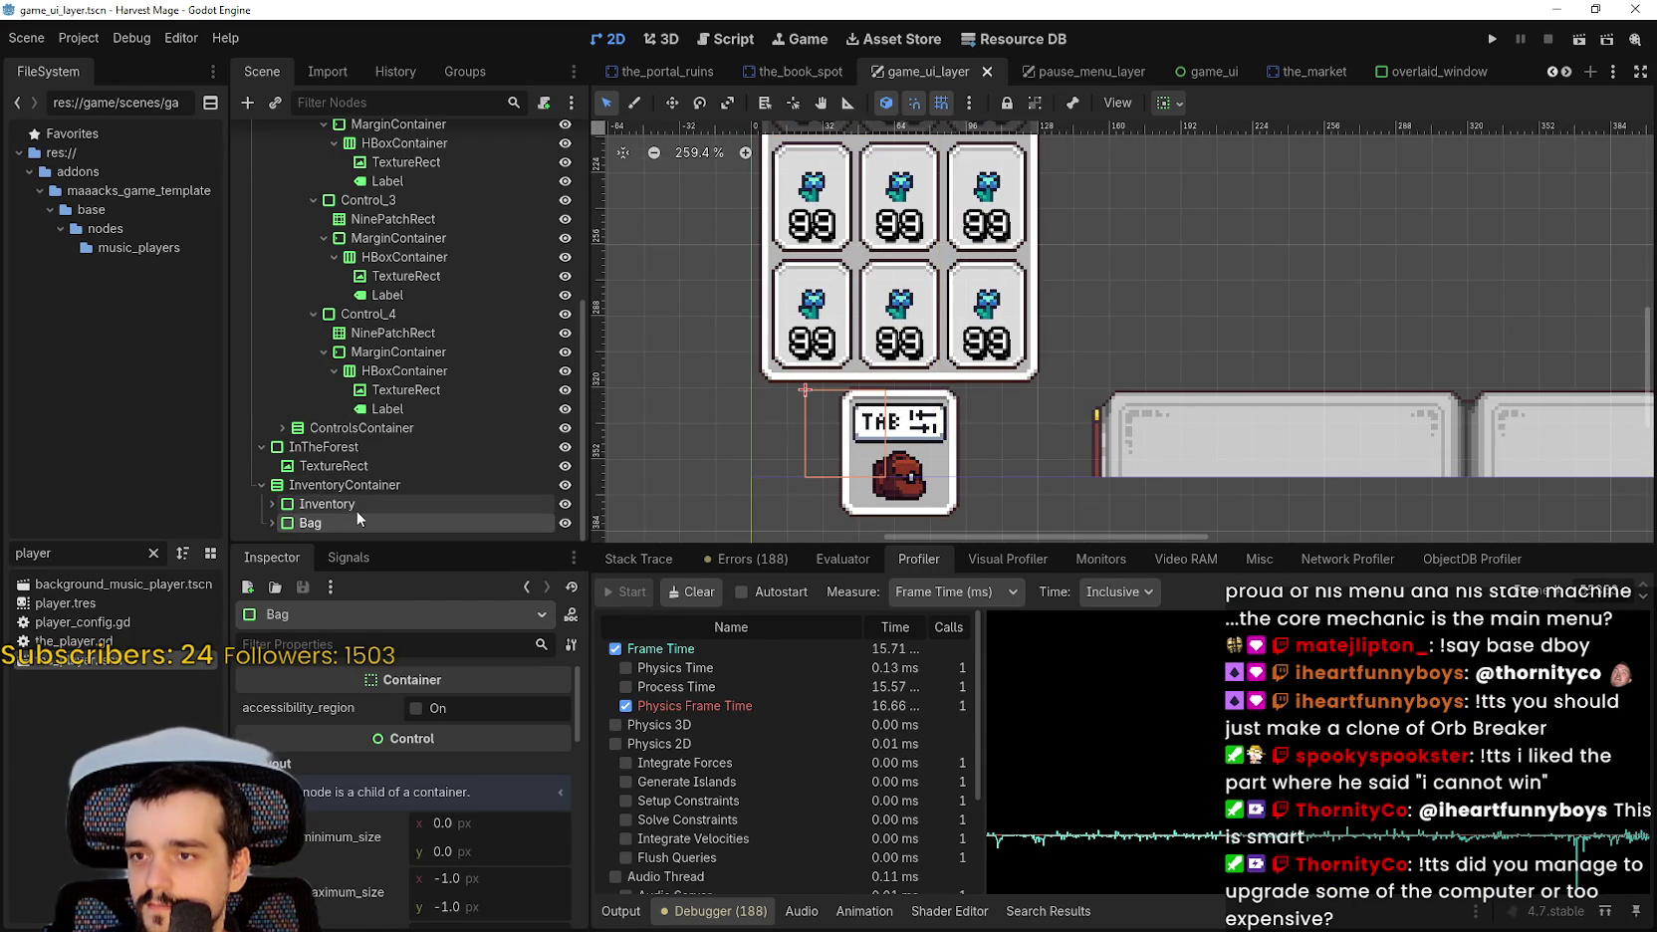
pyautogui.scroll(-5, 926, 386)
pyautogui.scroll(-3, 927, 386)
pyautogui.hotkey('ctrl', 's')
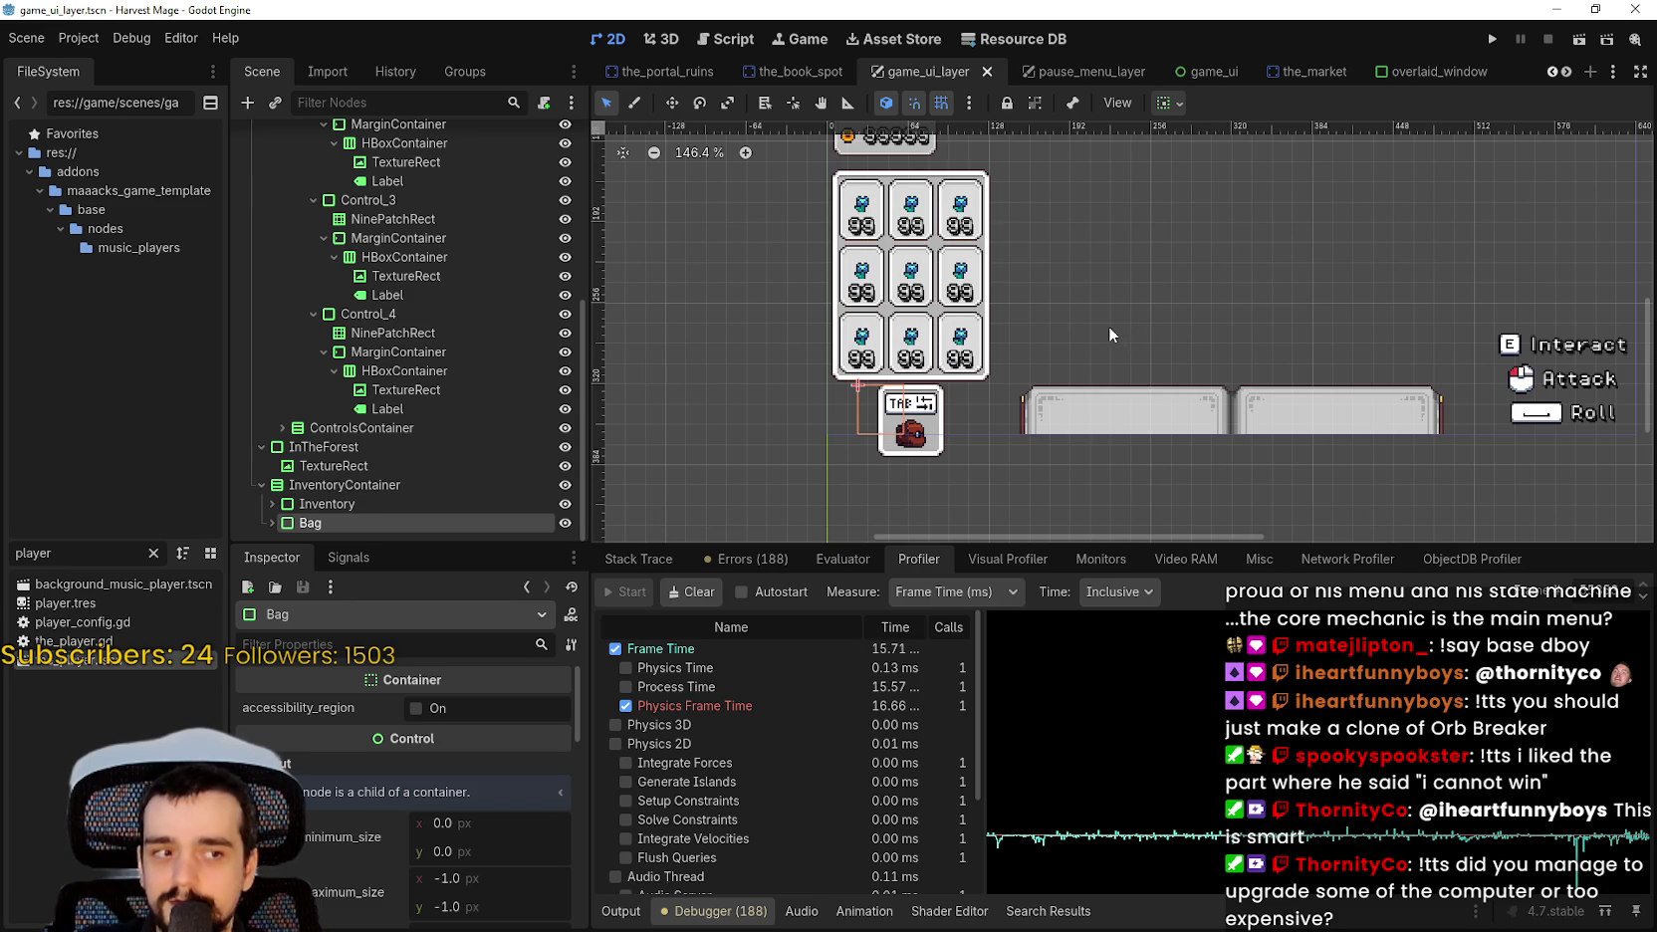
# Save again and select the Inventory node to confirm the grid sits above the bag.
pyautogui.scroll(-1, 1107, 321)
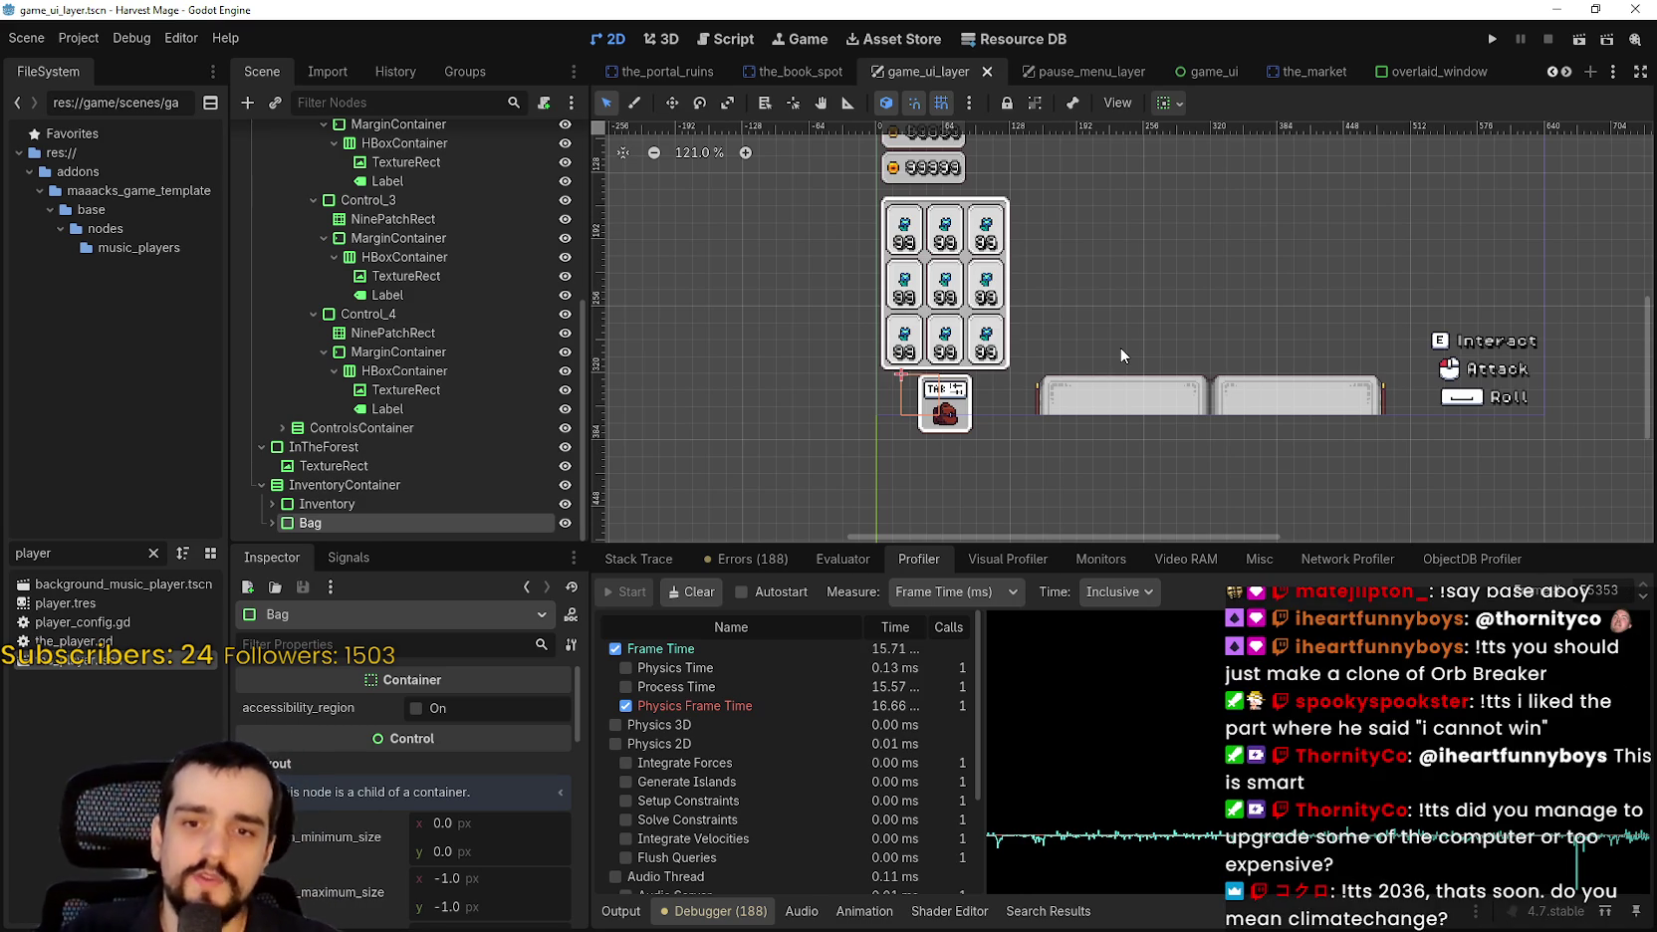
pyautogui.scroll(-6, 1035, 453)
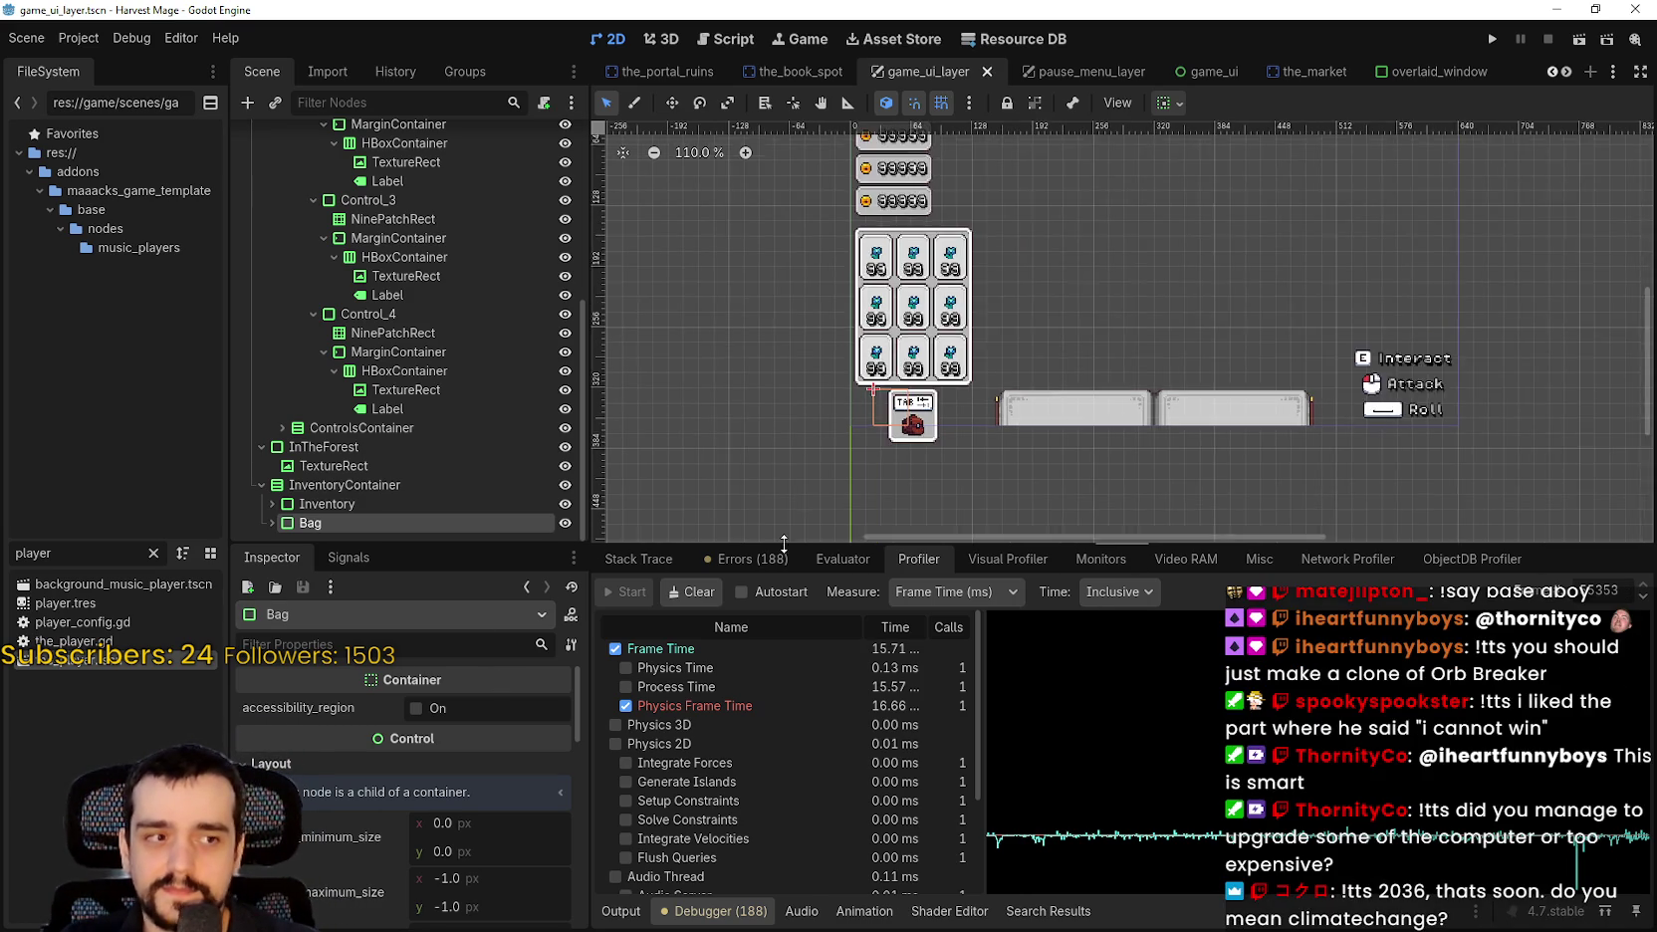
pyautogui.hotkey('ctrl', 's')
pyautogui.scroll(5, 984, 378)
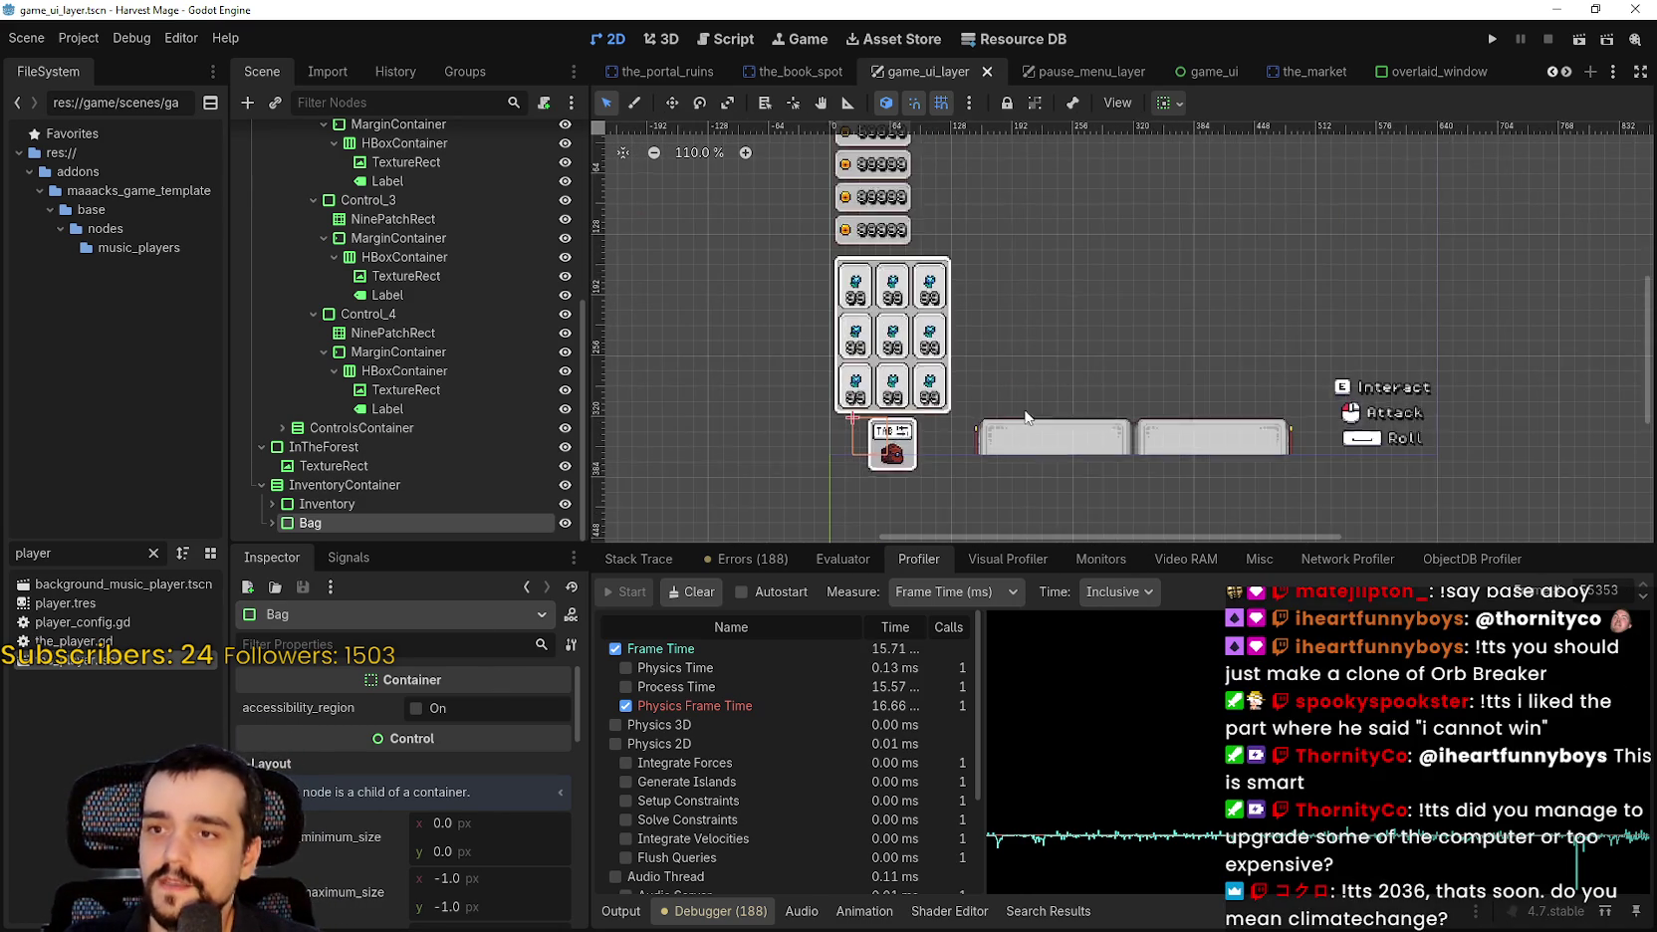
pyautogui.scroll(-2, 989, 380)
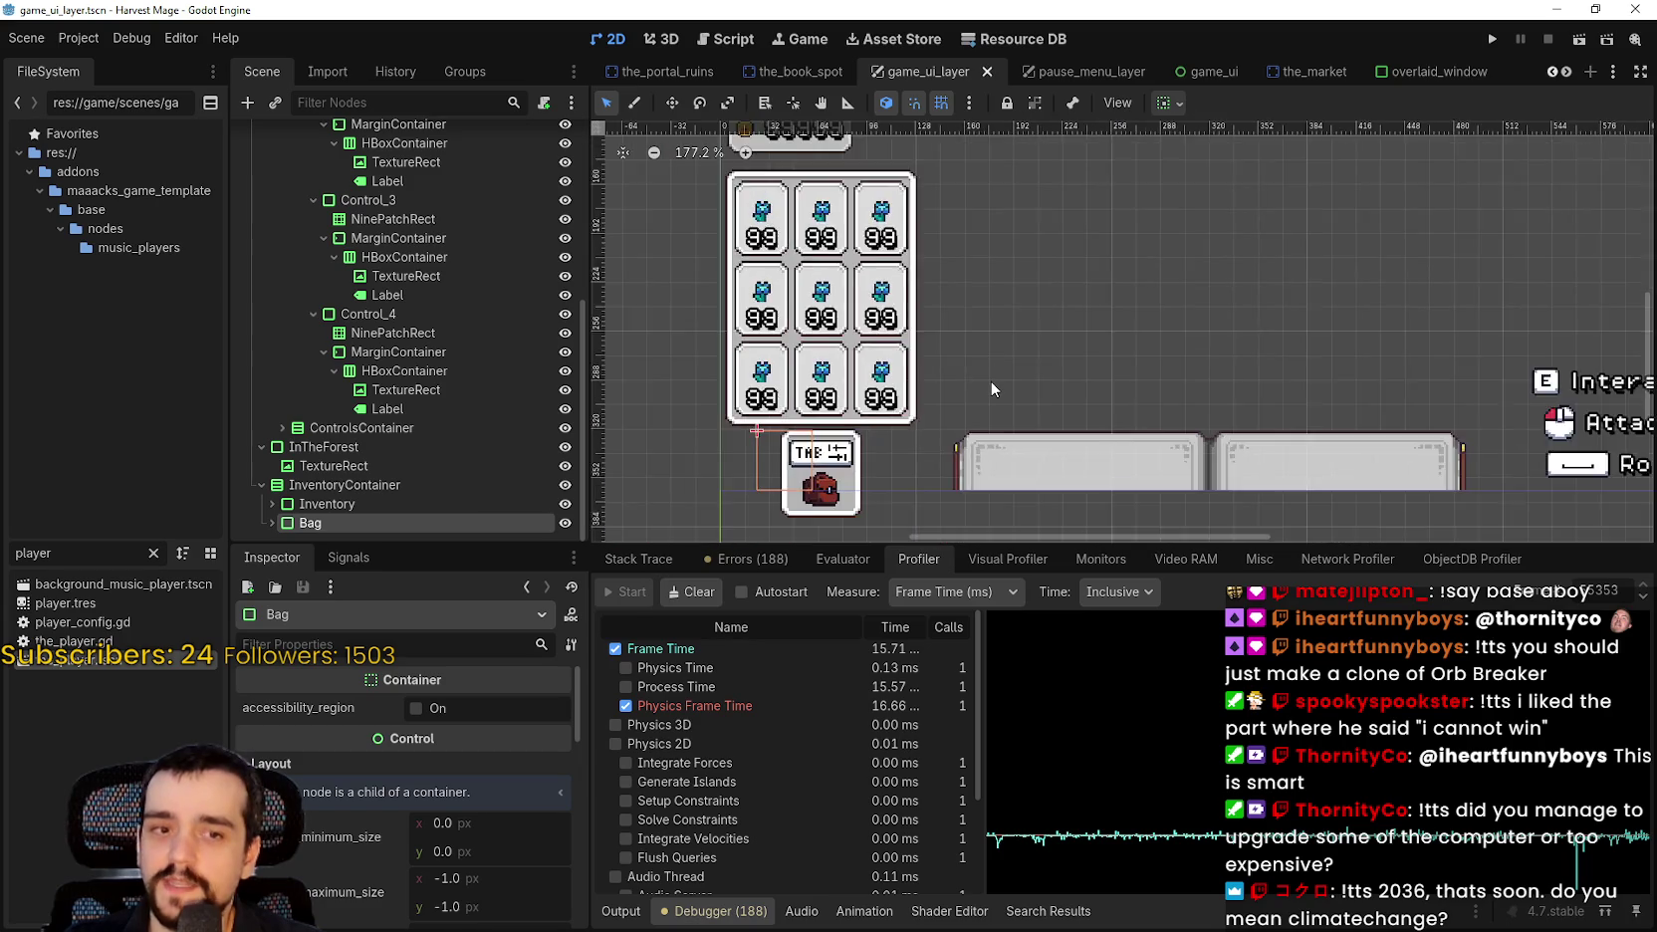
pyautogui.hotkey('ctrl', 's')
pyautogui.click(383, 503)
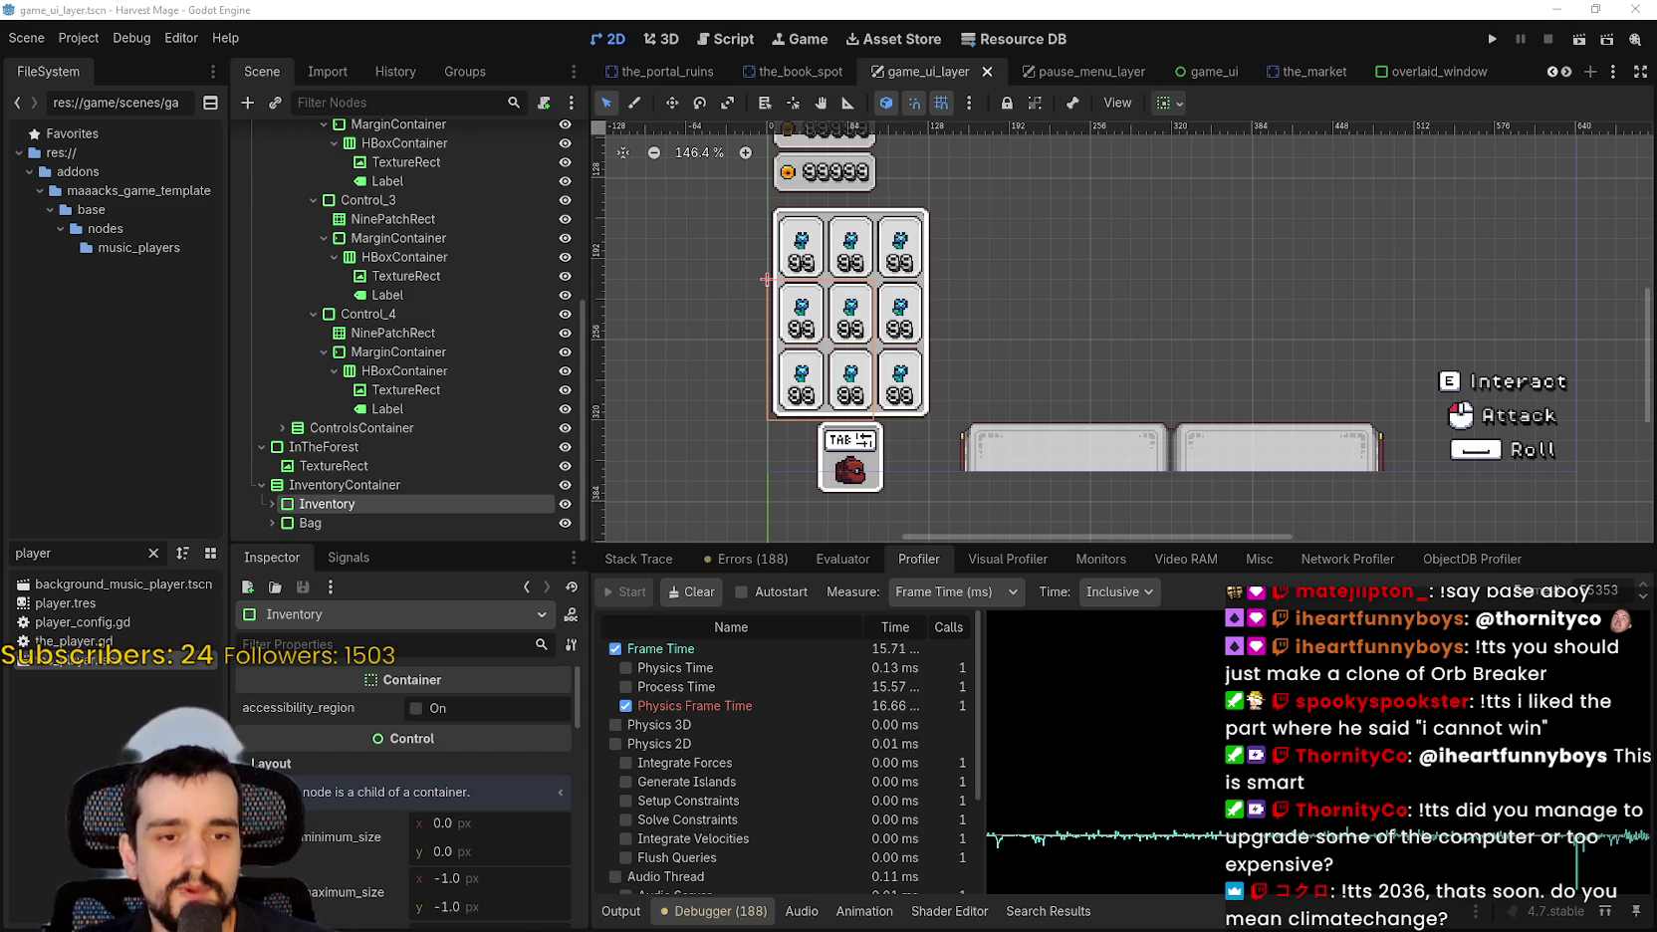
pyautogui.scroll(-2, 1188, 215)
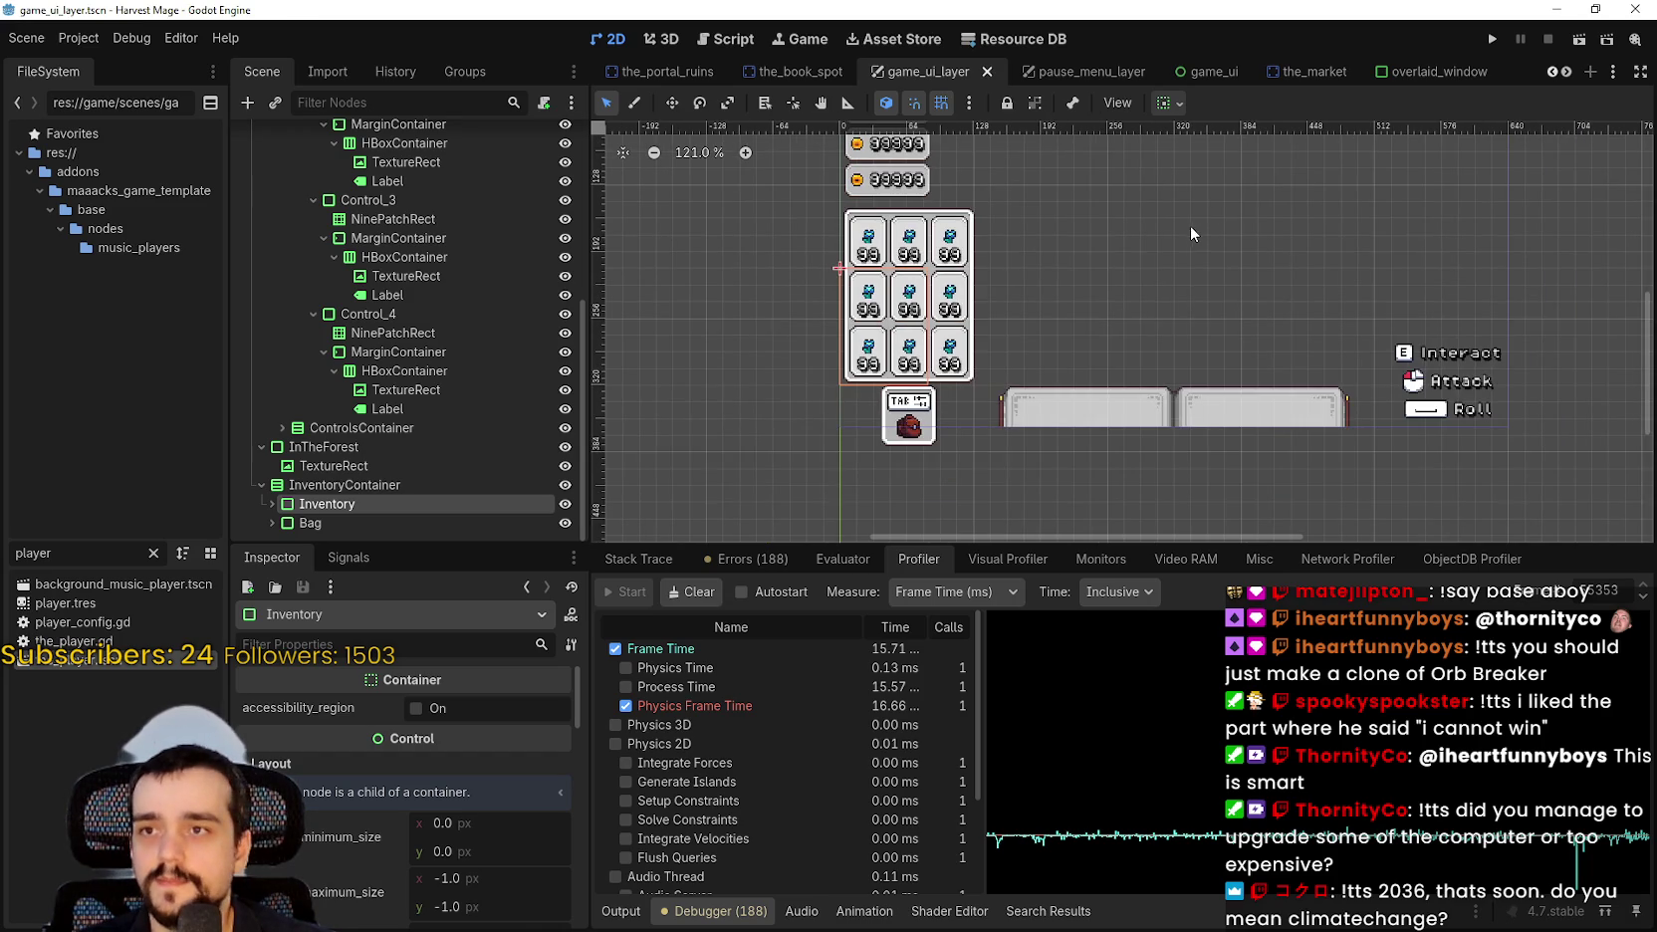
pyautogui.scroll(5, 524, 479)
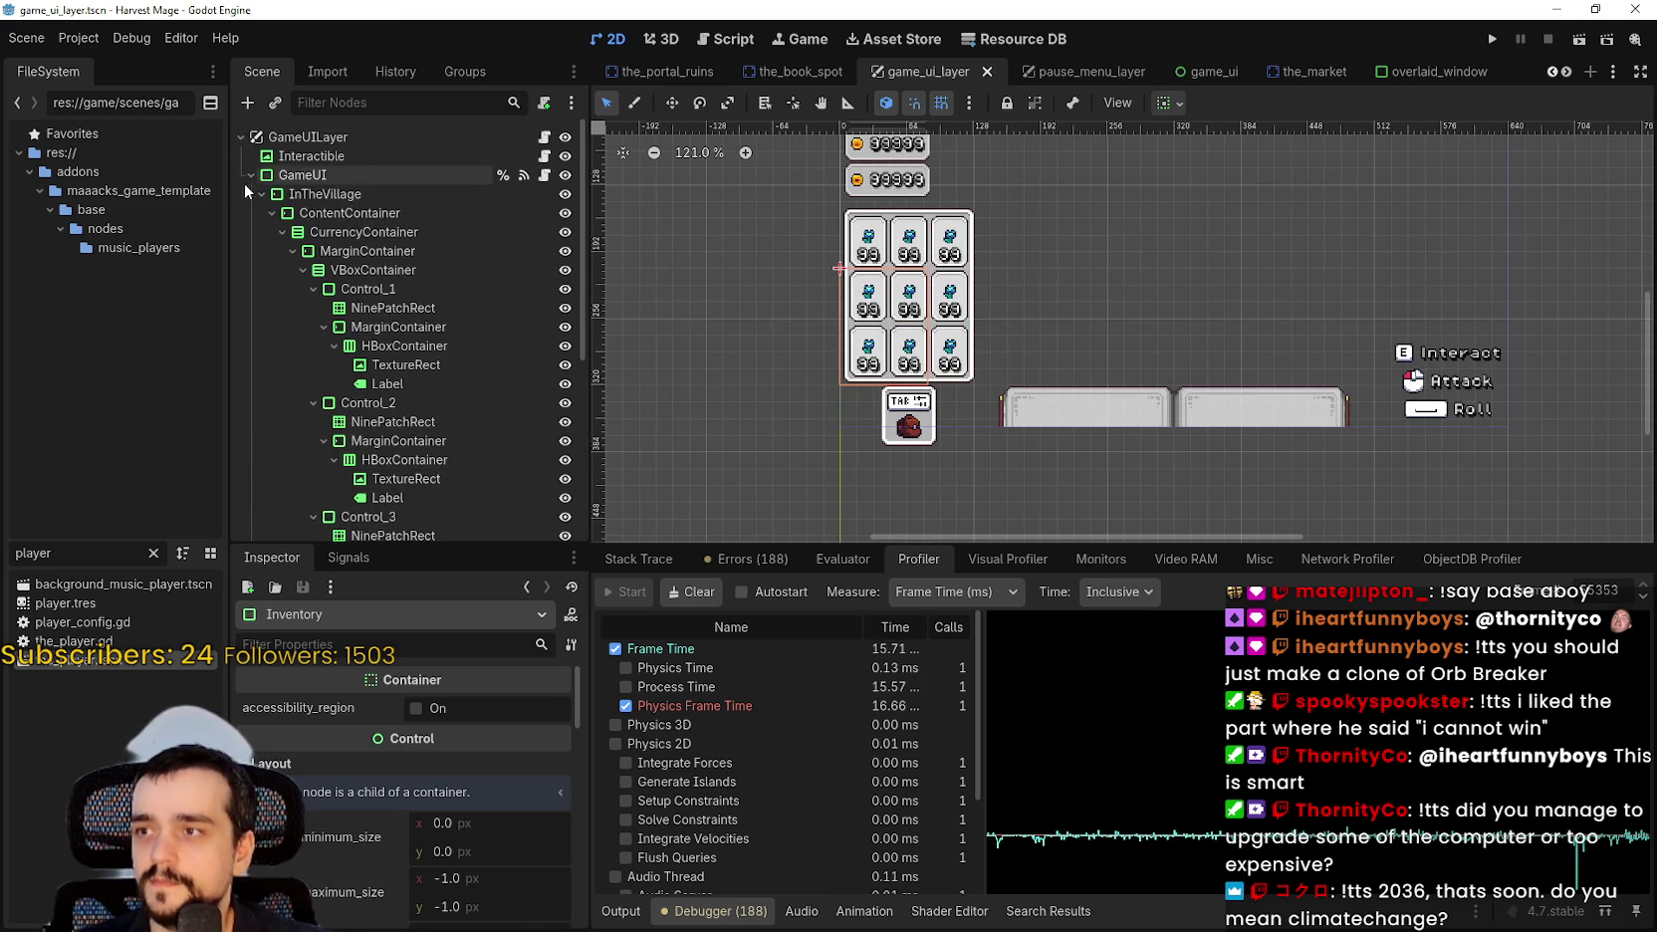
# Collapse the InTheVillage and InTheForest branches and save the scene.
pyautogui.click(249, 191)
pyautogui.hotkey('ctrl', 's')
pyautogui.click(262, 212)
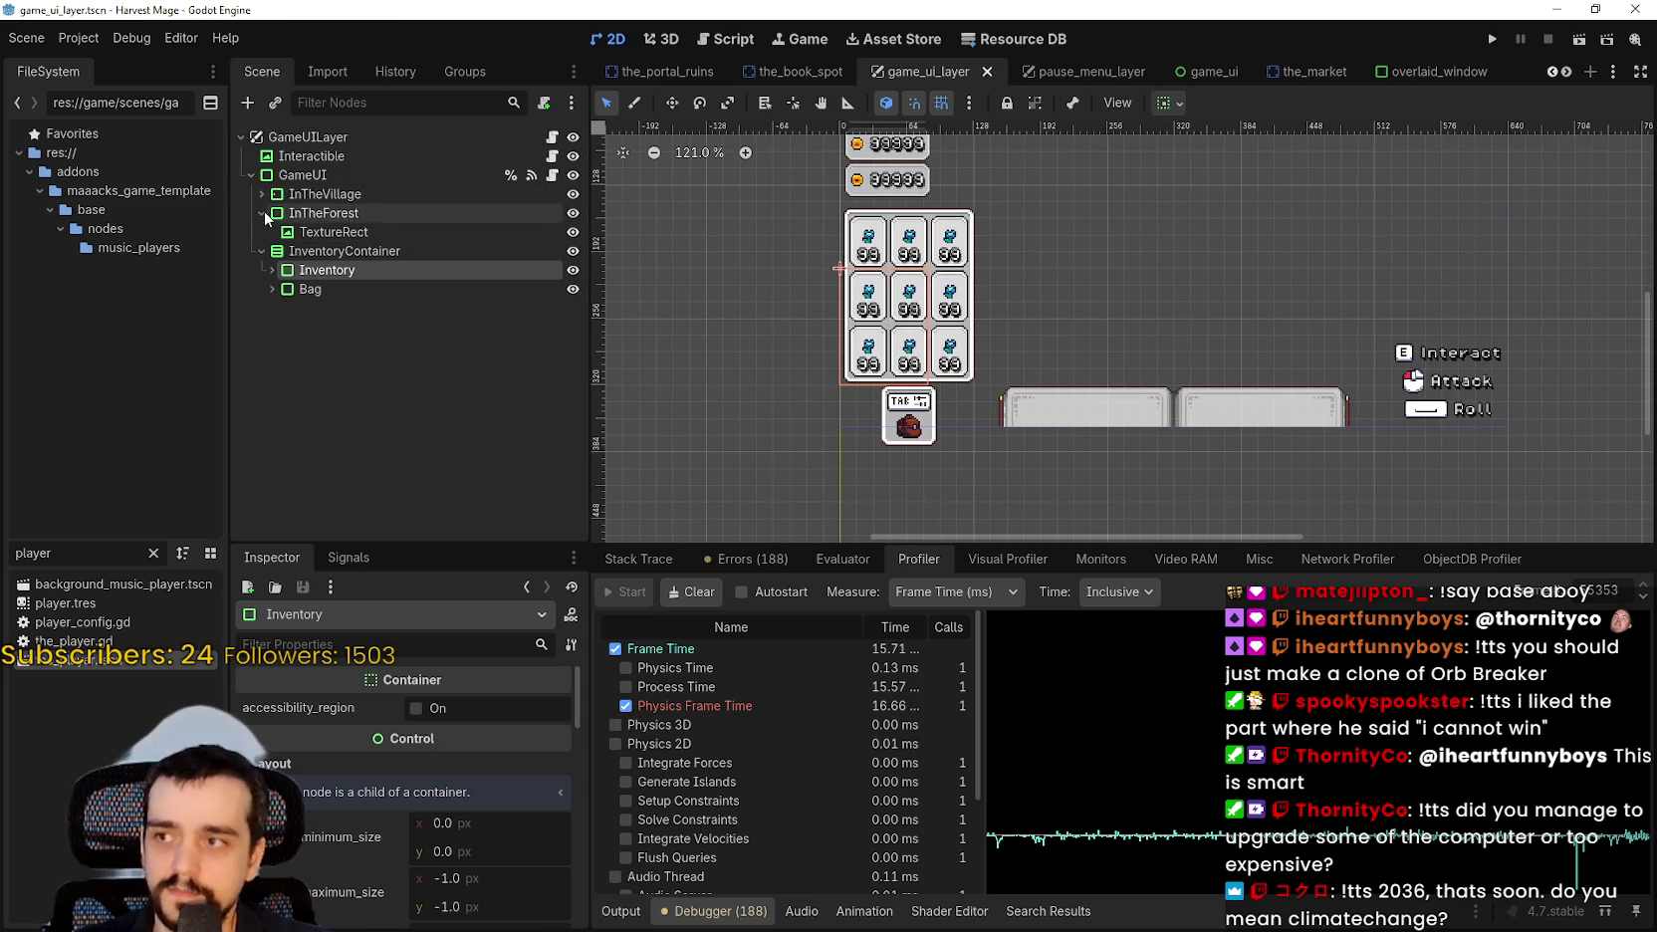
pyautogui.hotkey('ctrl', 's')
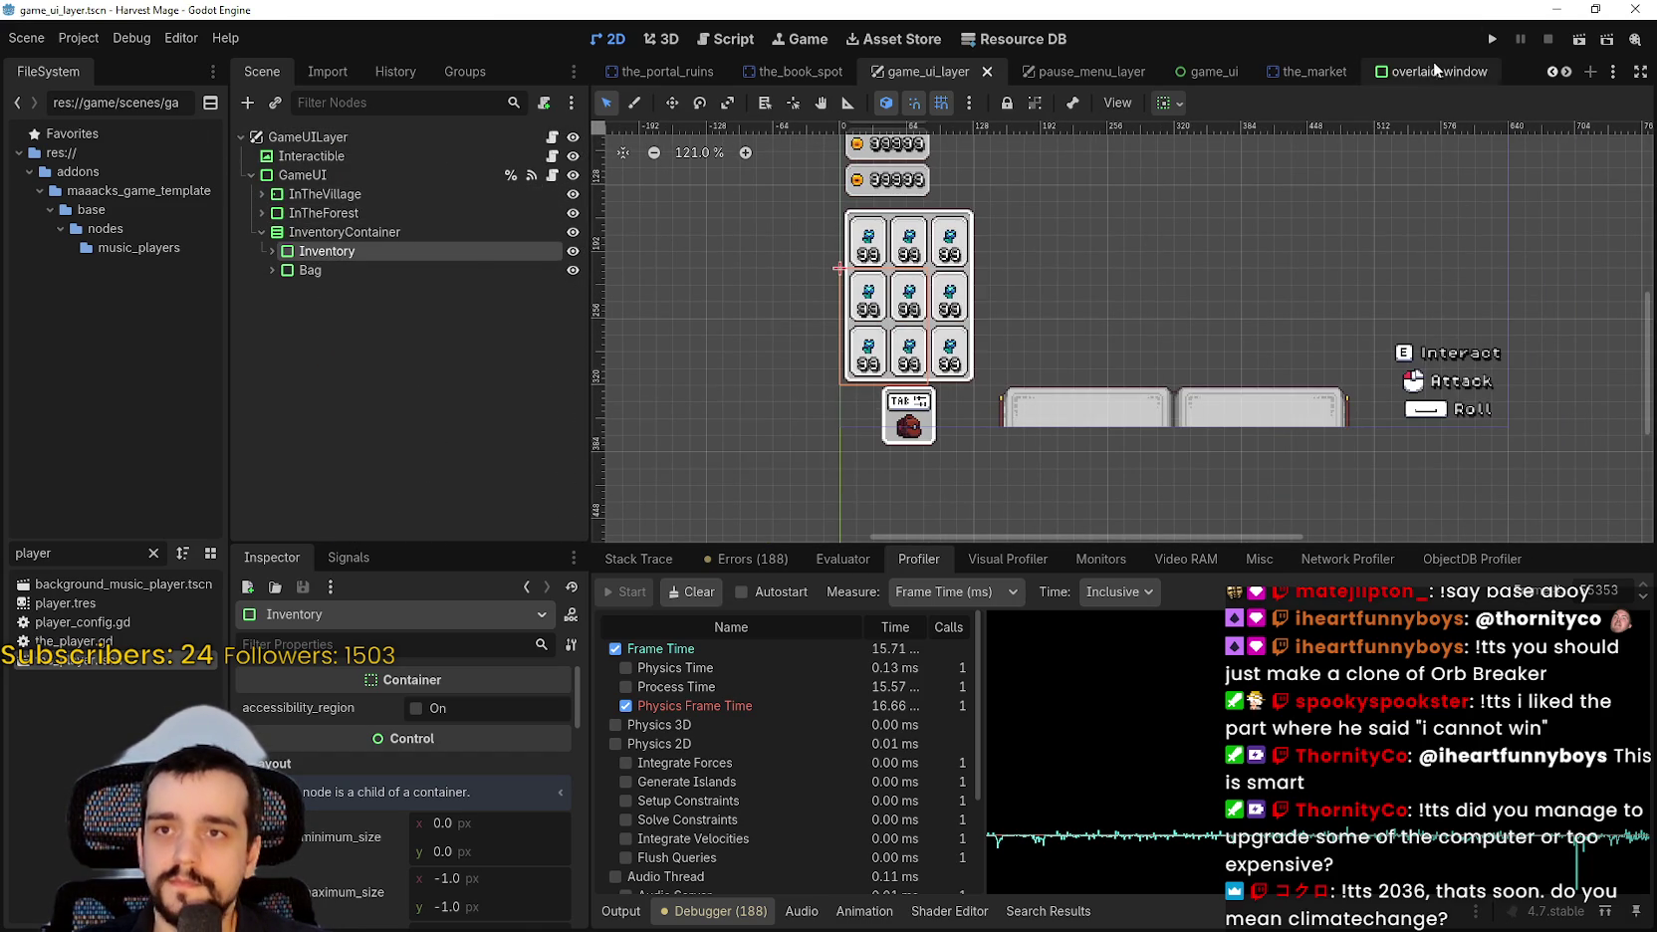
# Filter the FileSystem for 'resource' and open resource.tscn.
pyautogui.click(1565, 71)
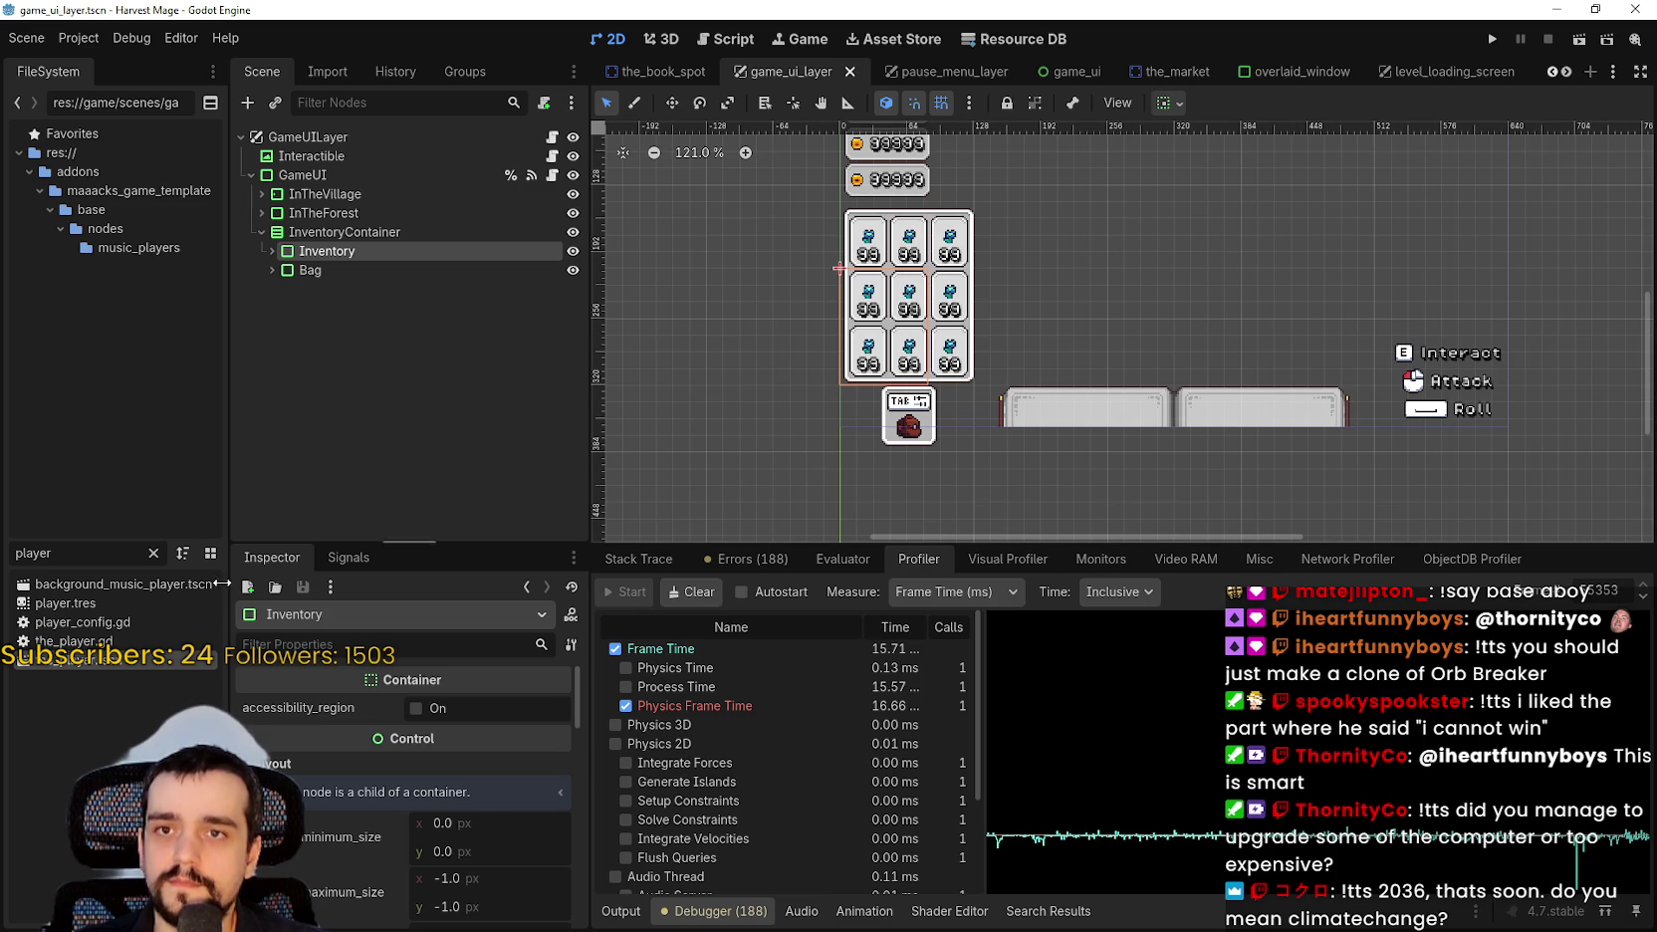
pyautogui.click(152, 552)
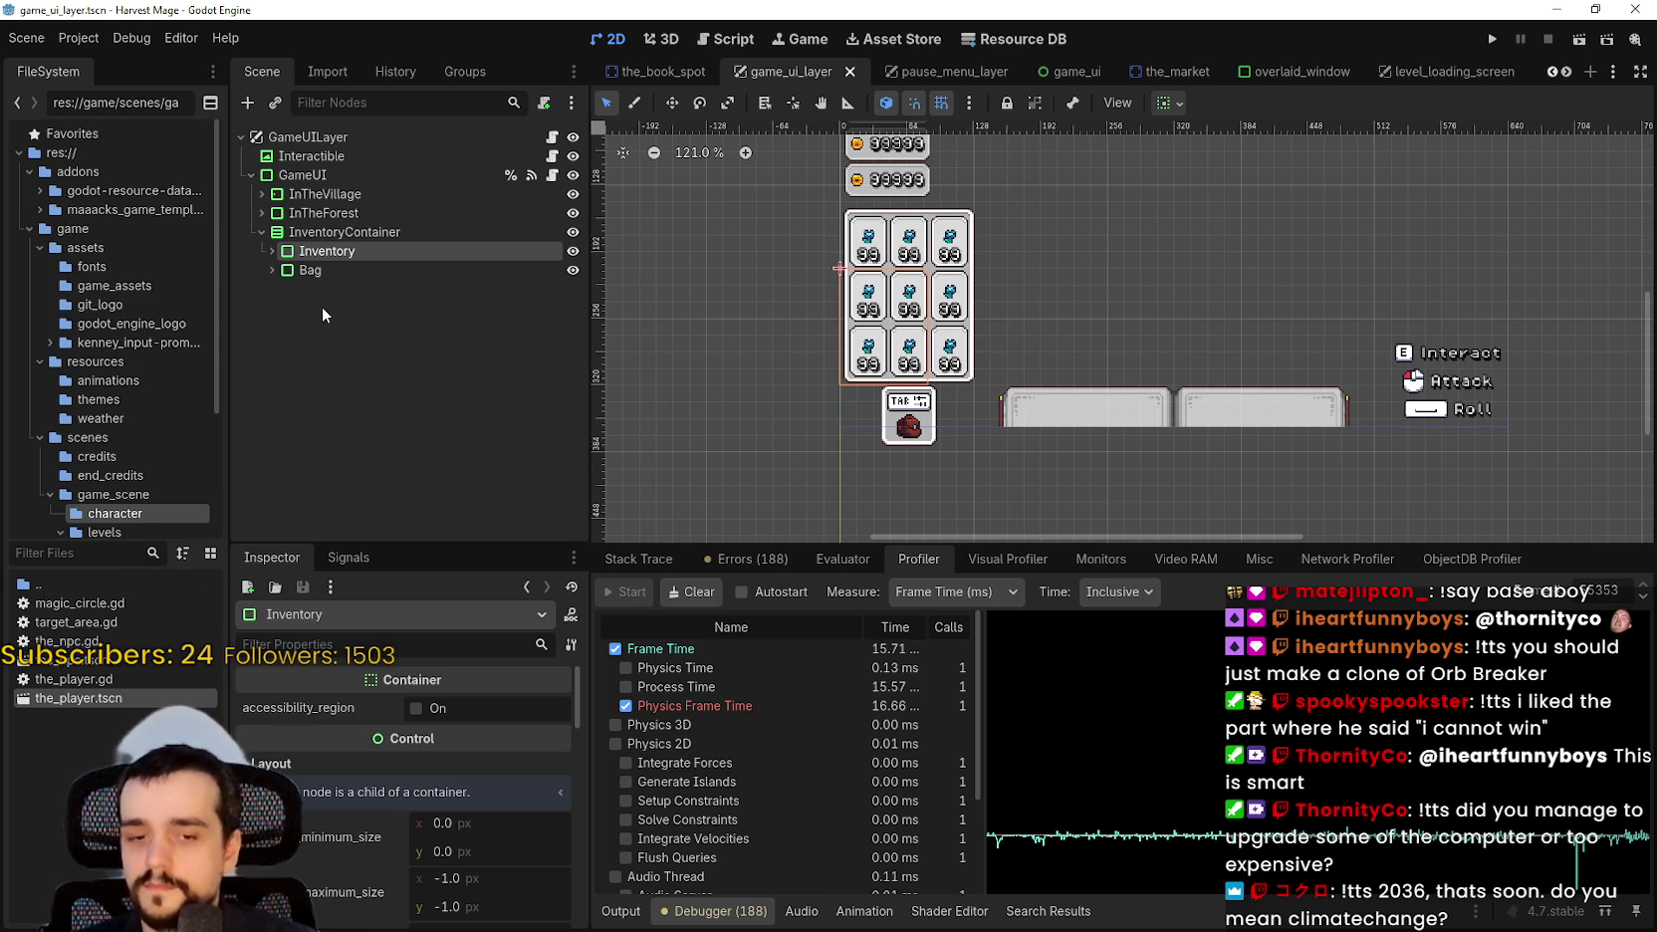
pyautogui.write('resource')
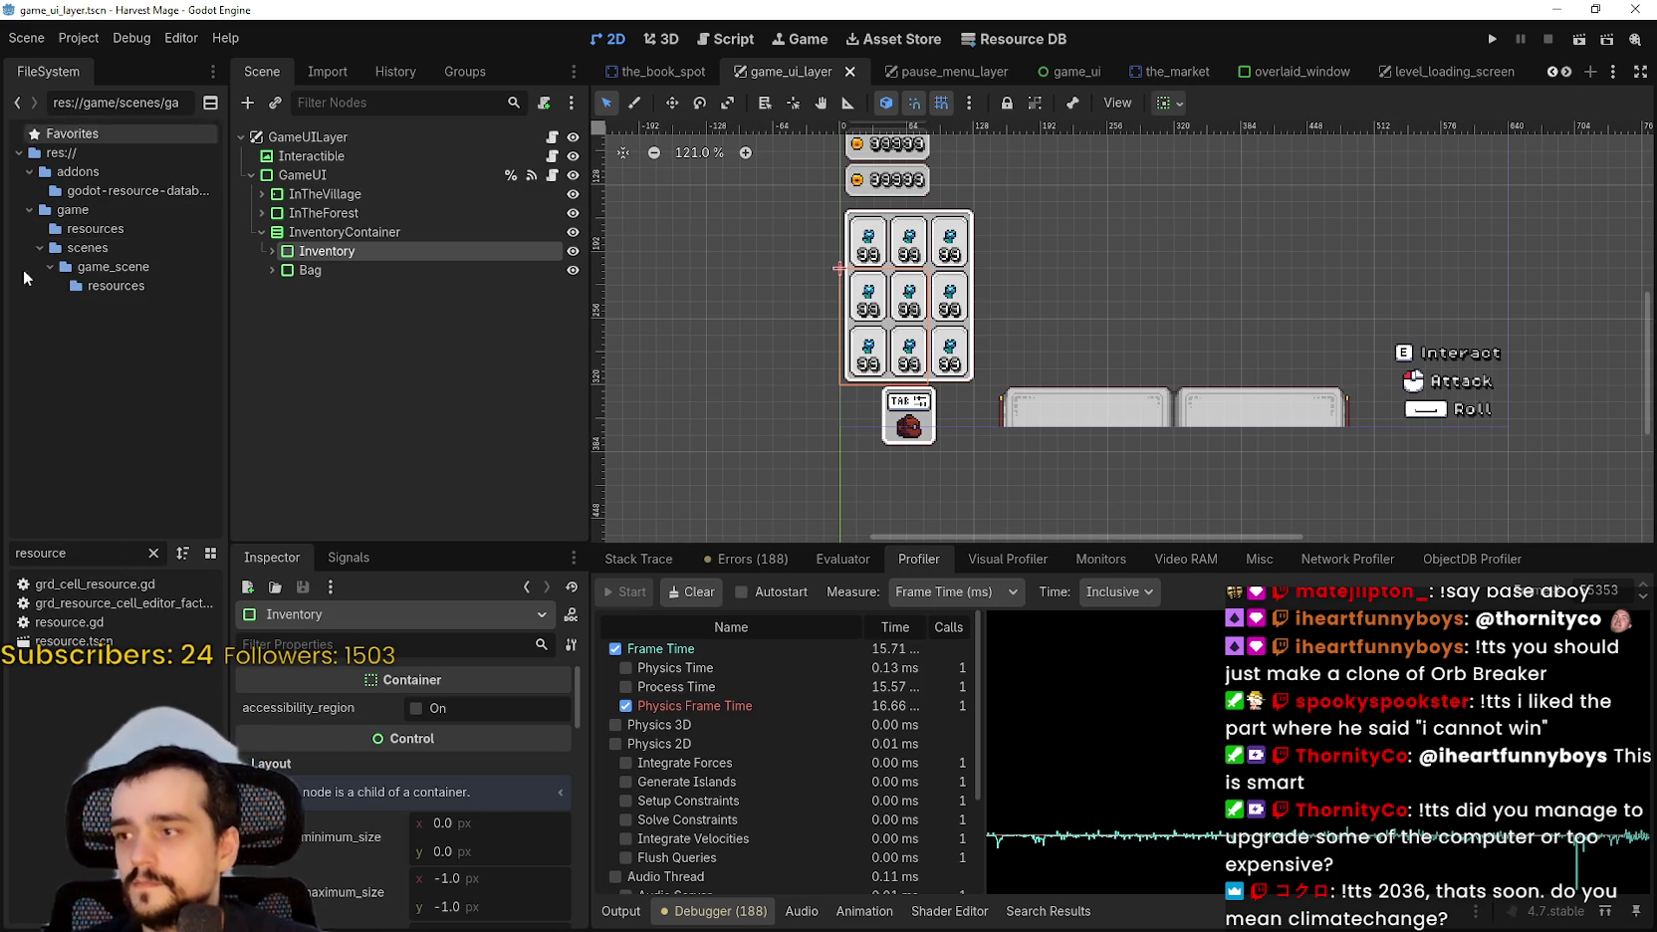
pyautogui.doubleClick(96, 656)
# Select TextureProgressBar, toggle it visible then hidden again, and save resource.tscn.
pyautogui.hotkey('ctrl', 's')
pyautogui.click(314, 214)
pyautogui.hscroll(-2, 926, 305)
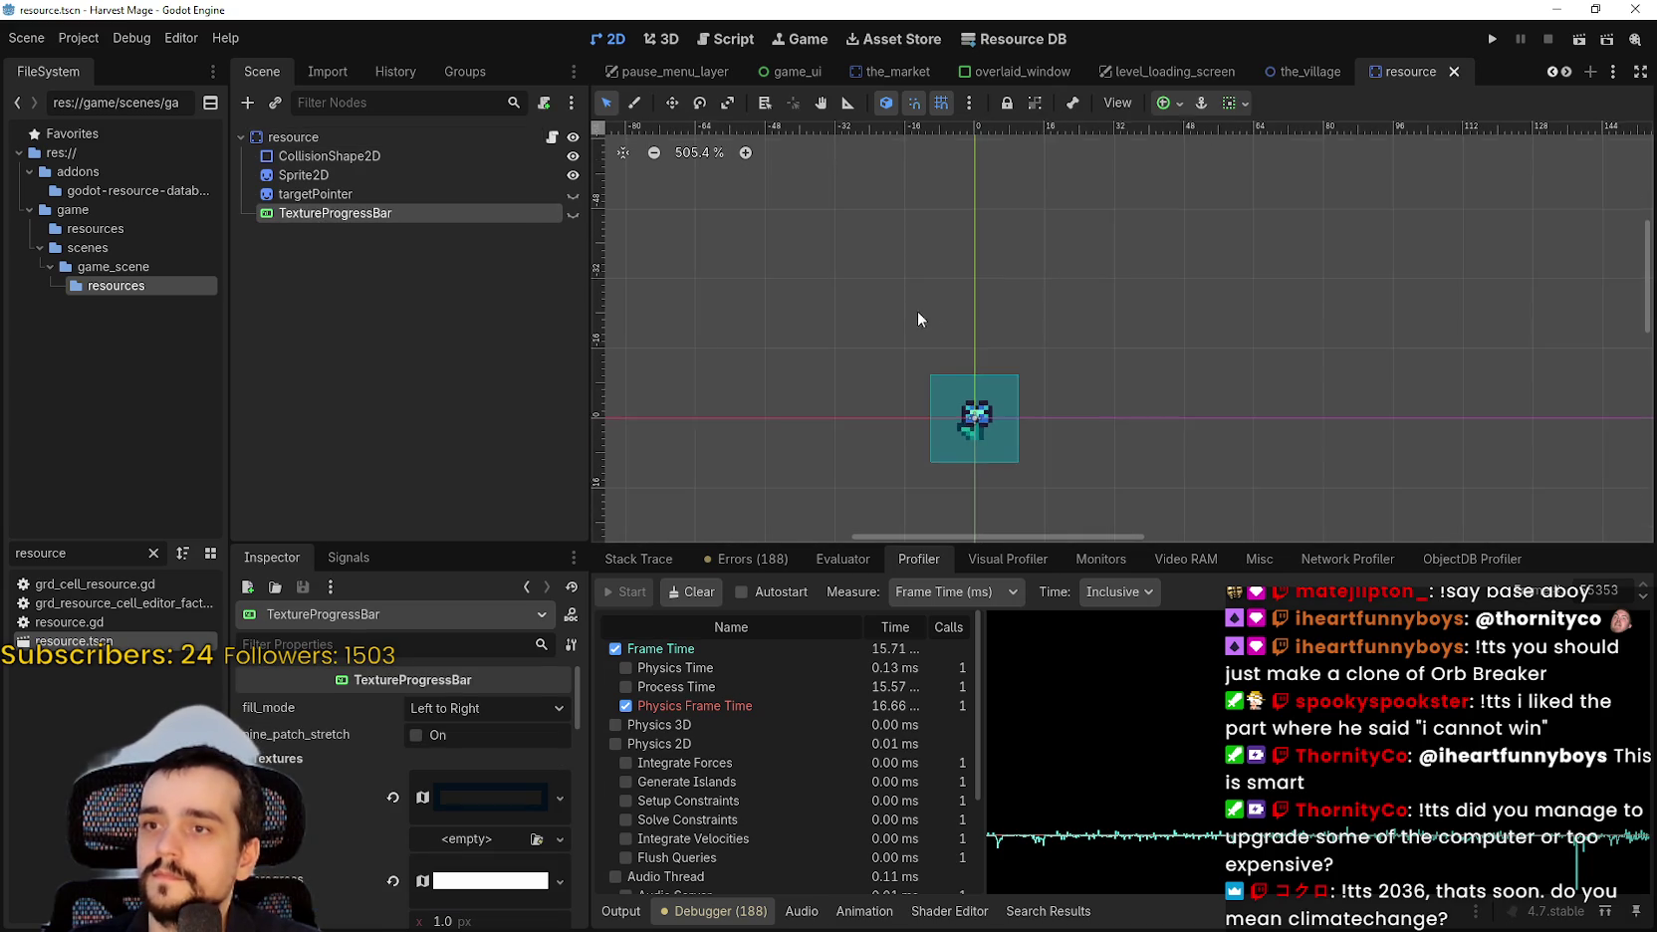
pyautogui.click(578, 215)
pyautogui.click(579, 215)
pyautogui.hotkey('ctrl', 's')
pyautogui.scroll(3, 1046, 343)
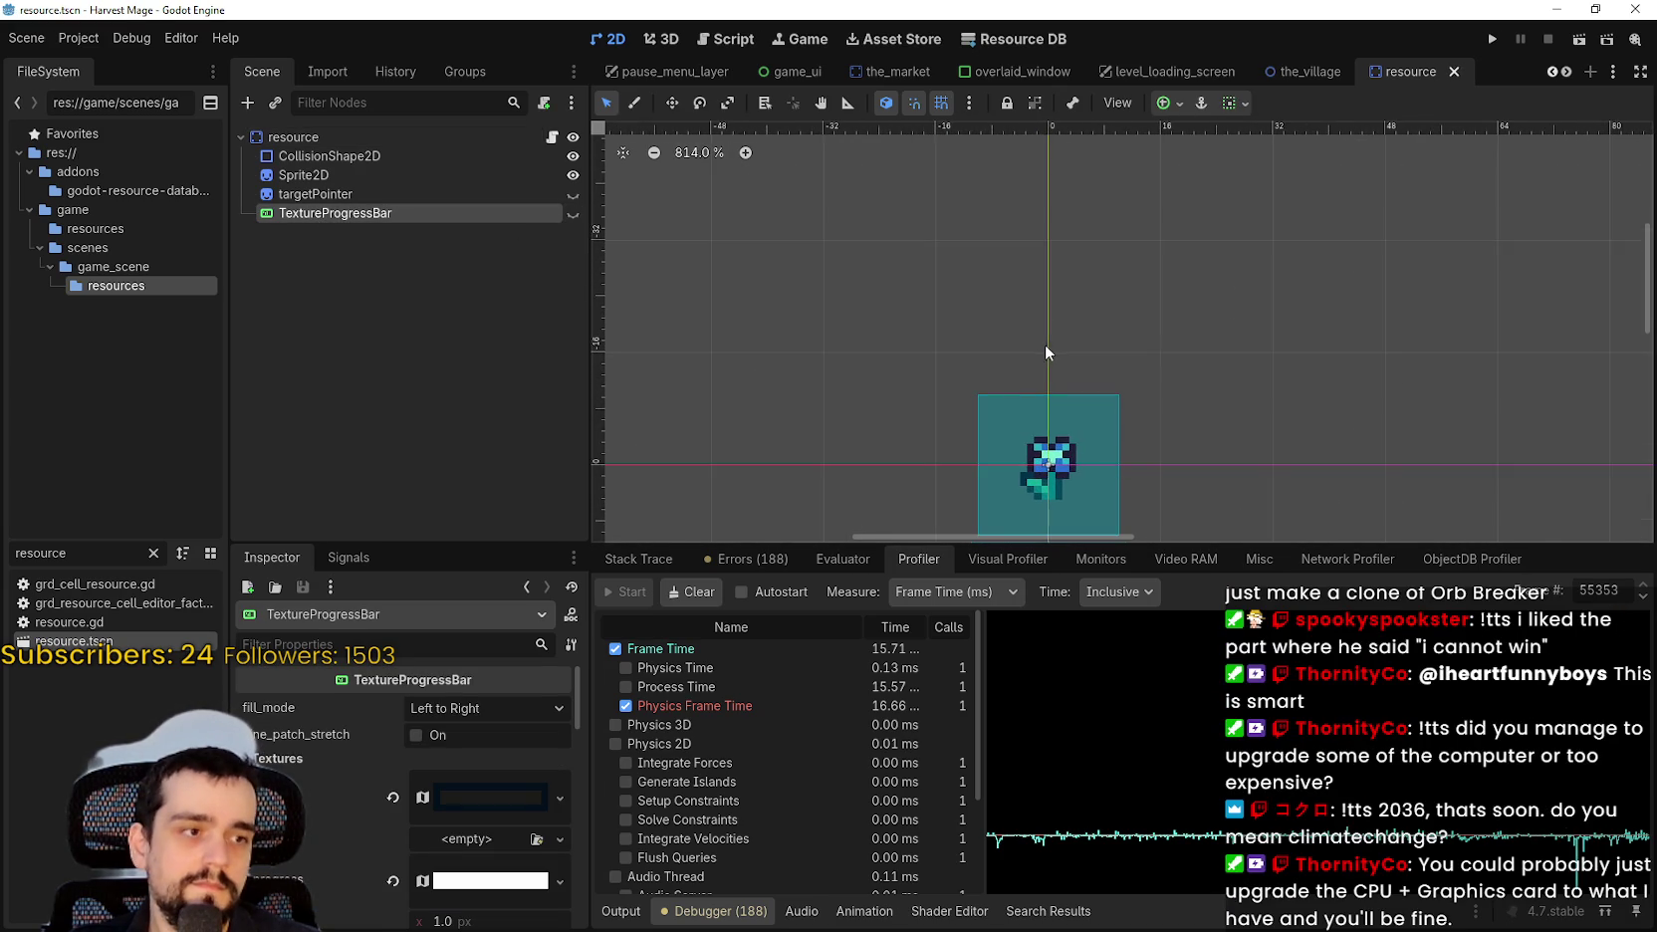
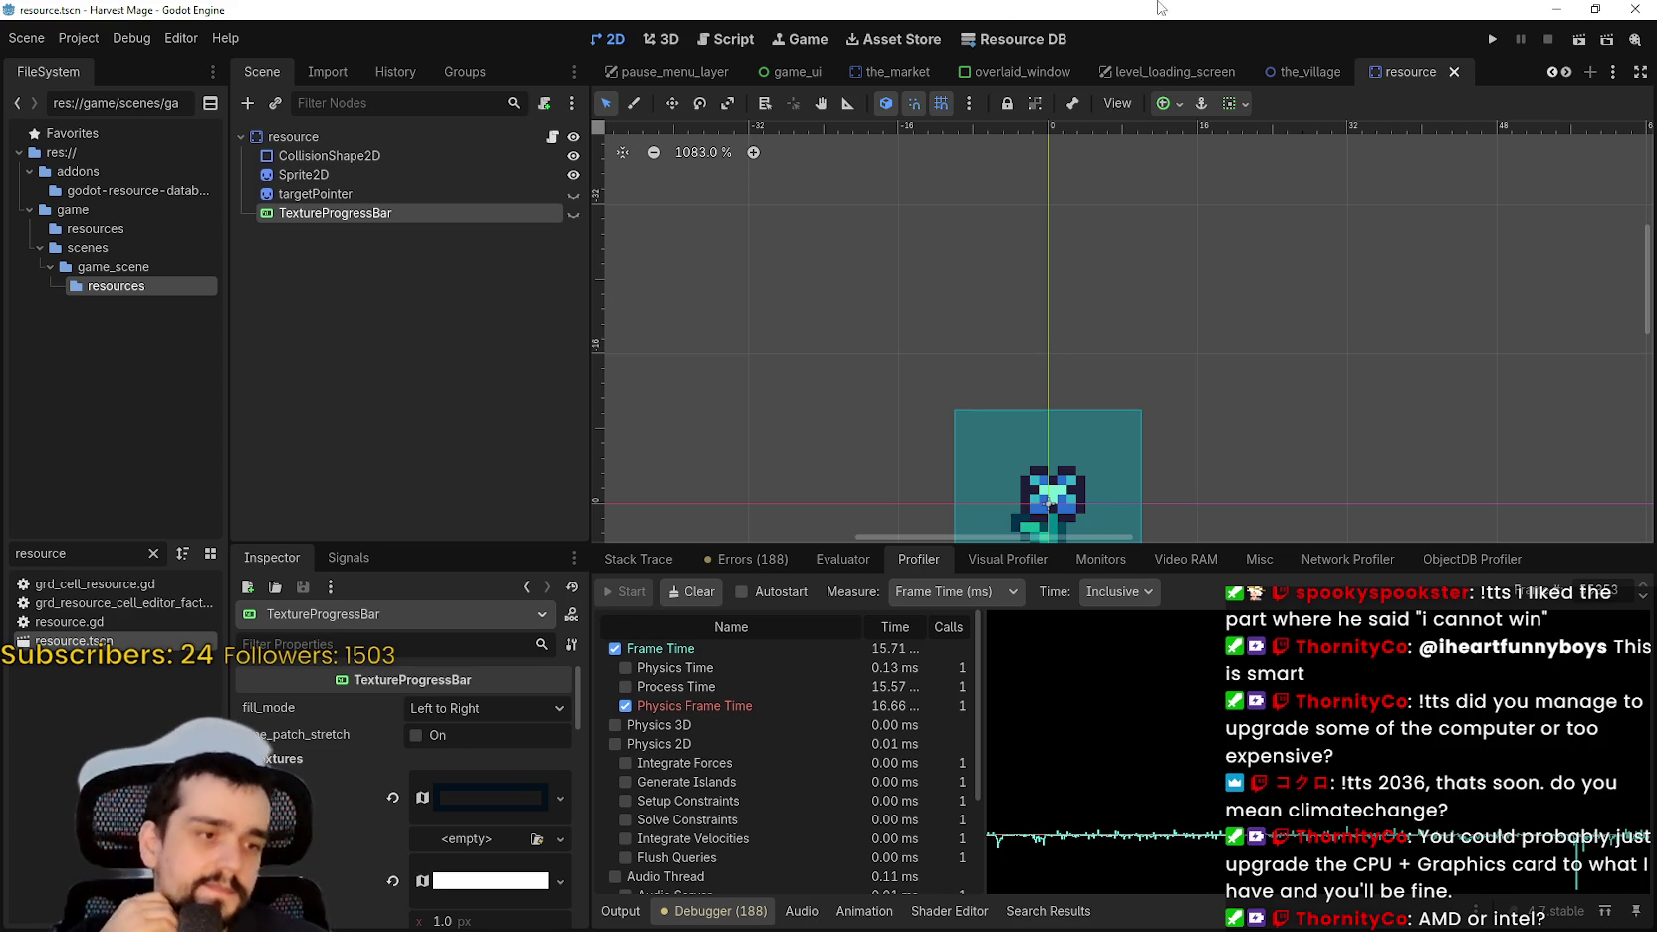
# Zoom out of the resource scene and clear the current node selection.
pyautogui.scroll(-2, 1292, 431)
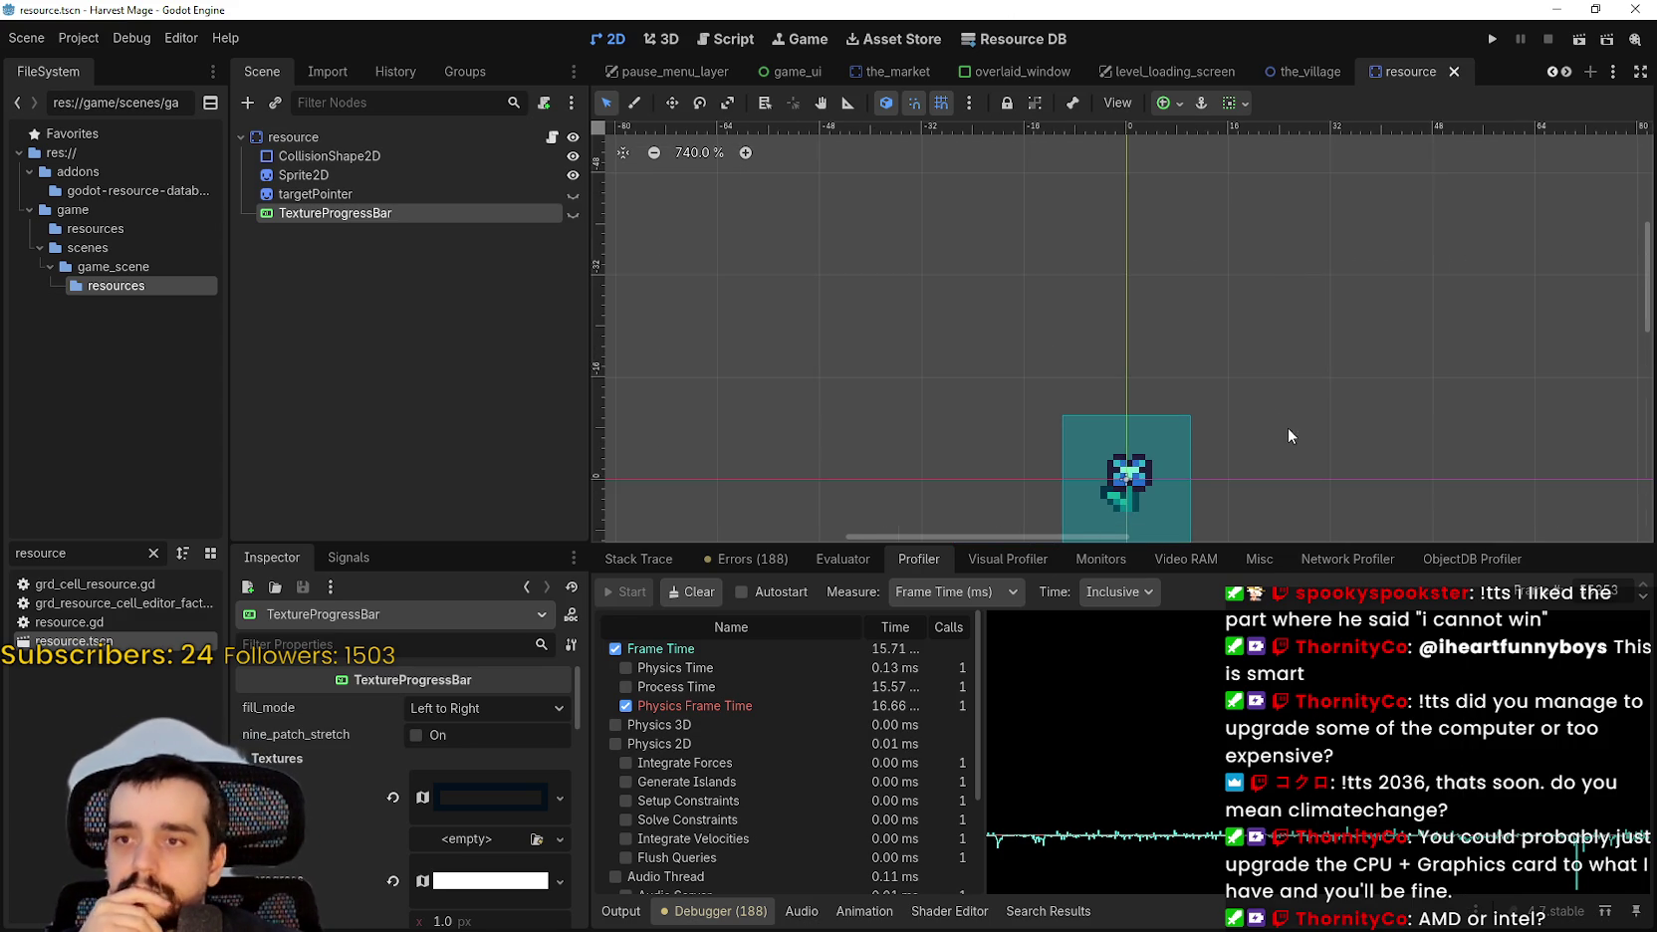
pyautogui.scroll(-1, 1145, 289)
pyautogui.scroll(-1, 1259, 419)
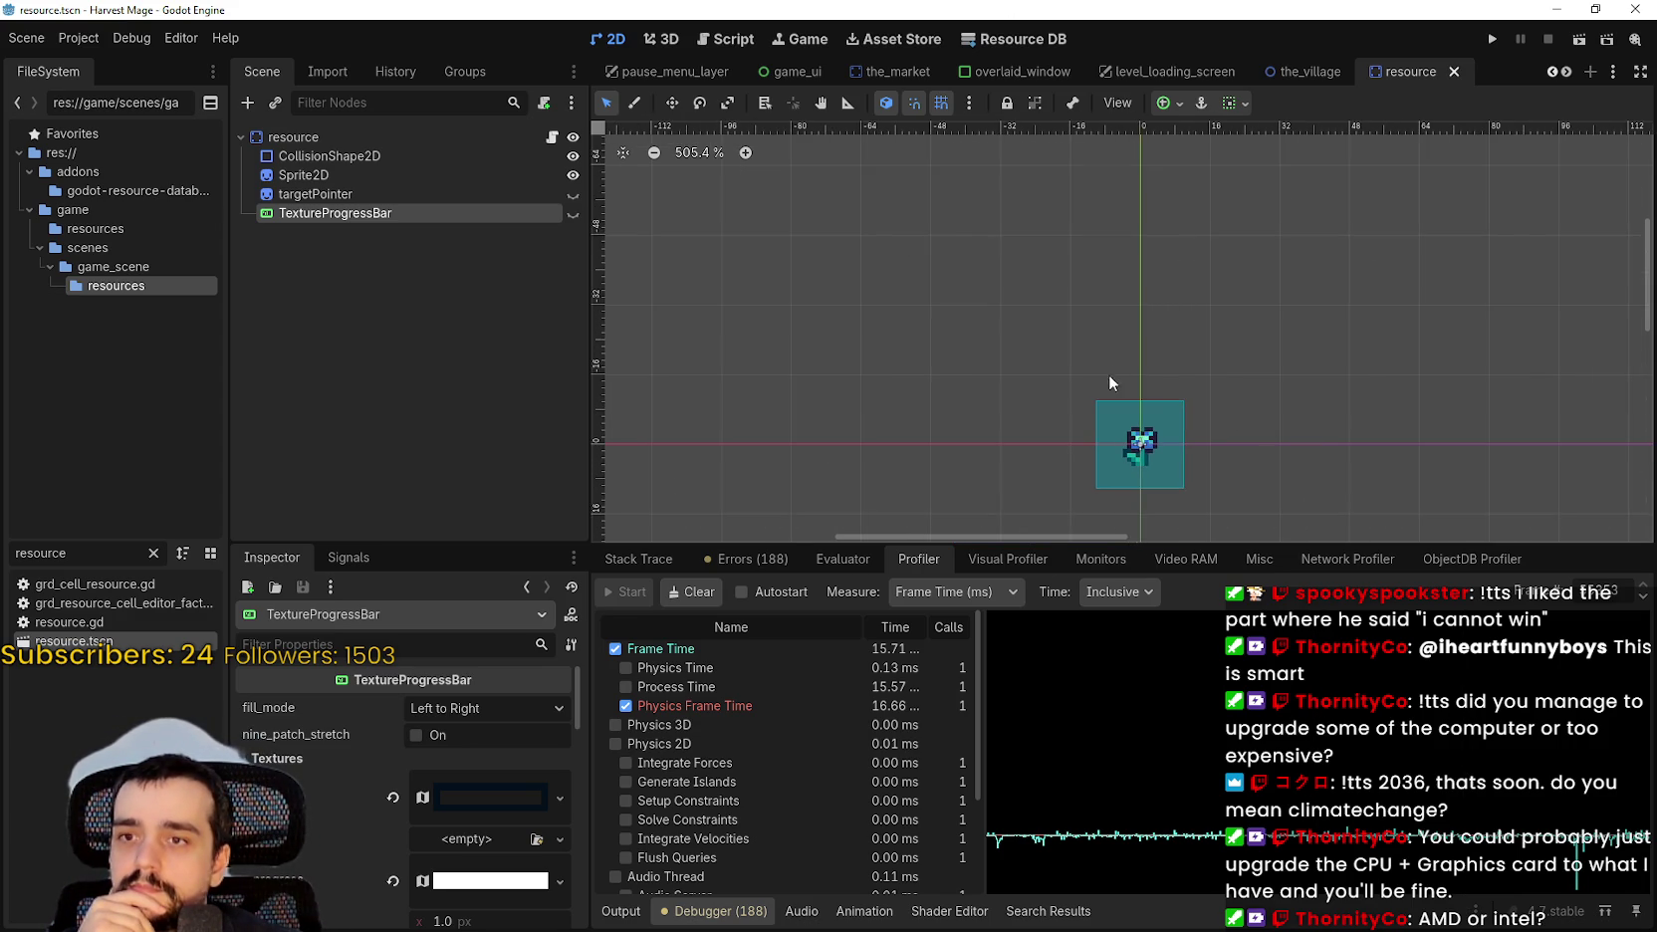
pyautogui.scroll(-1, 1108, 368)
pyautogui.scroll(-1, 1188, 405)
pyautogui.click(1288, 422)
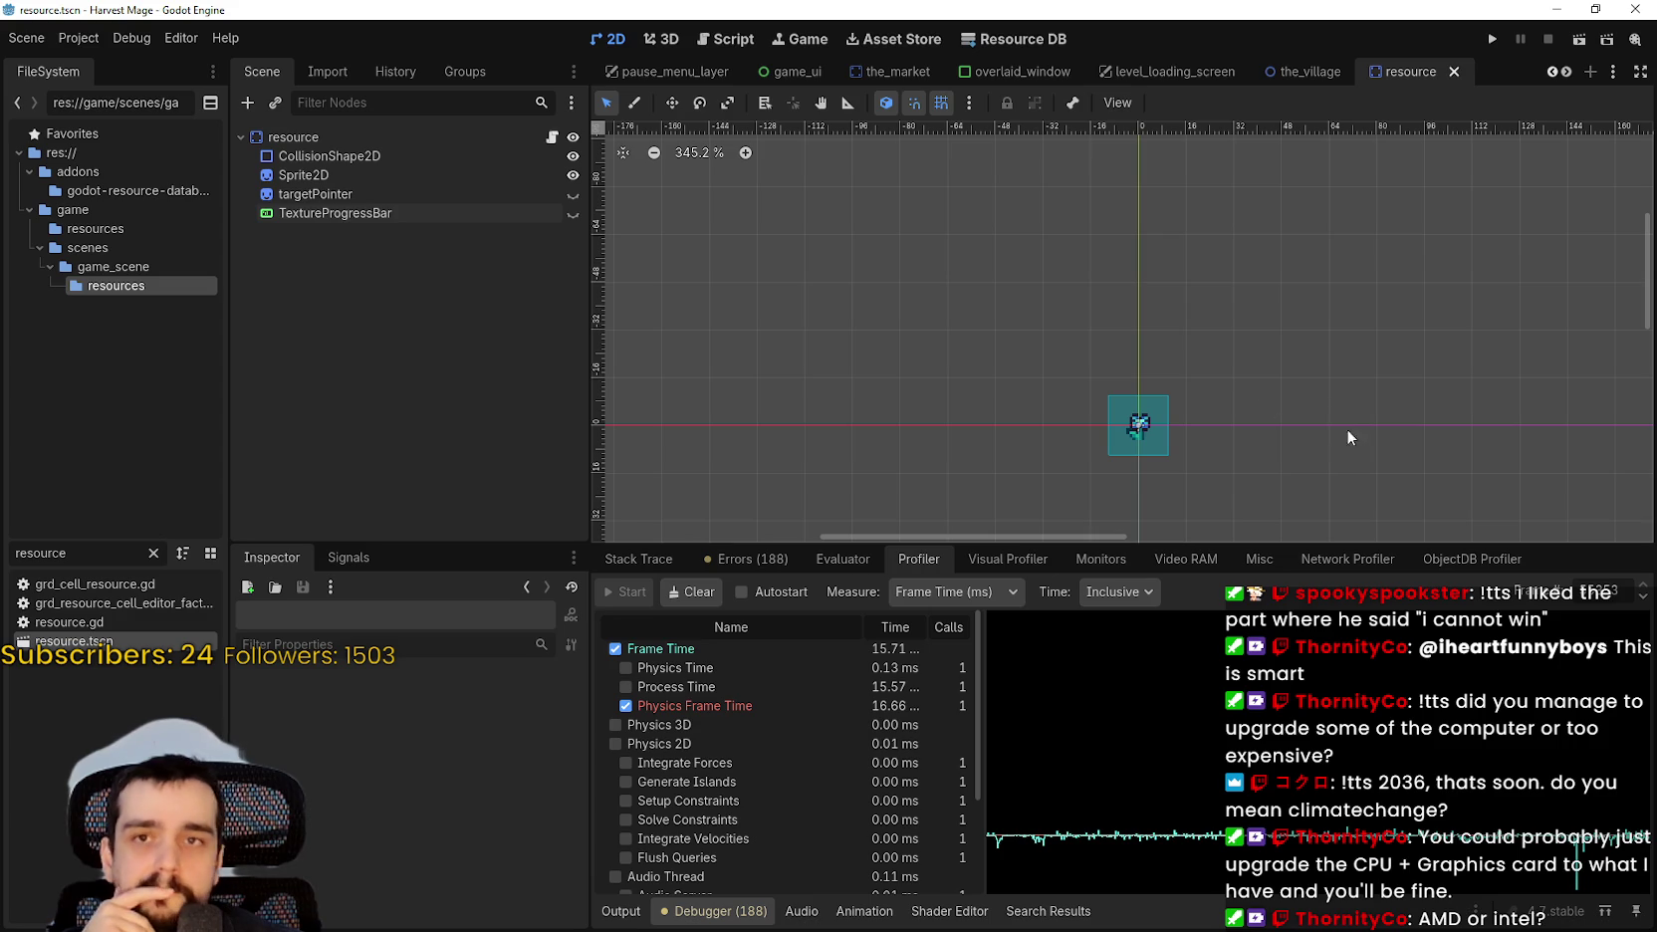
pyautogui.scroll(-2, 1208, 388)
# Select the resource root node and open, then dismiss, the canvas add-node menu.
pyautogui.click(340, 139)
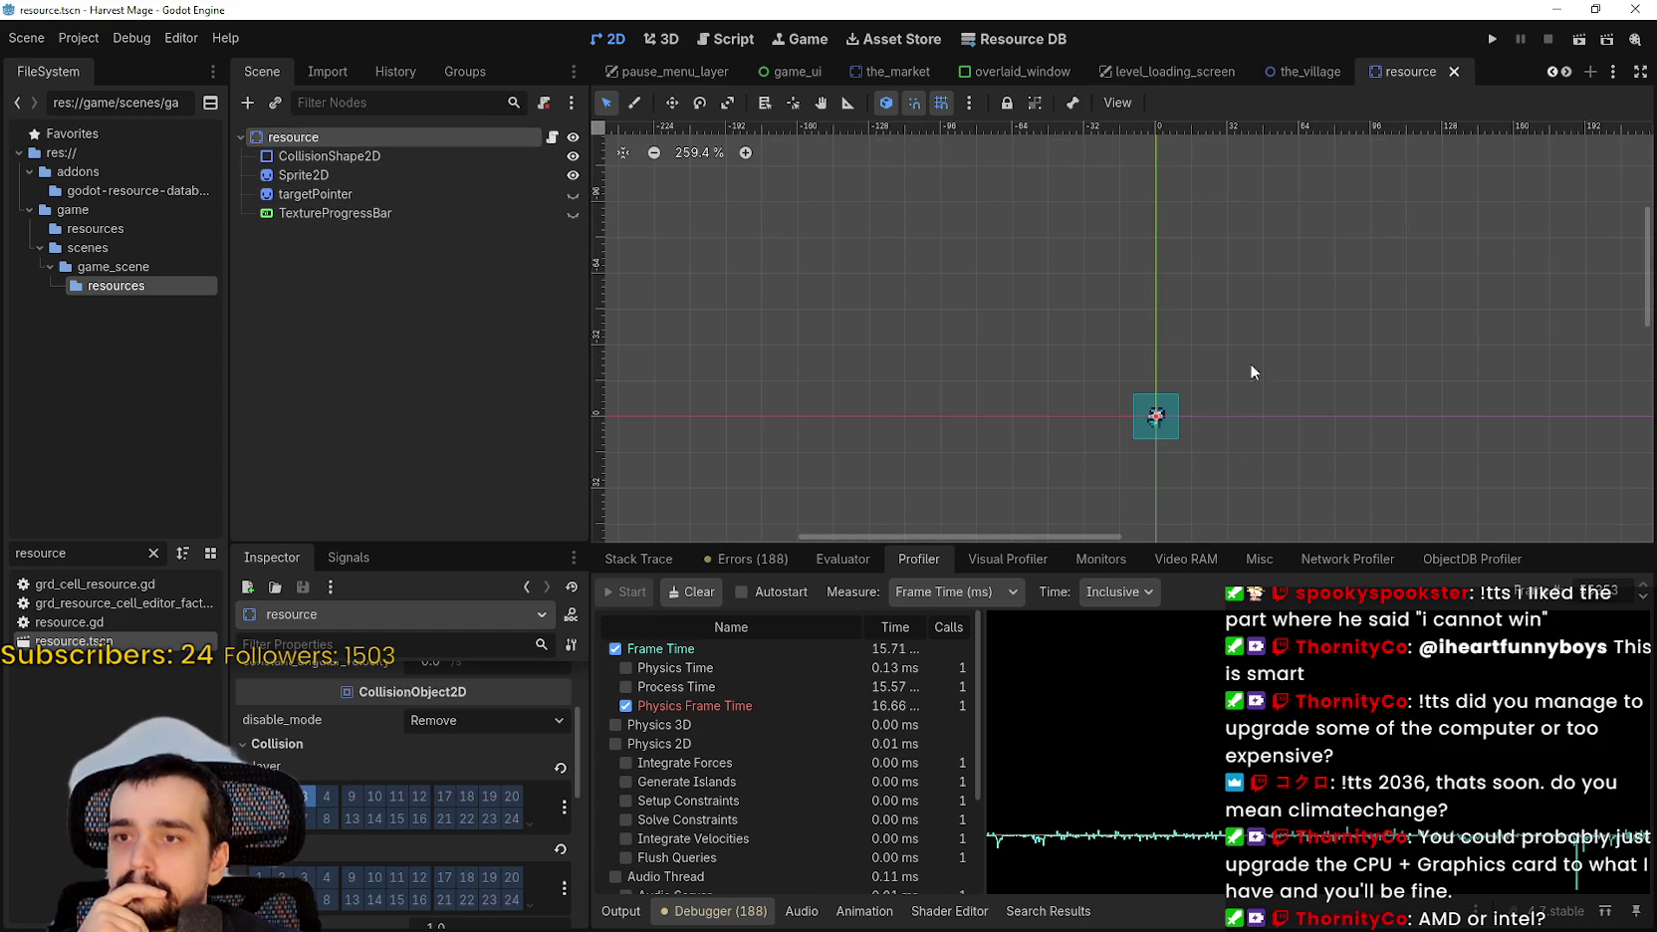
pyautogui.scroll(-1, 1275, 409)
pyautogui.rightClick(1271, 431)
pyautogui.scroll(-1, 1433, 88)
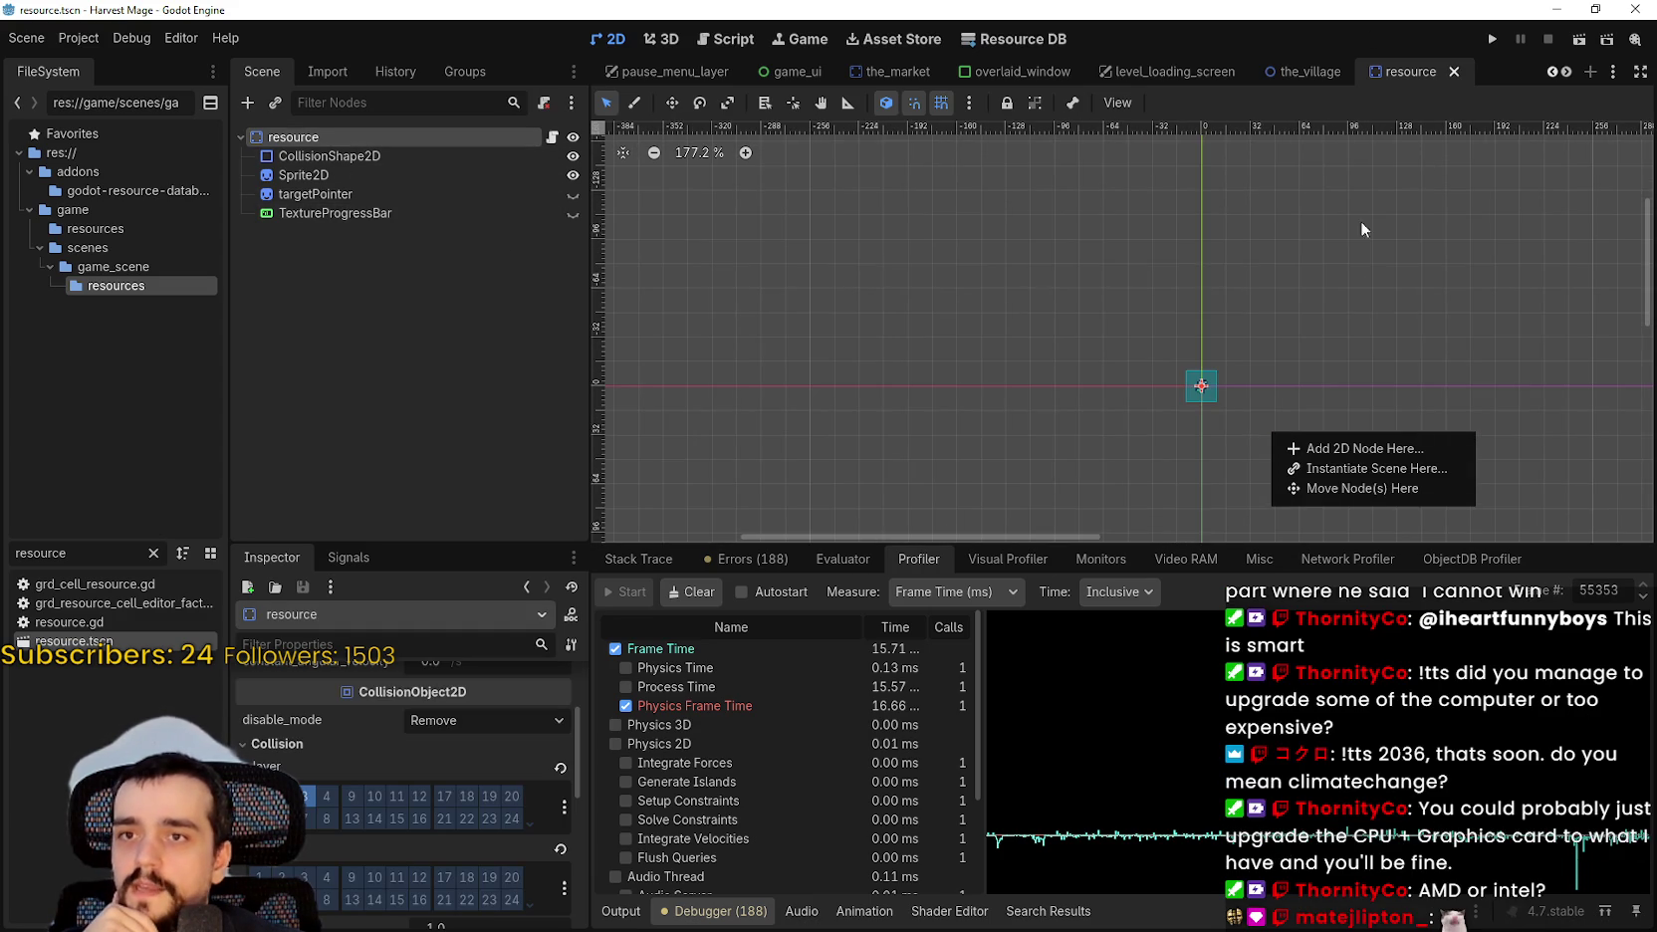
pyautogui.click(924, 175)
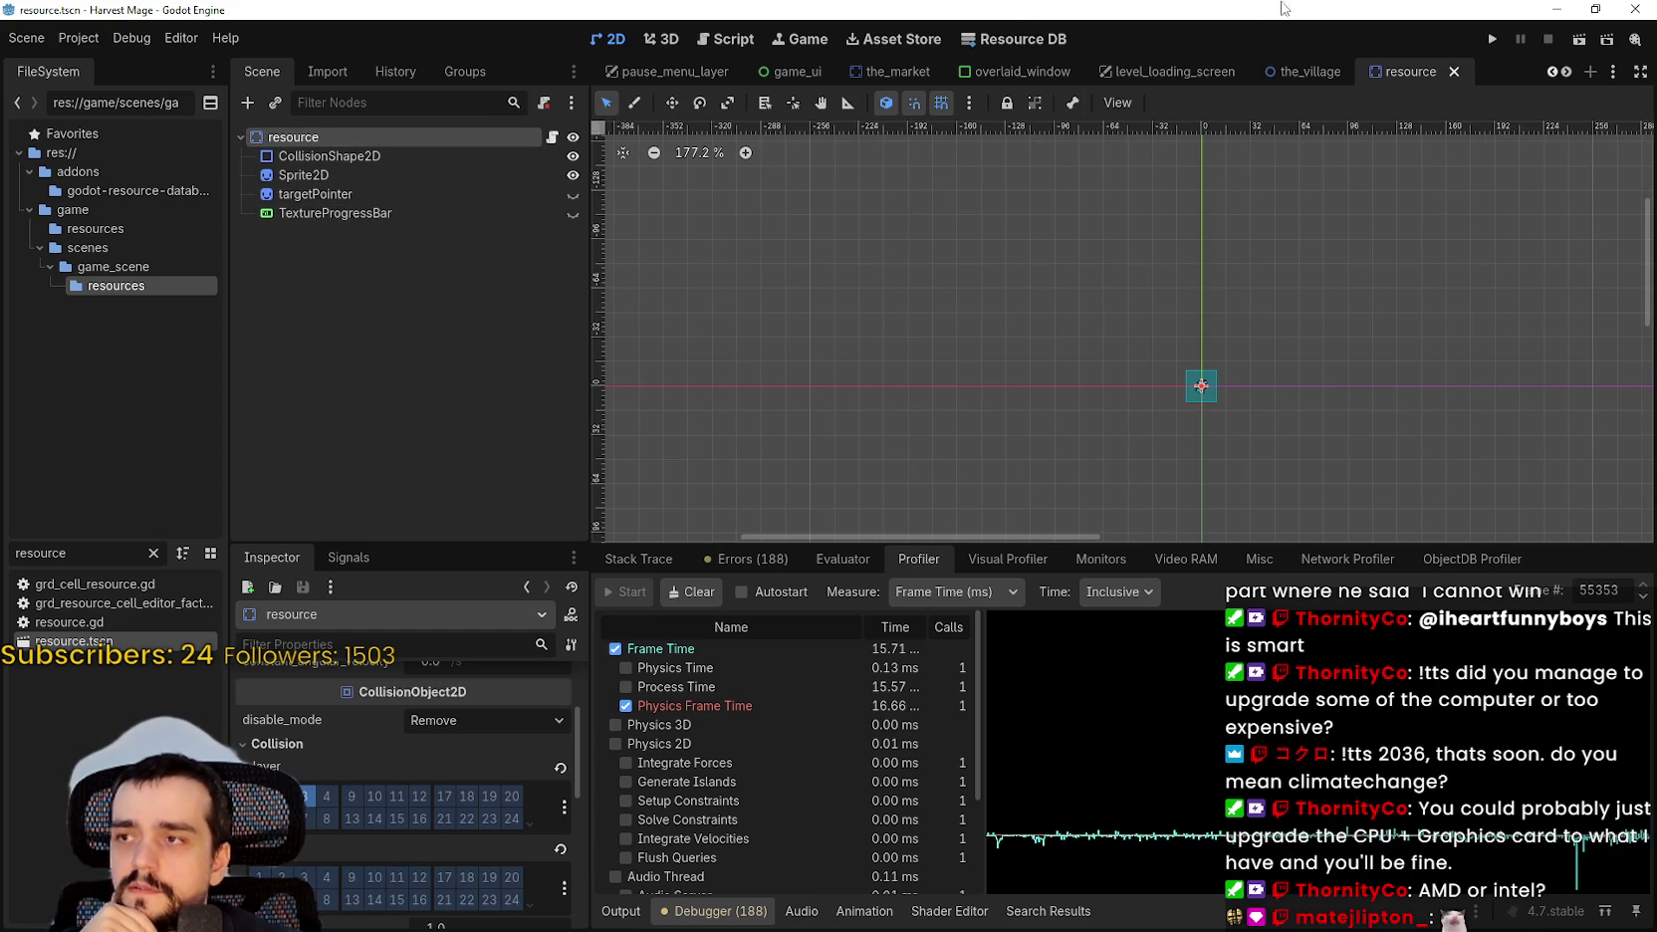
# Select the BackgroundMapTop layer in the_village scene, then return to the resource scene.
pyautogui.click(1326, 75)
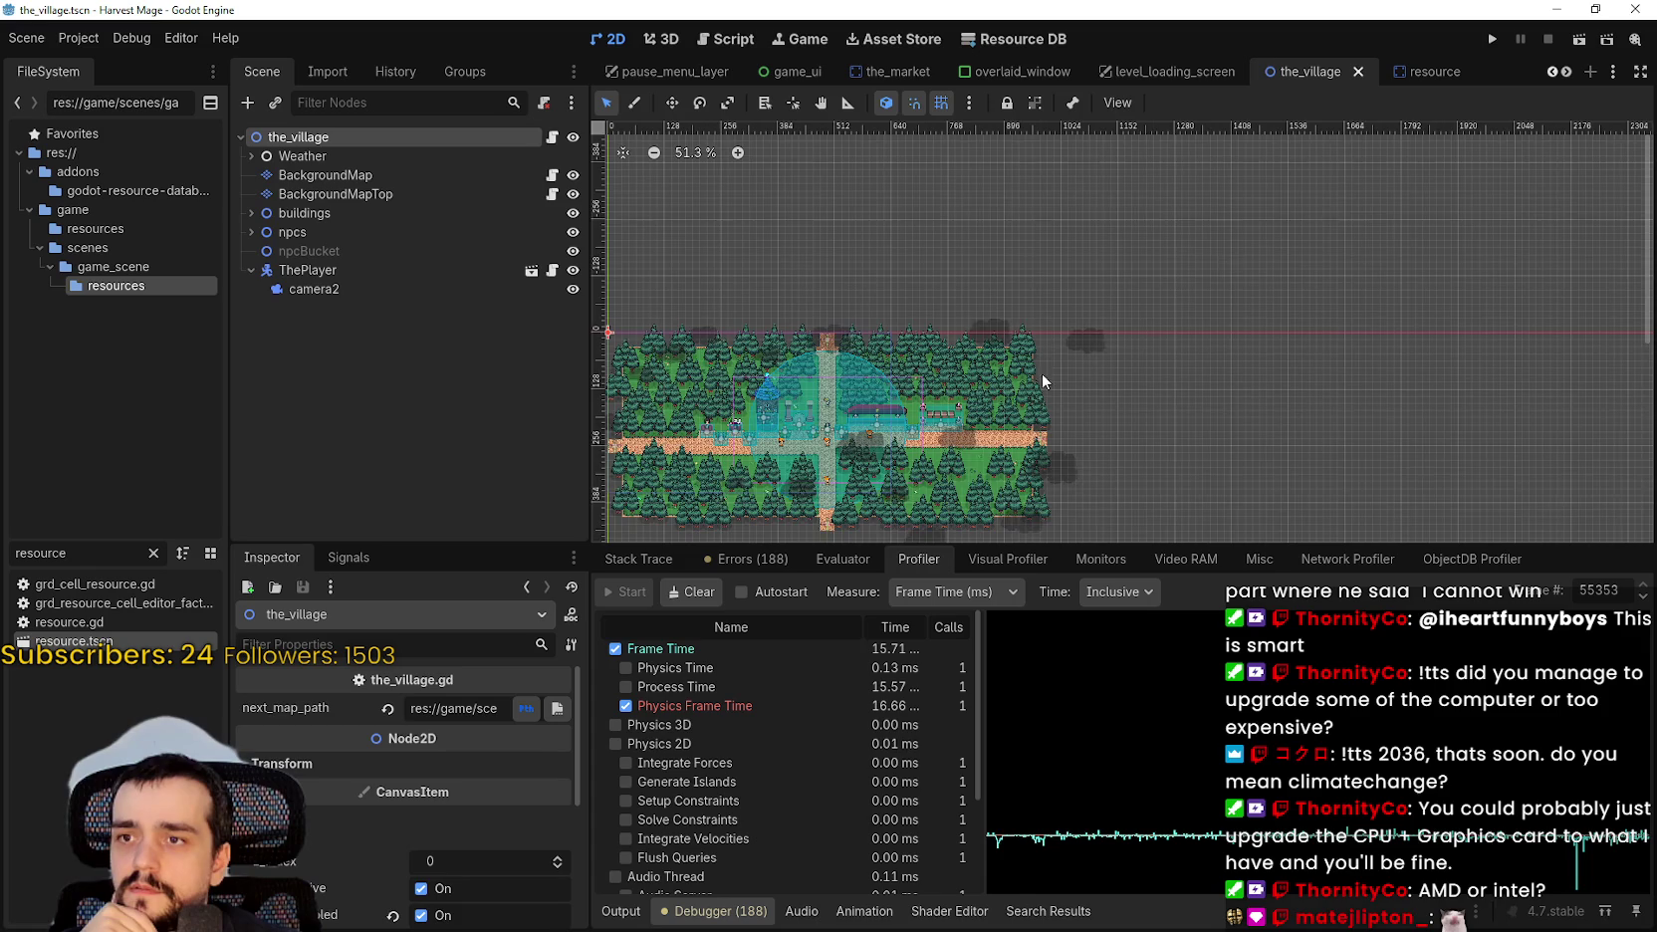
pyautogui.scroll(-2, 1139, 330)
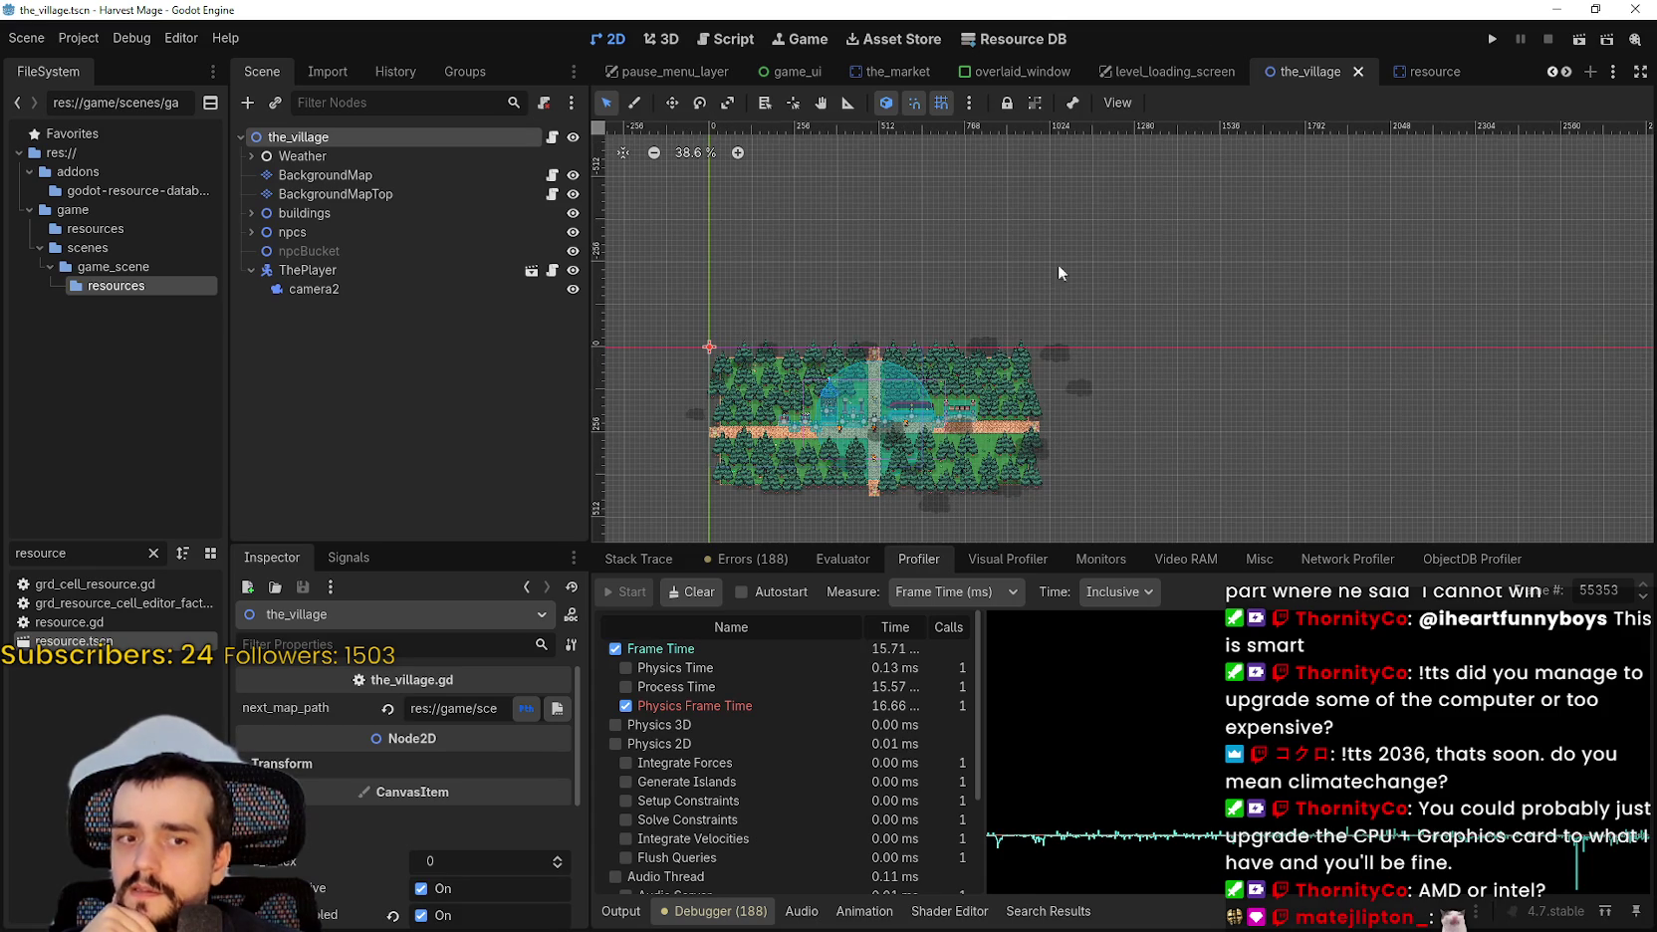
pyautogui.click(304, 194)
pyautogui.click(1408, 72)
pyautogui.scroll(-1, 1226, 329)
# Open and dismiss the canvas add-node menu, sweeping a selection box over empty canvas.
pyautogui.rightClick(1211, 279)
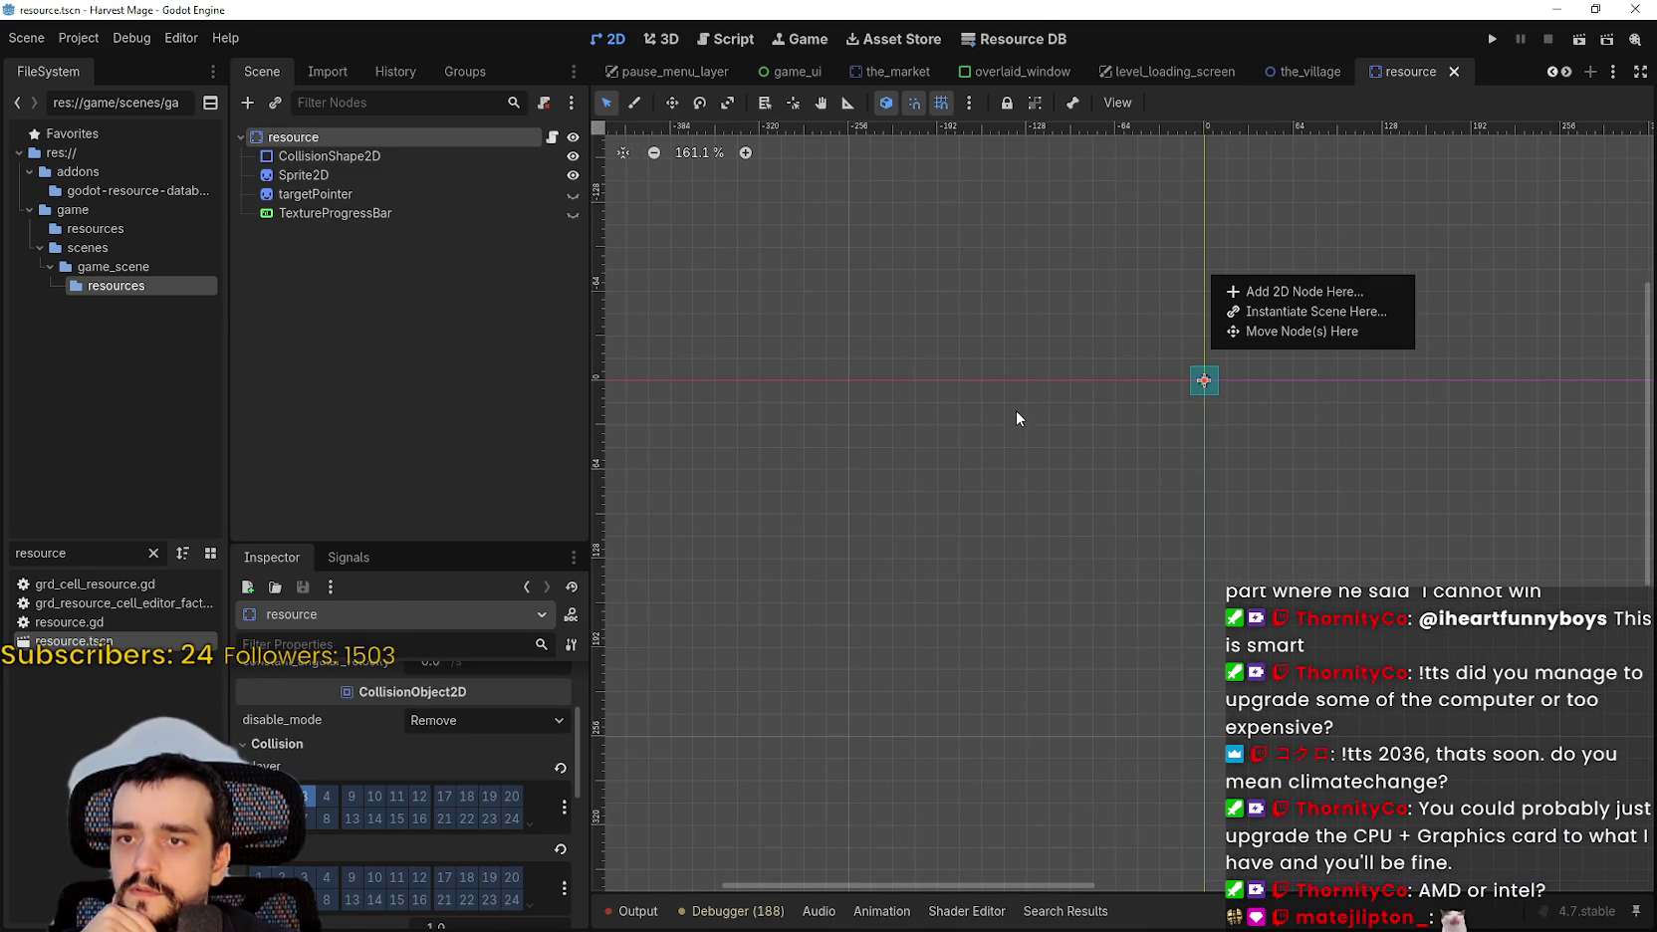
pyautogui.click(1256, 364)
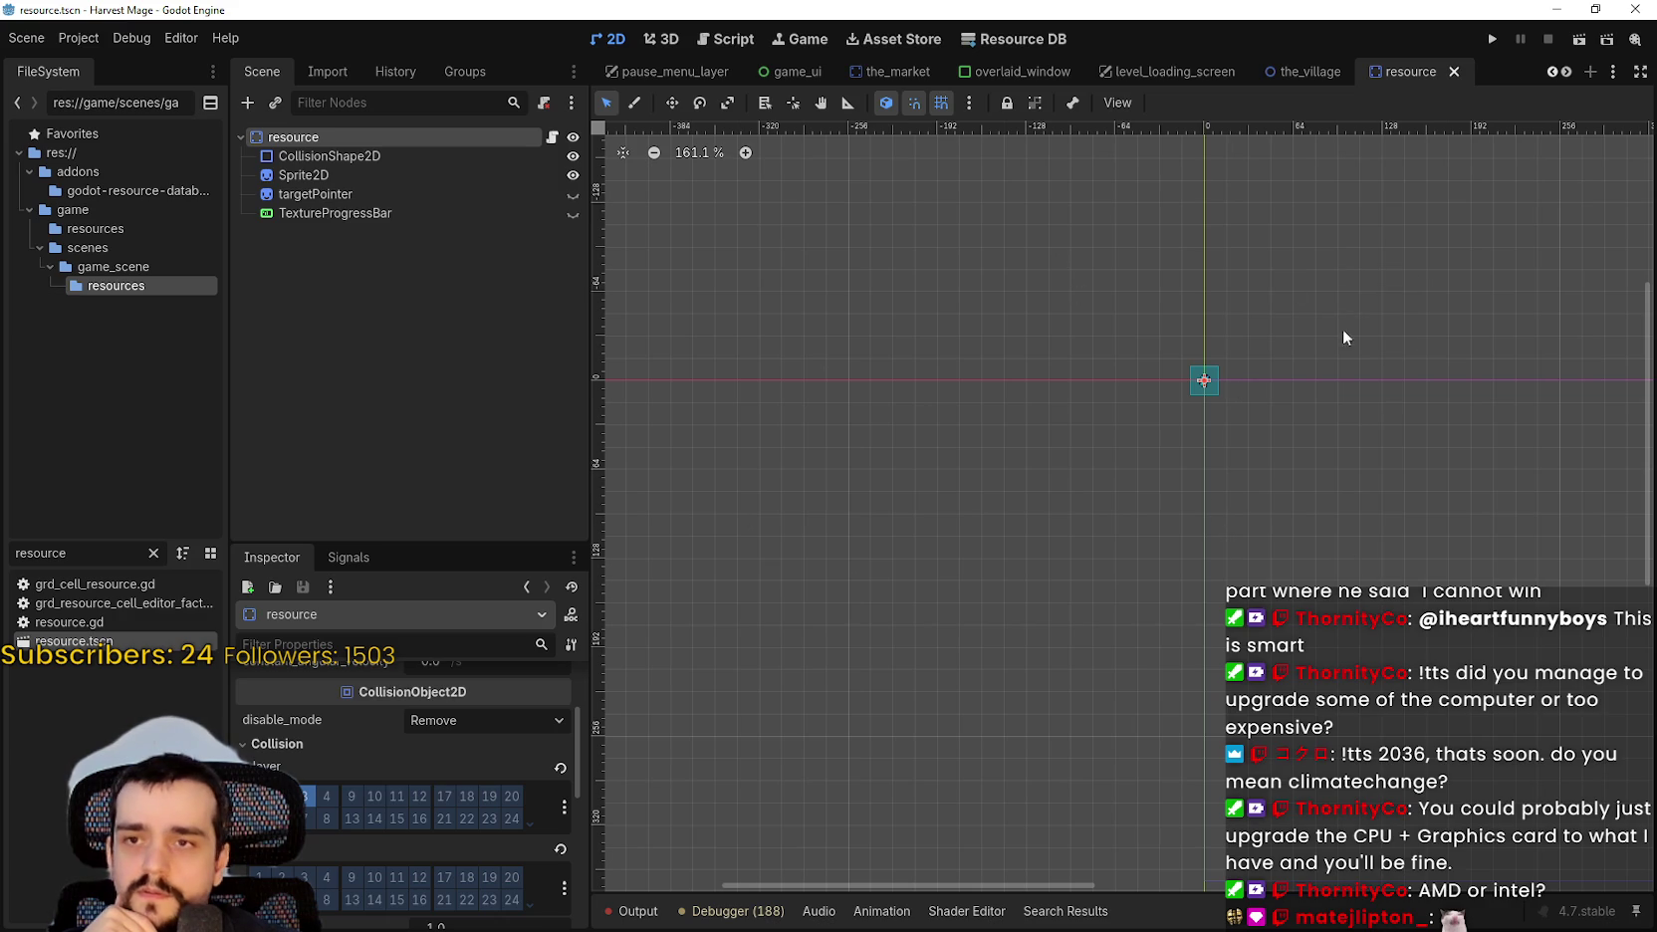
pyautogui.scroll(7, 1264, 356)
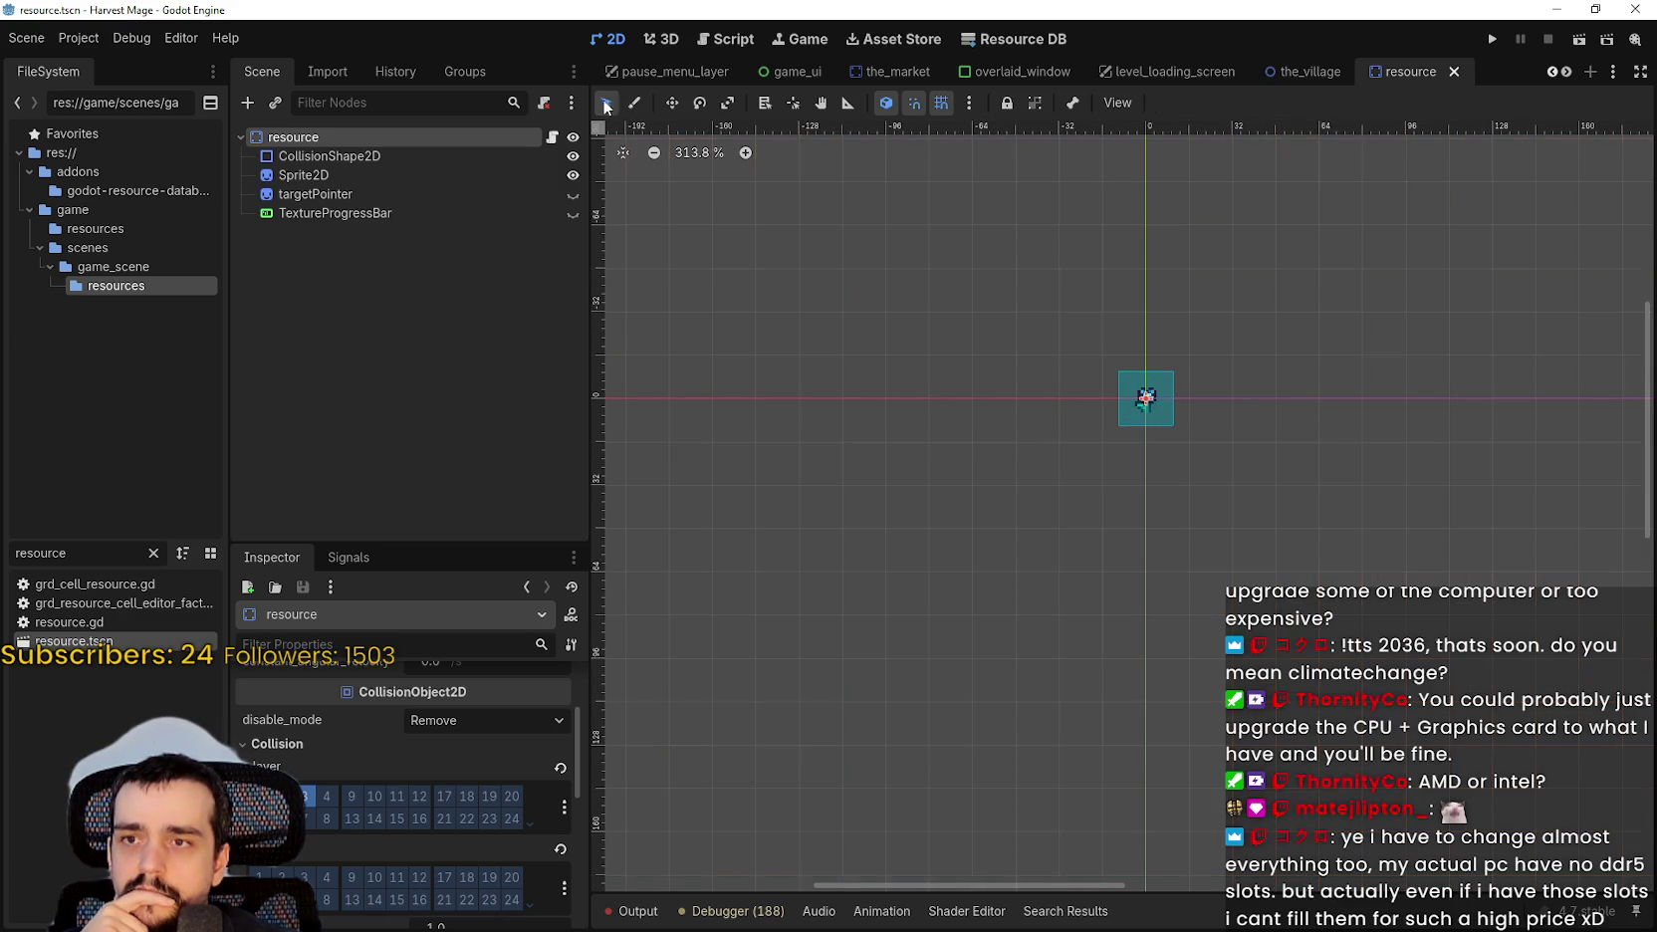
pyautogui.hscroll(5, 939, 403)
pyautogui.moveTo(896, 438); pyautogui.dragTo(1002, 578)
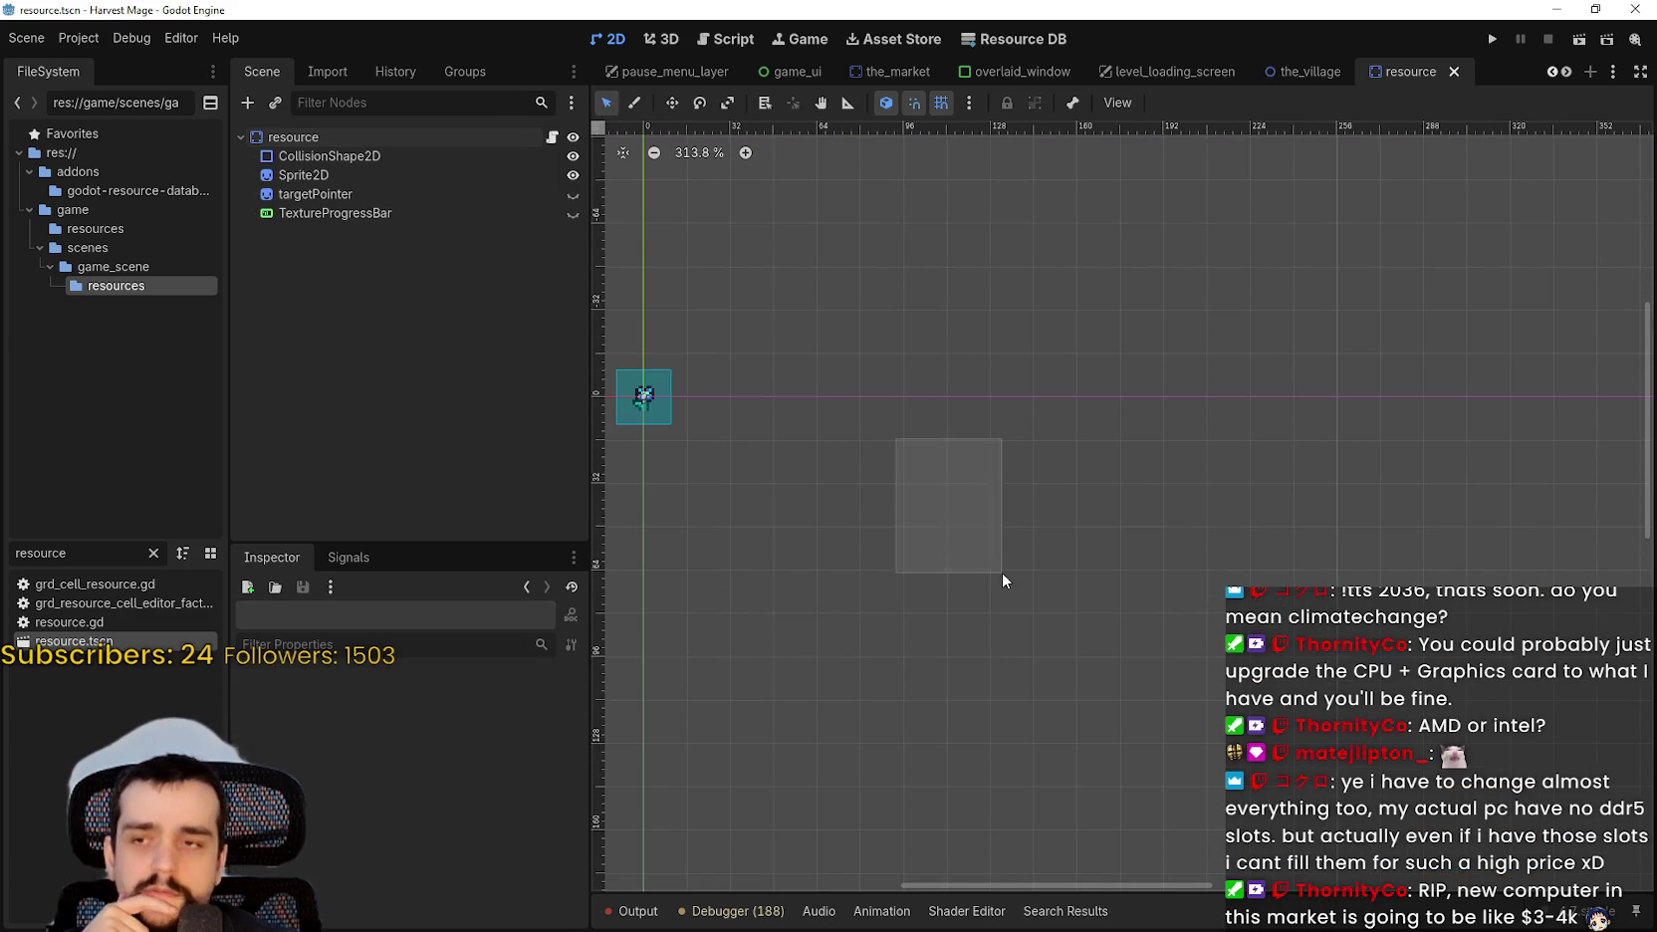
pyautogui.scroll(-3, 1238, 463)
pyautogui.rightClick(1177, 454)
pyautogui.scroll(-1, 959, 409)
pyautogui.click(1143, 411)
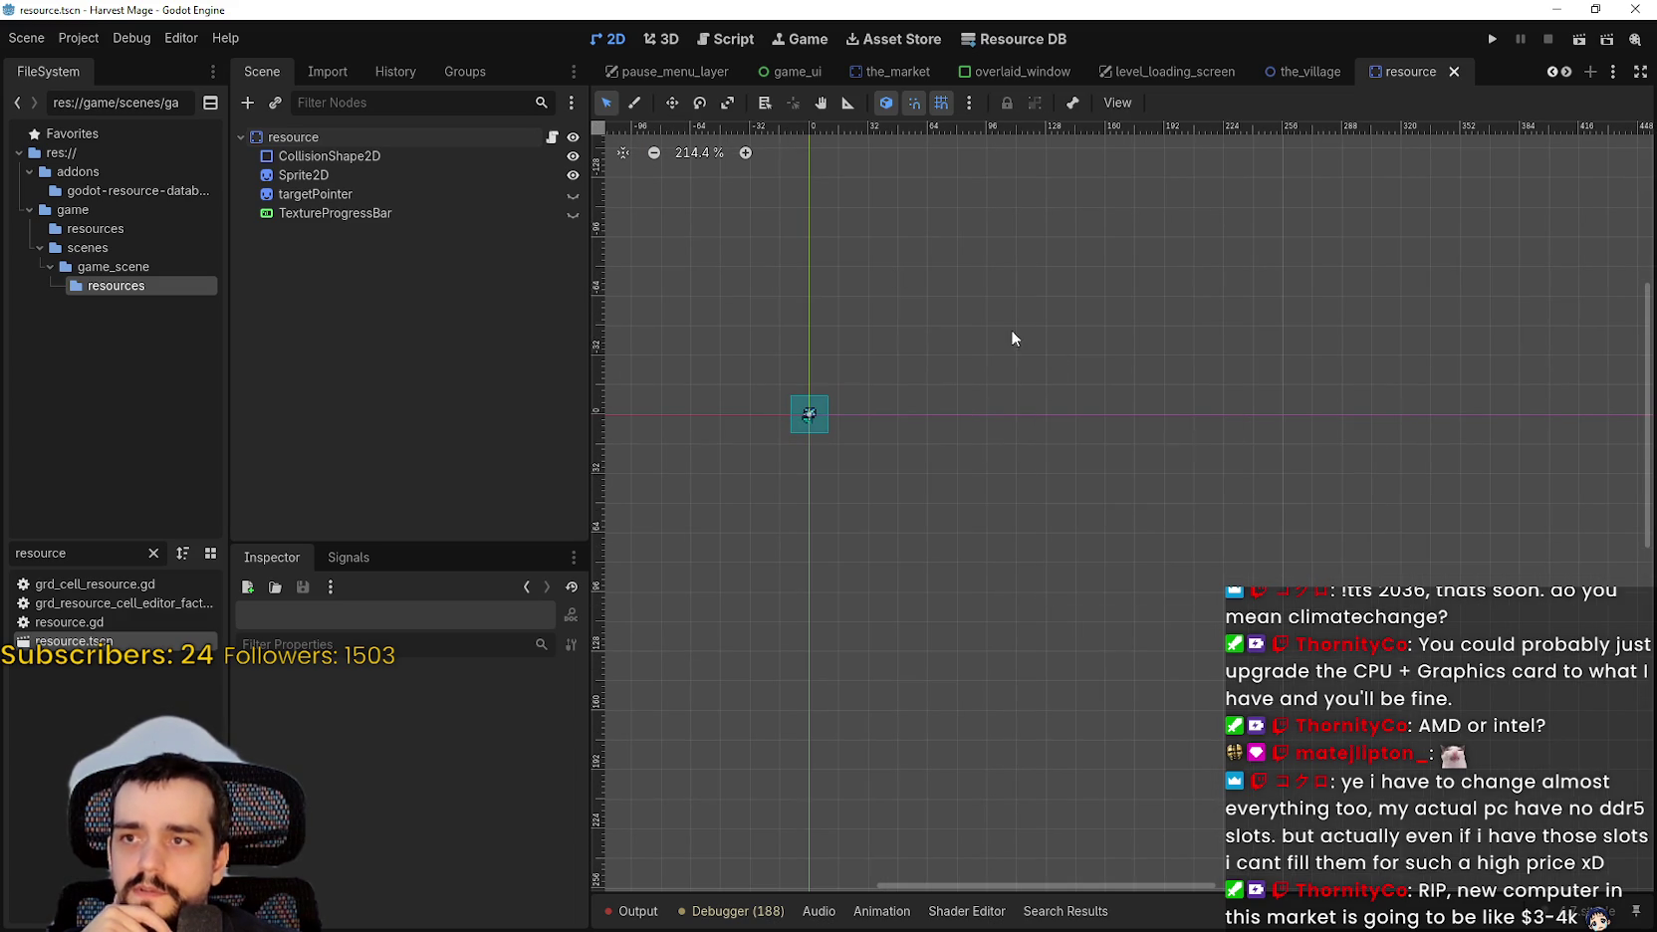
# Pan the resource canvas with the Pan tool to bring the flower tile higher in view.
pyautogui.click(821, 105)
pyautogui.moveTo(911, 371); pyautogui.dragTo(1183, 408)
pyautogui.click(610, 98)
pyautogui.rightClick(1294, 395)
pyautogui.click(1052, 286)
pyautogui.moveTo(1051, 285)
pyautogui.mouseDown()
pyautogui.moveTo(1029, 507)
pyautogui.moveTo(1076, 297)
pyautogui.mouseUp()
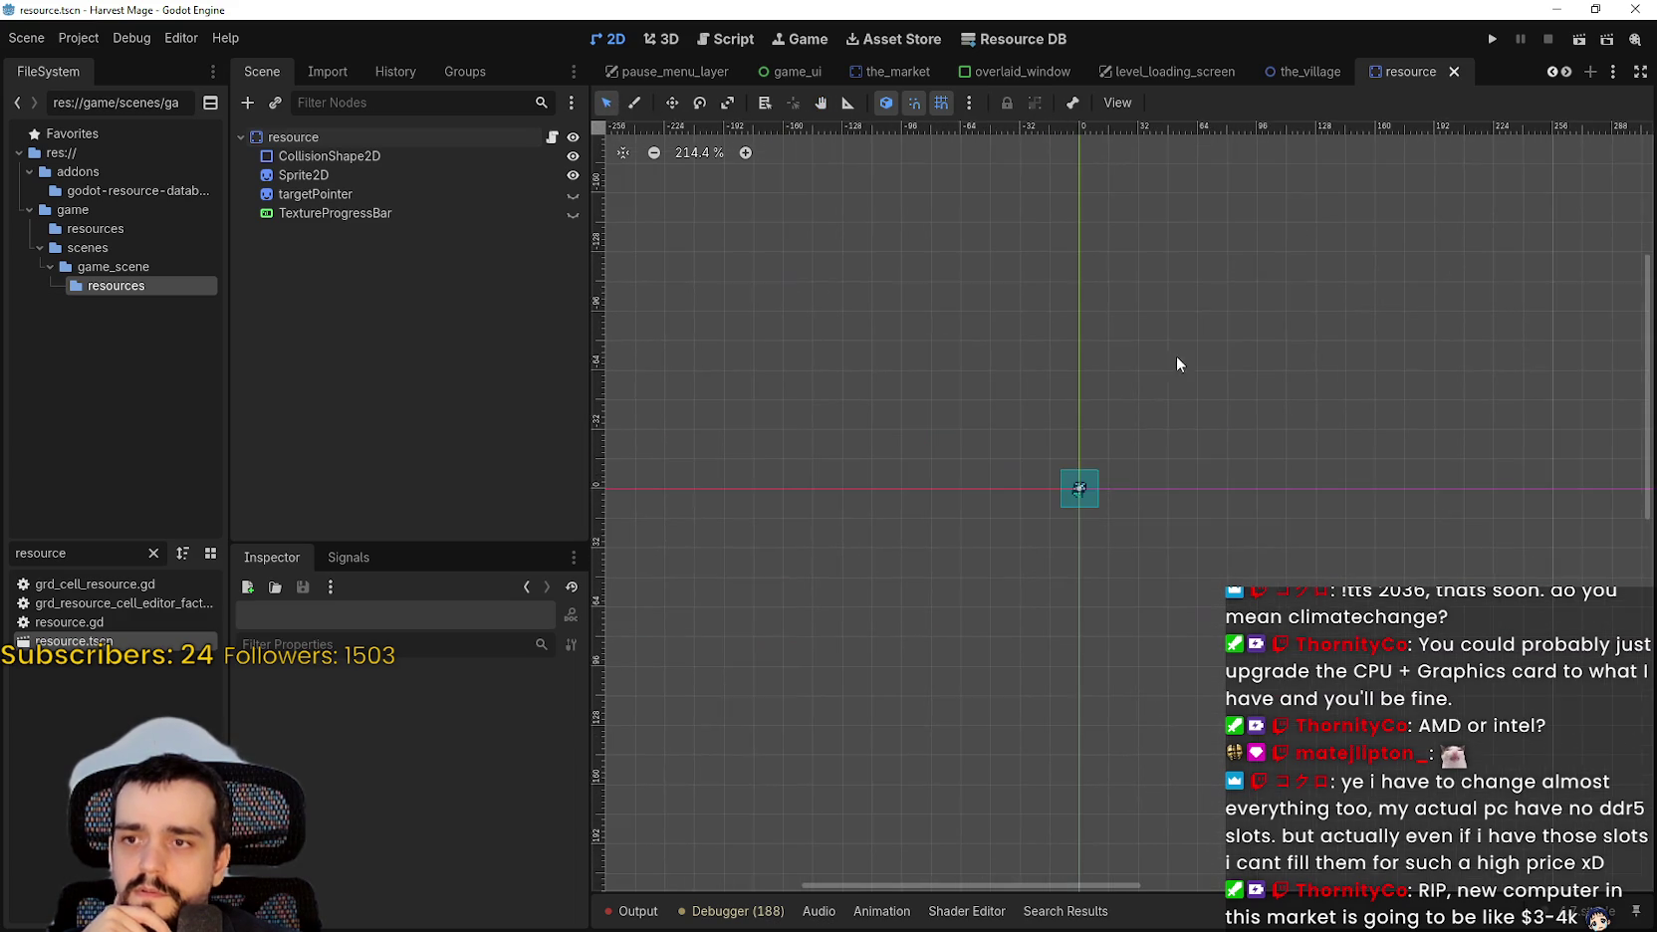
pyautogui.moveTo(1135, 366); pyautogui.dragTo(1046, 300)
# Zoom in and out and drag the view so the flower tile moves right.
pyautogui.scroll(-1, 1017, 378)
pyautogui.scroll(-3, 925, 322)
pyautogui.scroll(2, 1040, 378)
pyautogui.scroll(1, 1250, 297)
pyautogui.scroll(2, 1208, 252)
pyautogui.scroll(-3, 1061, 436)
pyautogui.scroll(5, 727, 515)
pyautogui.moveTo(727, 516); pyautogui.dragTo(1407, 315)
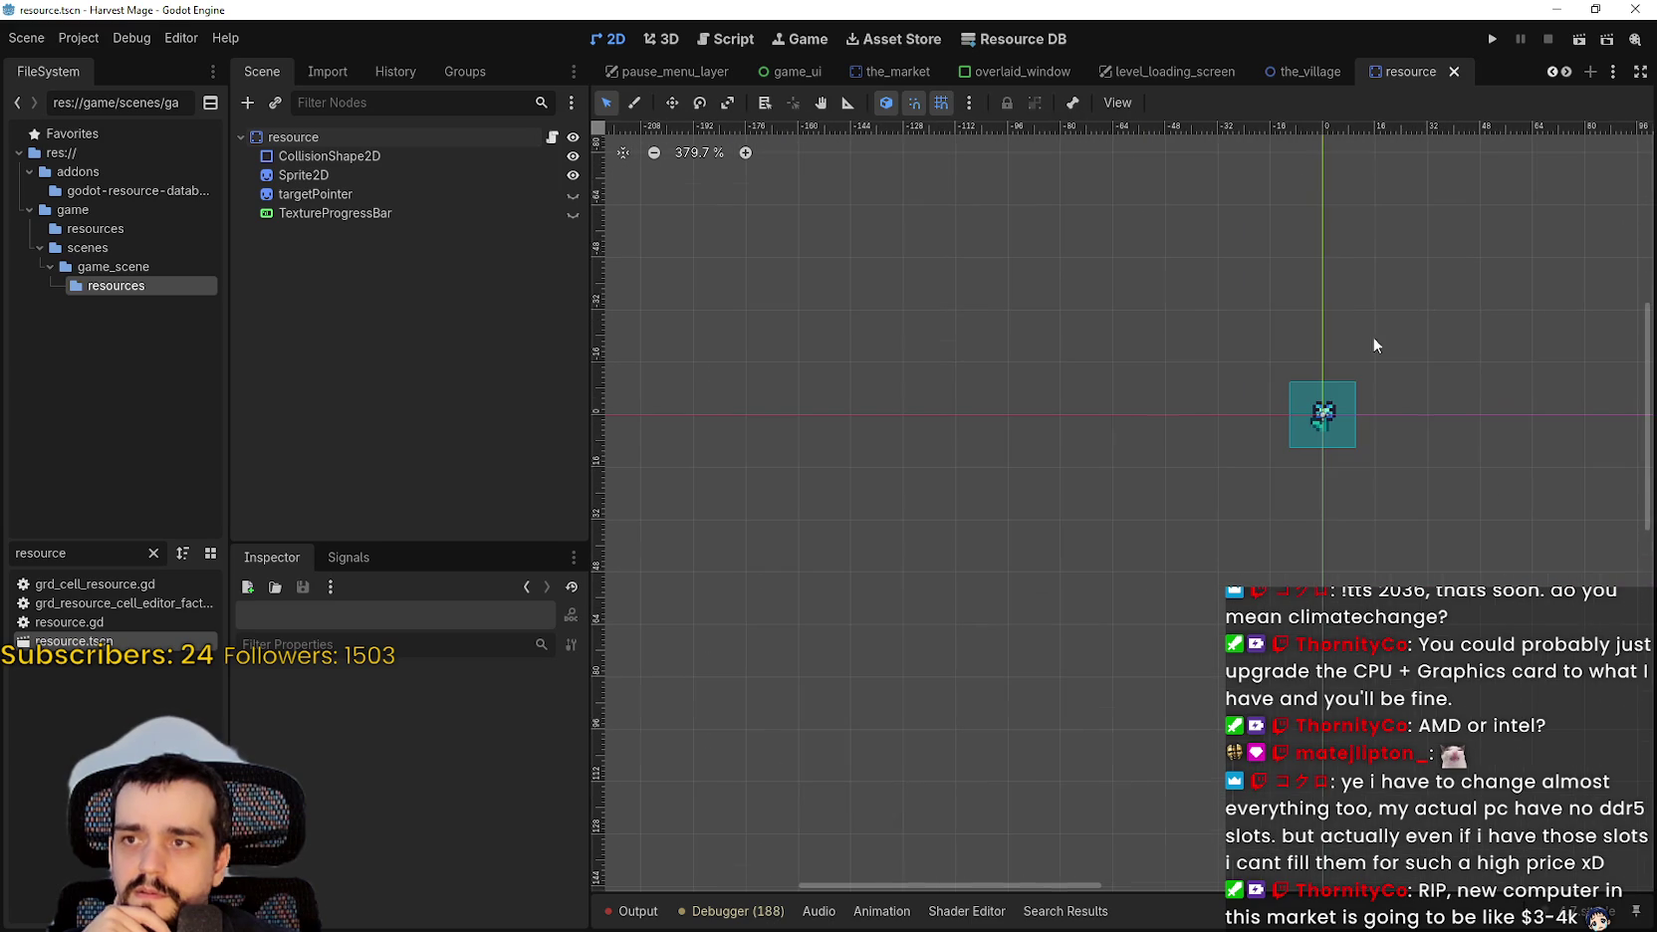
# Scroll the canvas in all directions to inspect the area around the flower tile.
pyautogui.hscroll(2, 868, 418)
pyautogui.scroll(-2, 991, 392)
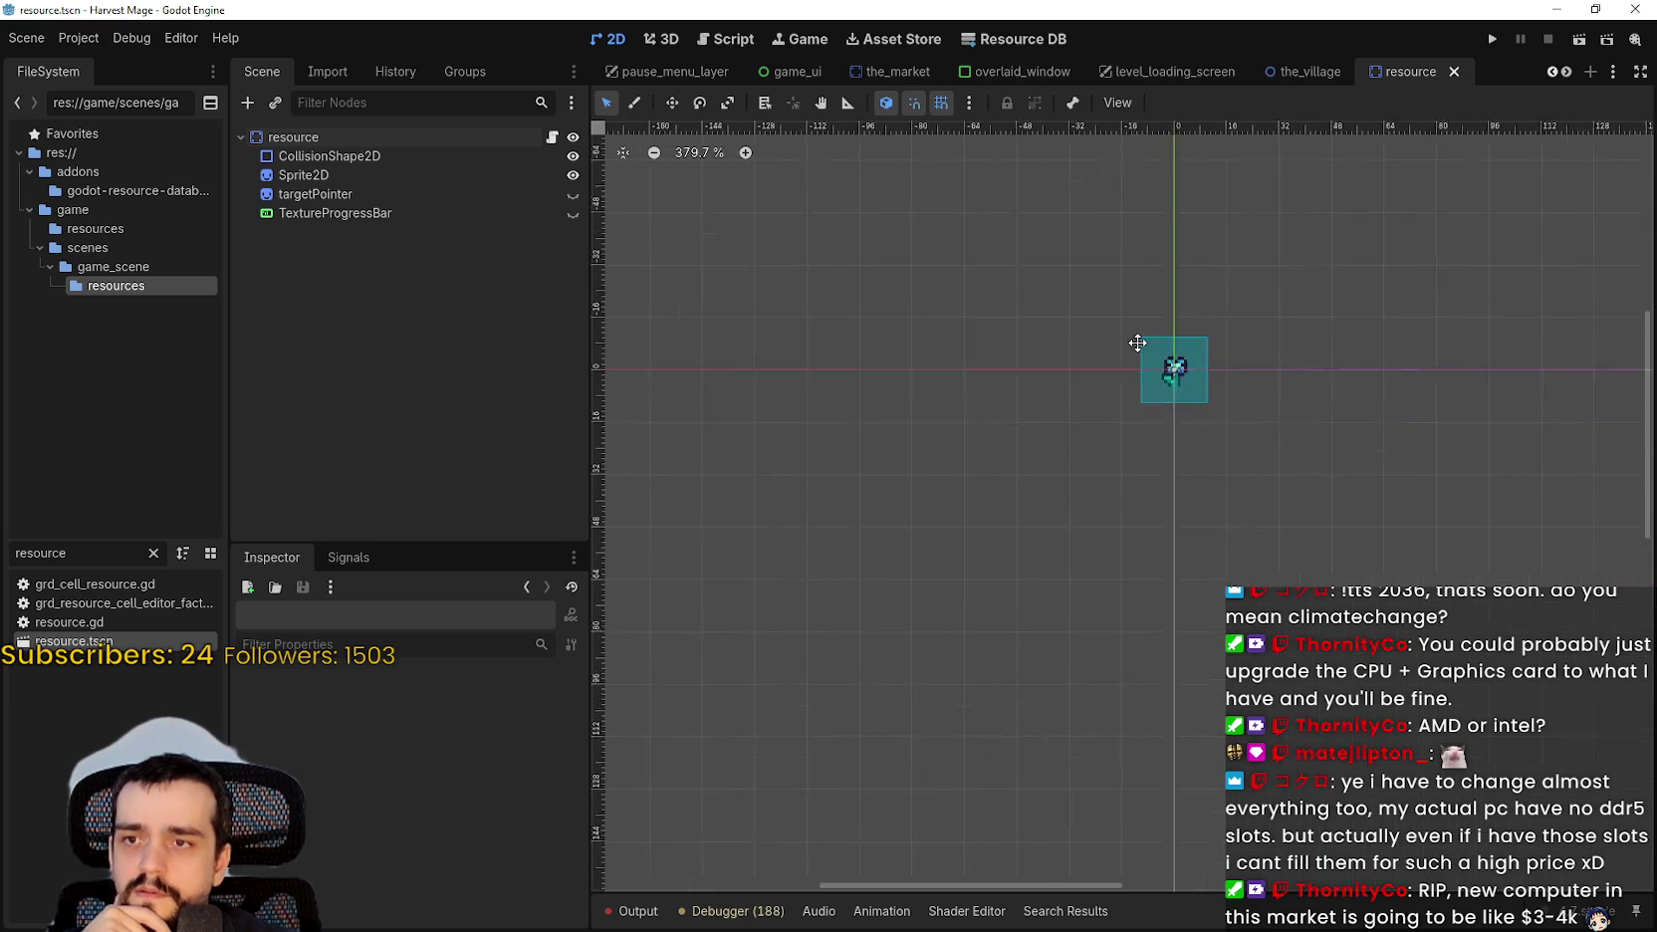
pyautogui.scroll(2, 1135, 295)
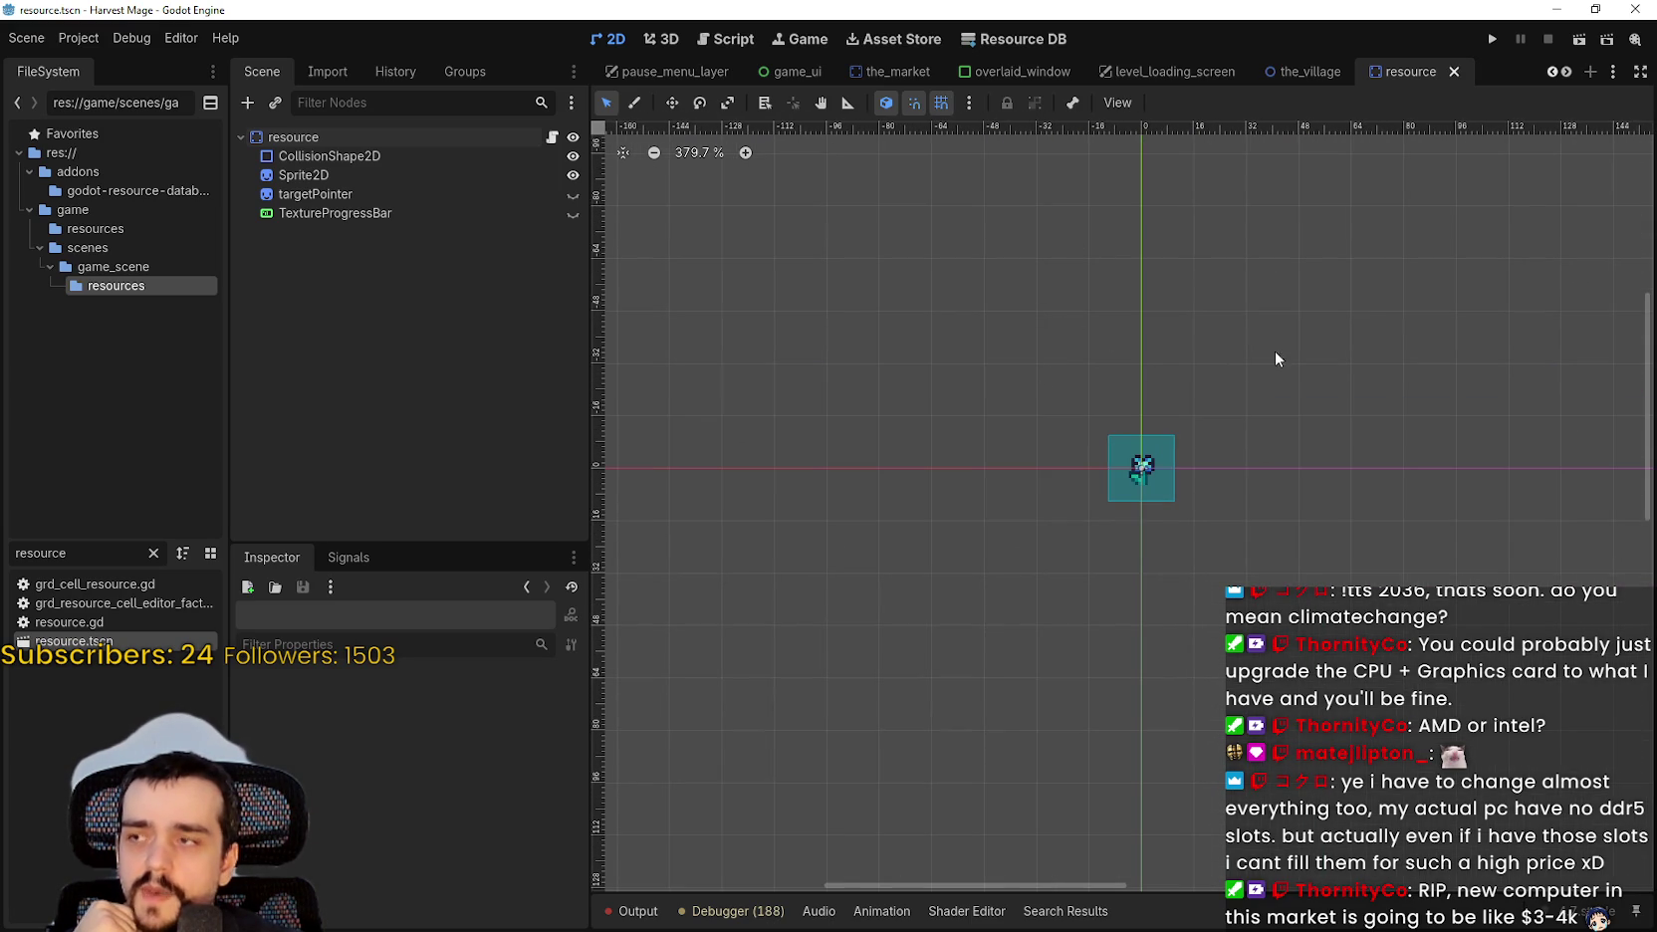
pyautogui.hscroll(5, 1276, 356)
pyautogui.hscroll(-3, 990, 347)
pyautogui.scroll(1, 1047, 358)
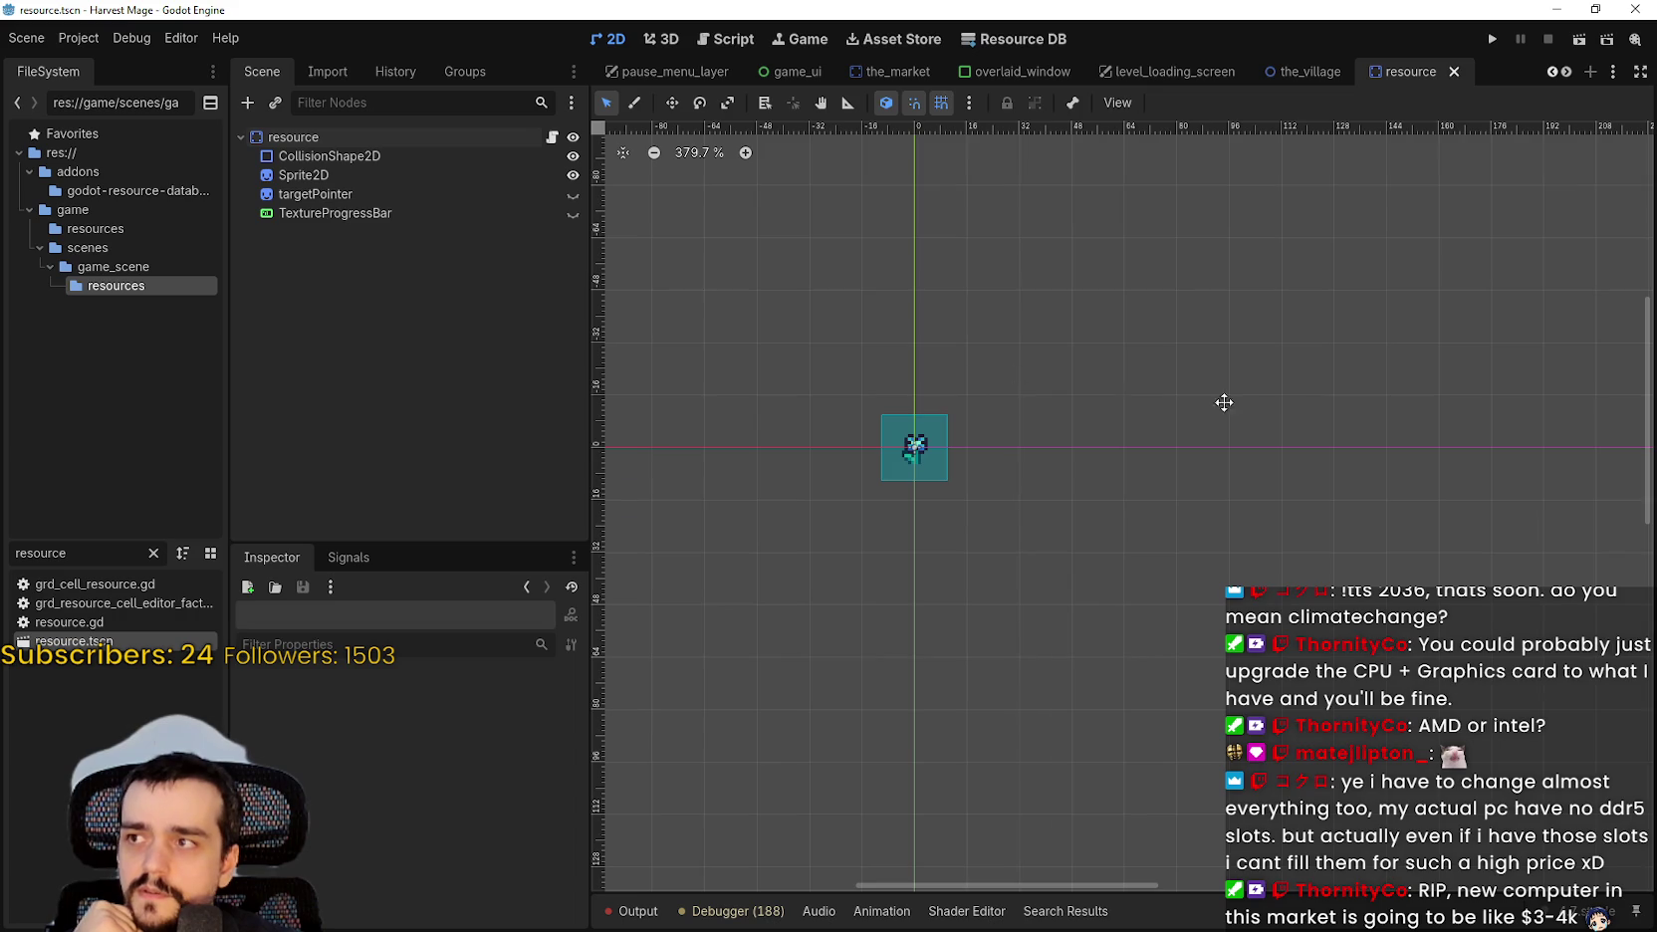
pyautogui.hscroll(5, 1142, 391)
pyautogui.scroll(-1, 994, 249)
pyautogui.hscroll(-6, 1224, 478)
pyautogui.scroll(3, 1388, 539)
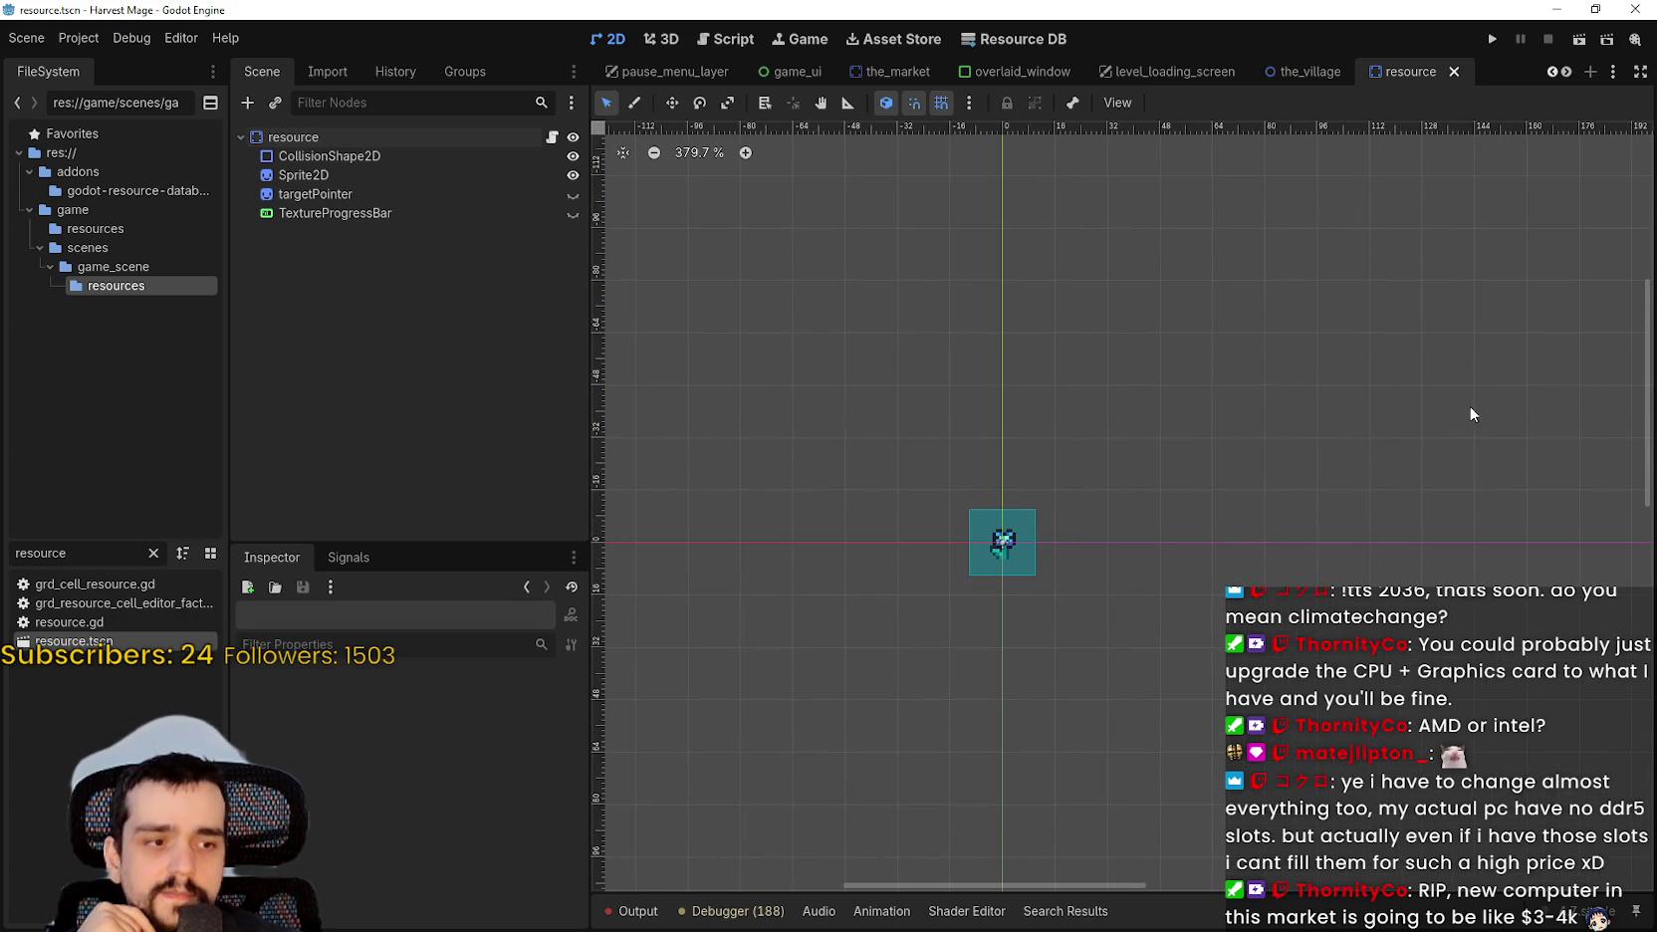
pyautogui.hscroll(-3, 1482, 438)
pyautogui.scroll(1, 1482, 473)
pyautogui.scroll(-3, 1394, 378)
pyautogui.hscroll(1, 1344, 299)
pyautogui.hscroll(3, 1274, 329)
pyautogui.scroll(-2, 1275, 328)
pyautogui.hscroll(-2, 1145, 438)
pyautogui.scroll(4, 1145, 439)
pyautogui.scroll(1, 1019, 682)
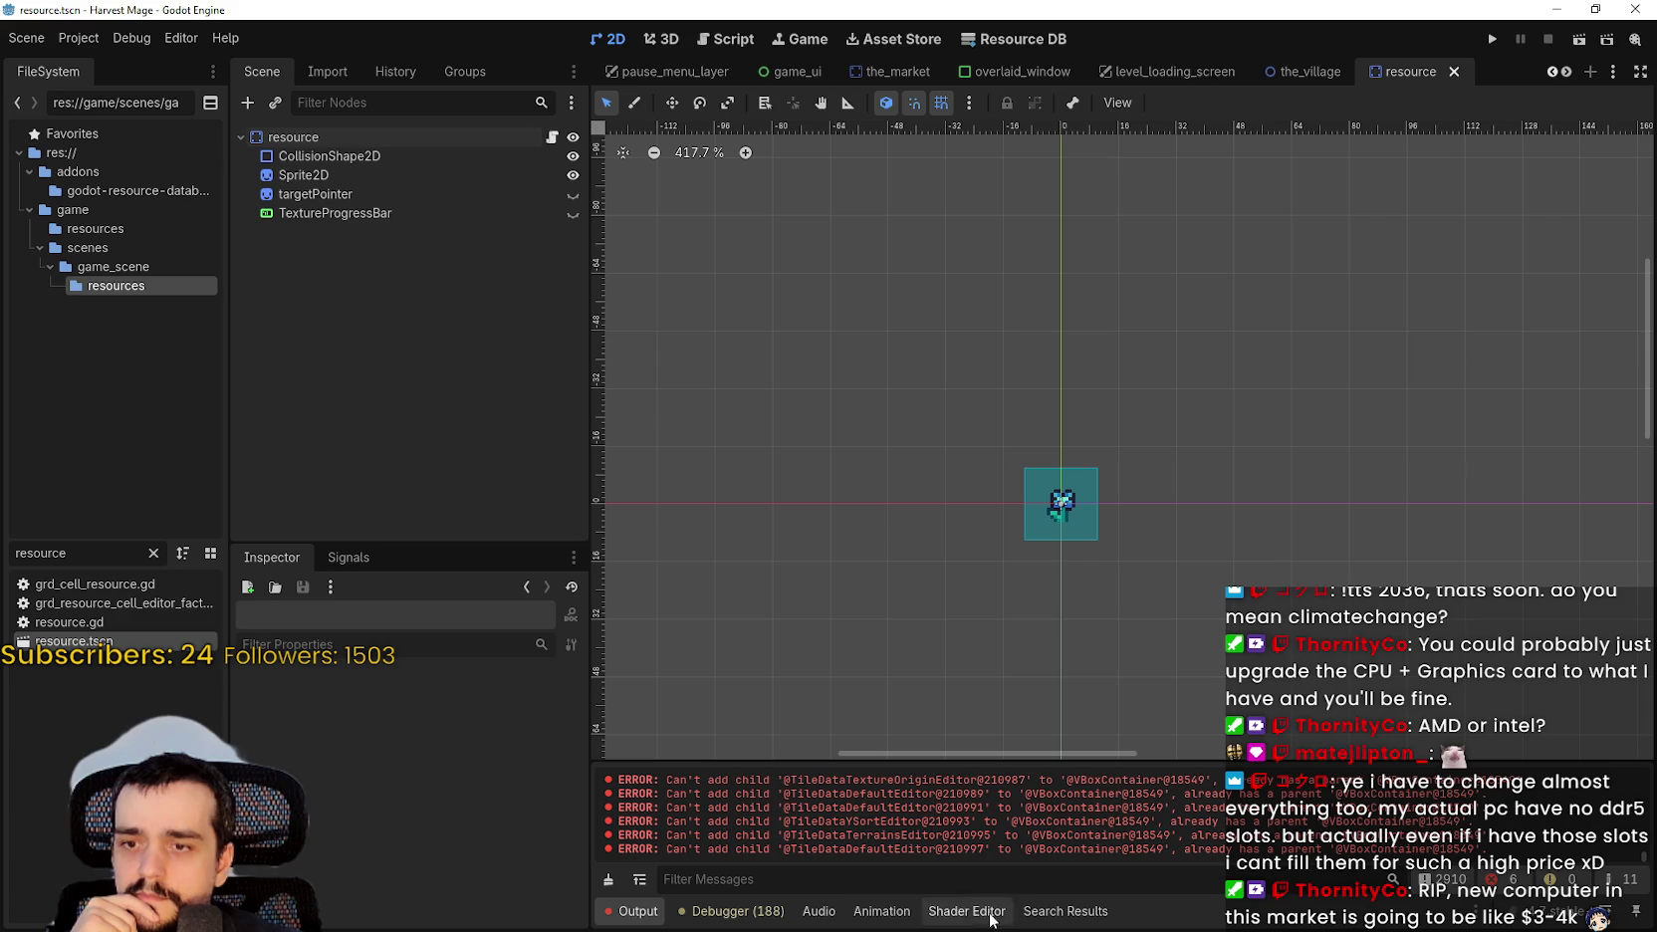
# Enlarge the output log, reload the current project, and switch to the browser.
pyautogui.moveTo(1039, 756)
pyautogui.mouseDown()
pyautogui.moveTo(1035, 580)
pyautogui.moveTo(1019, 627)
pyautogui.mouseUp()
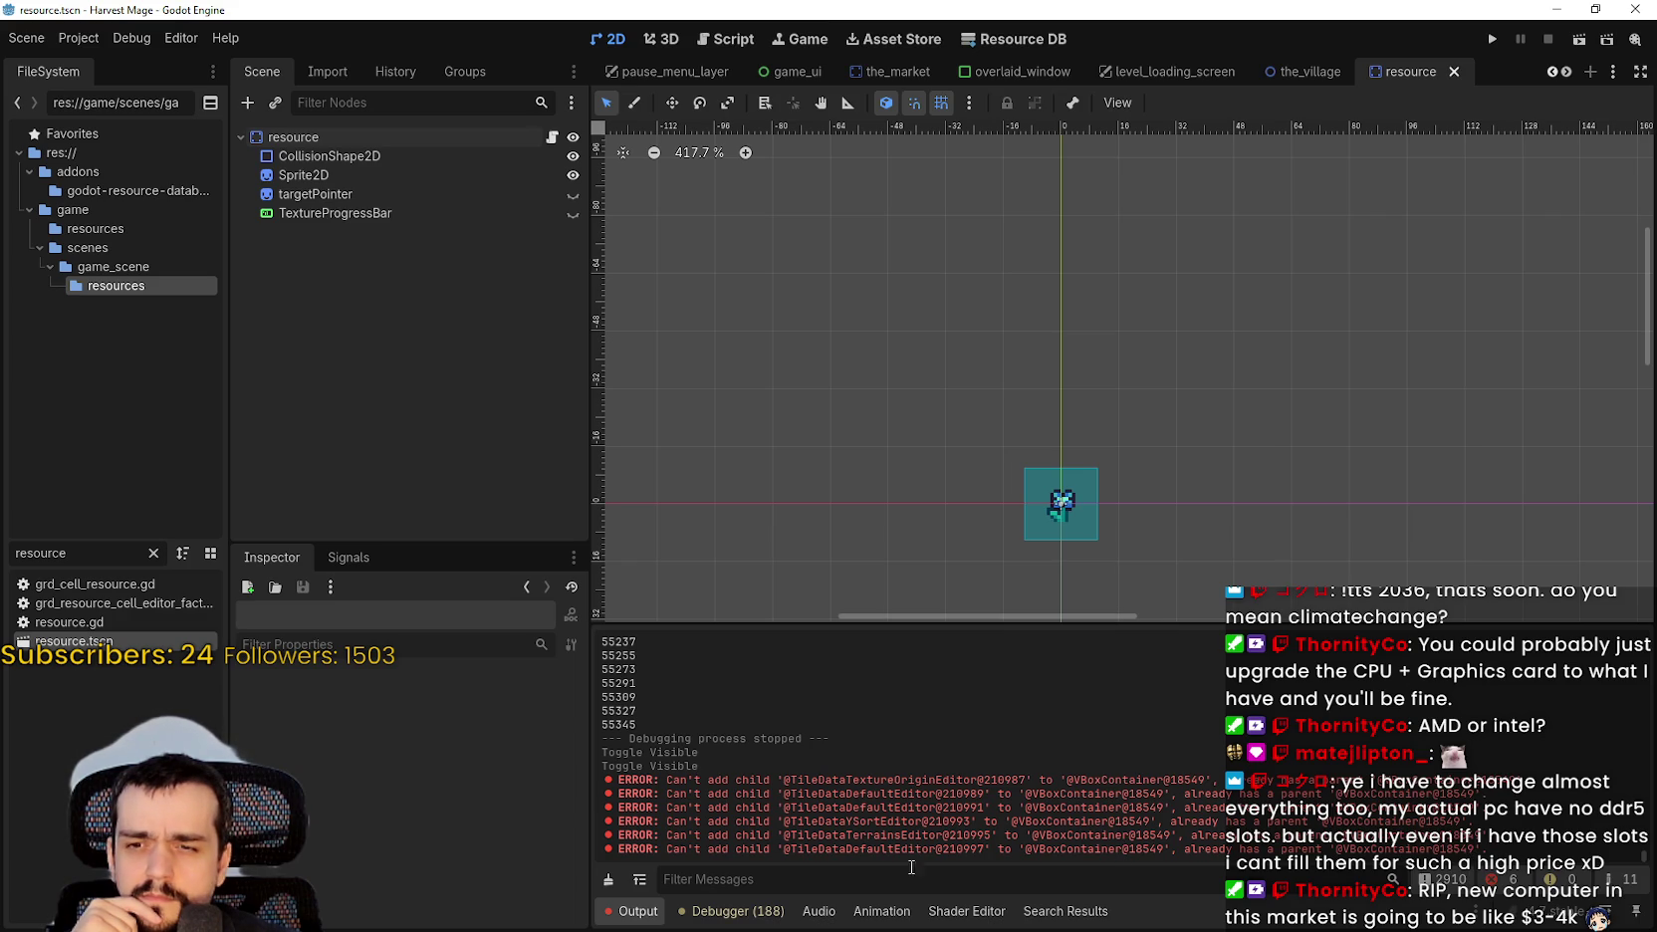
pyautogui.click(78, 37)
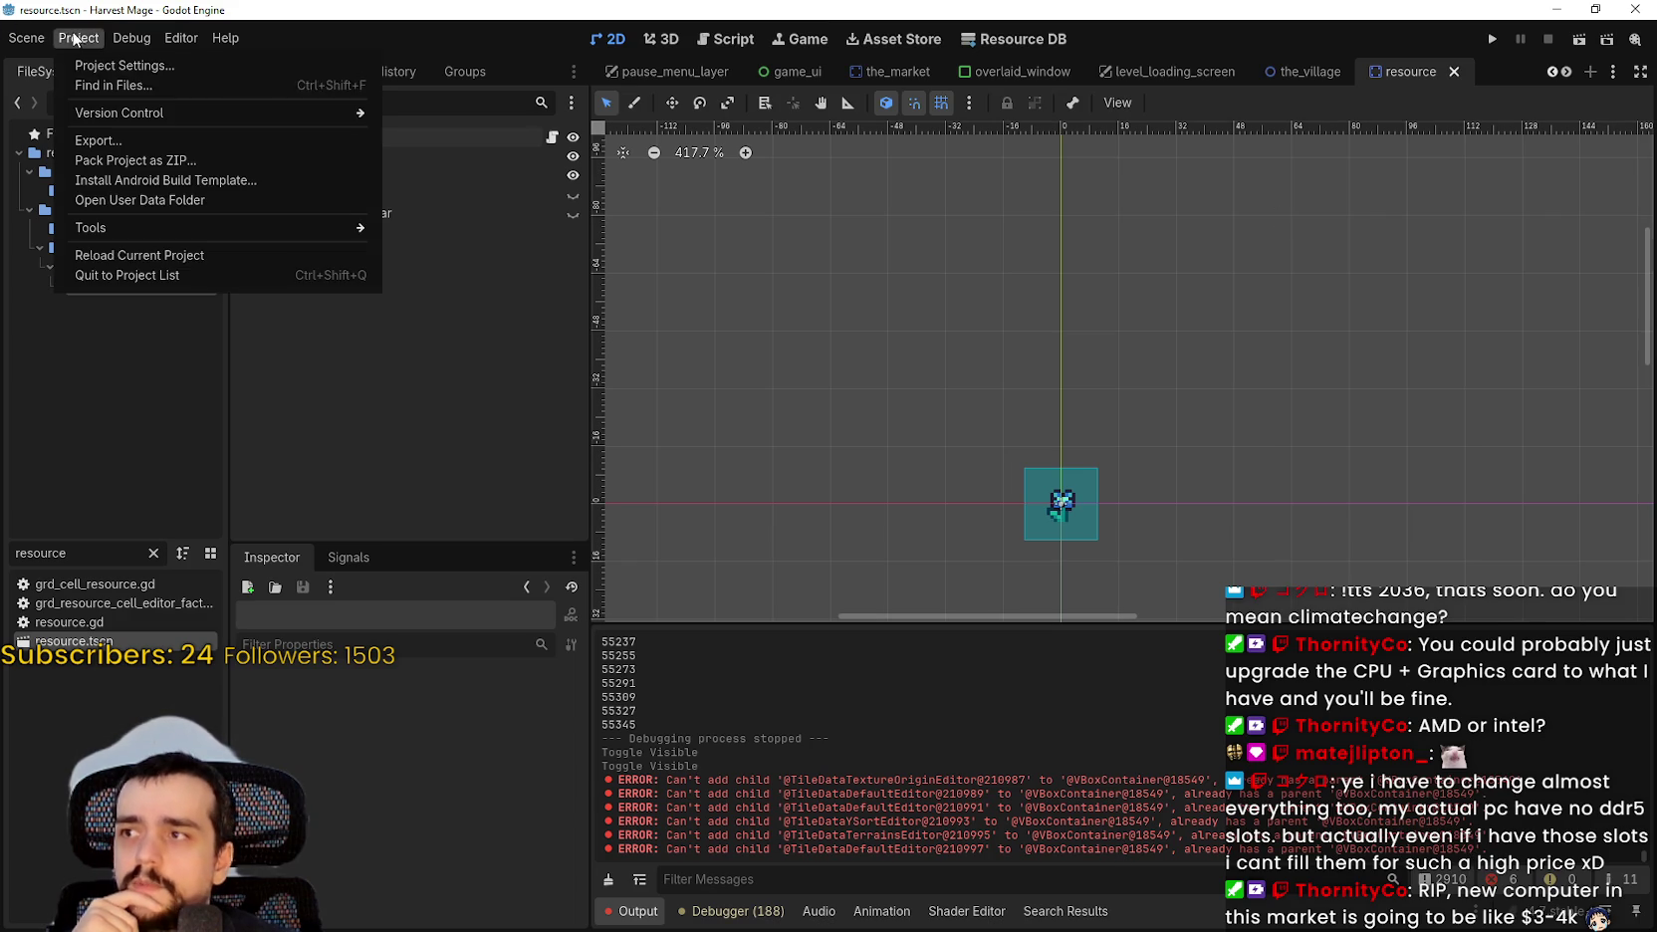
pyautogui.click(160, 255)
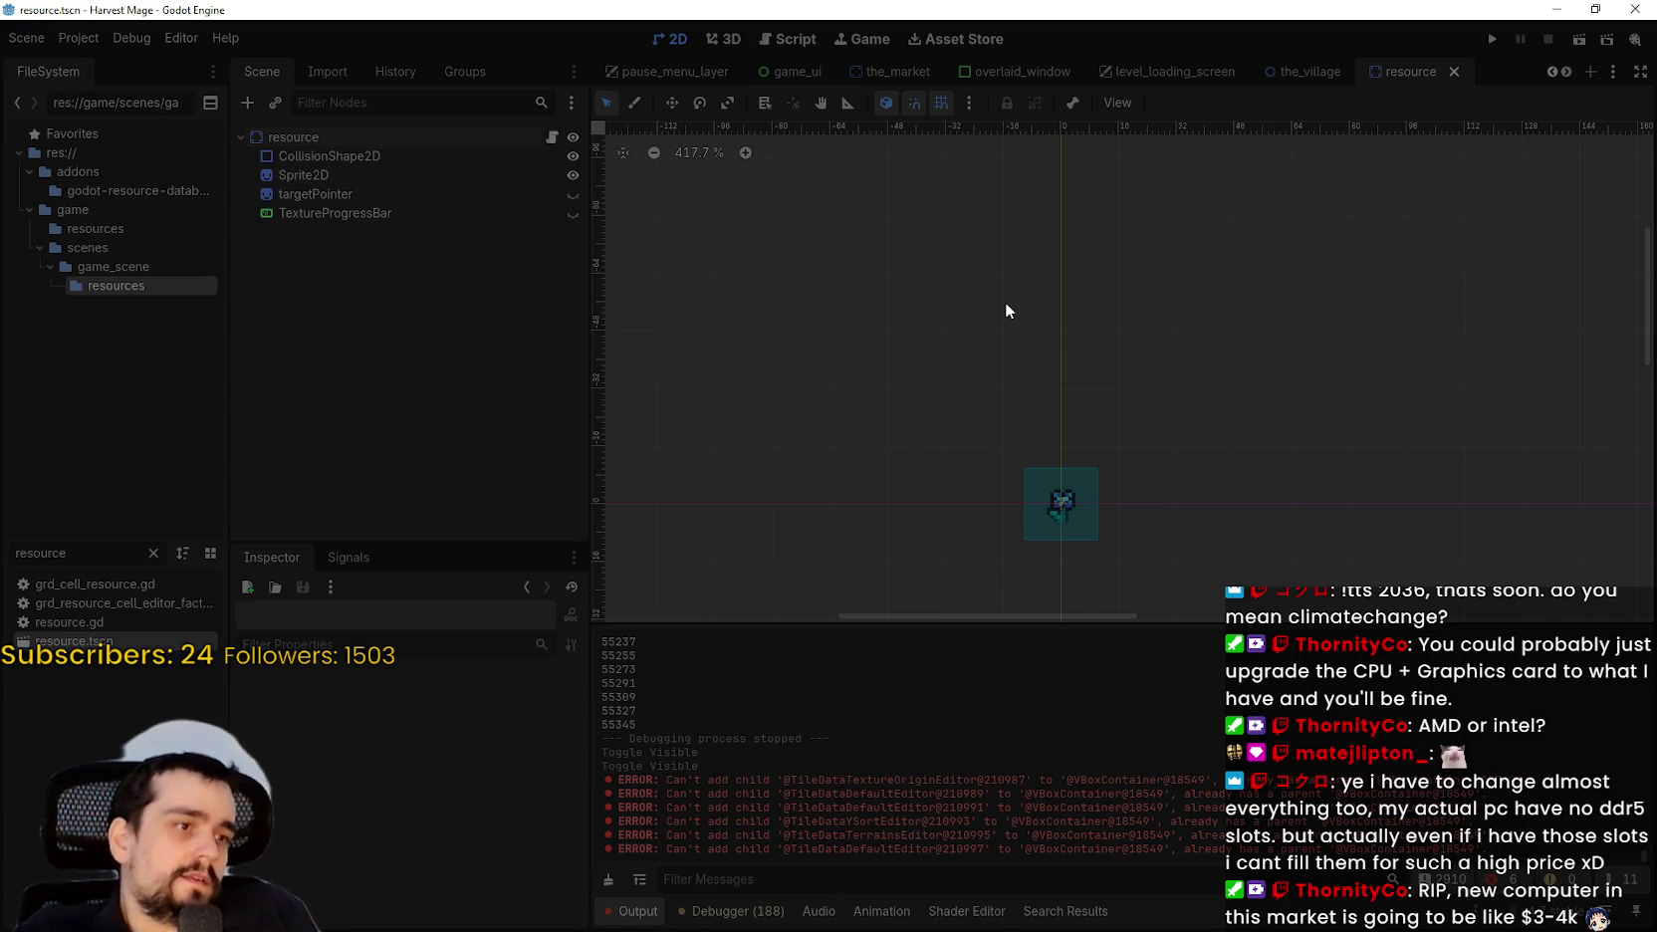
pyautogui.hotkey('alt', 'Tab')
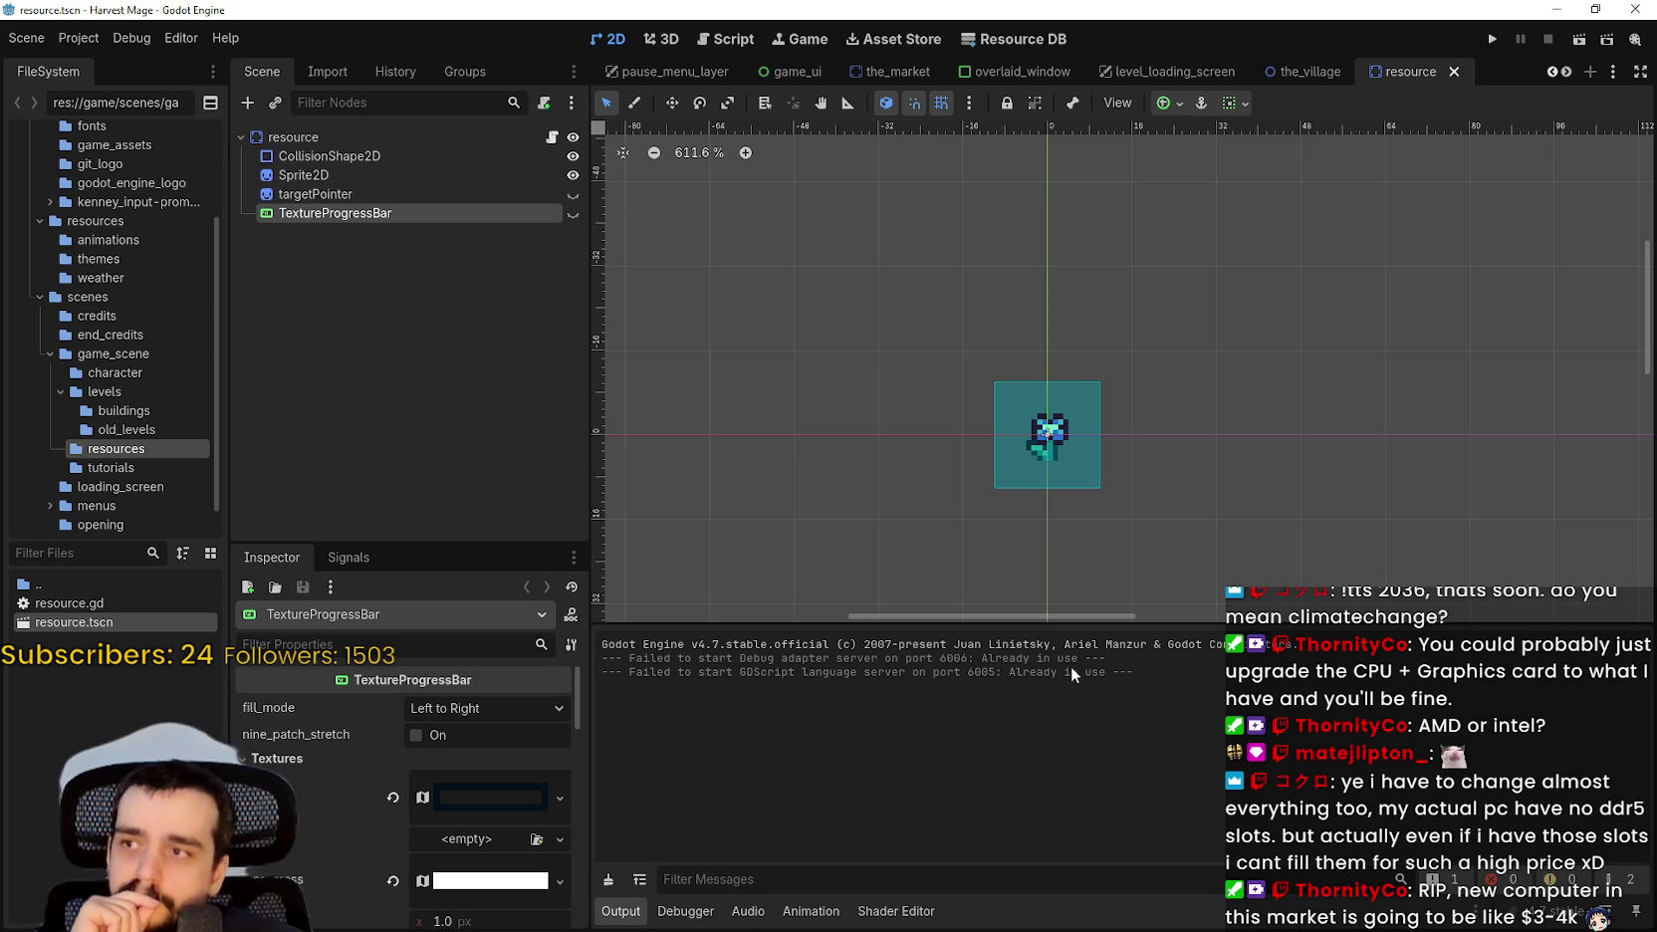
# Pan and zoom the 2D viewport around the flower tile.
pyautogui.scroll(-4, 1105, 438)
pyautogui.moveTo(1155, 389)
pyautogui.mouseDown()
pyautogui.moveTo(1275, 310)
pyautogui.moveTo(1135, 396)
pyautogui.moveTo(1117, 389)
pyautogui.moveTo(1113, 301)
pyautogui.mouseUp()
pyautogui.scroll(1, 1113, 301)
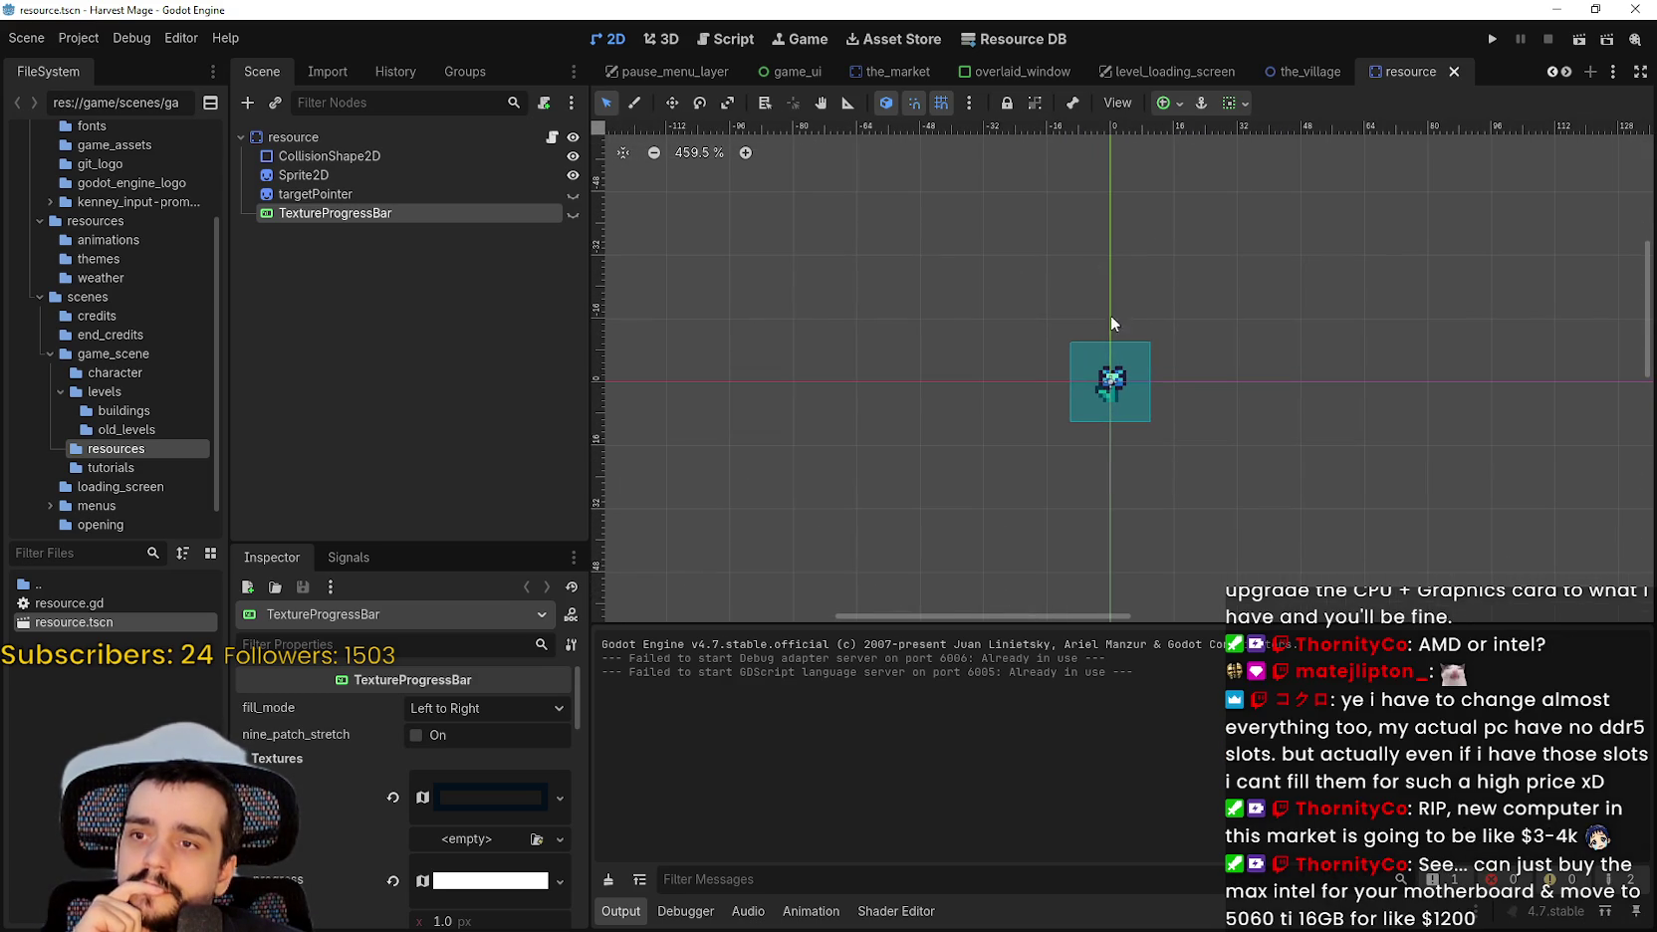
pyautogui.hscroll(4, 807, 352)
pyautogui.scroll(-2, 917, 303)
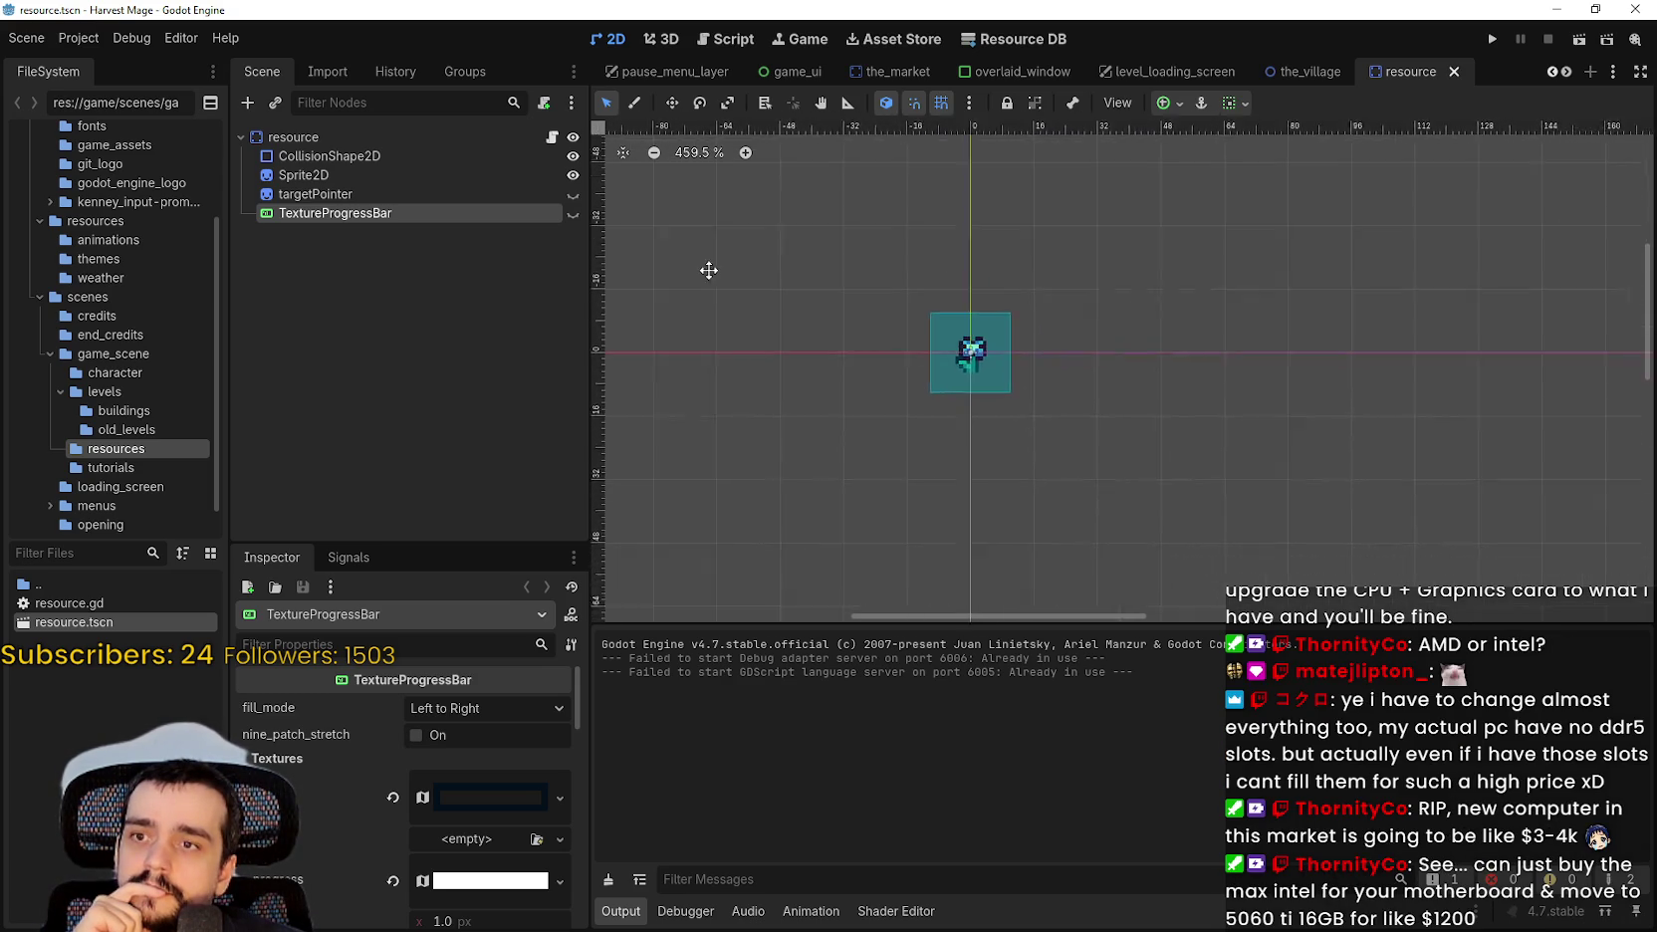
pyautogui.scroll(3, 979, 399)
pyautogui.scroll(-2, 1057, 296)
pyautogui.hscroll(-7, 1152, 405)
pyautogui.hscroll(-2, 1298, 418)
pyautogui.hscroll(2, 1376, 406)
pyautogui.hscroll(7, 1372, 392)
pyautogui.scroll(-3, 1272, 283)
pyautogui.hscroll(-3, 1272, 282)
pyautogui.scroll(4, 1232, 325)
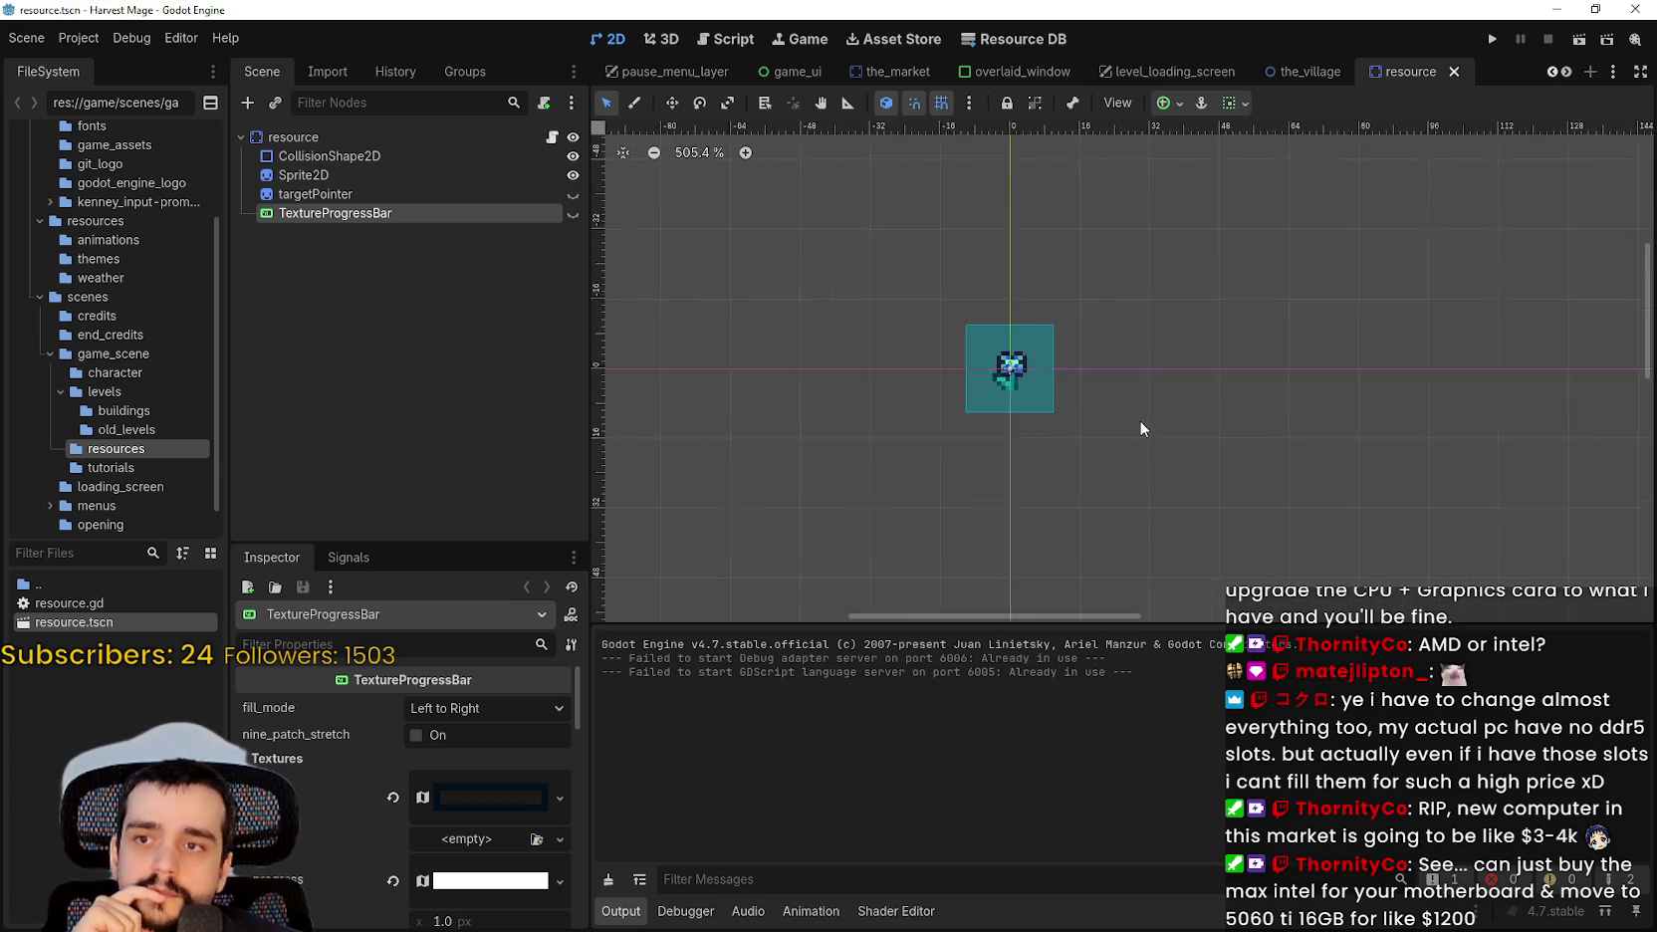
pyautogui.keyDown('ctrl'); pyautogui.scroll(4, 1139, 429); pyautogui.keyUp('ctrl')
pyautogui.keyDown('ctrl'); pyautogui.scroll(-3, 1100, 402); pyautogui.keyUp('ctrl')
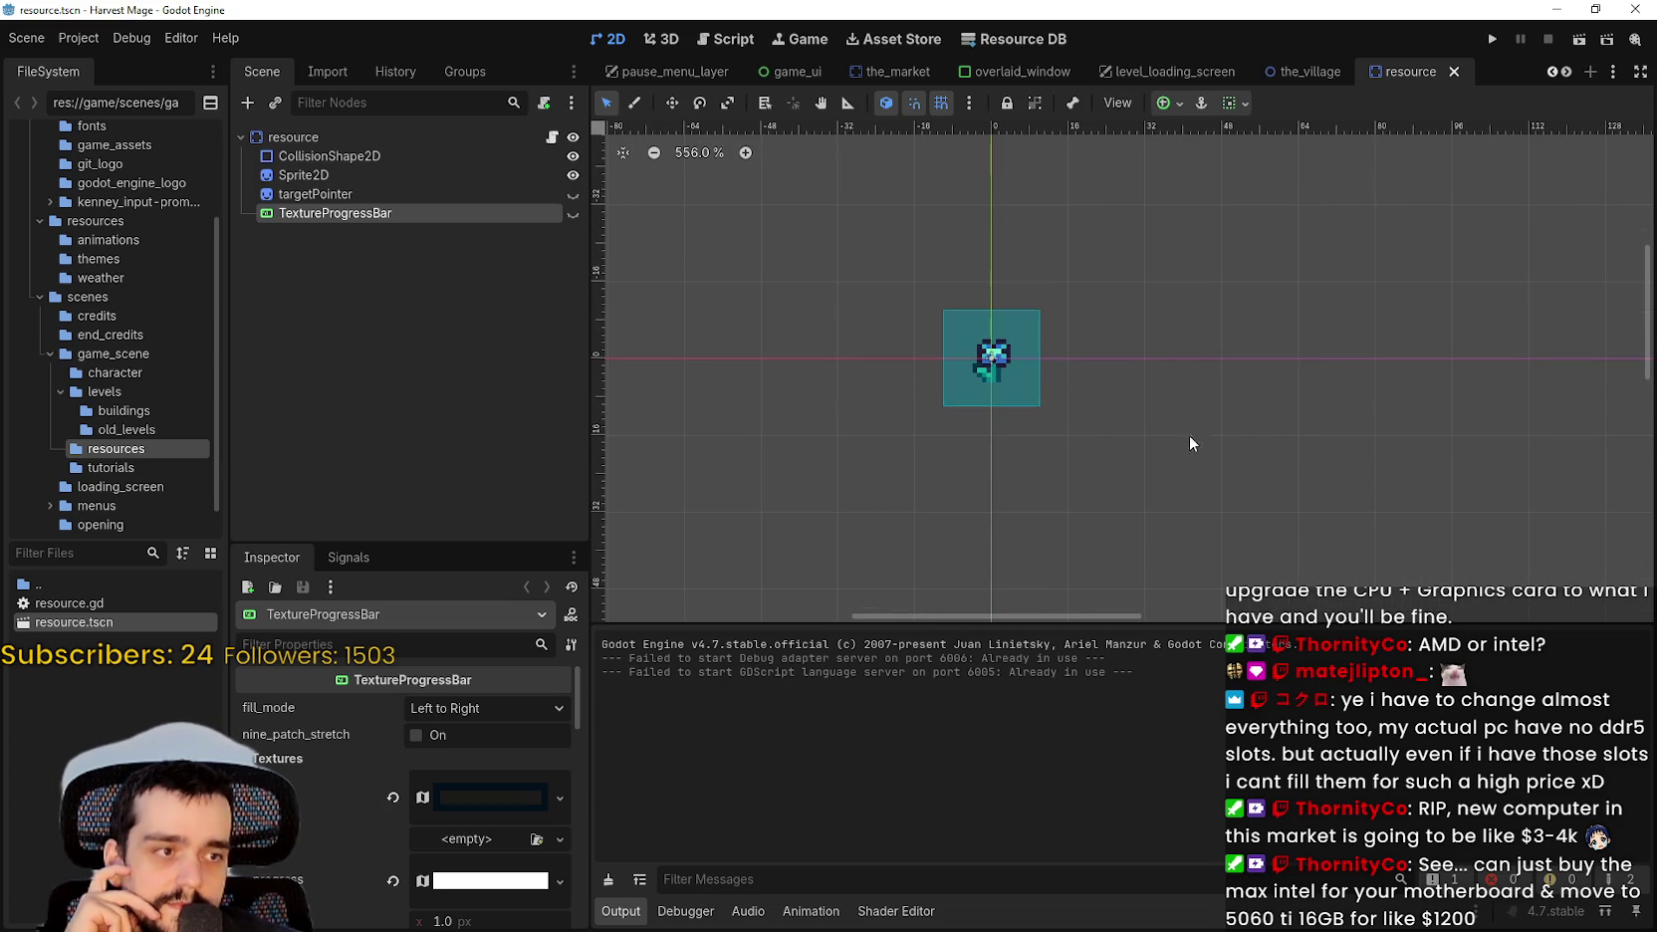
pyautogui.keyDown('ctrl'); pyautogui.scroll(-1, 1243, 398); pyautogui.keyUp('ctrl')
pyautogui.keyDown('ctrl'); pyautogui.scroll(1, 1235, 393); pyautogui.keyUp('ctrl')
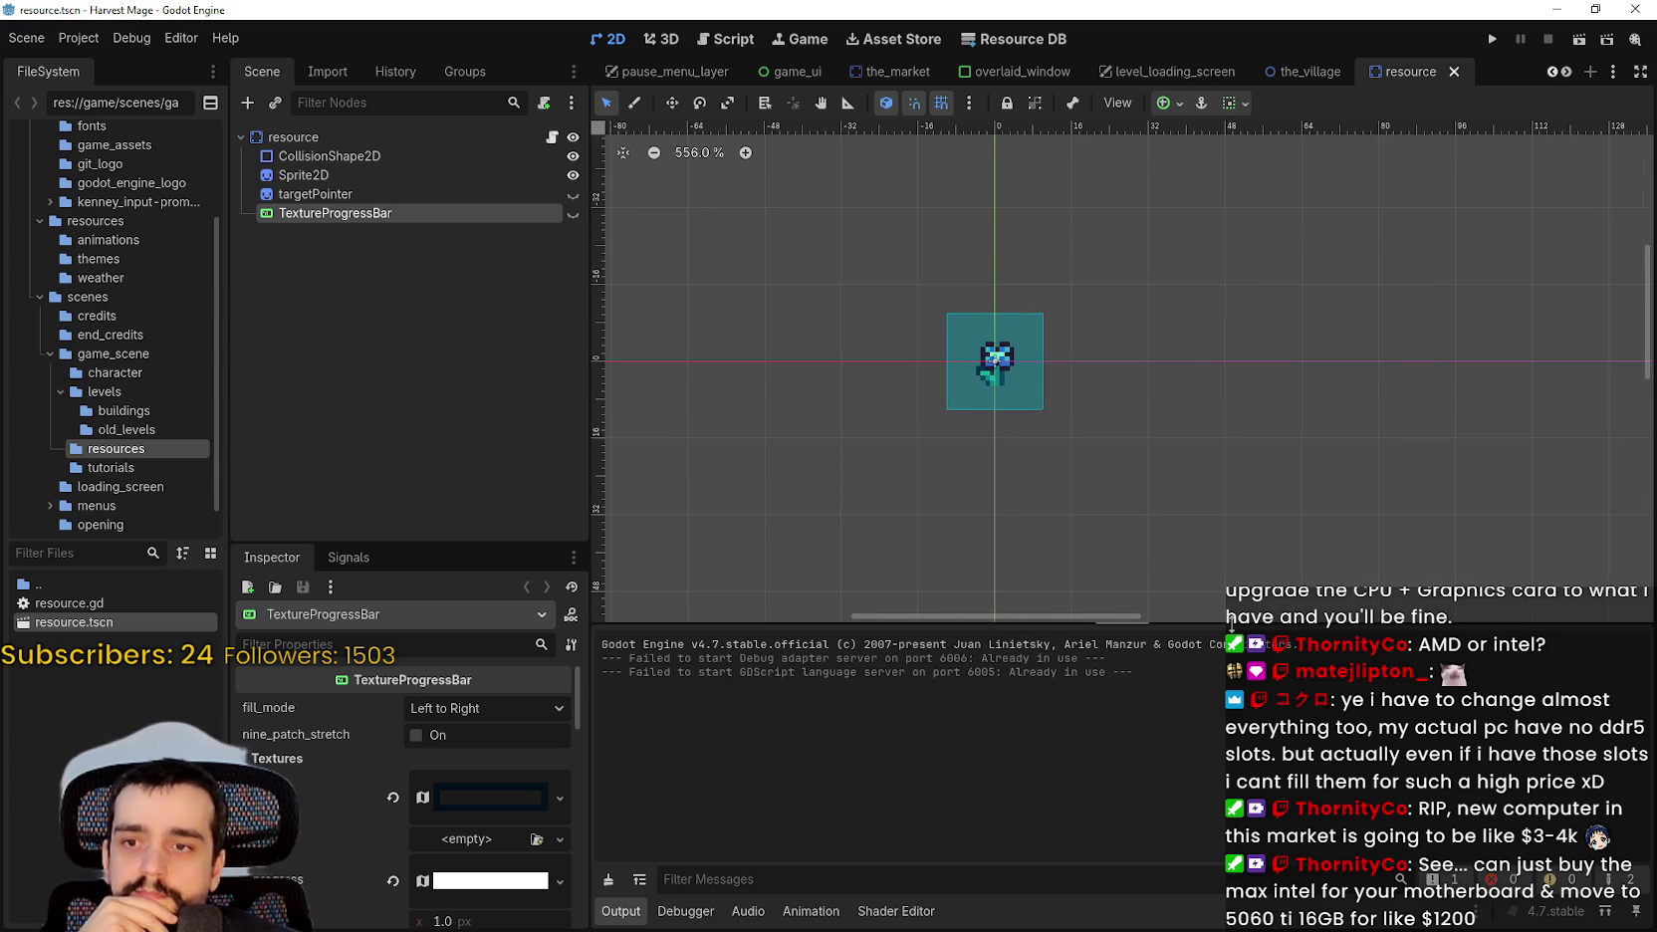
# Drag the Output panel splitter down and recentre the flower tile on the enlarged canvas.
pyautogui.moveTo(1232, 629); pyautogui.dragTo(1231, 729)
pyautogui.moveTo(1203, 413)
pyautogui.mouseDown()
pyautogui.moveTo(1338, 627)
pyautogui.moveTo(1321, 326)
pyautogui.moveTo(1090, 346)
pyautogui.mouseUp()
pyautogui.scroll(3, 1122, 142)
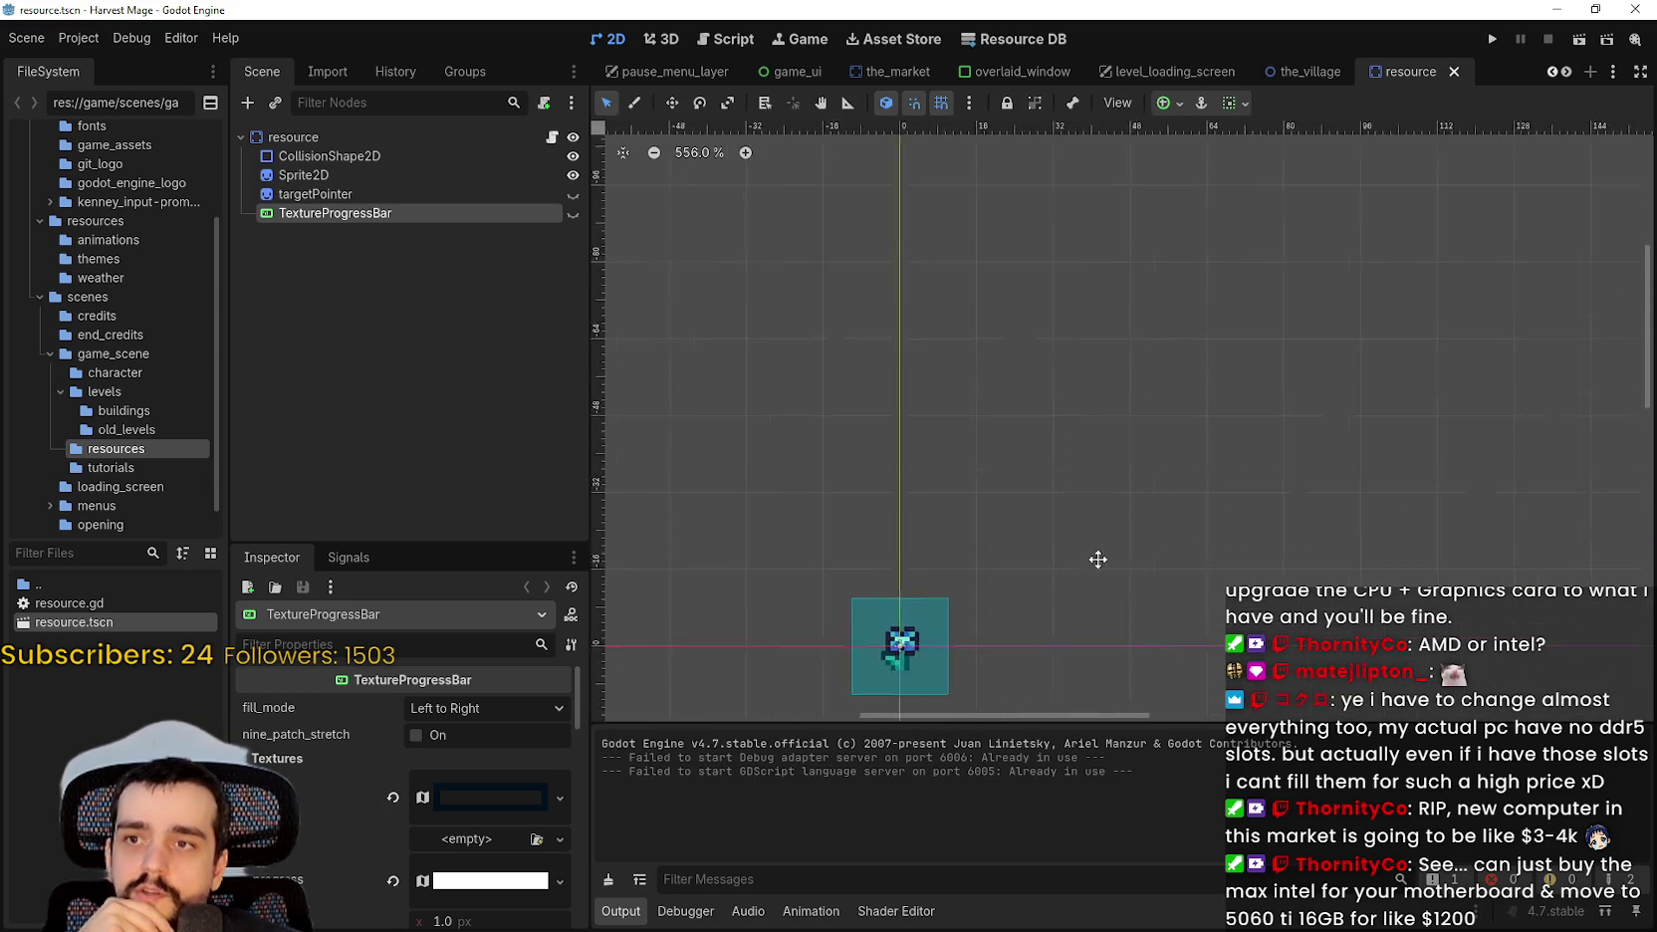
pyautogui.scroll(-5, 1146, 585)
pyautogui.scroll(-7, 1372, 492)
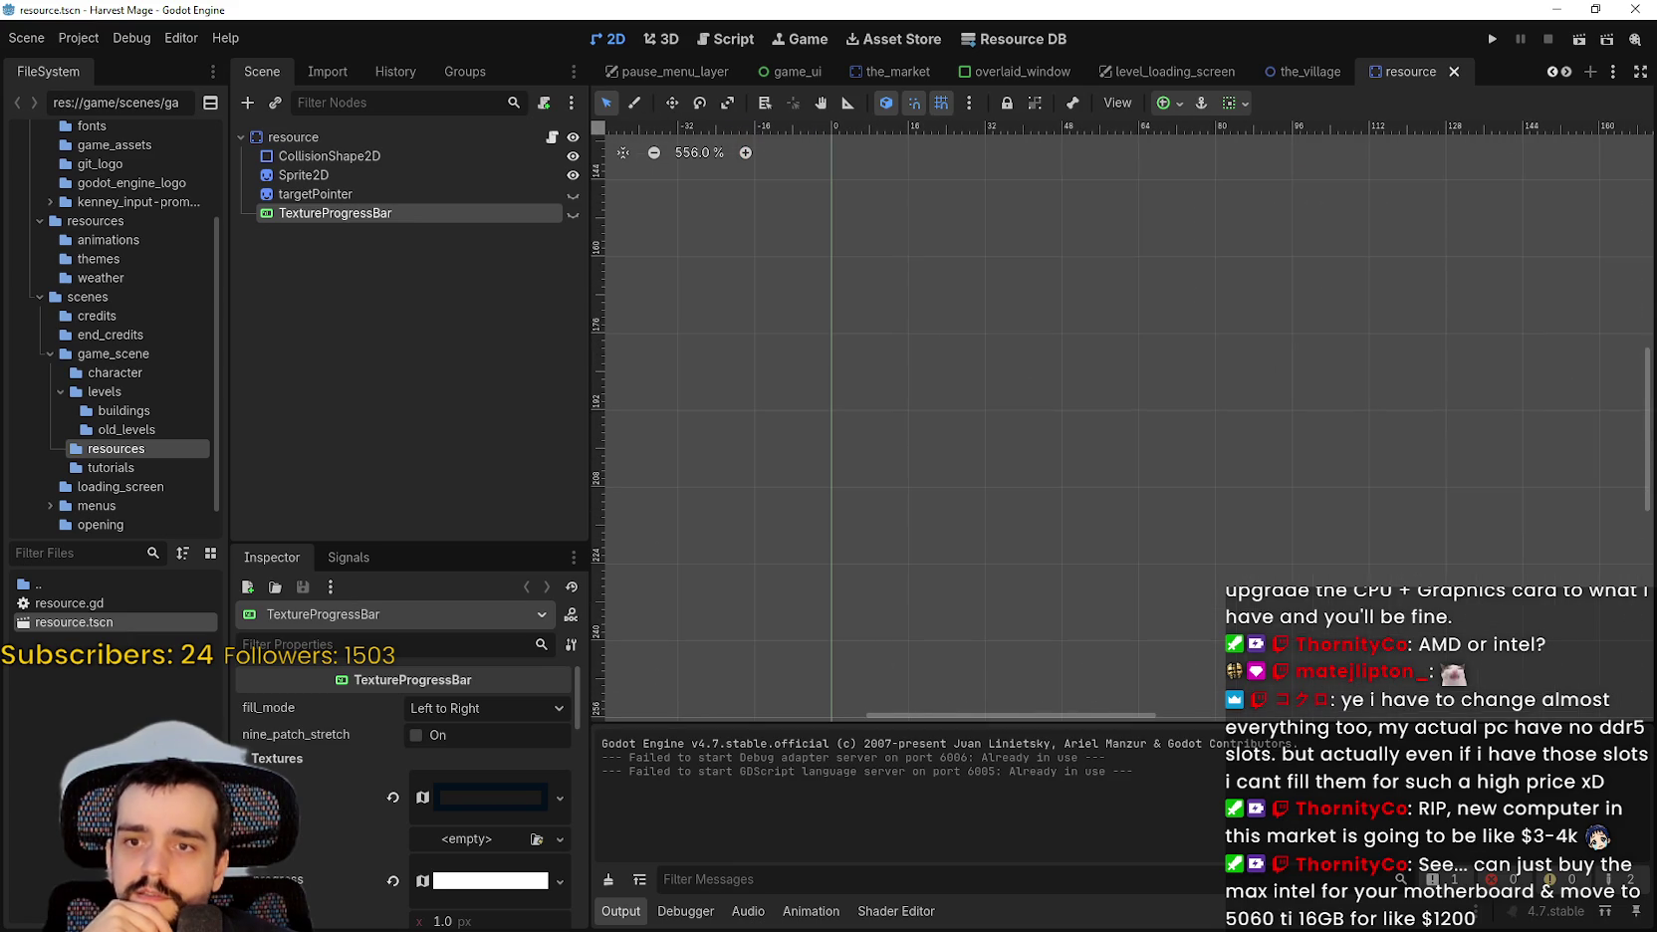
pyautogui.scroll(10, 1095, 398)
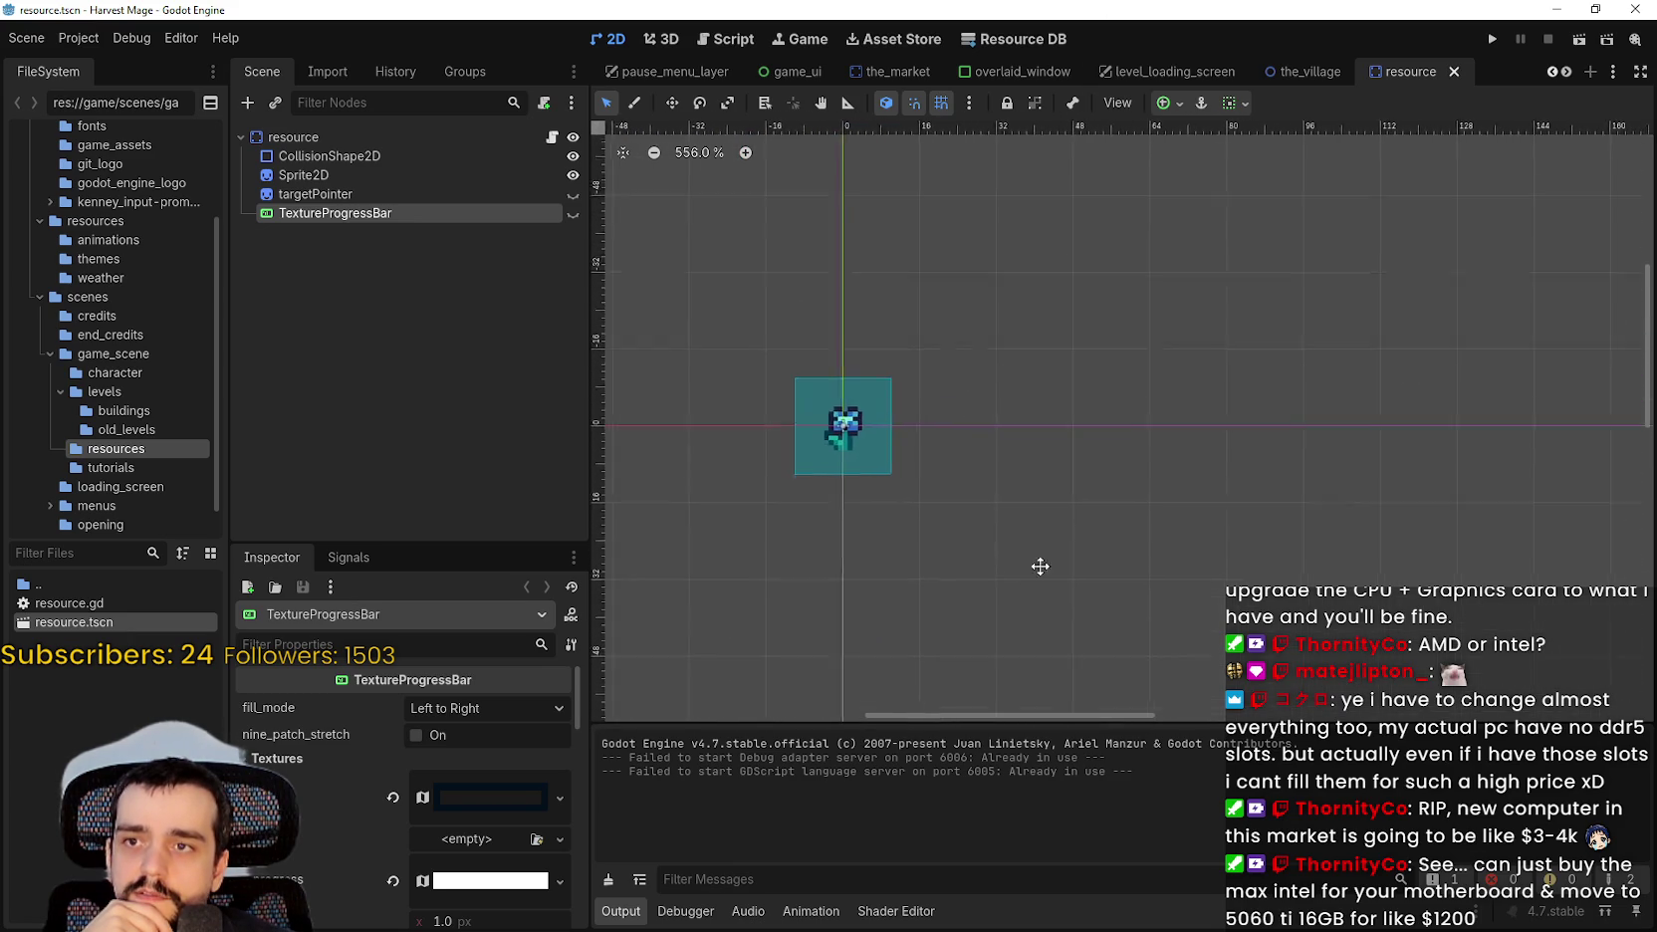
pyautogui.moveTo(1155, 469); pyautogui.dragTo(1528, 251)
pyautogui.moveTo(1309, 396)
pyautogui.mouseDown()
pyautogui.moveTo(783, 514)
pyautogui.moveTo(1138, 529)
pyautogui.moveTo(939, 533)
pyautogui.moveTo(776, 348)
pyautogui.moveTo(1227, 597)
pyautogui.moveTo(1066, 609)
pyautogui.mouseUp()
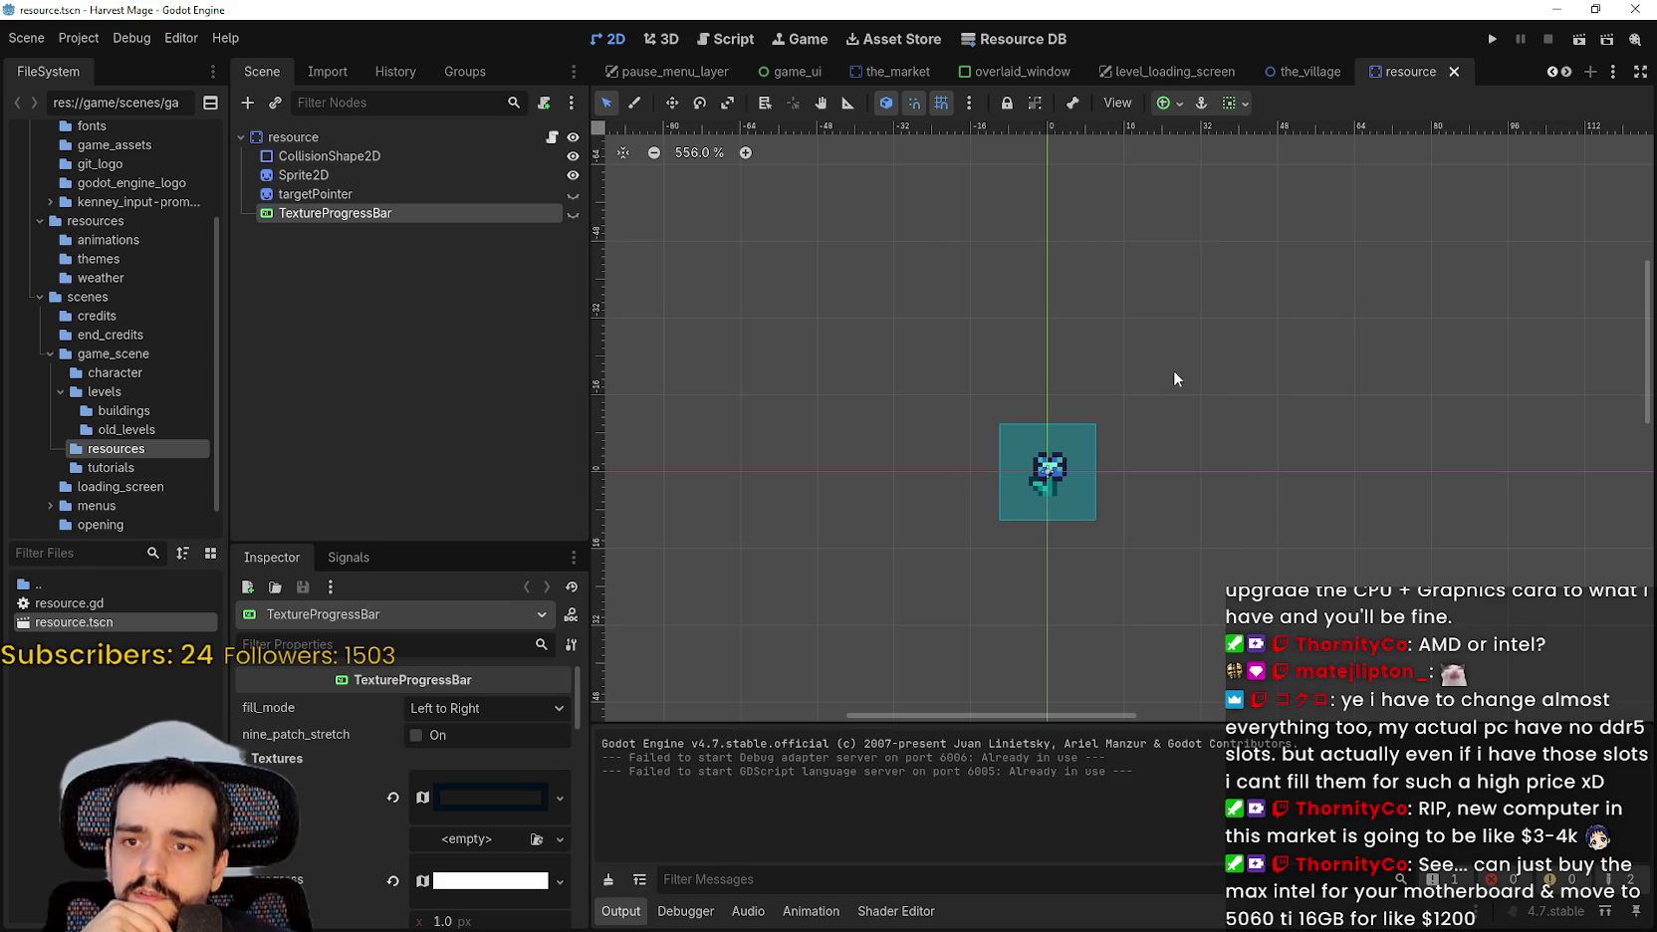
pyautogui.scroll(2, 1359, 419)
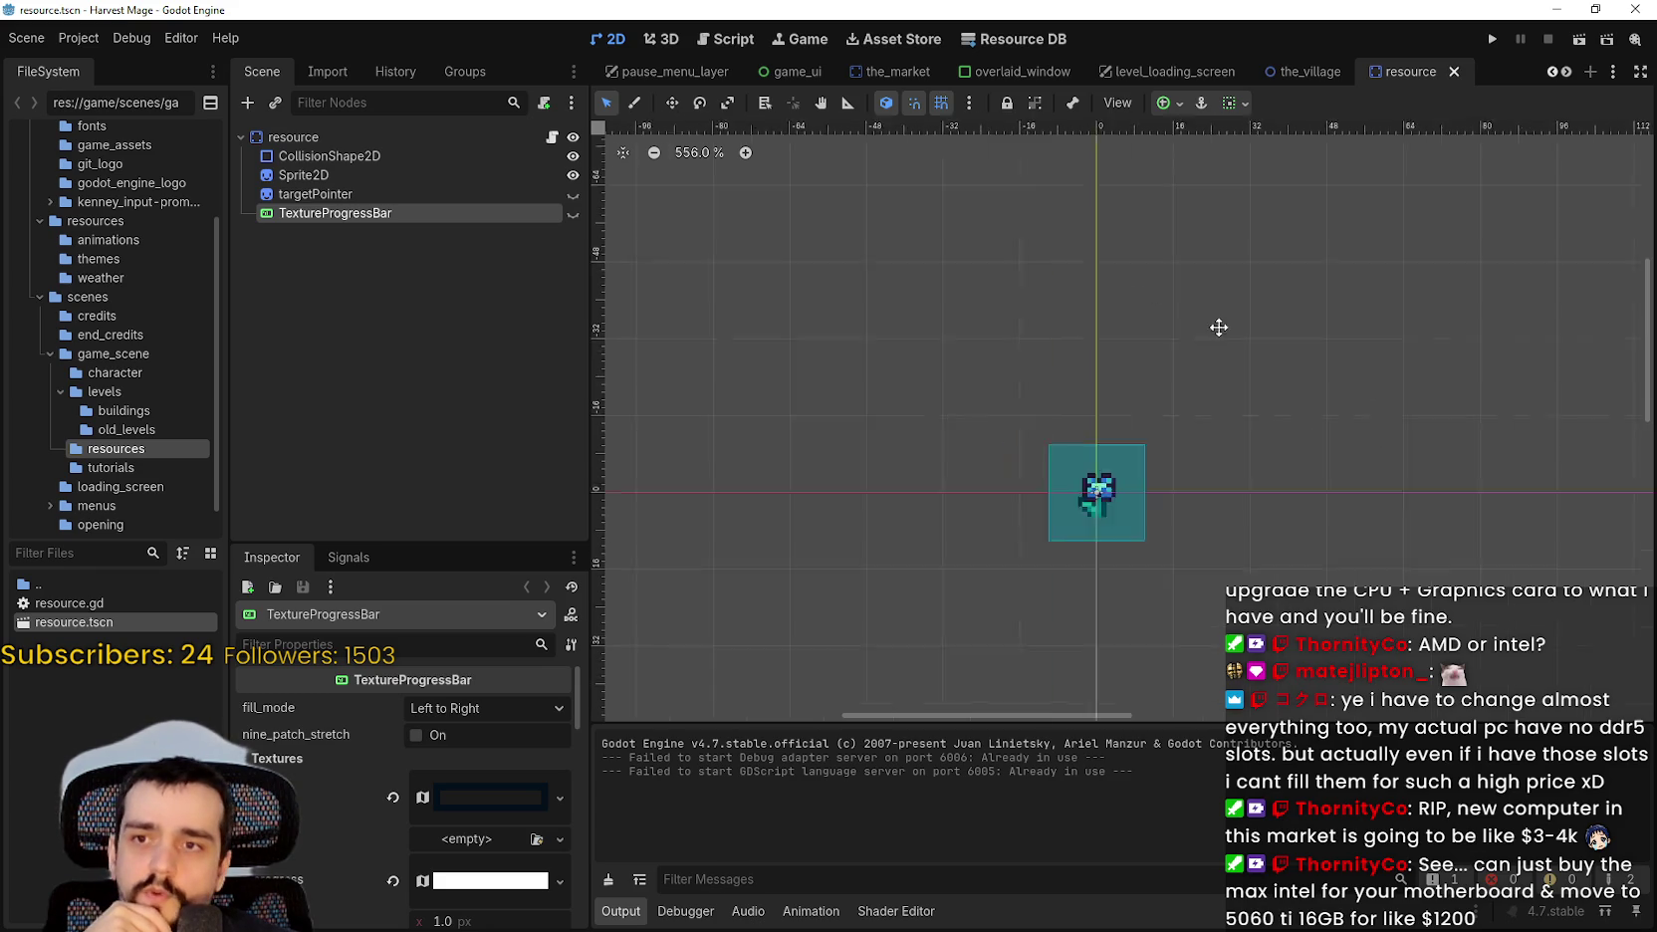
pyautogui.moveTo(963, 217)
pyautogui.mouseDown()
pyautogui.moveTo(1217, 466)
pyautogui.moveTo(899, 393)
pyautogui.moveTo(900, 174)
pyautogui.moveTo(1435, 361)
pyautogui.moveTo(1120, 310)
pyautogui.moveTo(1195, 466)
pyautogui.moveTo(931, 492)
pyautogui.moveTo(1394, 490)
pyautogui.moveTo(1036, 155)
pyautogui.moveTo(1361, 544)
pyautogui.moveTo(729, 410)
pyautogui.moveTo(1285, 434)
pyautogui.mouseUp()
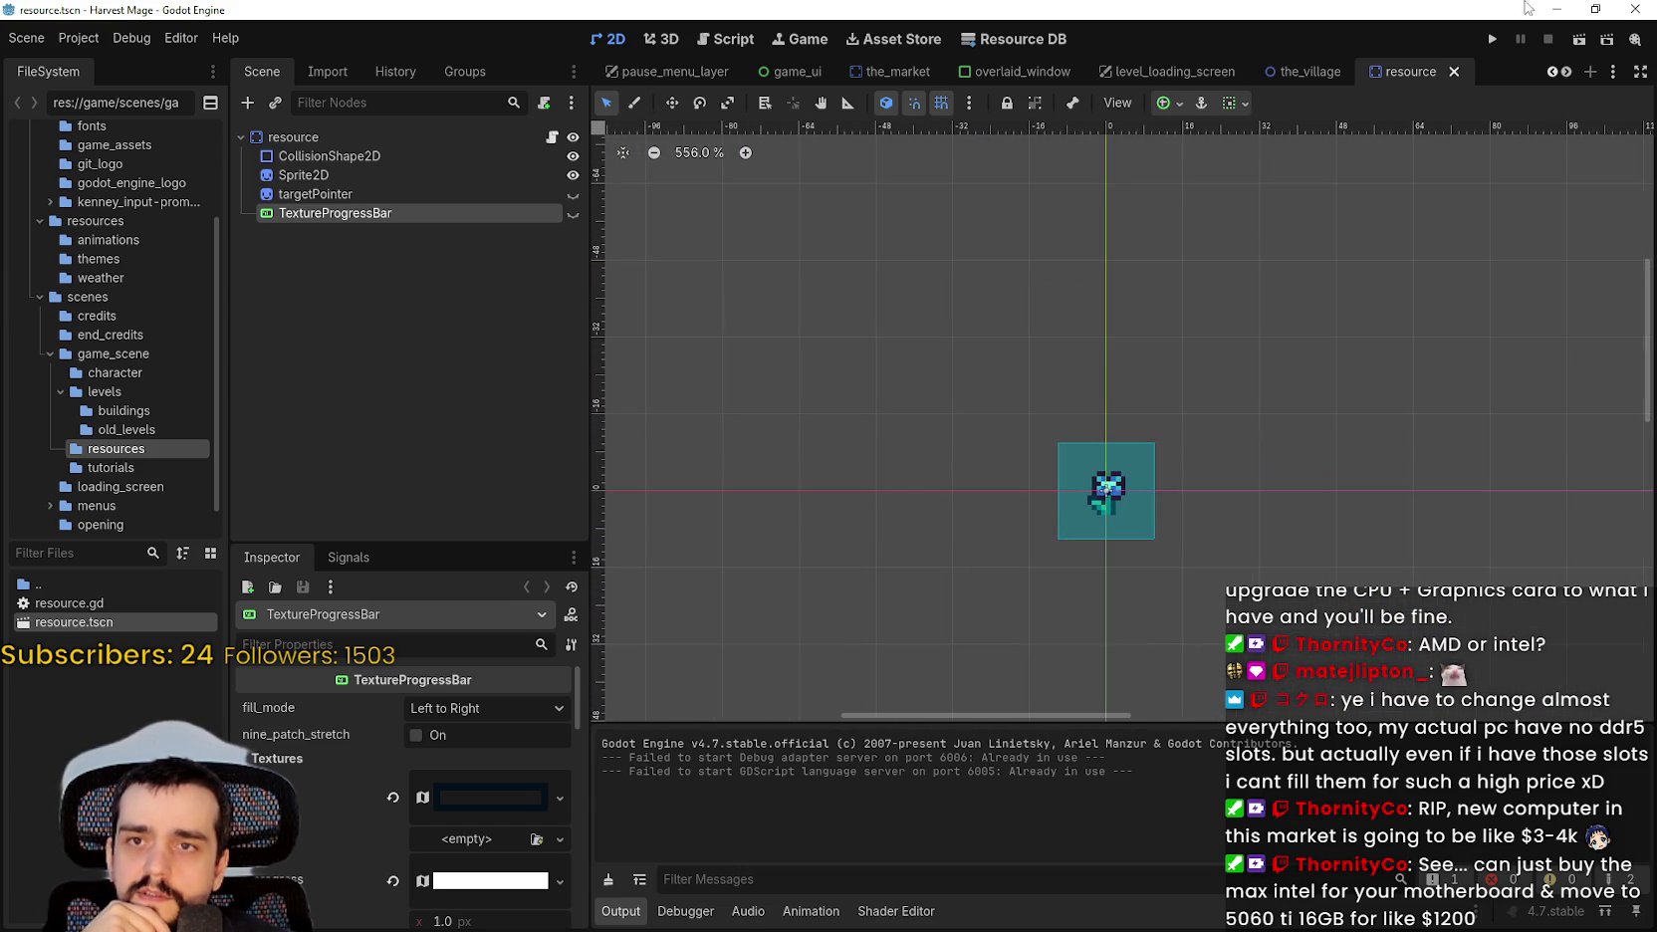
# Reset the canvas zoom to 100%, frame the selection, and select the targetPointer node.
pyautogui.click(1595, 9)
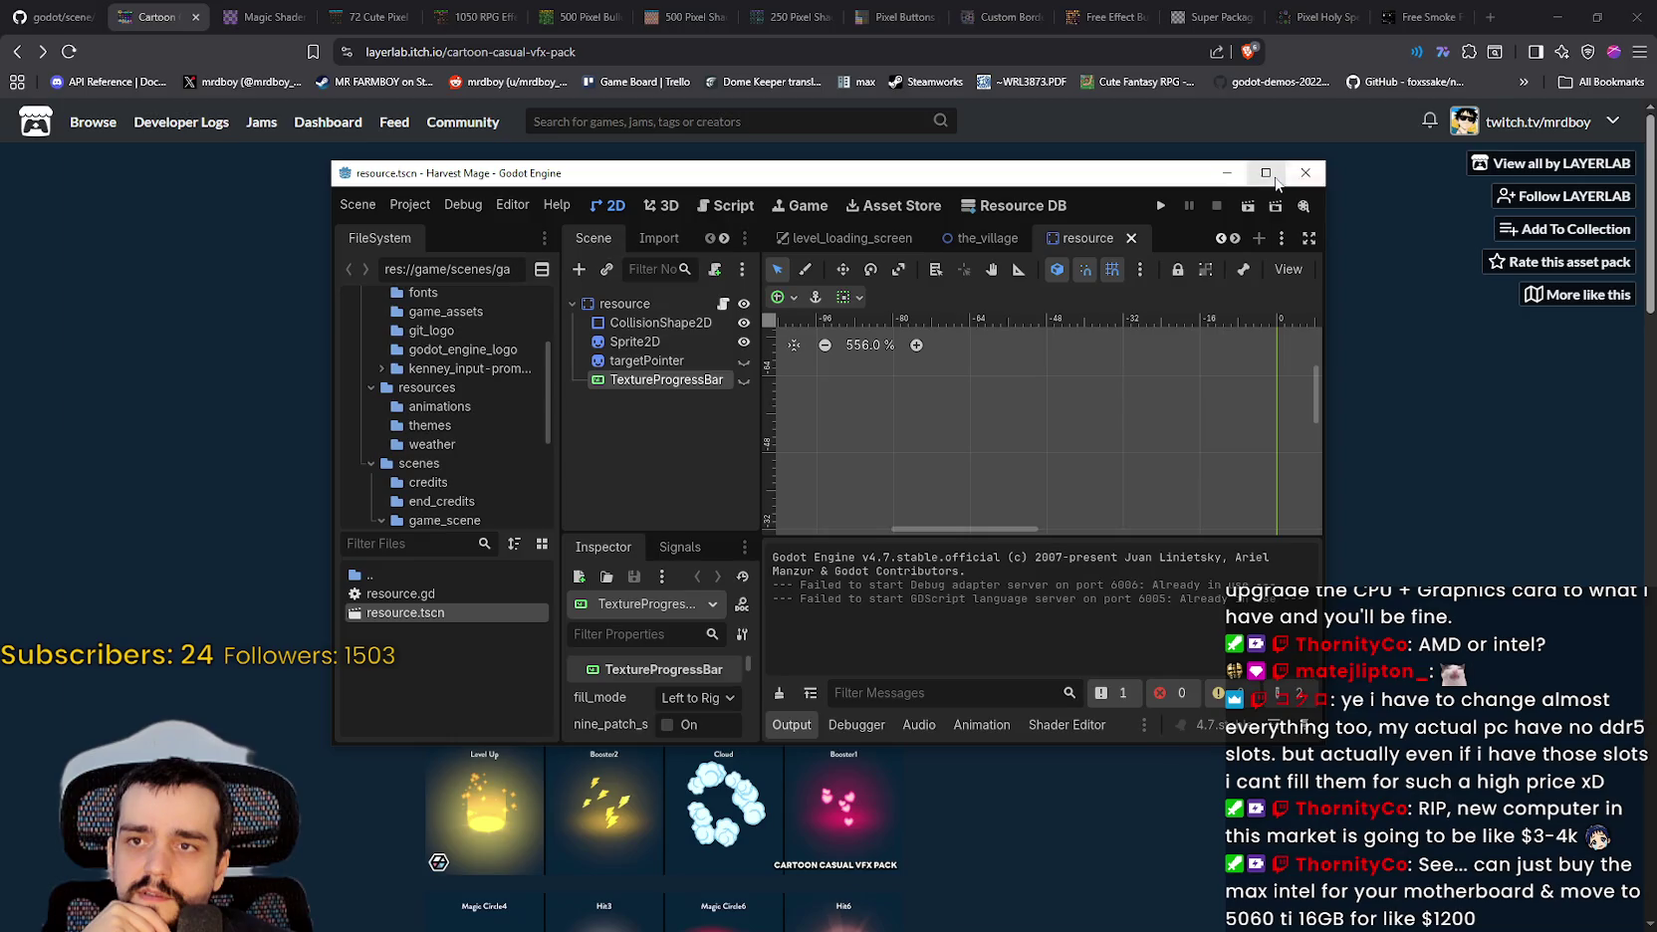
pyautogui.click(1266, 174)
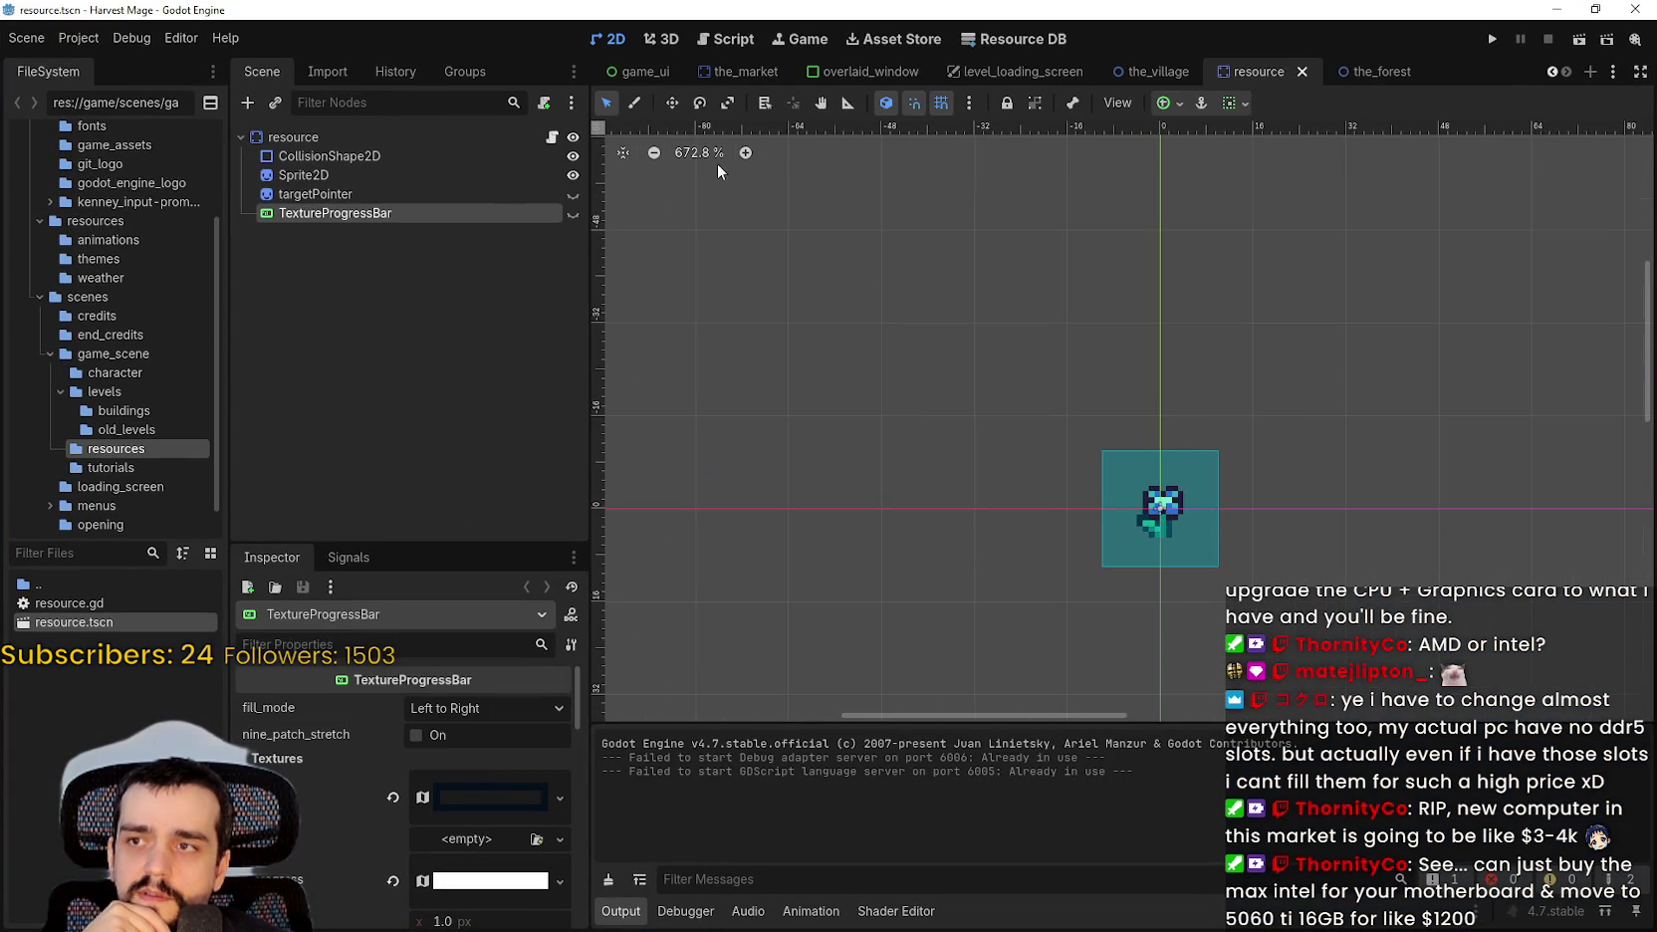
pyautogui.click(682, 152)
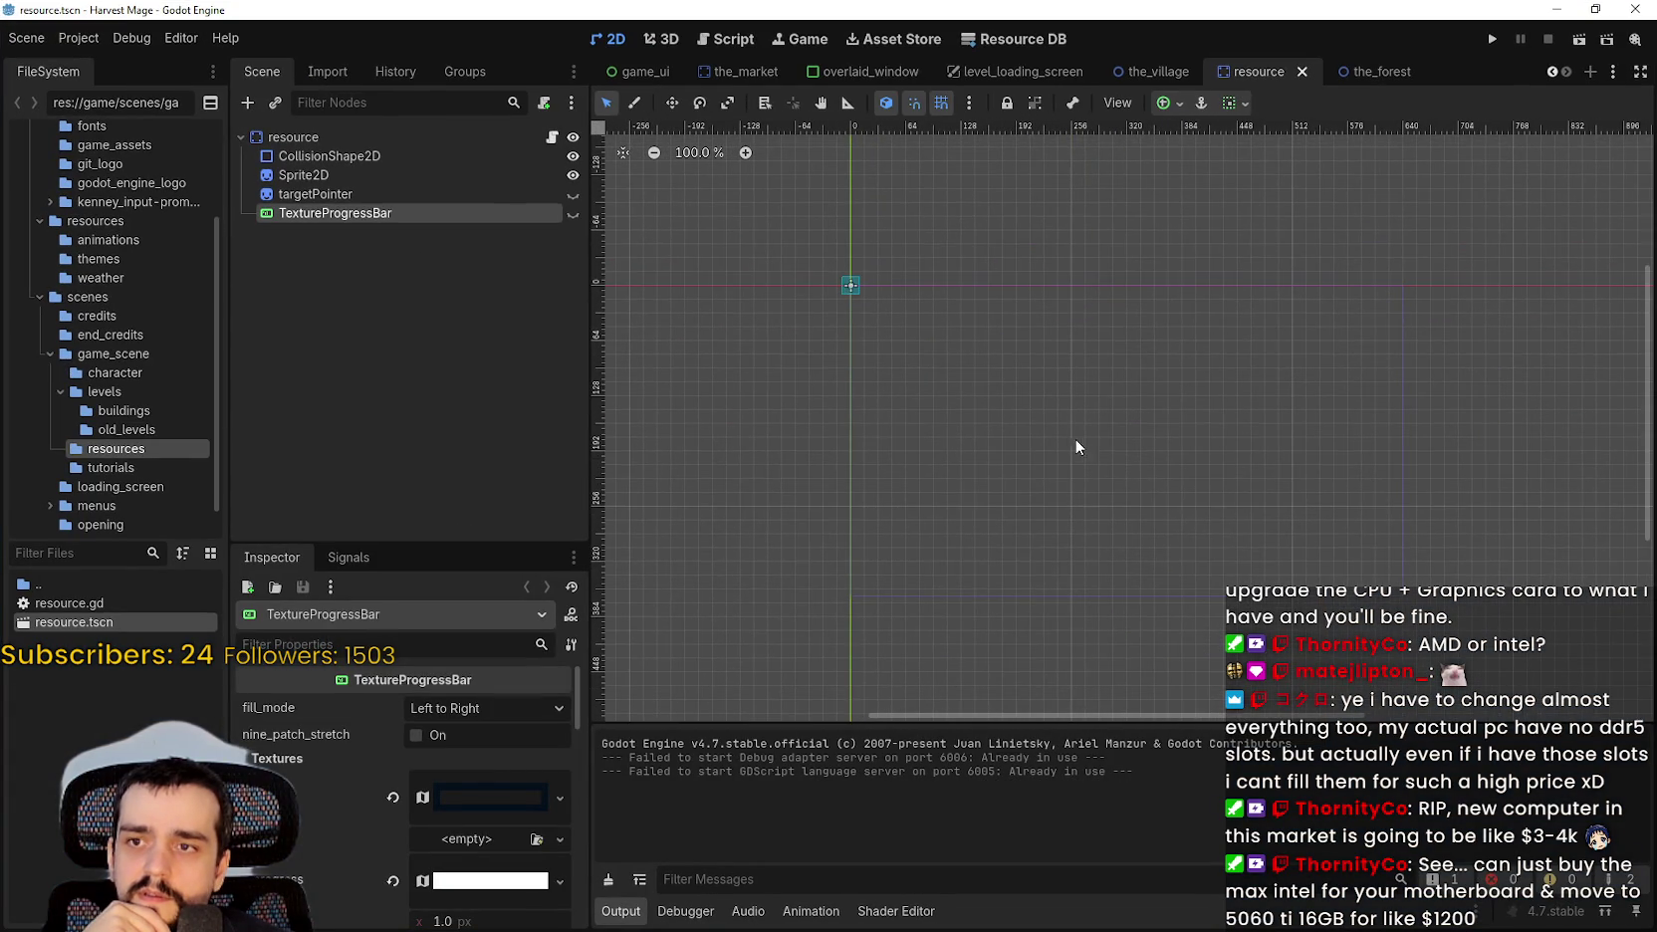
pyautogui.press('f')
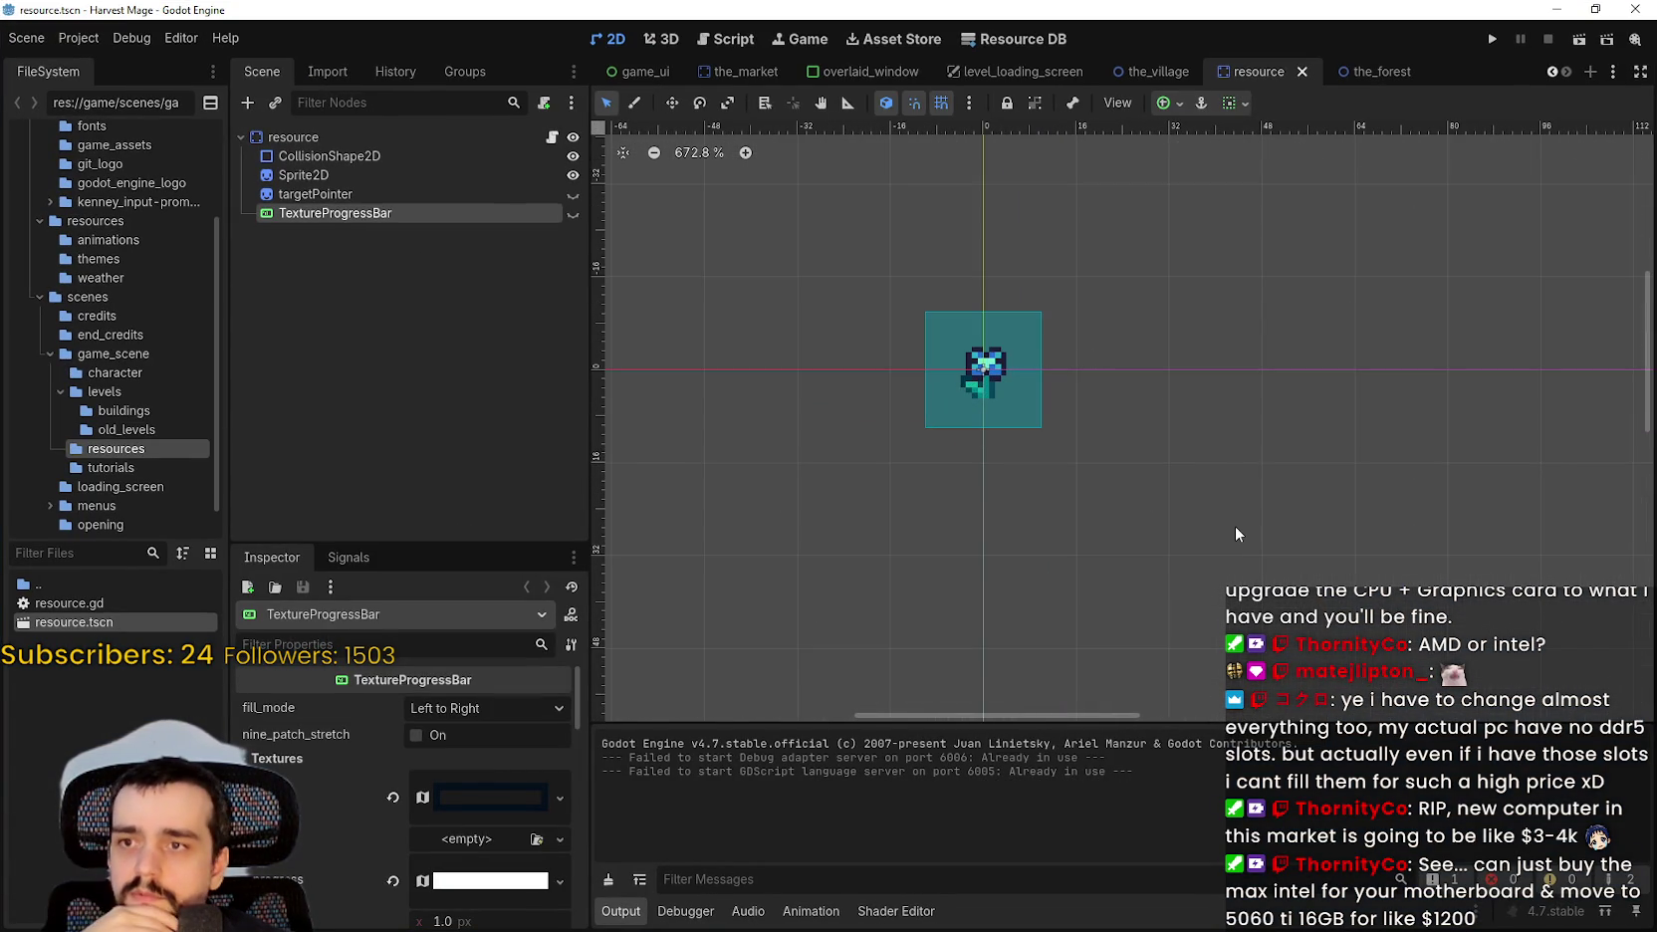
pyautogui.scroll(-3, 991, 535)
pyautogui.scroll(-2, 497, 823)
pyautogui.scroll(2, 497, 822)
pyautogui.click(408, 194)
# Toggle the visibility of targetPointer and TextureProgressBar on and back off.
pyautogui.click(406, 178)
pyautogui.click(416, 194)
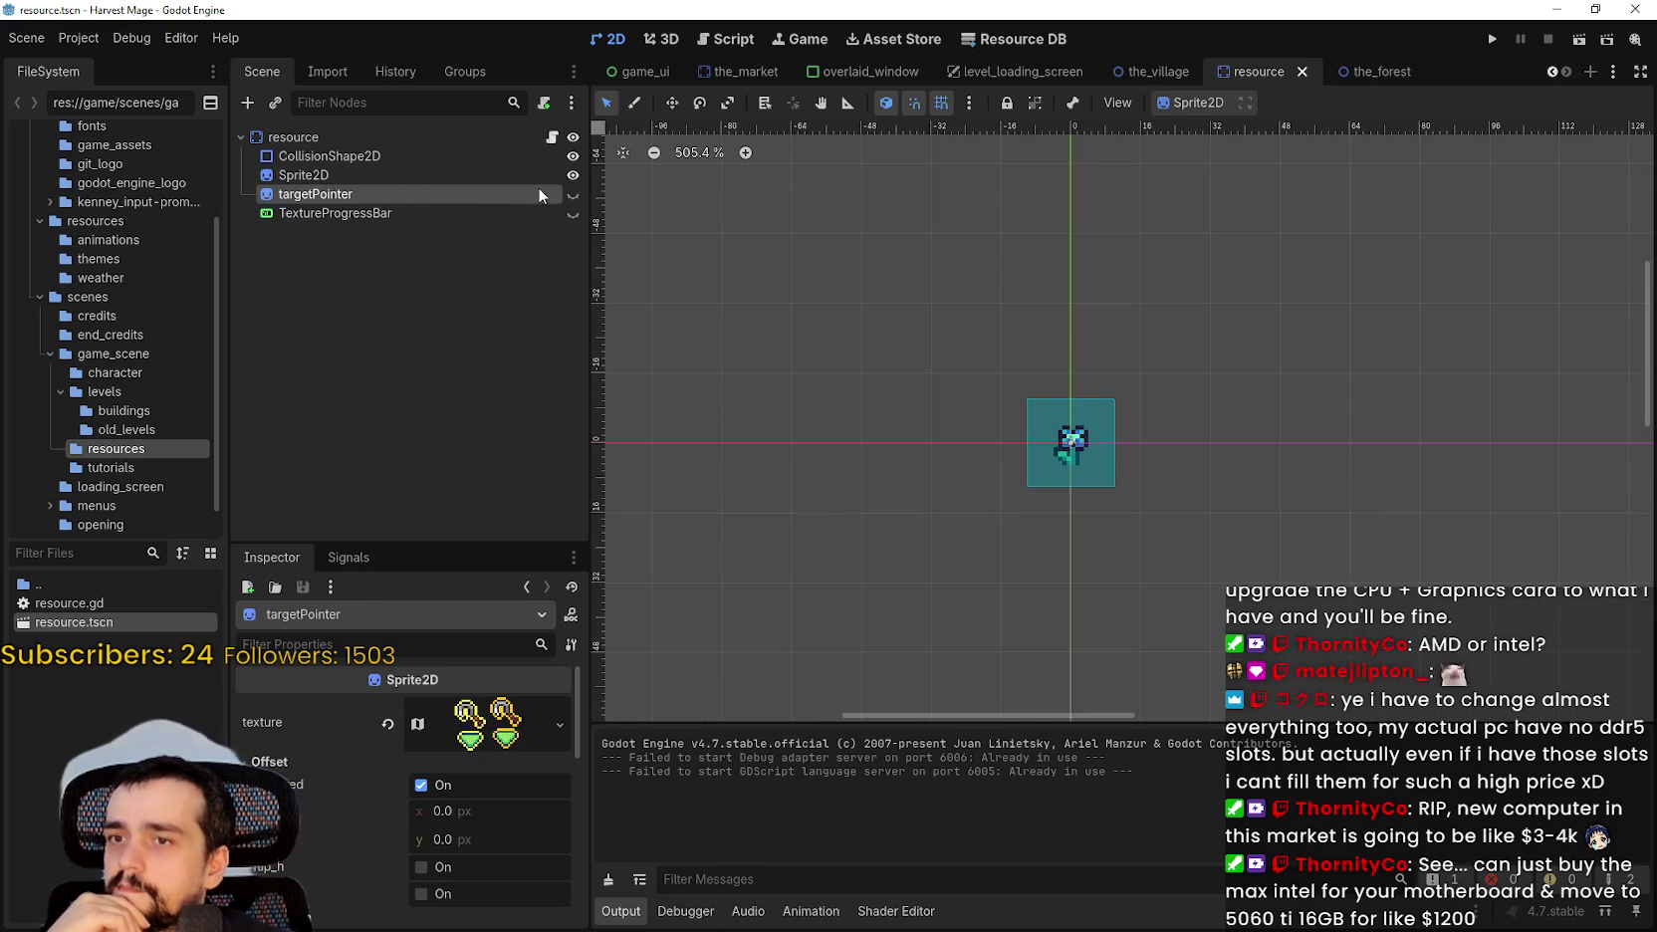
pyautogui.click(573, 195)
pyautogui.click(573, 196)
pyautogui.click(572, 215)
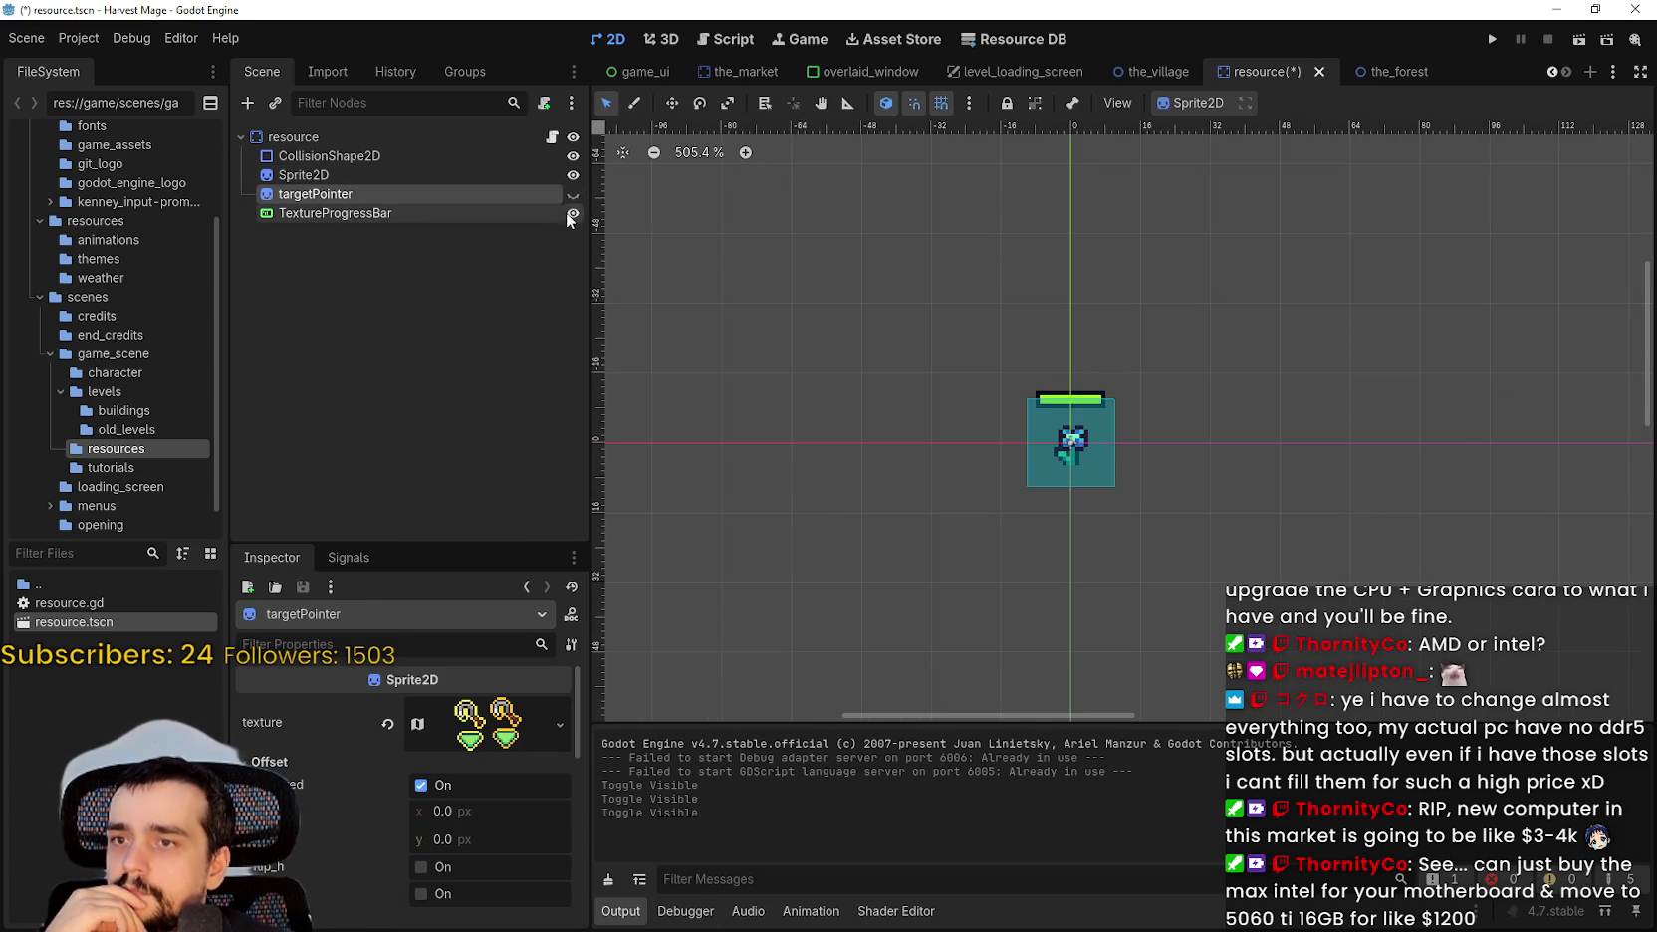
pyautogui.click(572, 215)
pyautogui.scroll(10, 1046, 369)
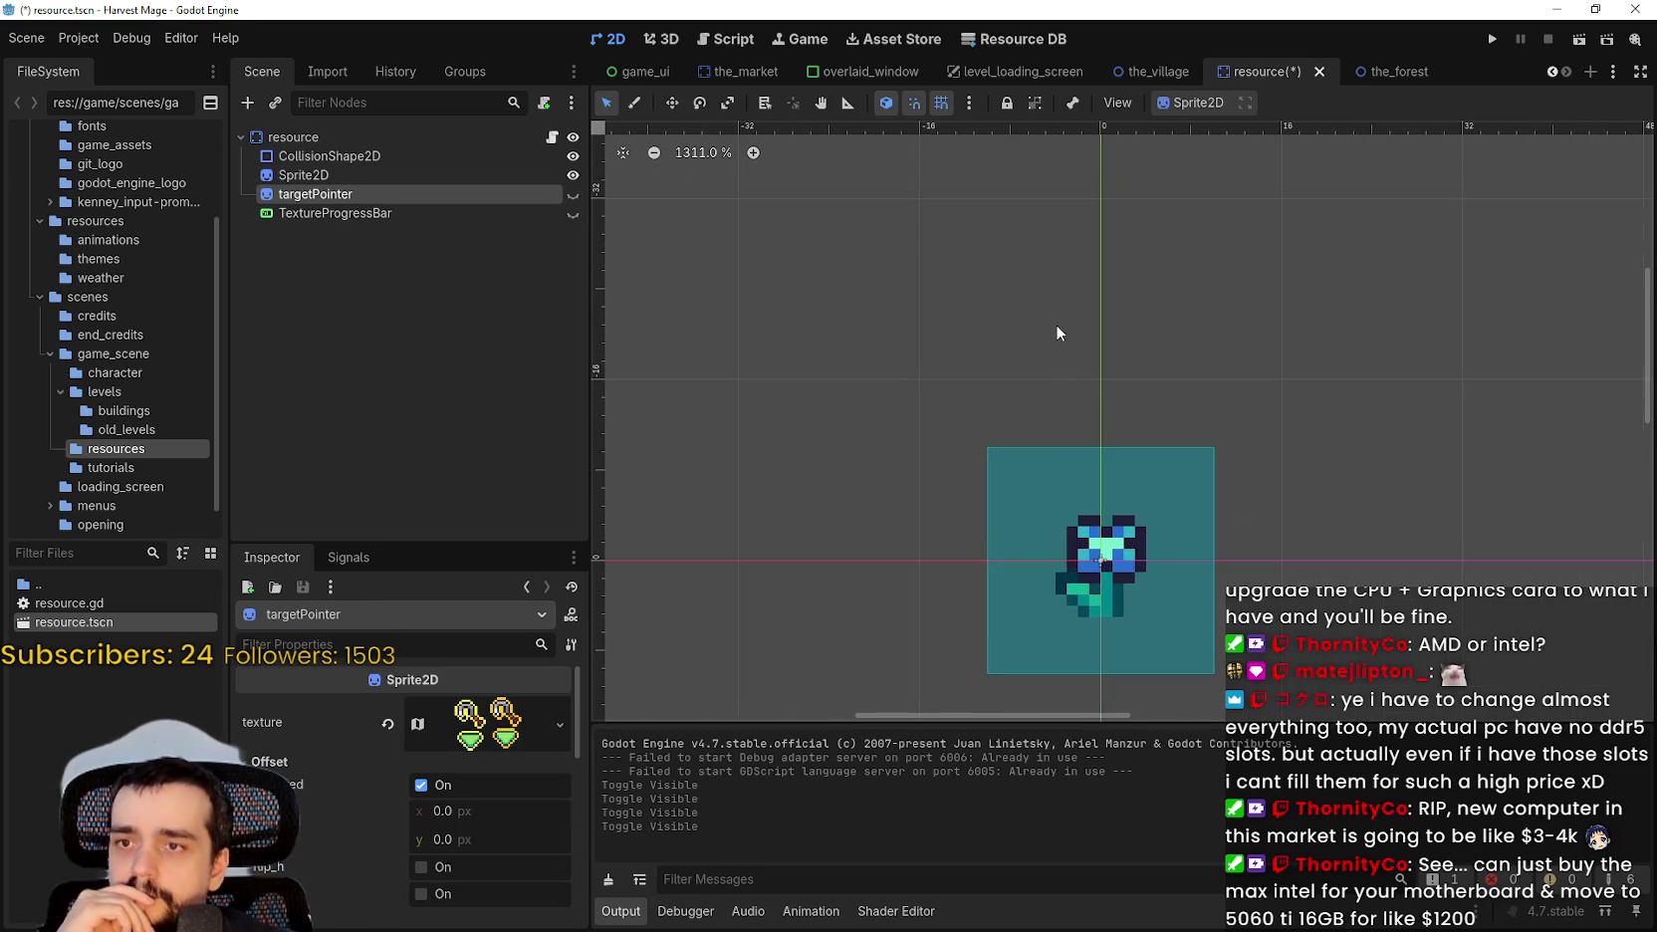
pyautogui.scroll(-3, 1055, 323)
# Save the scene, make the targetPointer sprite visible, preview its texture, then open Task Manager.
pyautogui.hotkey('ctrl', 's')
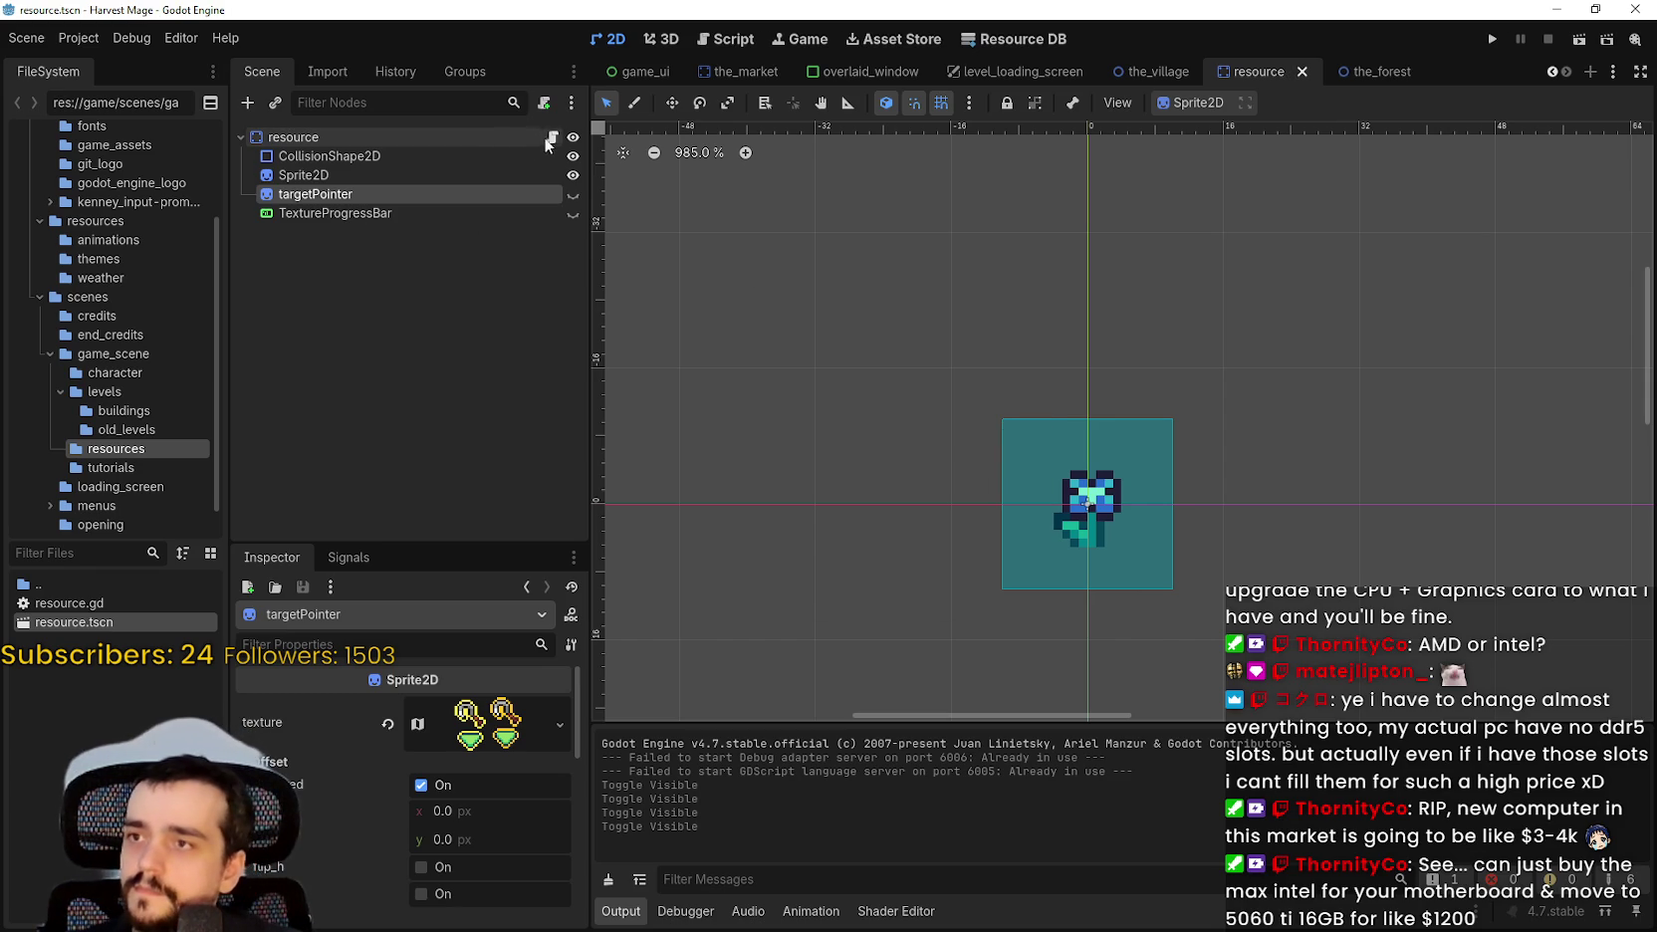
pyautogui.click(573, 195)
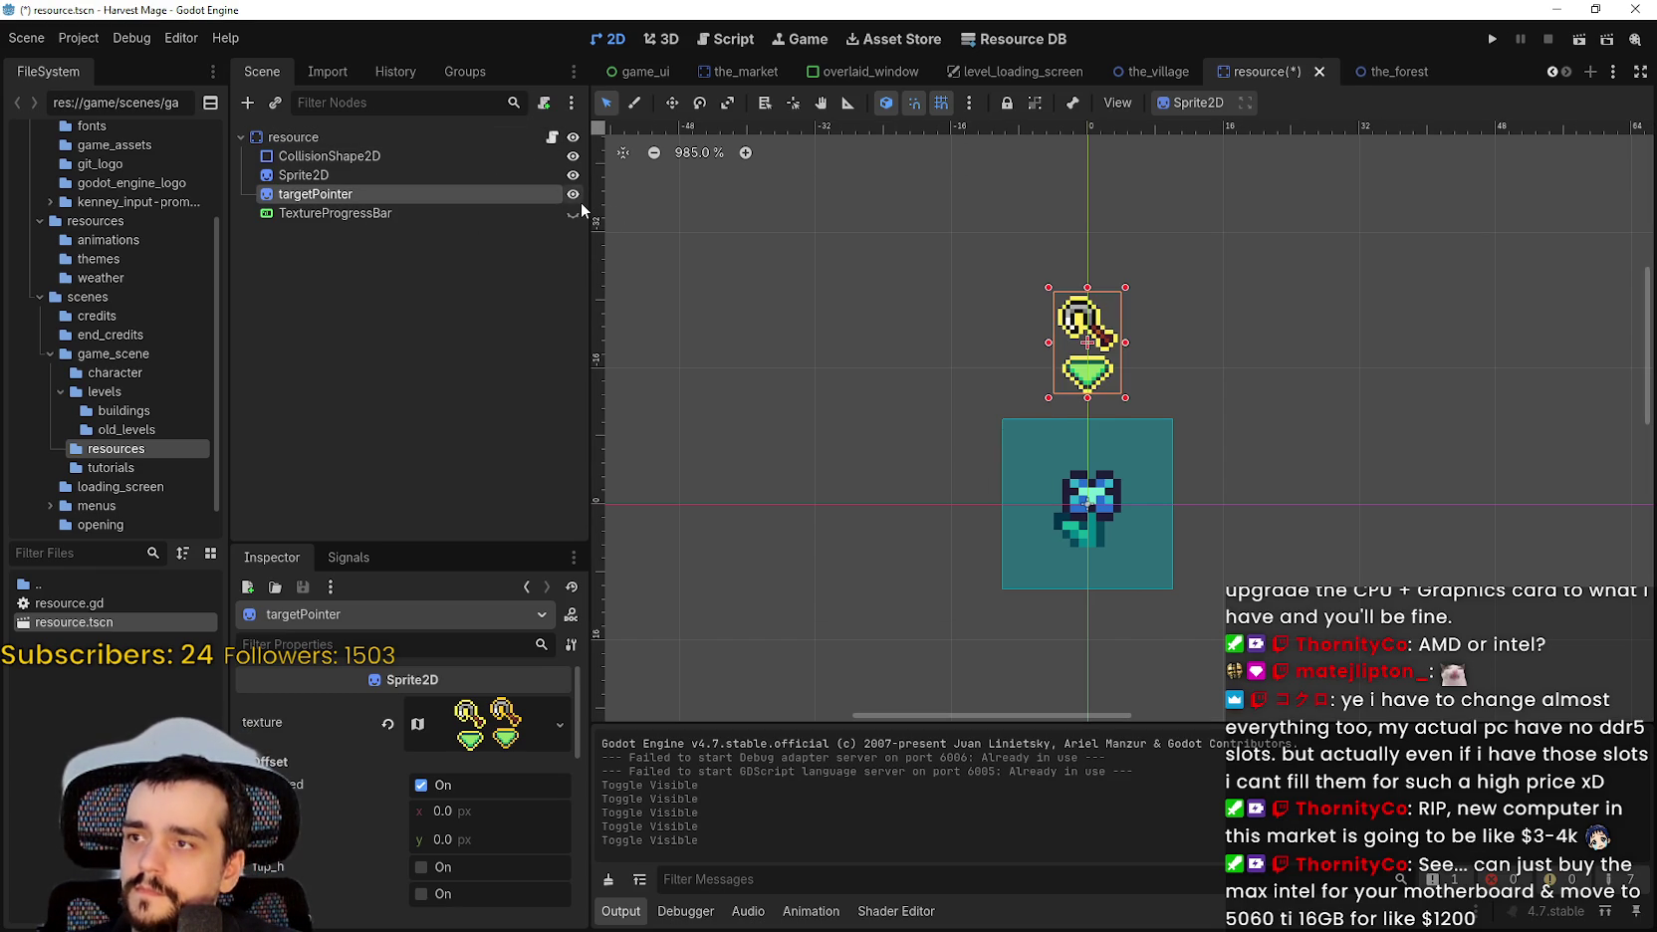
pyautogui.scroll(-3, 445, 864)
pyautogui.scroll(5, 479, 851)
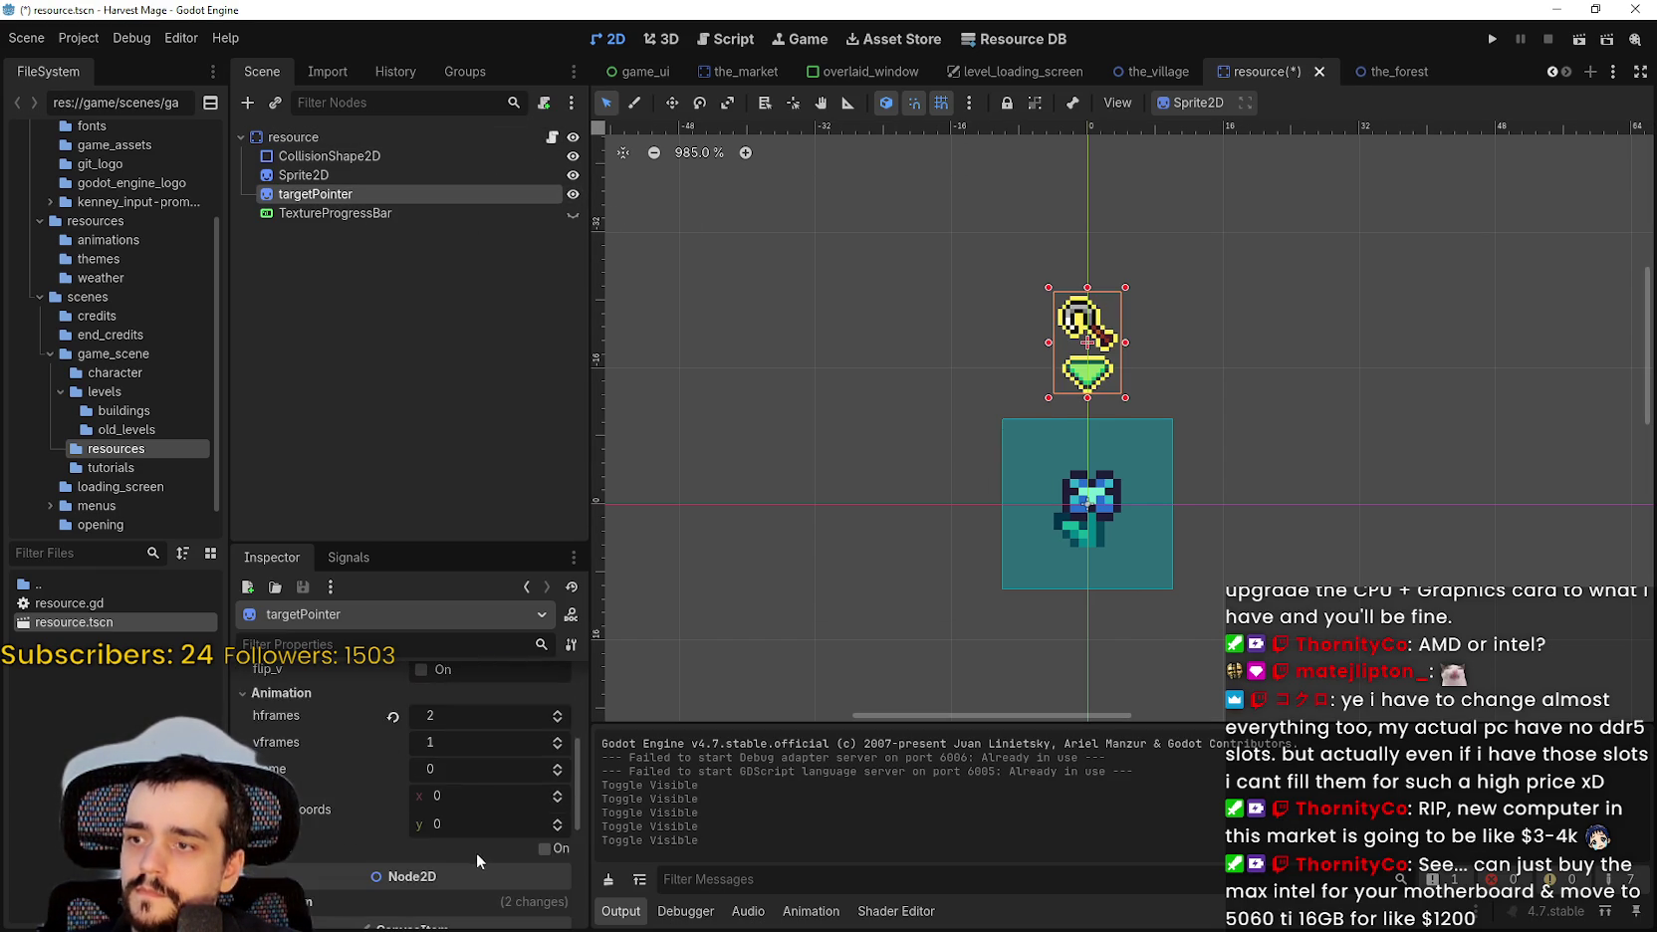
pyautogui.click(470, 713)
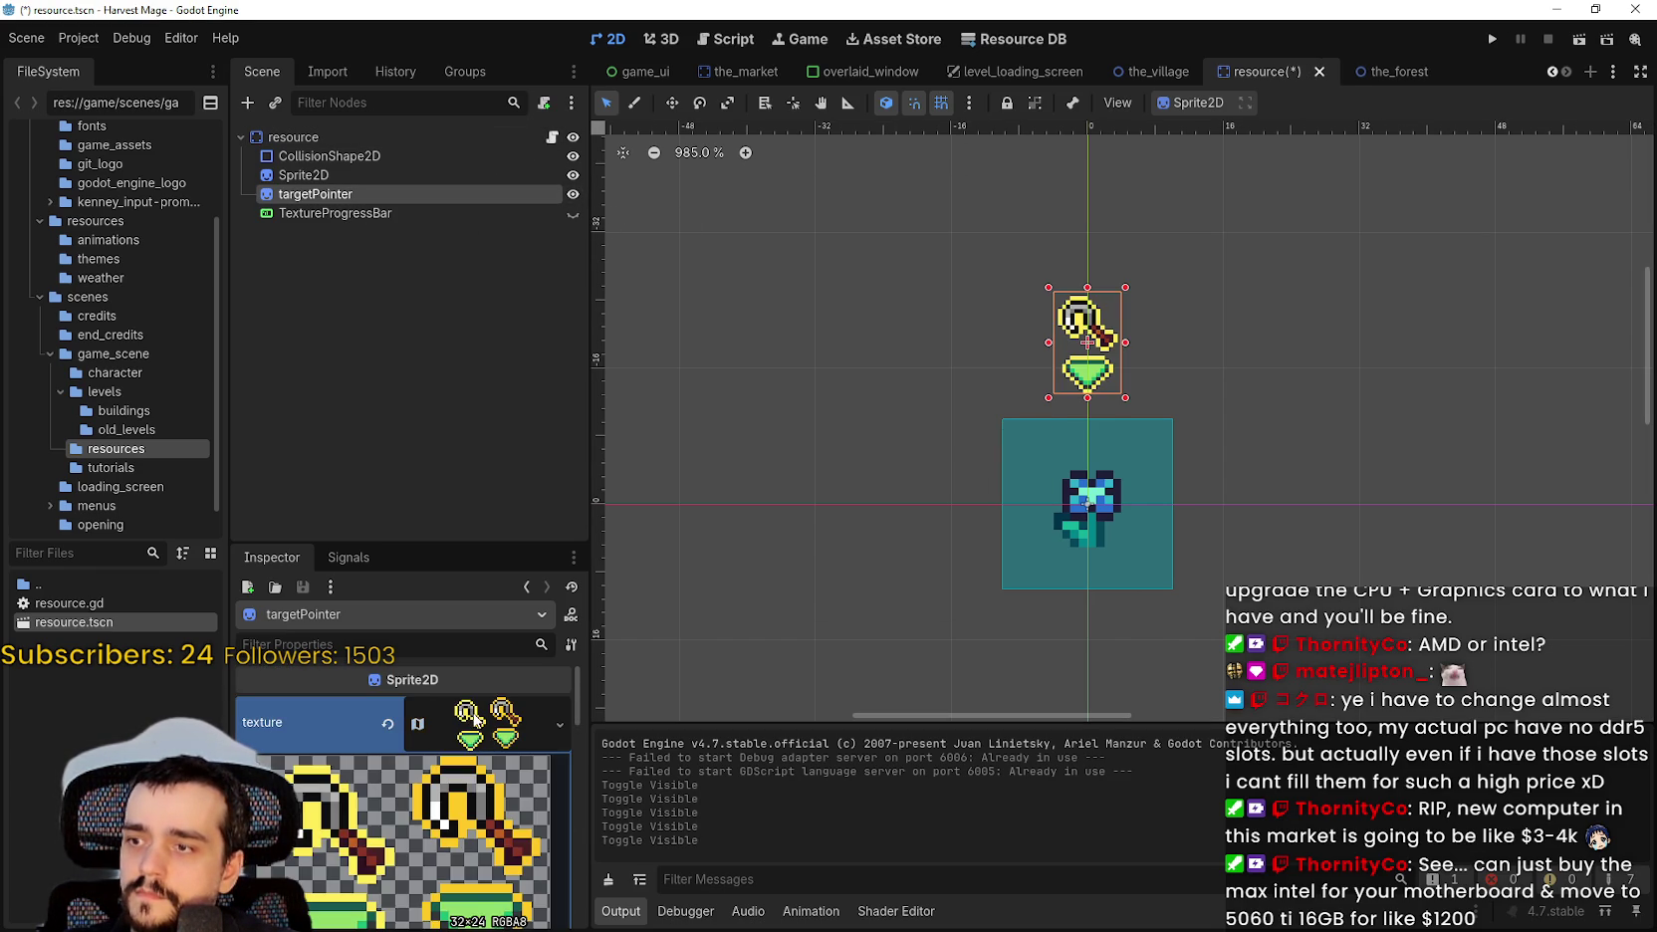
pyautogui.click(472, 714)
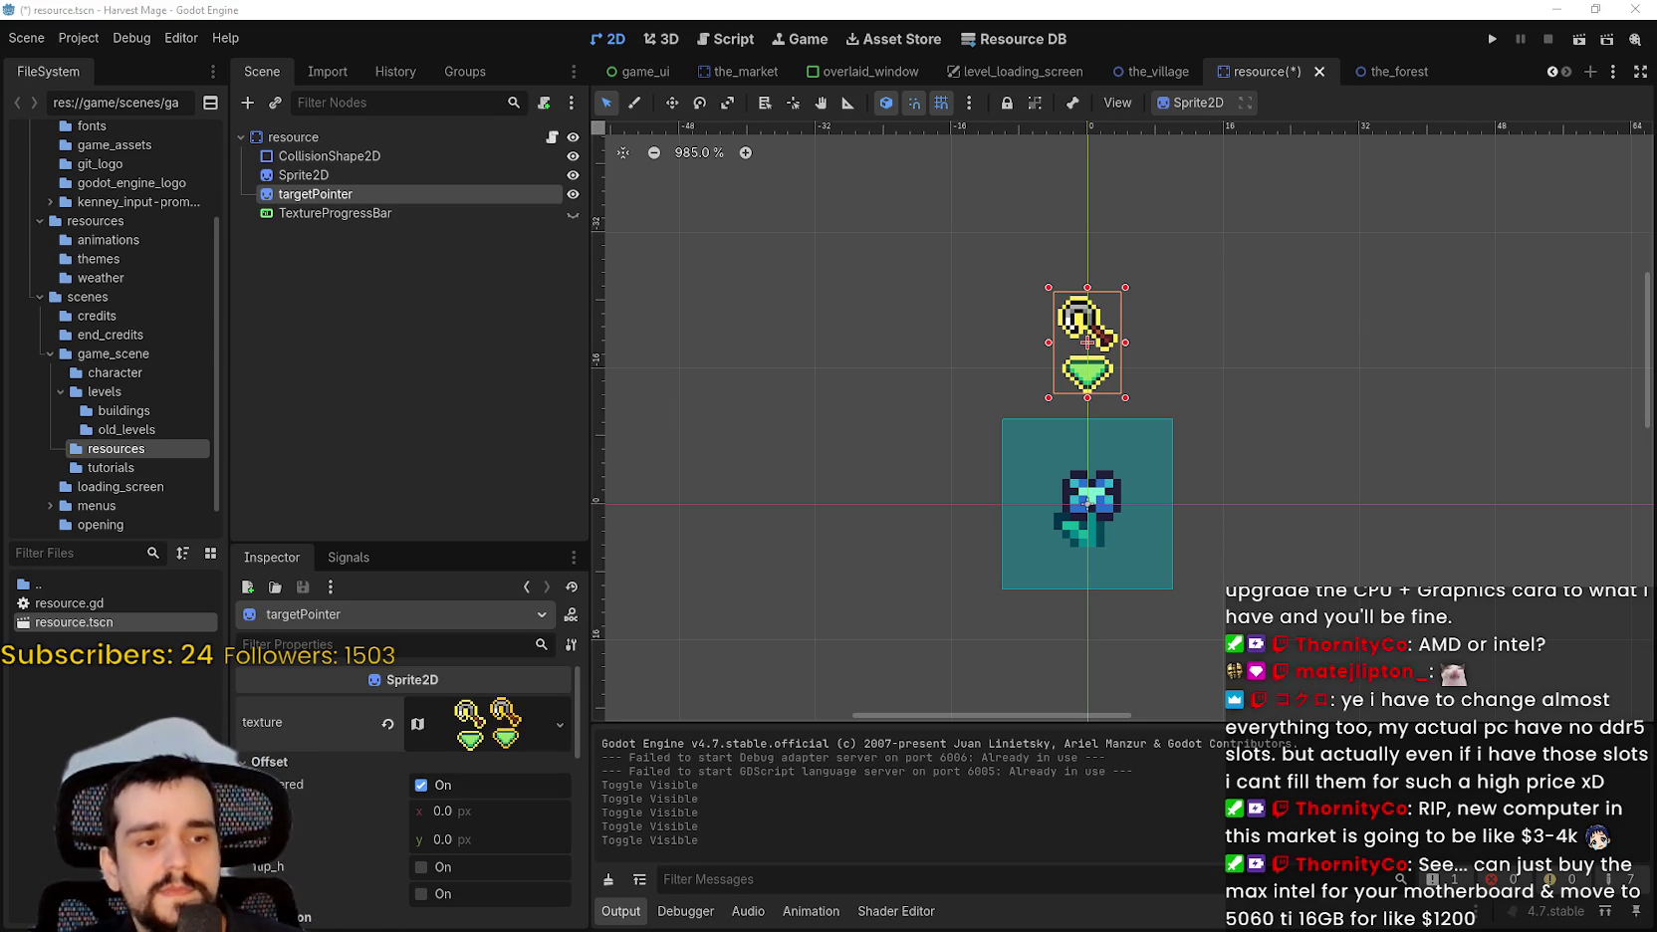
pyautogui.hotkey('ctrl', 'shift', 'Escape')
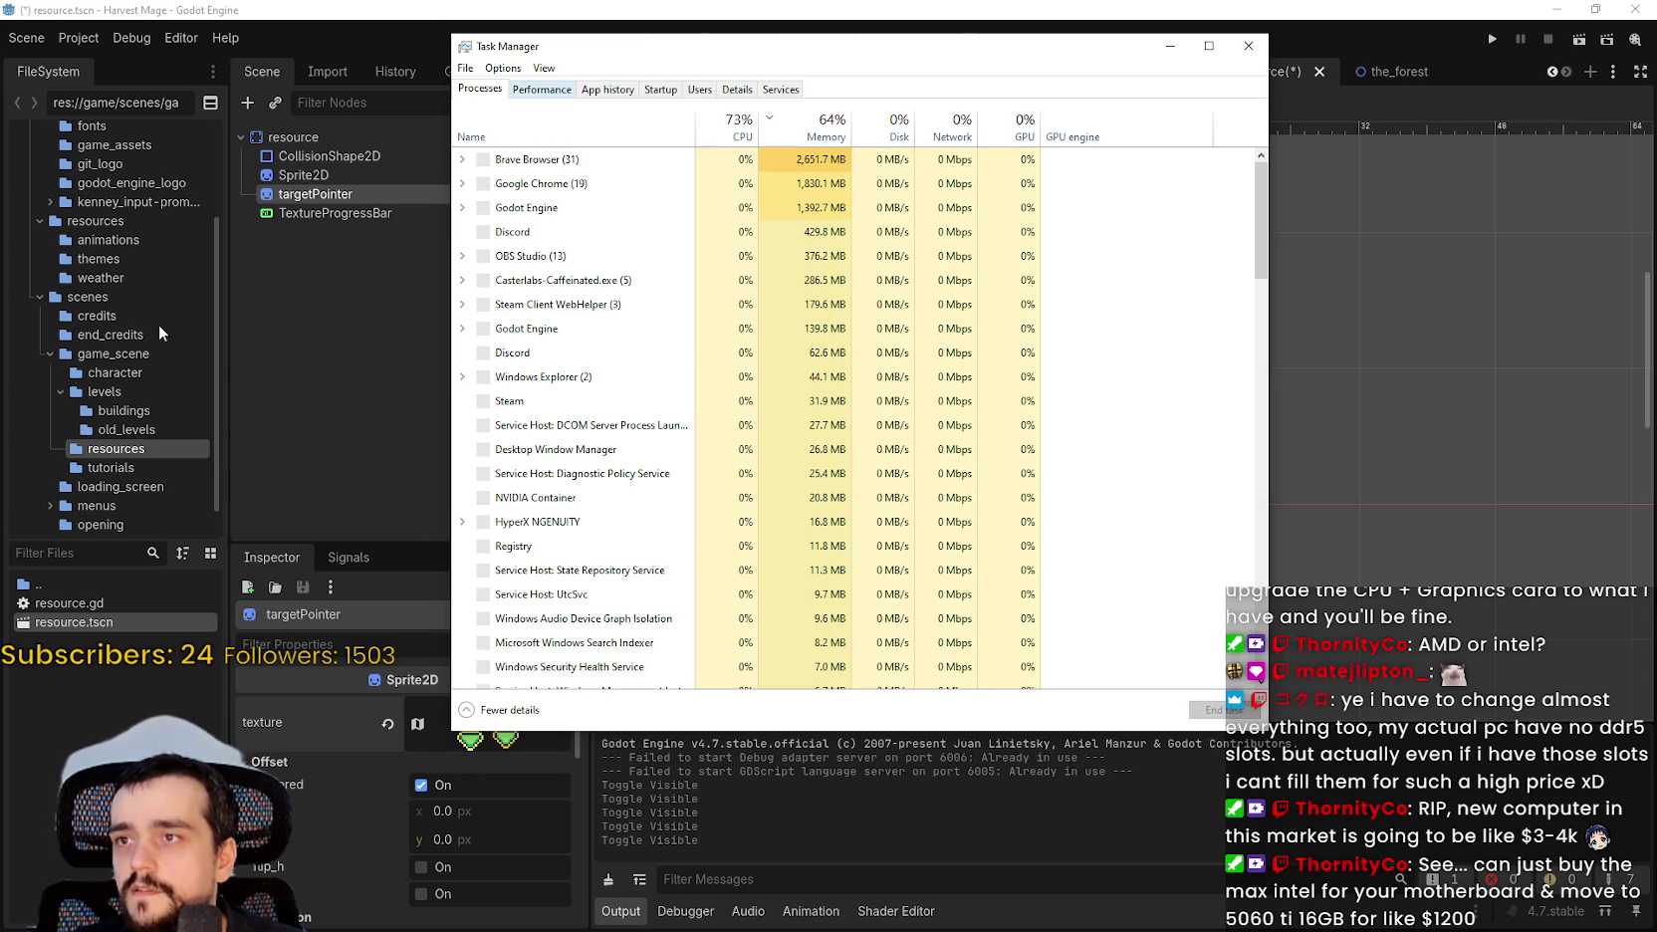
# Show Task Manager's CPU performance page, then cancel the snip and move Snipping Tool top-left.
pyautogui.click(553, 90)
pyautogui.moveTo(637, 52); pyautogui.dragTo(627, 120)
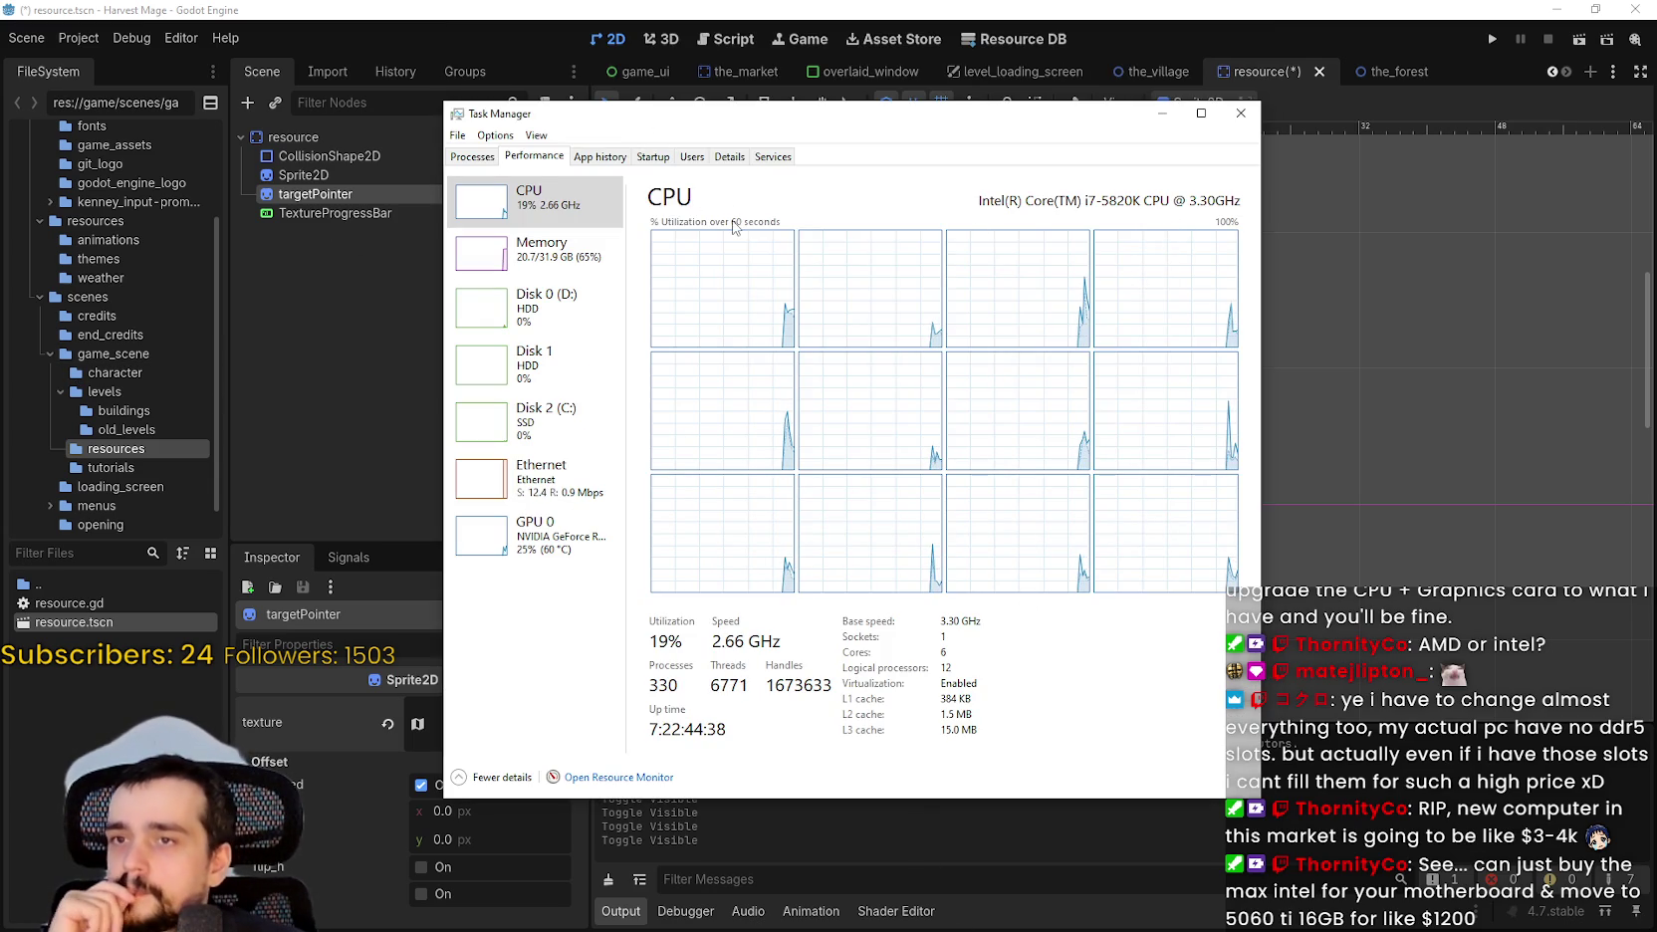
pyautogui.click(562, 241)
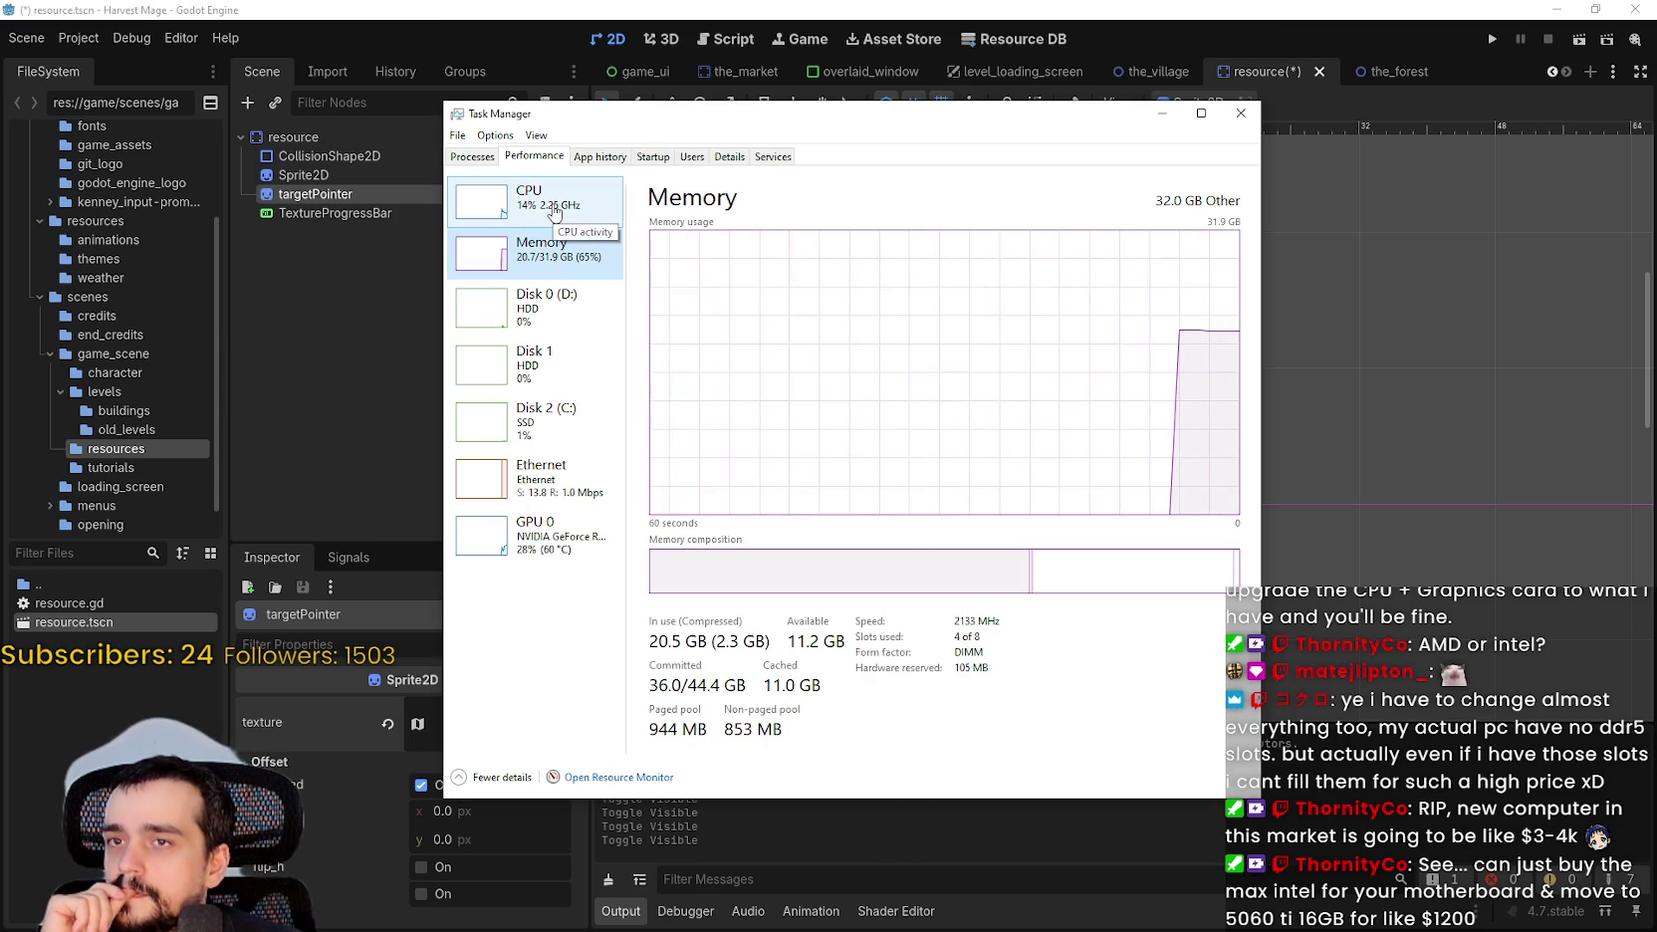
pyautogui.click(555, 212)
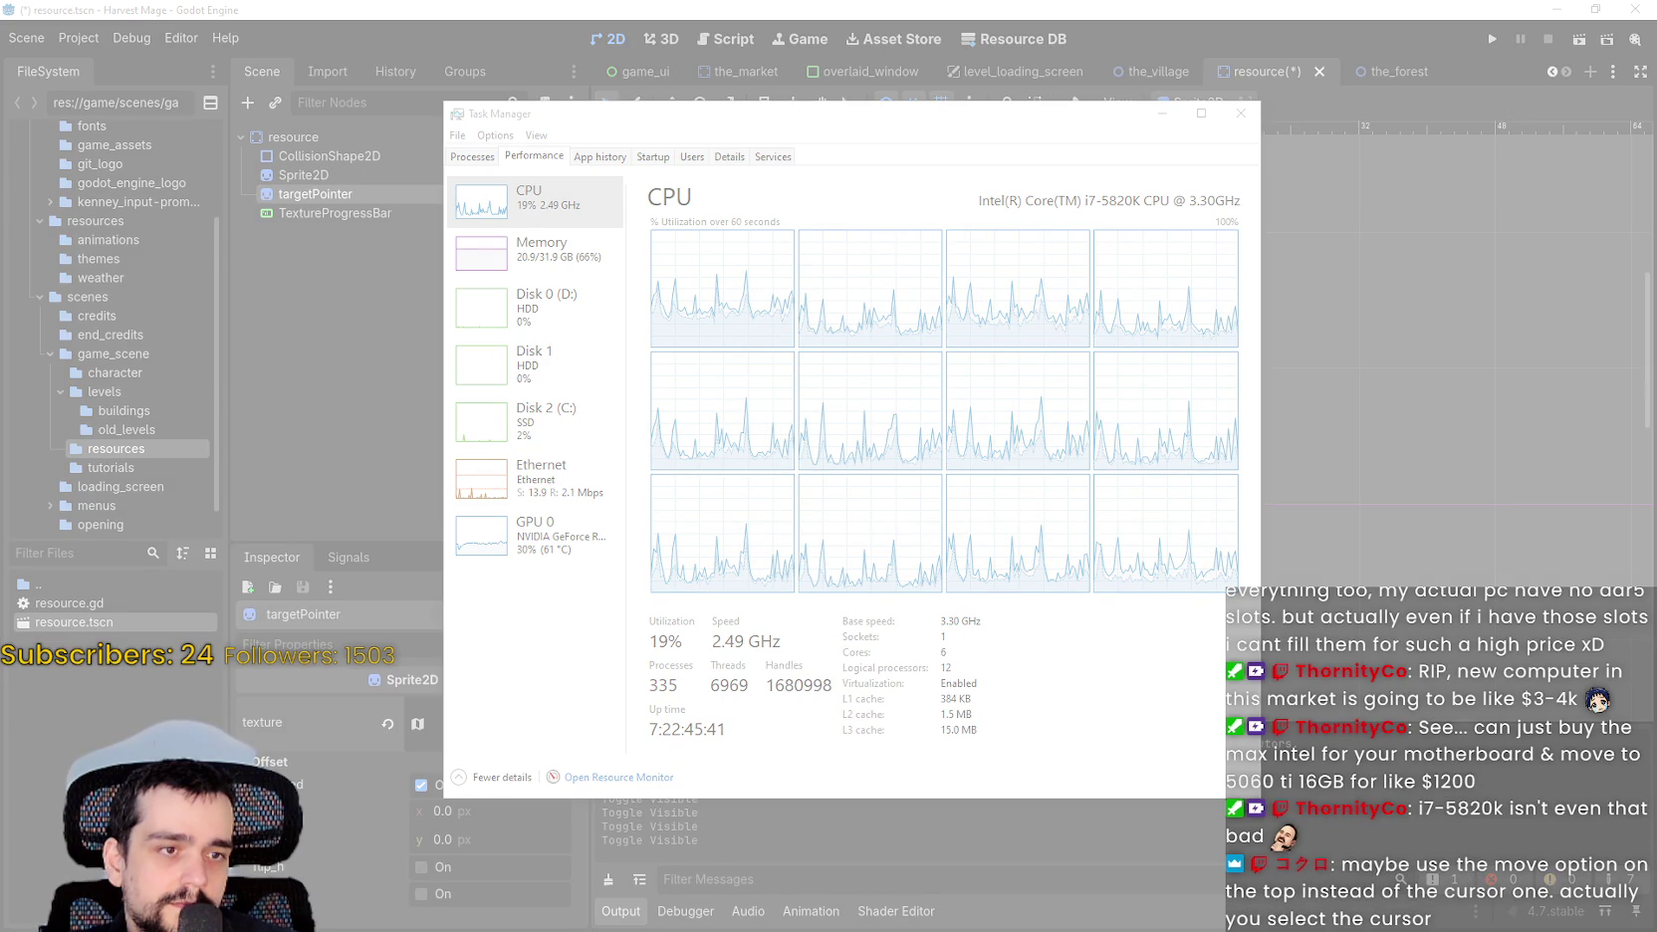
pyautogui.press('Escape')
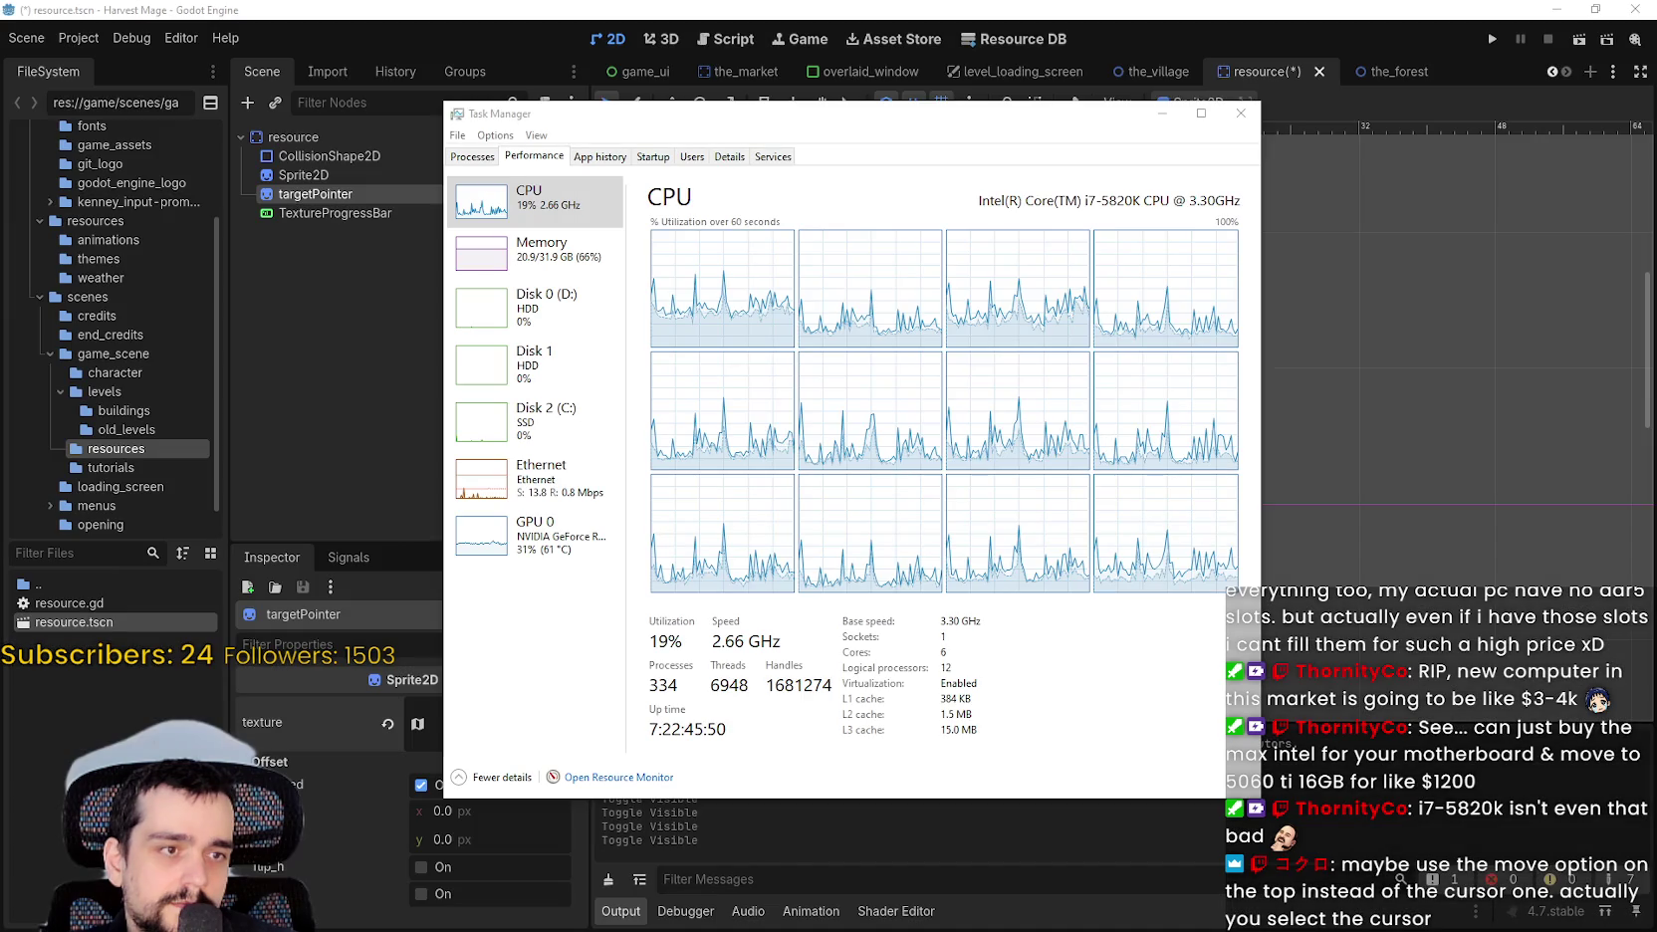
pyautogui.moveTo(1414, 192); pyautogui.dragTo(760, 6)
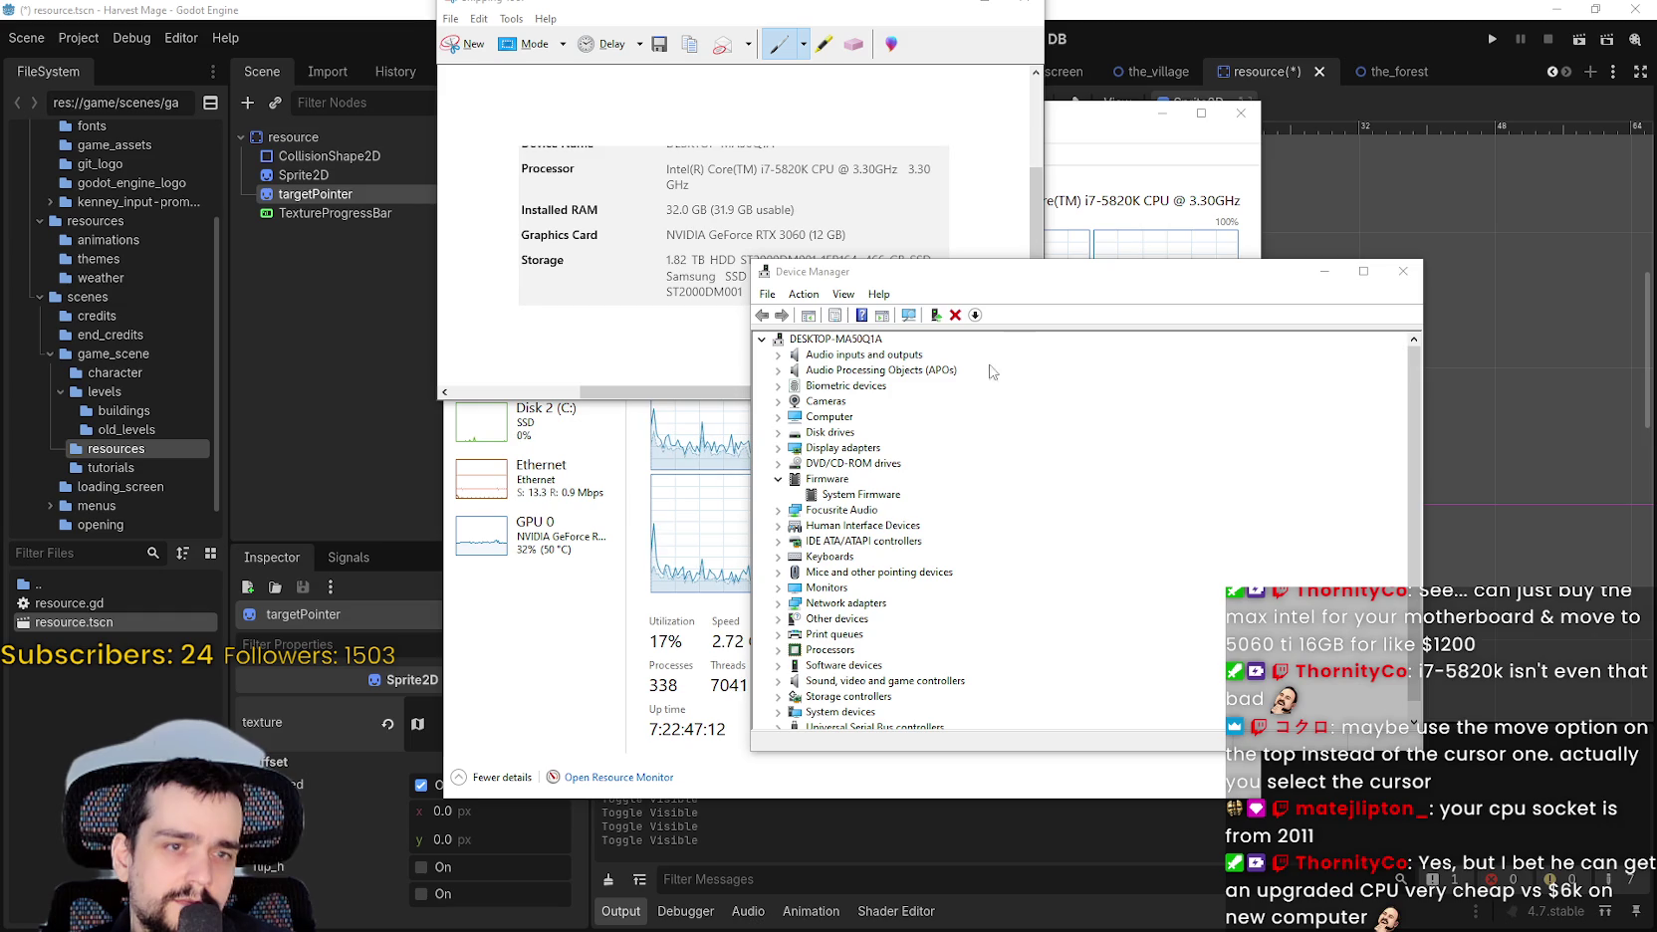
# Close Device Manager, cancel a new snip, move the system-info capture aside, and switch to the browser.
pyautogui.click(1403, 271)
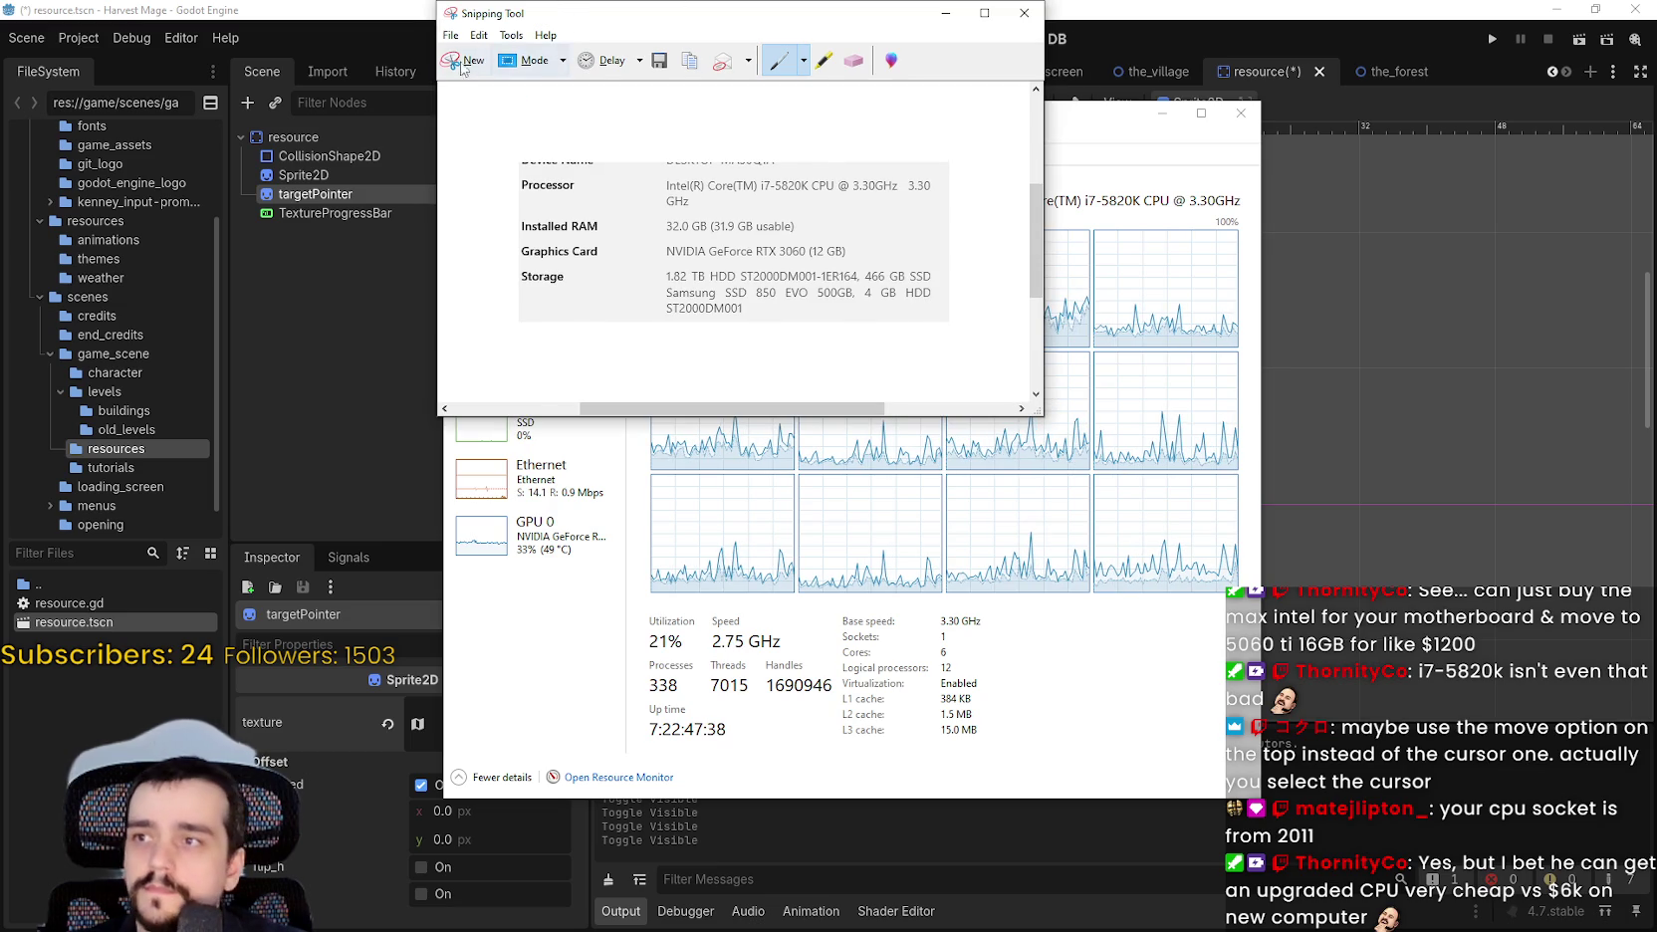
pyautogui.hotkey('alt', 'F4')
pyautogui.press('super+shift+s')
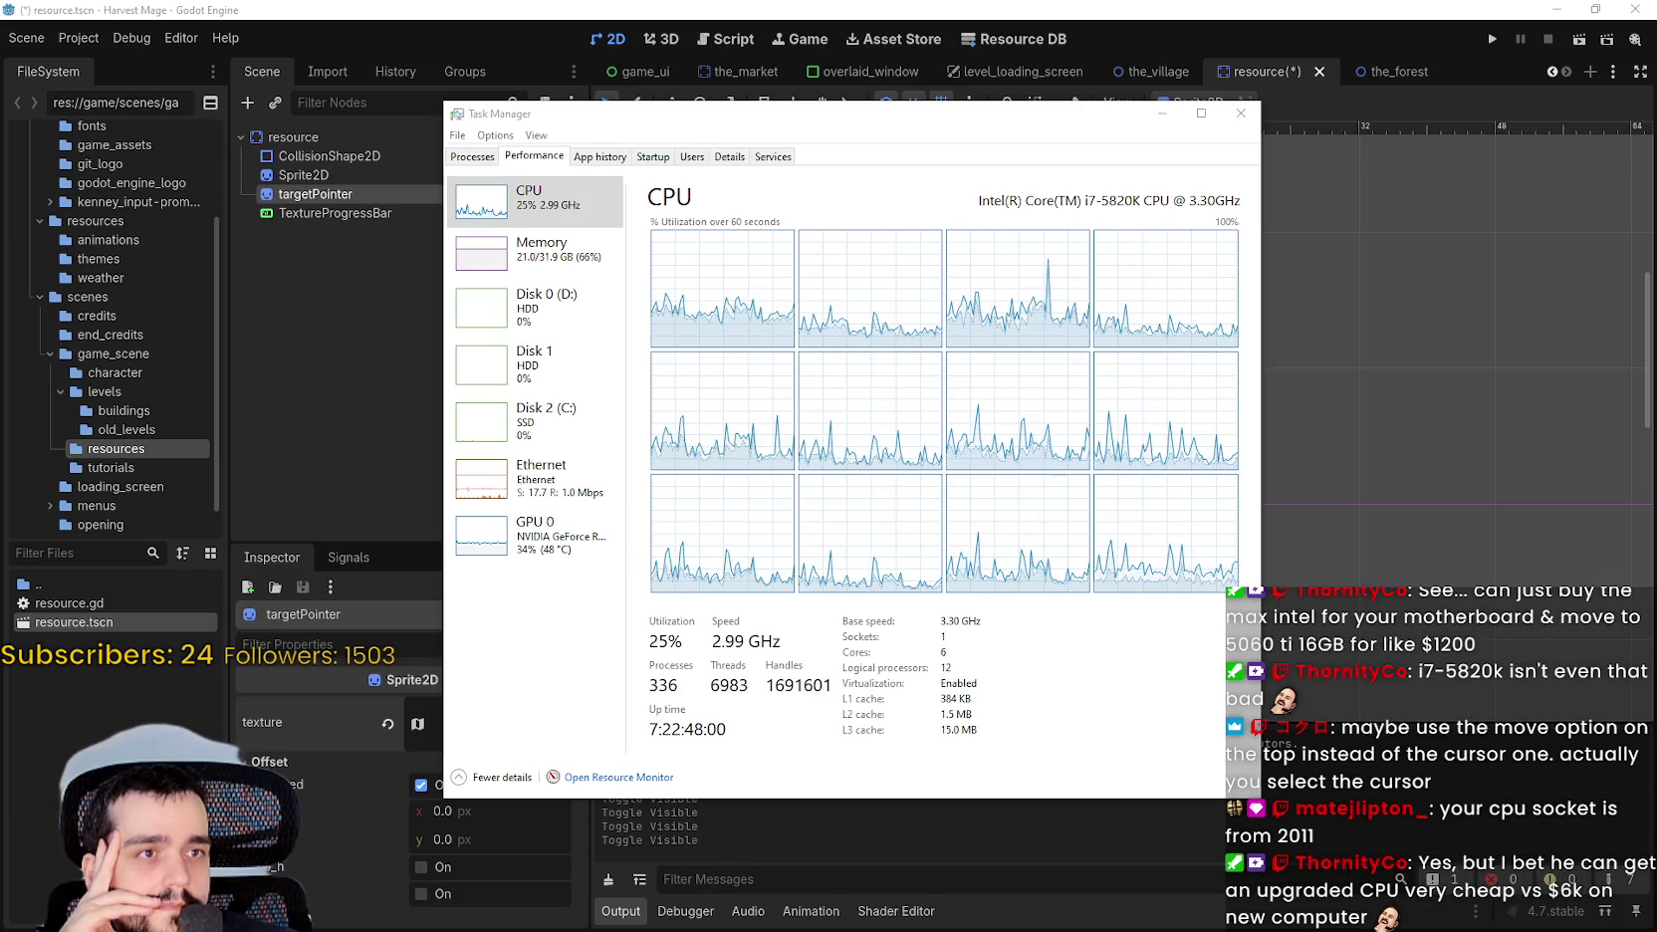
pyautogui.press('Escape')
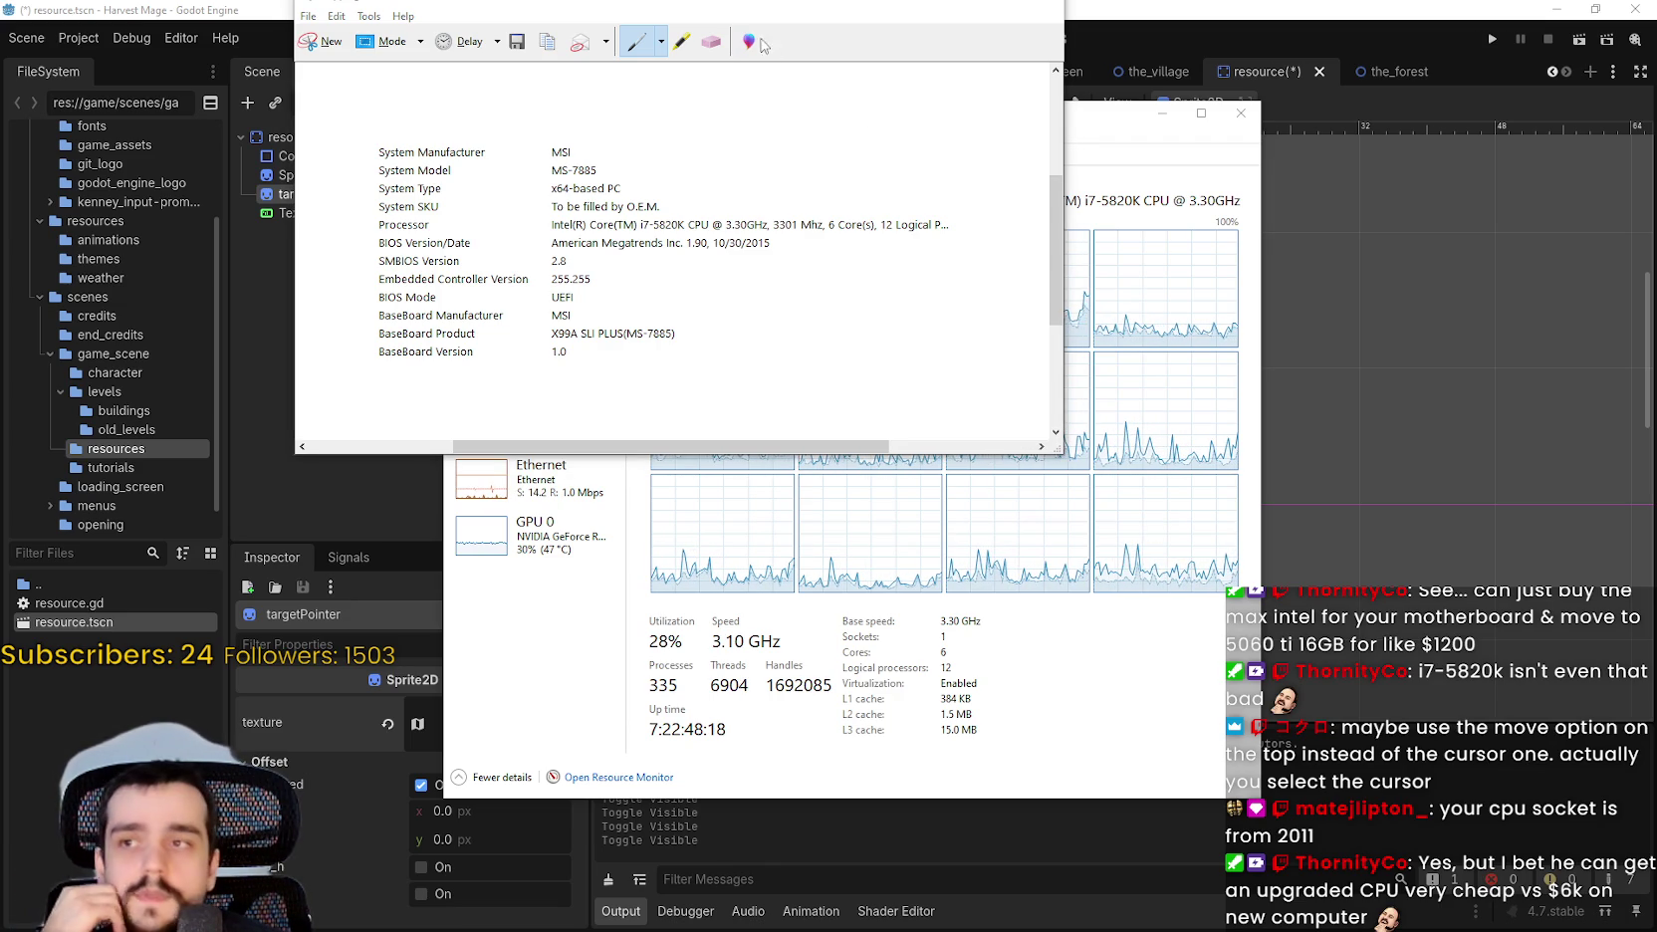
pyautogui.moveTo(860, 6); pyautogui.dragTo(1043, 11)
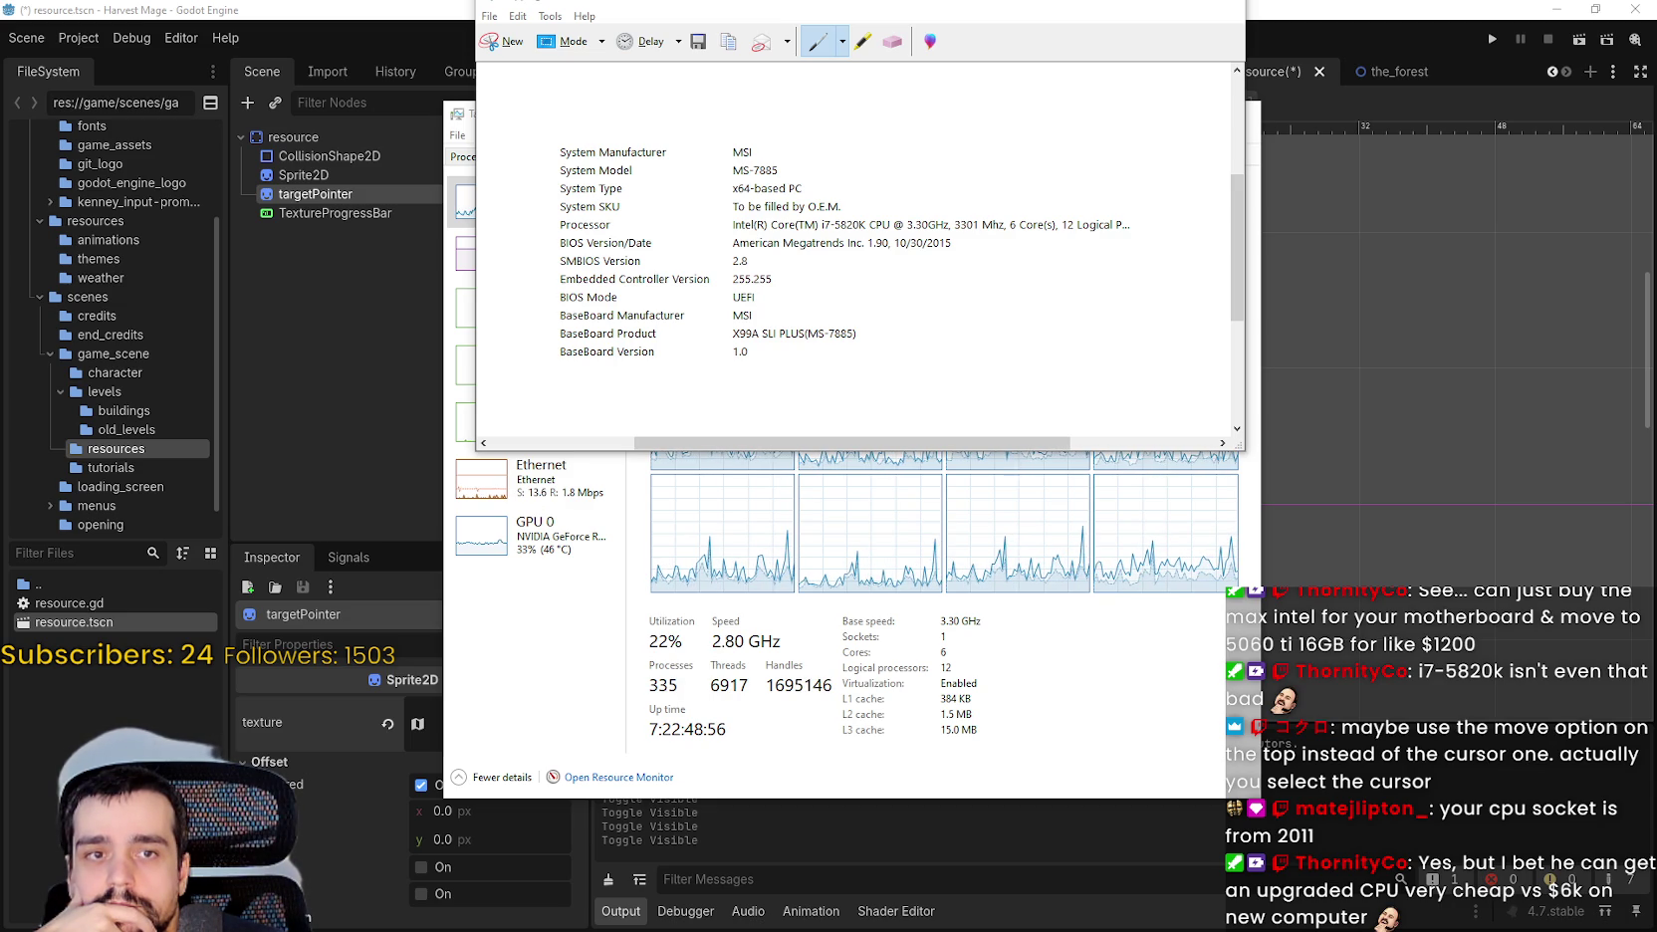
pyautogui.hotkey('alt', 'Tab')
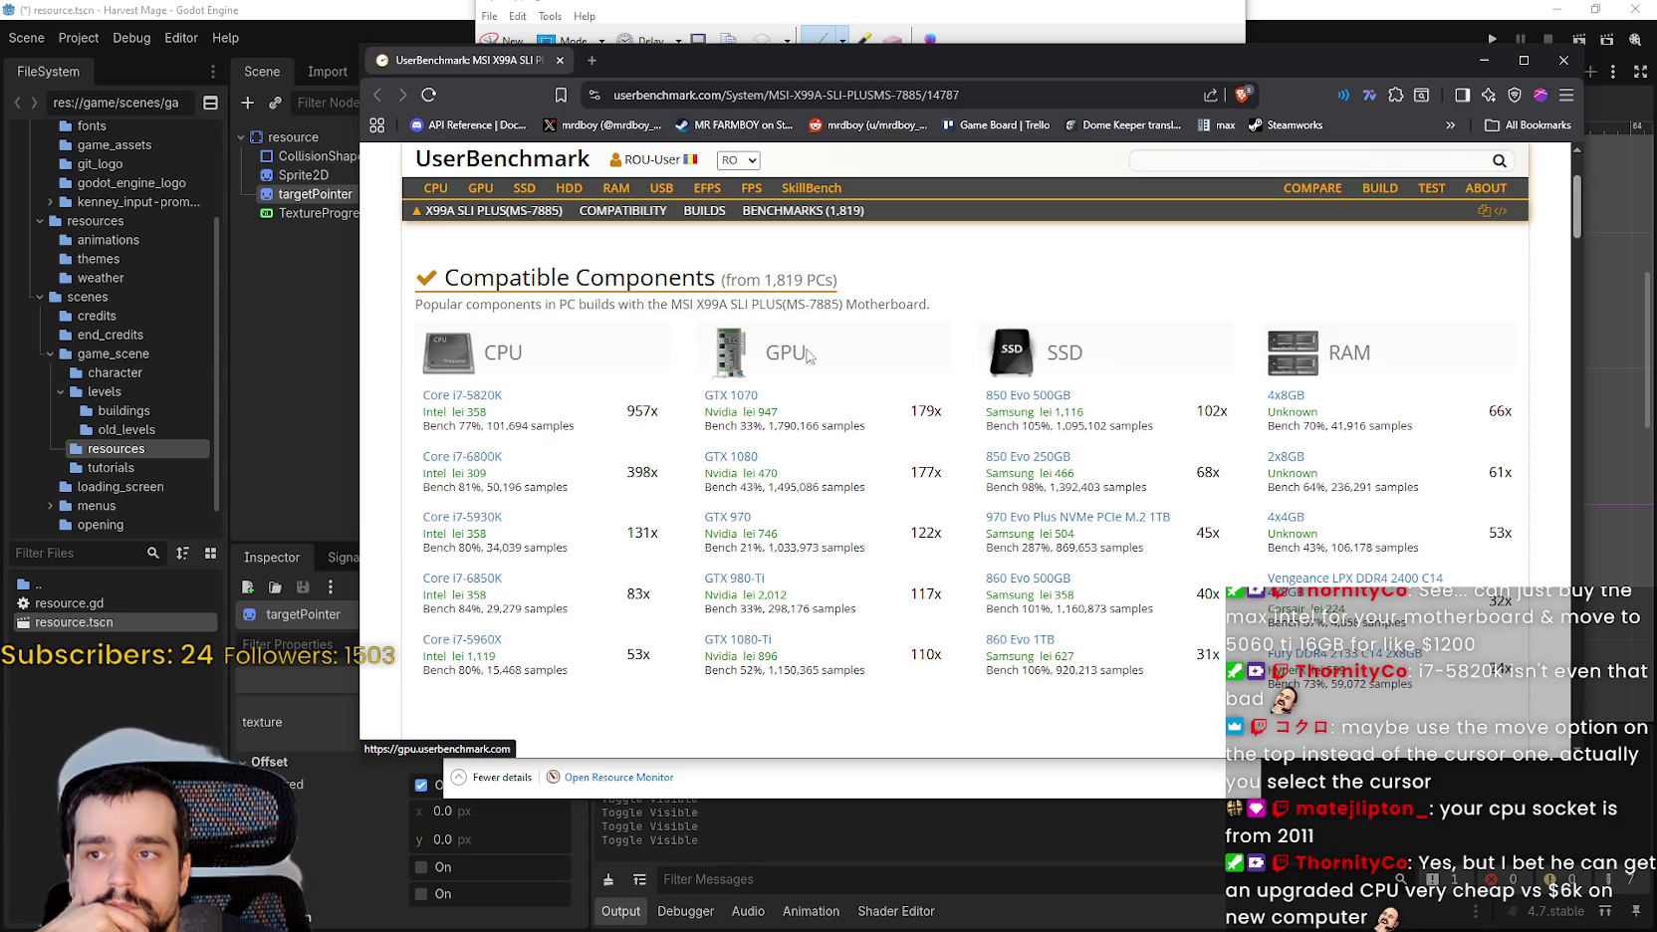
# In UserBenchmark, highlight the popular-components sentence and the i7-5820K's 957x count.
pyautogui.scroll(-1, 776, 677)
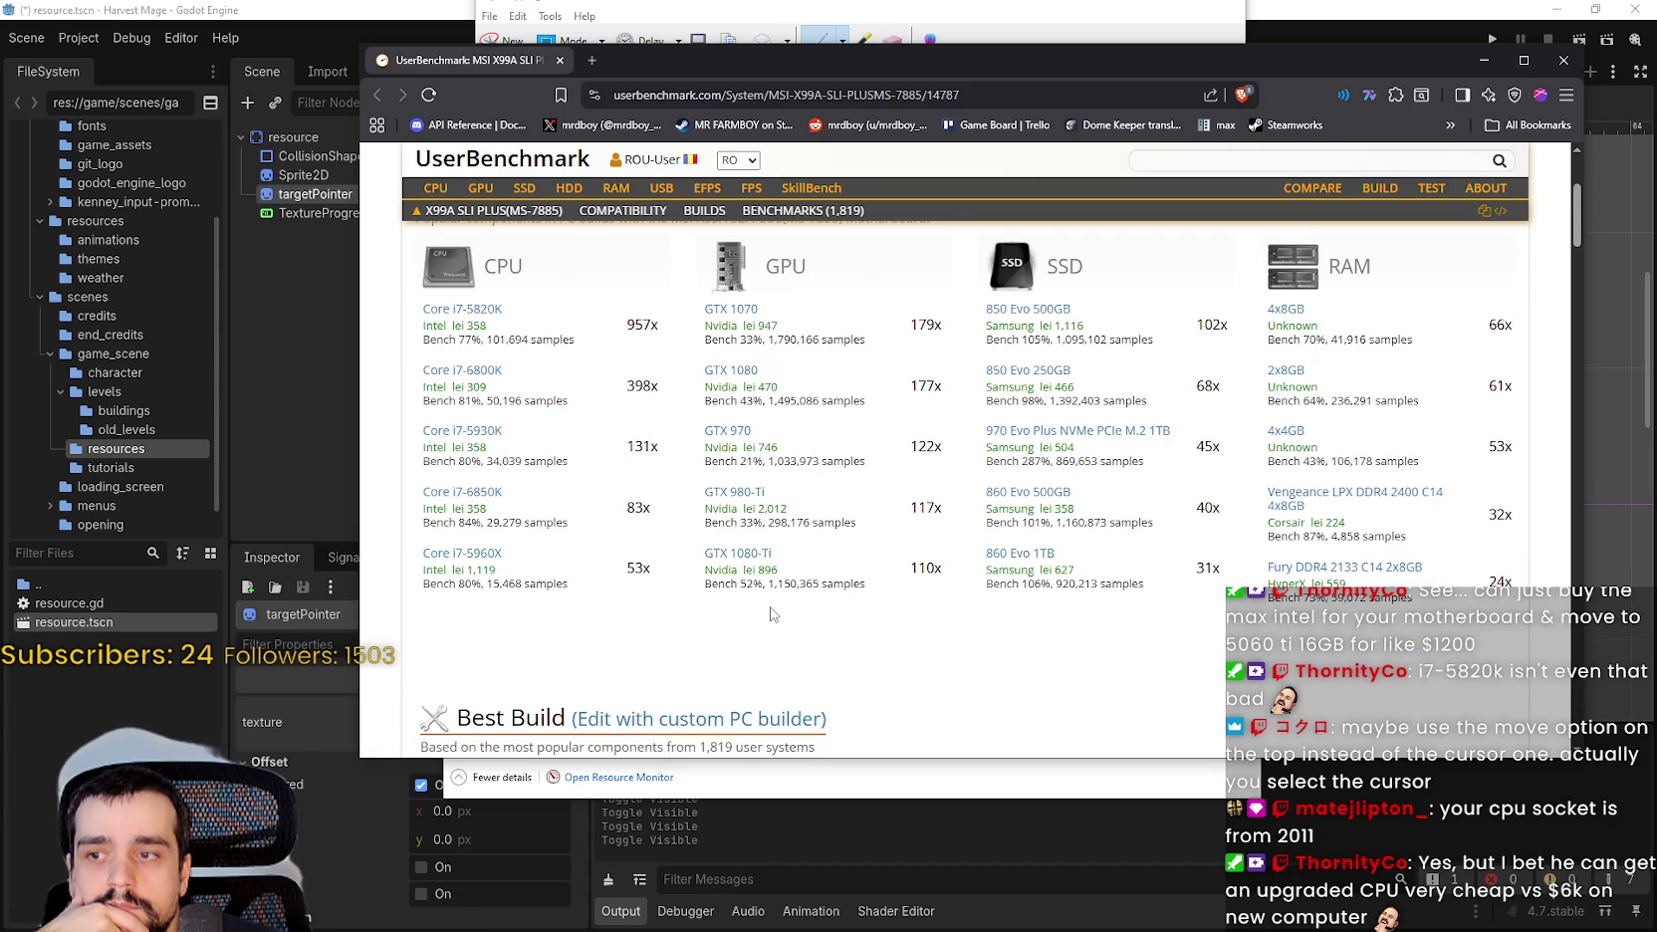
pyautogui.scroll(1, 774, 615)
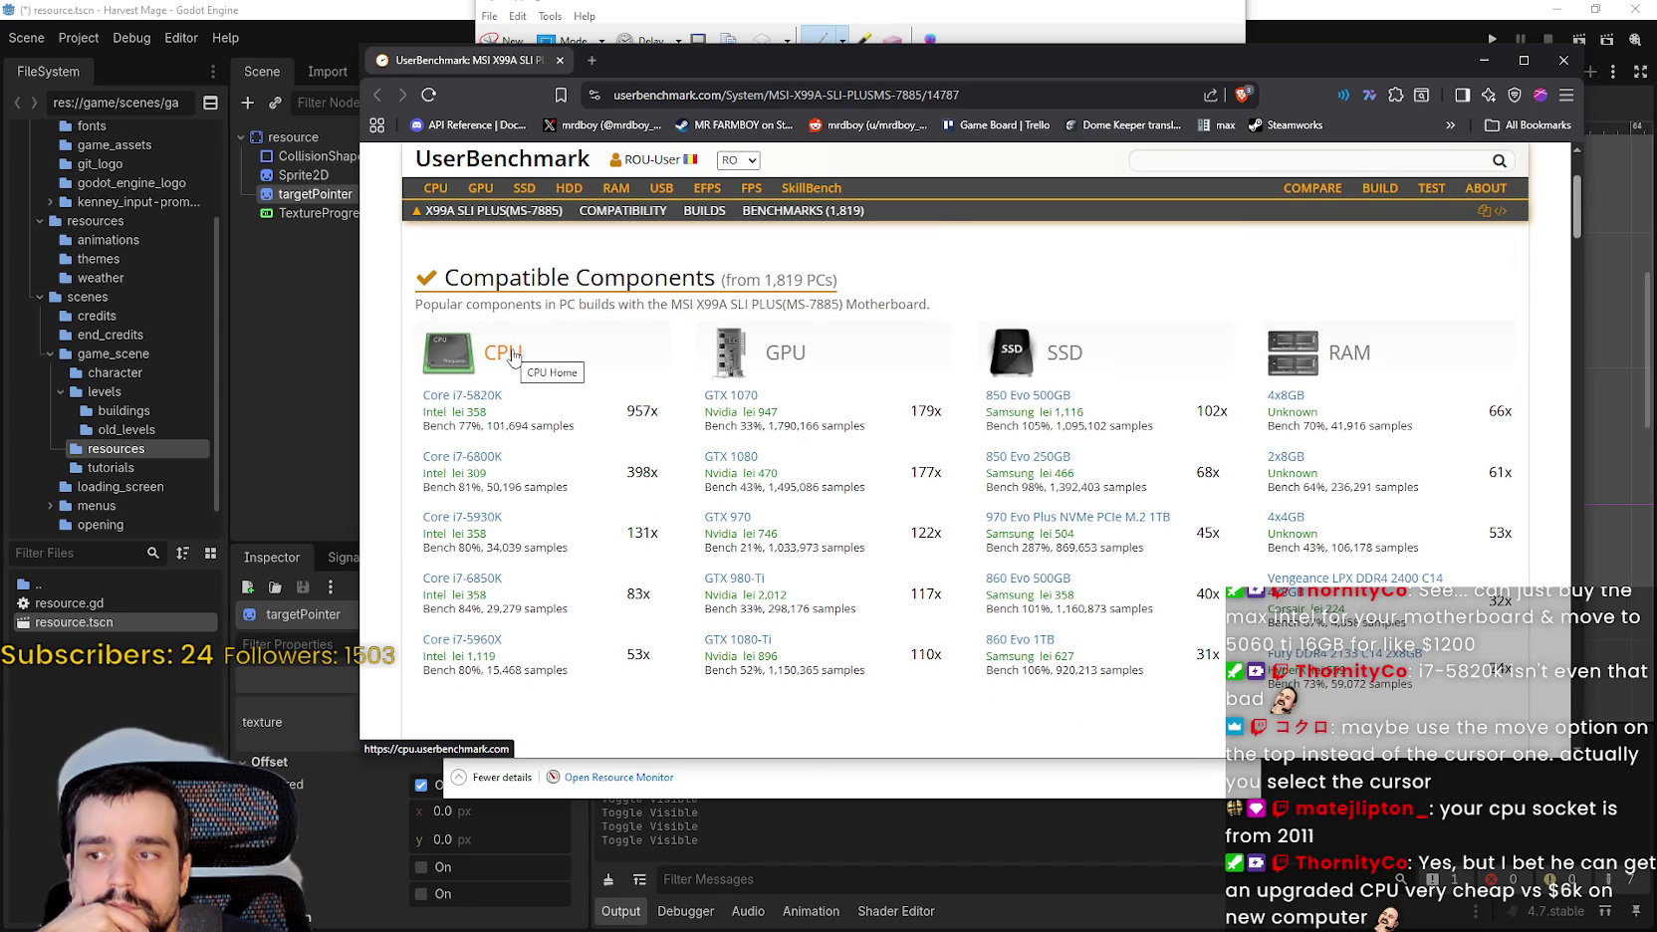
pyautogui.moveTo(464, 307); pyautogui.dragTo(891, 308)
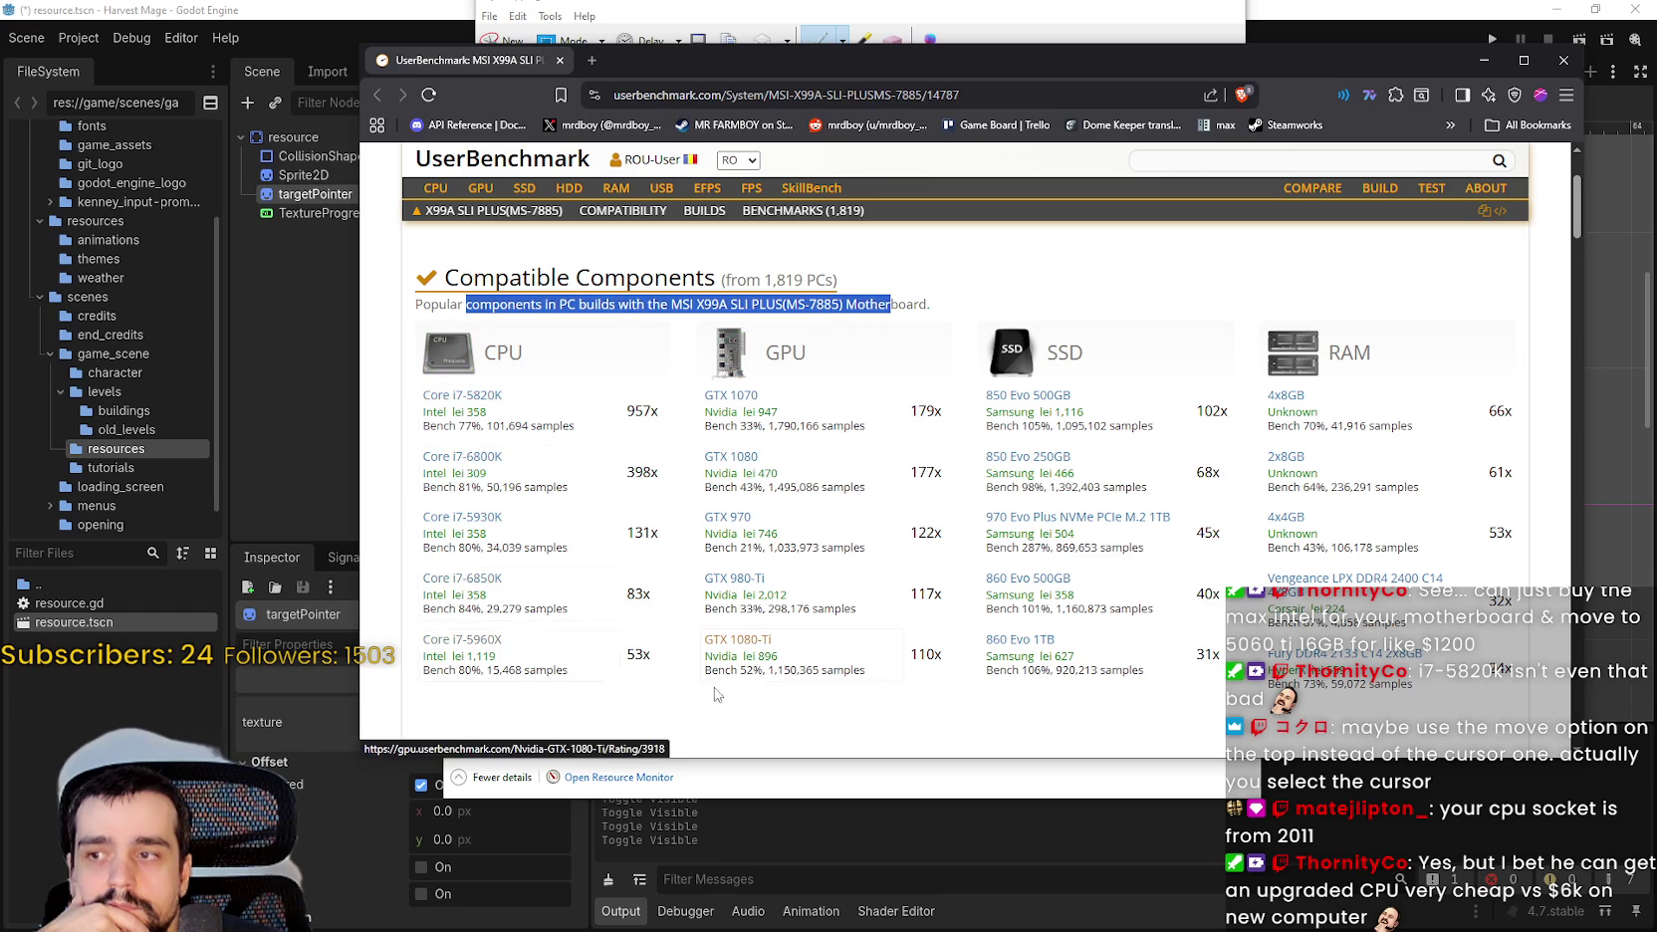
pyautogui.scroll(-1, 694, 697)
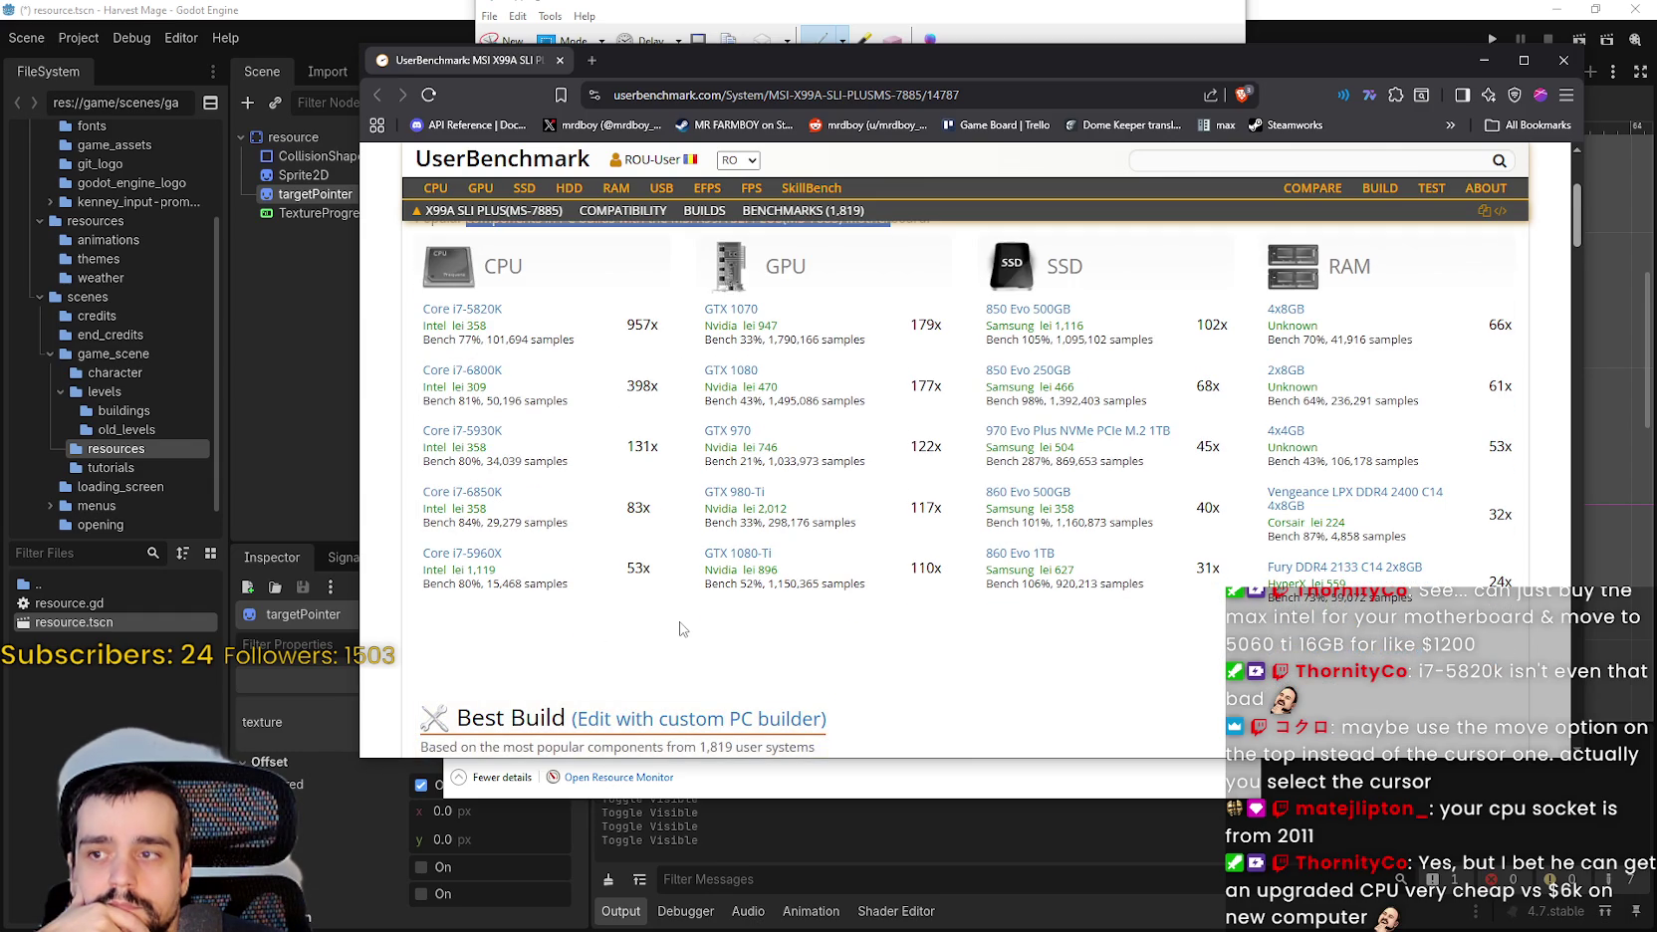
pyautogui.scroll(1, 679, 628)
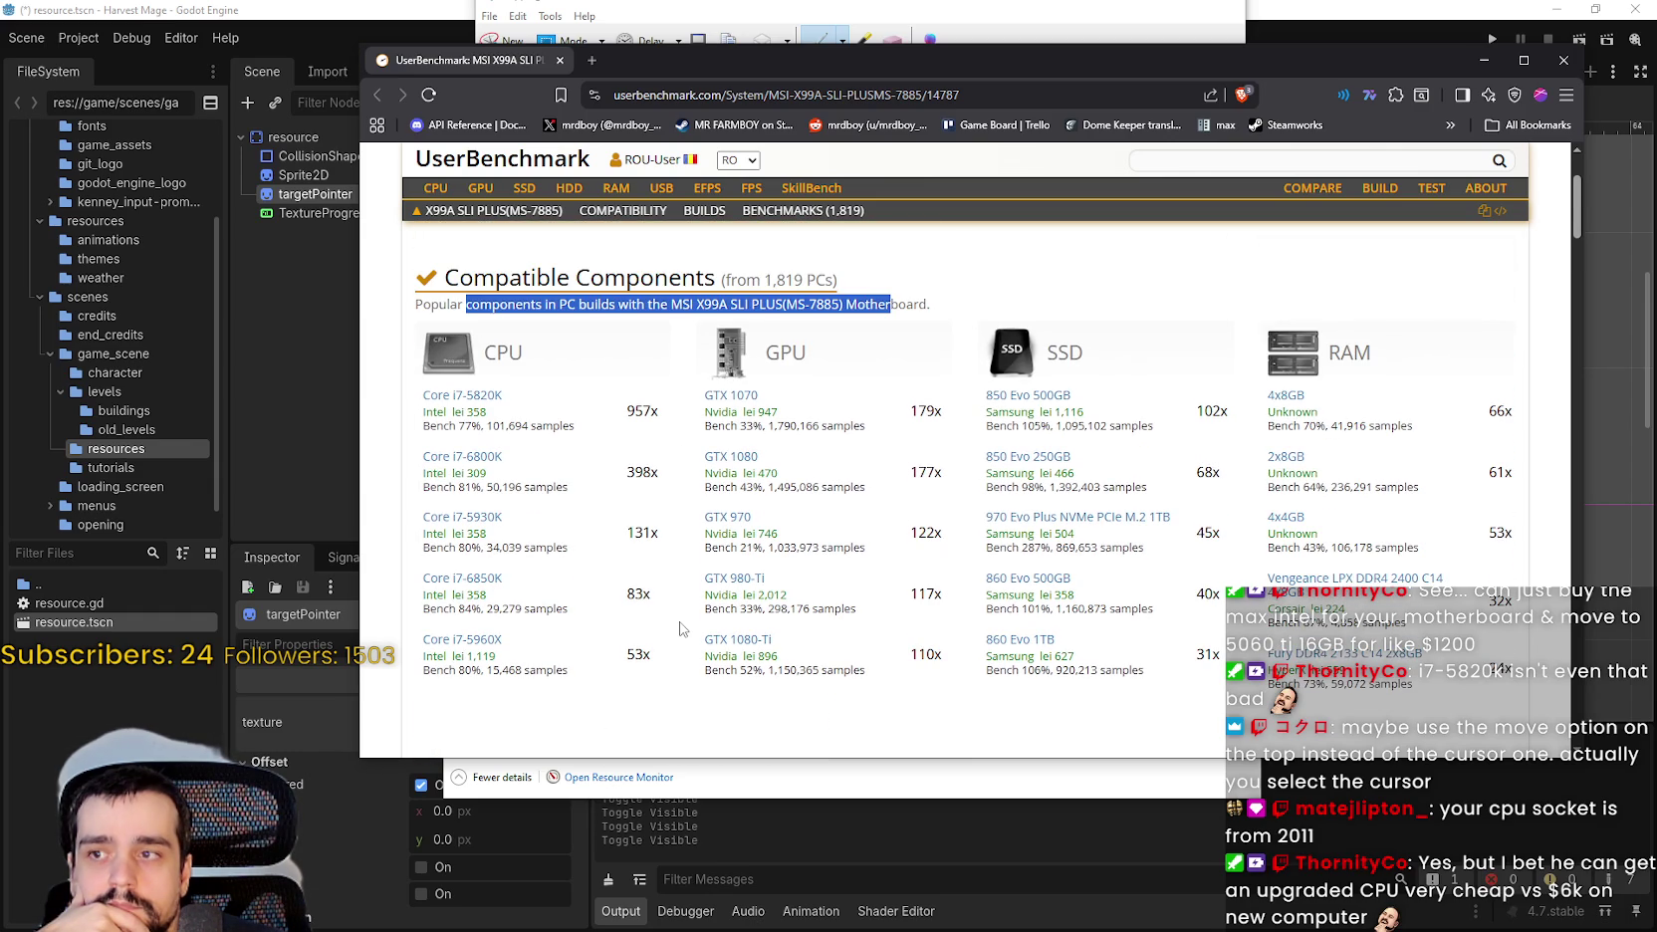
pyautogui.doubleClick(641, 409)
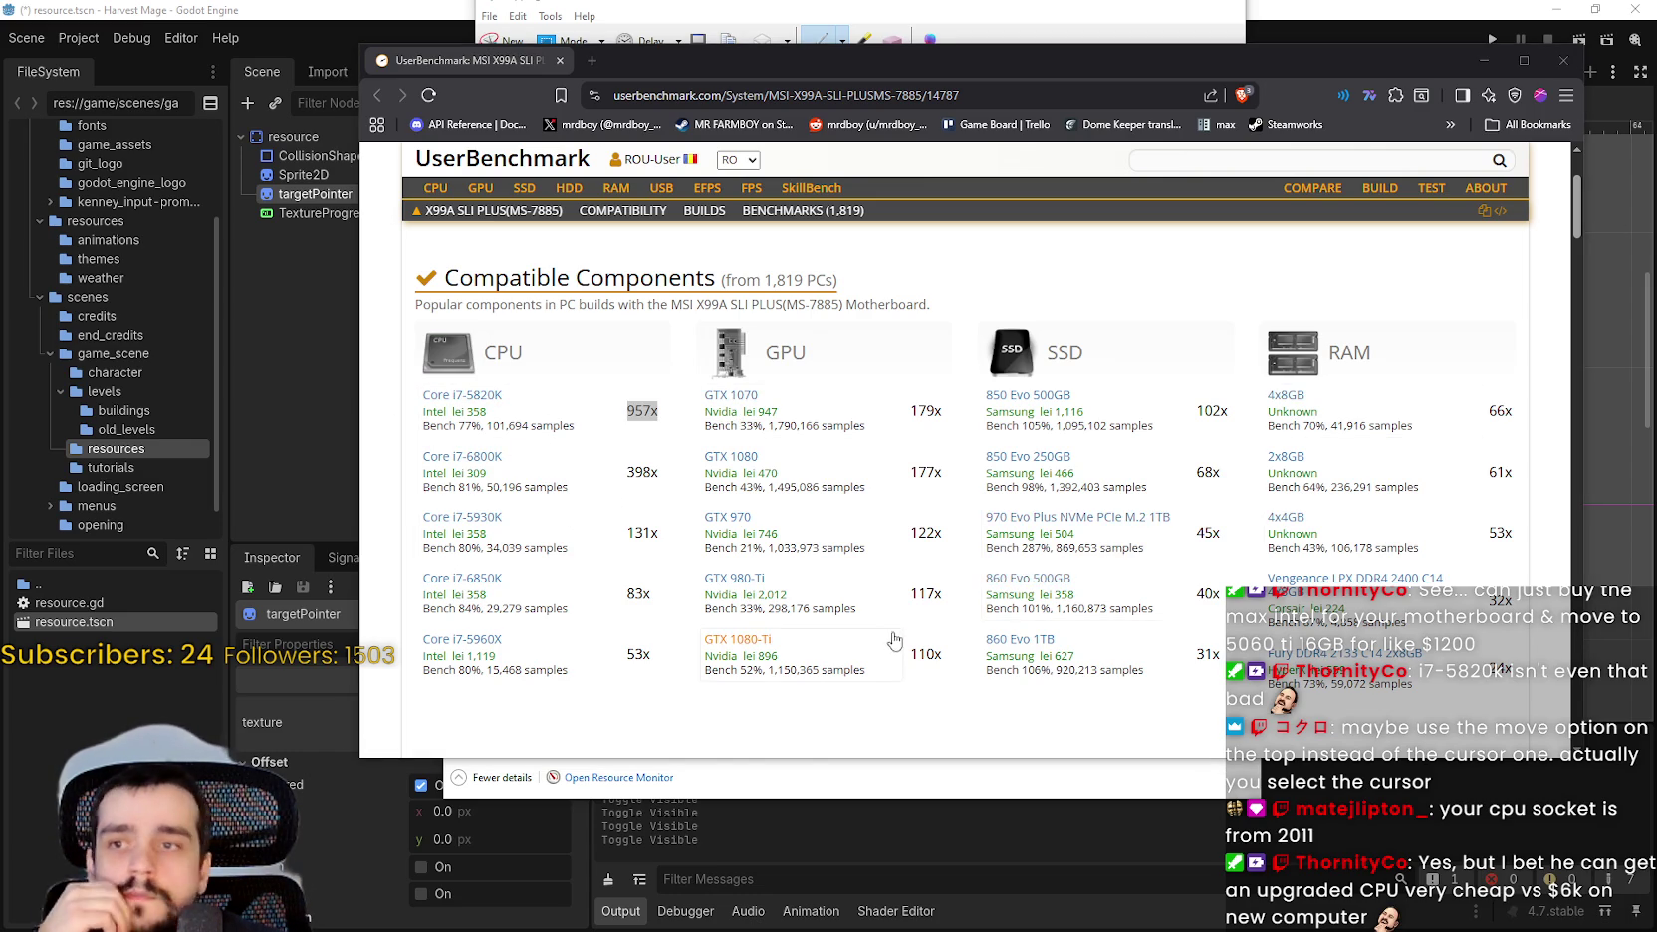
# Scroll through the Best Build and User benchmarks sections and back up.
pyautogui.scroll(-1, 886, 627)
pyautogui.scroll(-1, 881, 607)
pyautogui.scroll(-1, 880, 604)
pyautogui.scroll(-1, 880, 604)
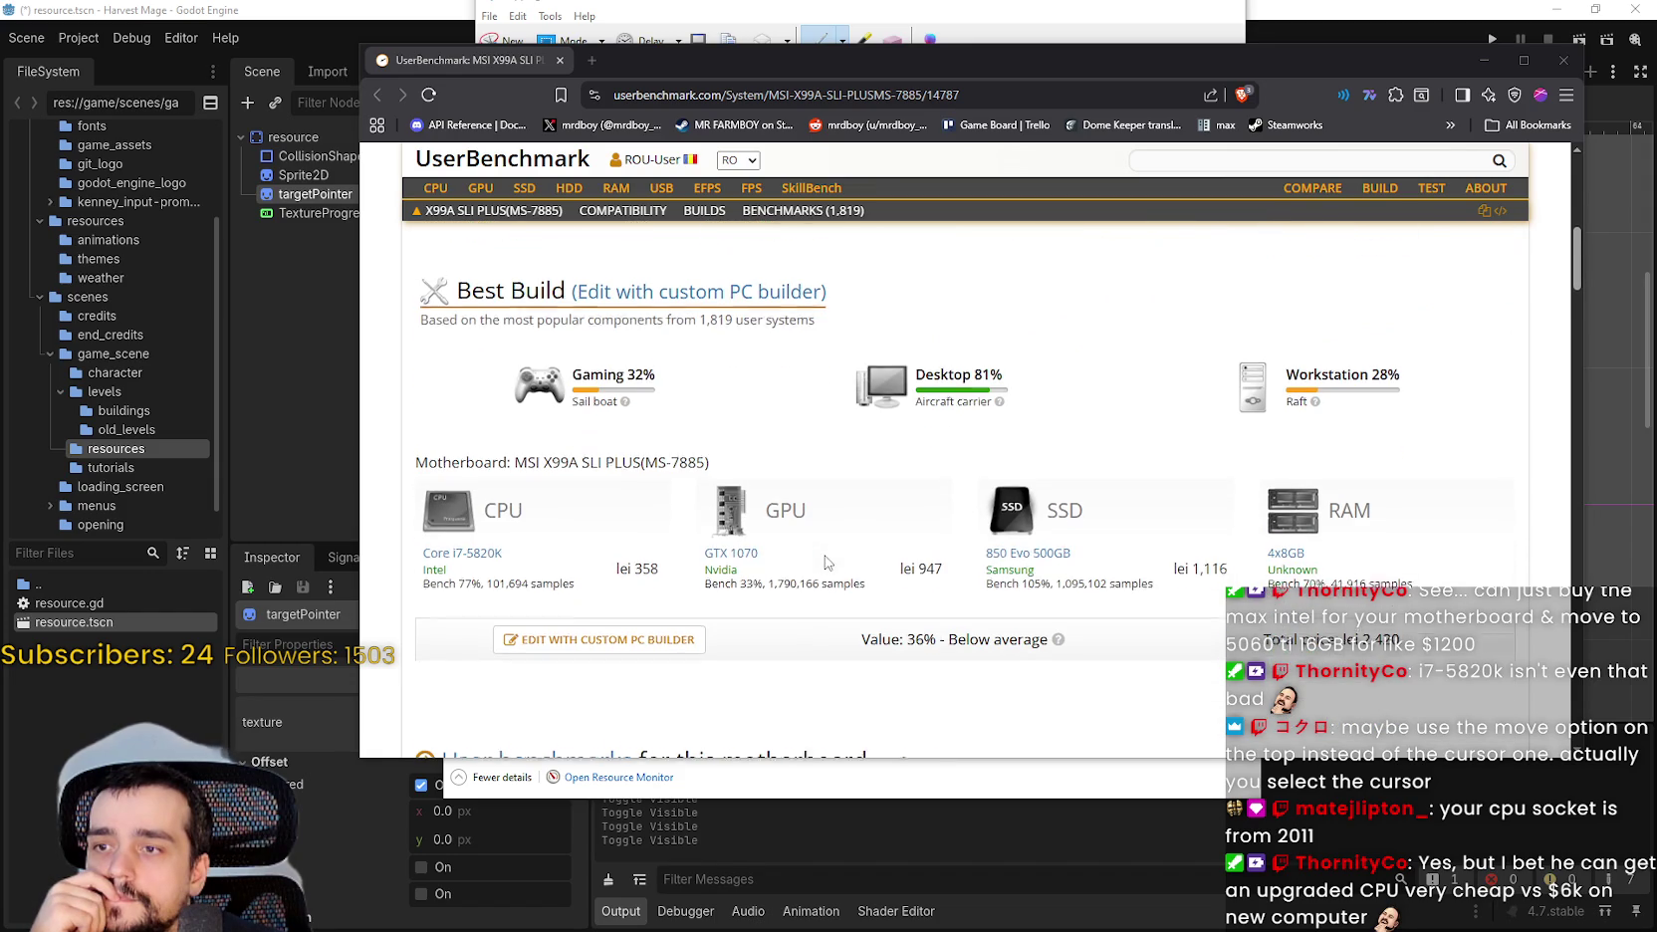
pyautogui.scroll(-1, 962, 609)
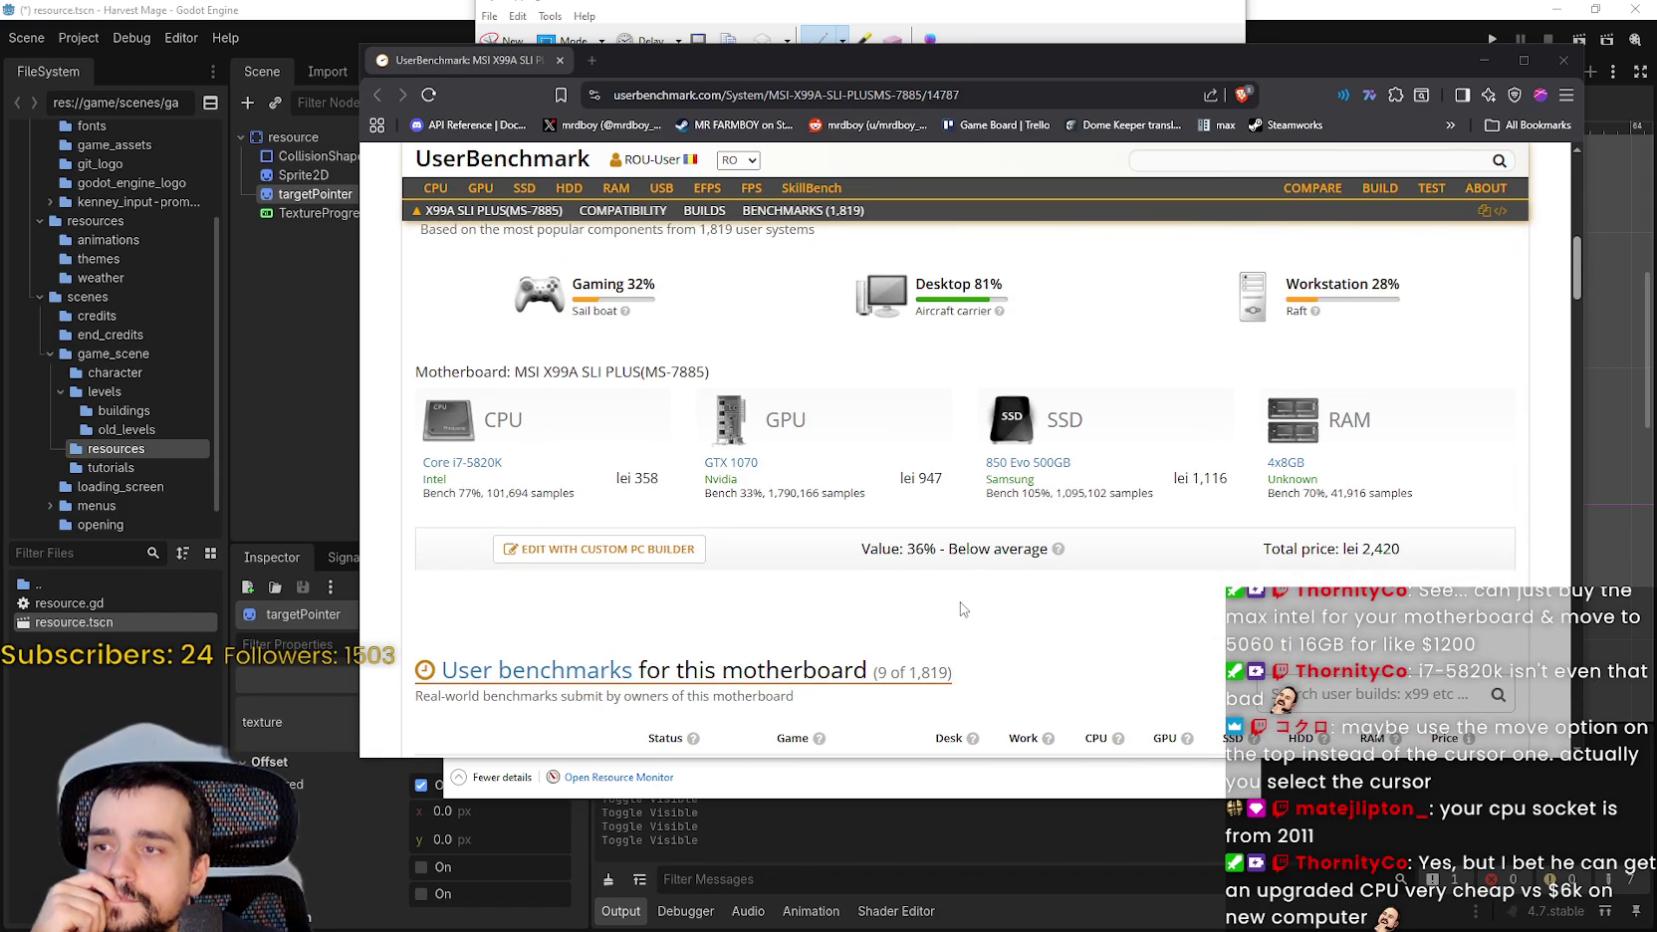
pyautogui.scroll(-2, 959, 606)
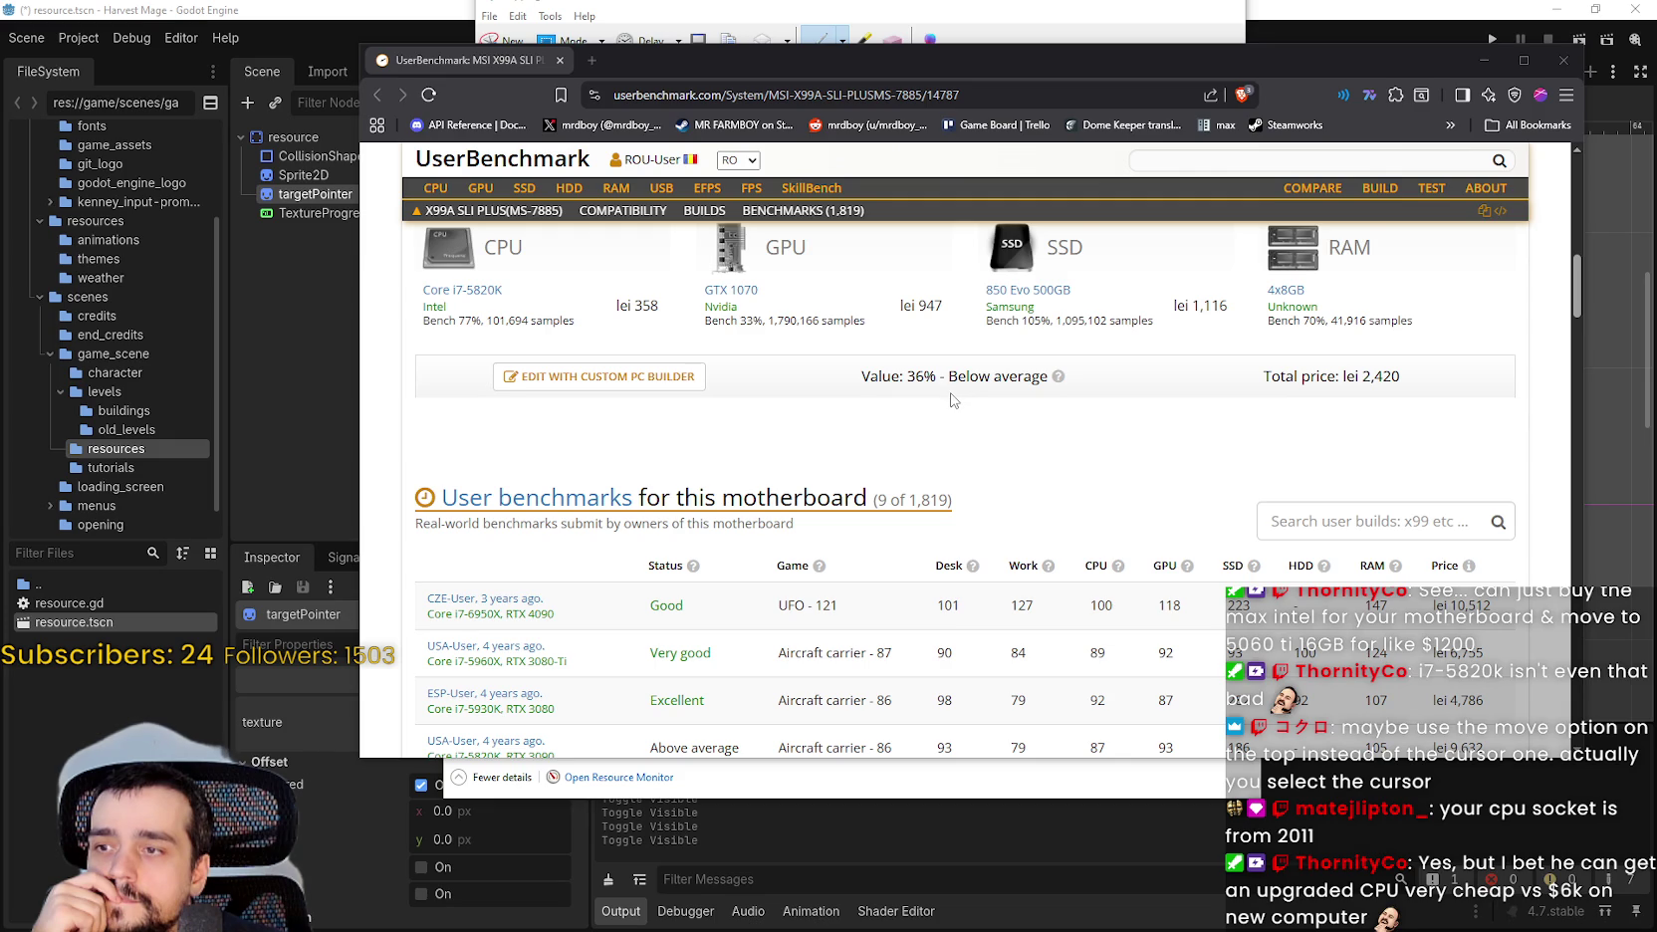
pyautogui.scroll(-1, 538, 548)
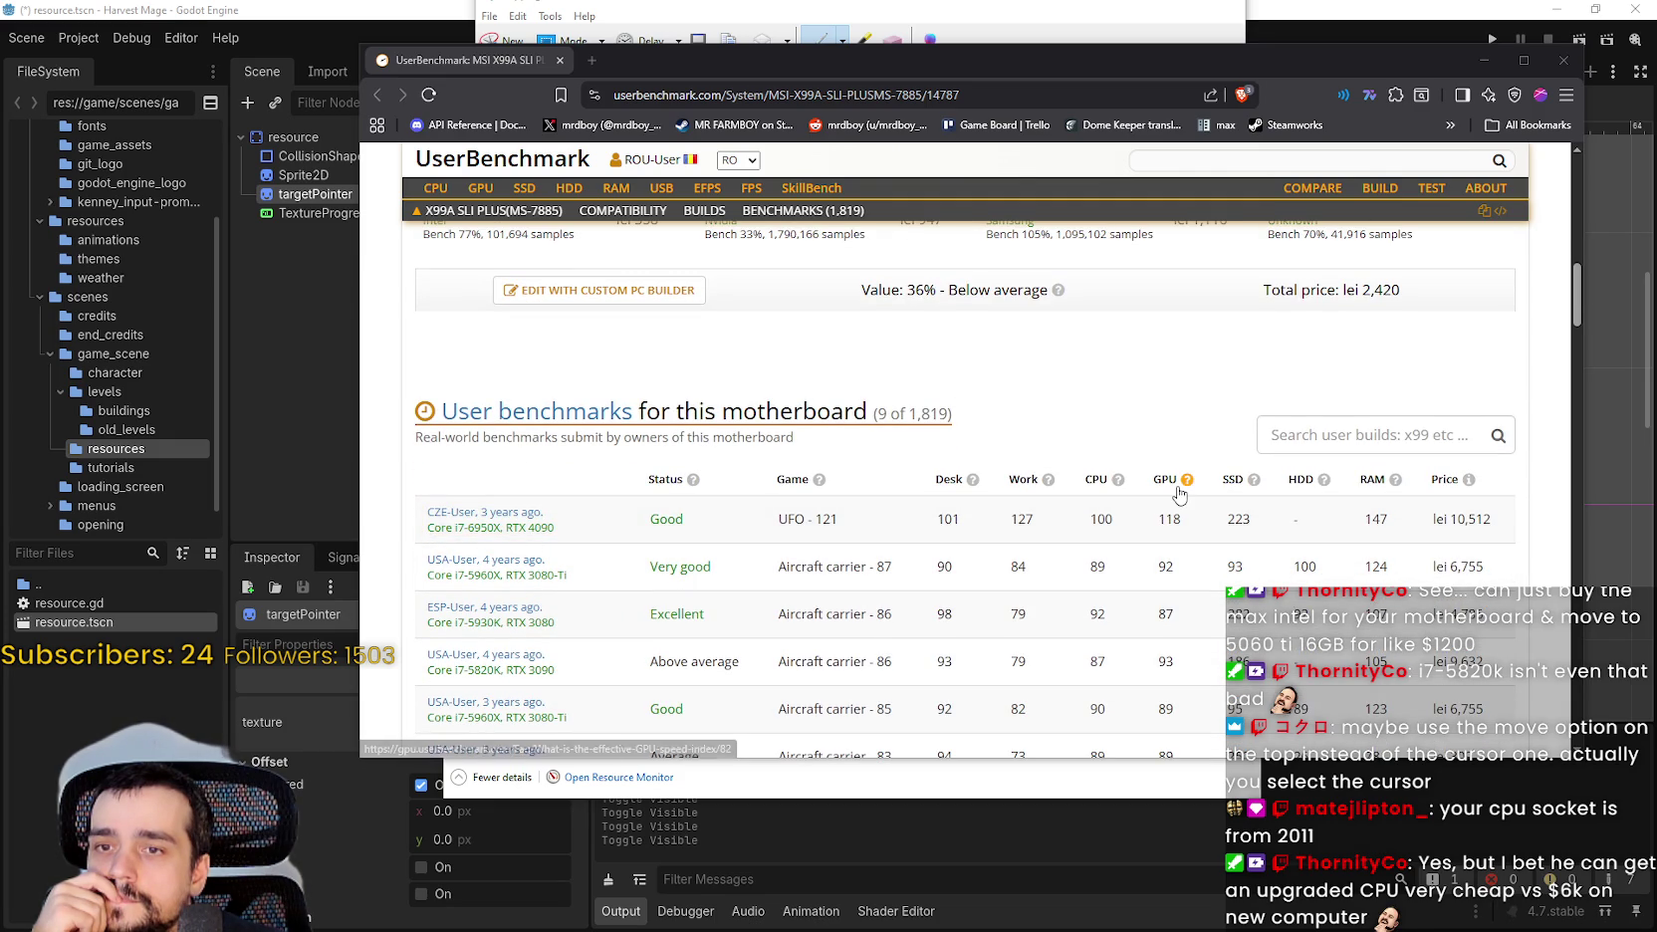
pyautogui.scroll(1, 1060, 615)
pyautogui.scroll(8, 1061, 614)
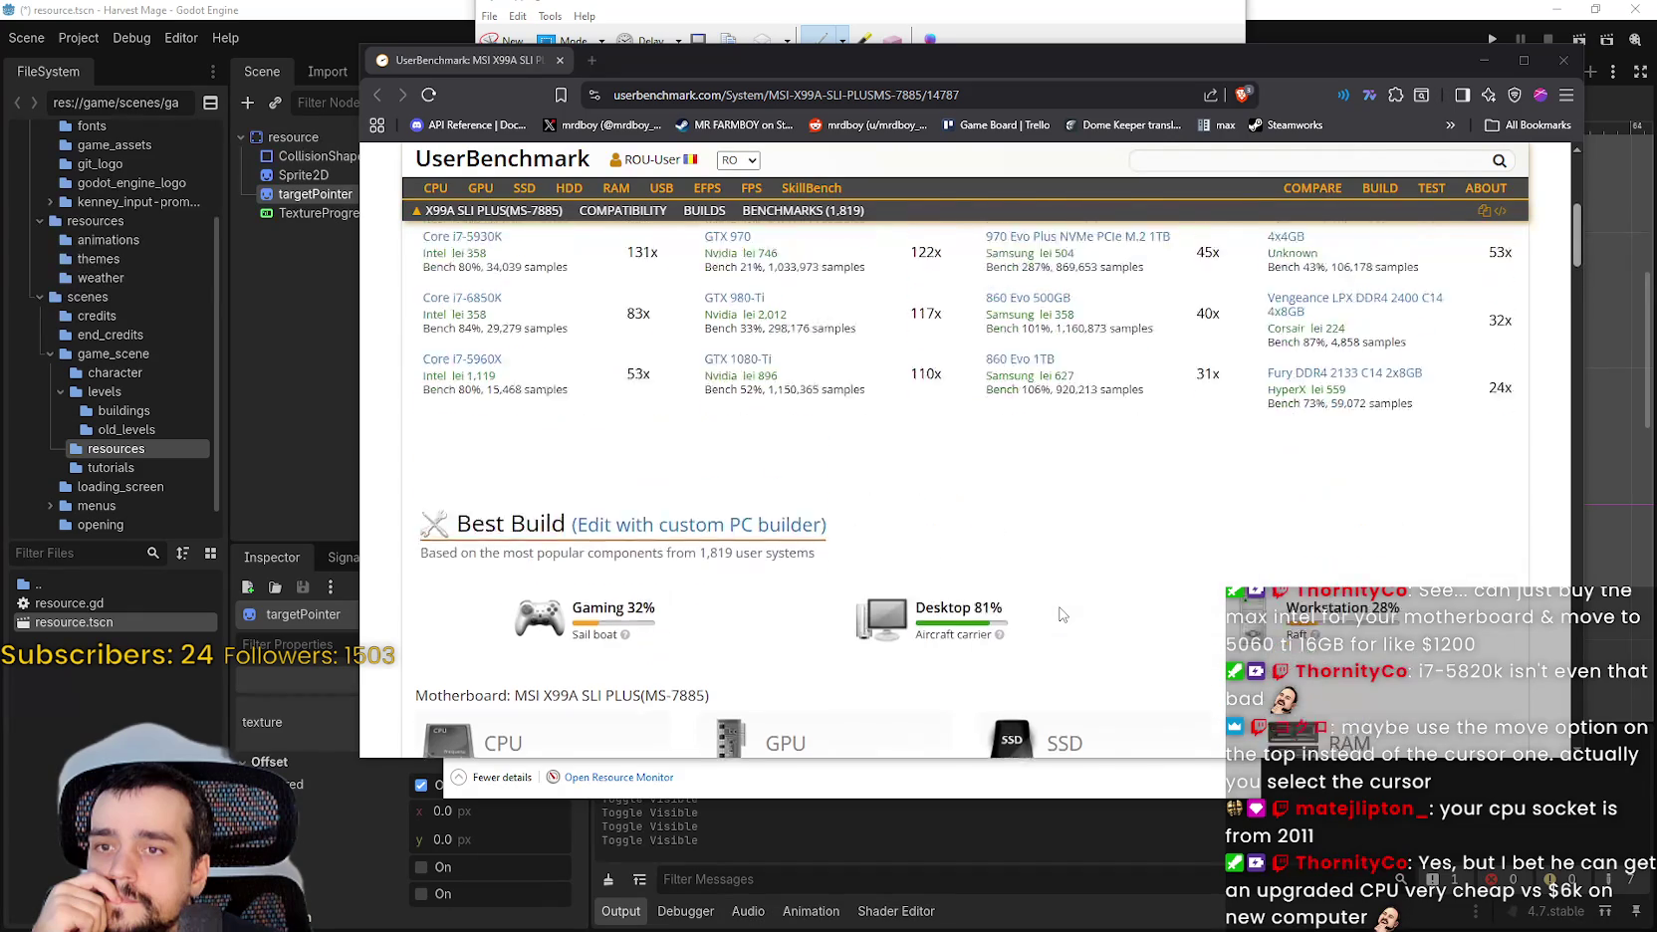
pyautogui.scroll(2, 1061, 614)
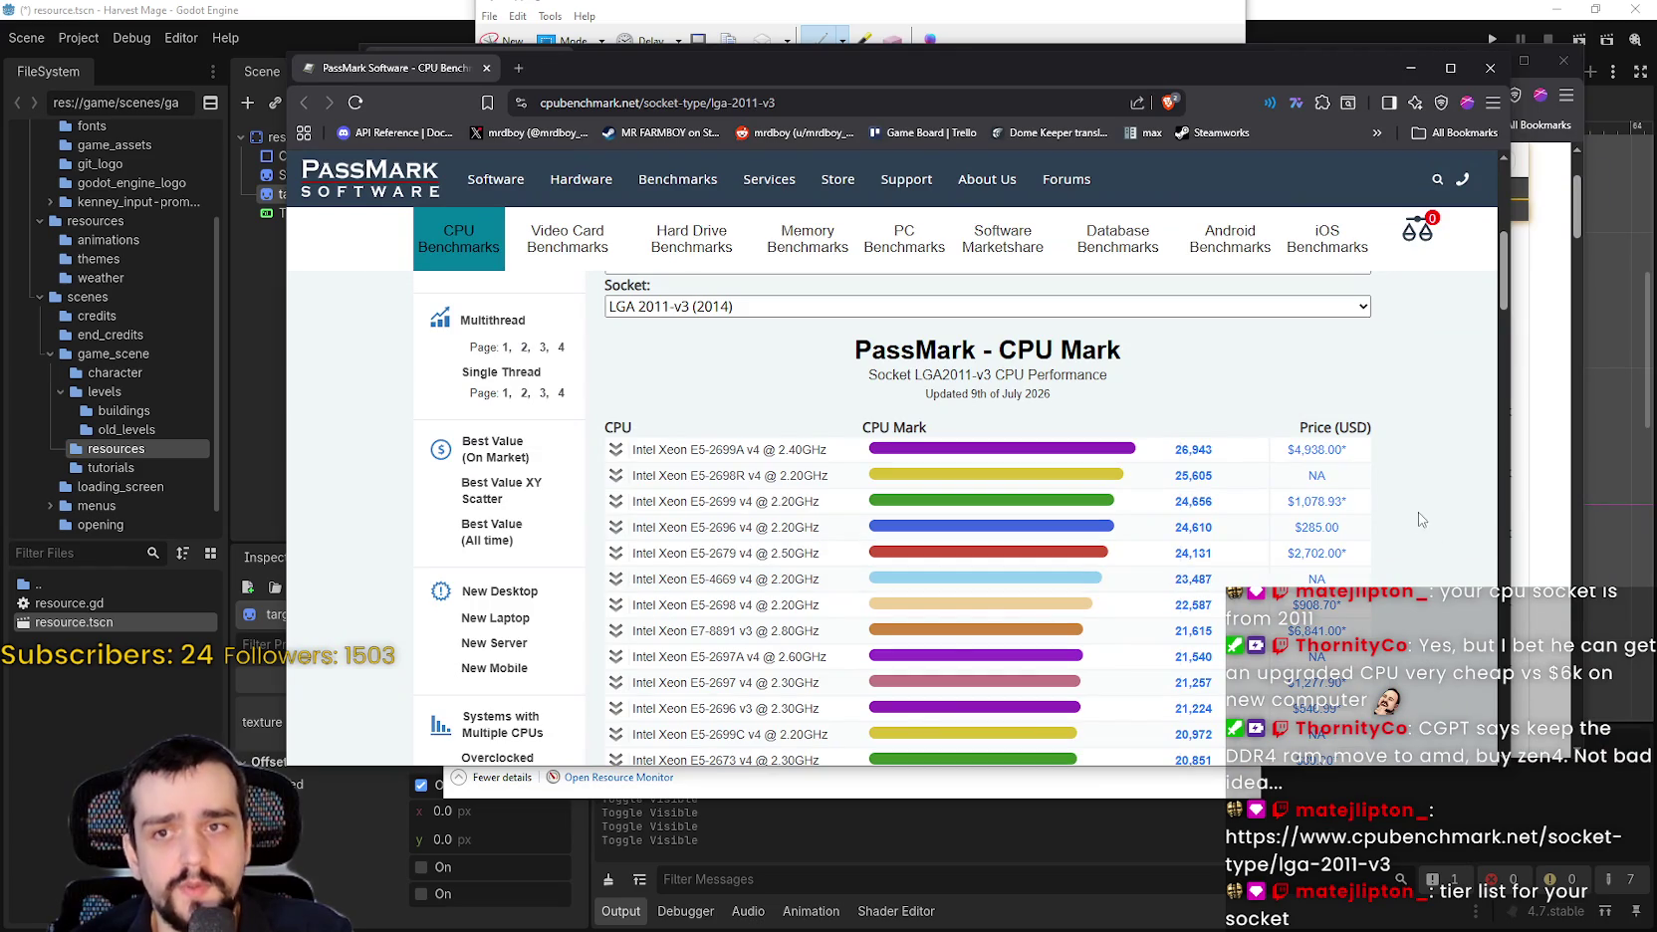
# Maximize the PassMark LGA 2011-v3 page and scroll down the CPU Mark ranking.
pyautogui.click(1450, 72)
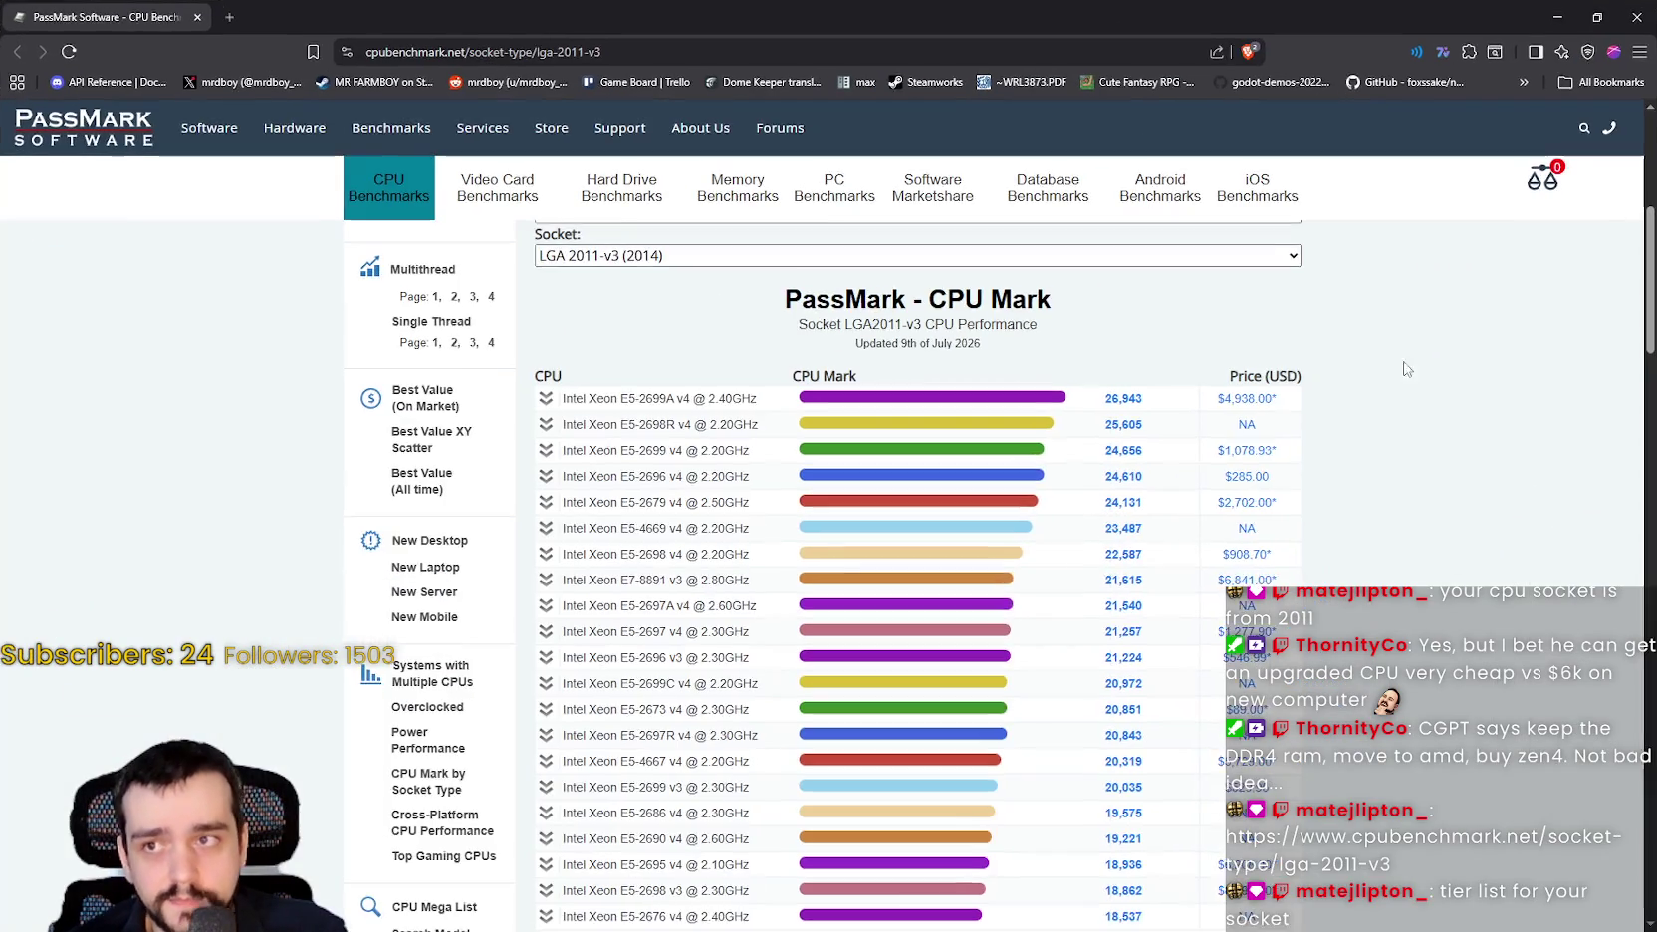
pyautogui.scroll(-1, 1450, 448)
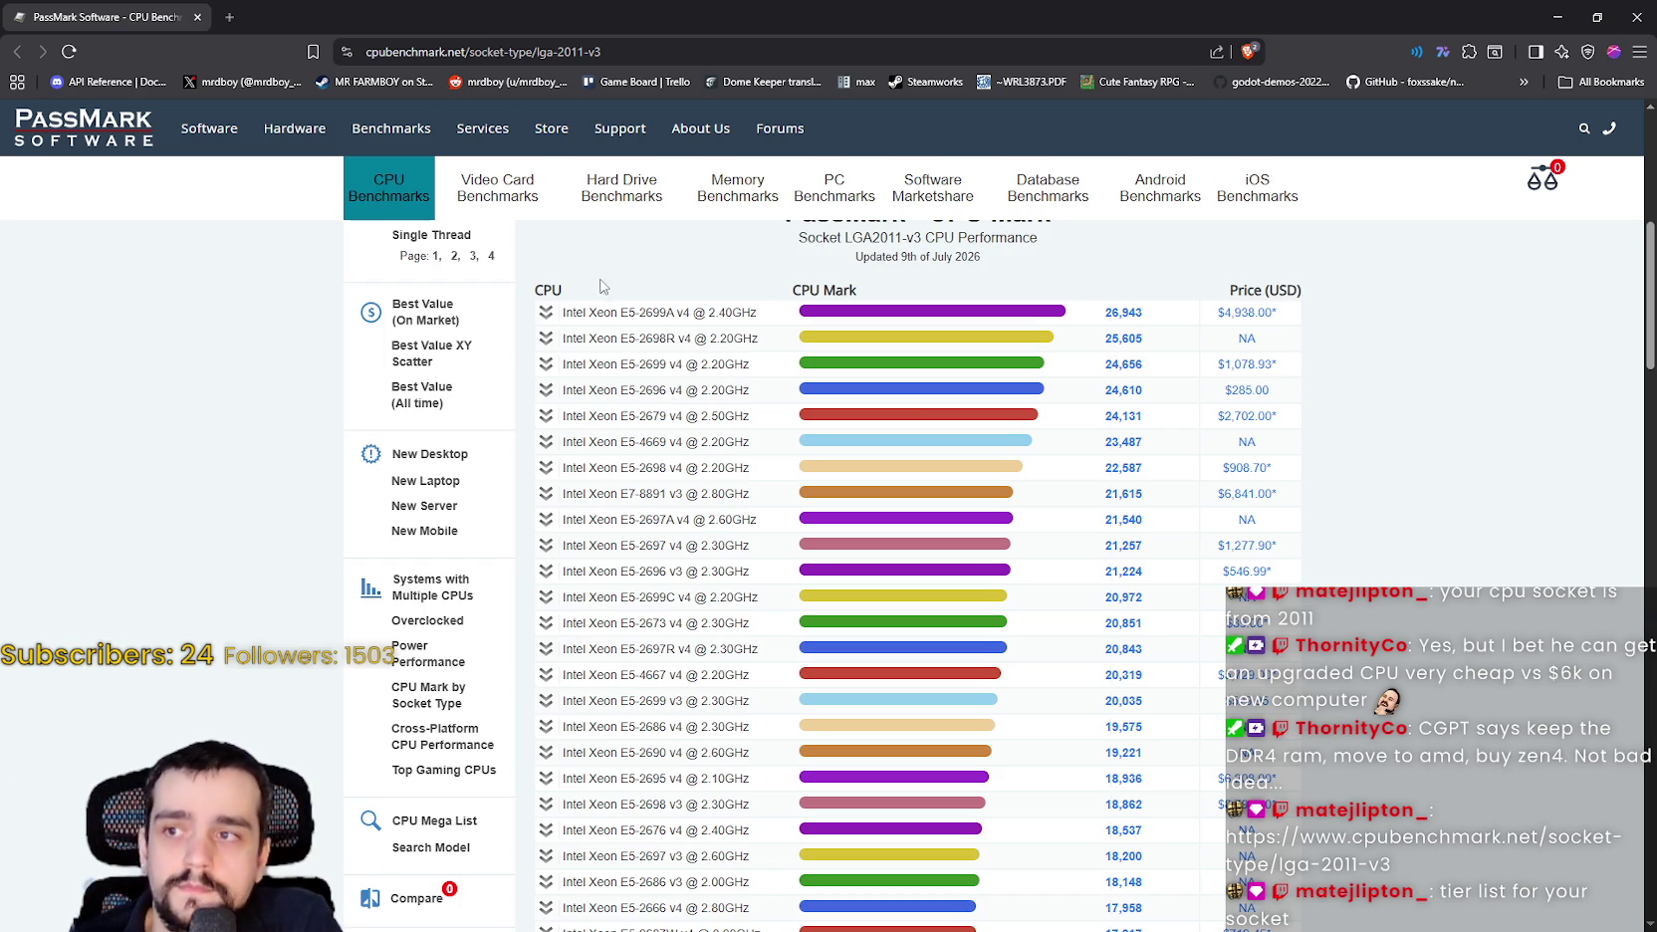
pyautogui.scroll(-3, 602, 299)
pyautogui.scroll(-7, 612, 677)
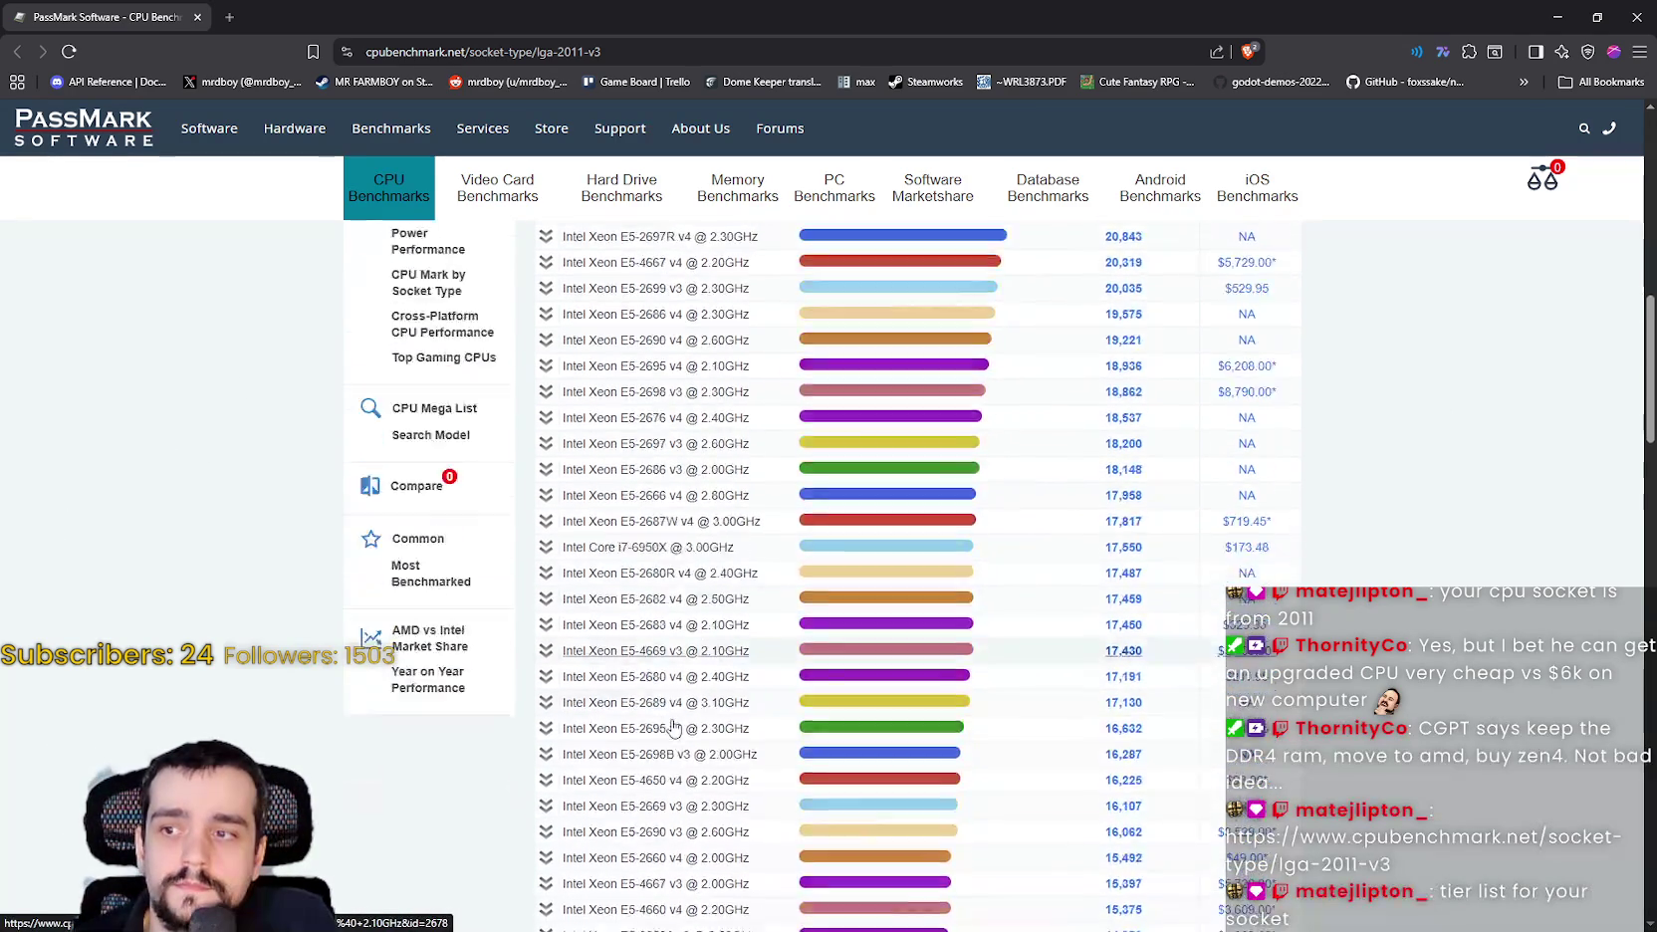
pyautogui.scroll(-2, 677, 721)
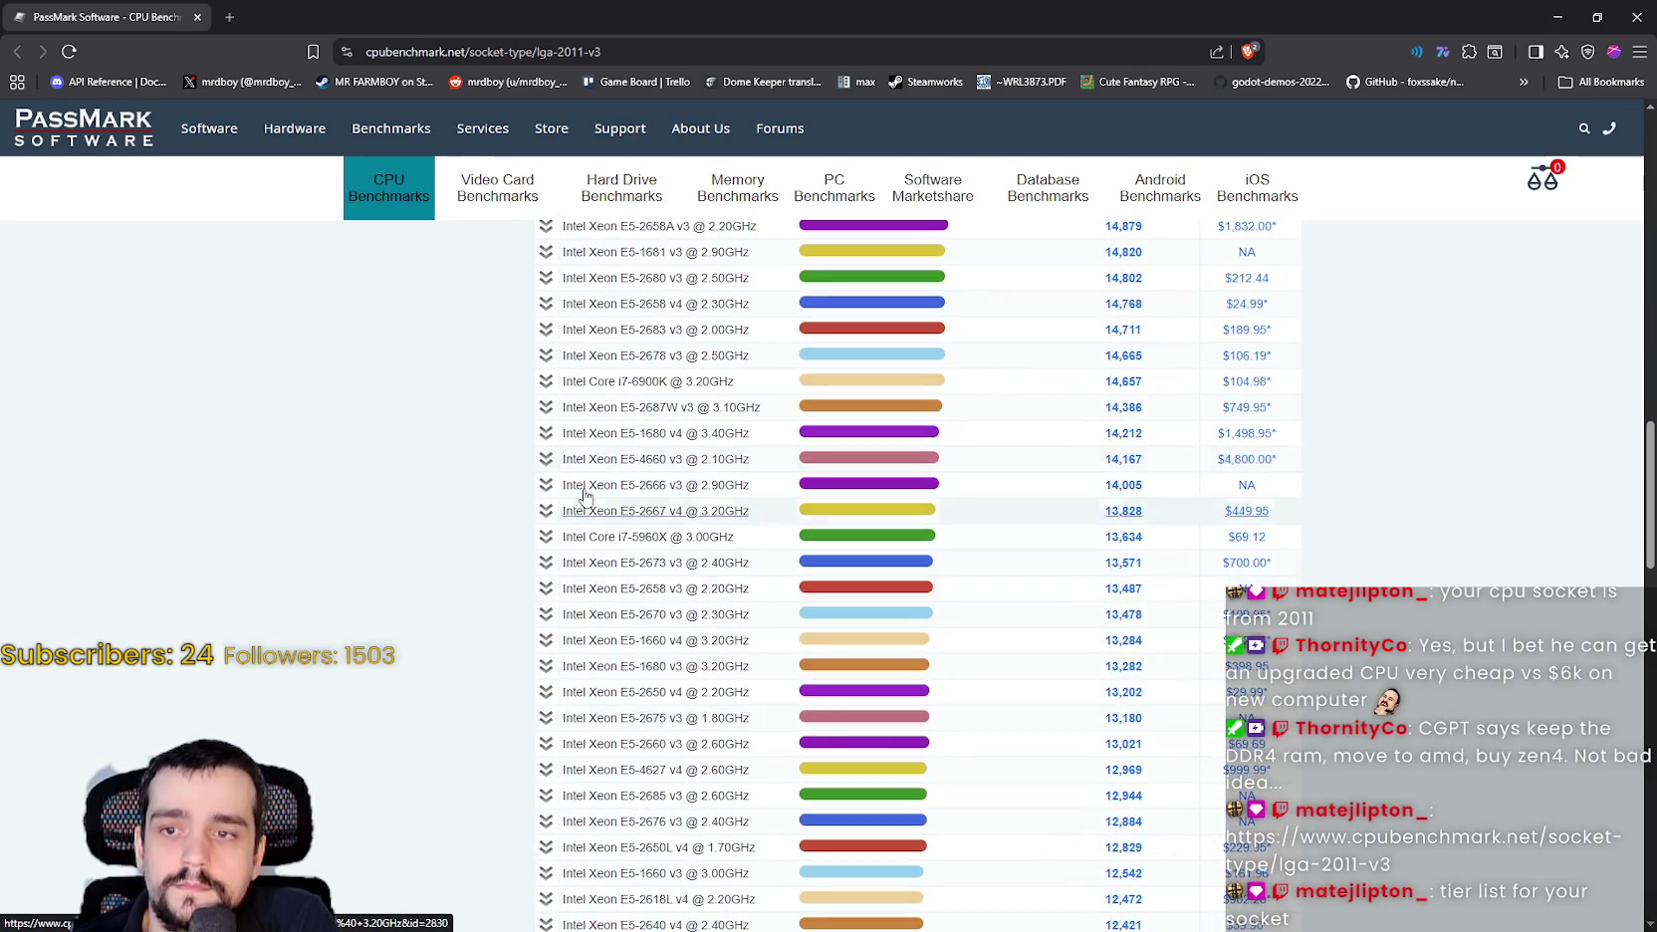
pyautogui.scroll(-2, 637, 687)
pyautogui.scroll(-3, 637, 668)
pyautogui.scroll(8, 624, 596)
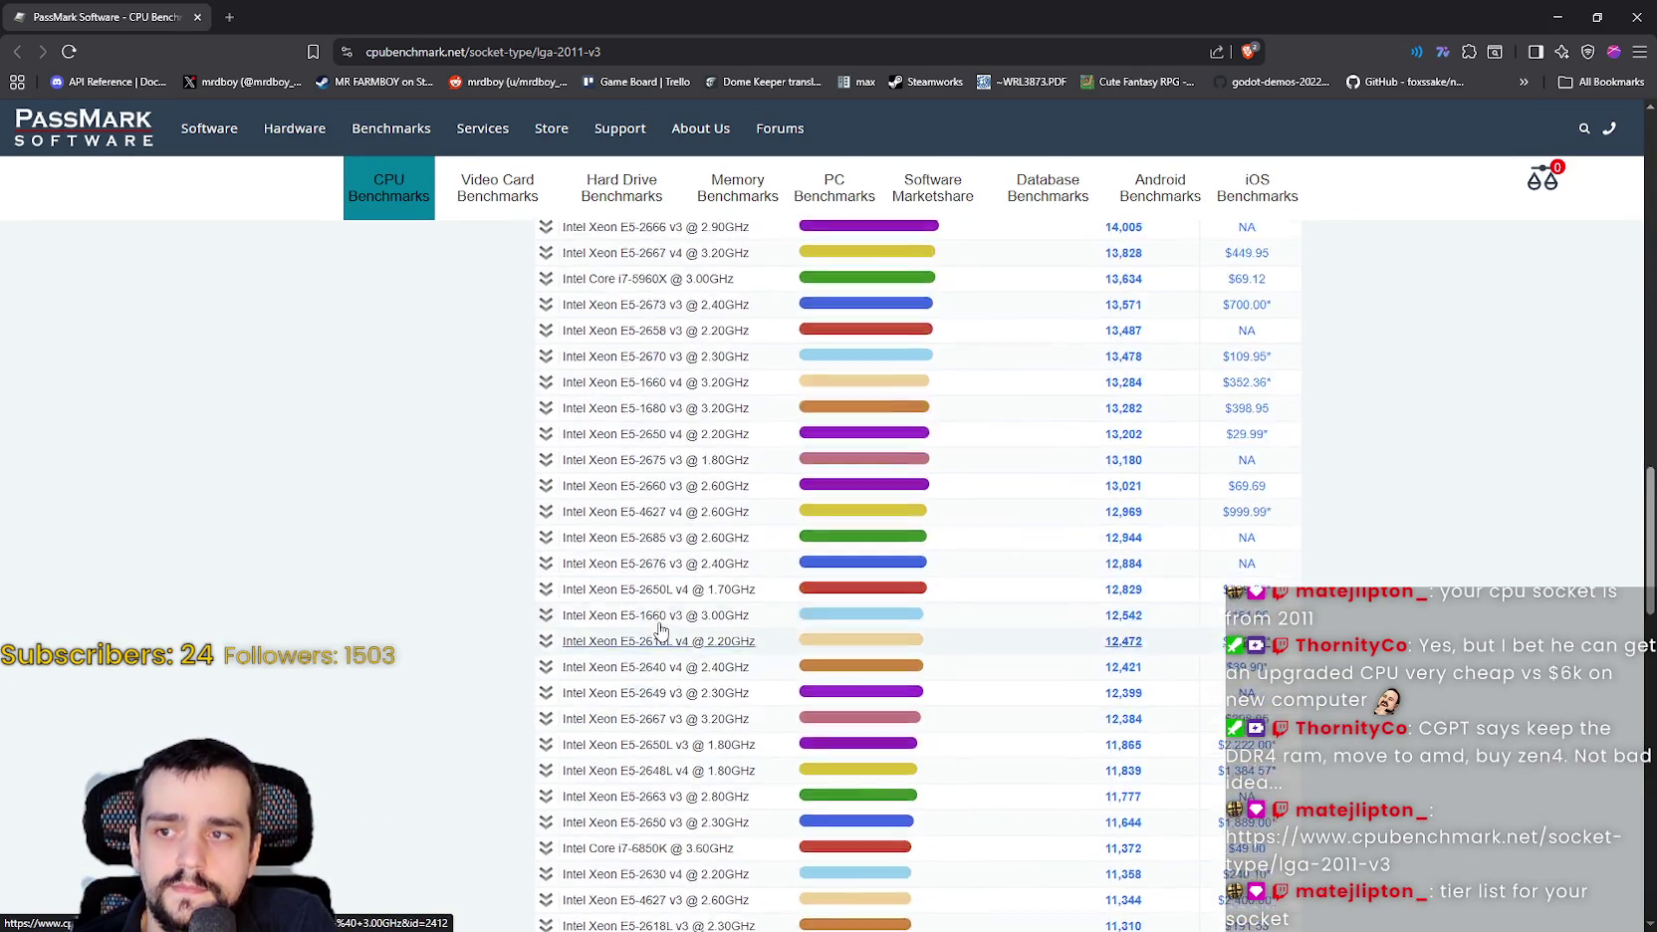
pyautogui.scroll(3, 662, 597)
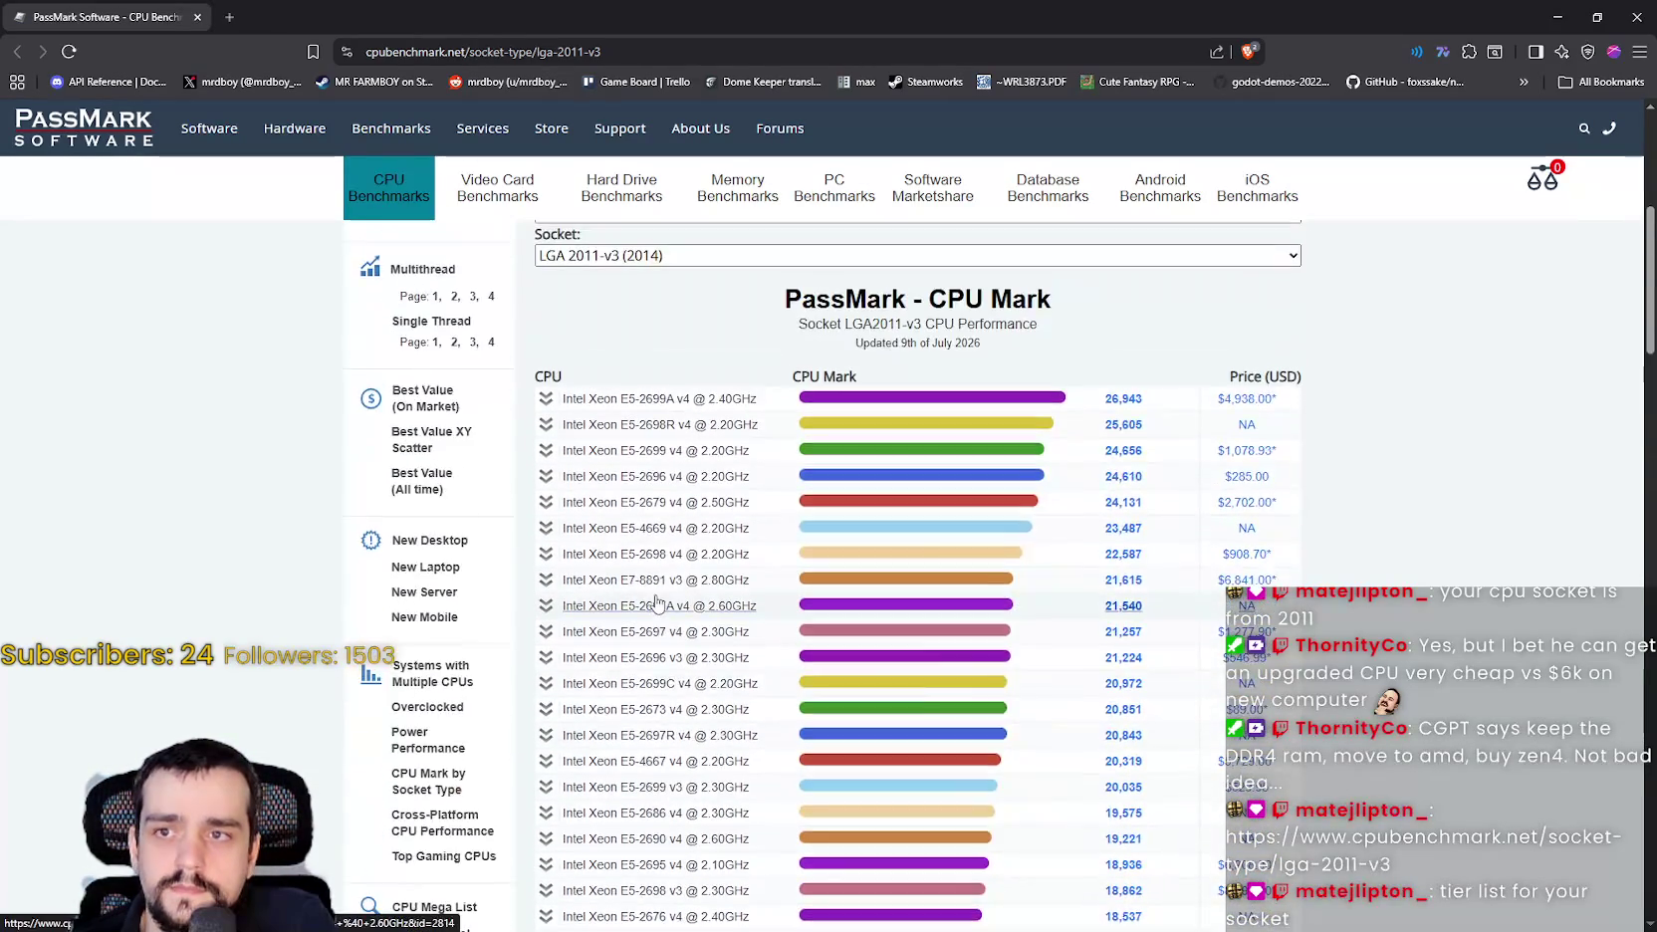
pyautogui.scroll(-1, 674, 312)
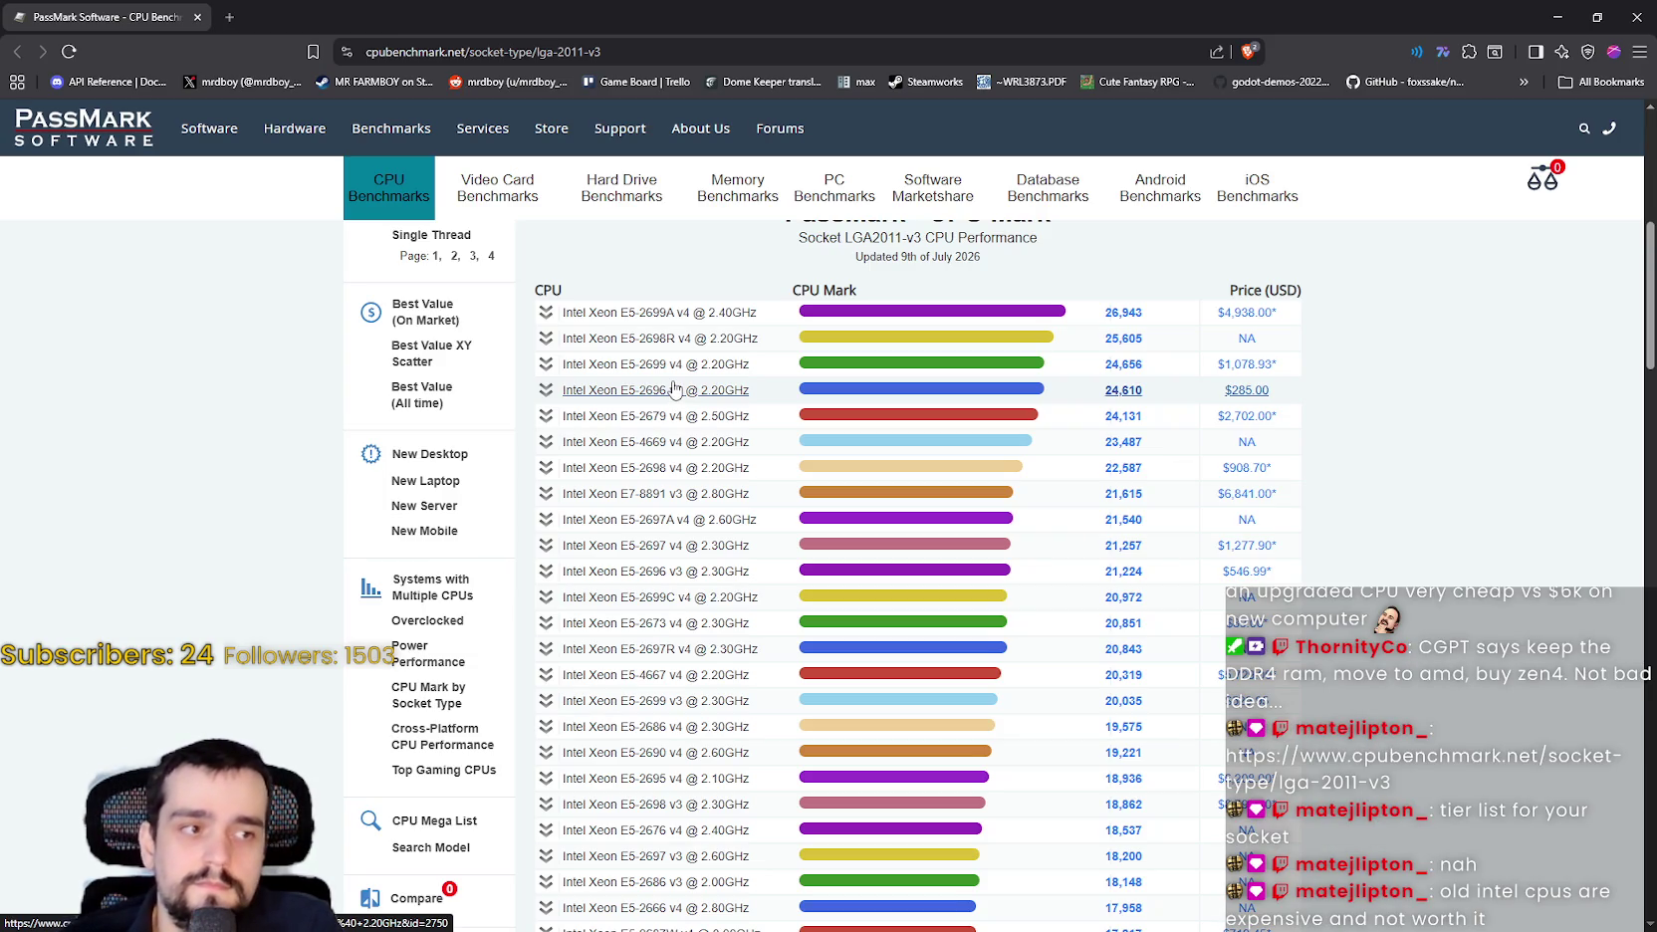
# Scroll past the i7-6850K to chips near 11,000, then bring up the system info screenshot.
pyautogui.scroll(-15, 674, 388)
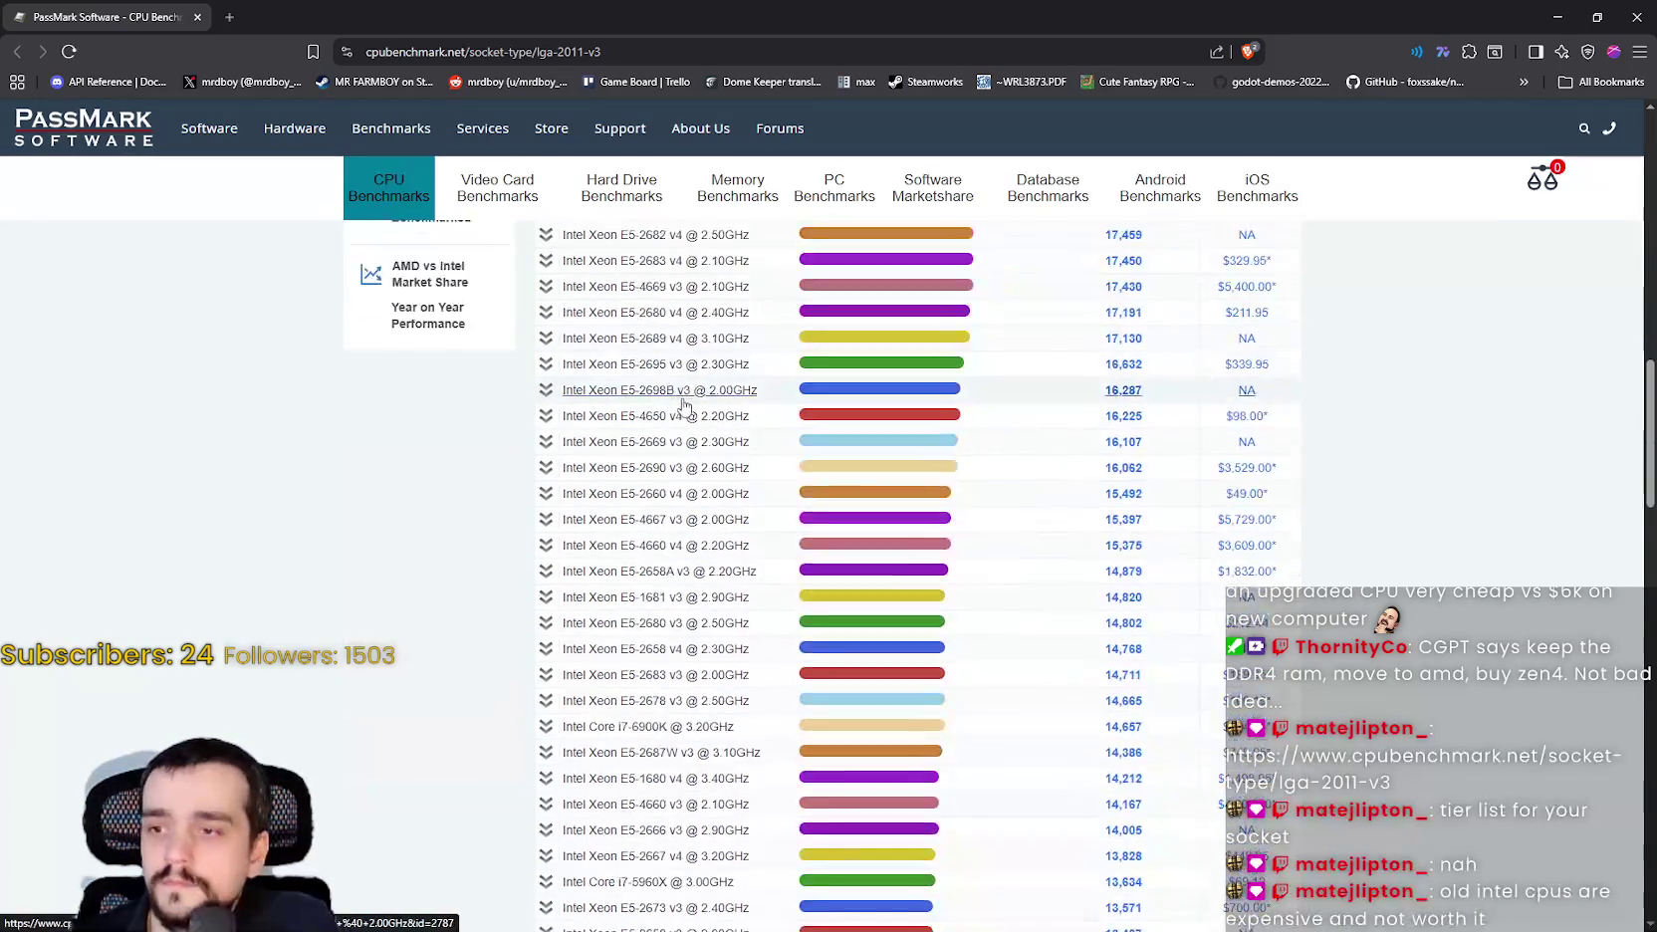
pyautogui.scroll(-7, 694, 412)
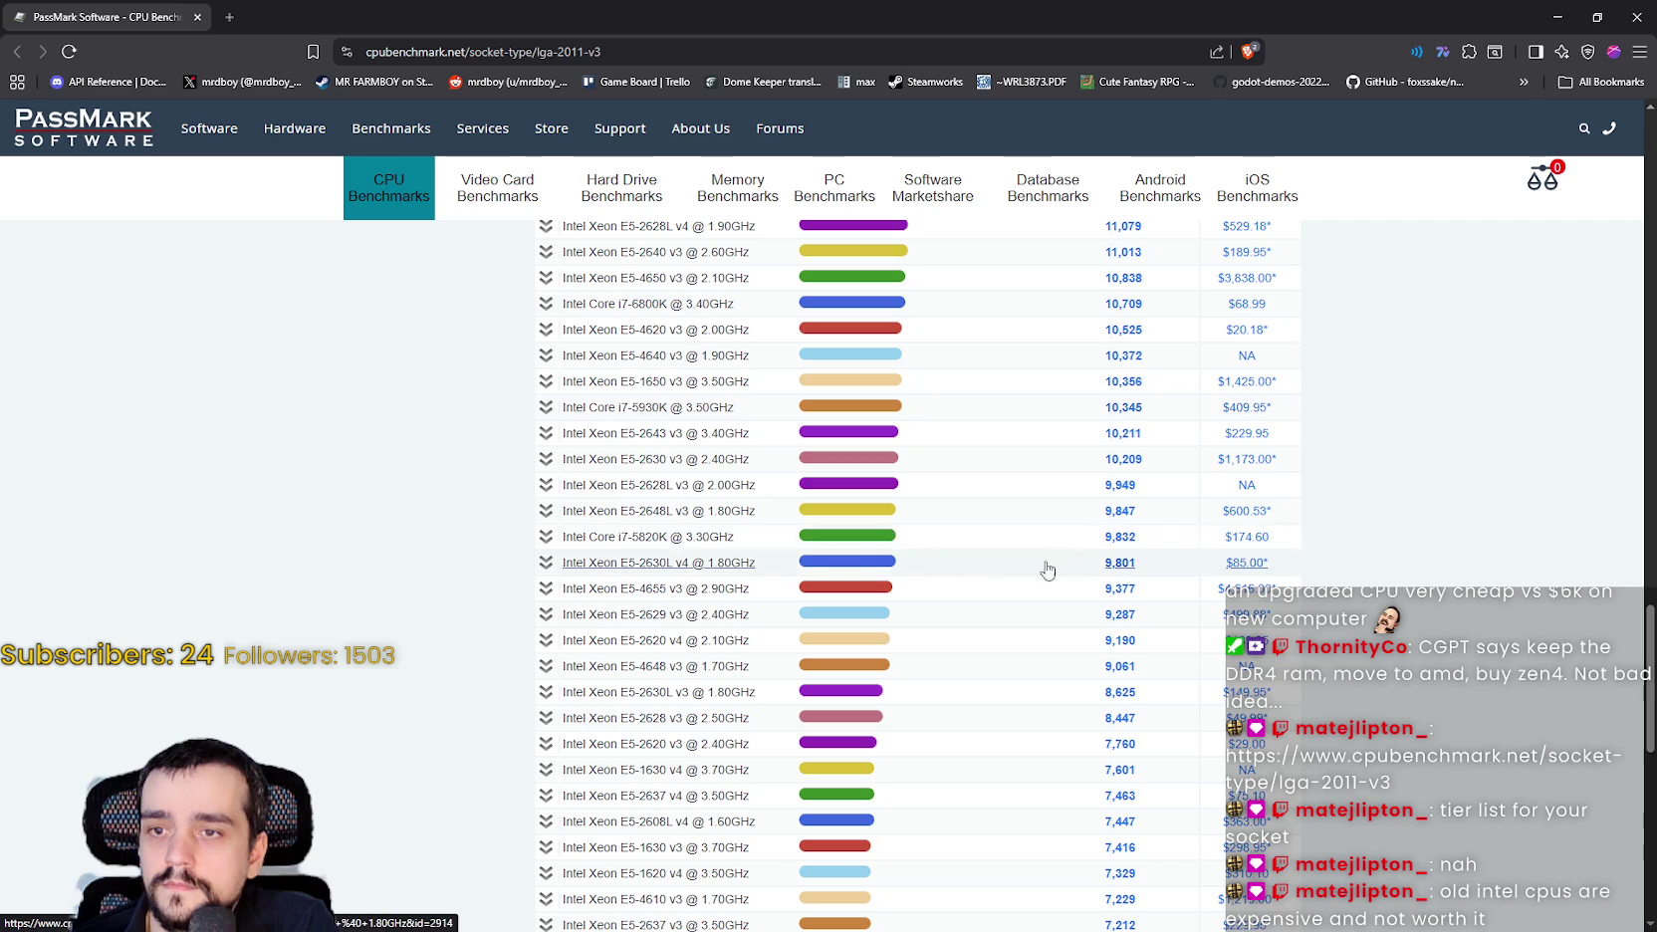
pyautogui.scroll(-4, 691, 702)
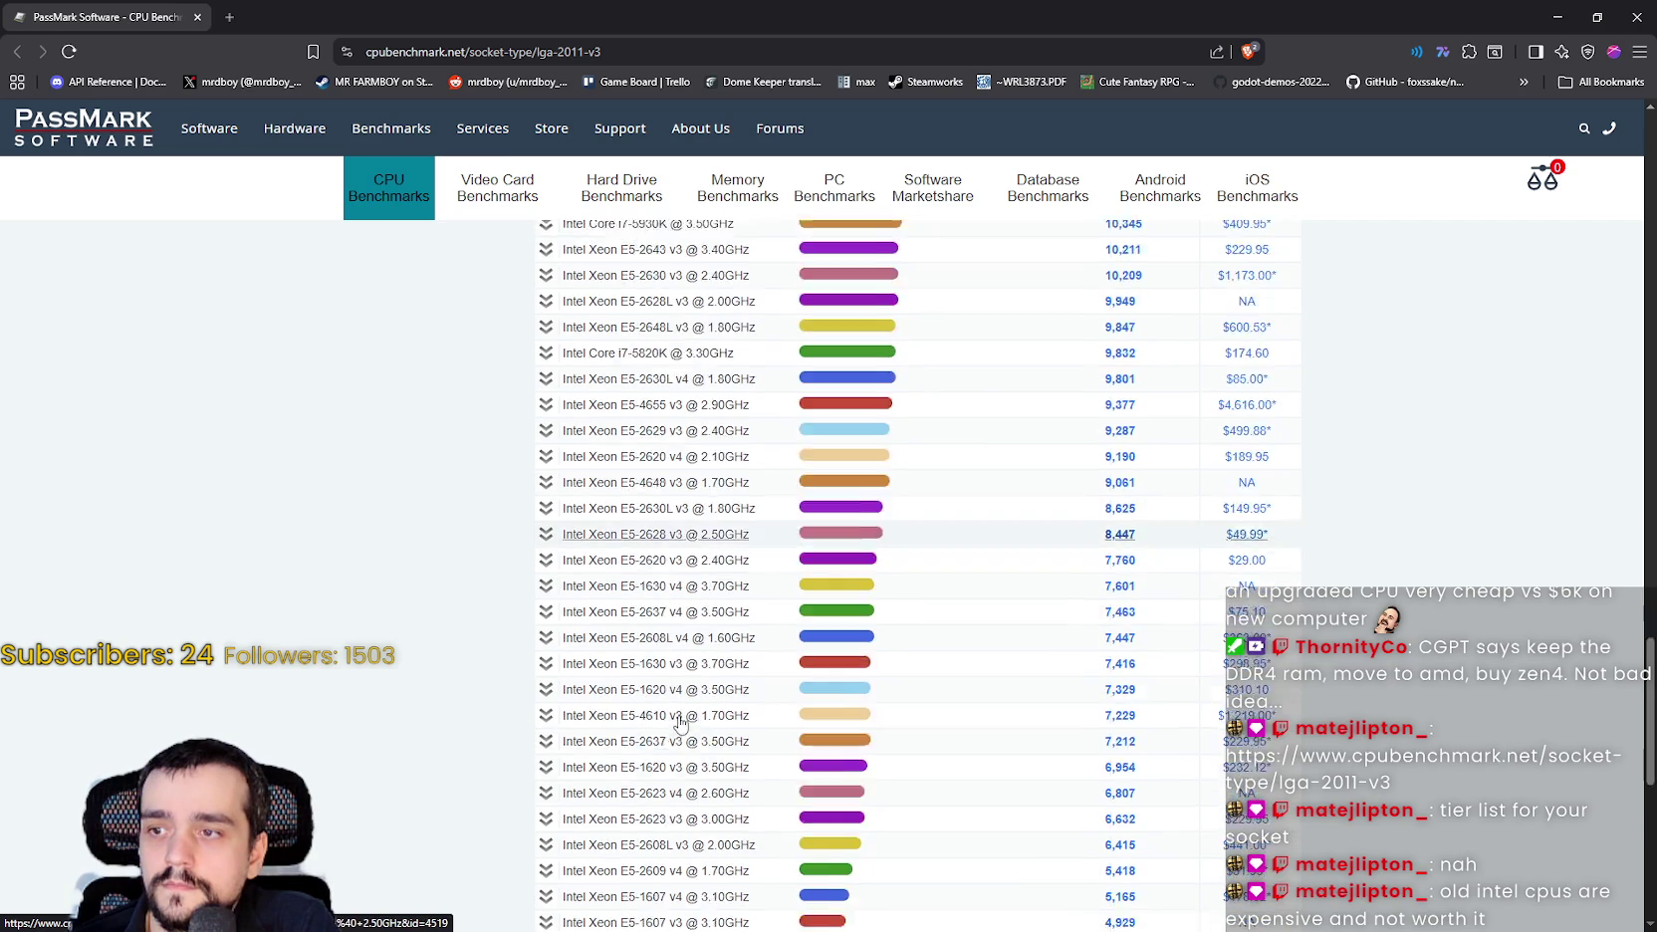
pyautogui.scroll(7, 694, 702)
pyautogui.scroll(5, 692, 691)
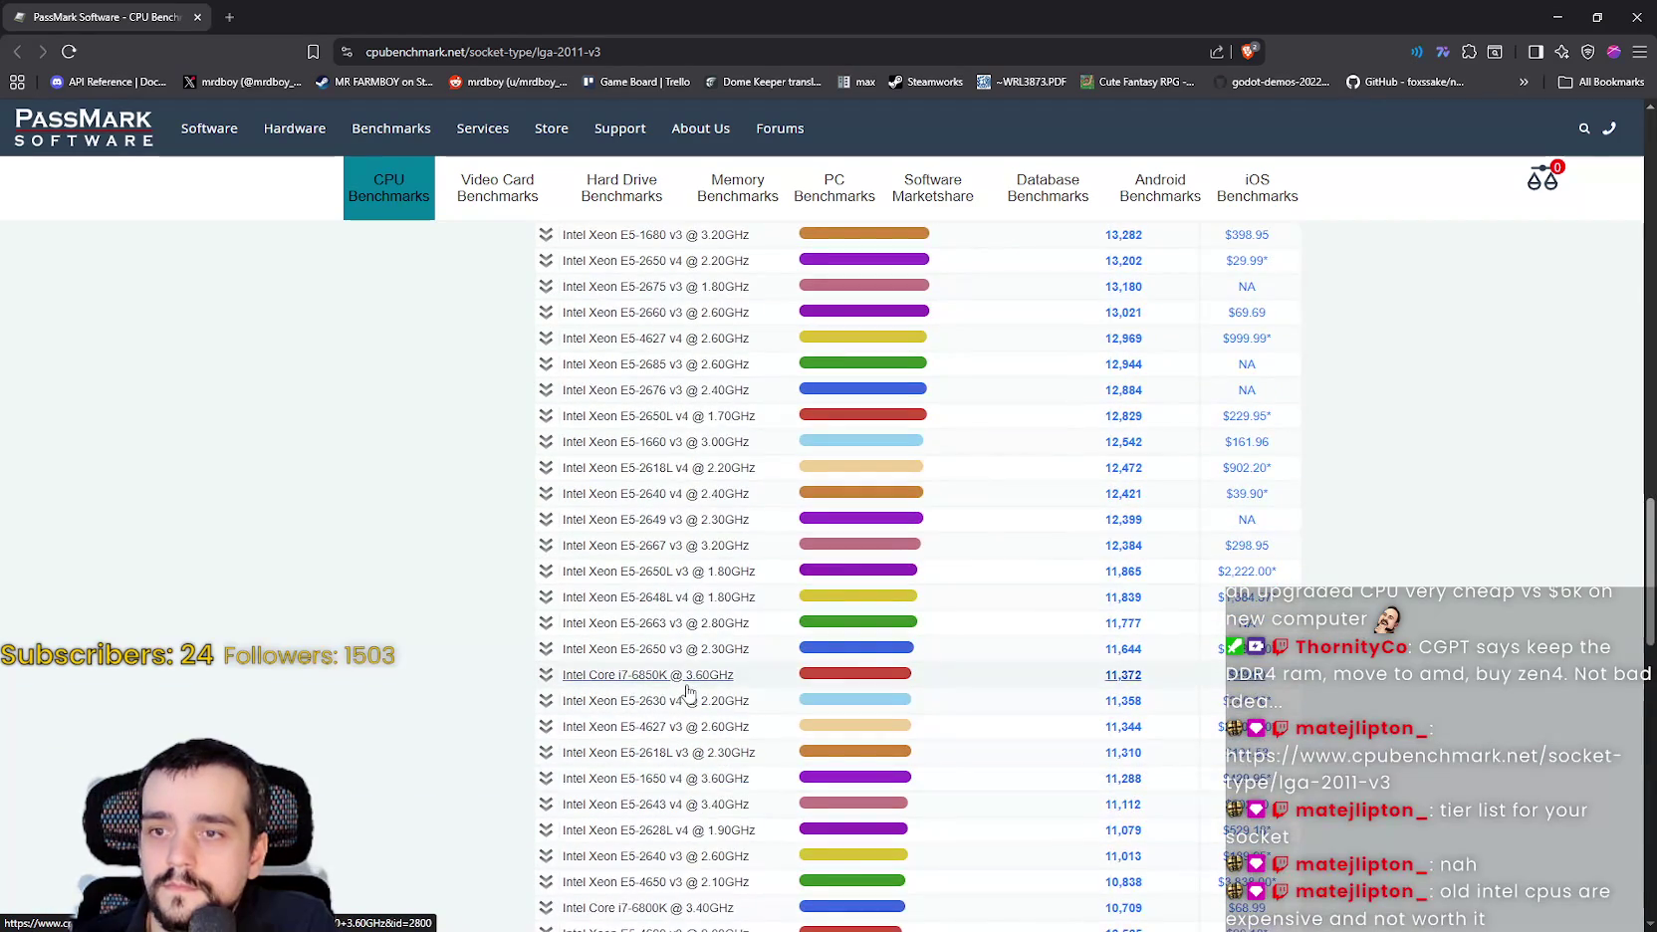
pyautogui.scroll(7, 685, 677)
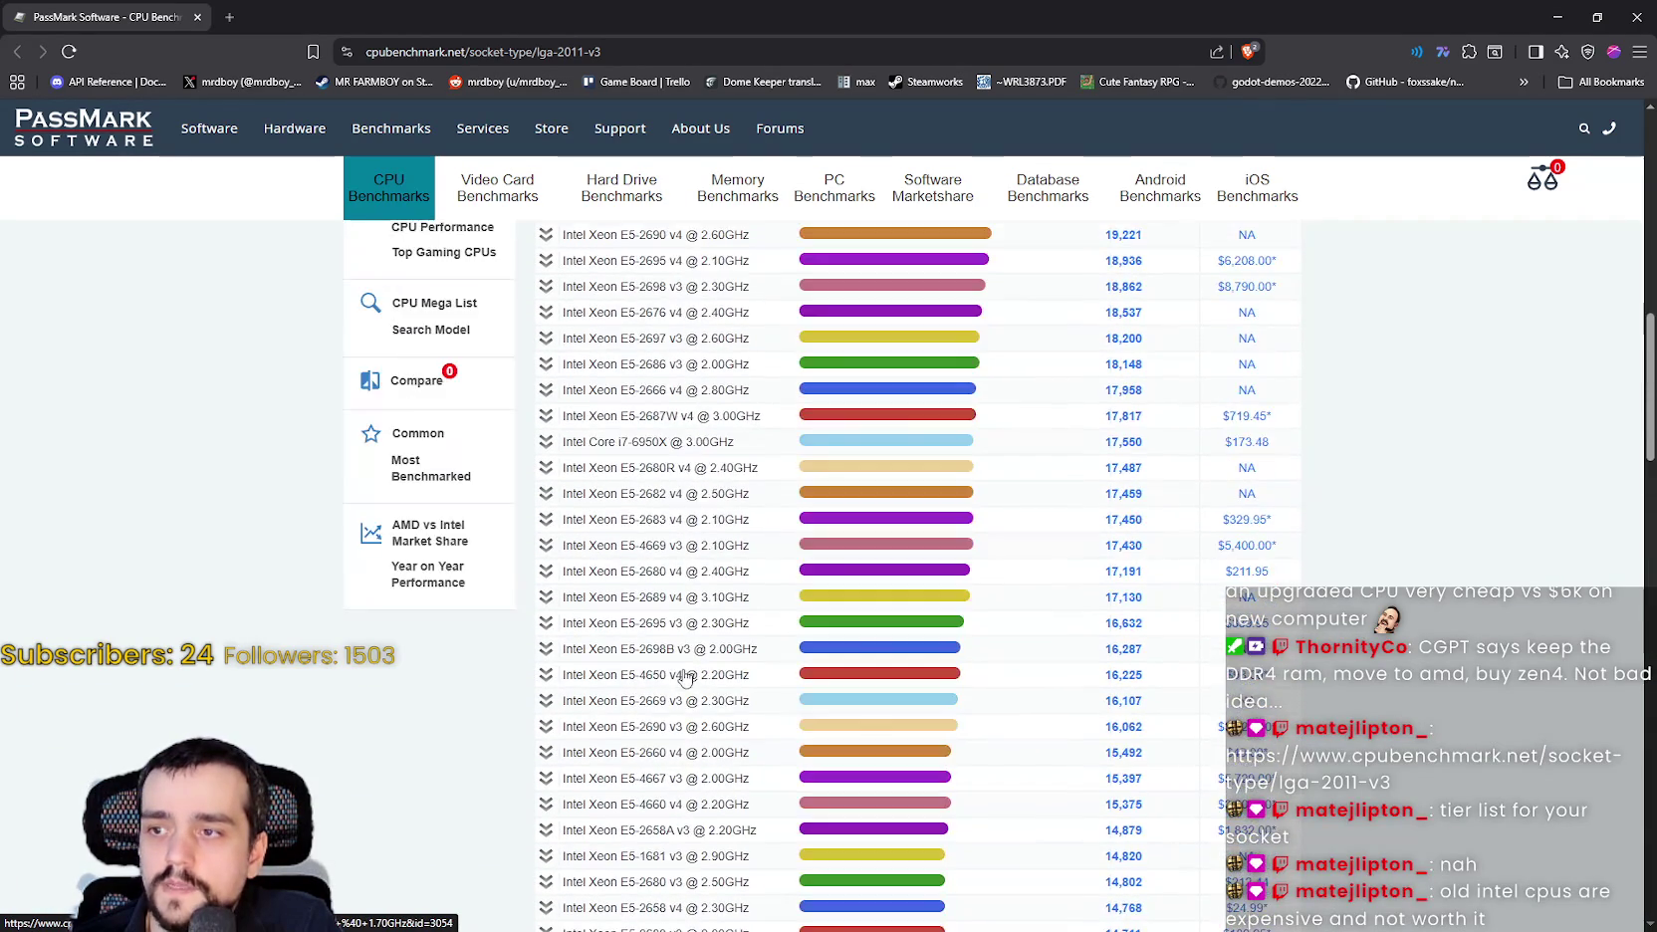
pyautogui.scroll(-5, 685, 673)
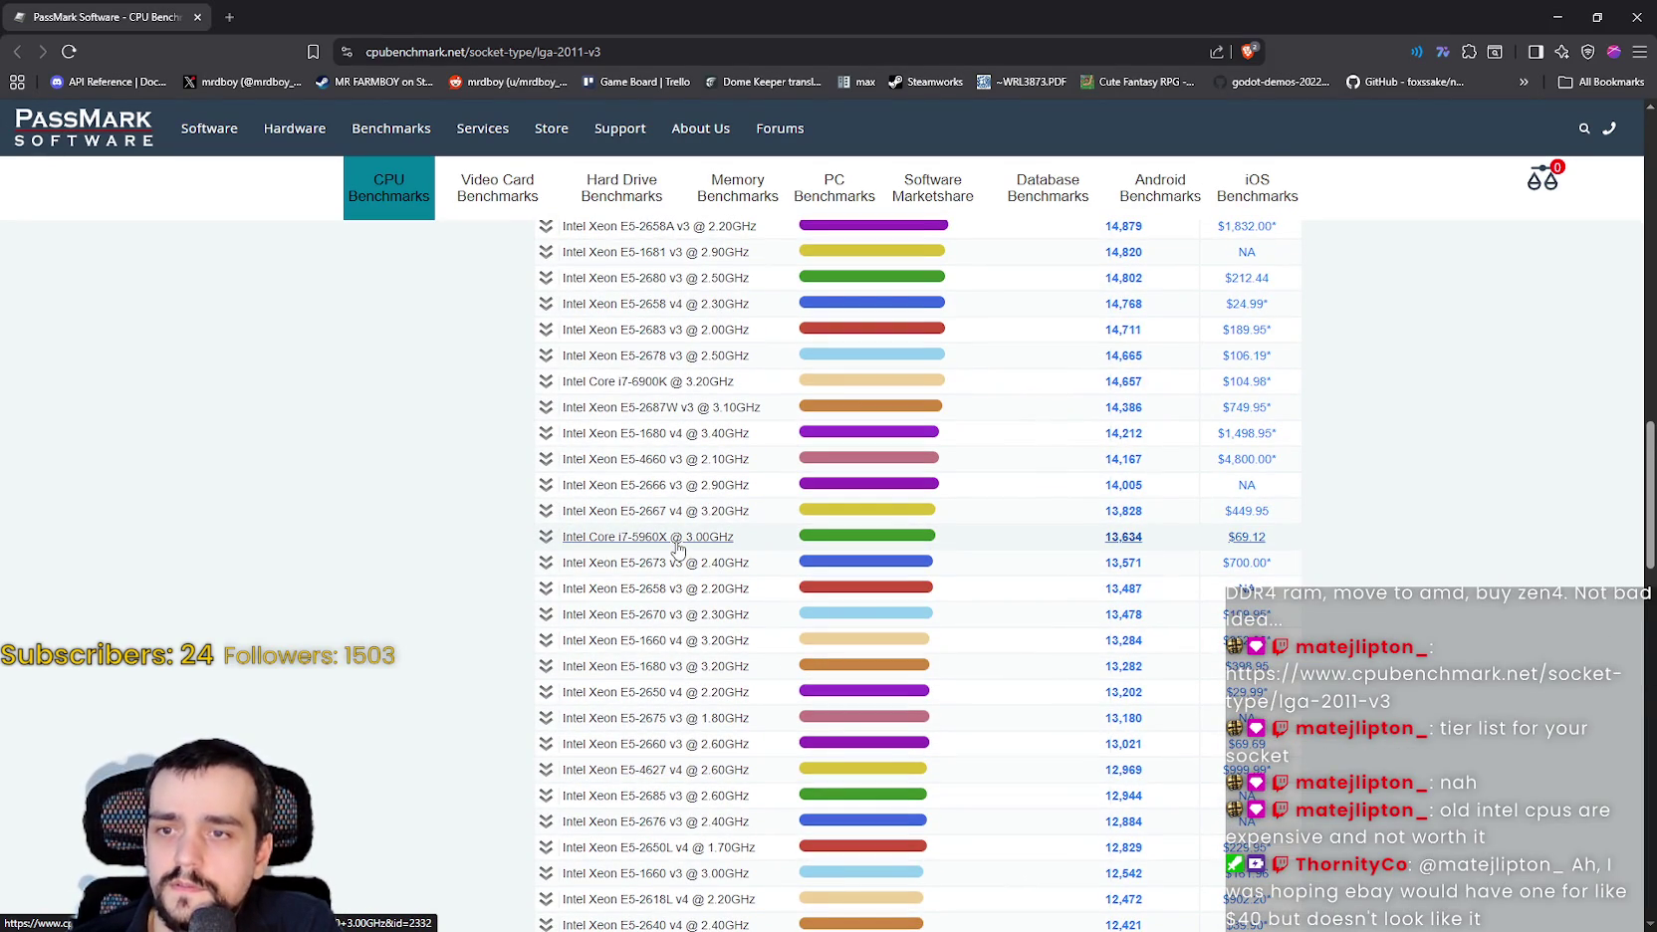
pyautogui.scroll(-4, 677, 548)
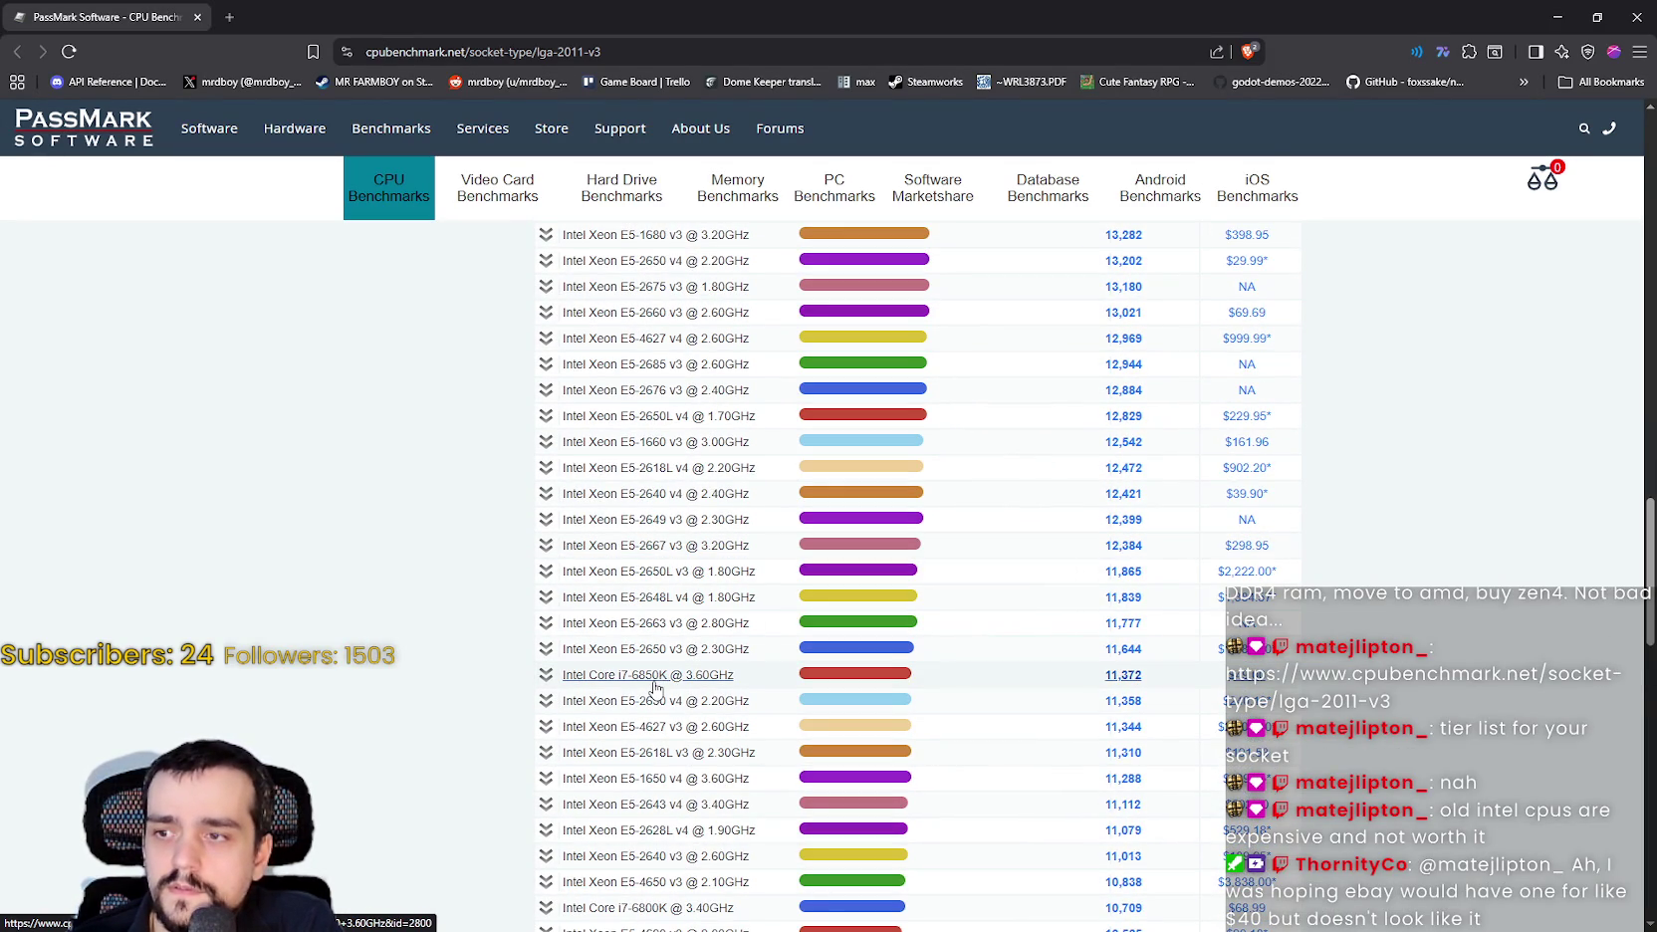
pyautogui.scroll(-4, 658, 677)
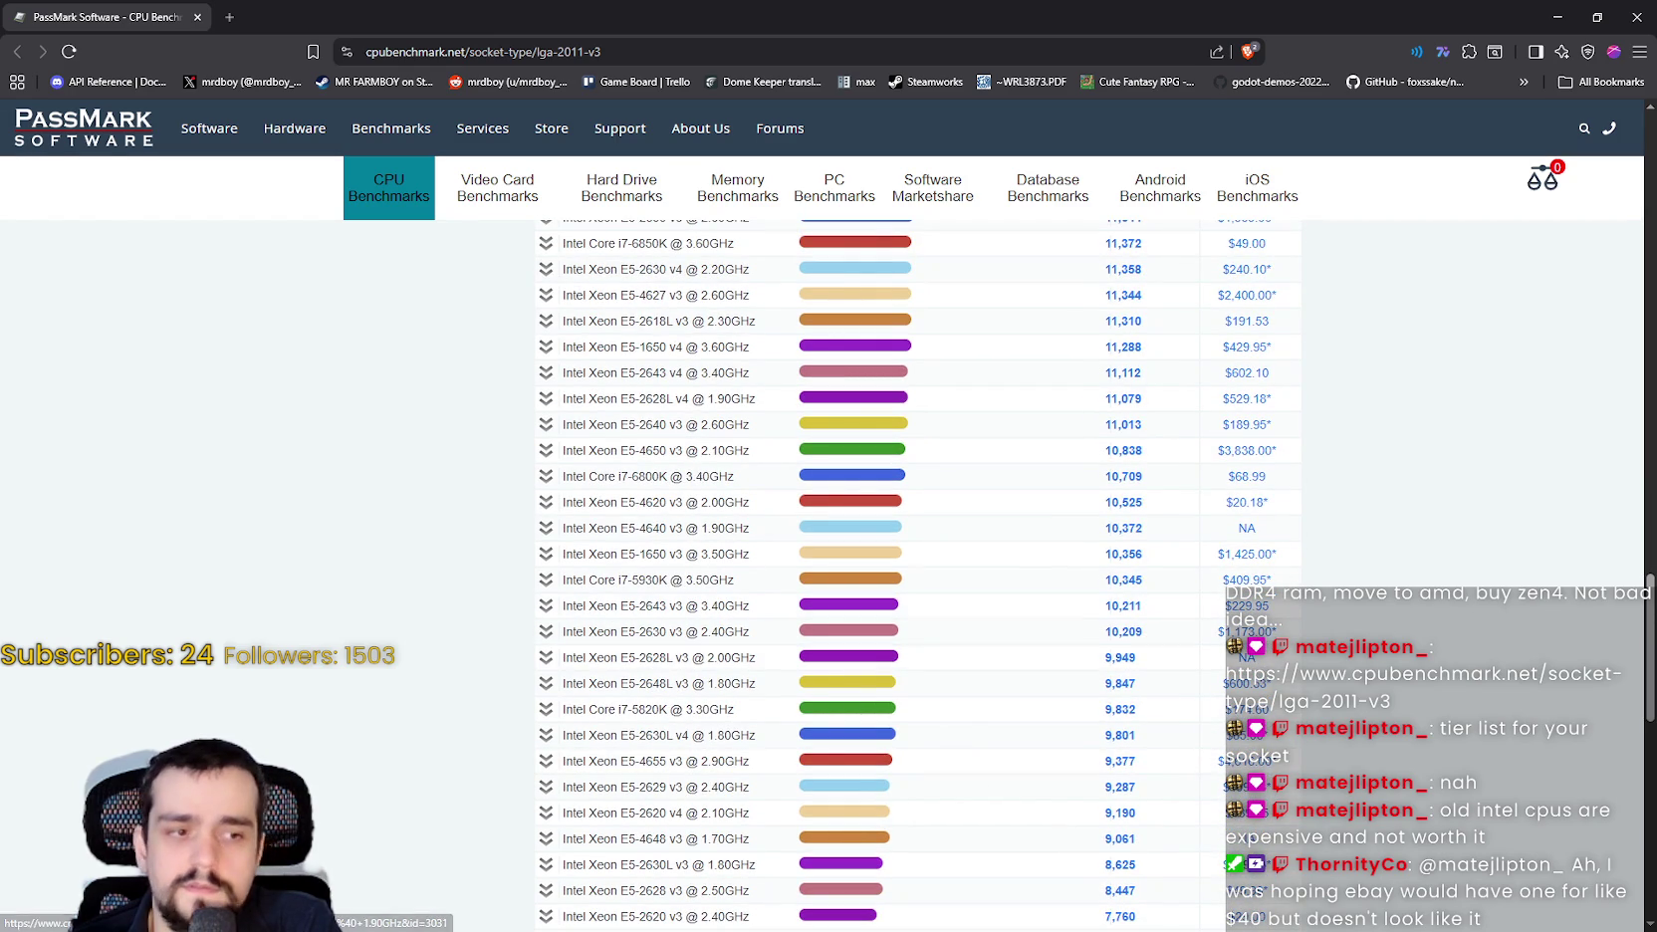
pyautogui.hotkey('alt', 'Tab')
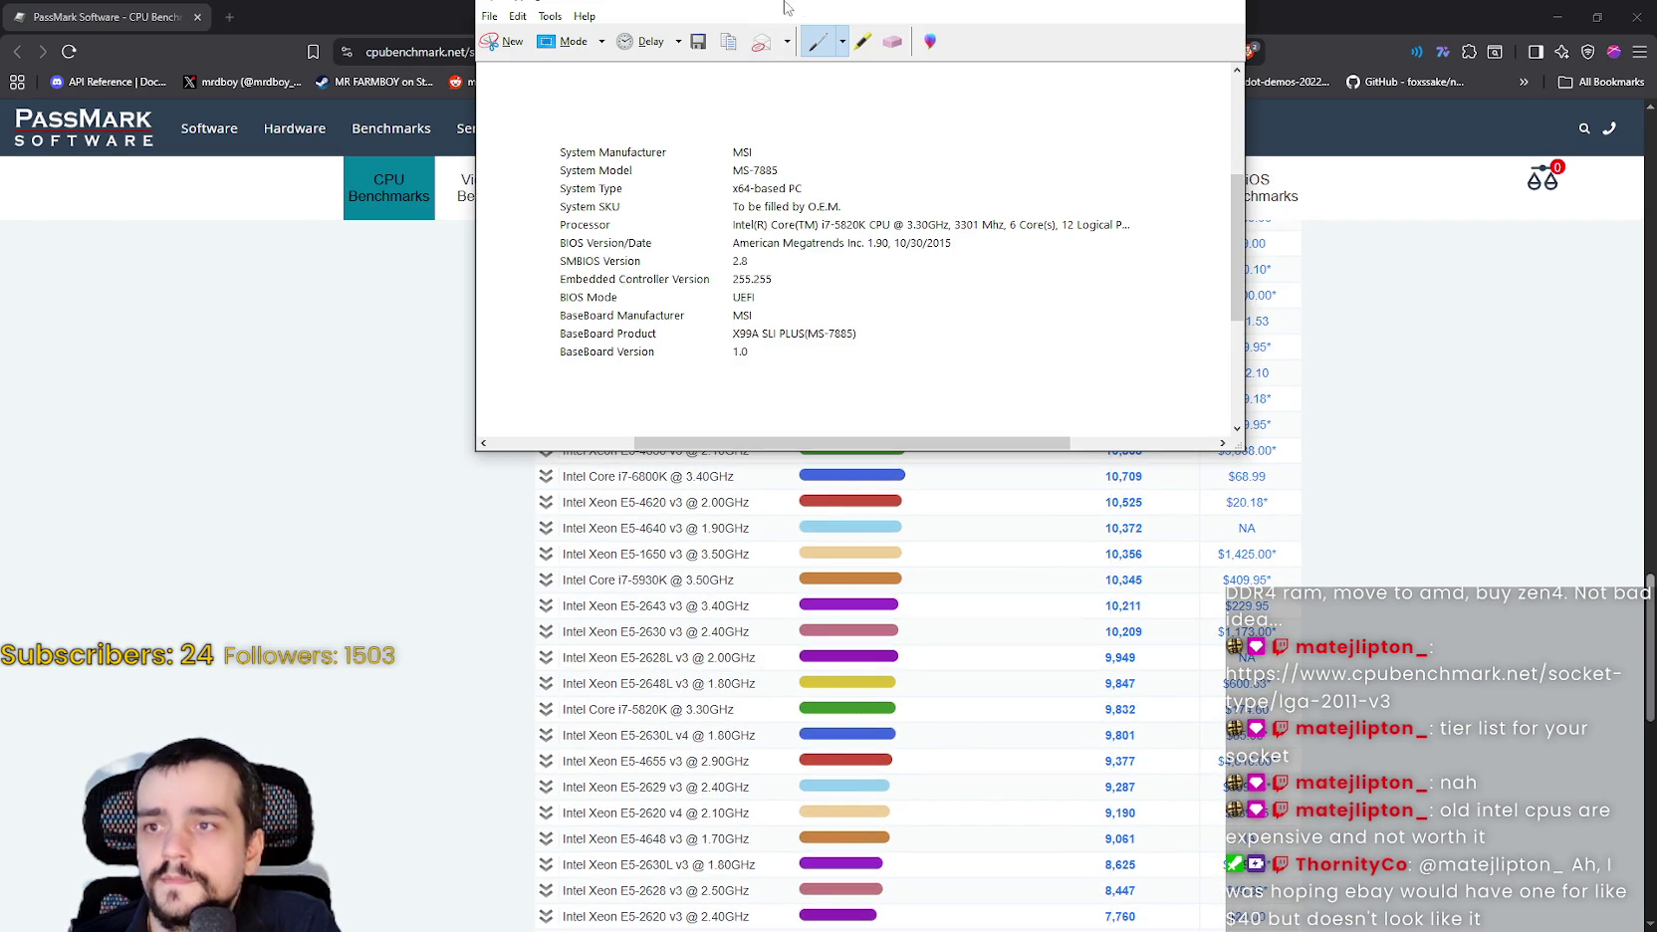
# Search the PassMark page for '20' and mark the i7-5820K row showing 9,832.
pyautogui.hotkey('alt', 'Tab')
pyautogui.hotkey('ctrl', 'f')
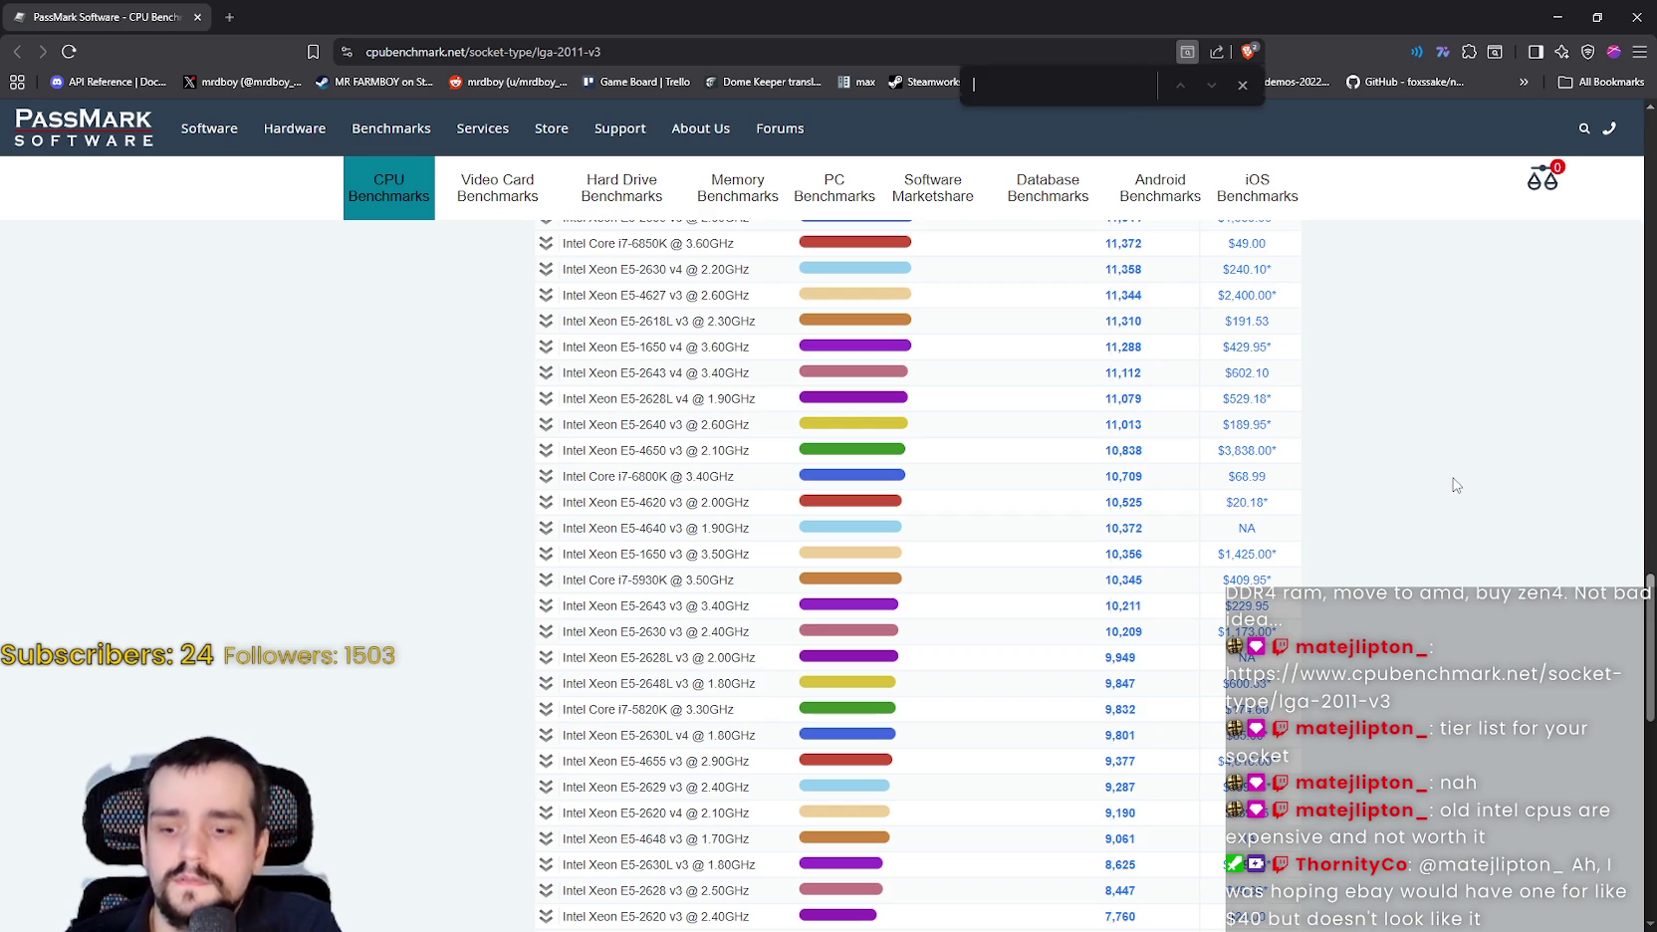
pyautogui.write('5820')
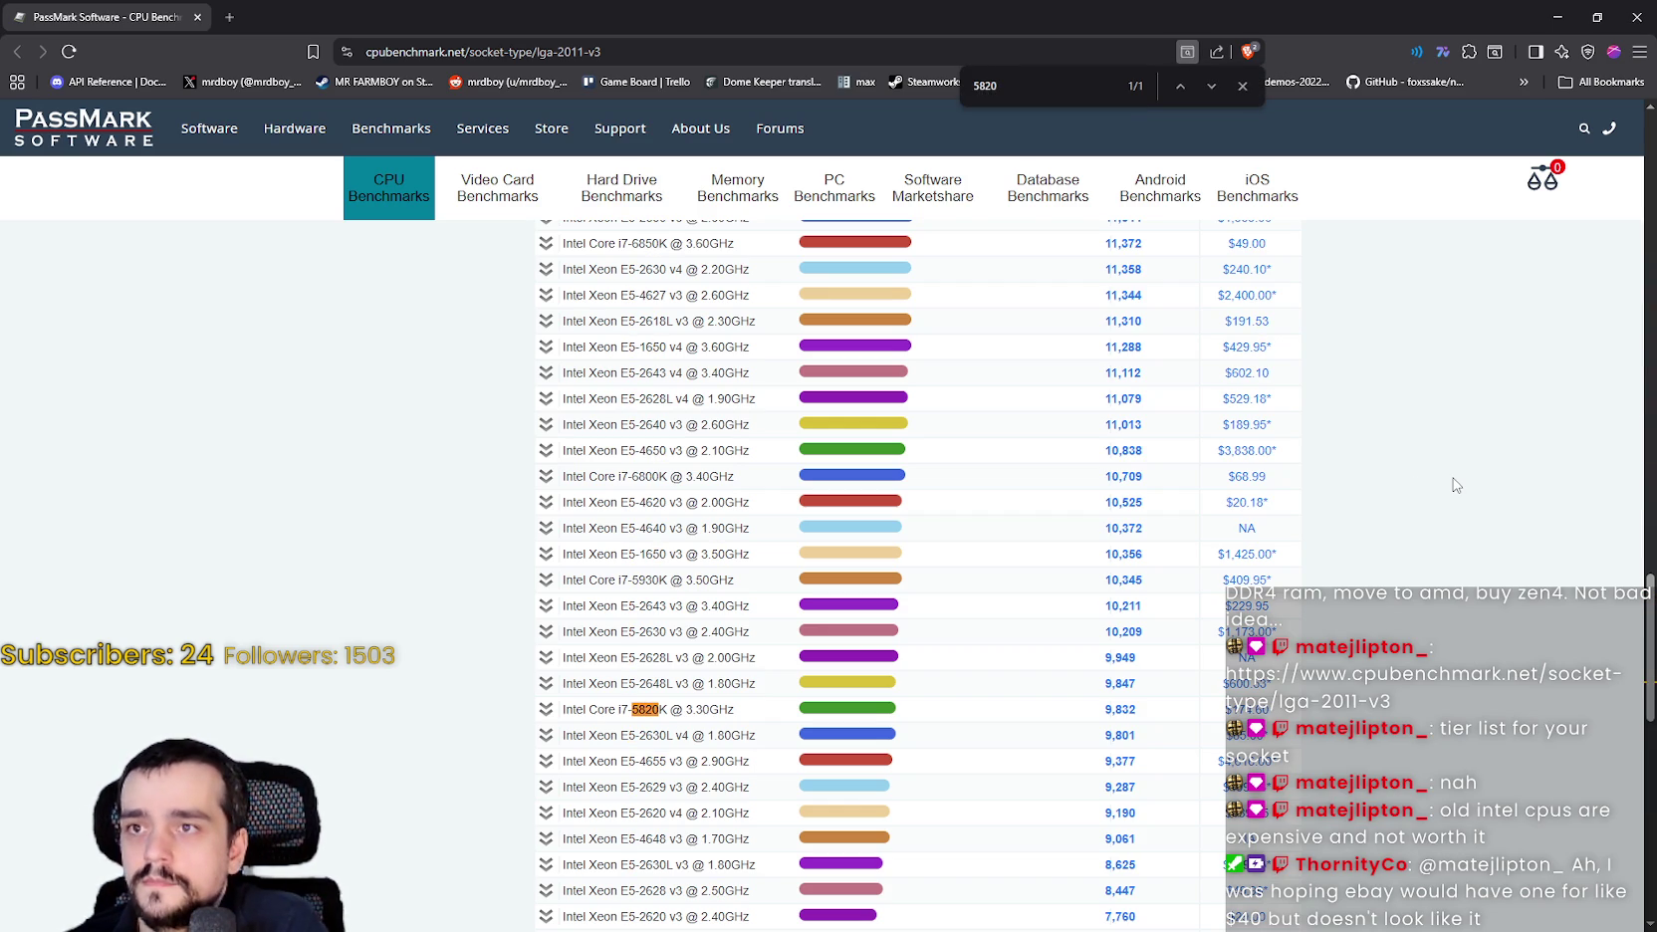
pyautogui.scroll(-1, 1294, 737)
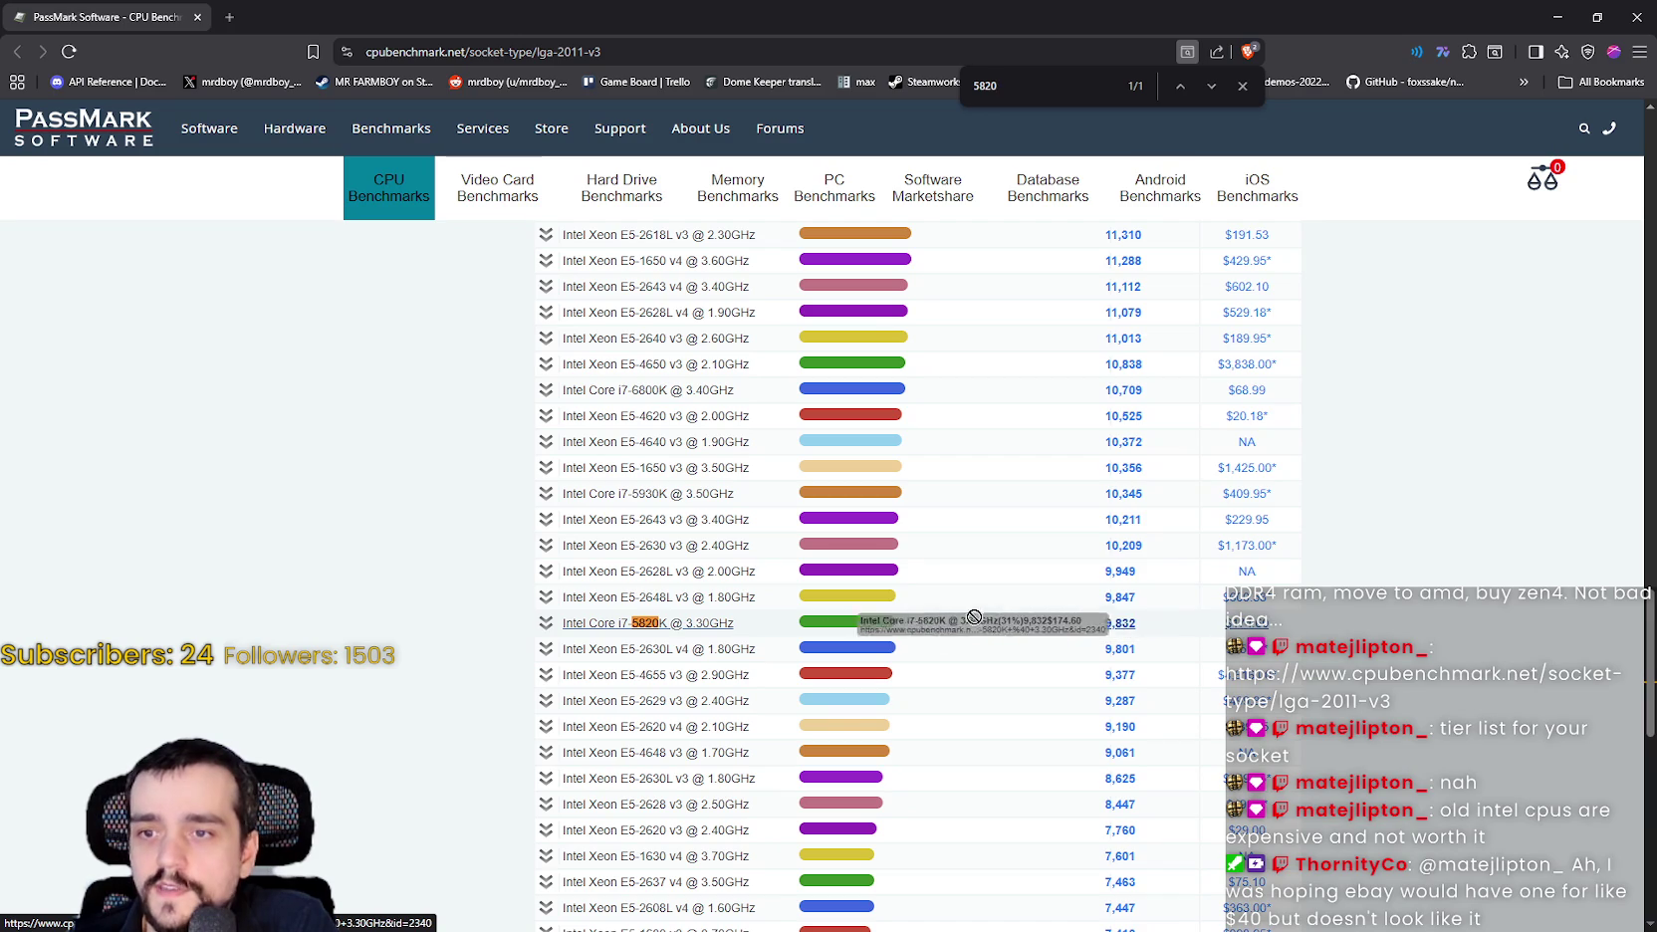
pyautogui.moveTo(1139, 624); pyautogui.dragTo(490, 631)
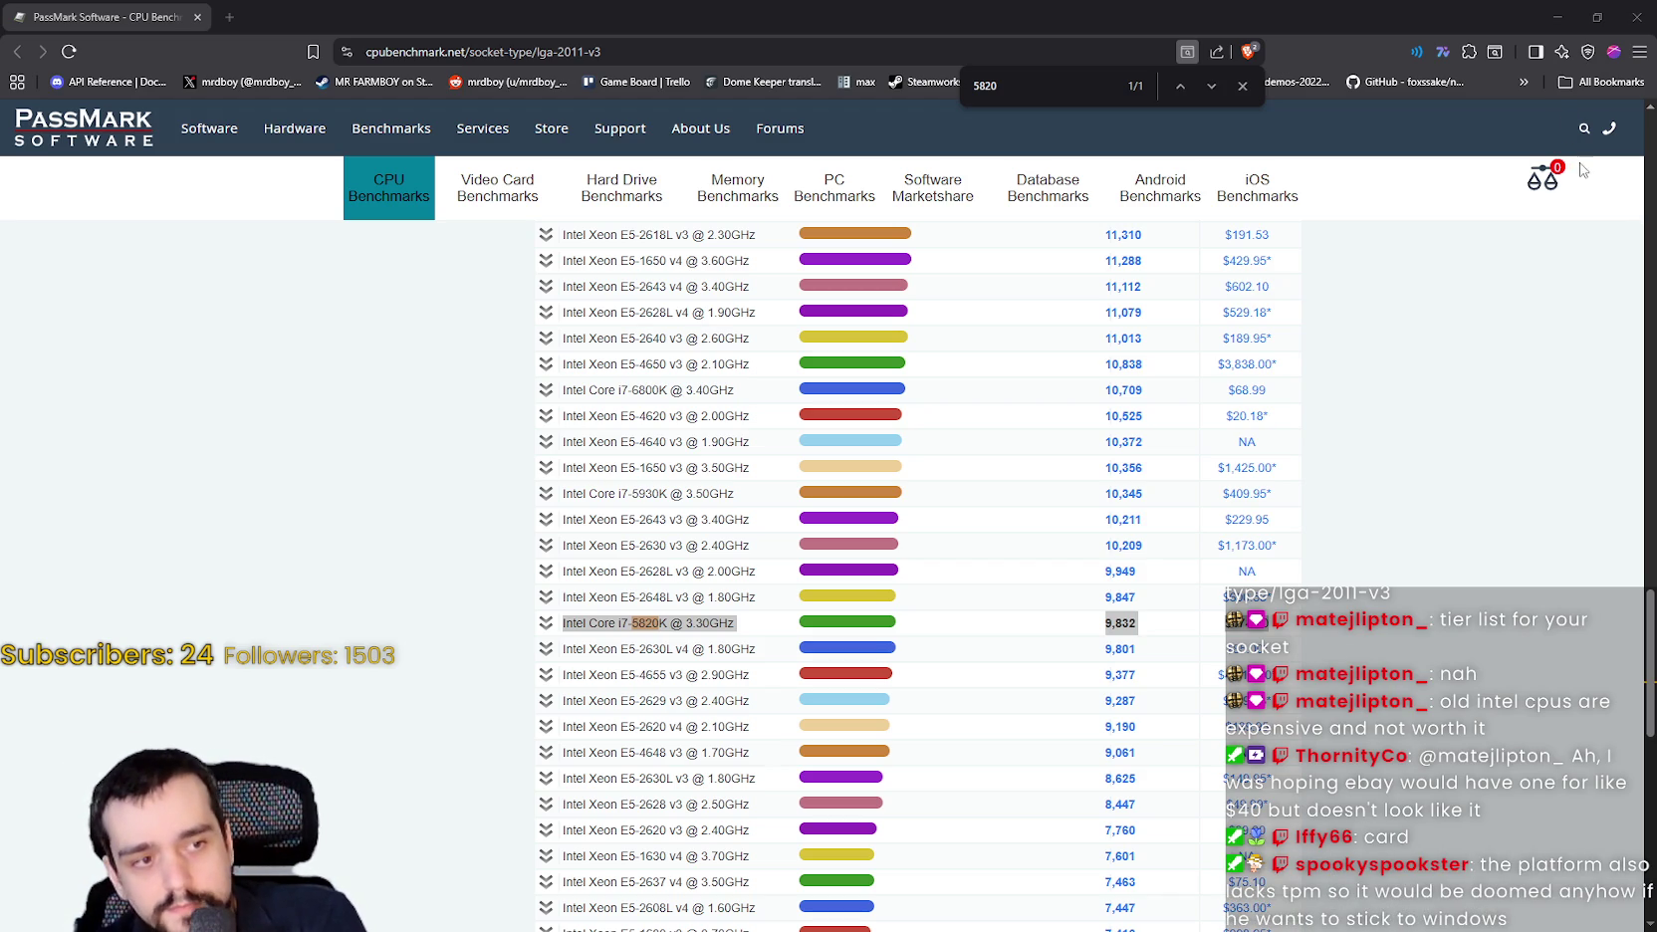
pyautogui.click(282, 377)
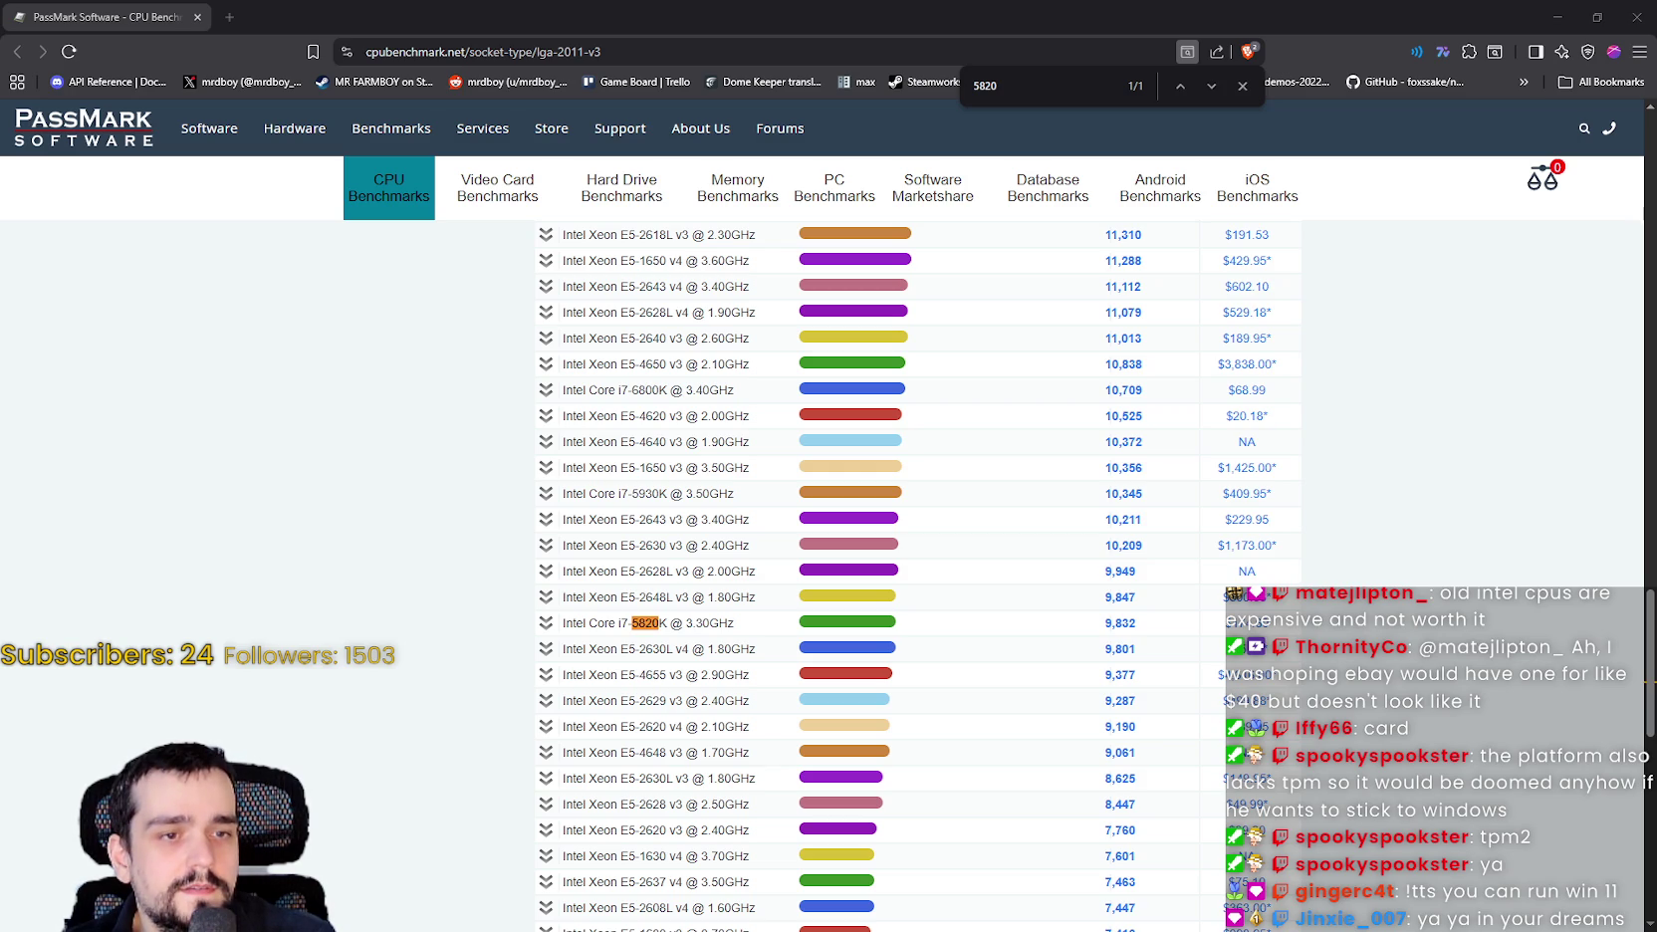
pyautogui.hotkey('alt', 'Tab')
# Maximize the PC Garage window and reload the PC Gaming & Office category page.
pyautogui.scroll(-2, 886, 468)
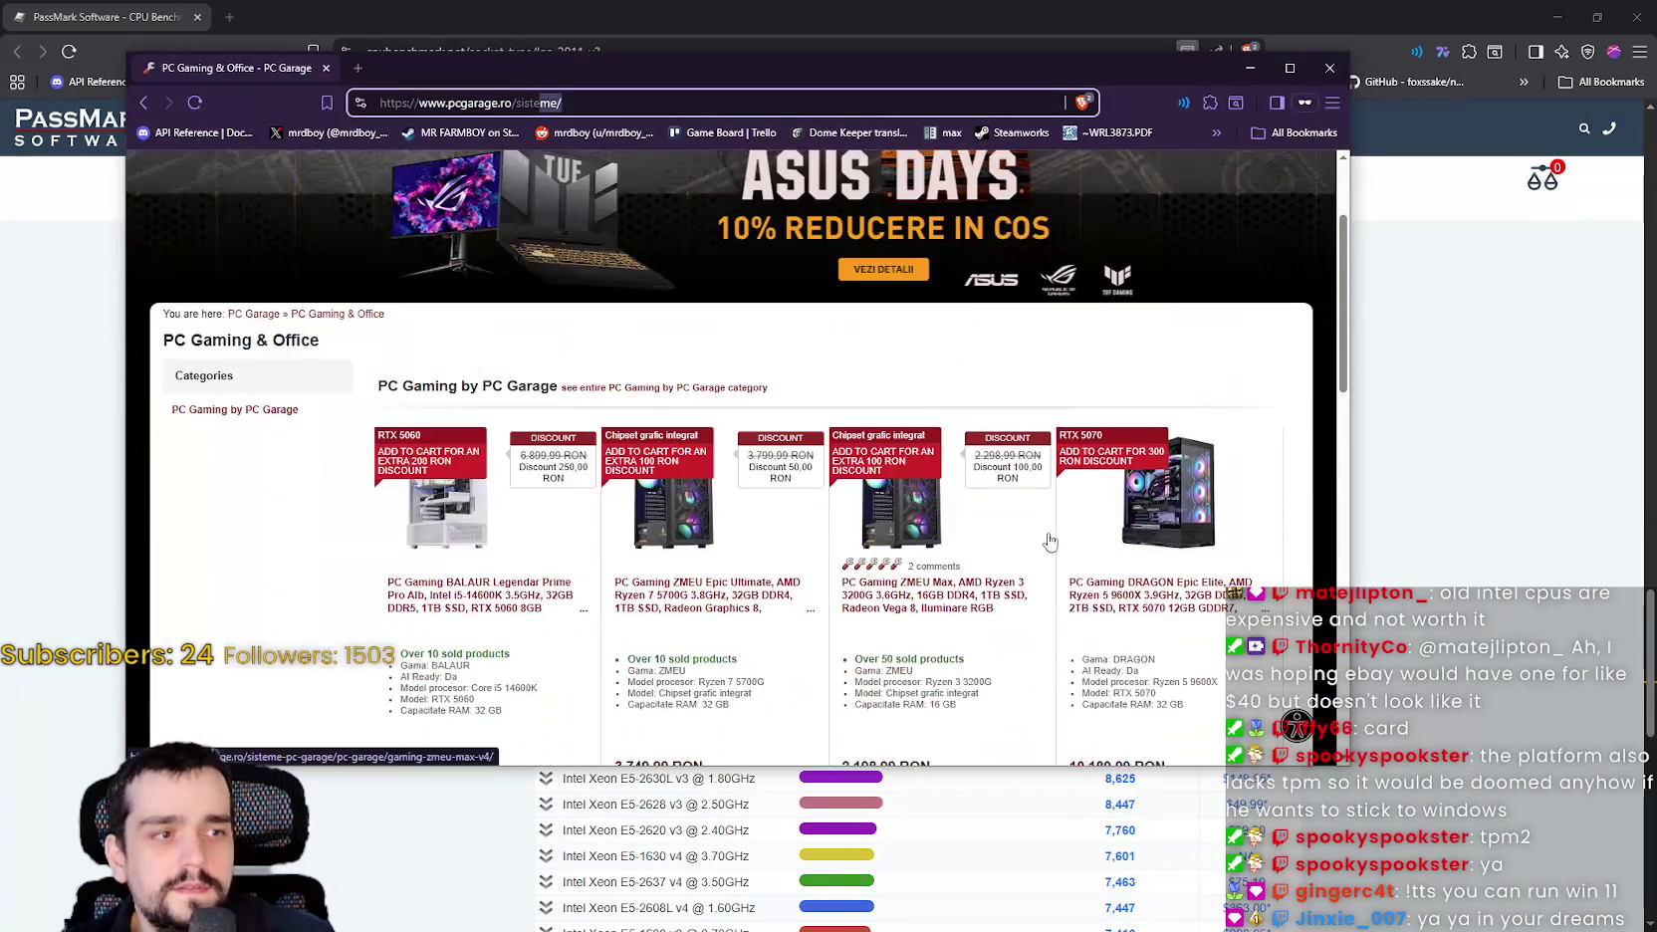
pyautogui.scroll(-2, 1181, 673)
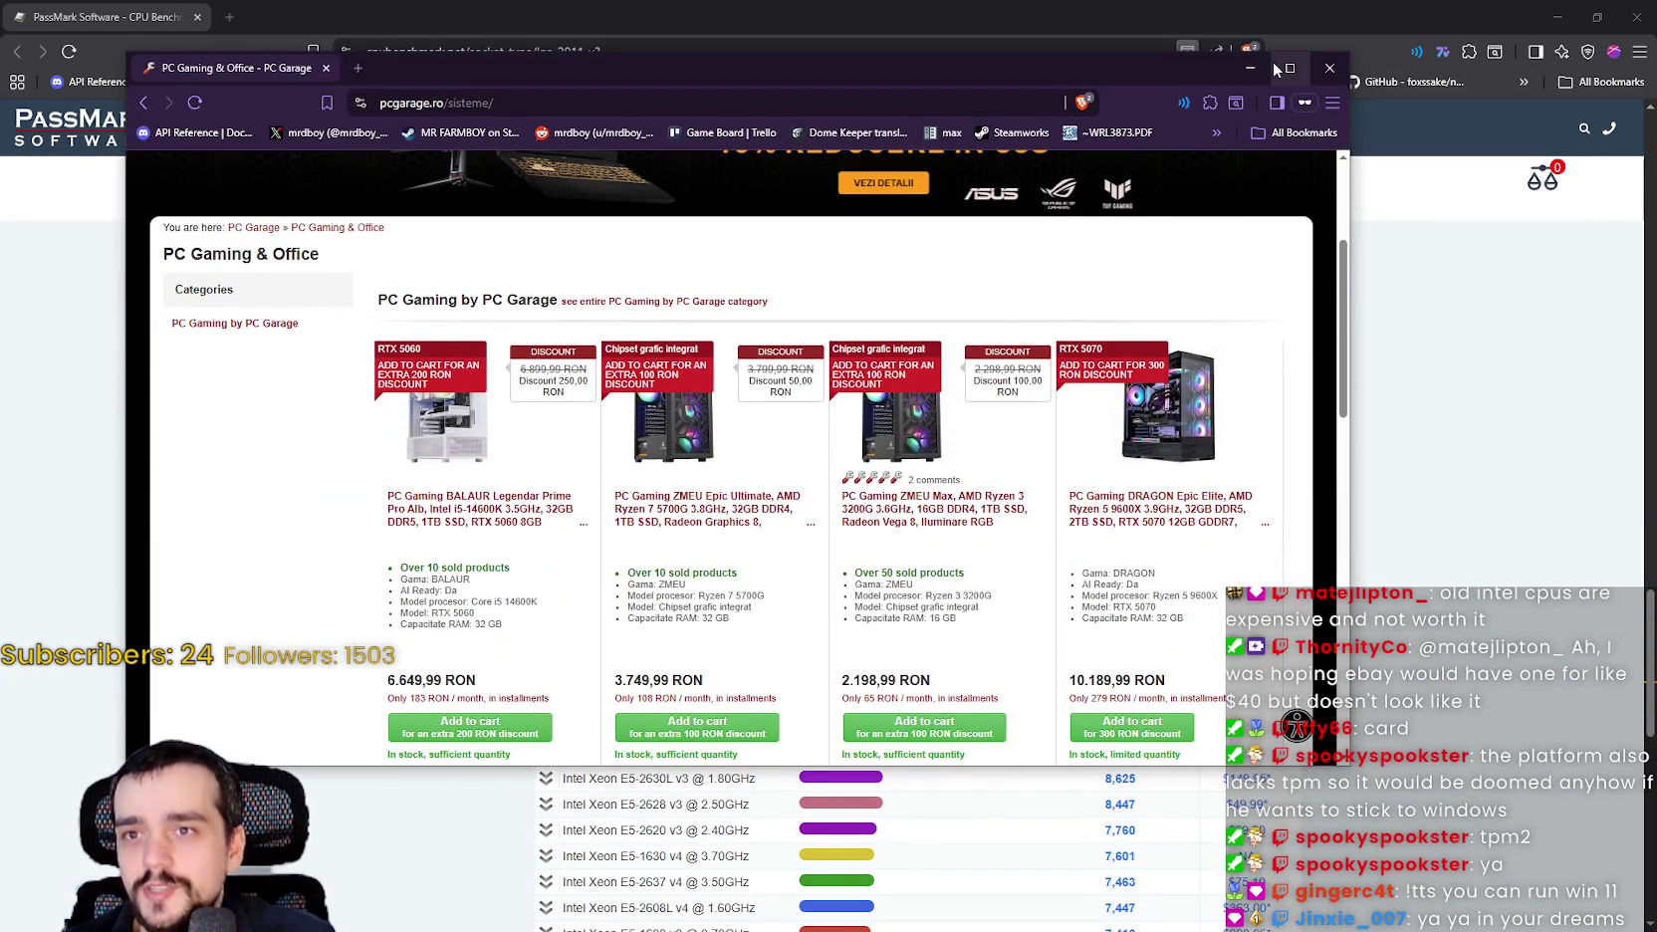
pyautogui.click(1289, 68)
pyautogui.scroll(1, 744, 604)
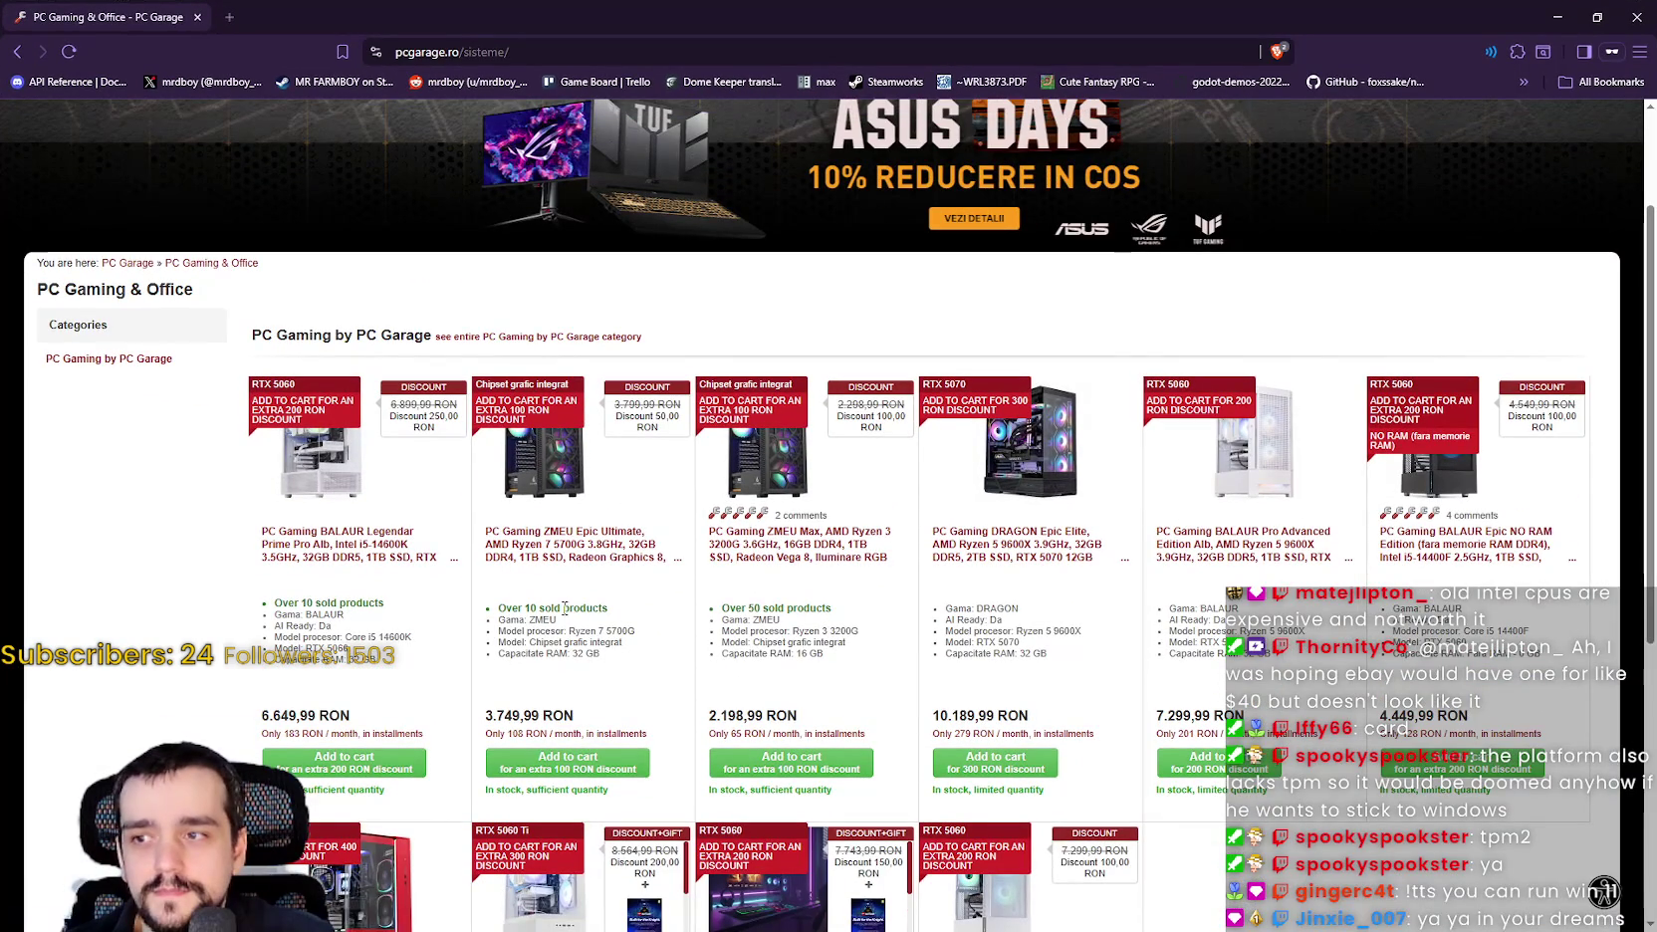
pyautogui.scroll(1, 743, 604)
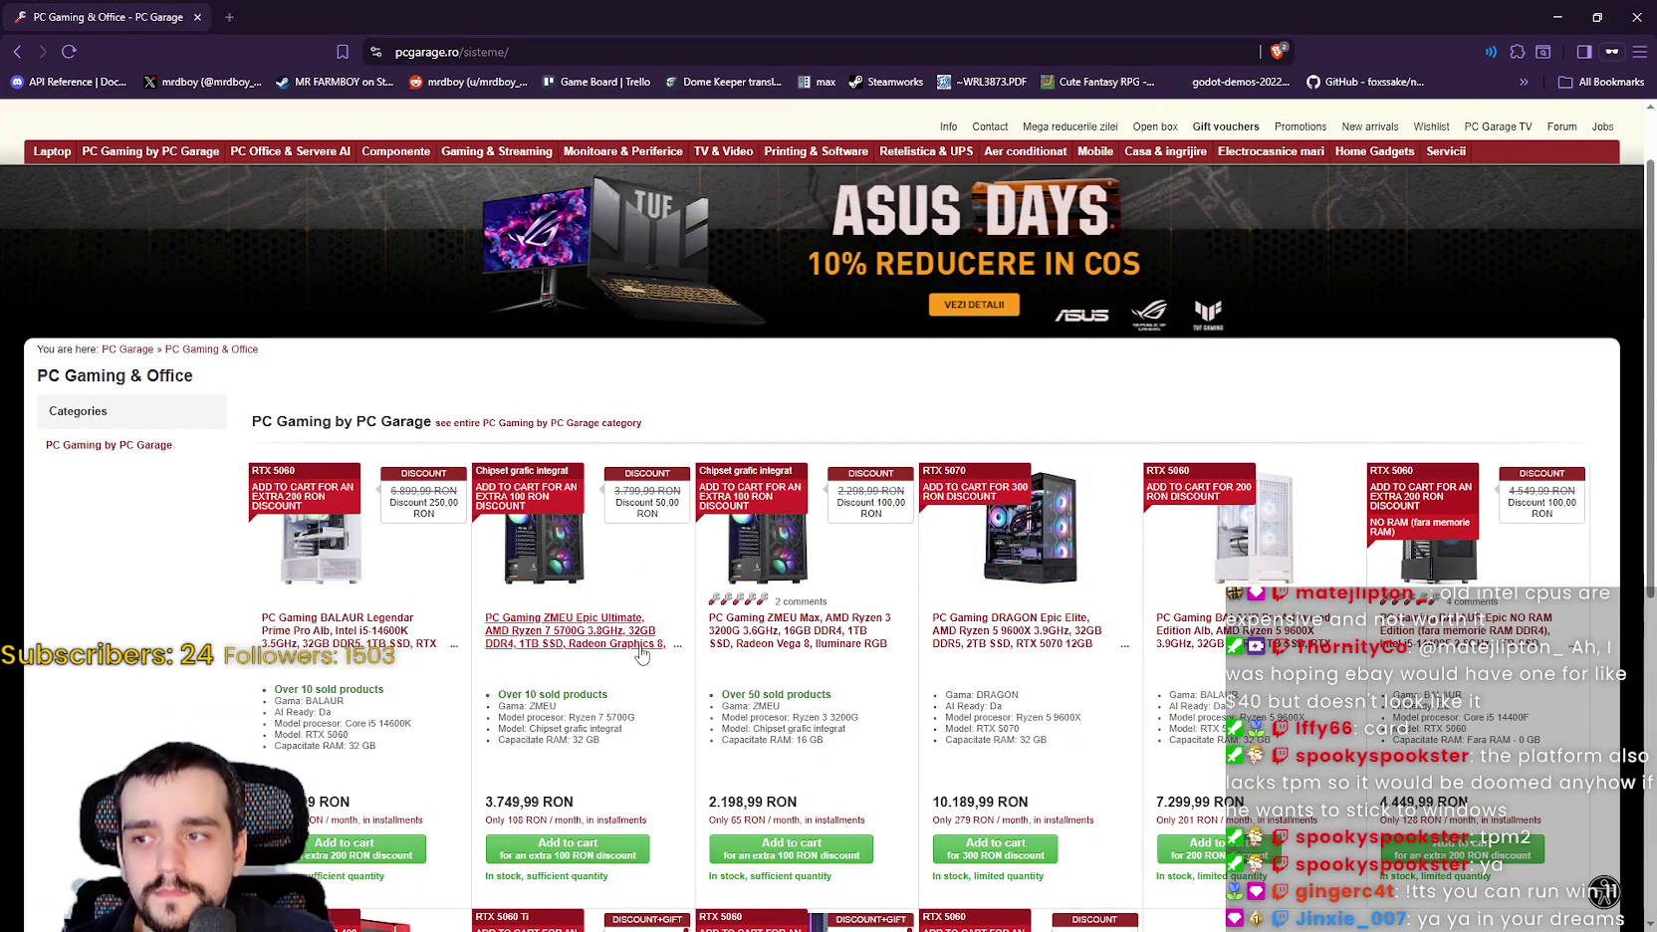
pyautogui.scroll(-1, 606, 651)
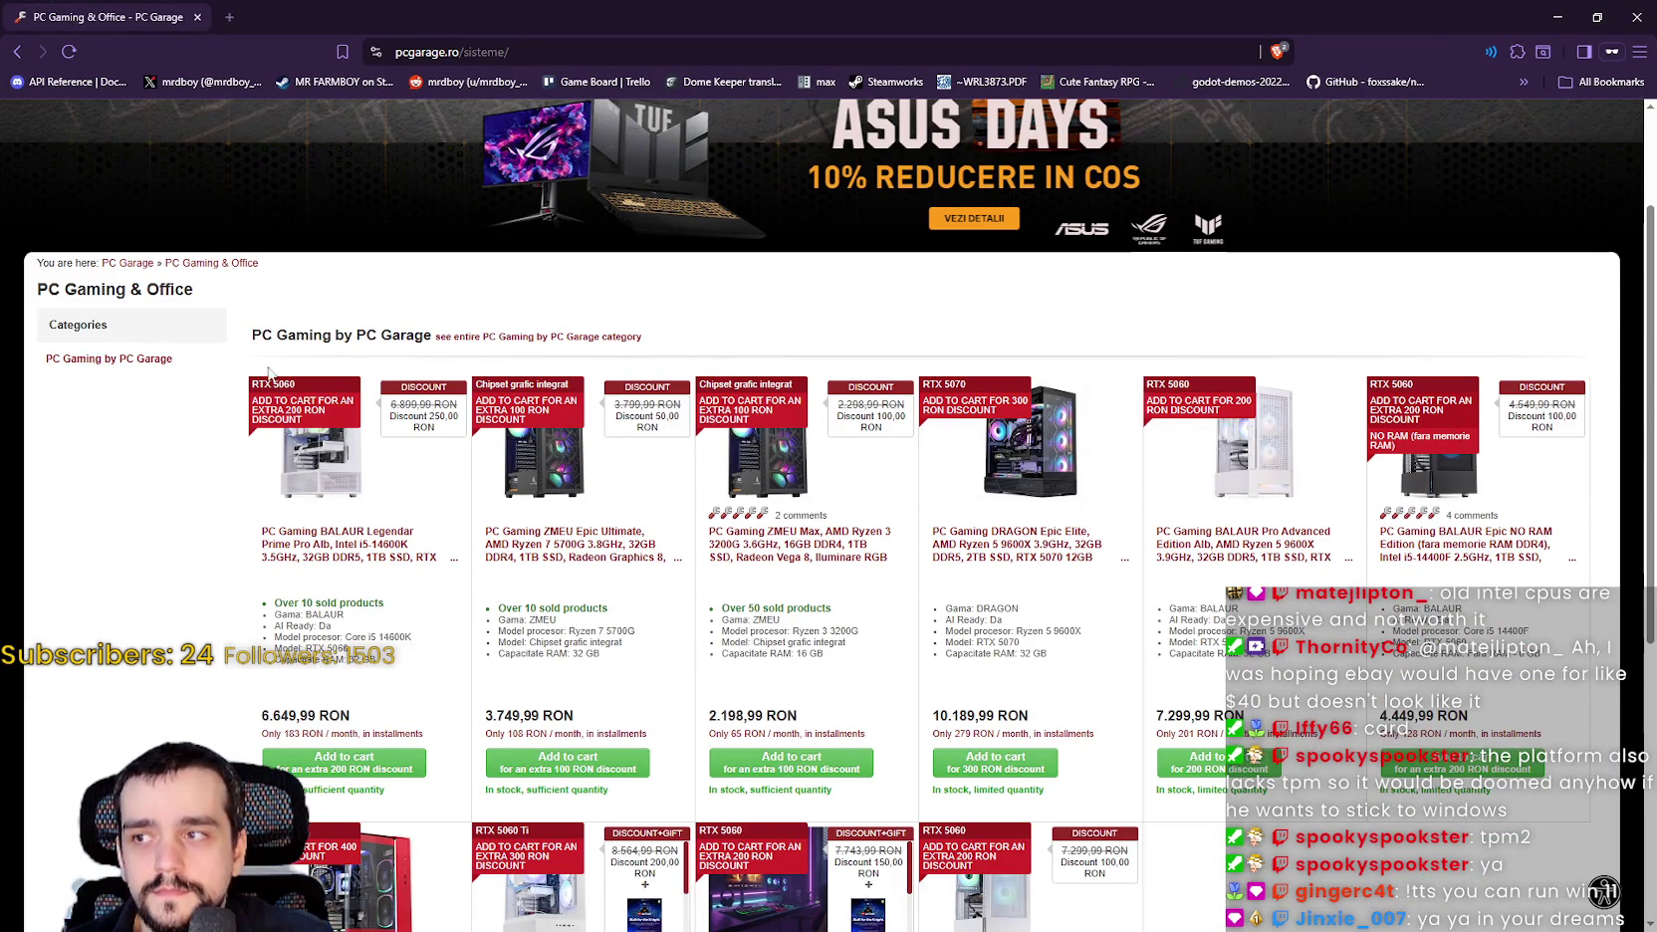
pyautogui.scroll(2, 472, 401)
pyautogui.click(206, 355)
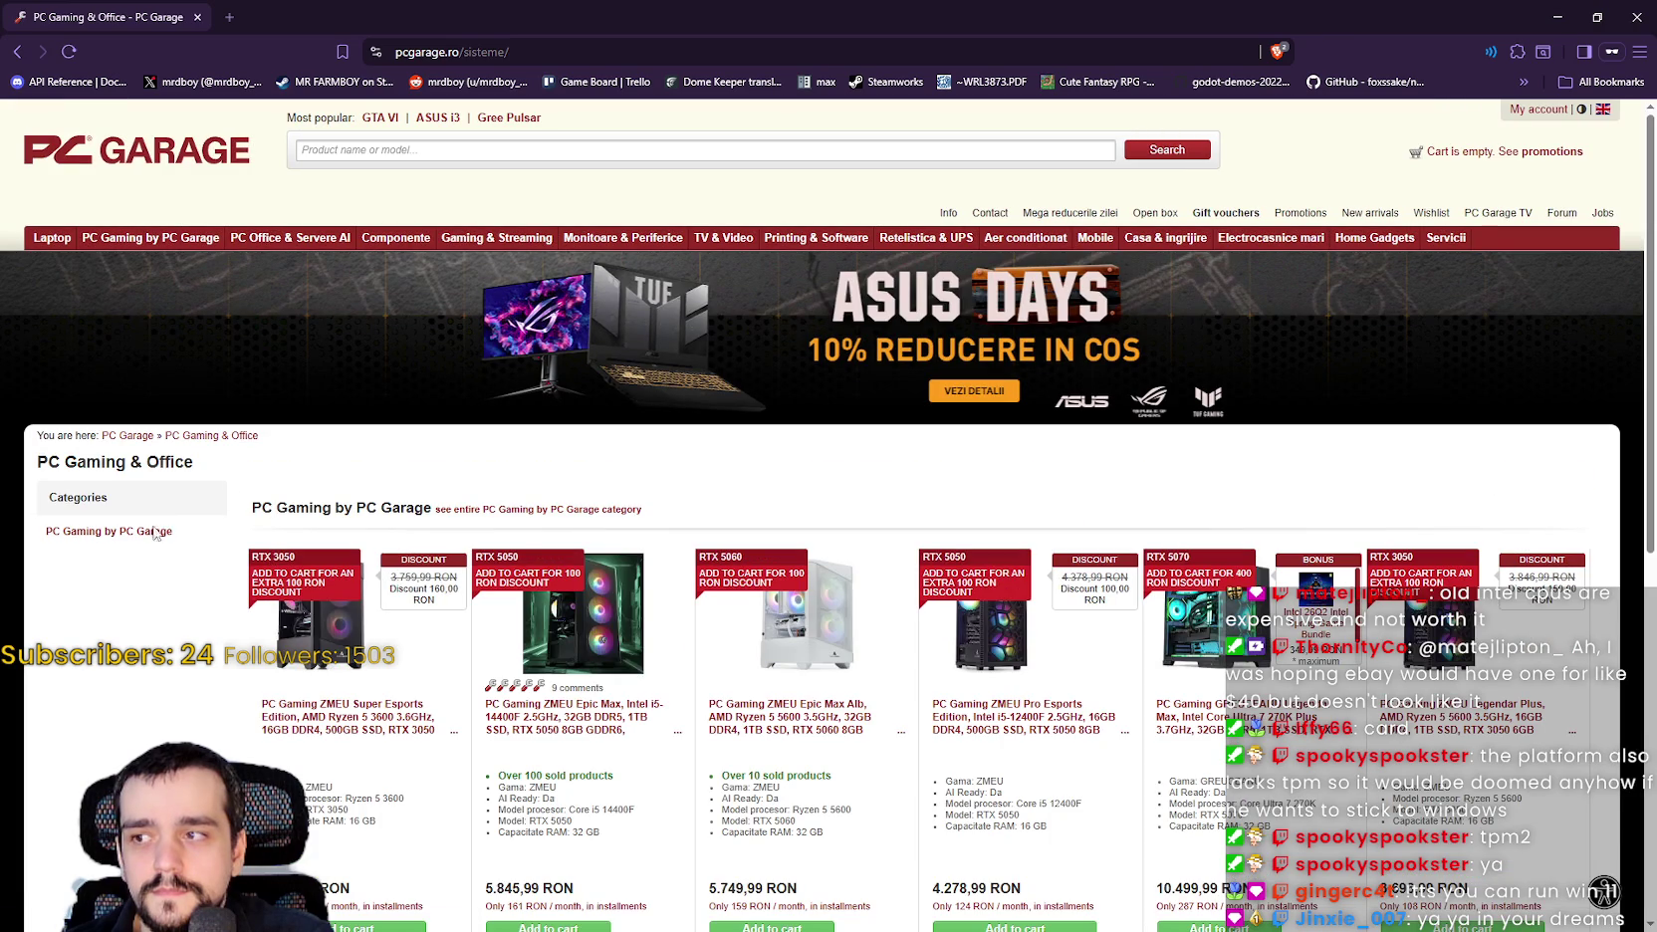
# Filter PC Gaming by PC Garage to RTX 5090 and 64 GB RAM, marking the 39,879.99 RON price.
pyautogui.click(514, 508)
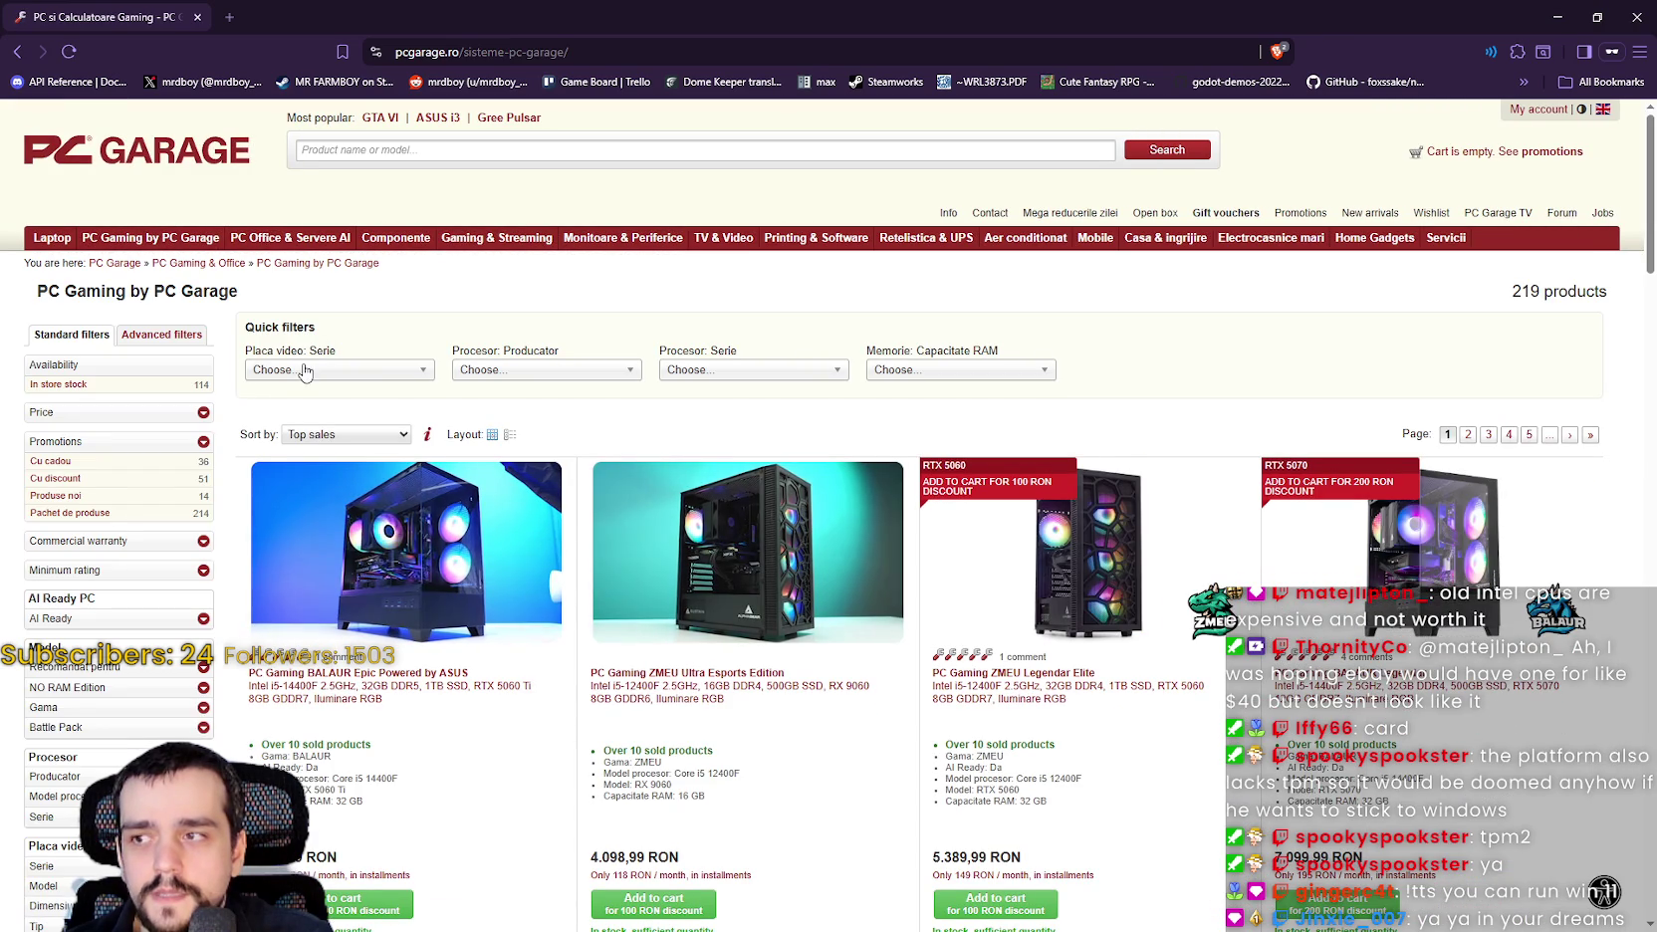
pyautogui.click(319, 369)
pyautogui.scroll(-1, 314, 497)
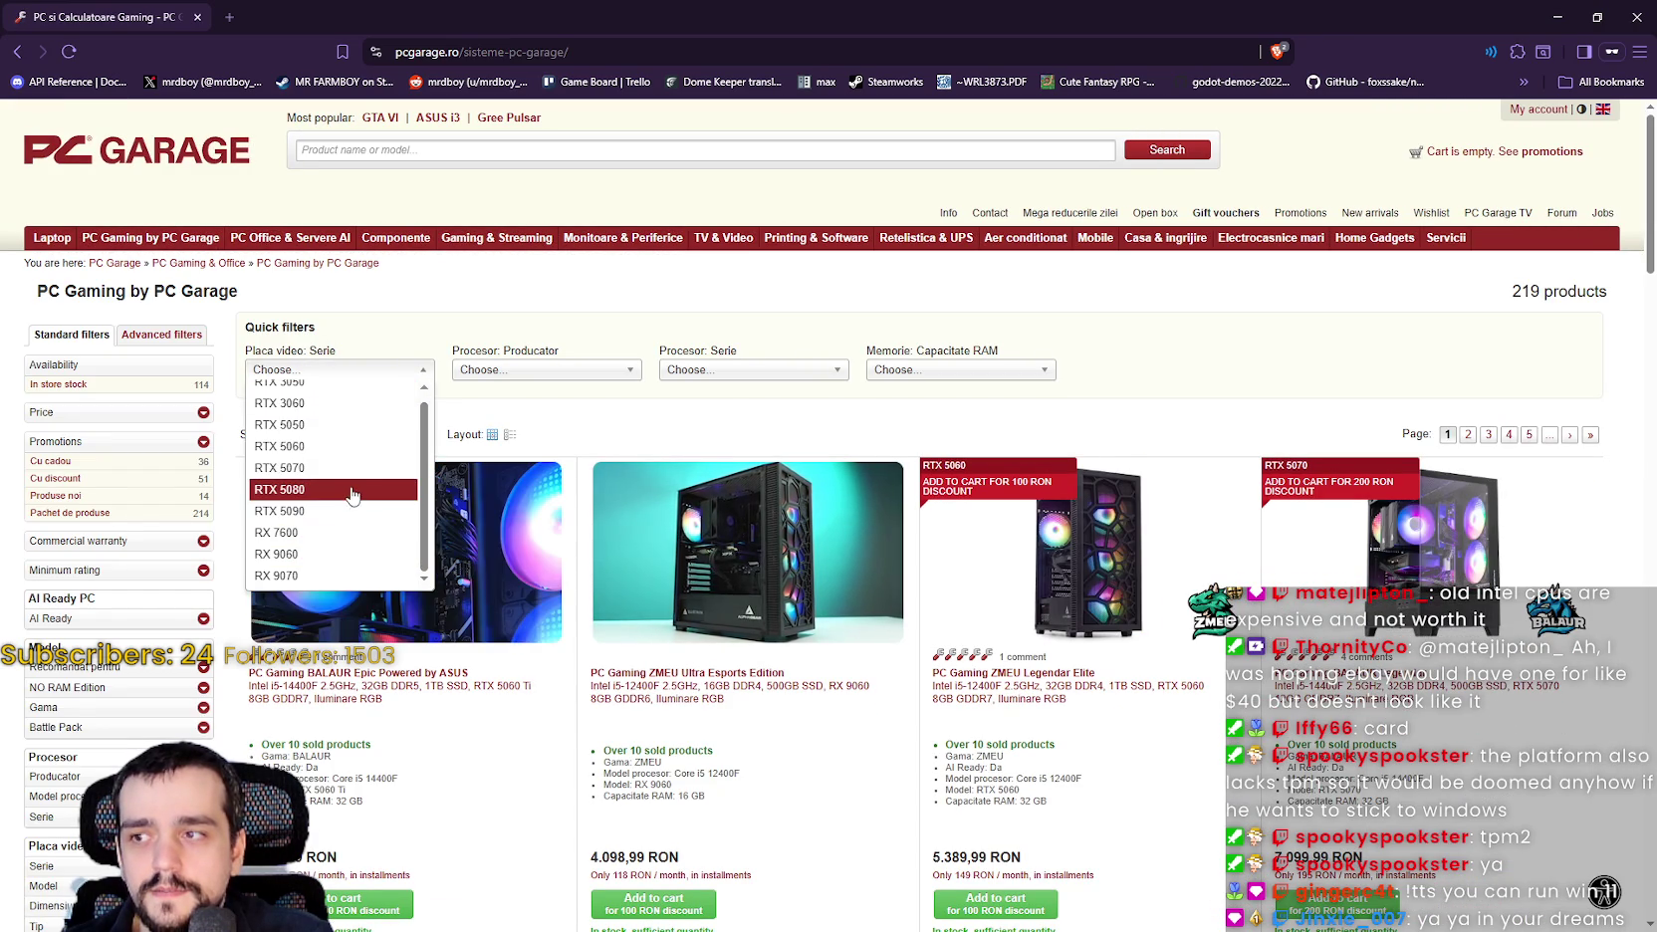
pyautogui.click(299, 510)
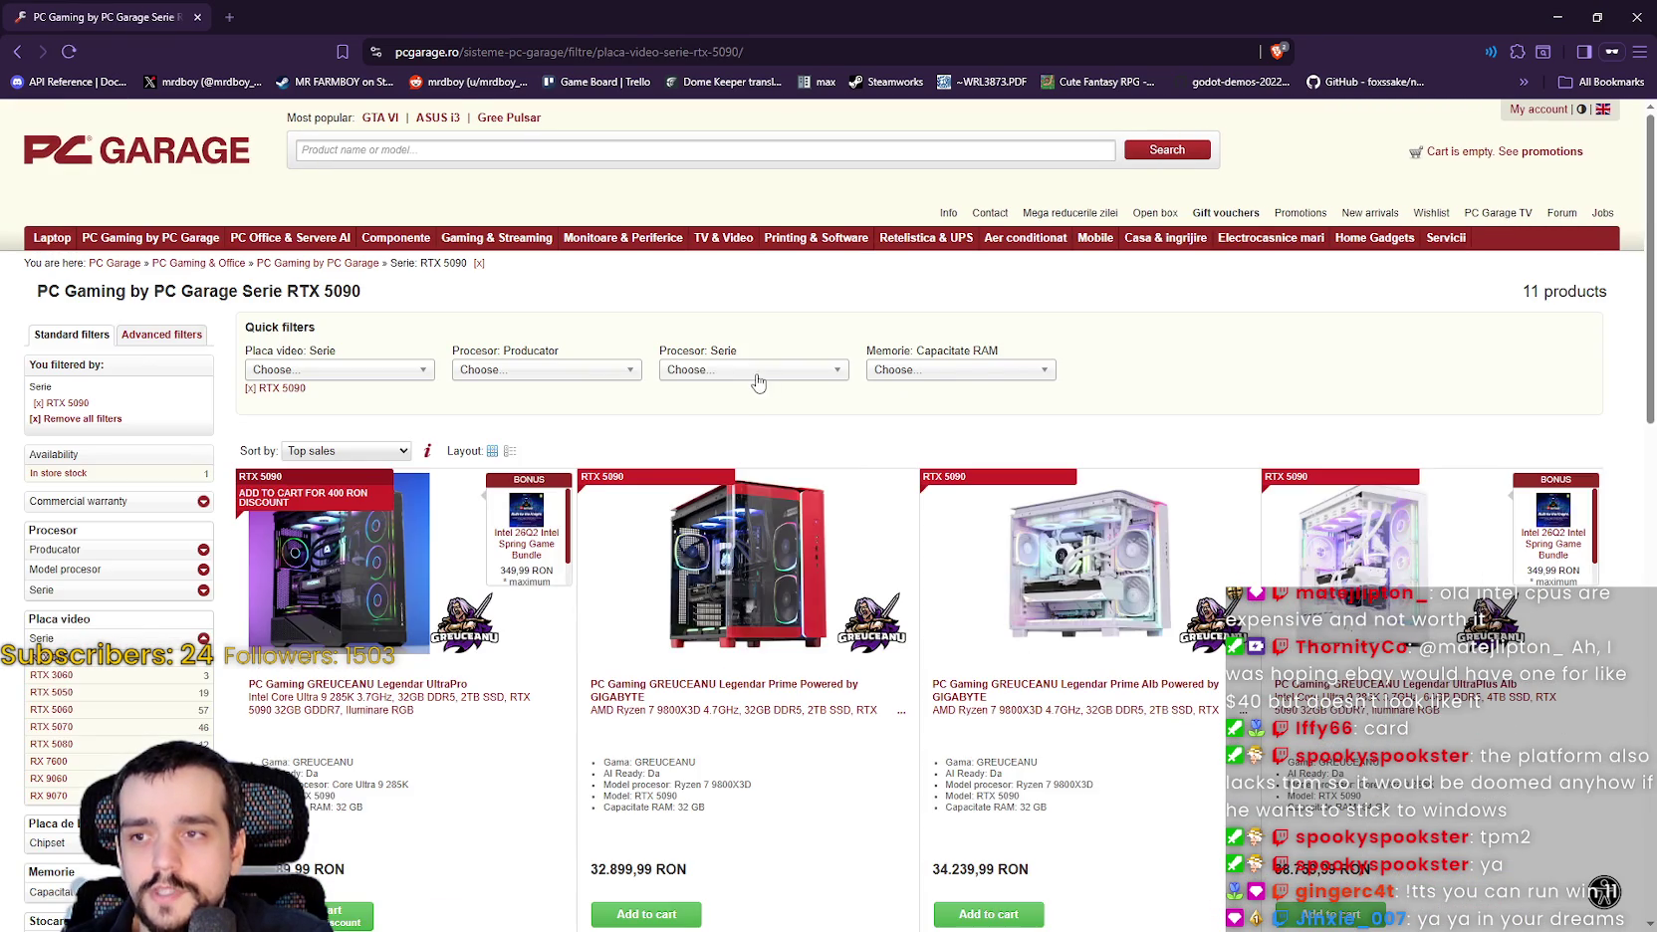
pyautogui.click(760, 370)
pyautogui.click(1001, 371)
pyautogui.click(908, 417)
pyautogui.scroll(-1, 1205, 399)
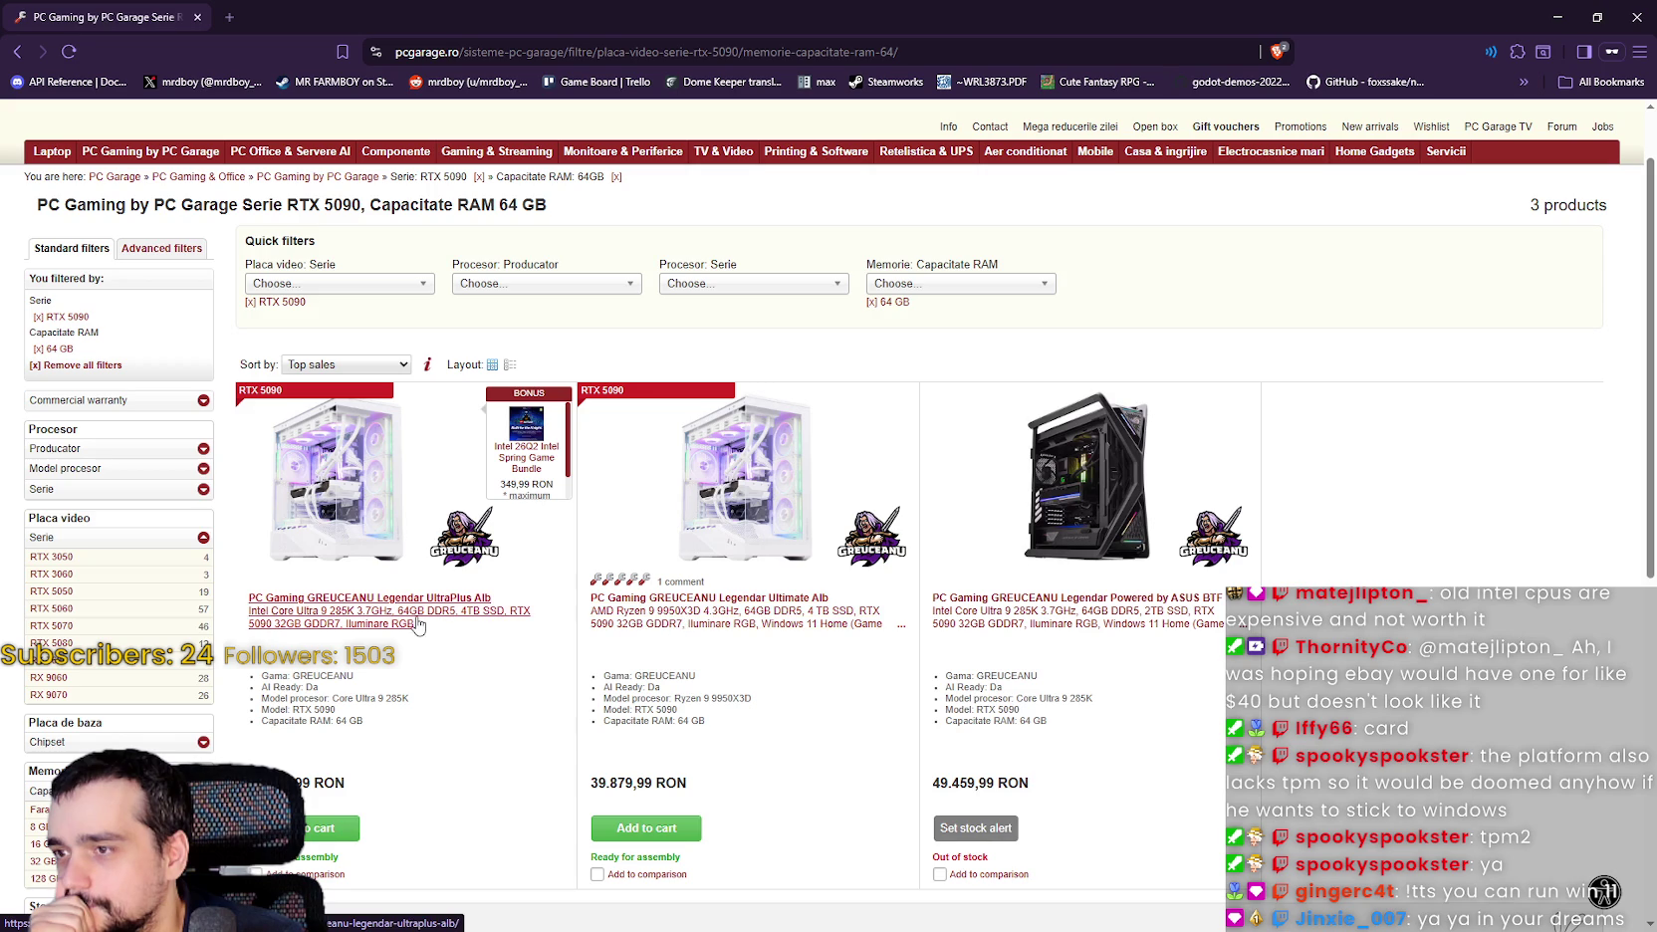
pyautogui.moveTo(593, 783); pyautogui.dragTo(737, 790)
pyautogui.click(737, 789)
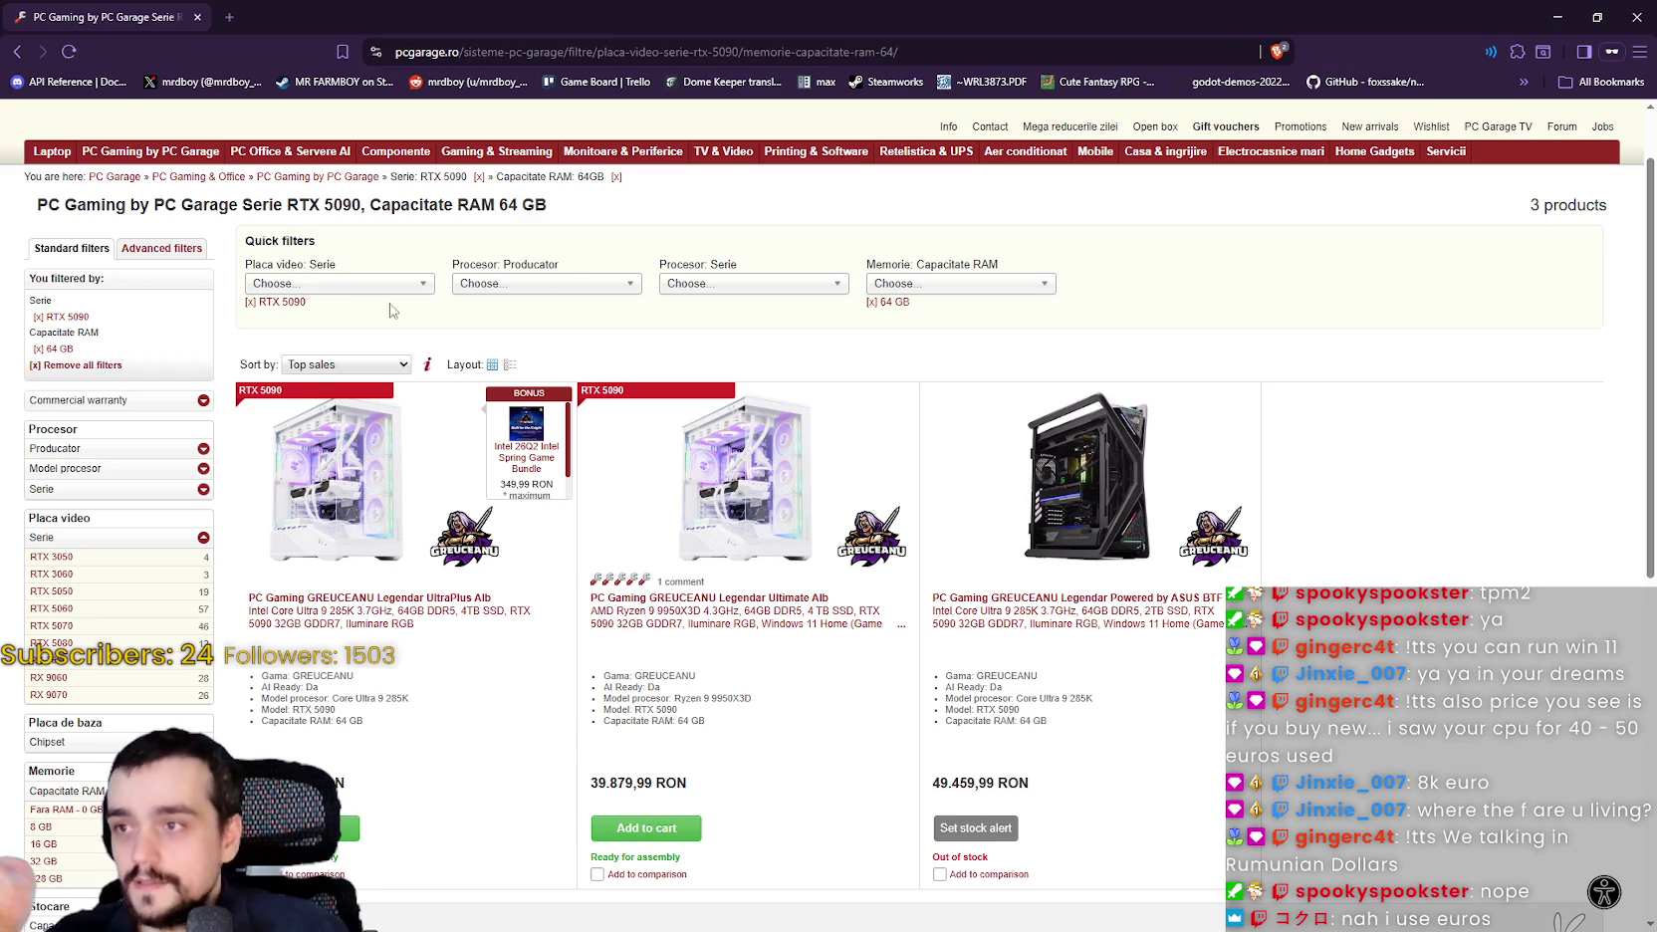
pyautogui.click(254, 303)
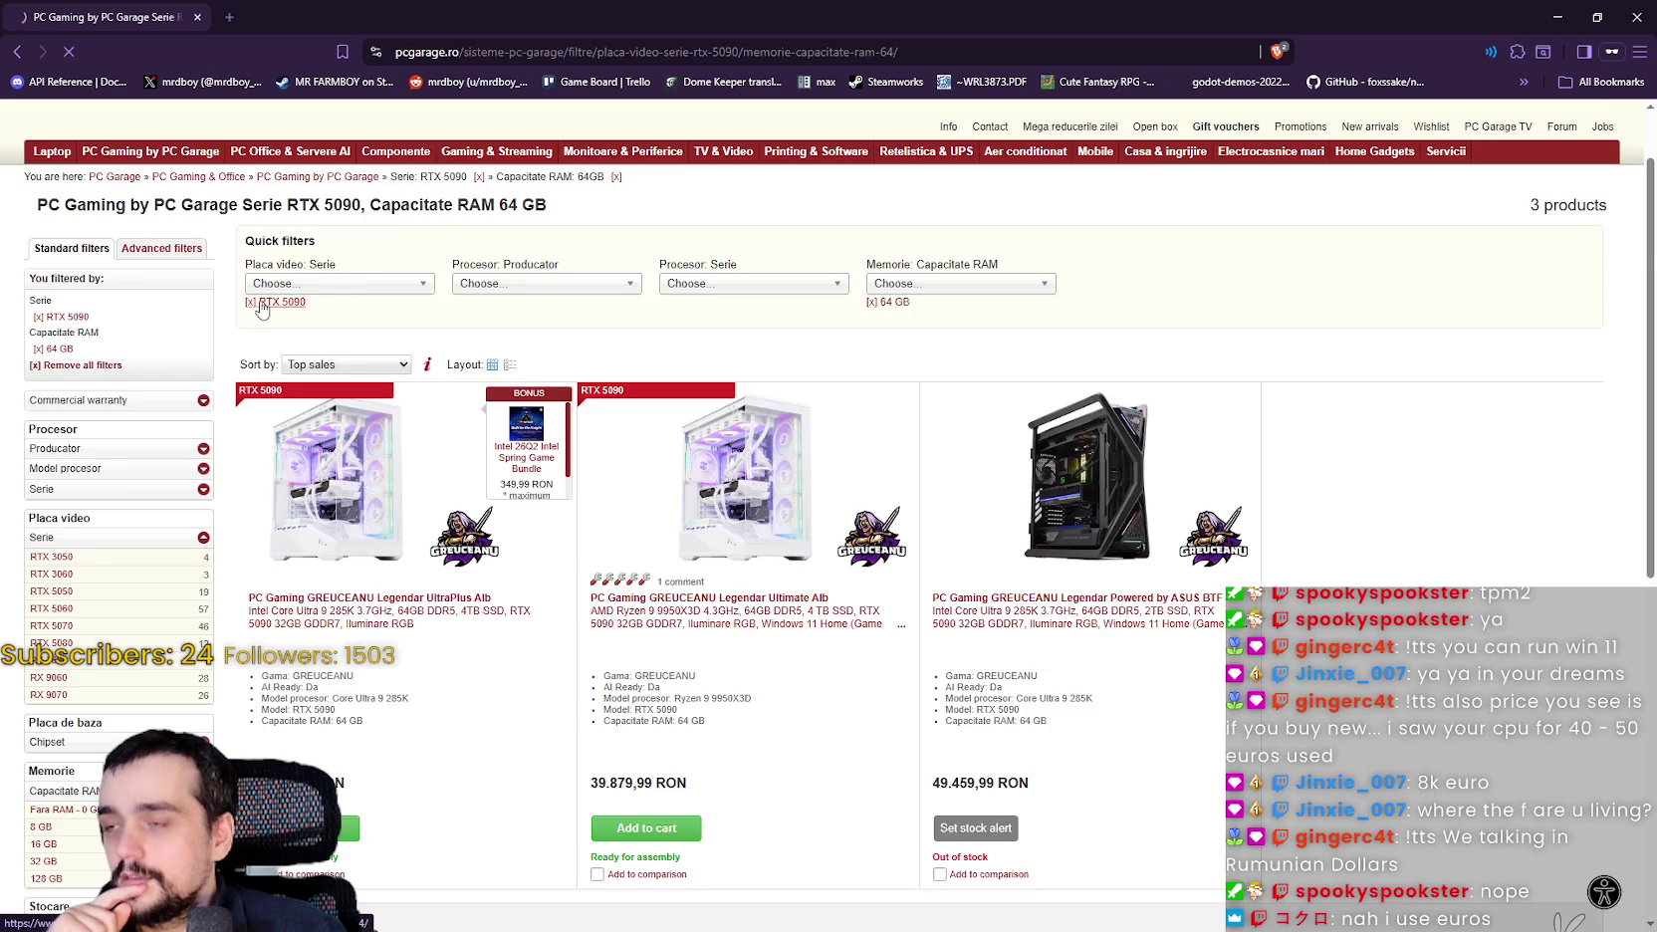
# Set Placa video Serie to RTX 5080 and Capacitate RAM to 128 GB.
pyautogui.click(304, 369)
pyautogui.click(357, 390)
pyautogui.click(956, 369)
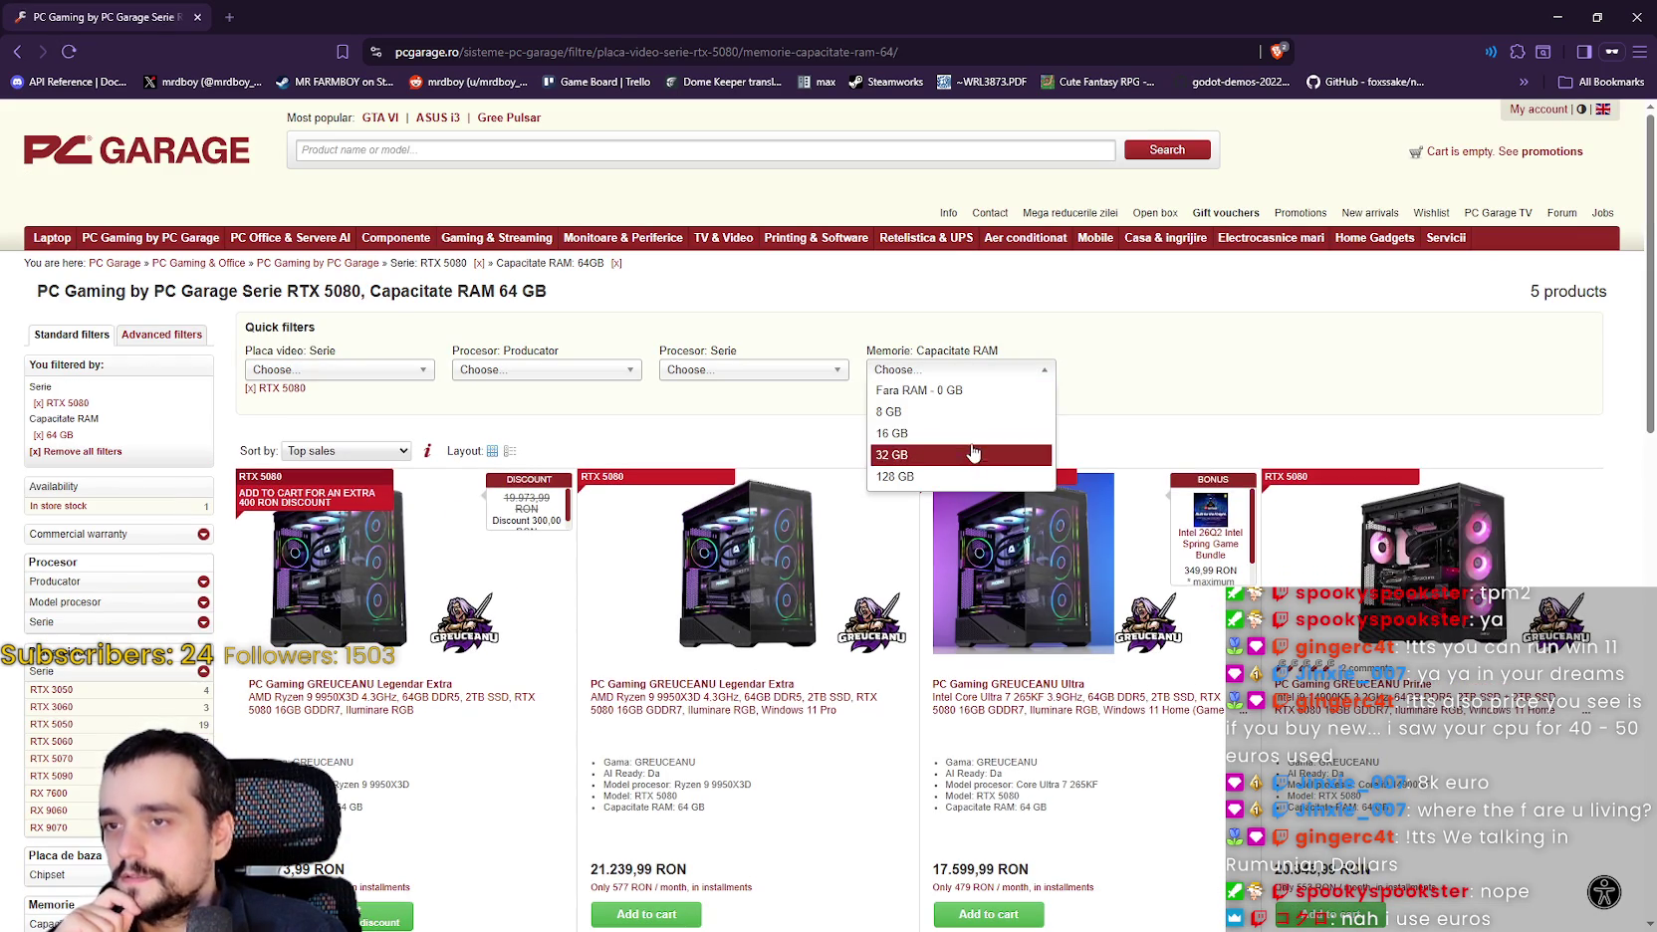
pyautogui.click(882, 477)
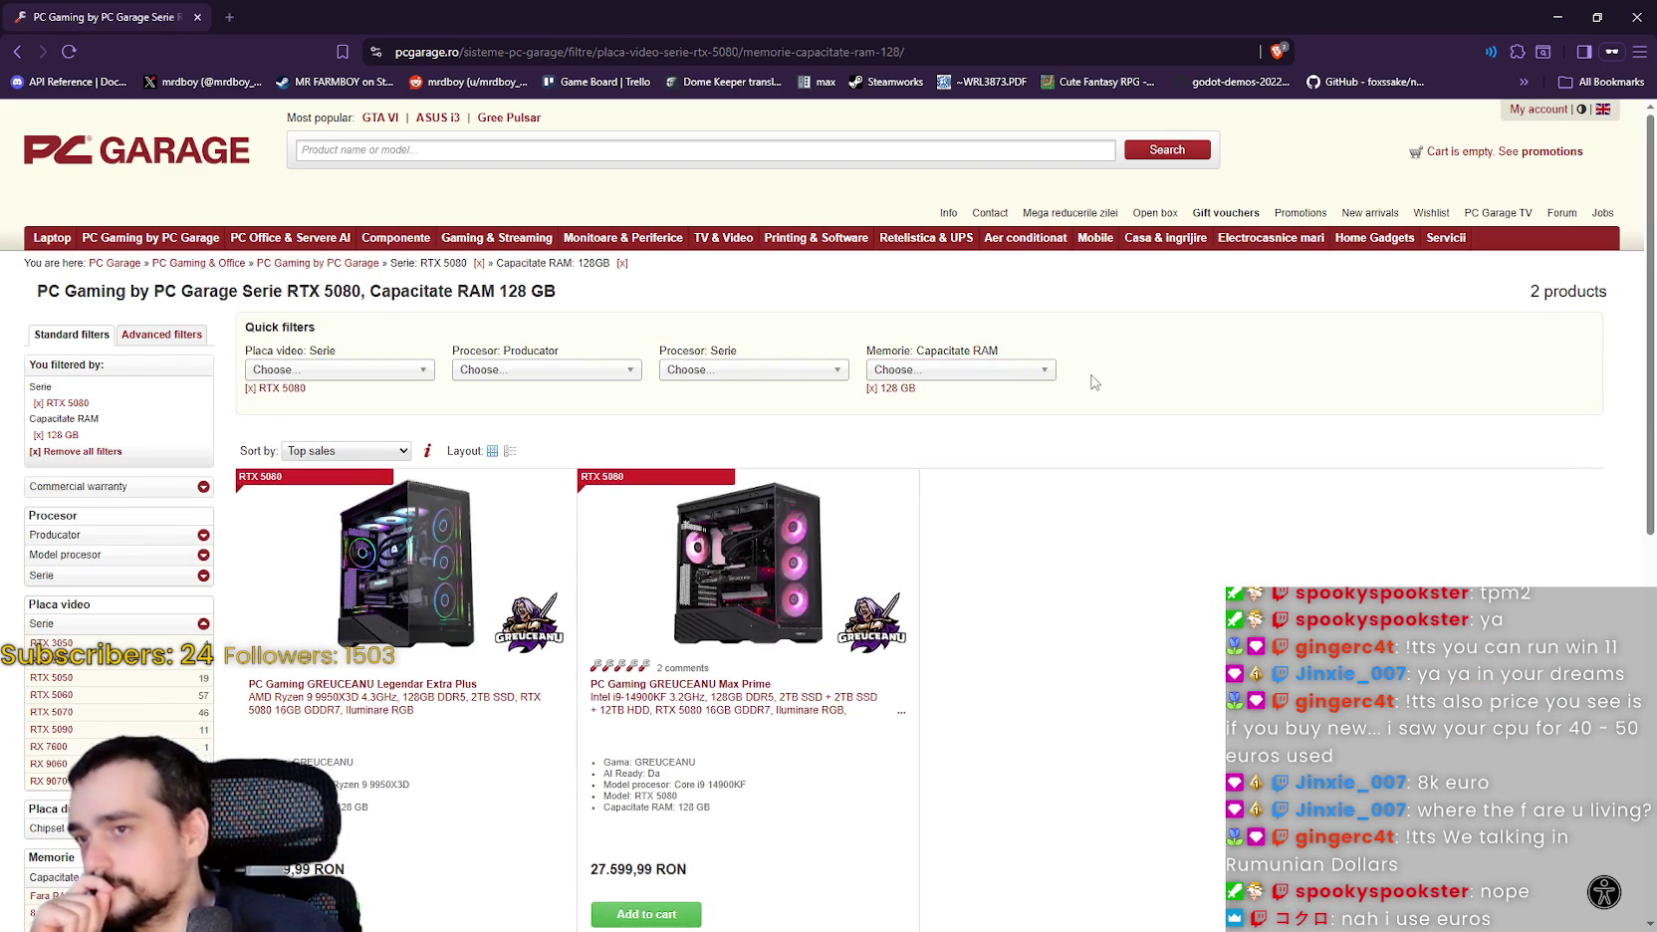
pyautogui.scroll(-2, 1090, 408)
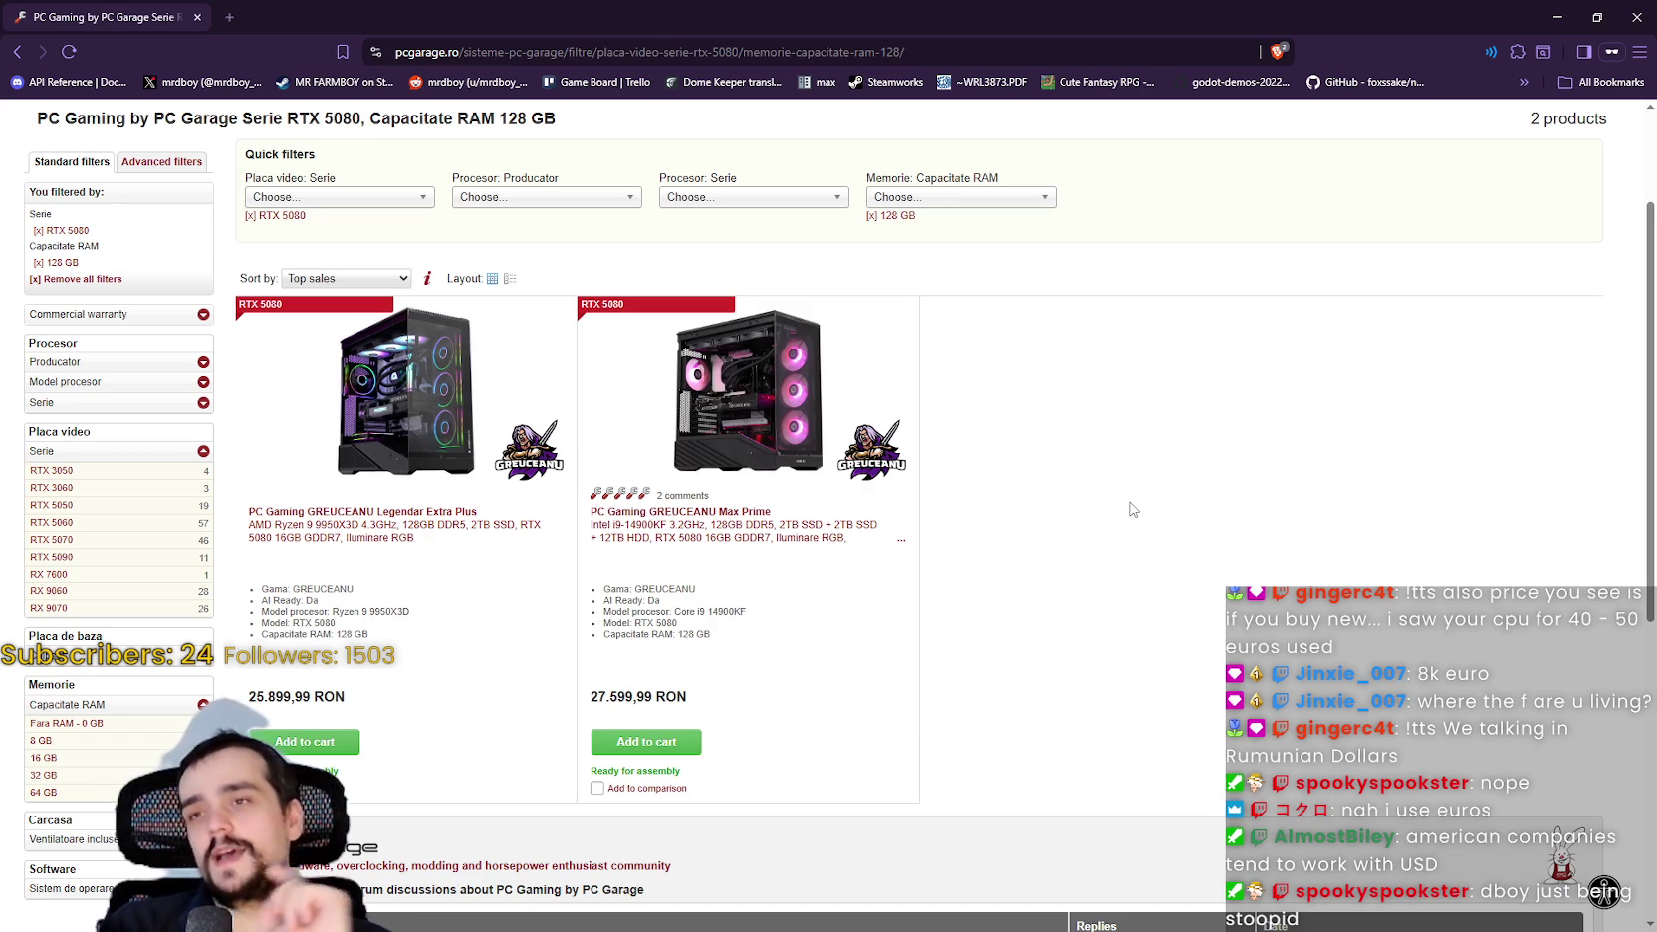
# Change Capacitate RAM back to 64 GB and scroll through the RTX 5080 results.
pyautogui.click(916, 202)
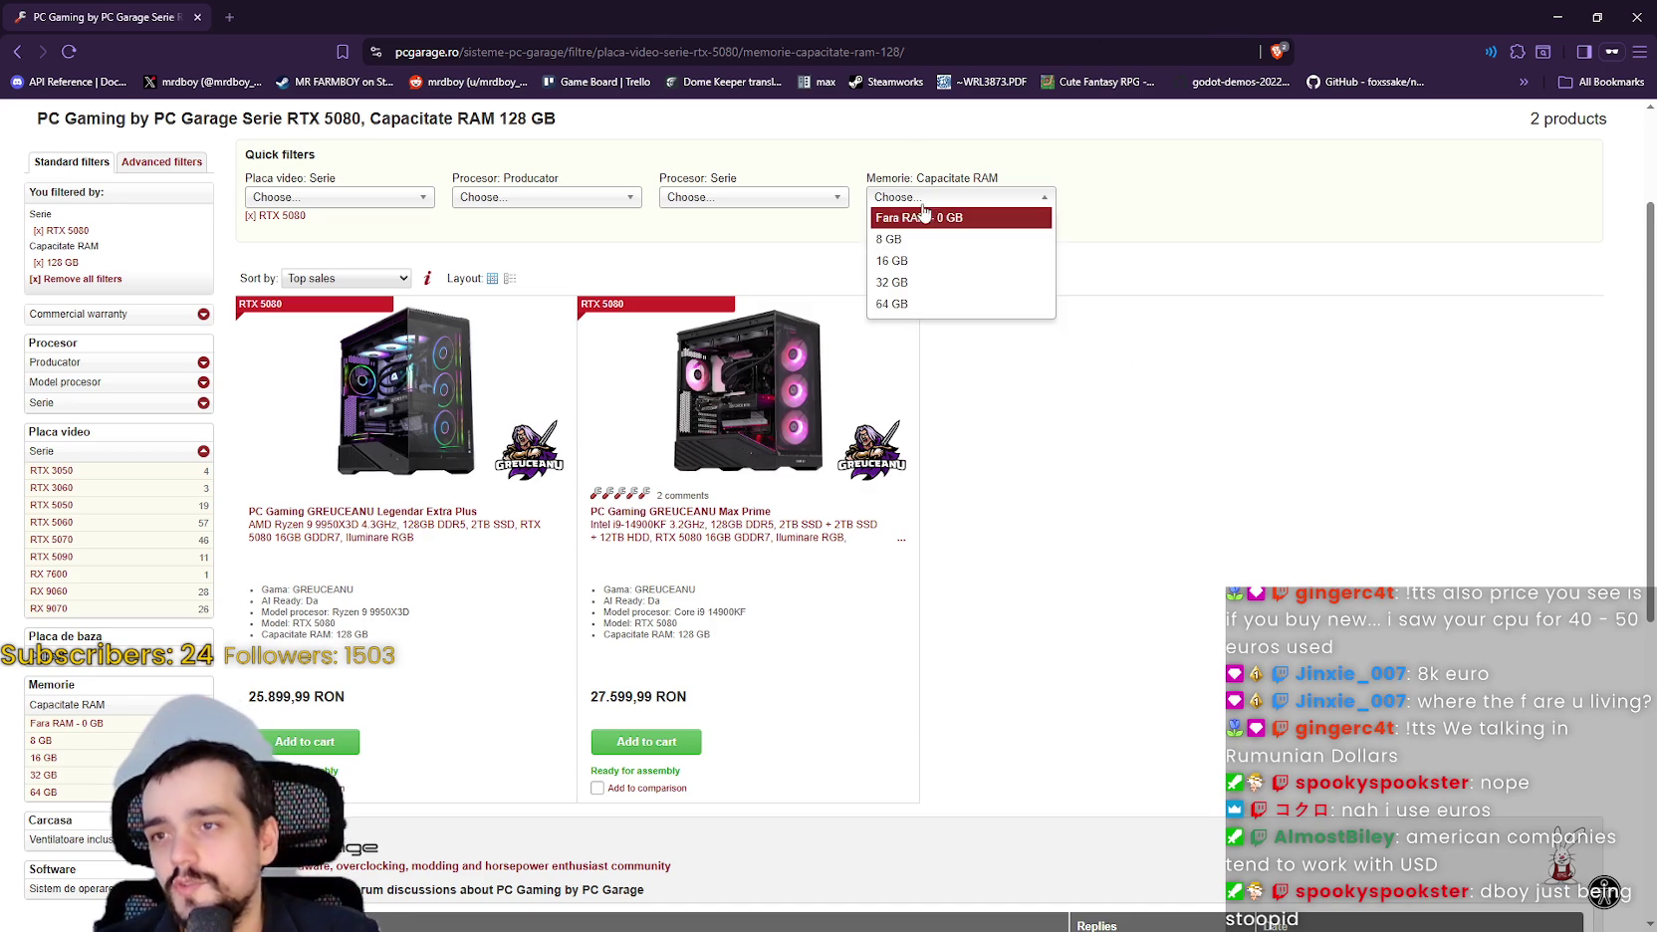
pyautogui.click(939, 304)
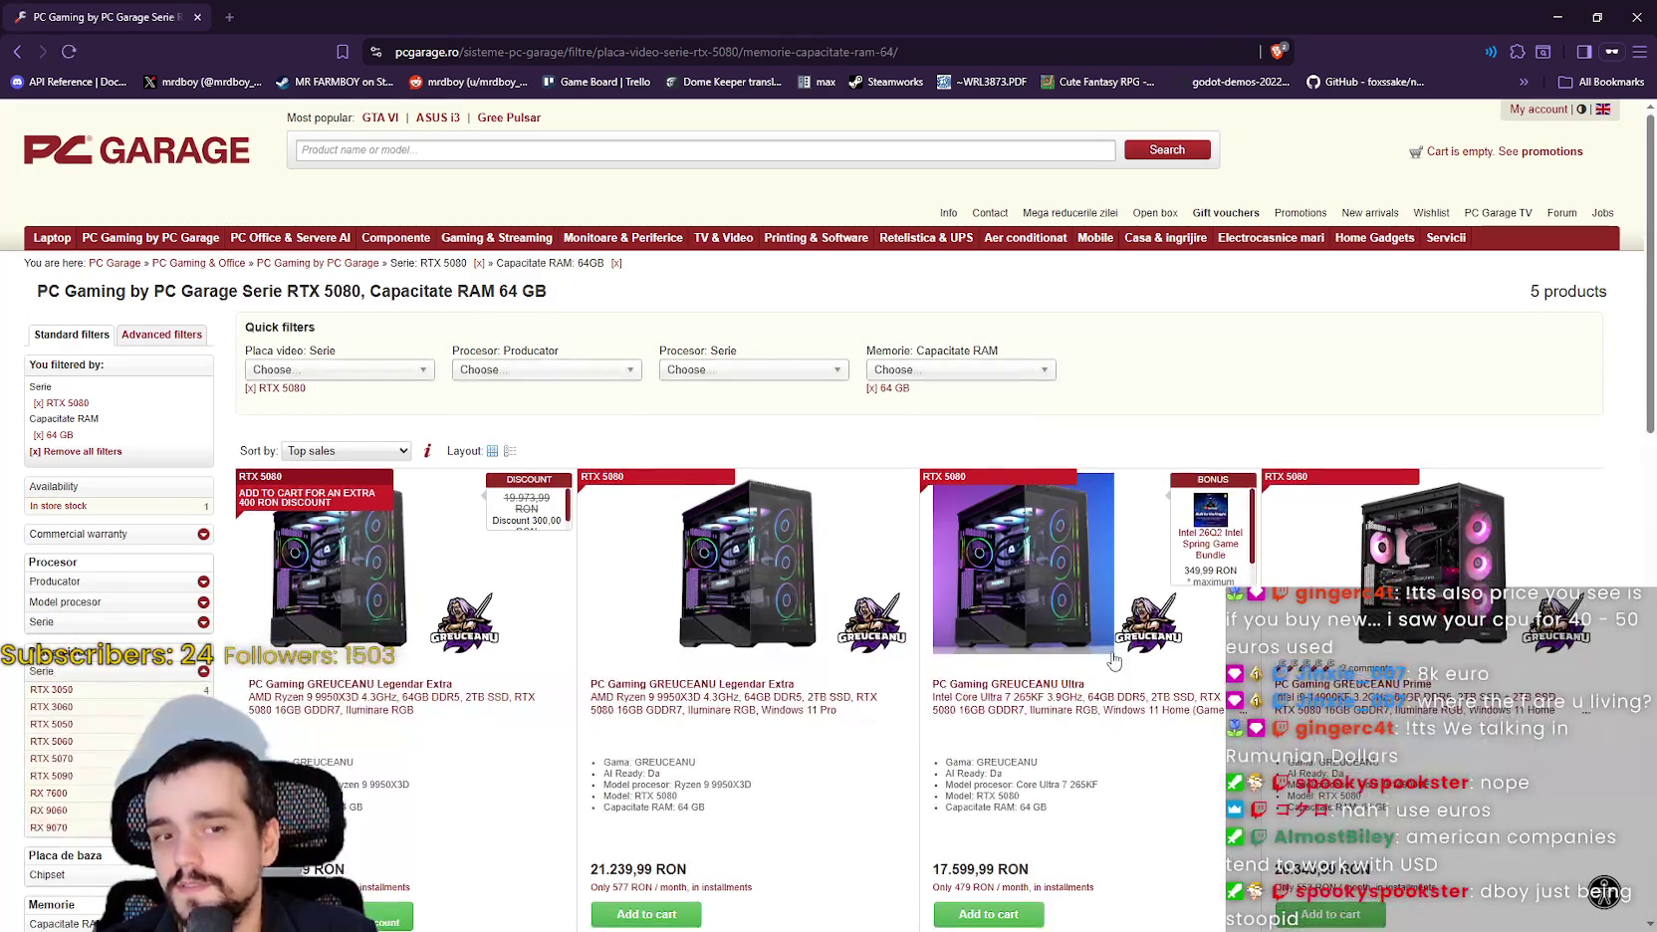
pyautogui.scroll(-2, 1112, 662)
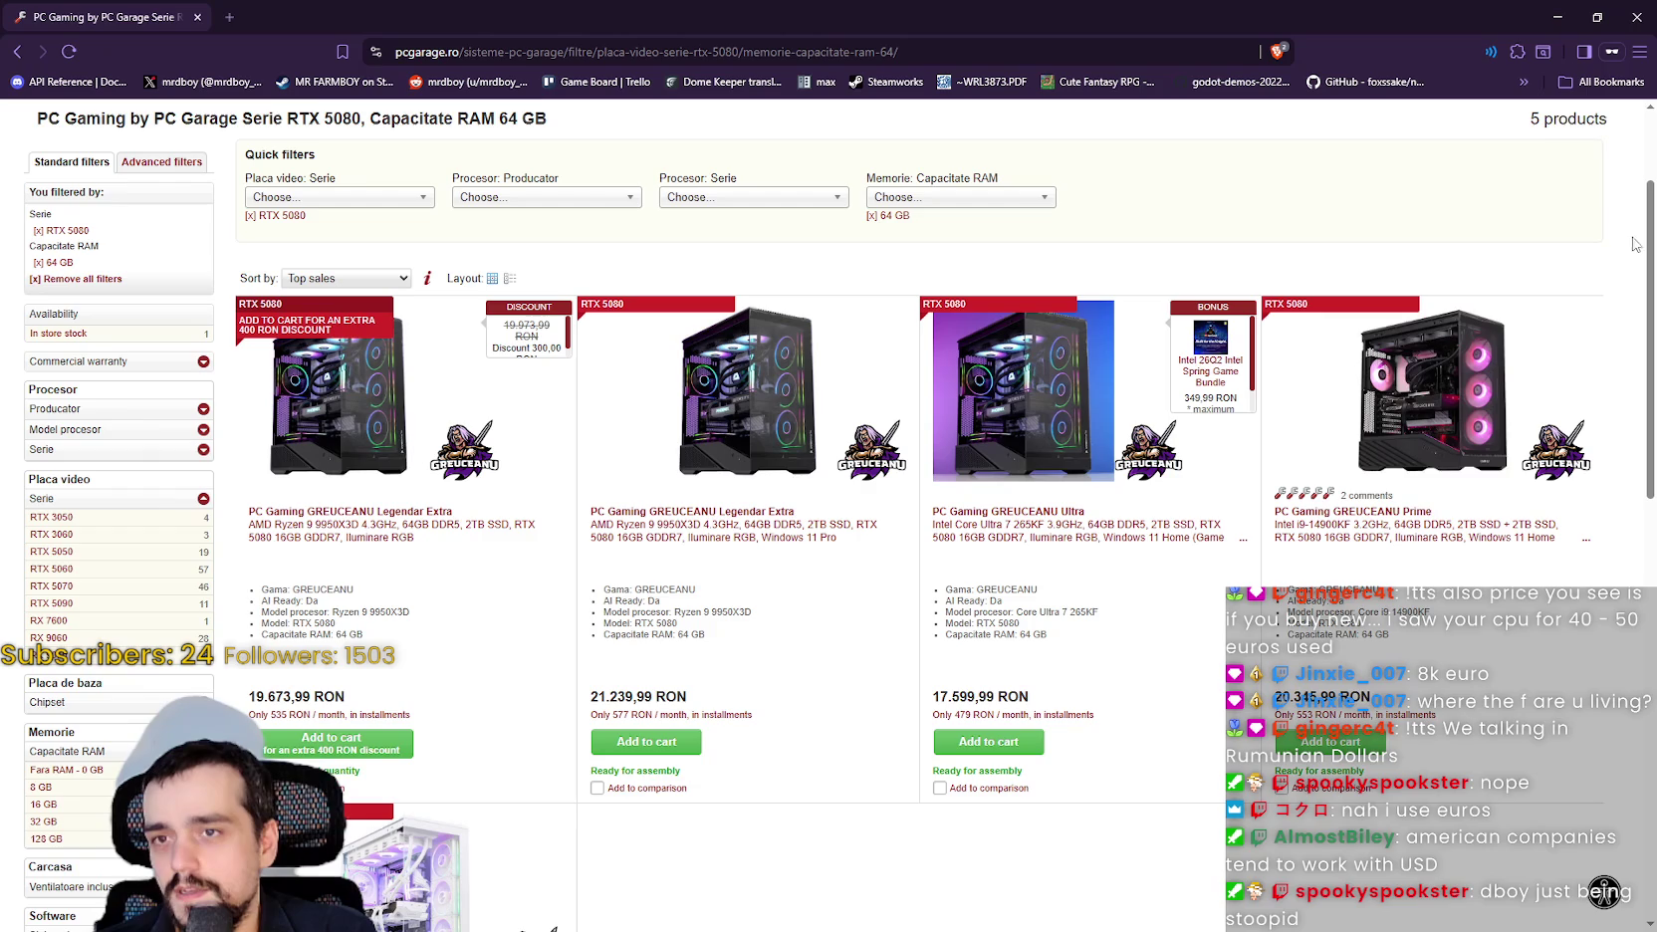
pyautogui.scroll(-1, 1641, 249)
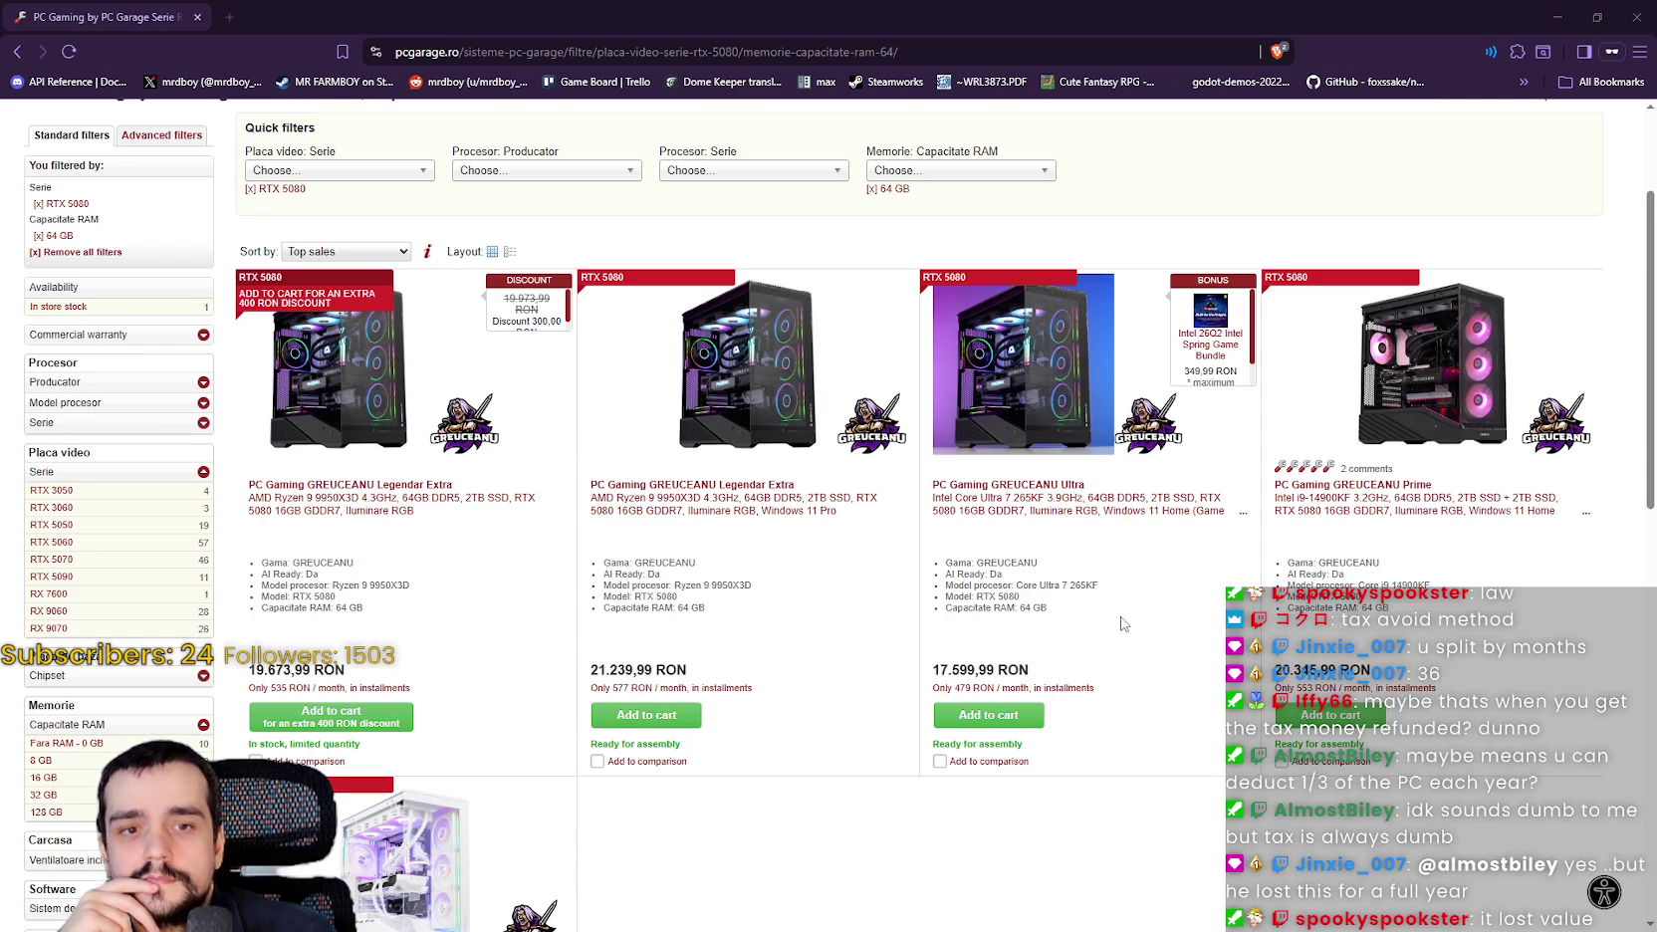
pyautogui.scroll(-3, 1125, 618)
pyautogui.scroll(4, 1135, 610)
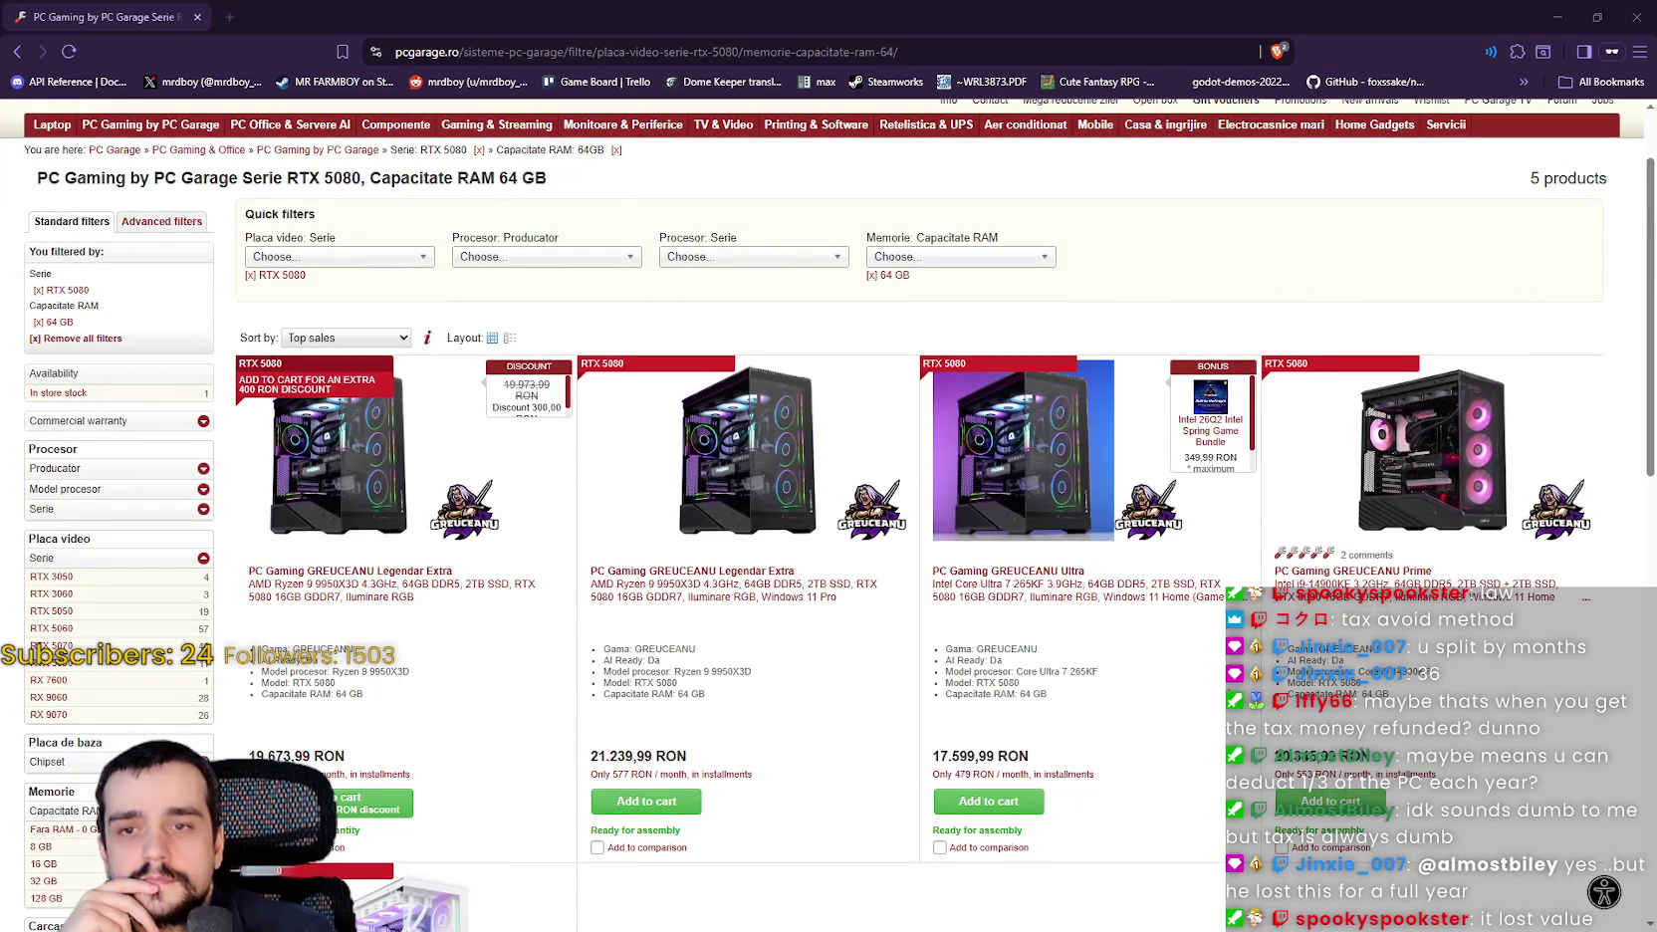
pyautogui.scroll(-1, 1232, 453)
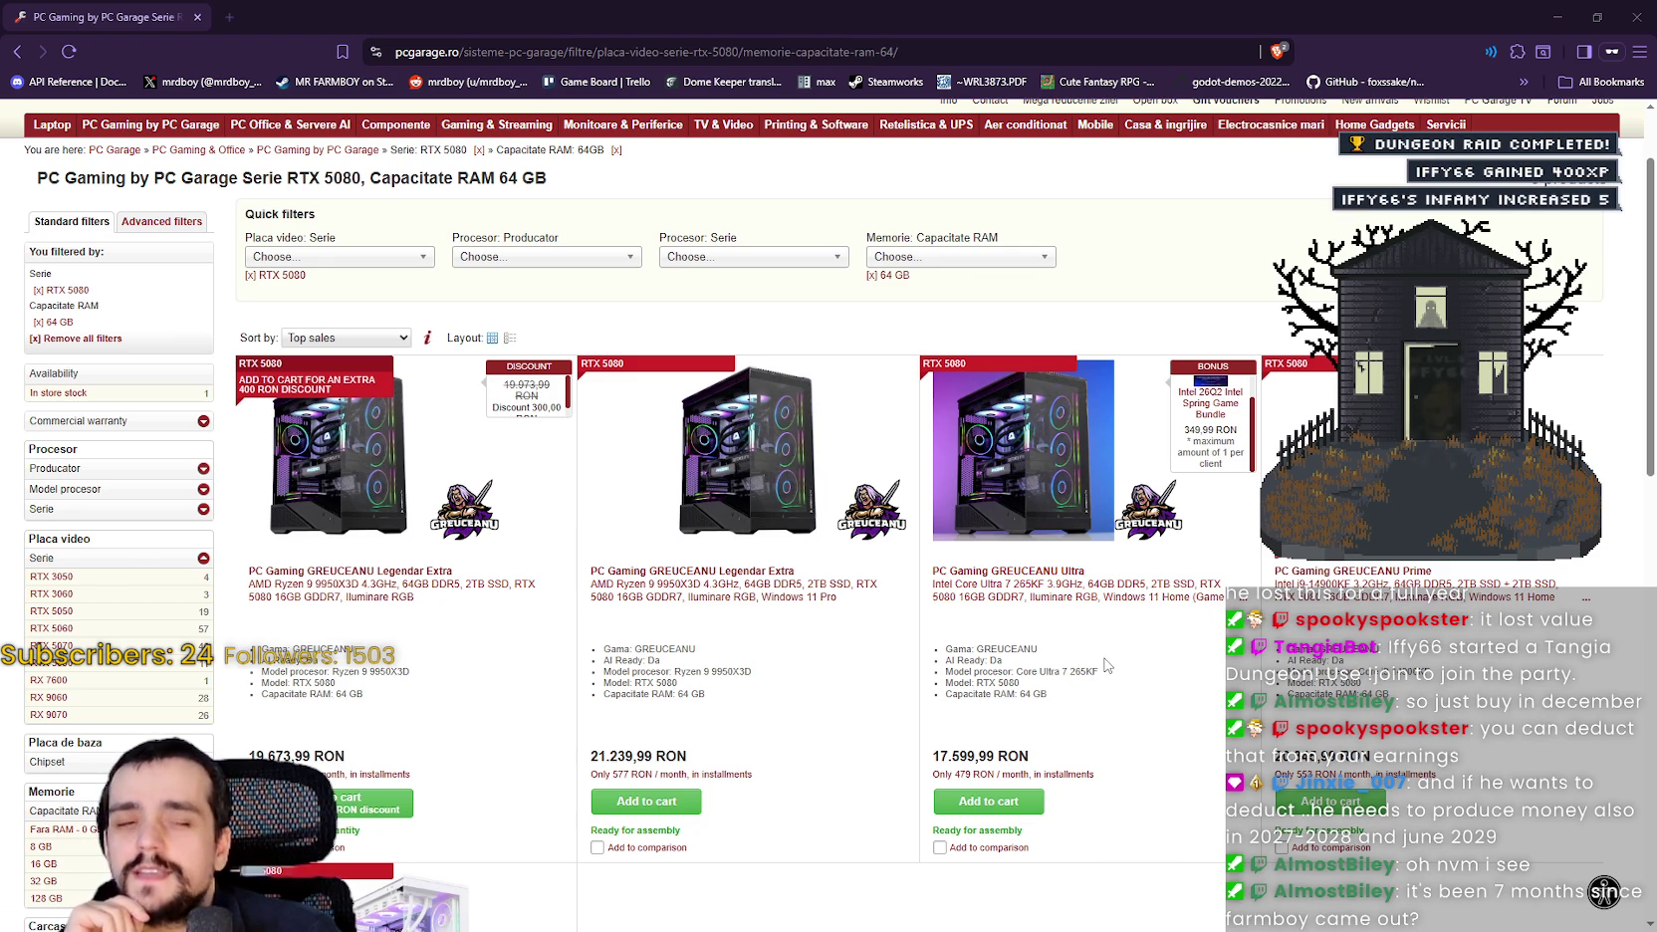
pyautogui.scroll(-1, 1103, 637)
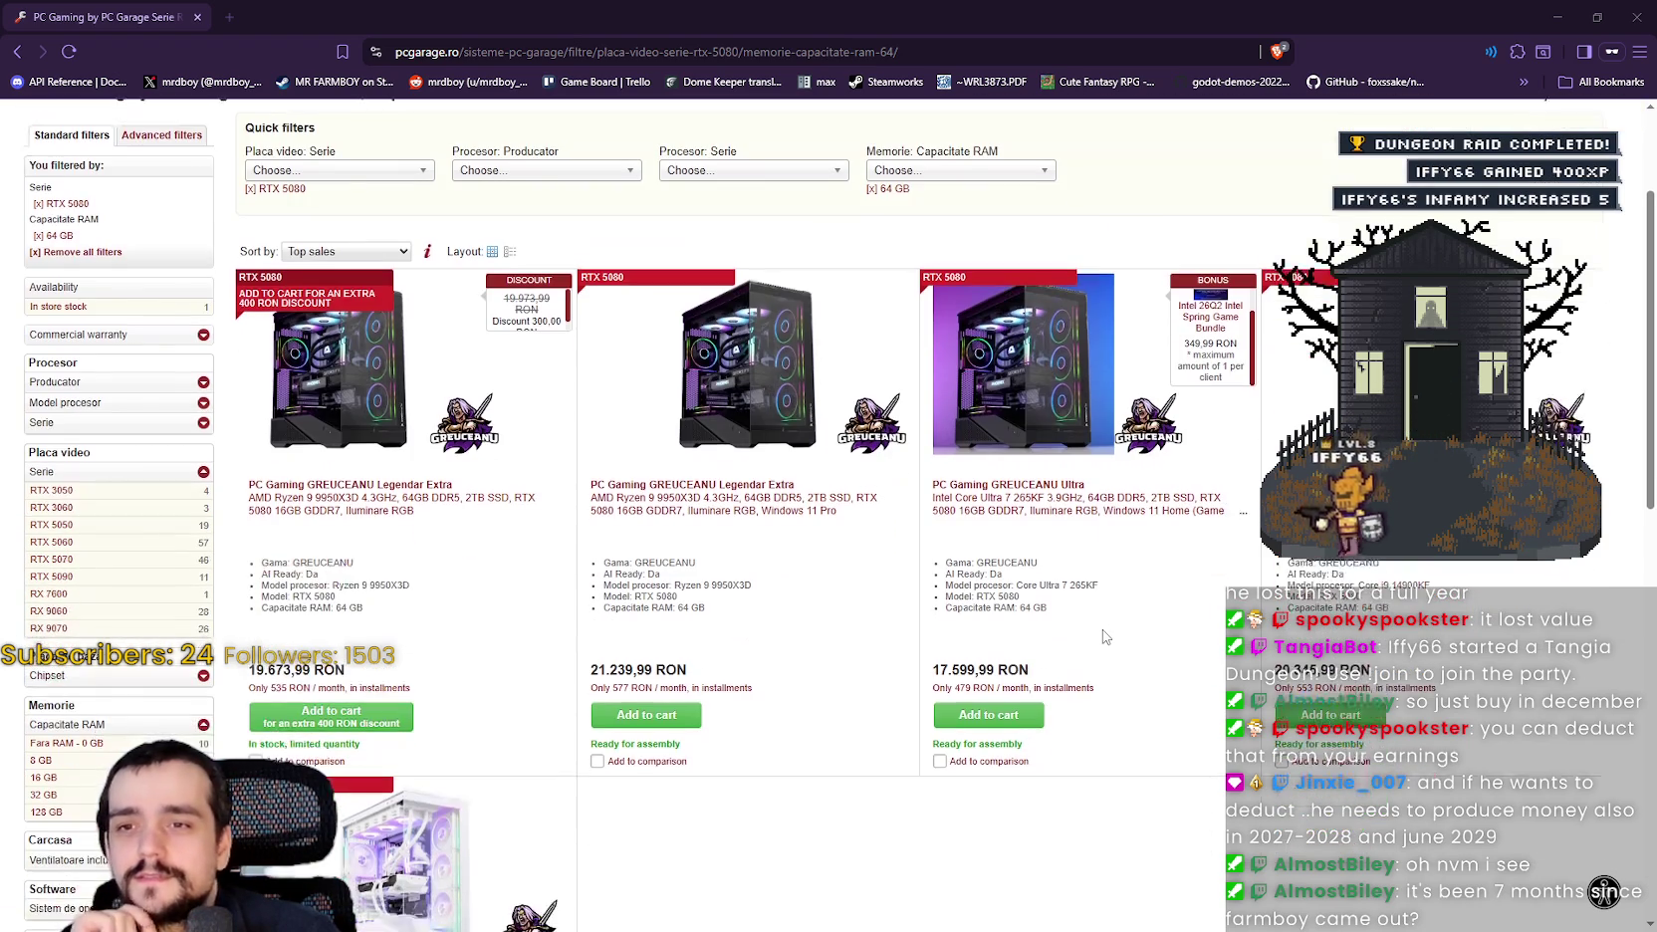
pyautogui.scroll(2, 1103, 637)
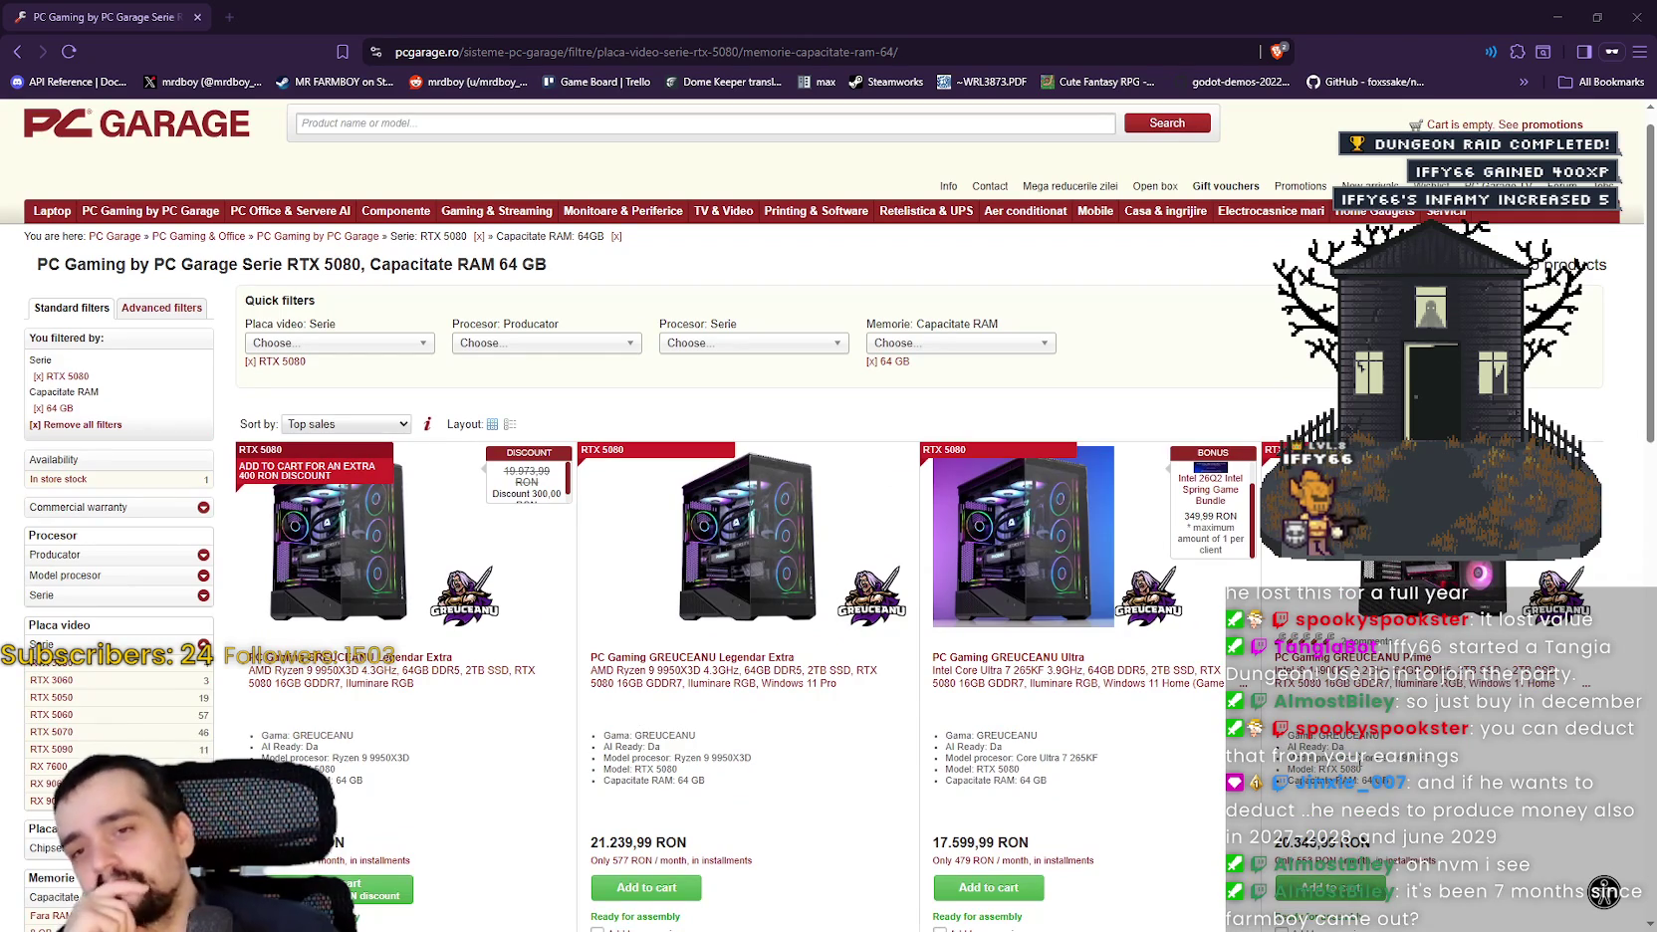
pyautogui.scroll(-1, 1406, 535)
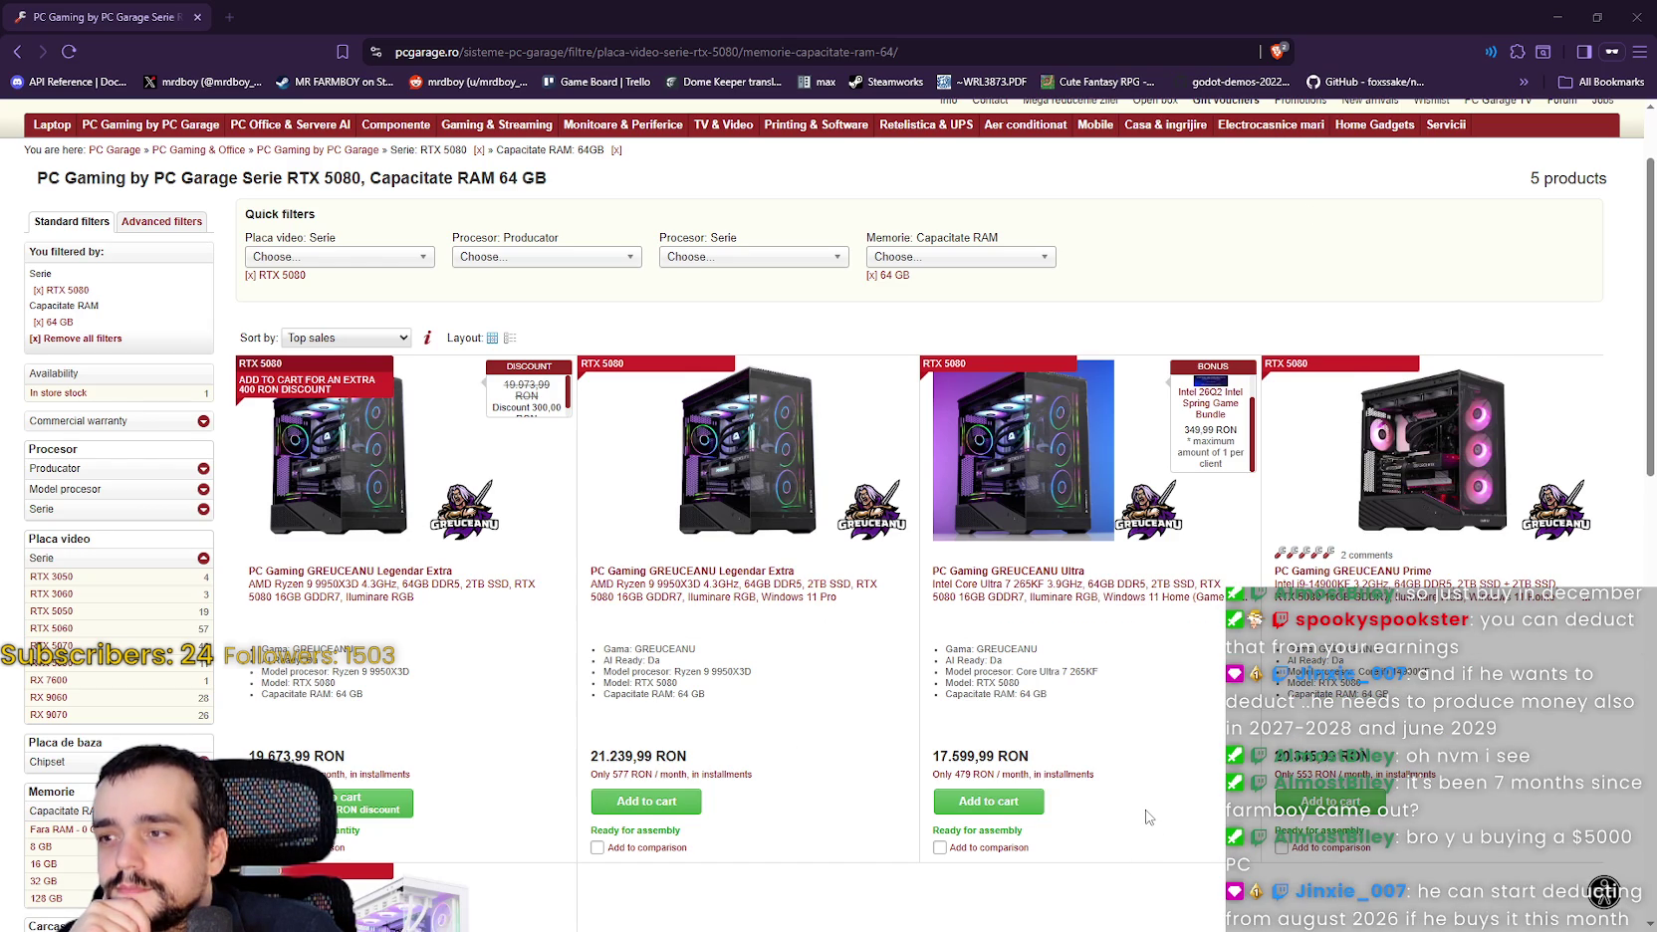
pyautogui.scroll(-1, 1148, 817)
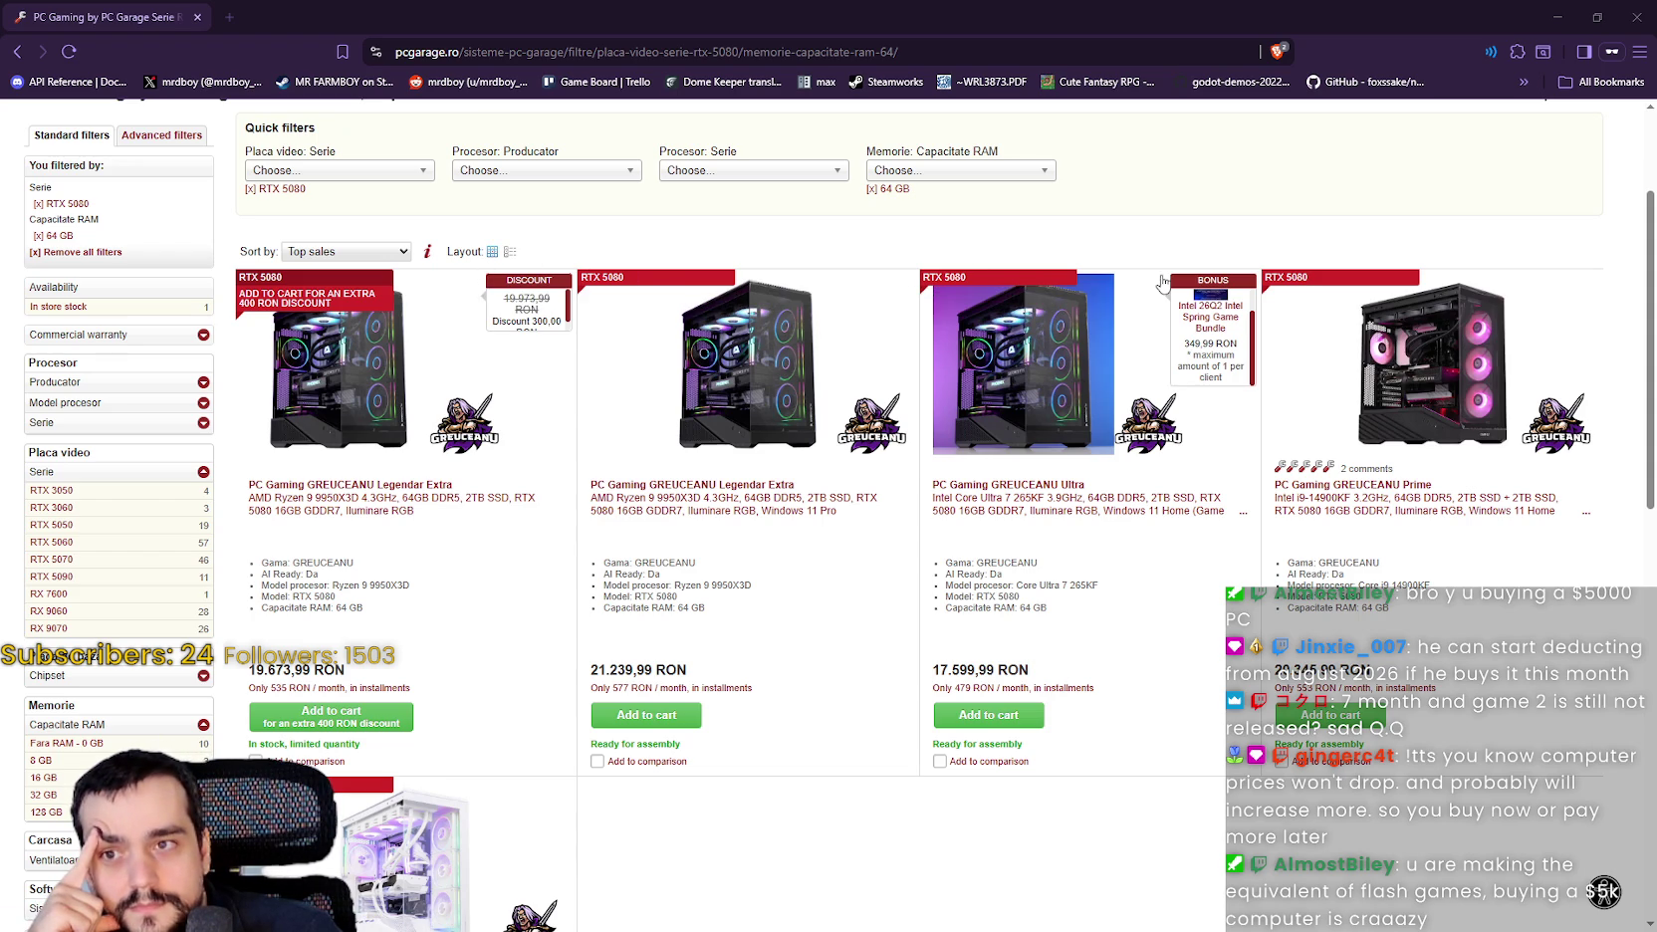
pyautogui.scroll(-1, 1253, 335)
pyautogui.scroll(1, 1211, 486)
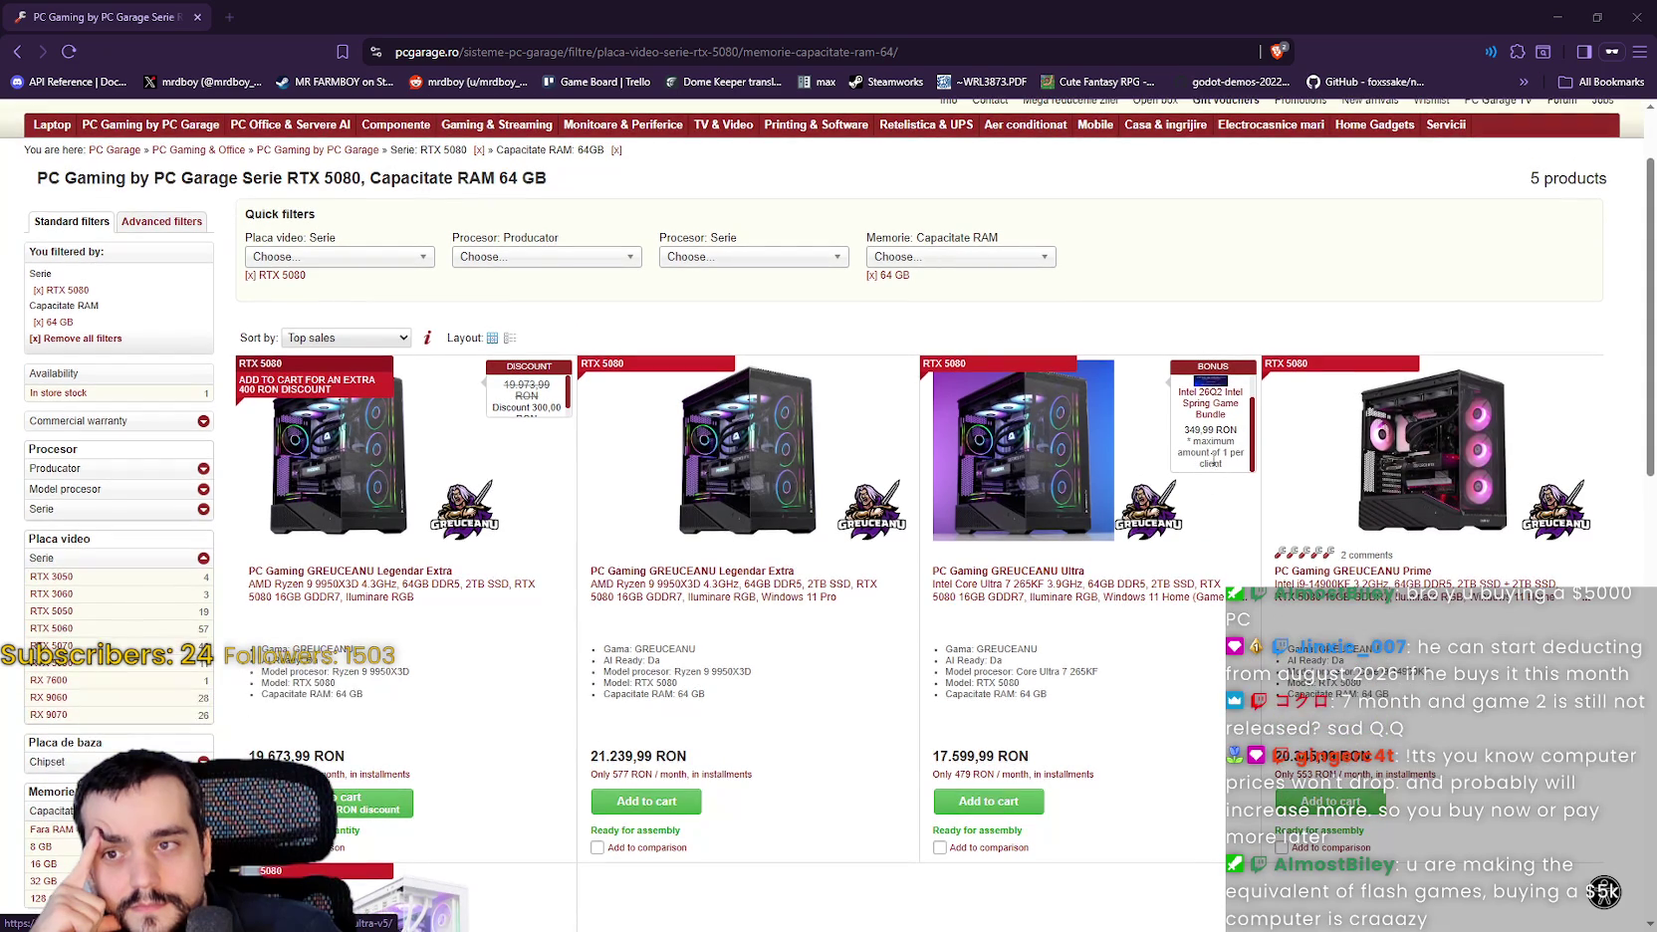
pyautogui.scroll(1, 1218, 443)
pyautogui.click(1218, 435)
pyautogui.scroll(-2, 497, 535)
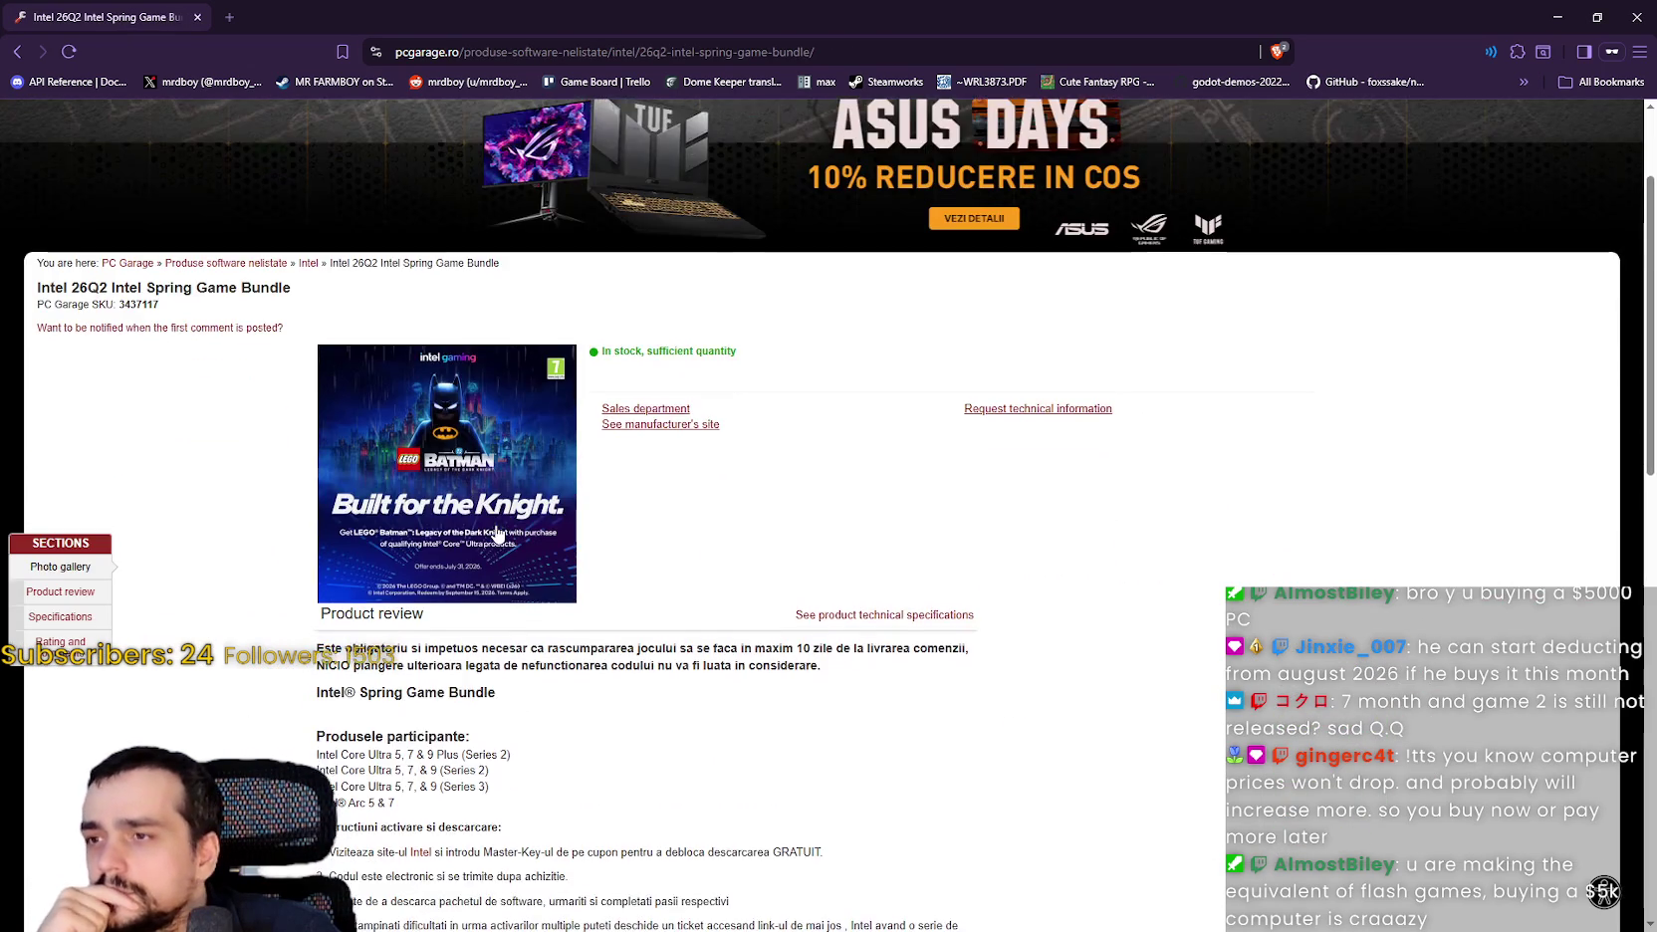
pyautogui.scroll(-1, 497, 534)
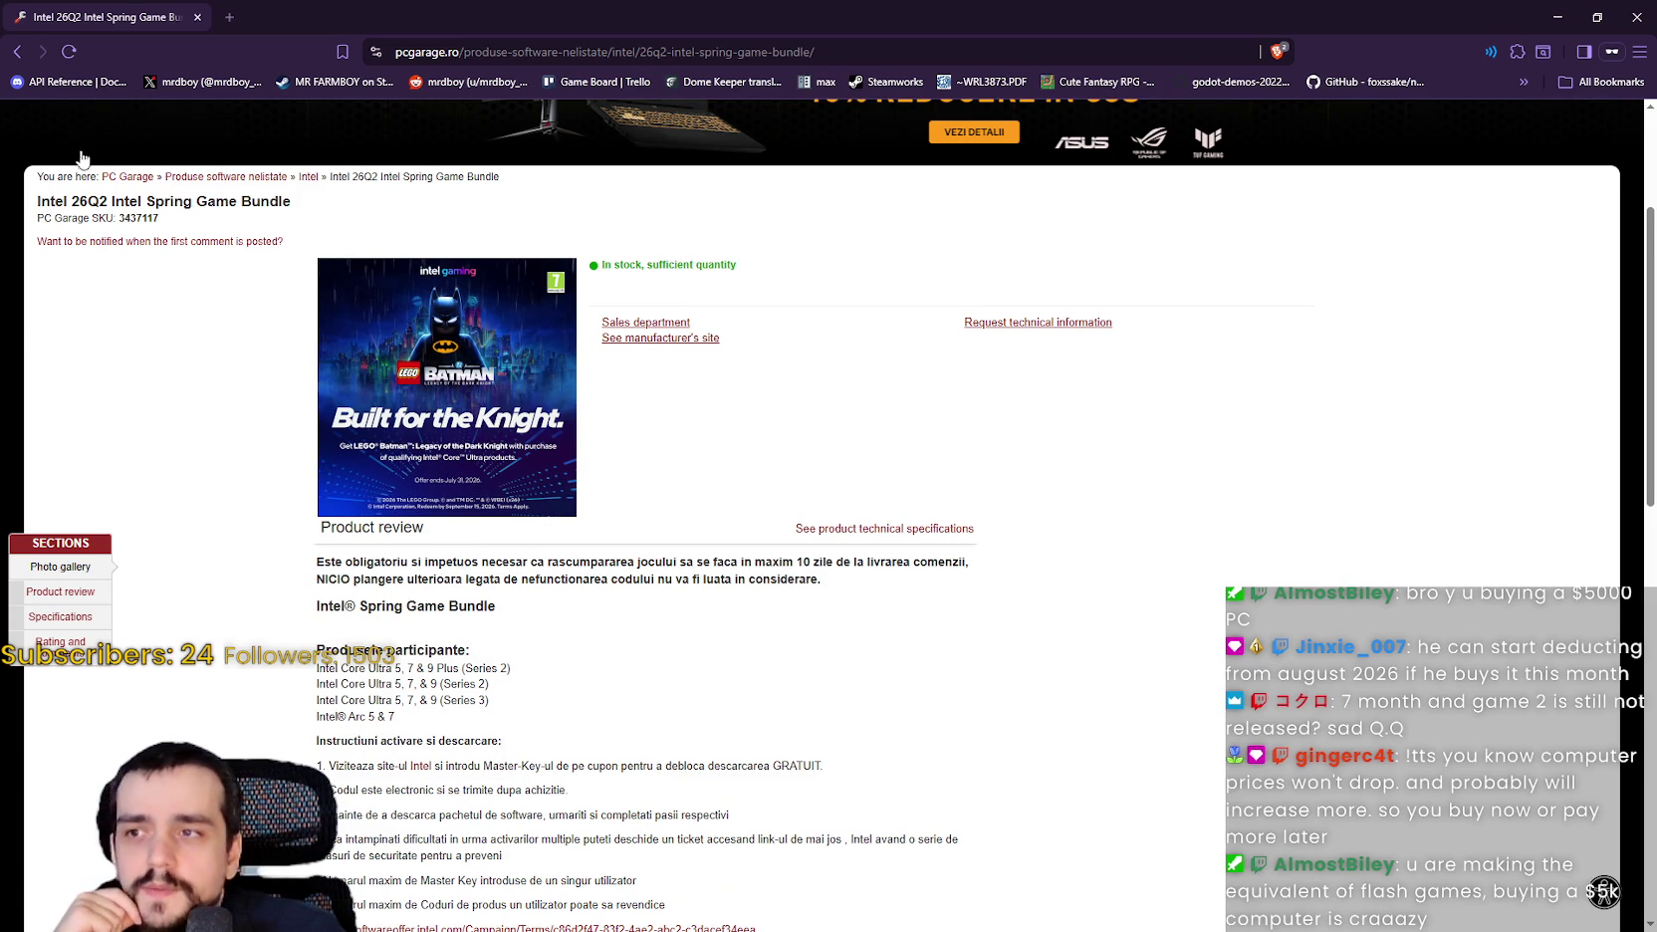
pyautogui.scroll(-4, 199, 348)
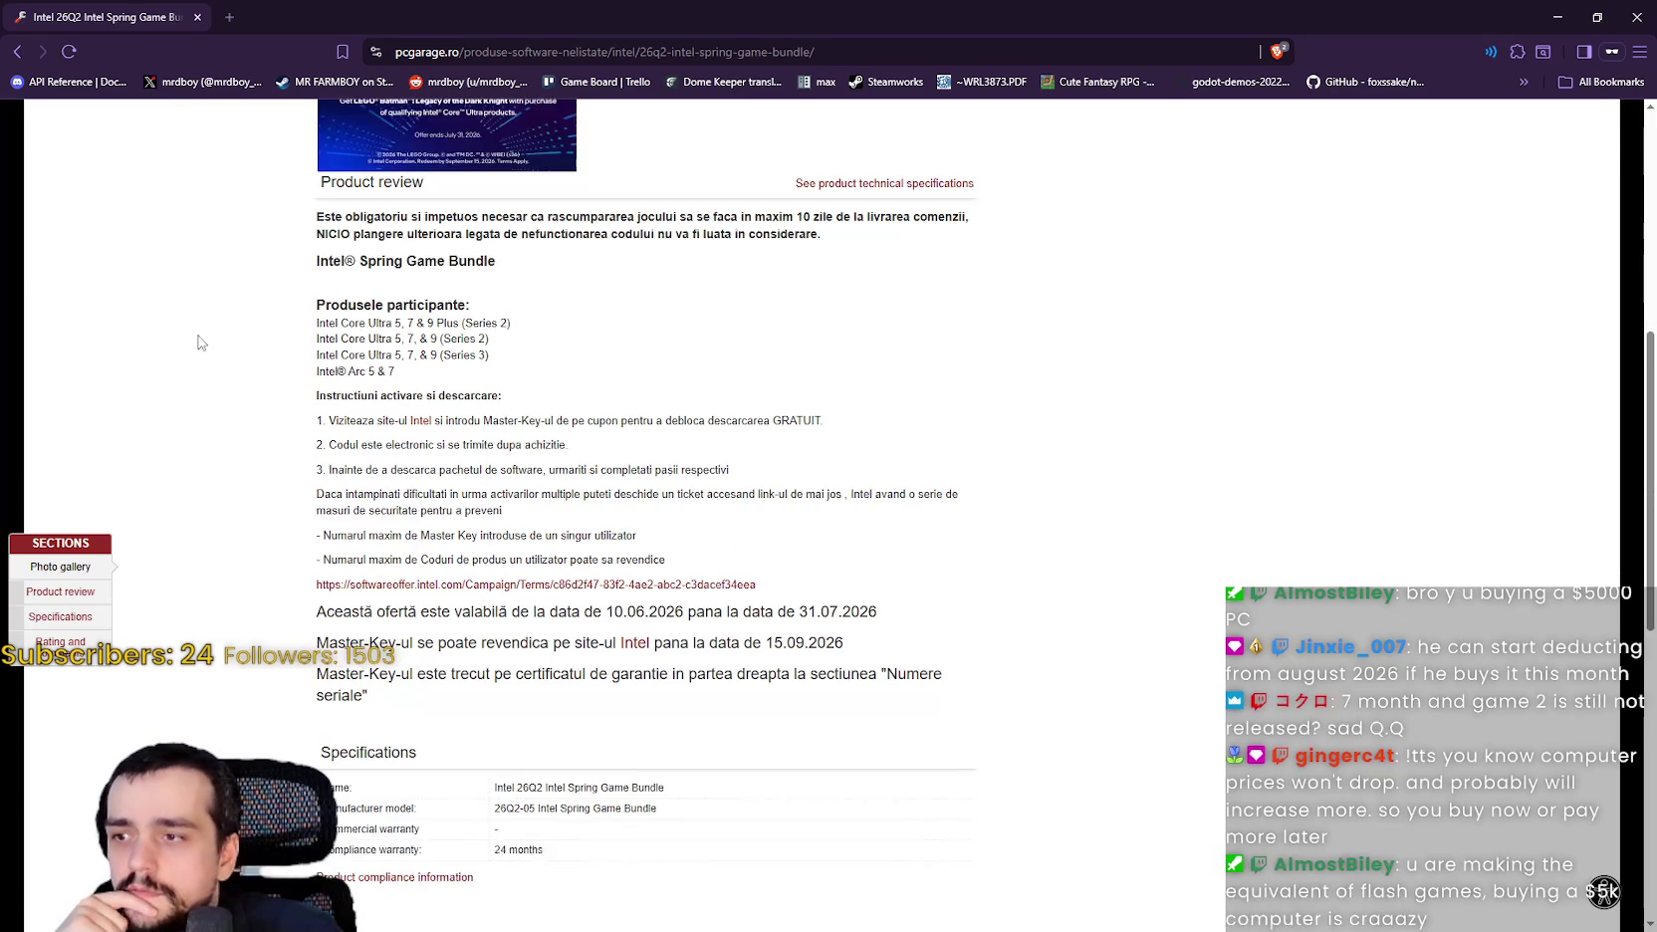
pyautogui.click(17, 51)
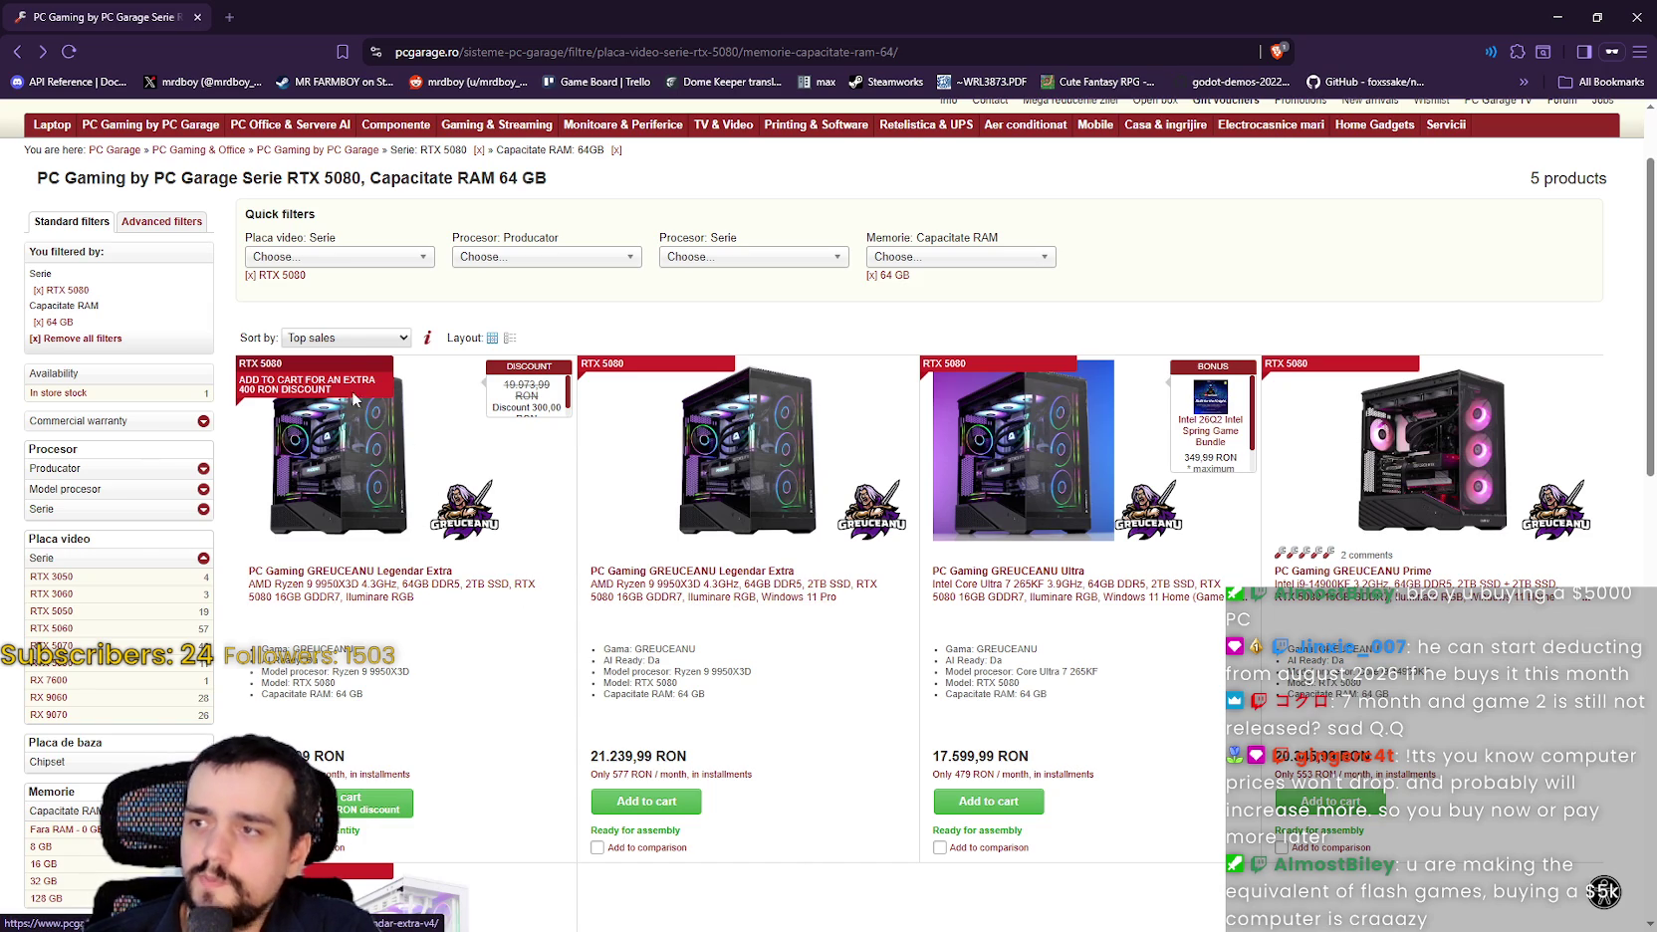
# Open and dismiss the RAM and graphics series dropdowns, then close the PC Garage window.
pyautogui.moveTo(307, 393)
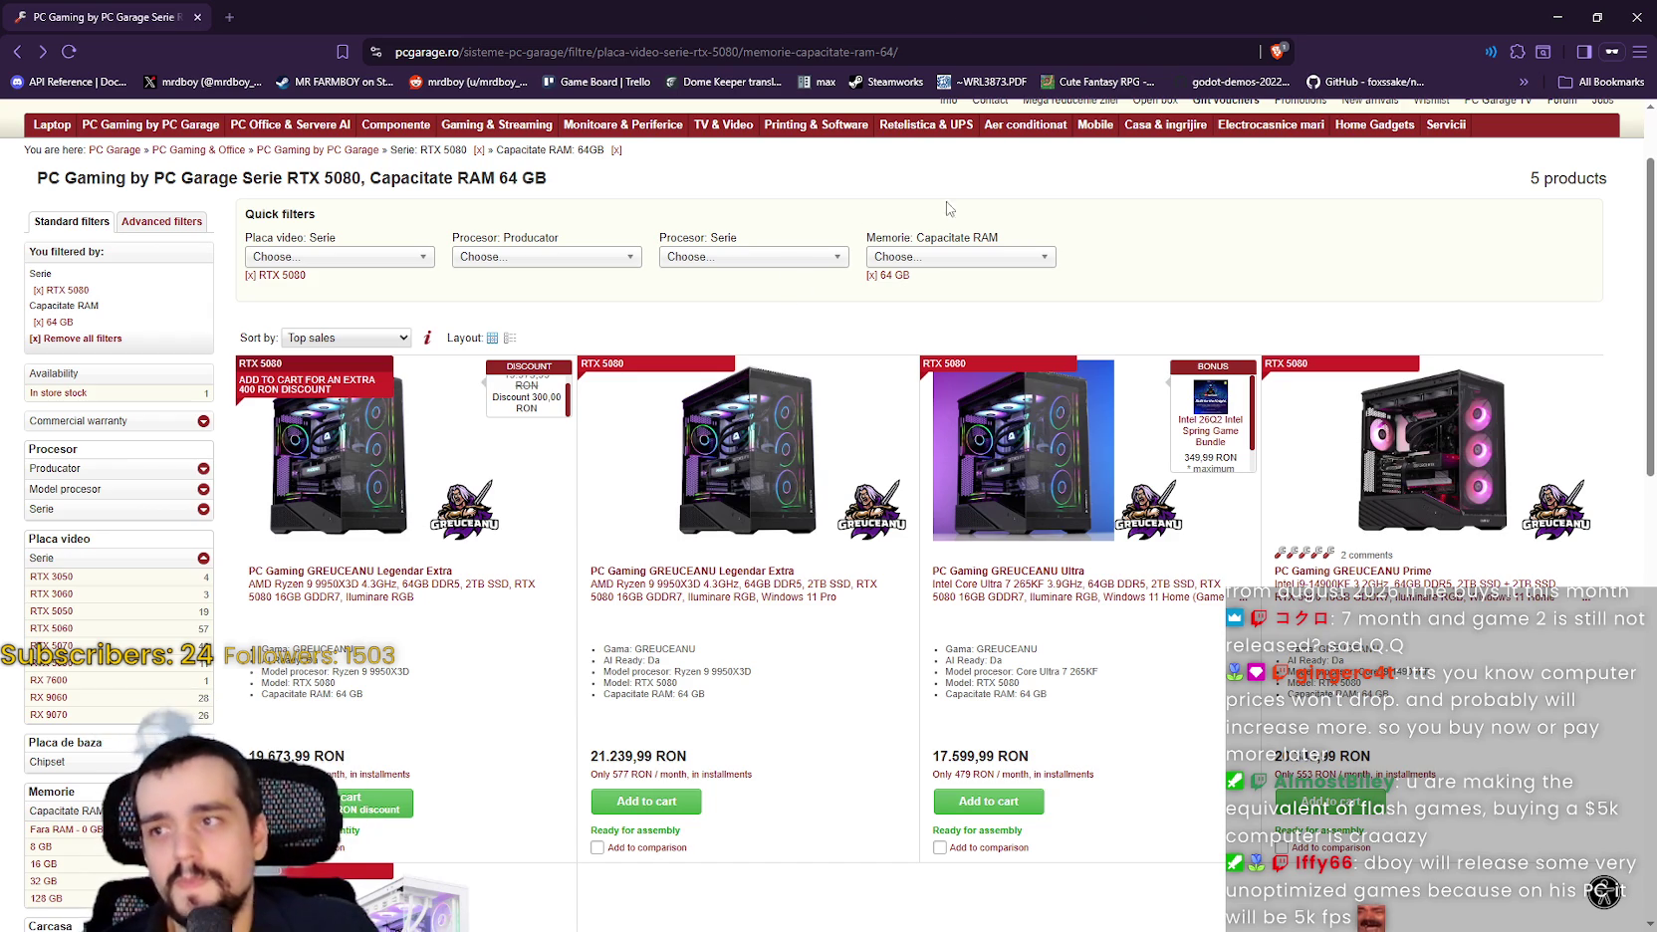
pyautogui.click(940, 261)
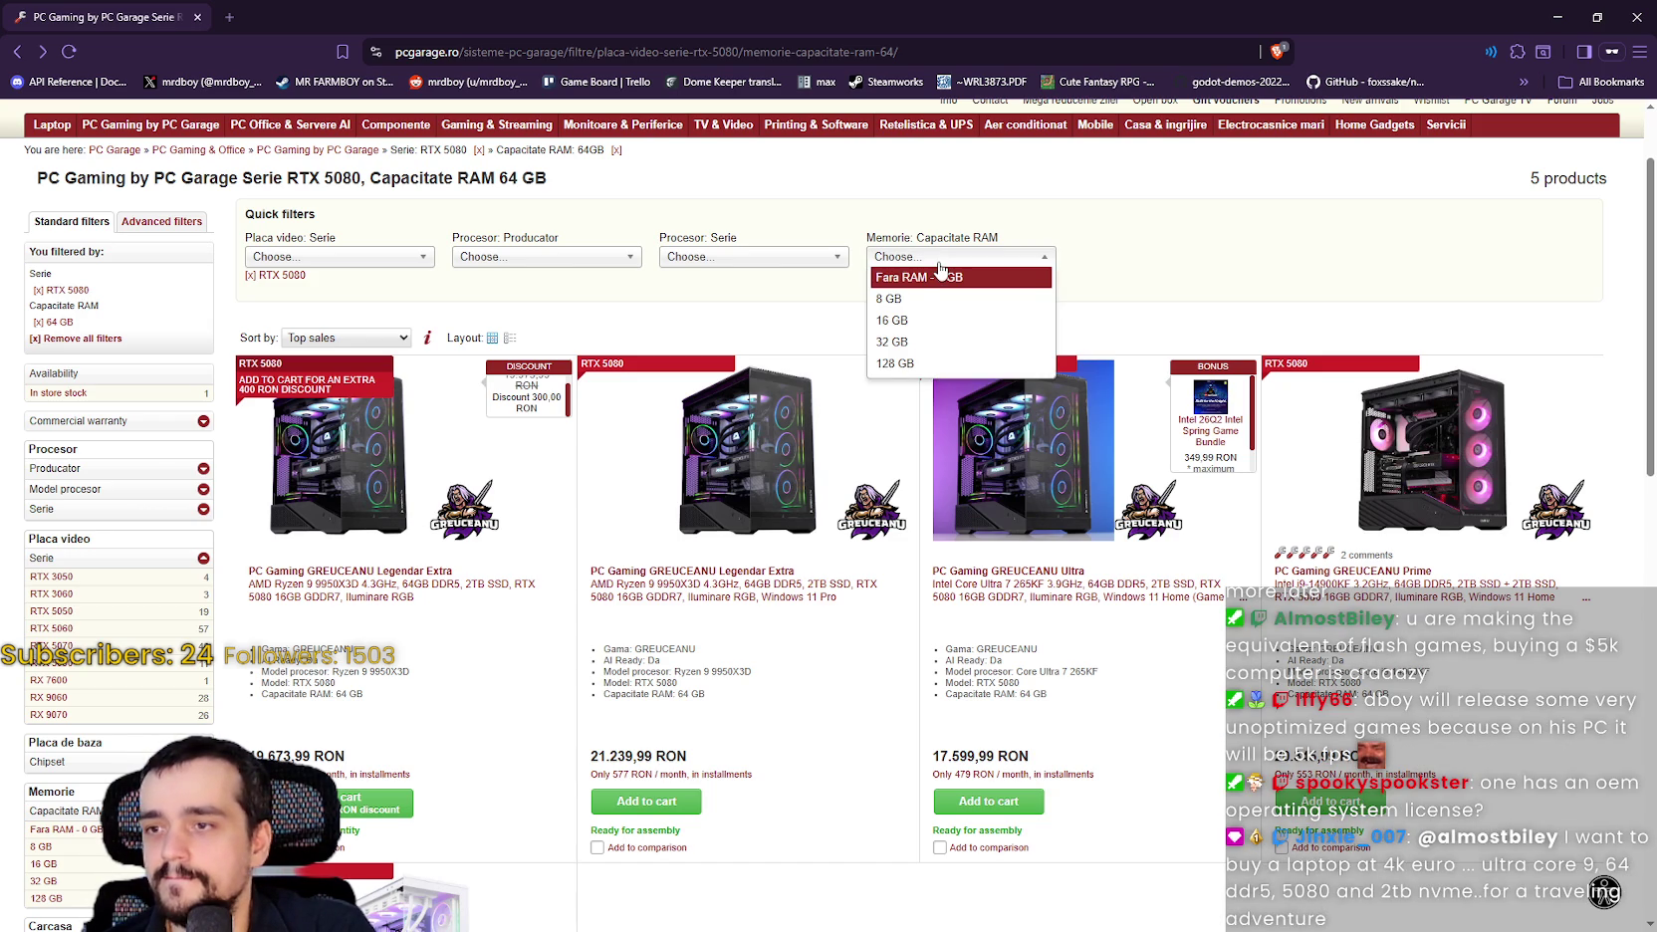
pyautogui.click(940, 261)
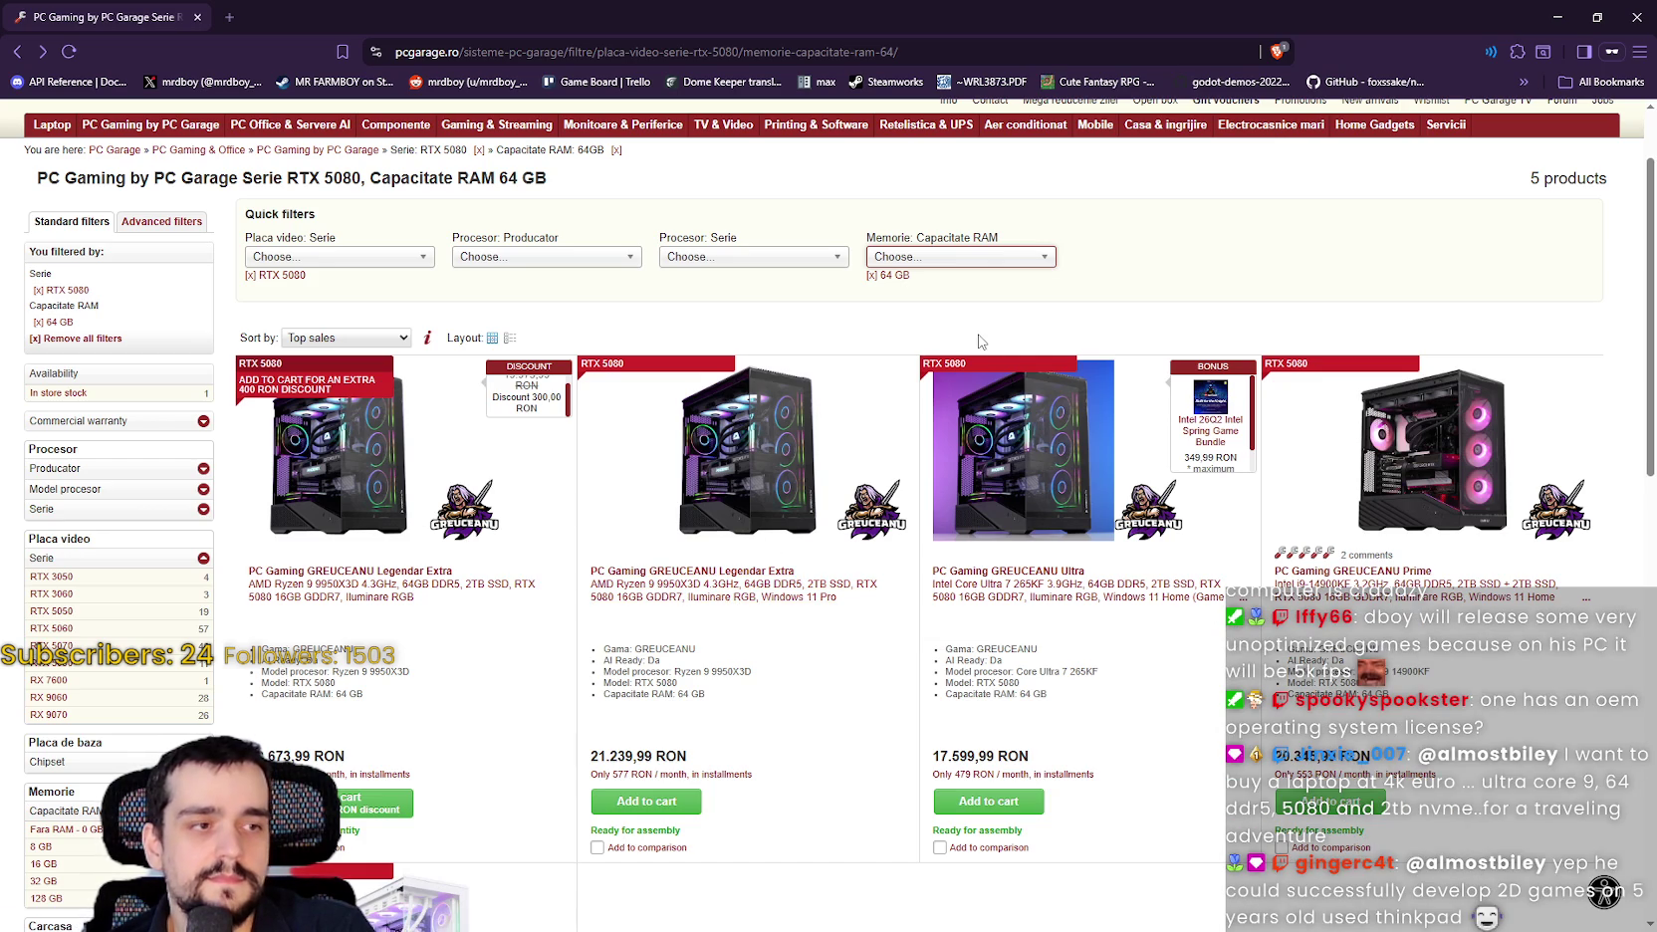
pyautogui.click(936, 259)
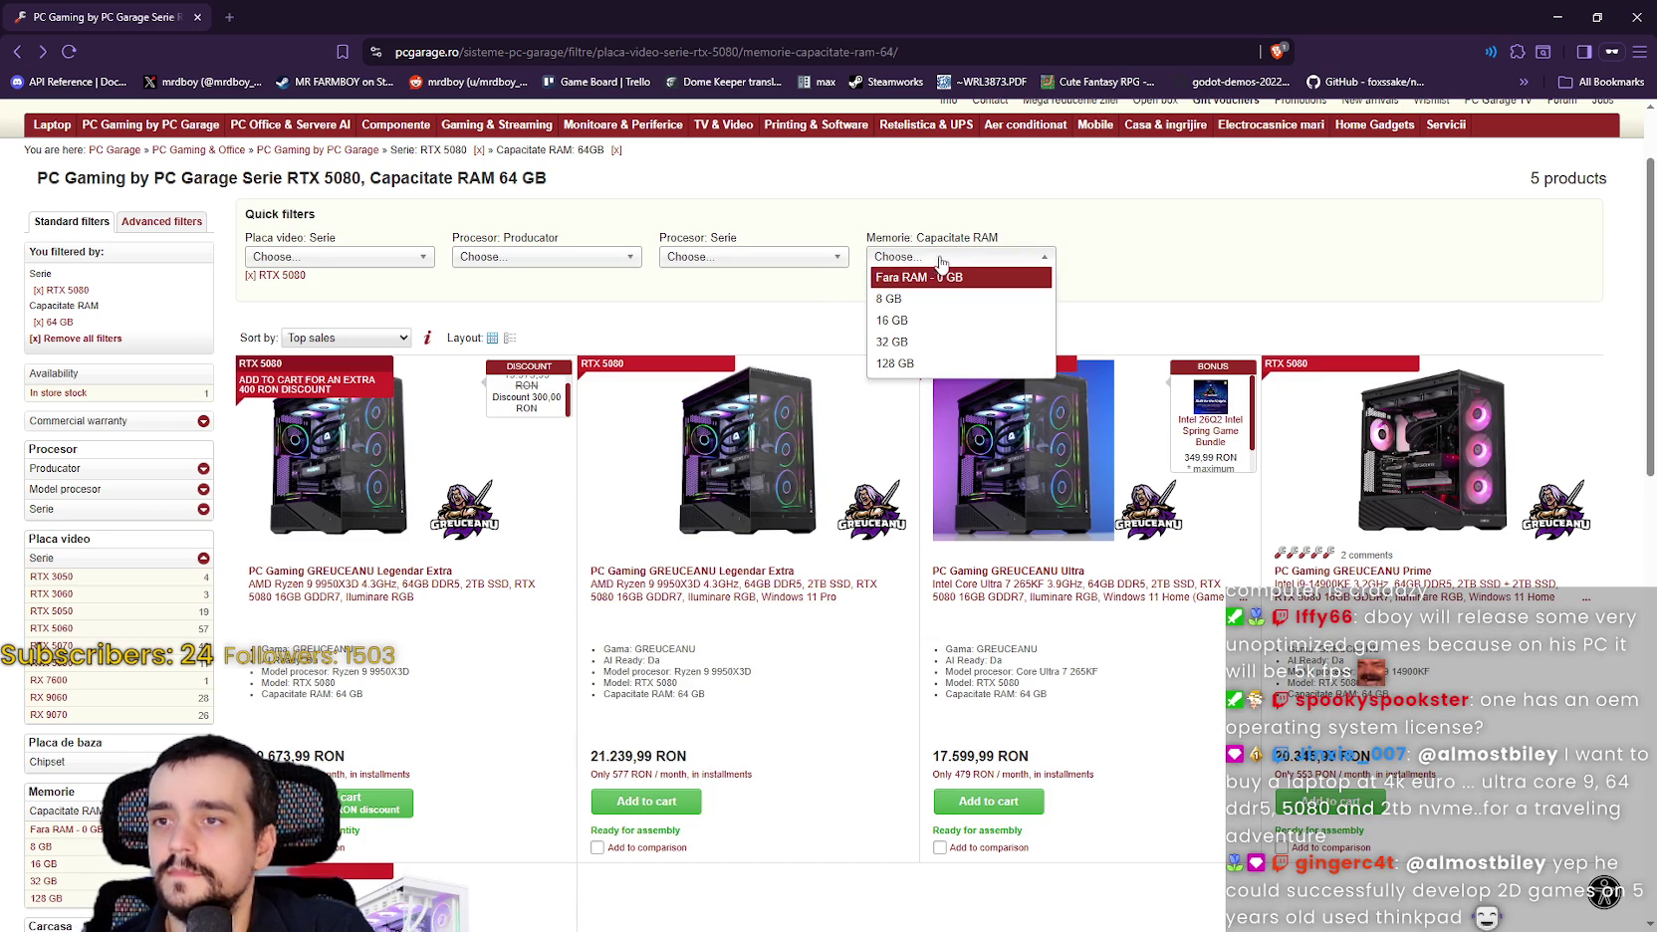
pyautogui.click(341, 258)
pyautogui.click(342, 258)
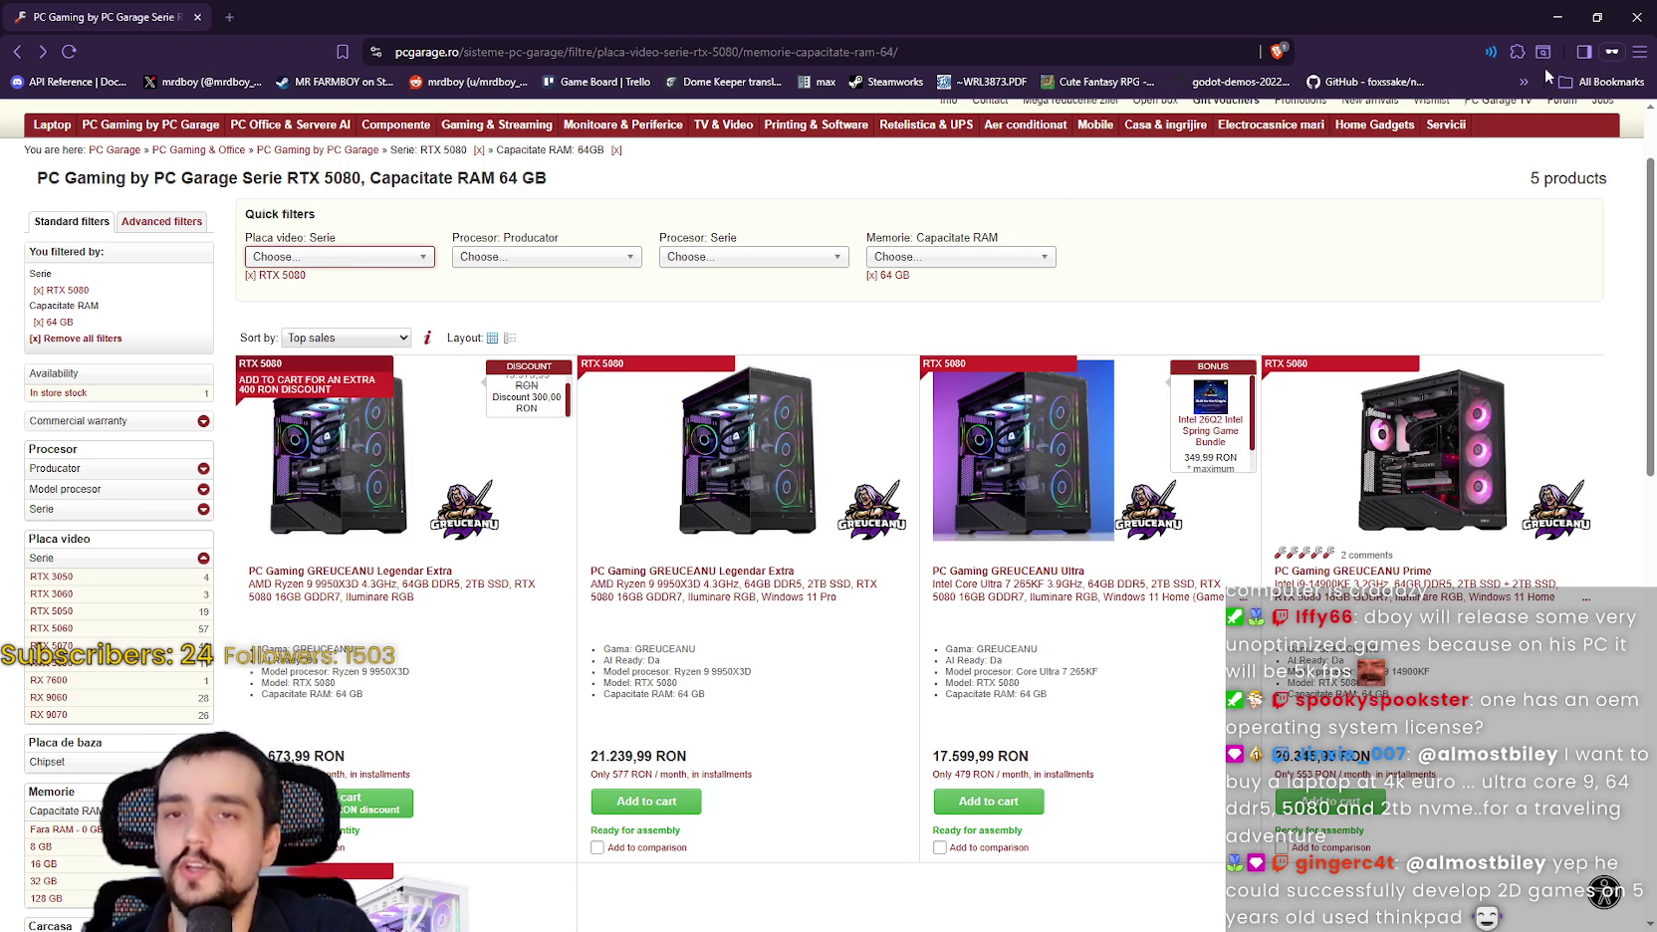
pyautogui.click(1638, 14)
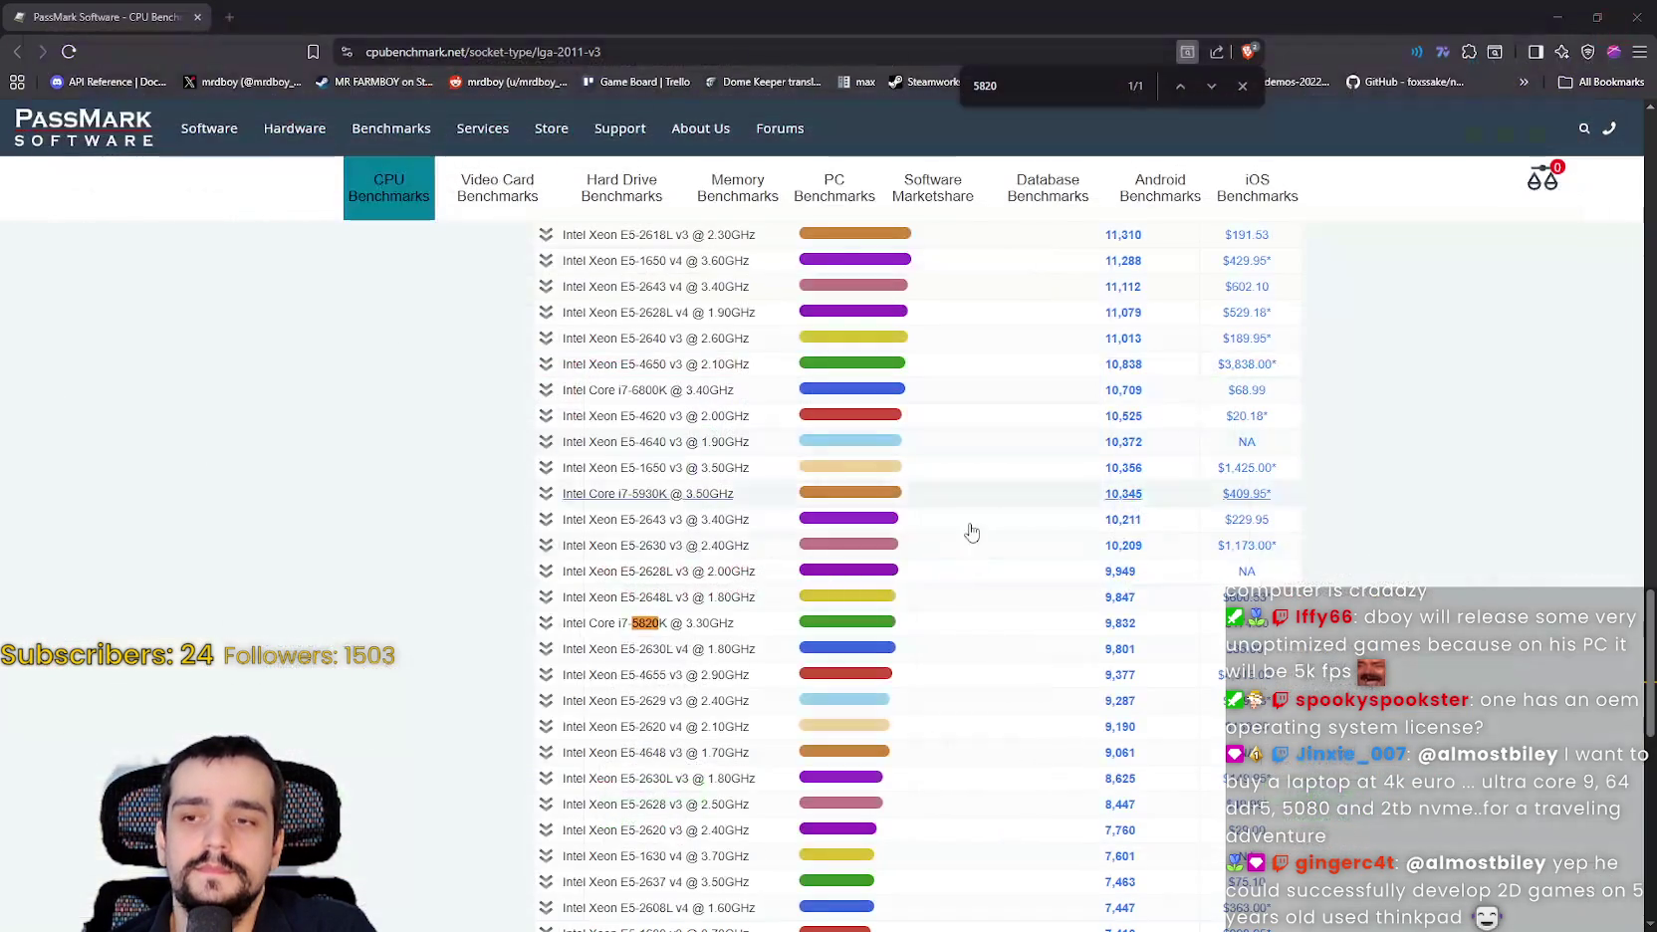
# Close the PassMark, UserBenchmark and Task Manager windows.
pyautogui.click(1638, 14)
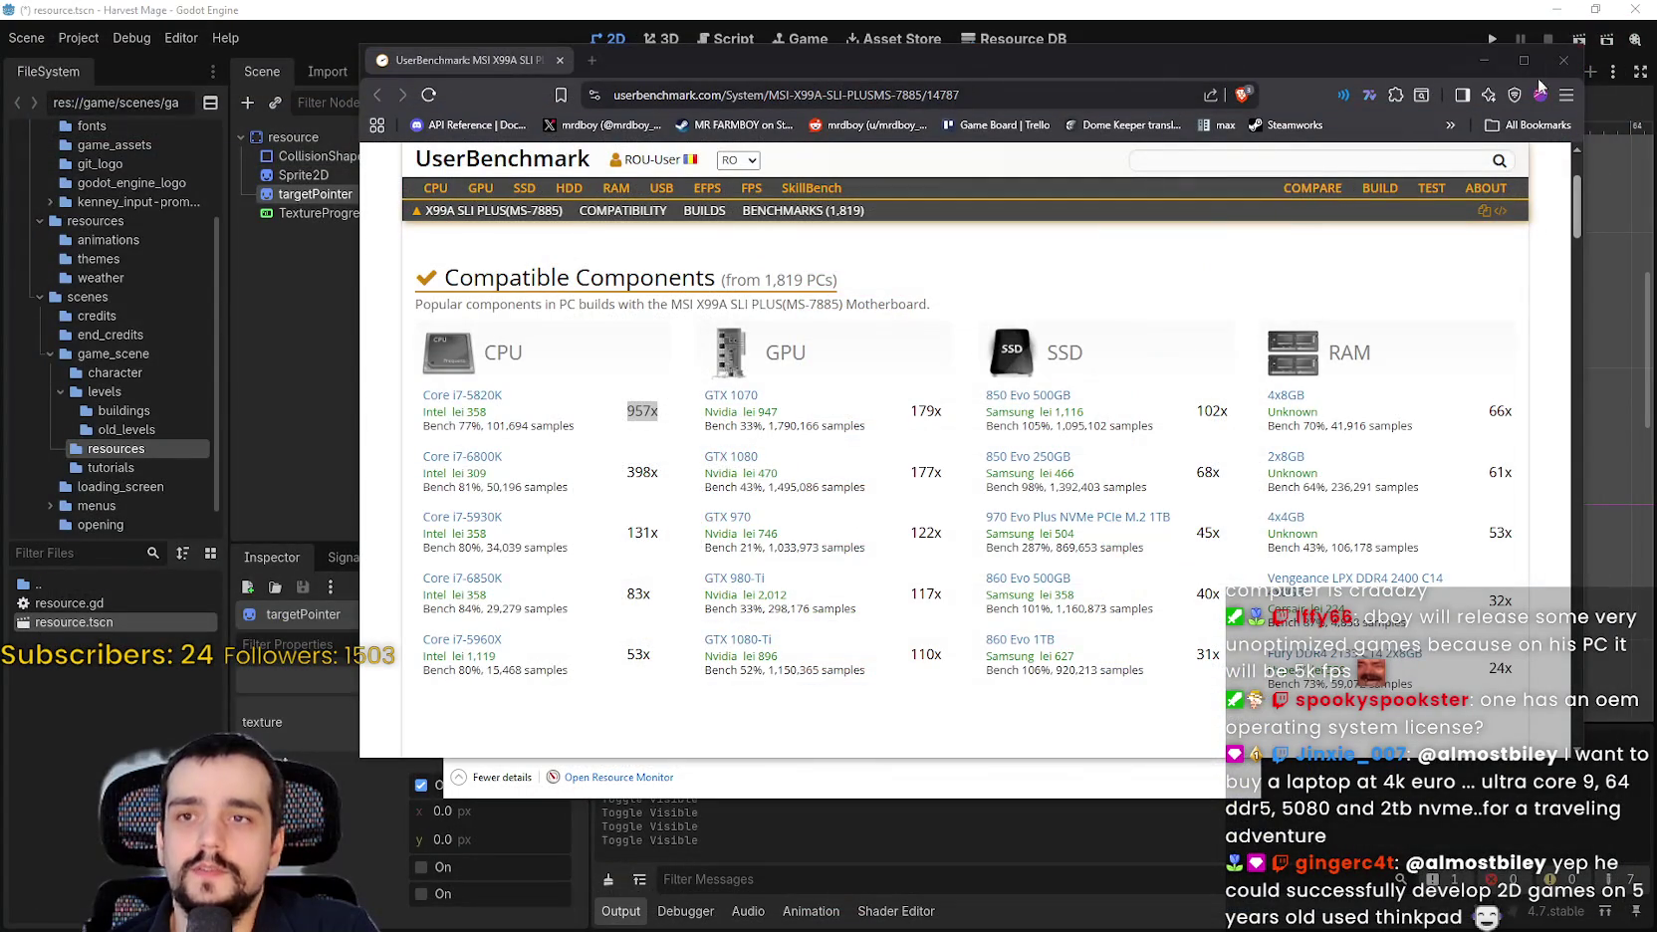
pyautogui.click(1563, 60)
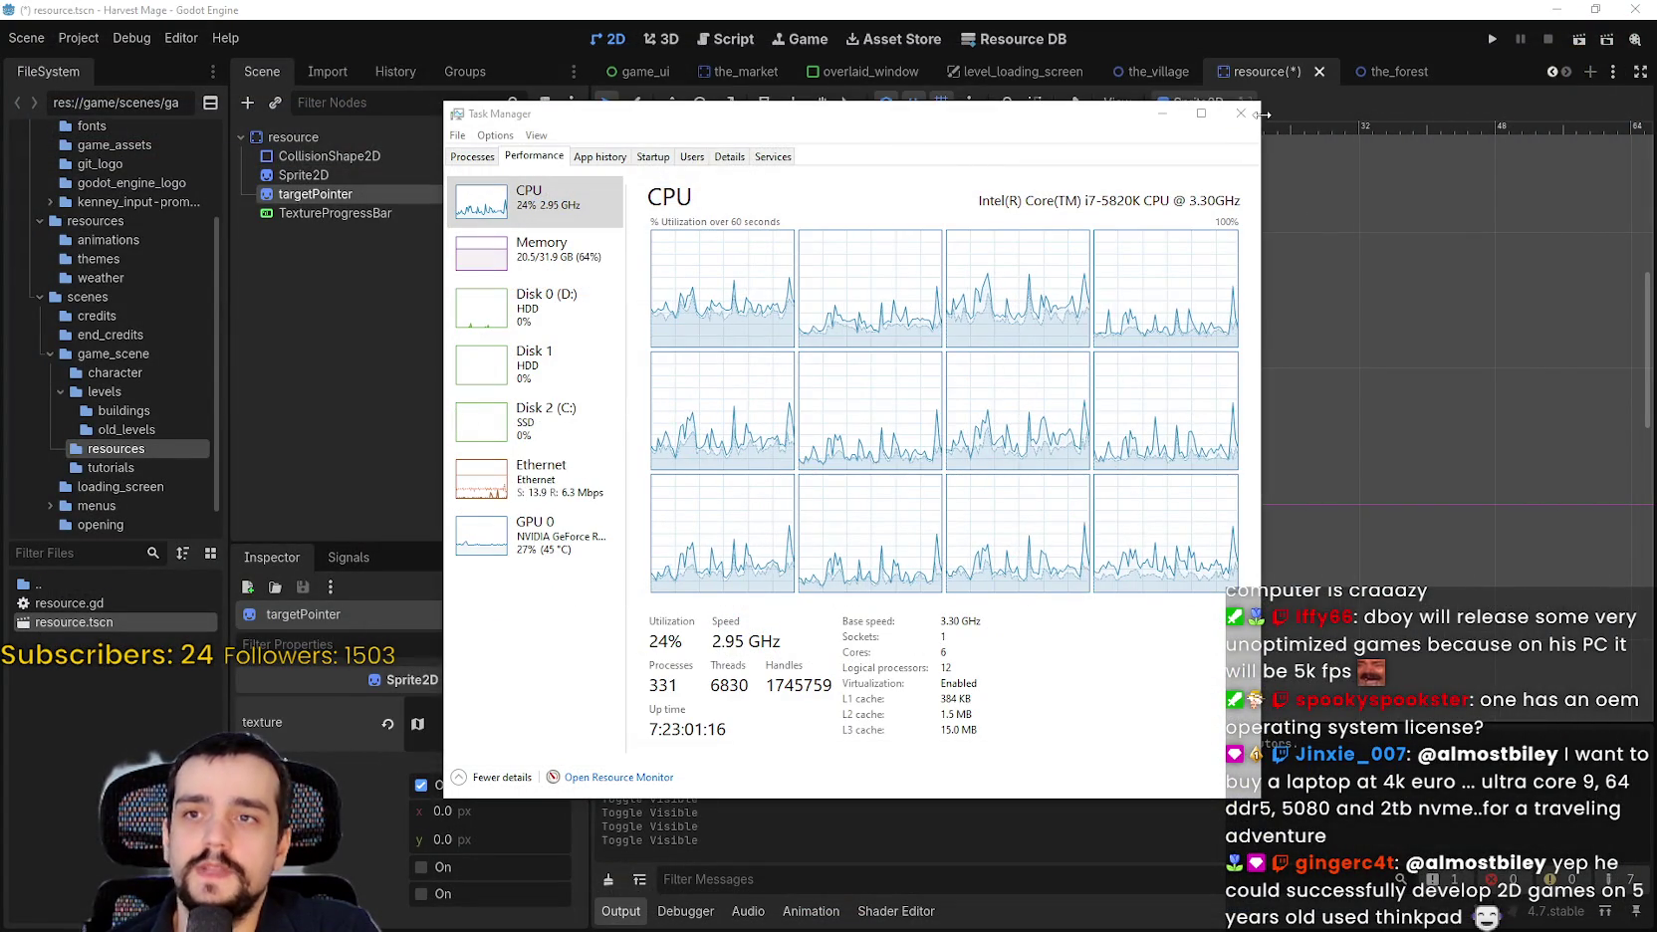
pyautogui.click(1240, 113)
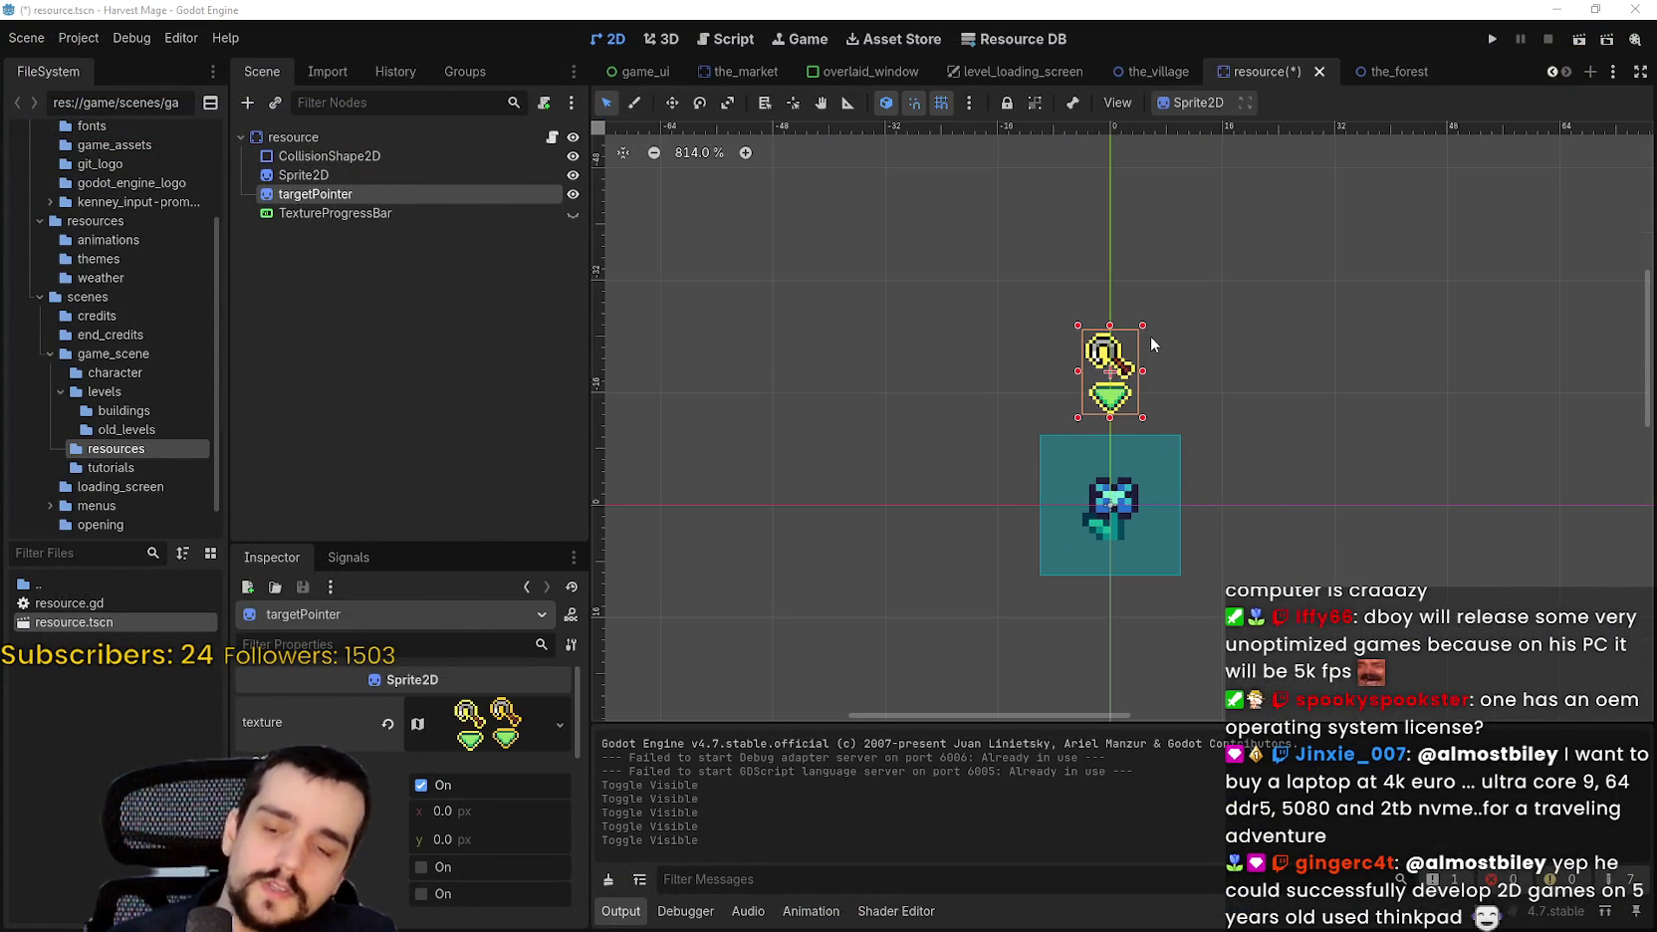
# Save resource.tscn, zooming the 2D viewport around the targetPointer sprite and flower tile.
pyautogui.scroll(-2, 1145, 349)
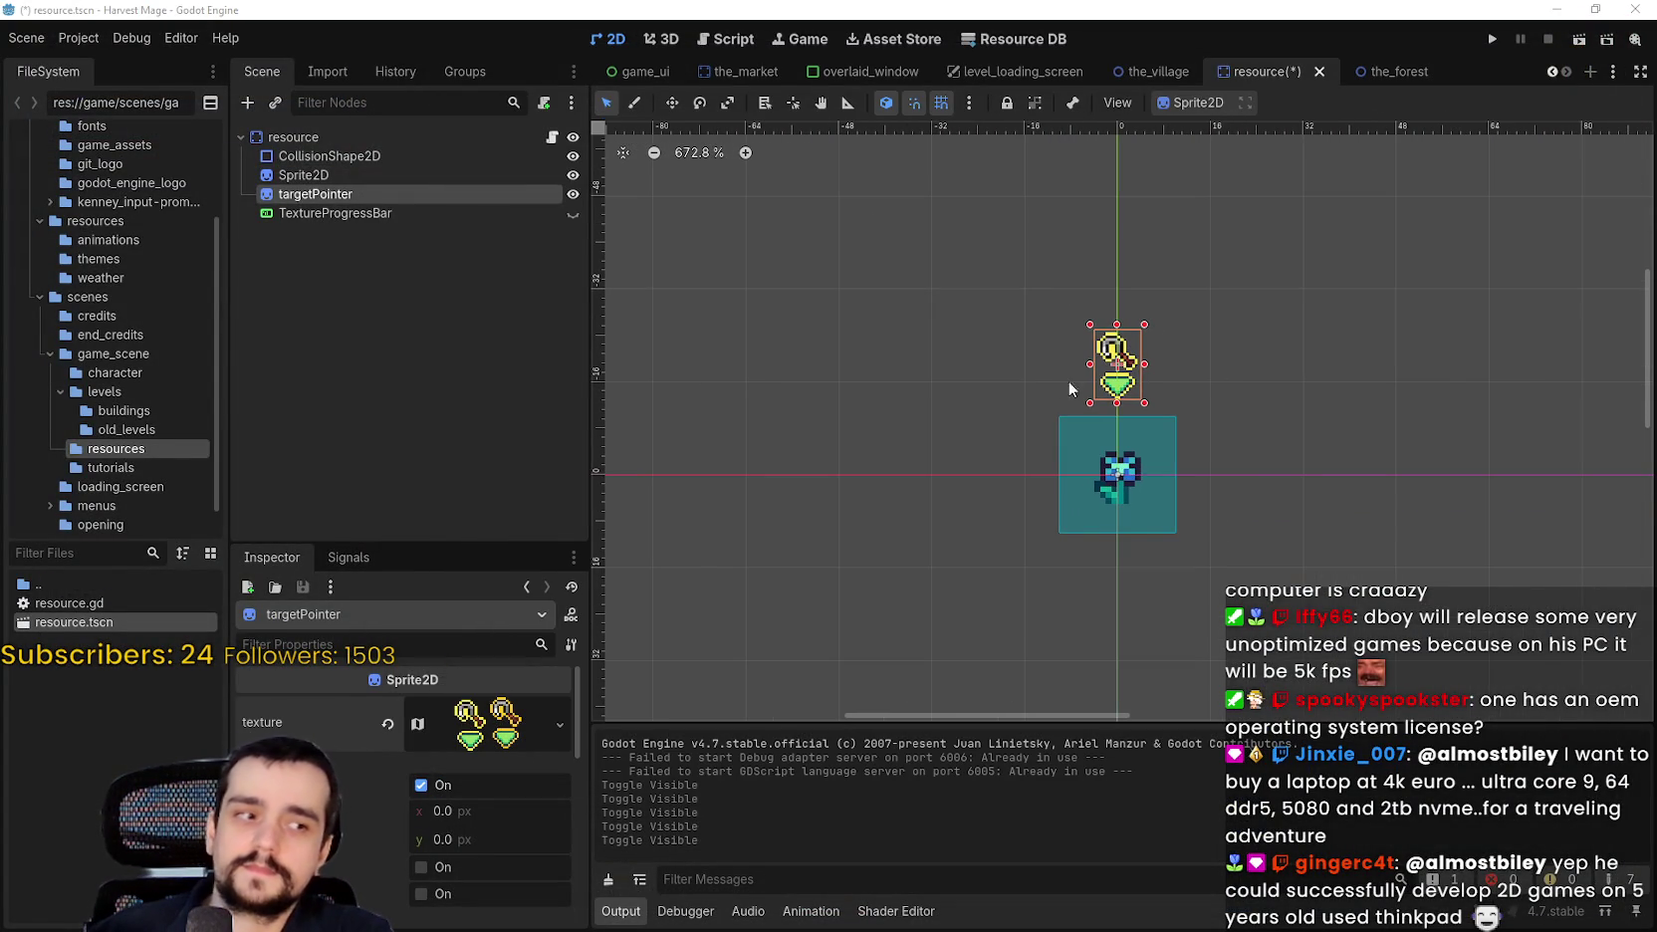
pyautogui.scroll(-1, 1021, 395)
pyautogui.scroll(2, 1175, 537)
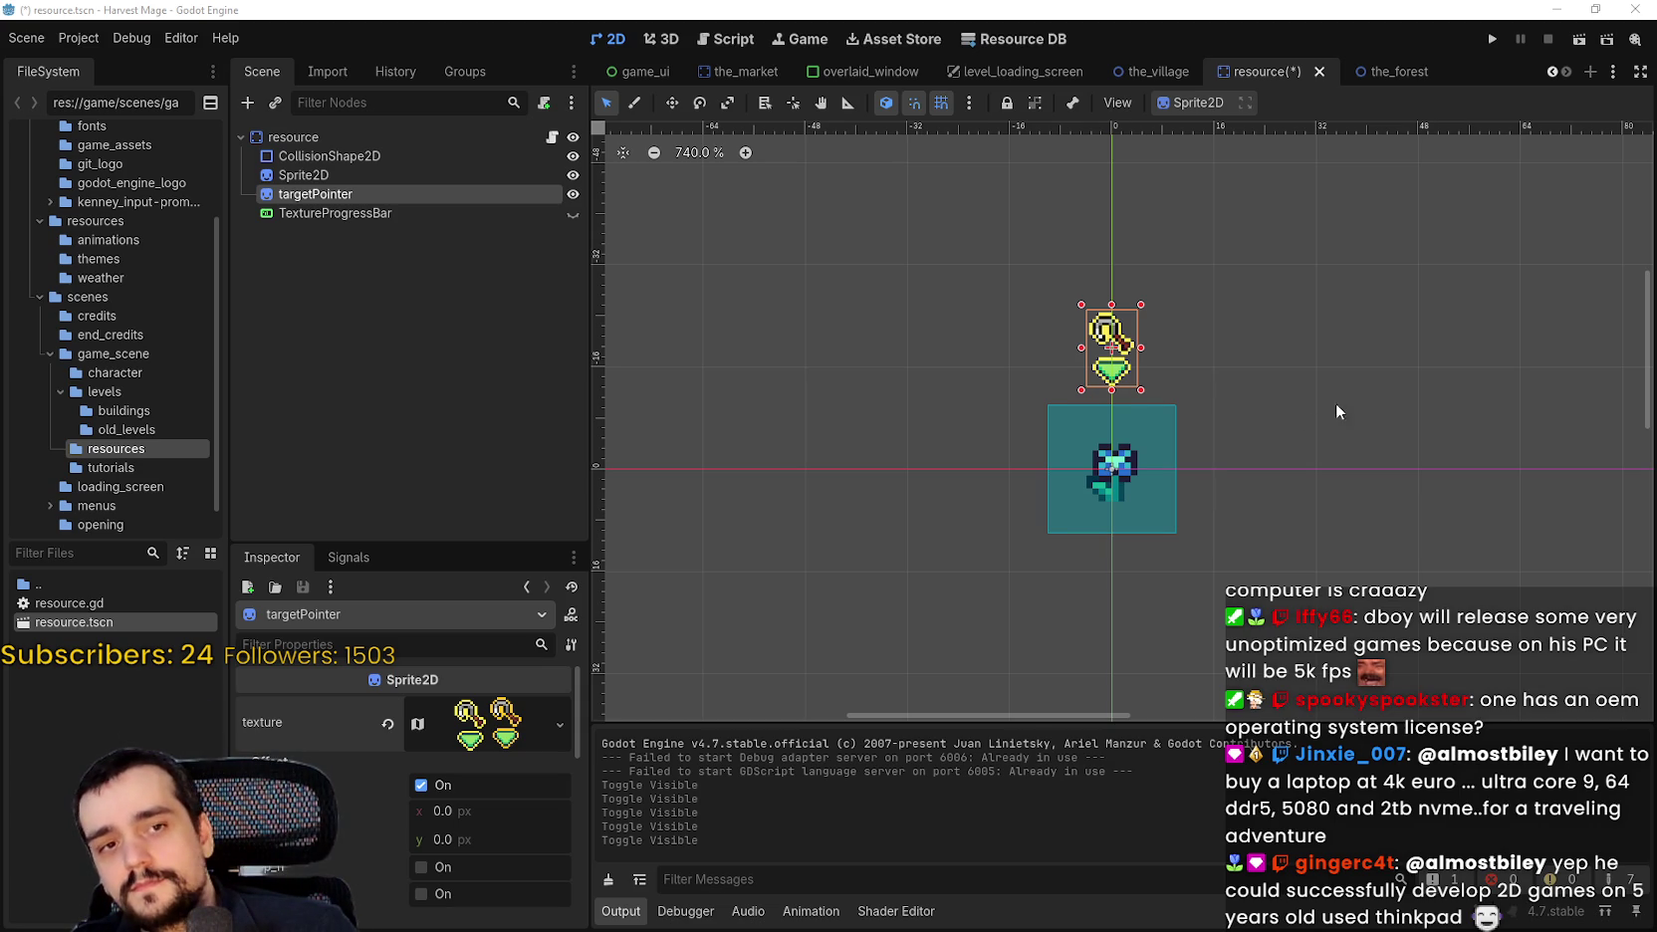
pyautogui.scroll(-1, 1287, 387)
pyautogui.hotkey('ctrl', 's')
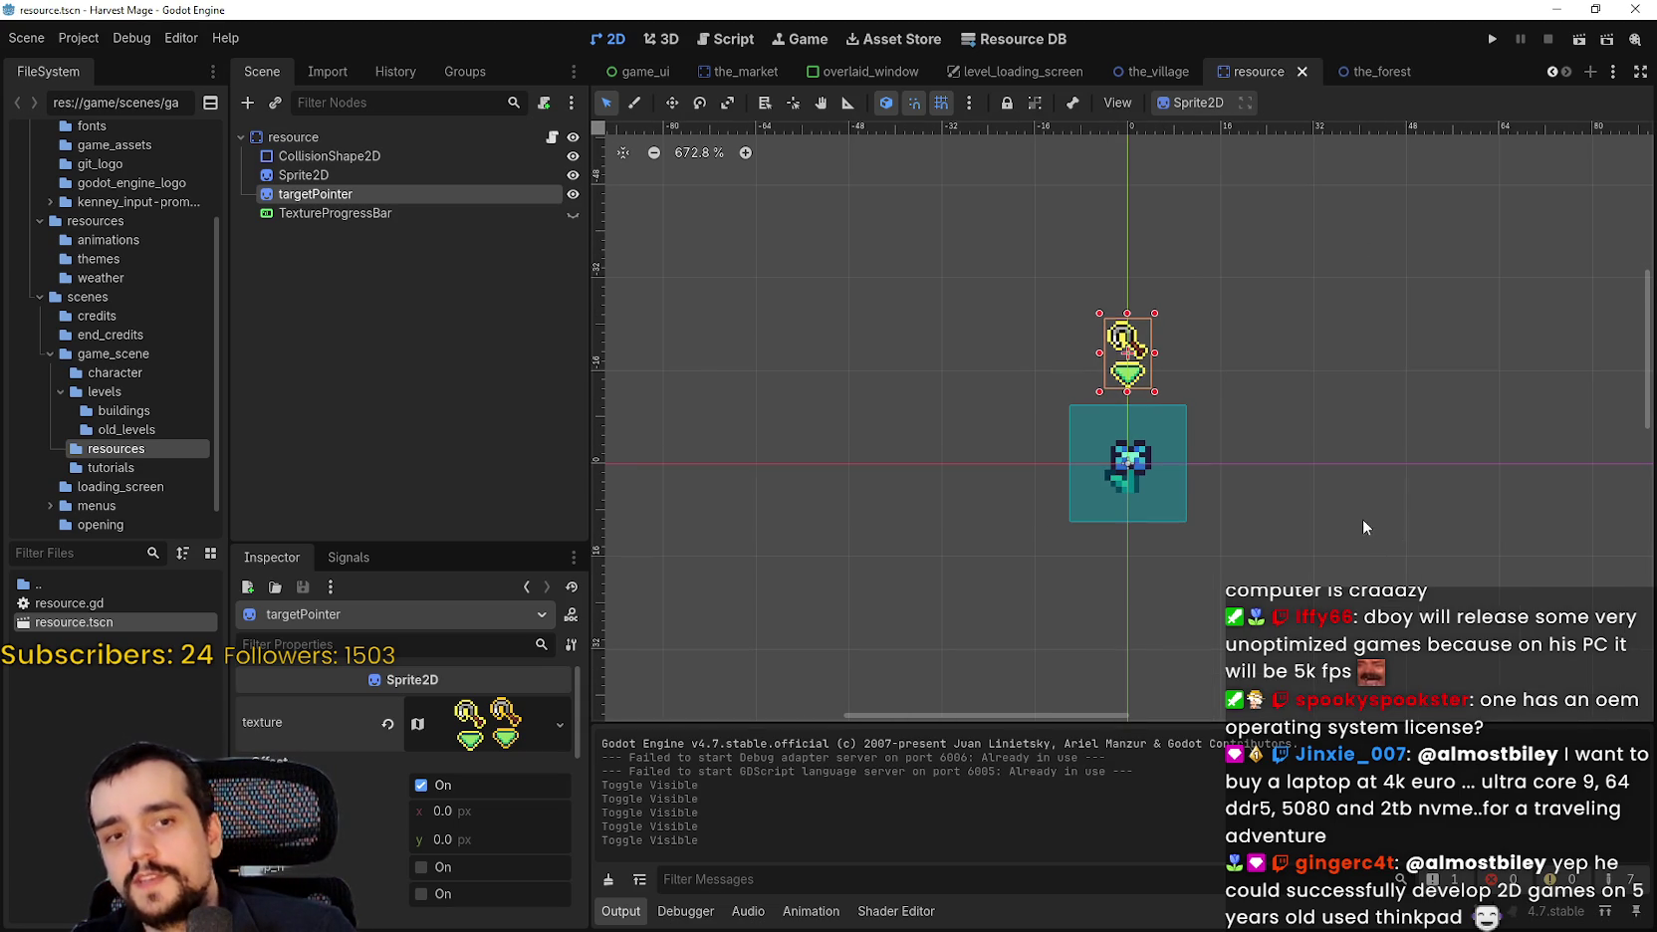
pyautogui.scroll(4, 1300, 472)
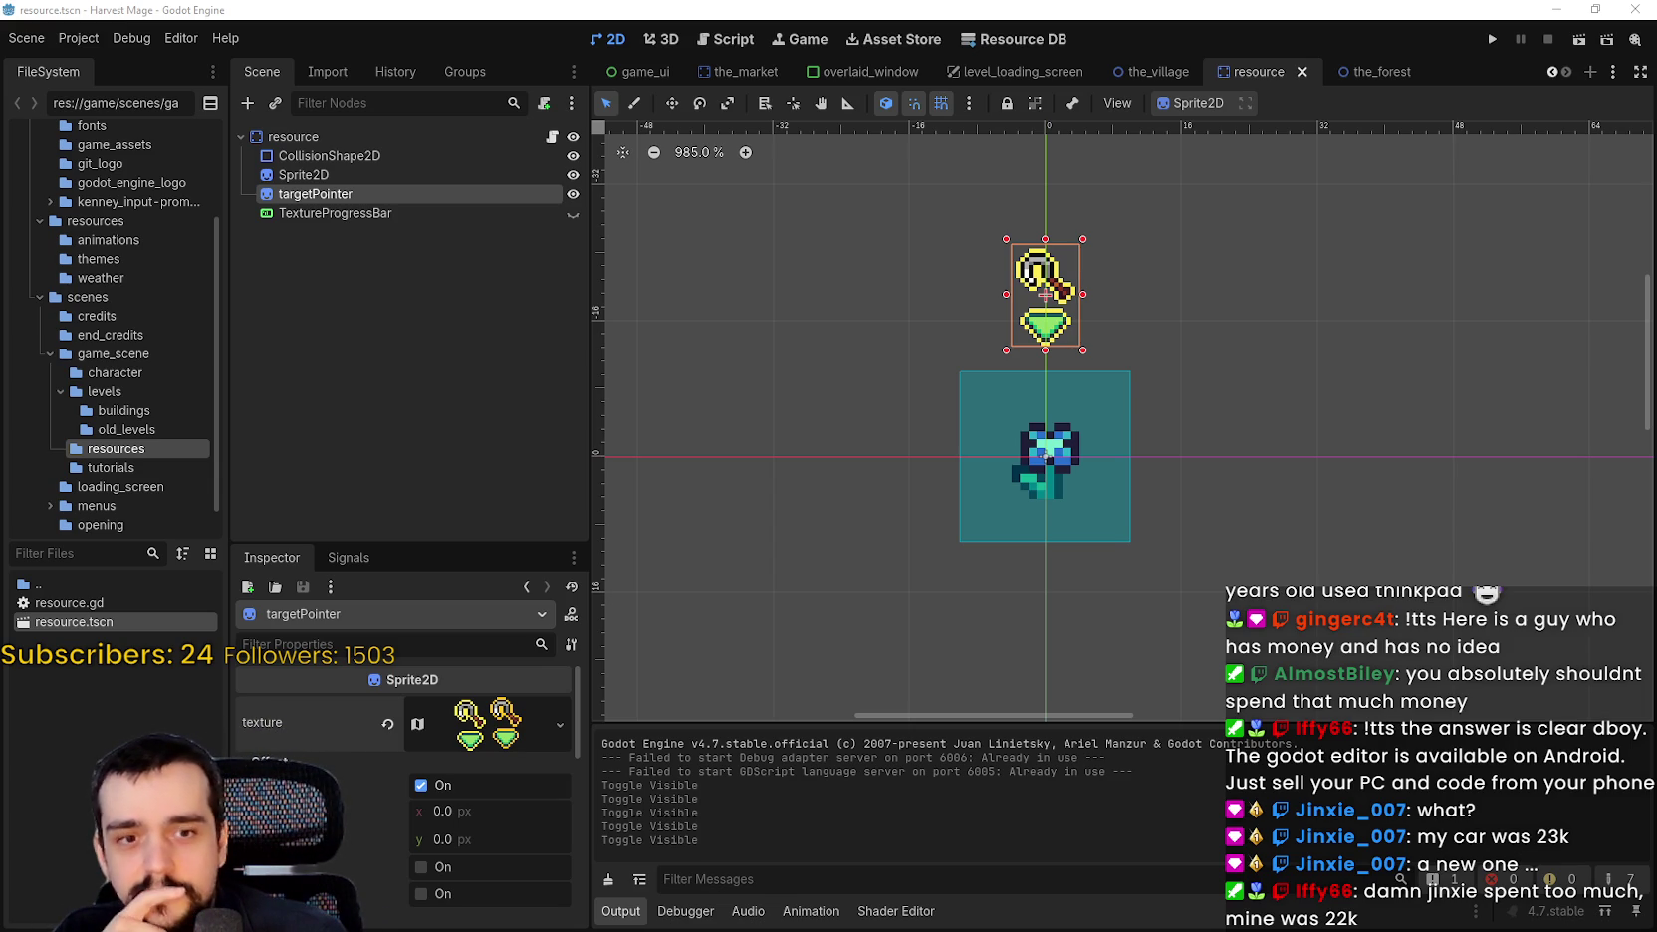
pyautogui.scroll(-1, 1126, 416)
pyautogui.scroll(-2, 1177, 408)
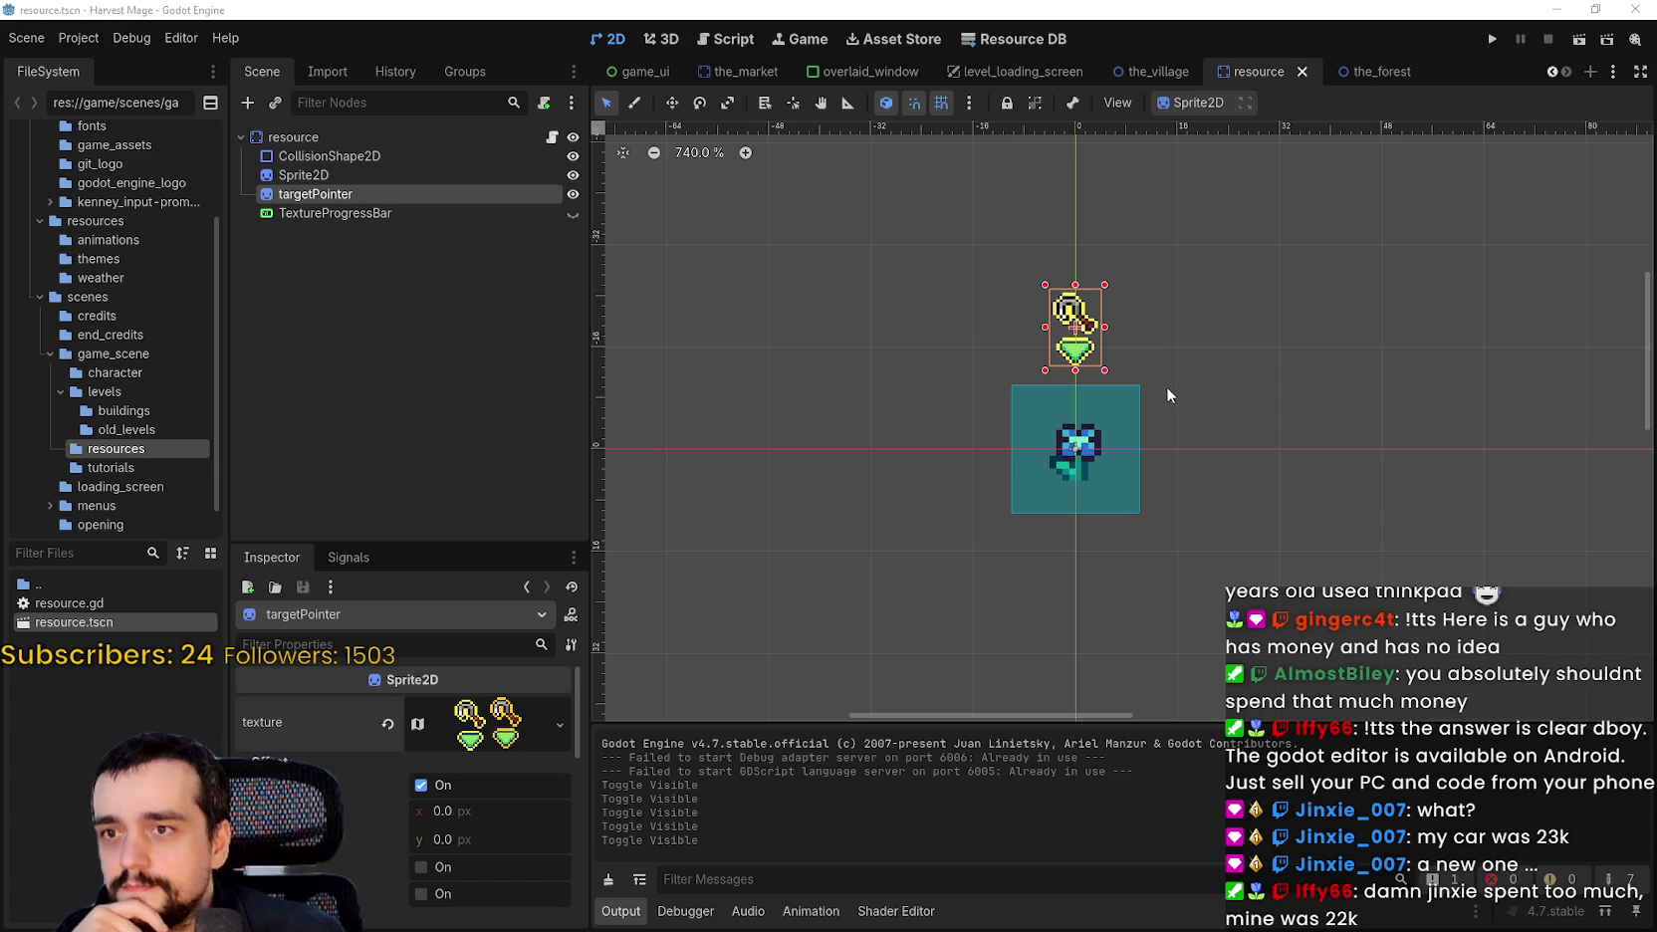
pyautogui.scroll(1, 1159, 438)
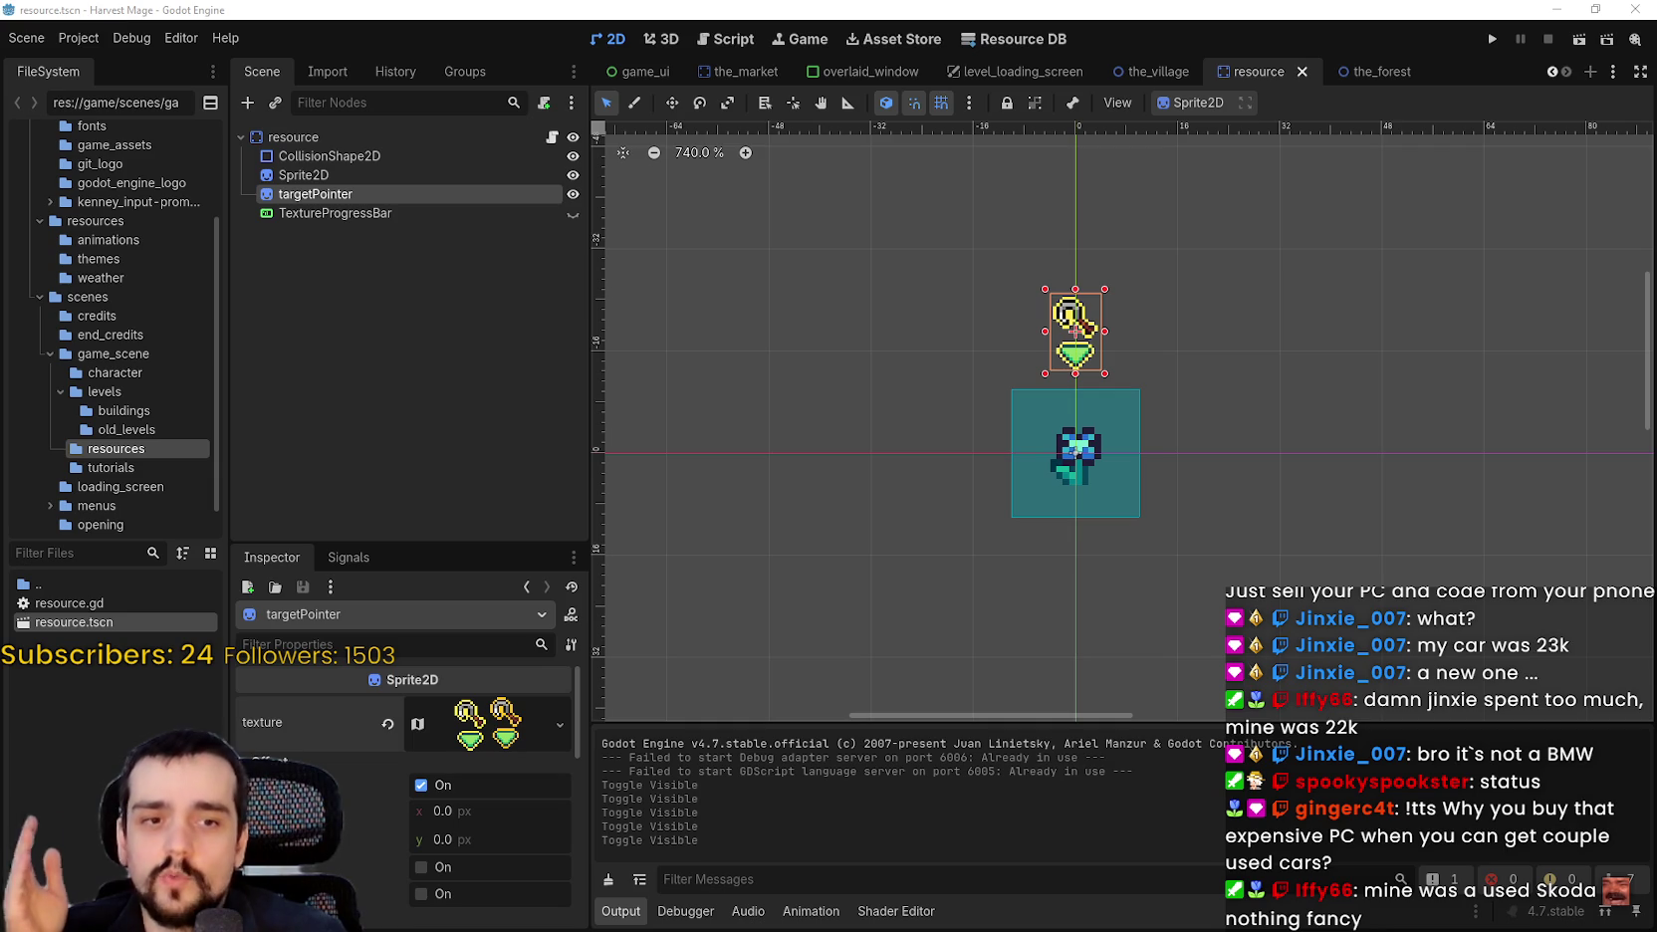
pyautogui.scroll(-3, 1254, 408)
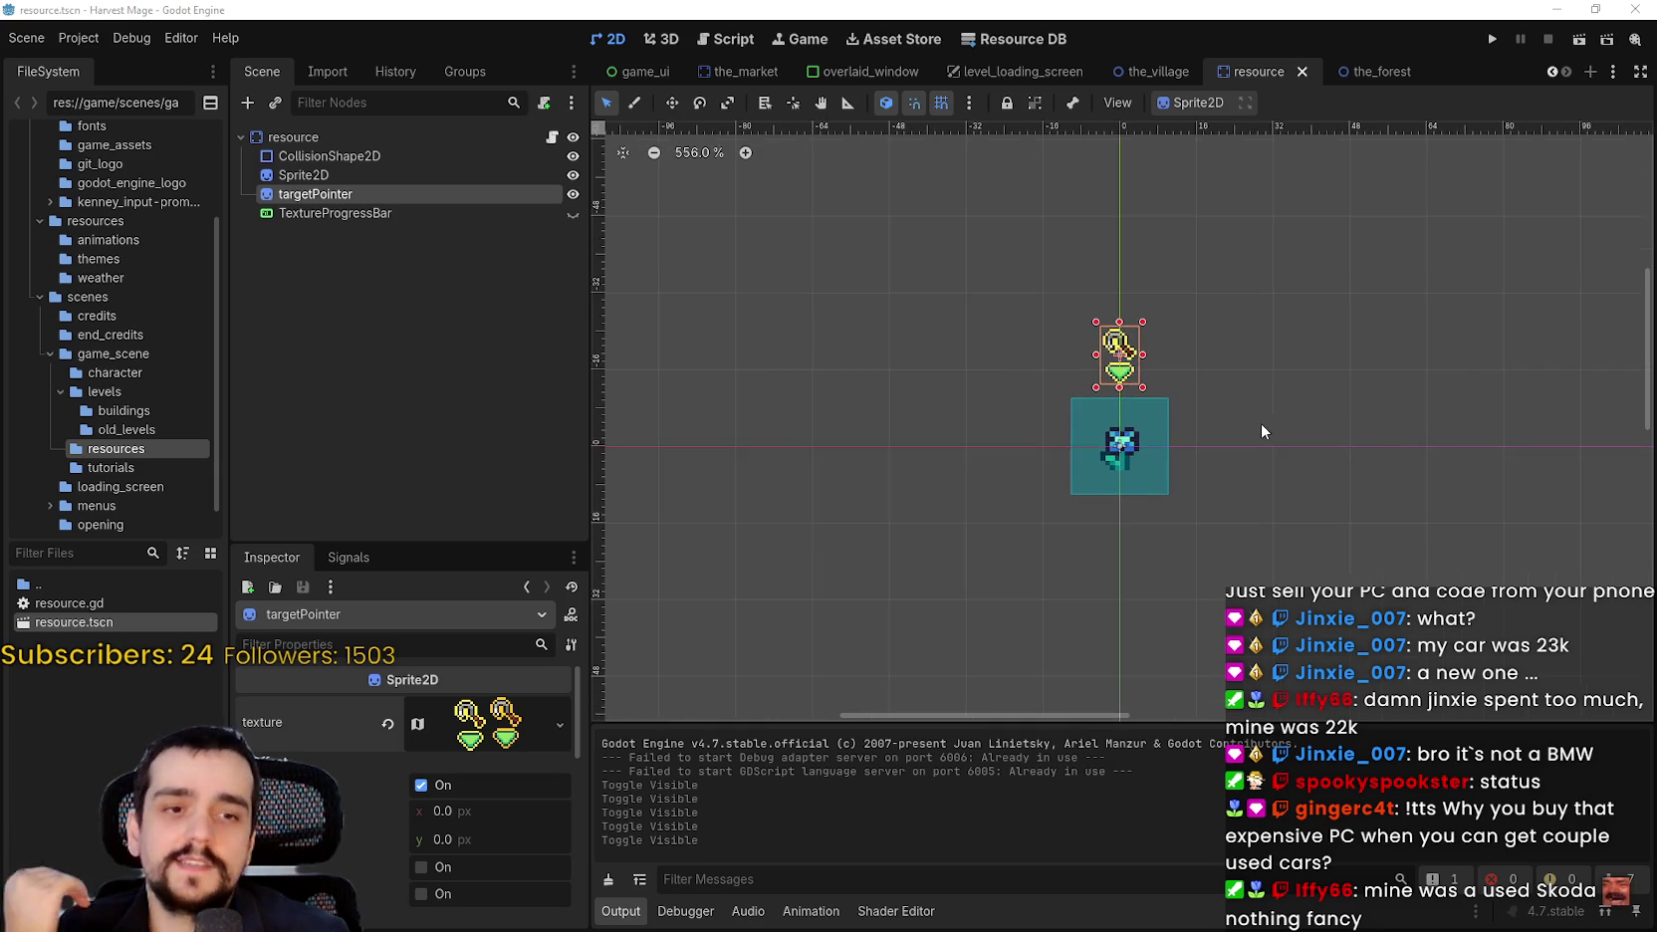
pyautogui.scroll(-8, 1151, 459)
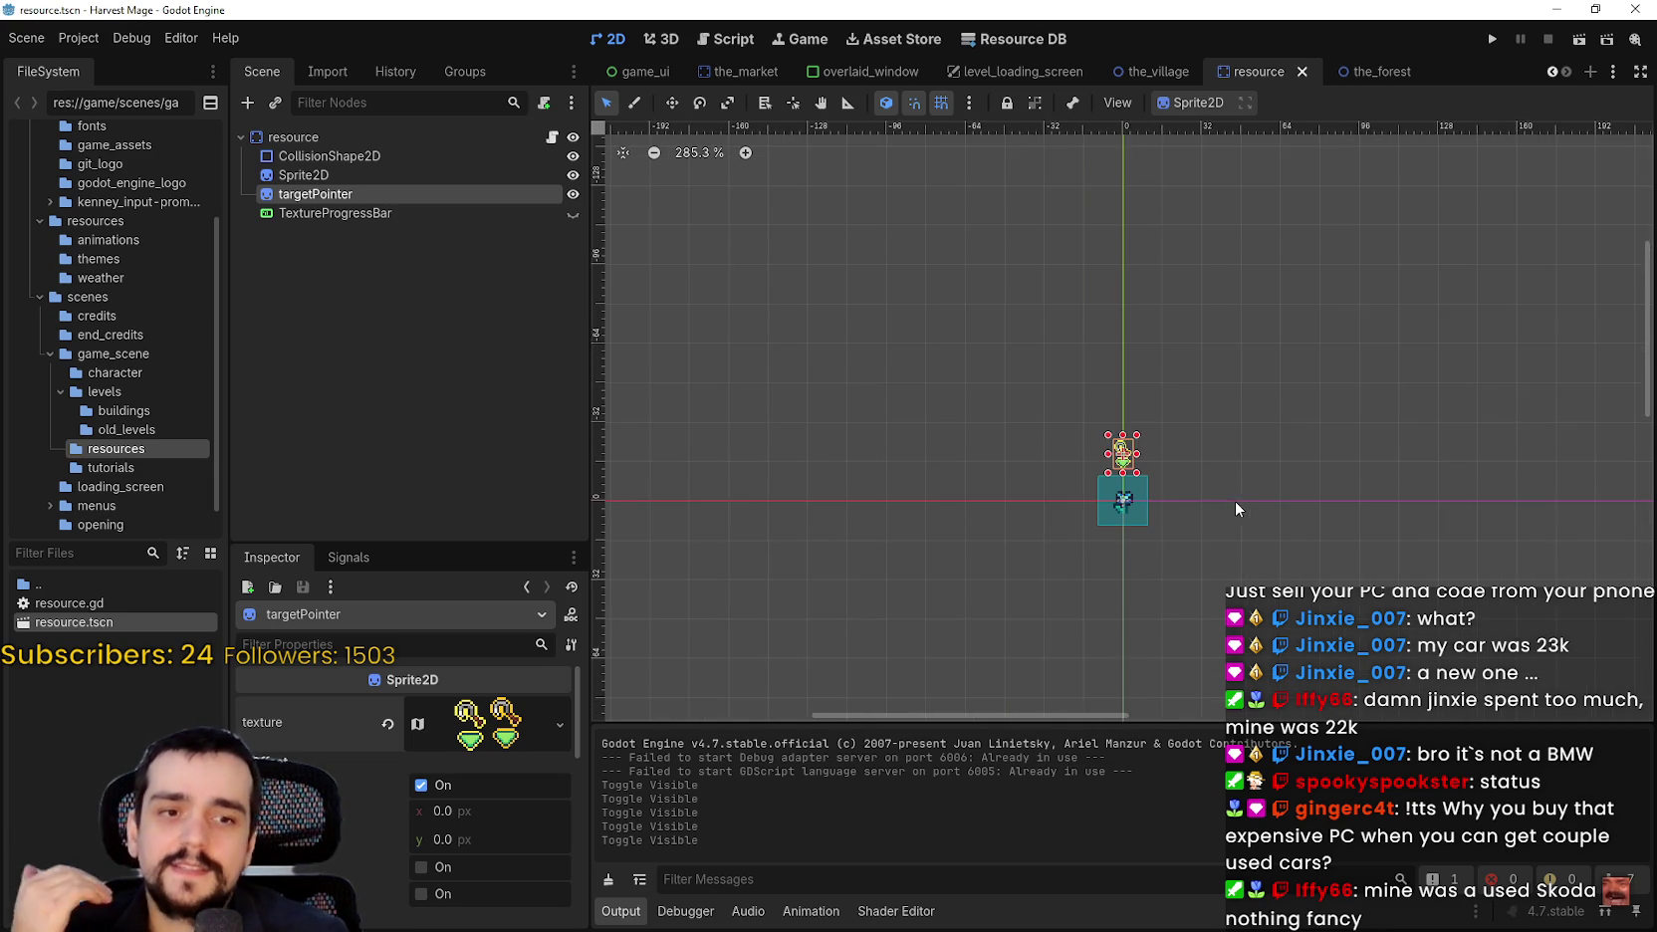
pyautogui.moveTo(1226, 534)
pyautogui.mouseDown()
pyautogui.moveTo(1379, 403)
pyautogui.moveTo(1295, 436)
pyautogui.moveTo(1312, 476)
pyautogui.mouseUp()
pyautogui.scroll(6, 1360, 378)
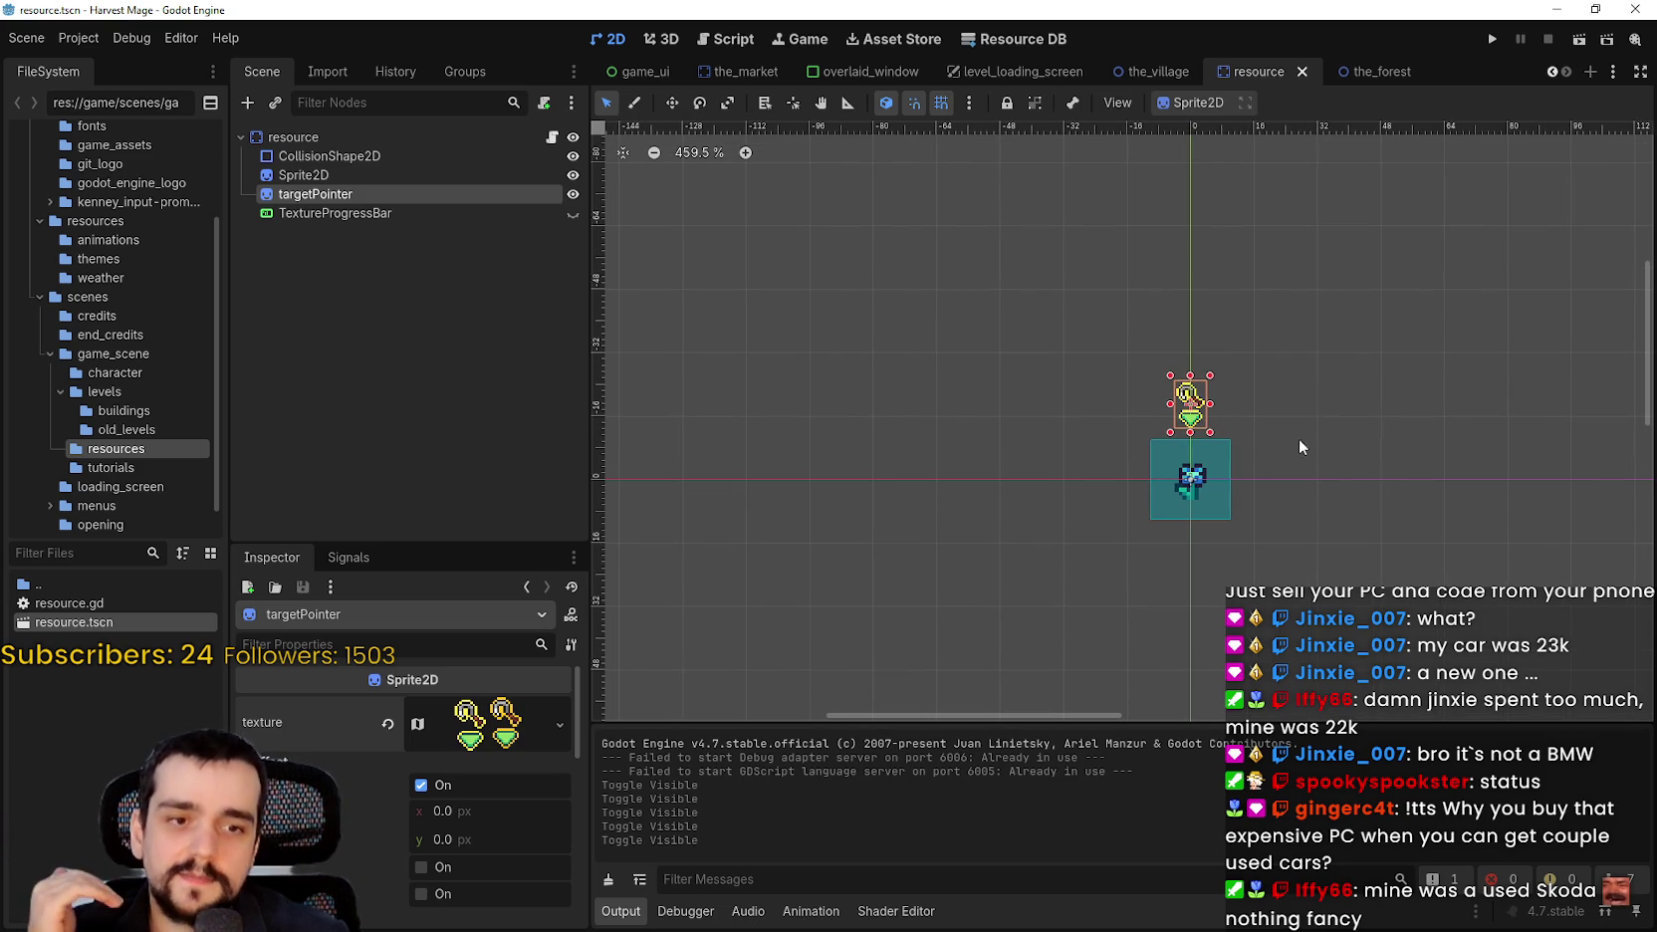
pyautogui.scroll(-3, 1295, 418)
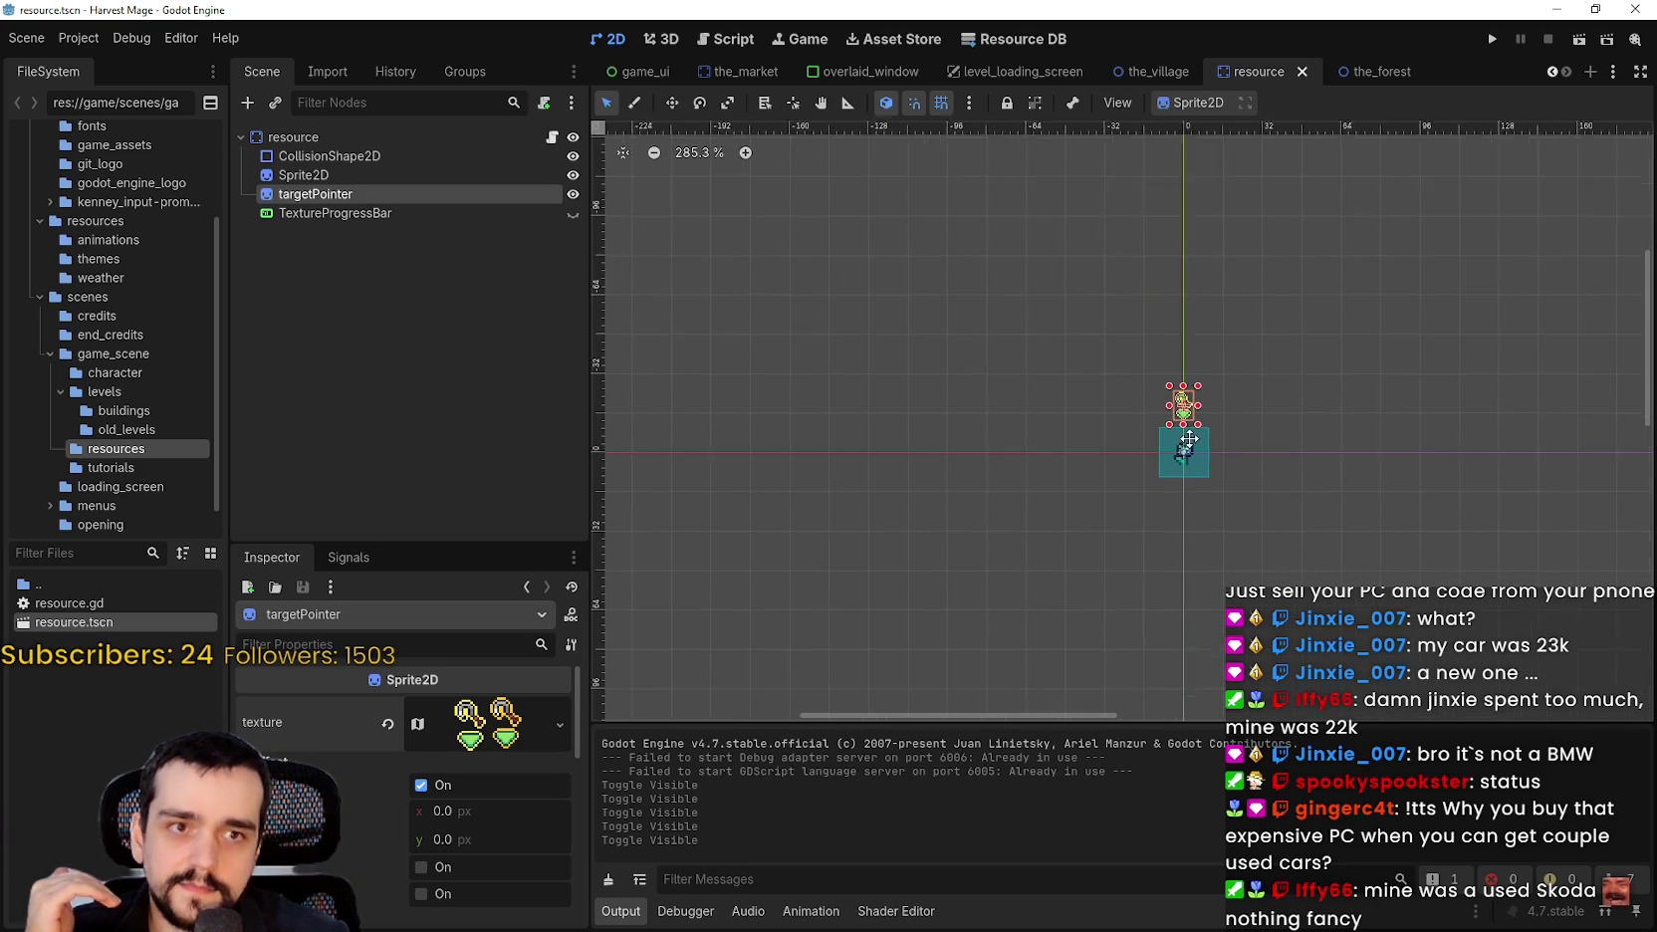
pyautogui.scroll(5, 1200, 433)
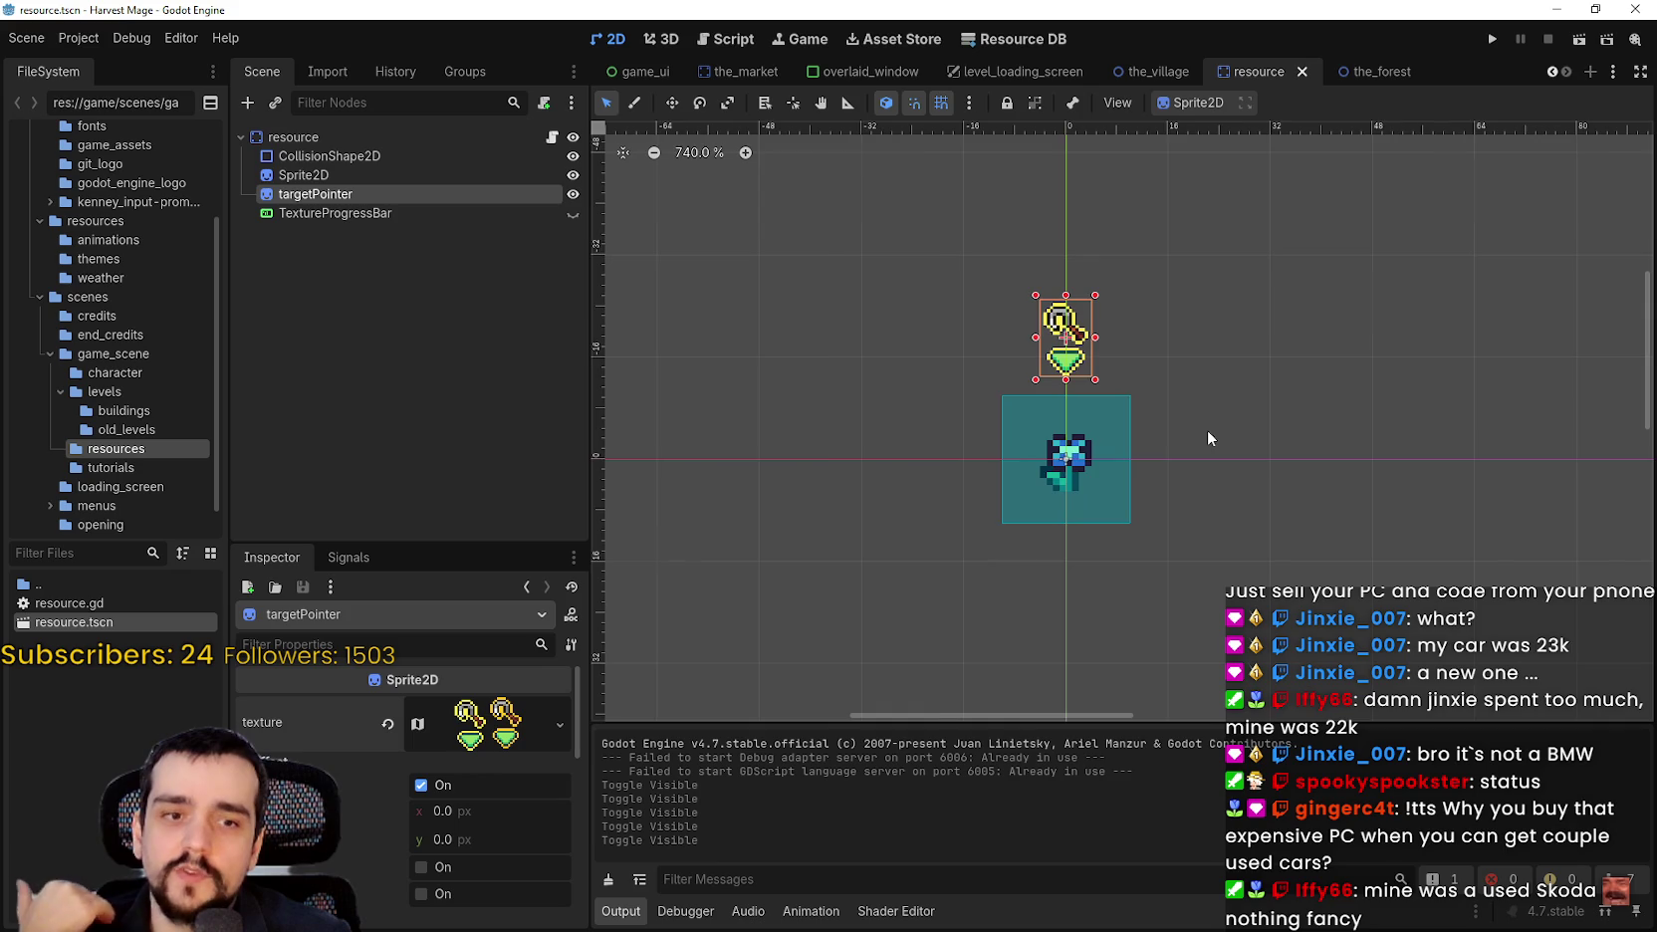
pyautogui.scroll(-2, 1207, 430)
pyautogui.scroll(-2, 1210, 407)
pyautogui.scroll(1, 1235, 418)
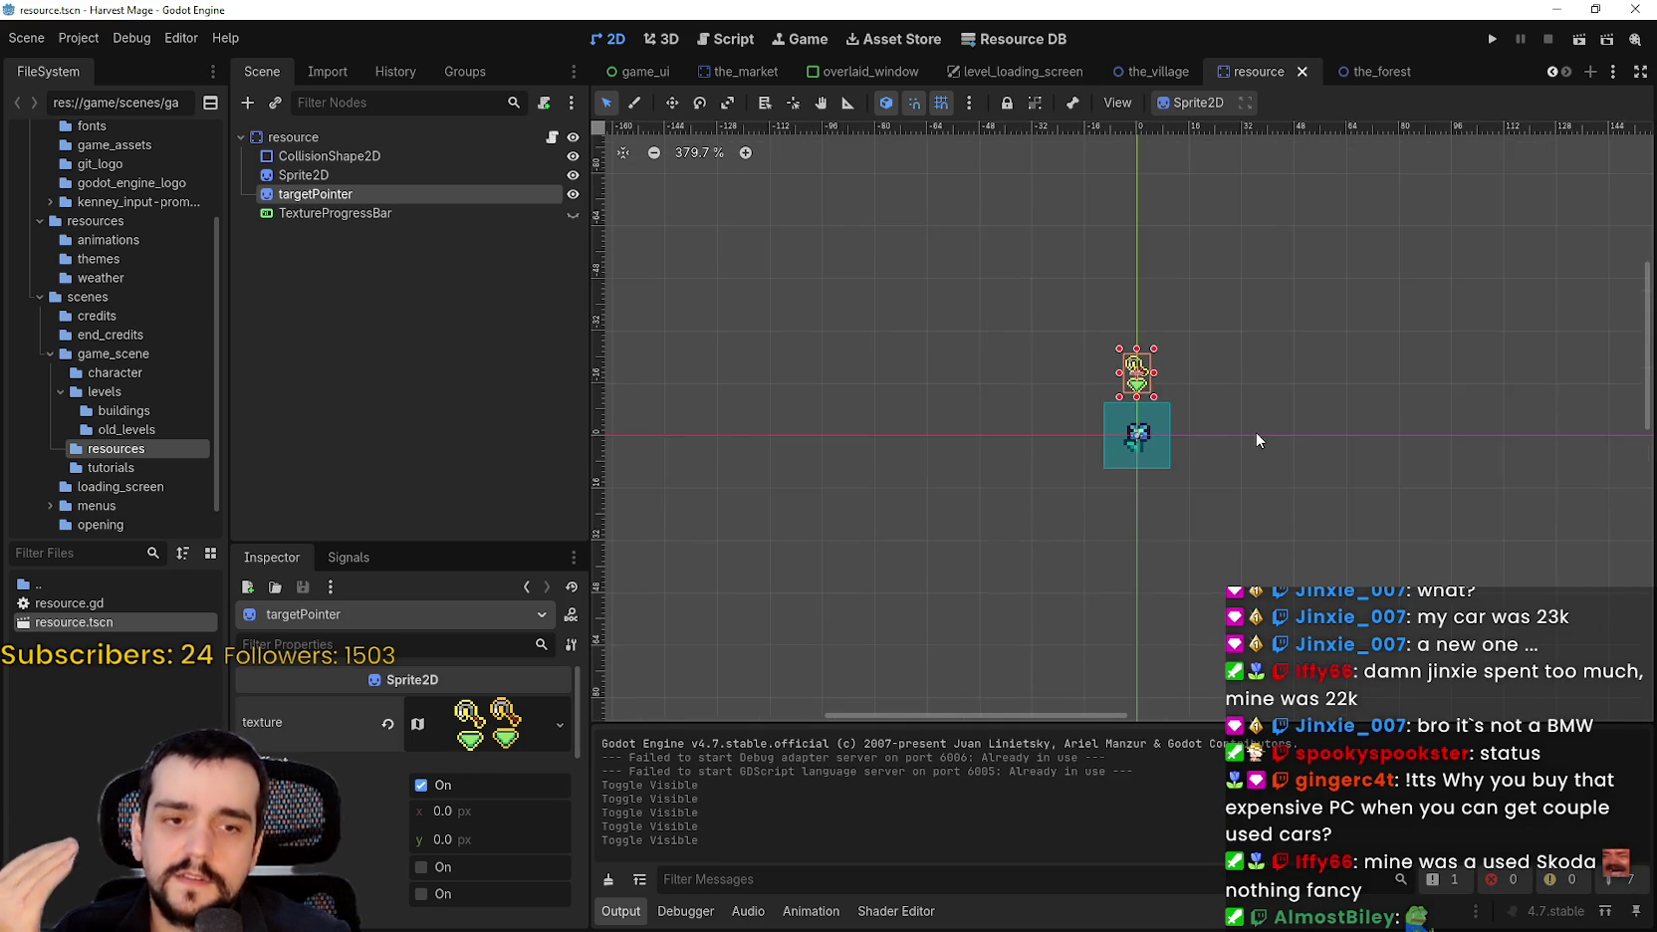
pyautogui.scroll(3, 1249, 426)
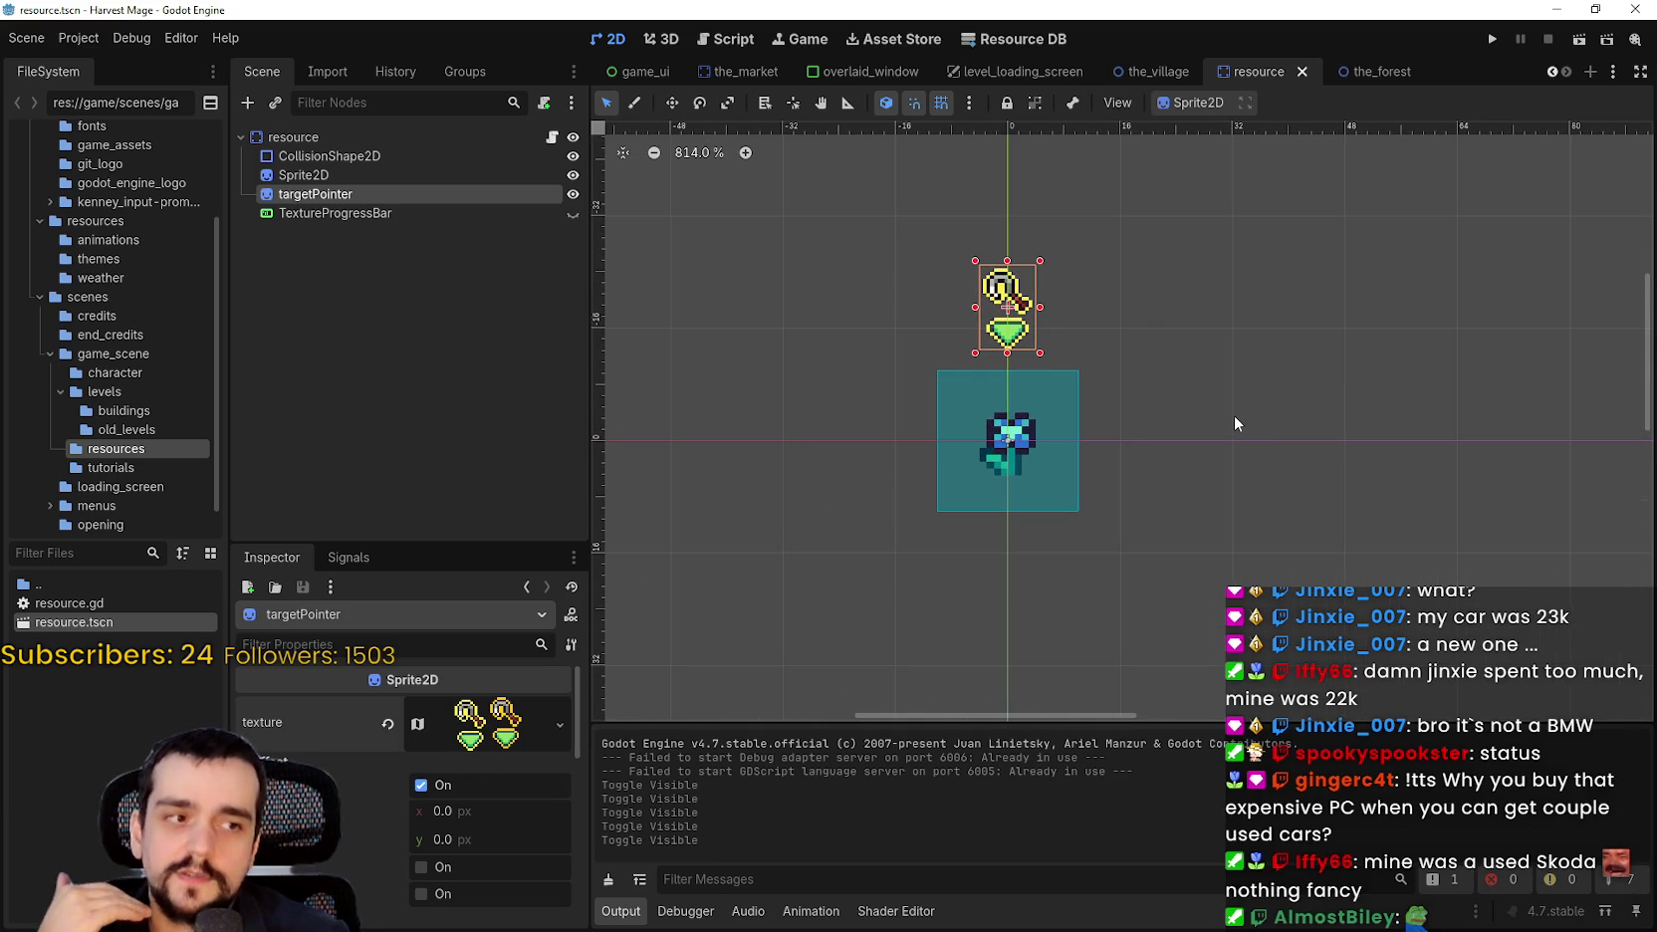
pyautogui.scroll(-2, 1234, 411)
pyautogui.click(1233, 420)
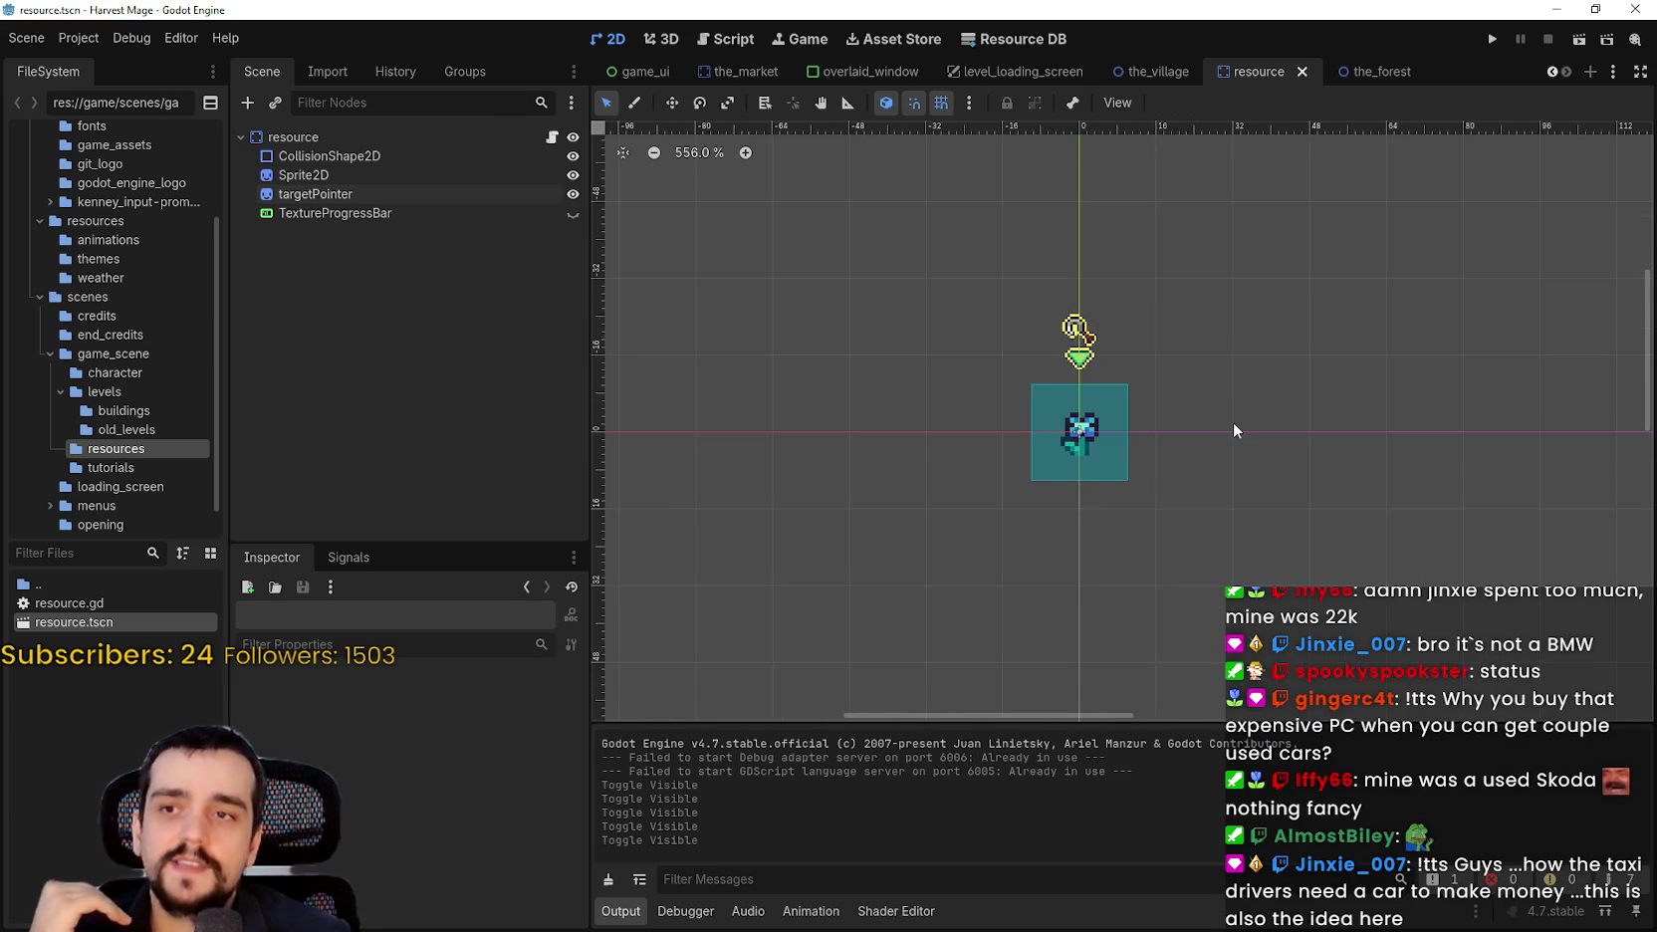
pyautogui.scroll(-1, 1233, 420)
pyautogui.scroll(-2, 1233, 420)
pyautogui.moveTo(1253, 328); pyautogui.dragTo(945, 637)
pyautogui.click(1035, 517)
pyautogui.scroll(3, 1068, 486)
pyautogui.scroll(2, 1067, 489)
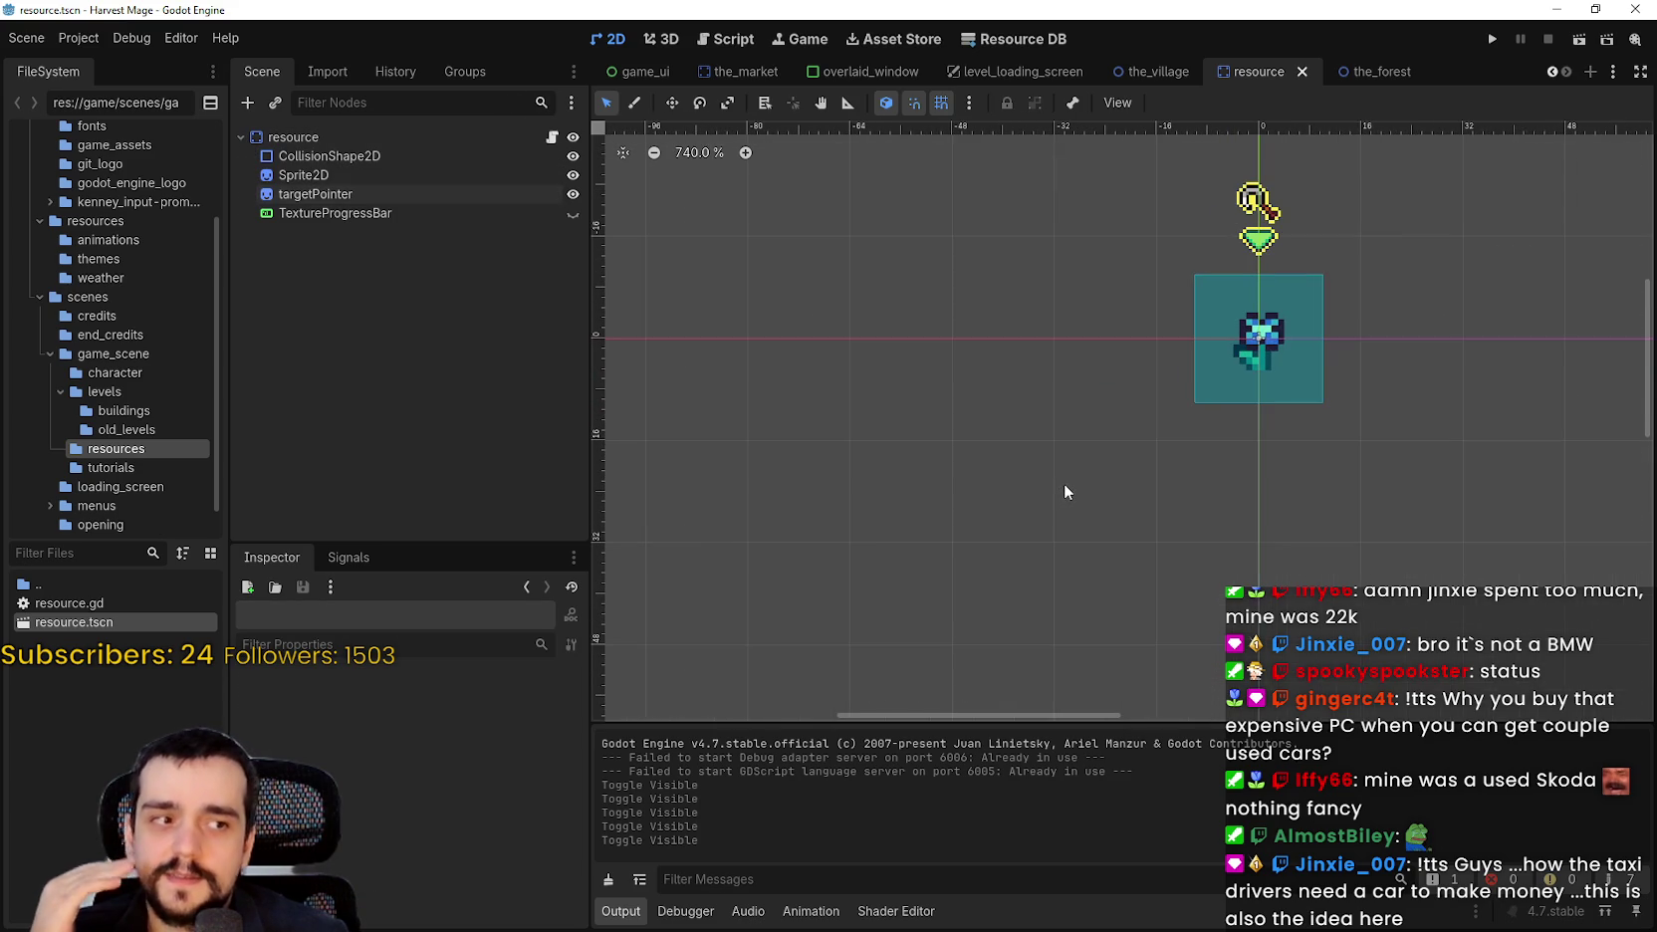
pyautogui.scroll(-1, 1064, 467)
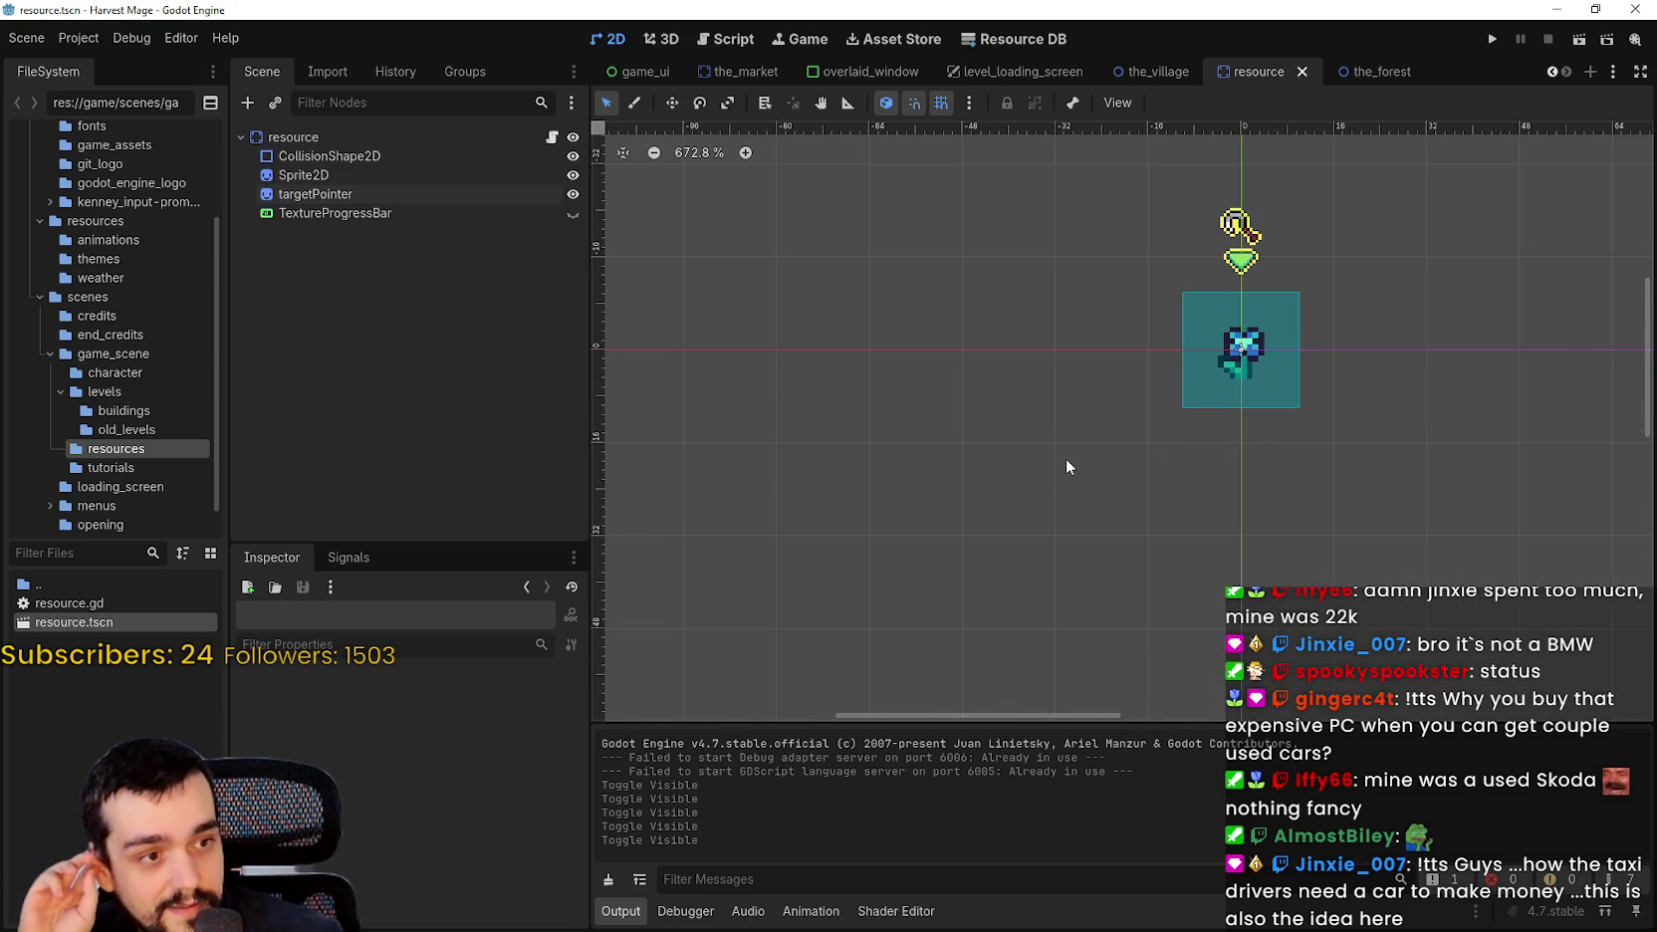
pyautogui.hscroll(3, 973, 521)
pyautogui.scroll(2, 973, 521)
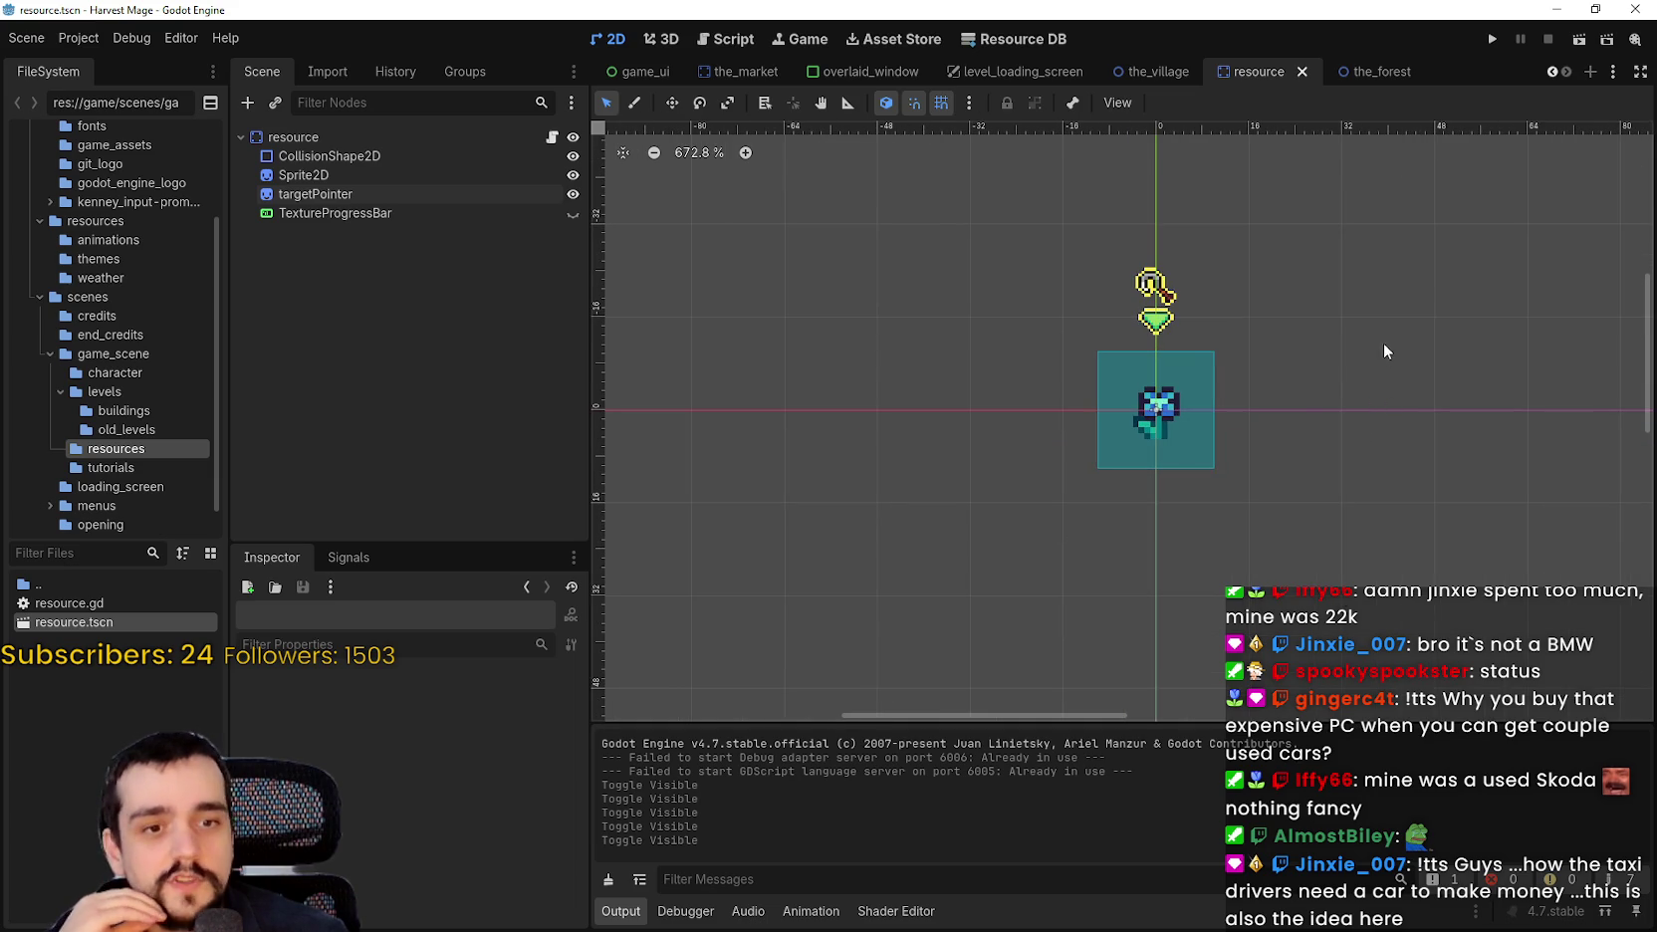
pyautogui.scroll(-2, 1314, 424)
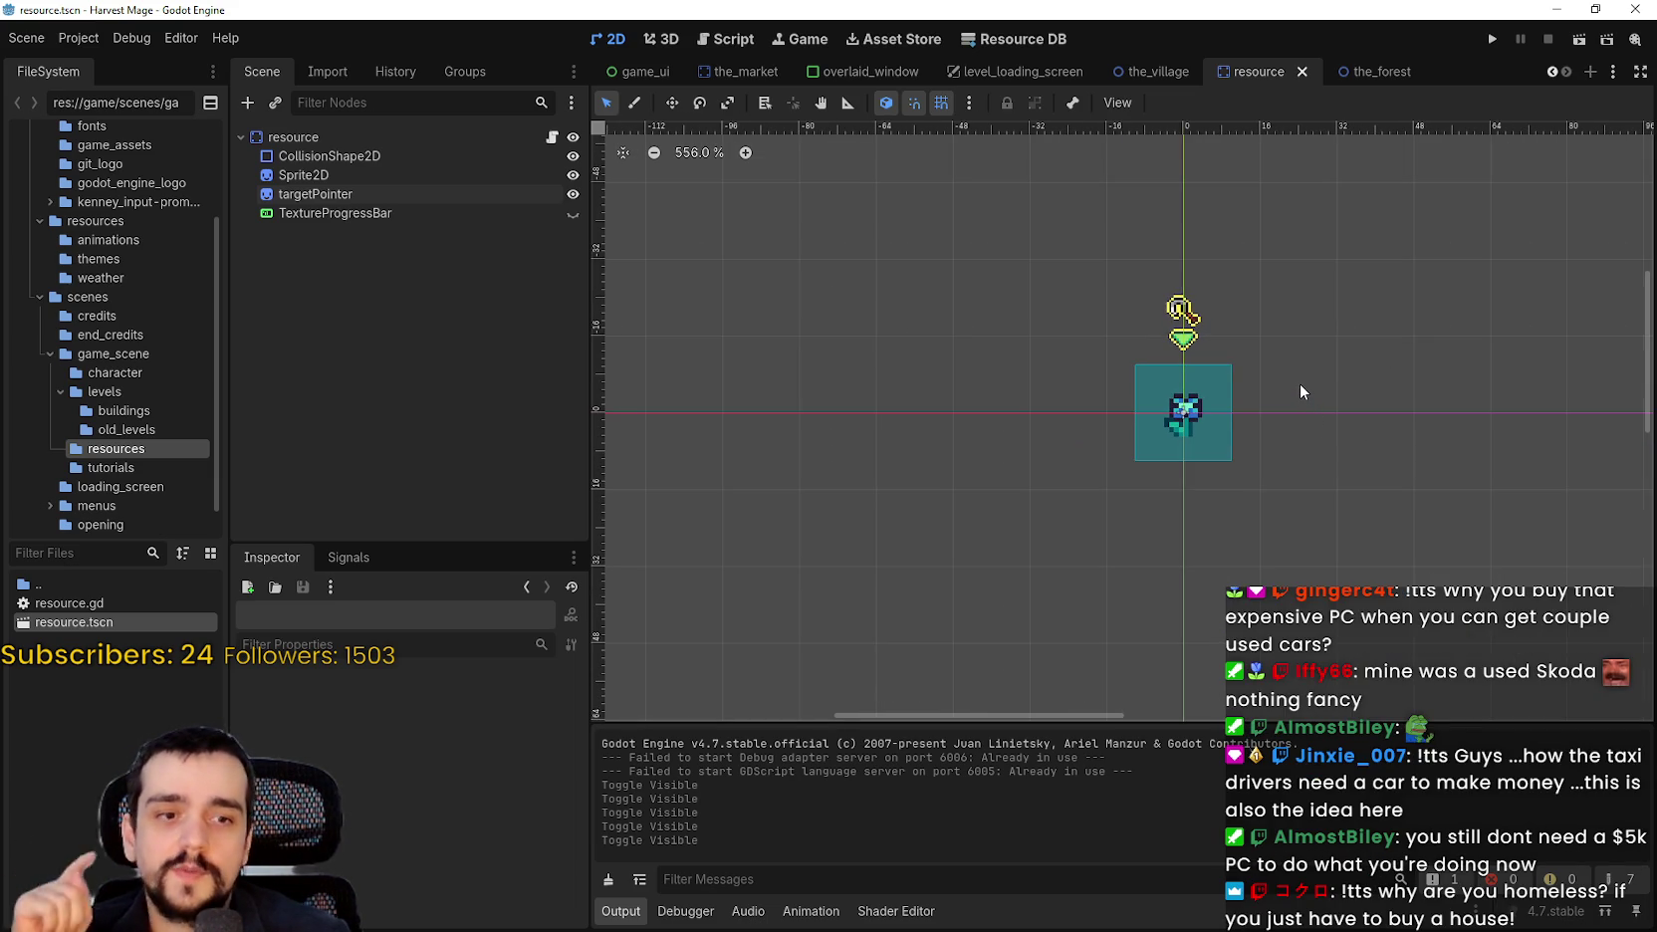
pyautogui.moveTo(1291, 356); pyautogui.dragTo(1224, 391)
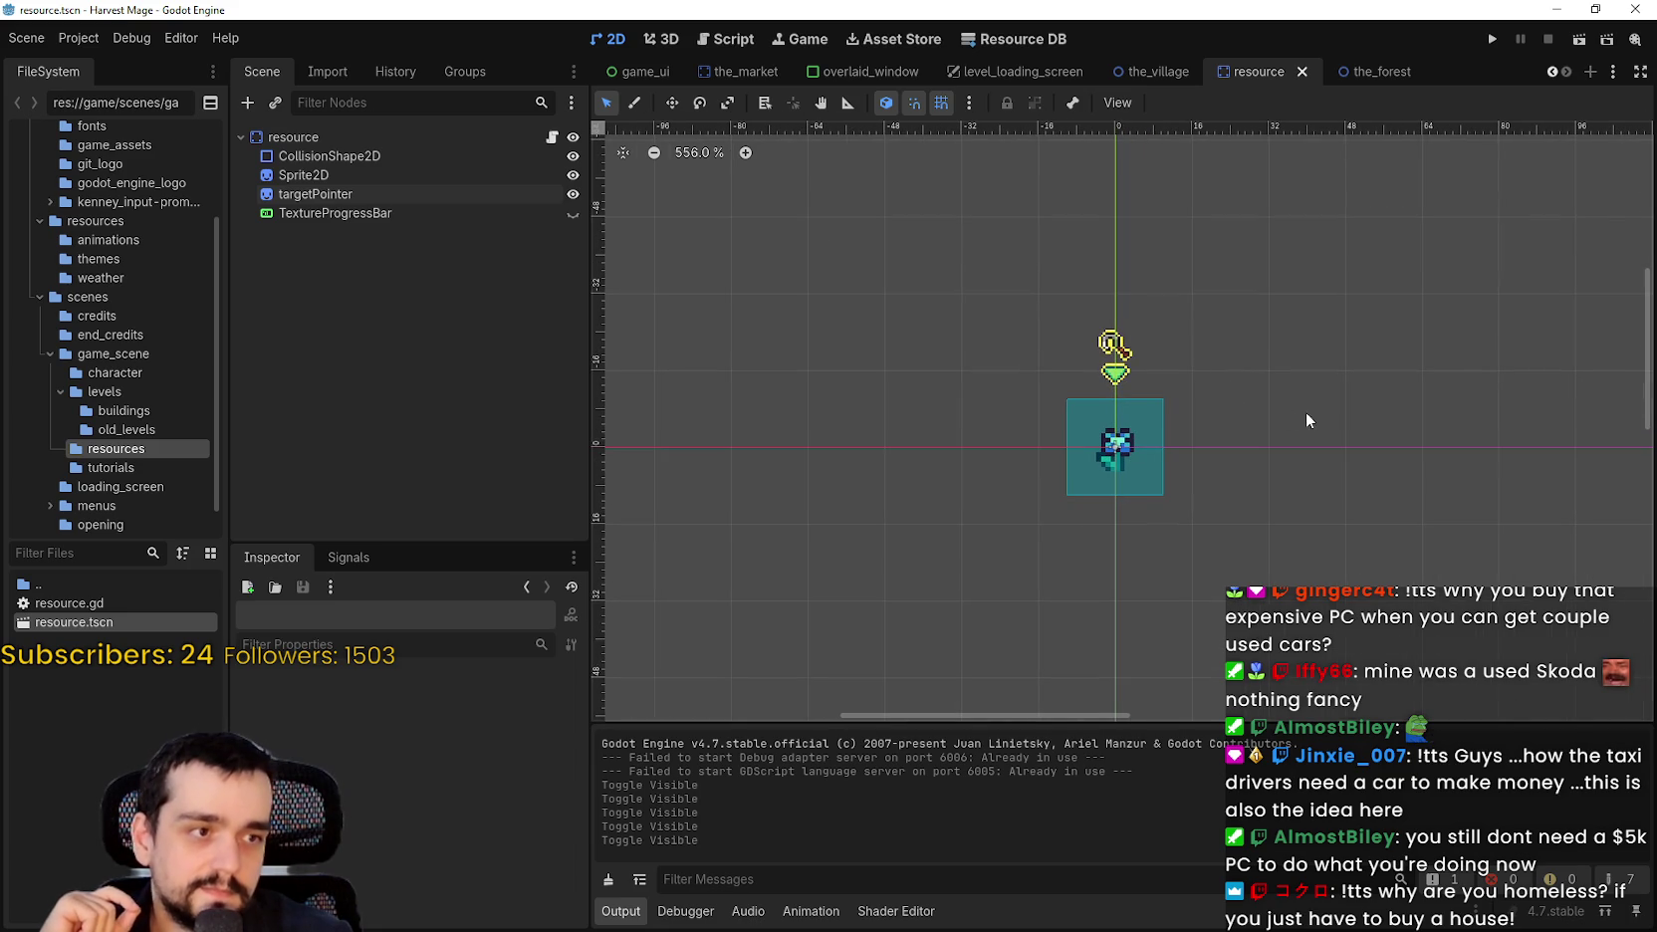
pyautogui.scroll(2, 1250, 393)
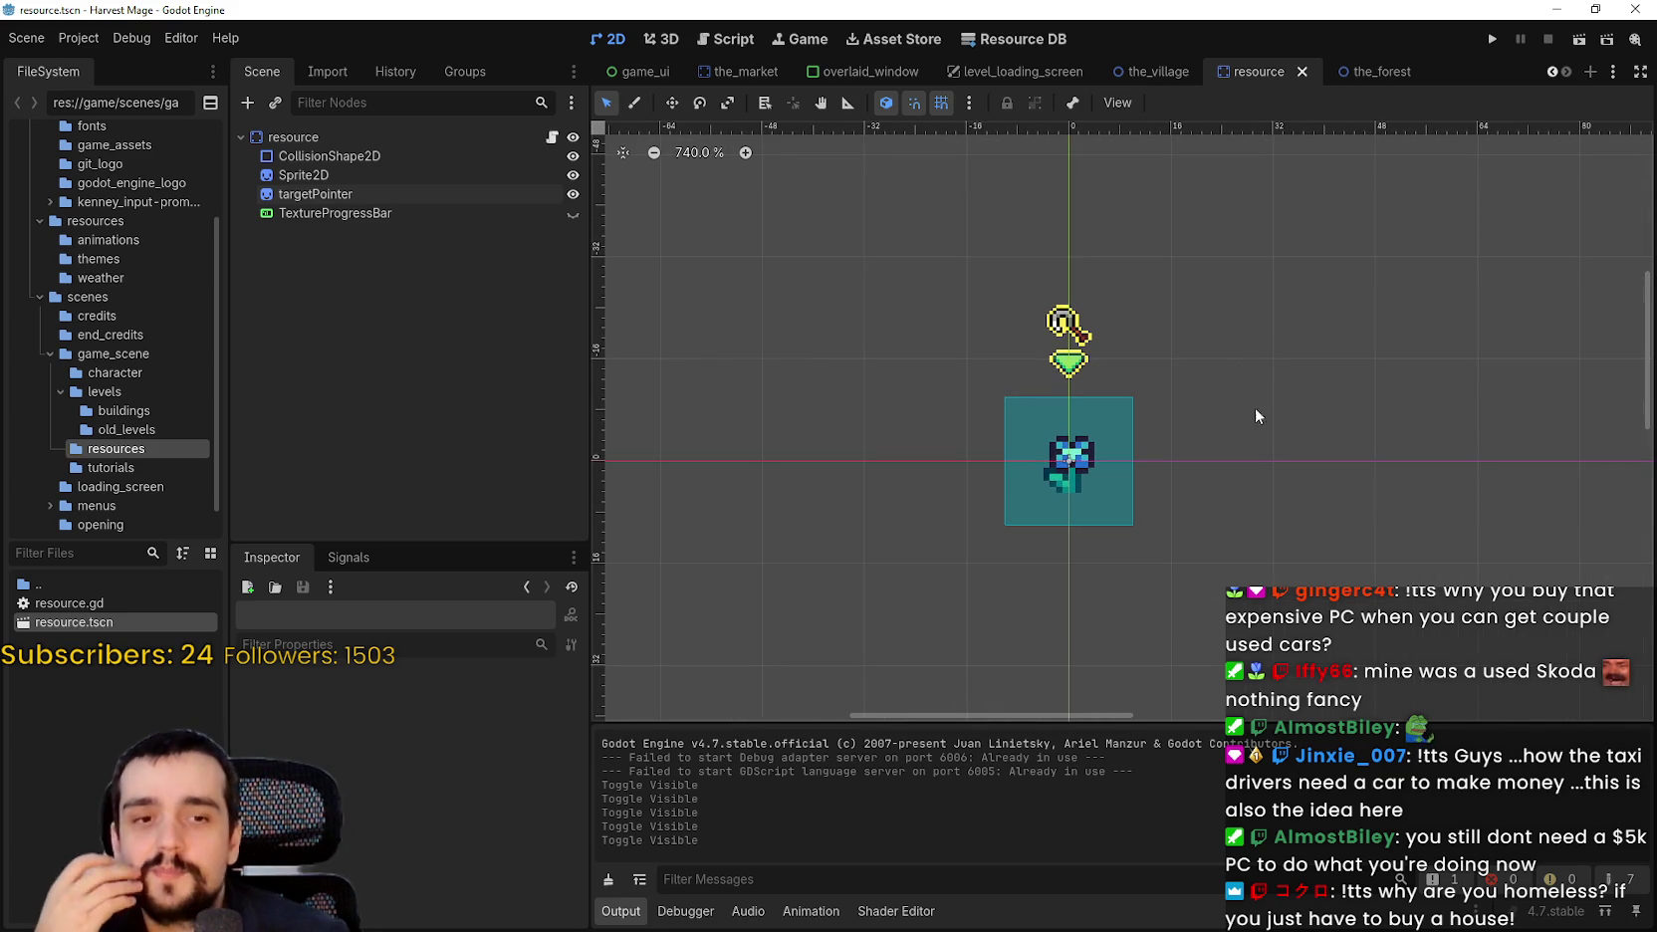
pyautogui.scroll(1, 1277, 463)
pyautogui.scroll(-1, 1279, 460)
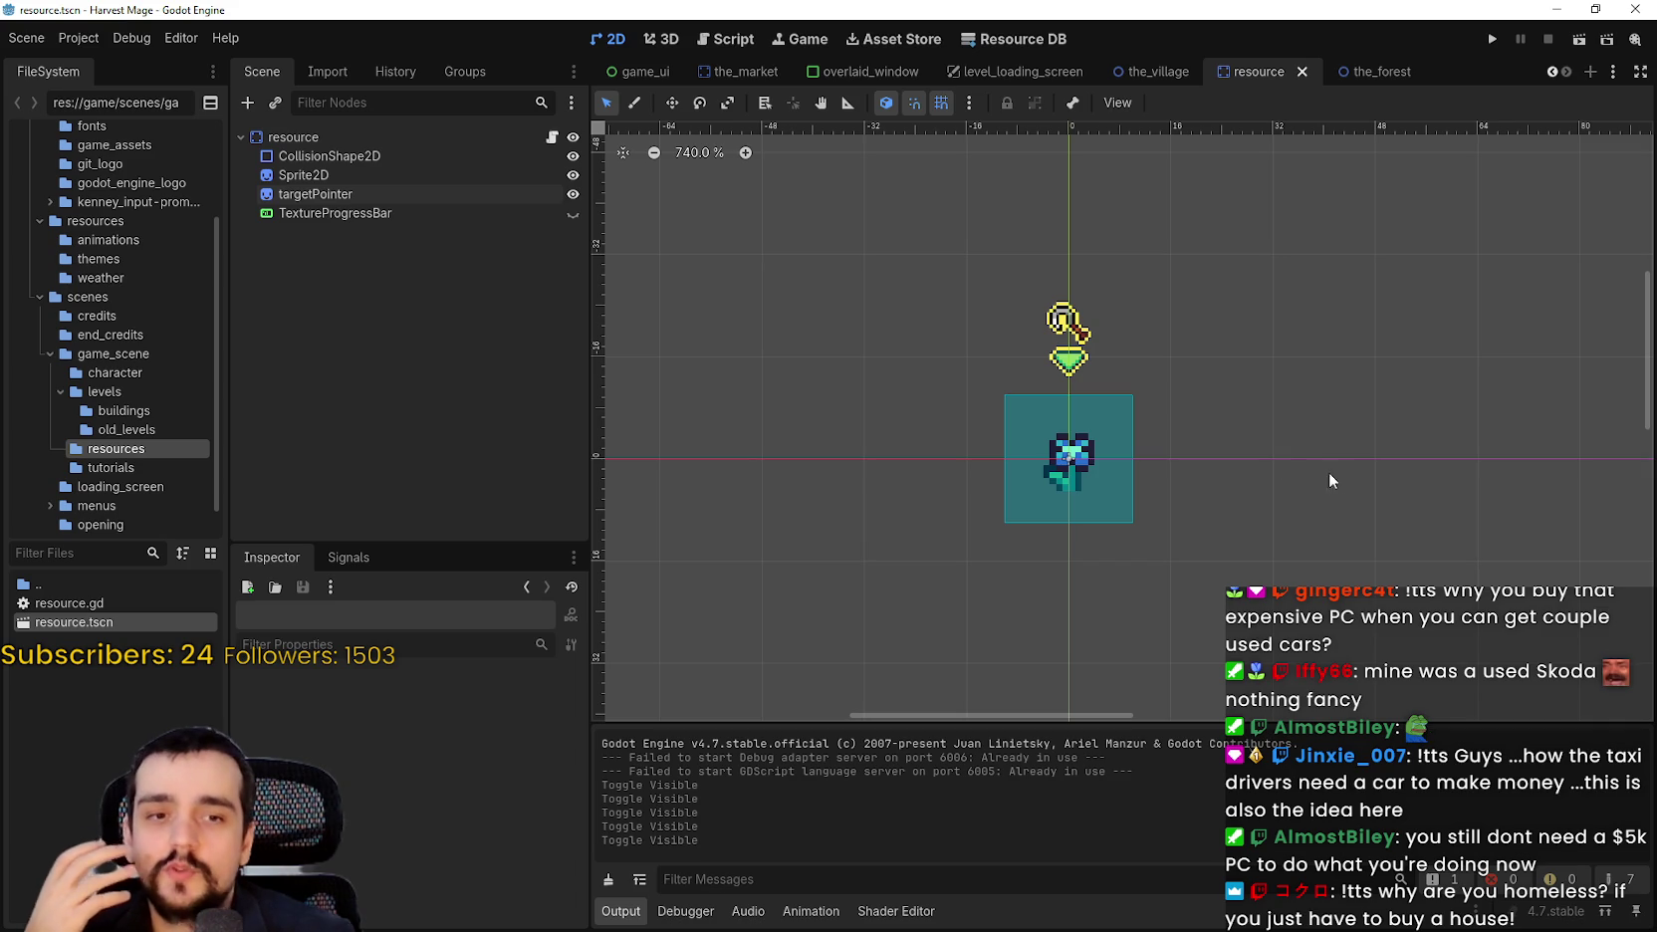
pyautogui.scroll(-2, 1323, 471)
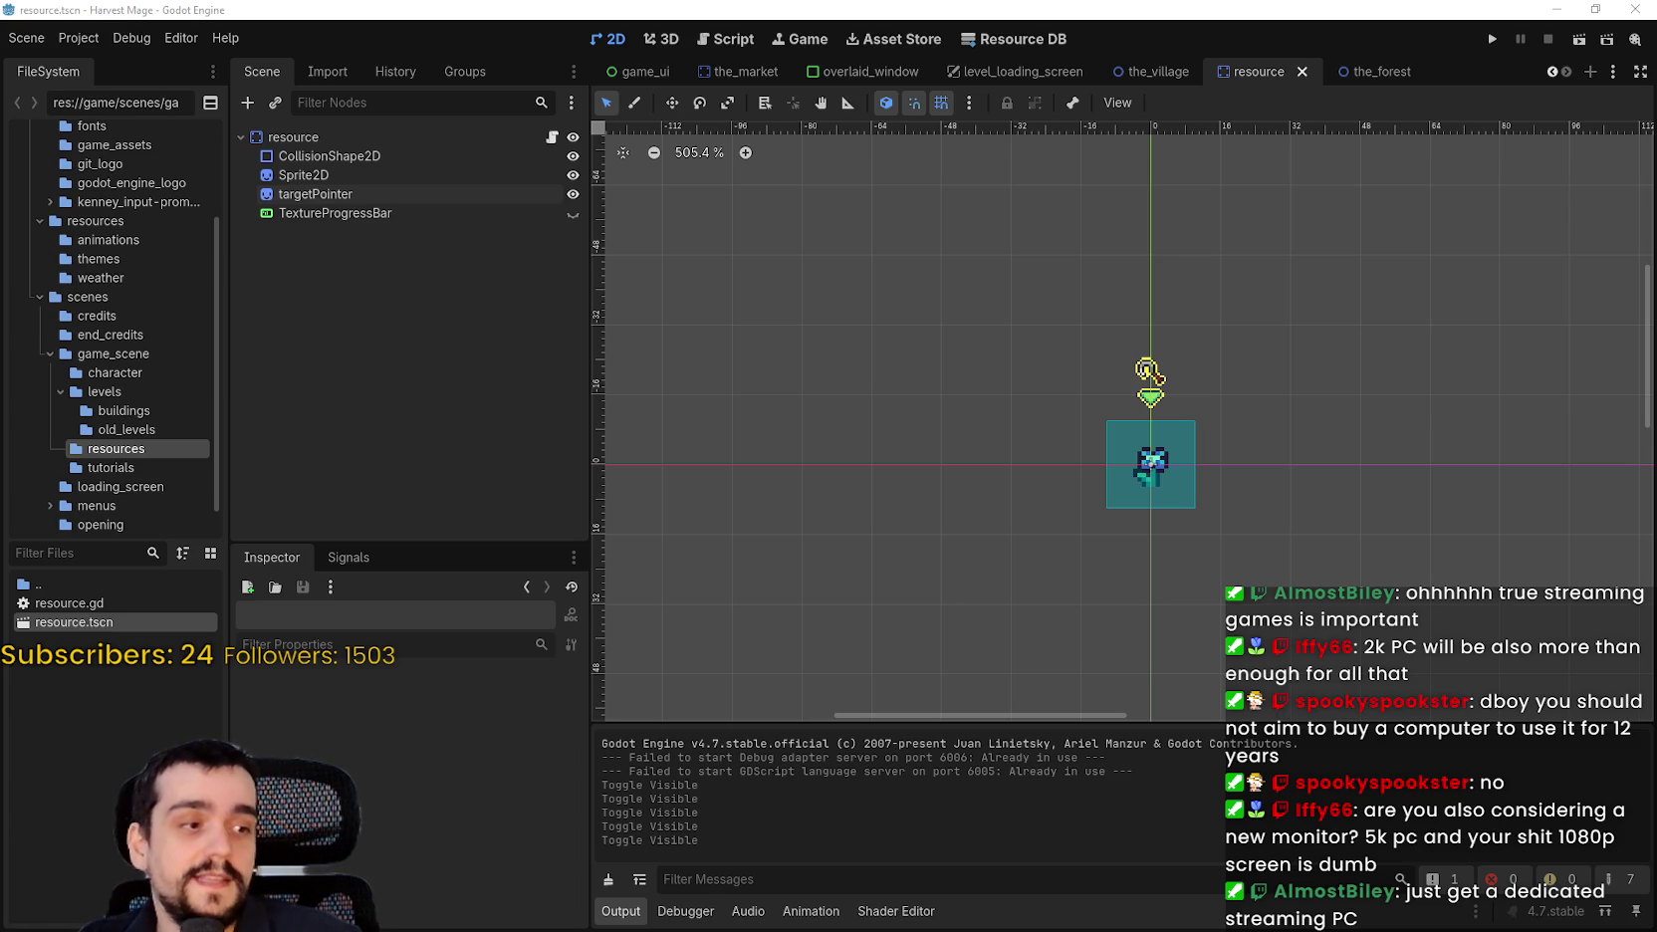
# Search the Steam store for 'Steam machine' and open the Steam Machine result.
pyautogui.hotkey('alt', 'Tab')
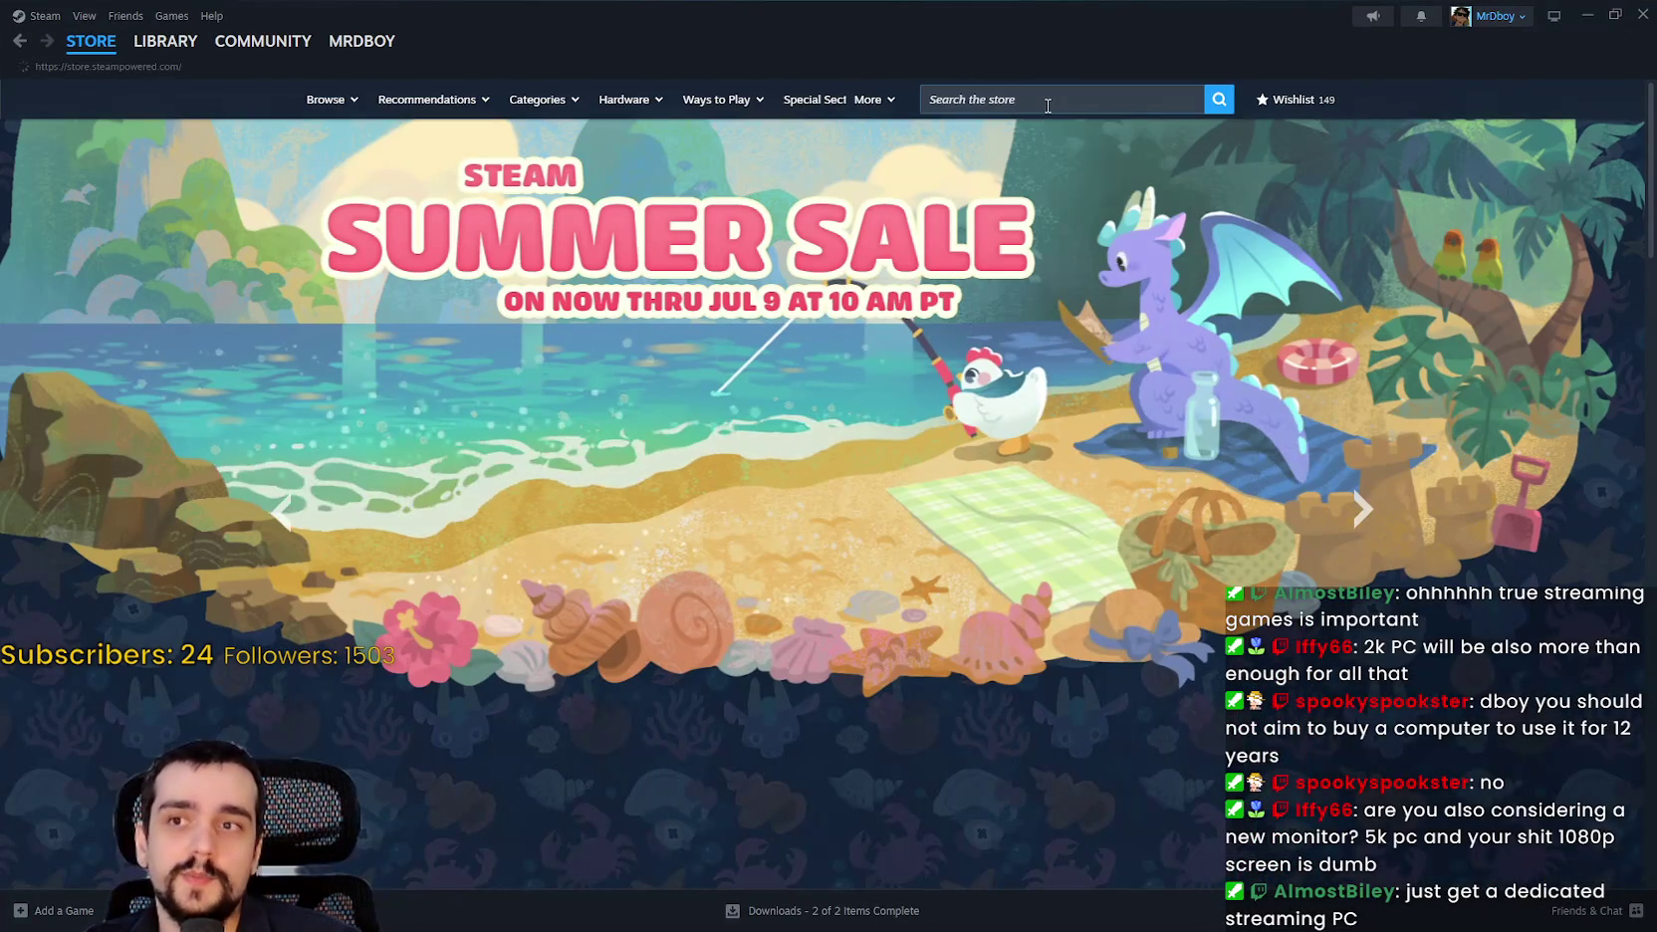
pyautogui.click(1049, 103)
pyautogui.write('Steam mac')
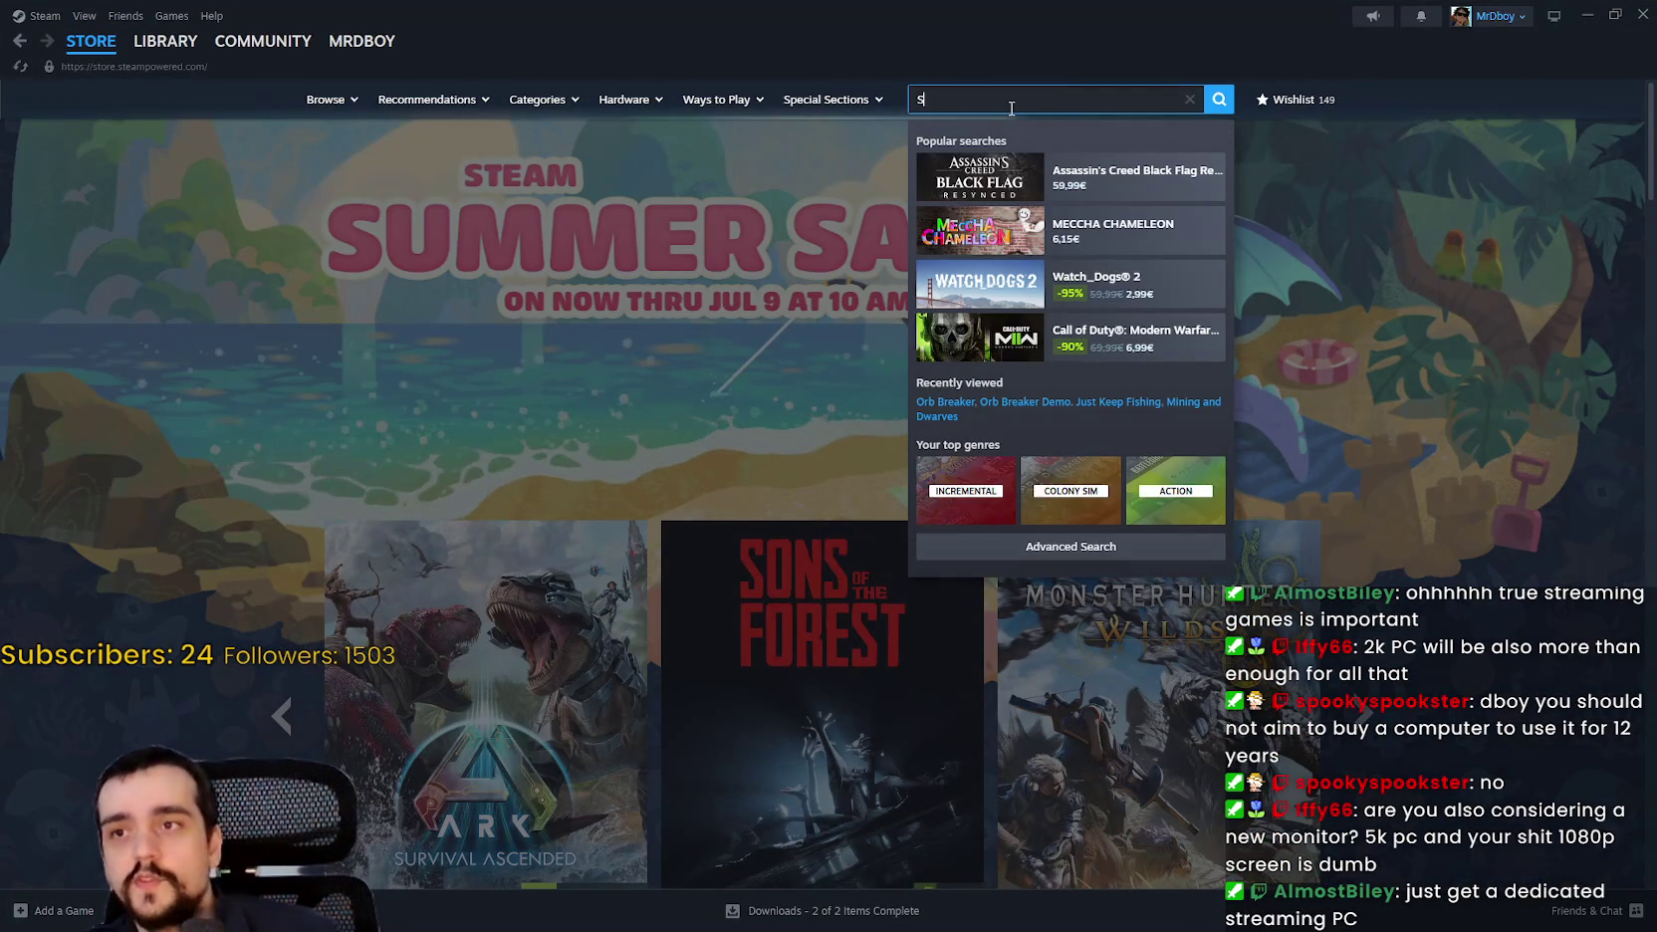
pyautogui.write('hine')
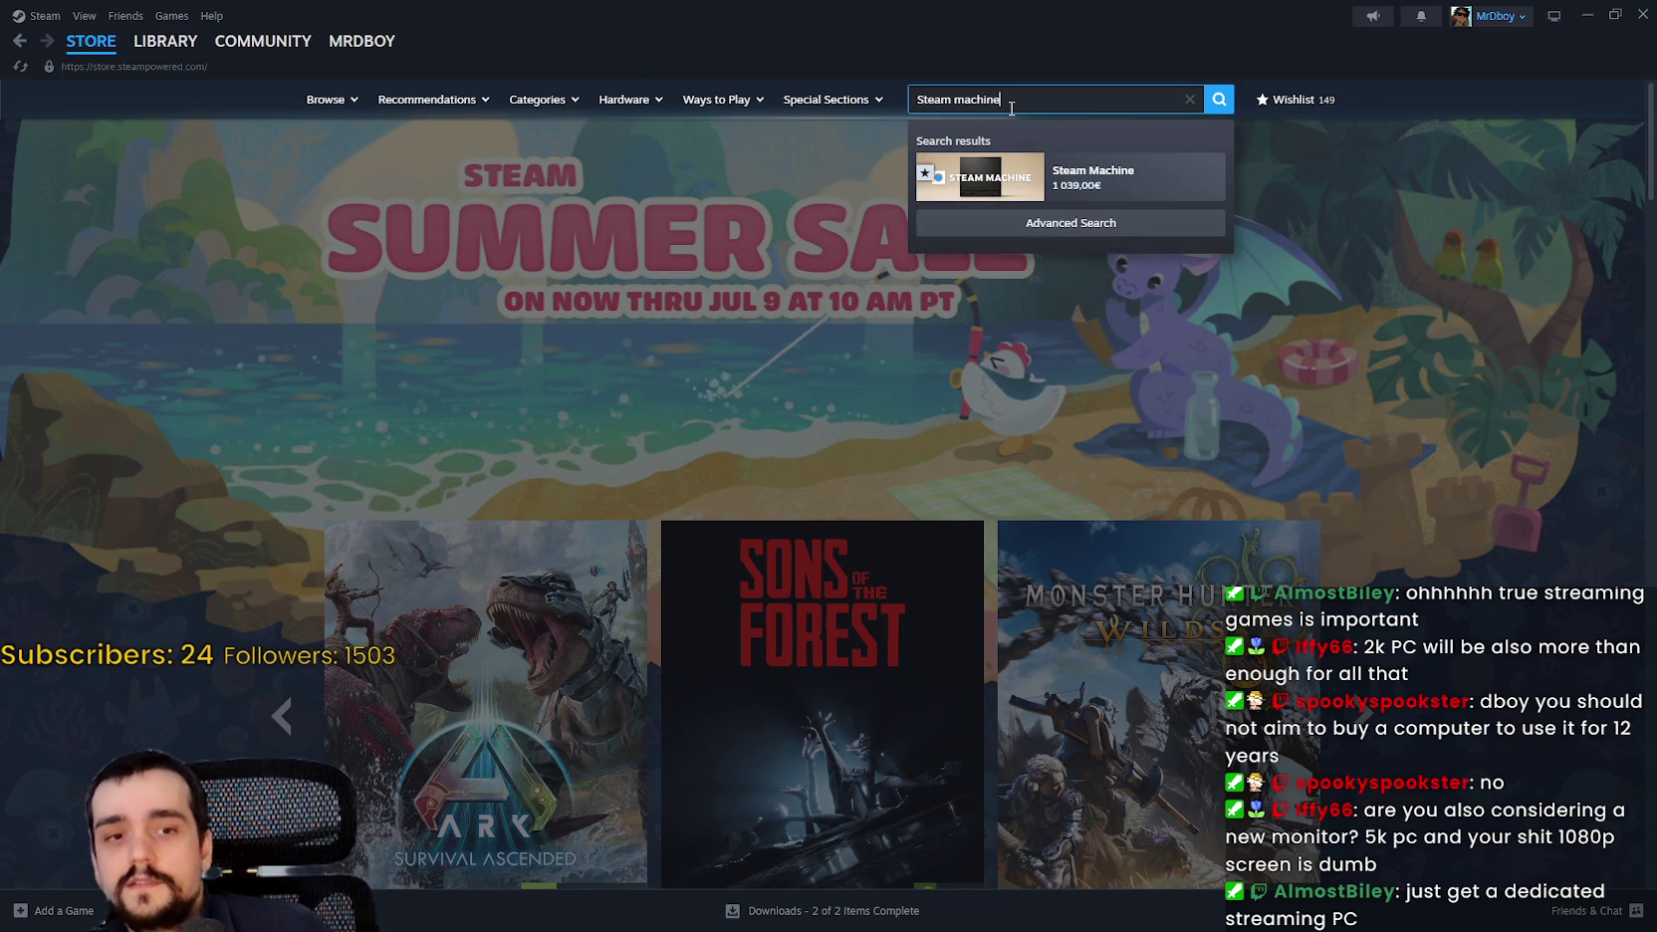
pyautogui.click(1080, 169)
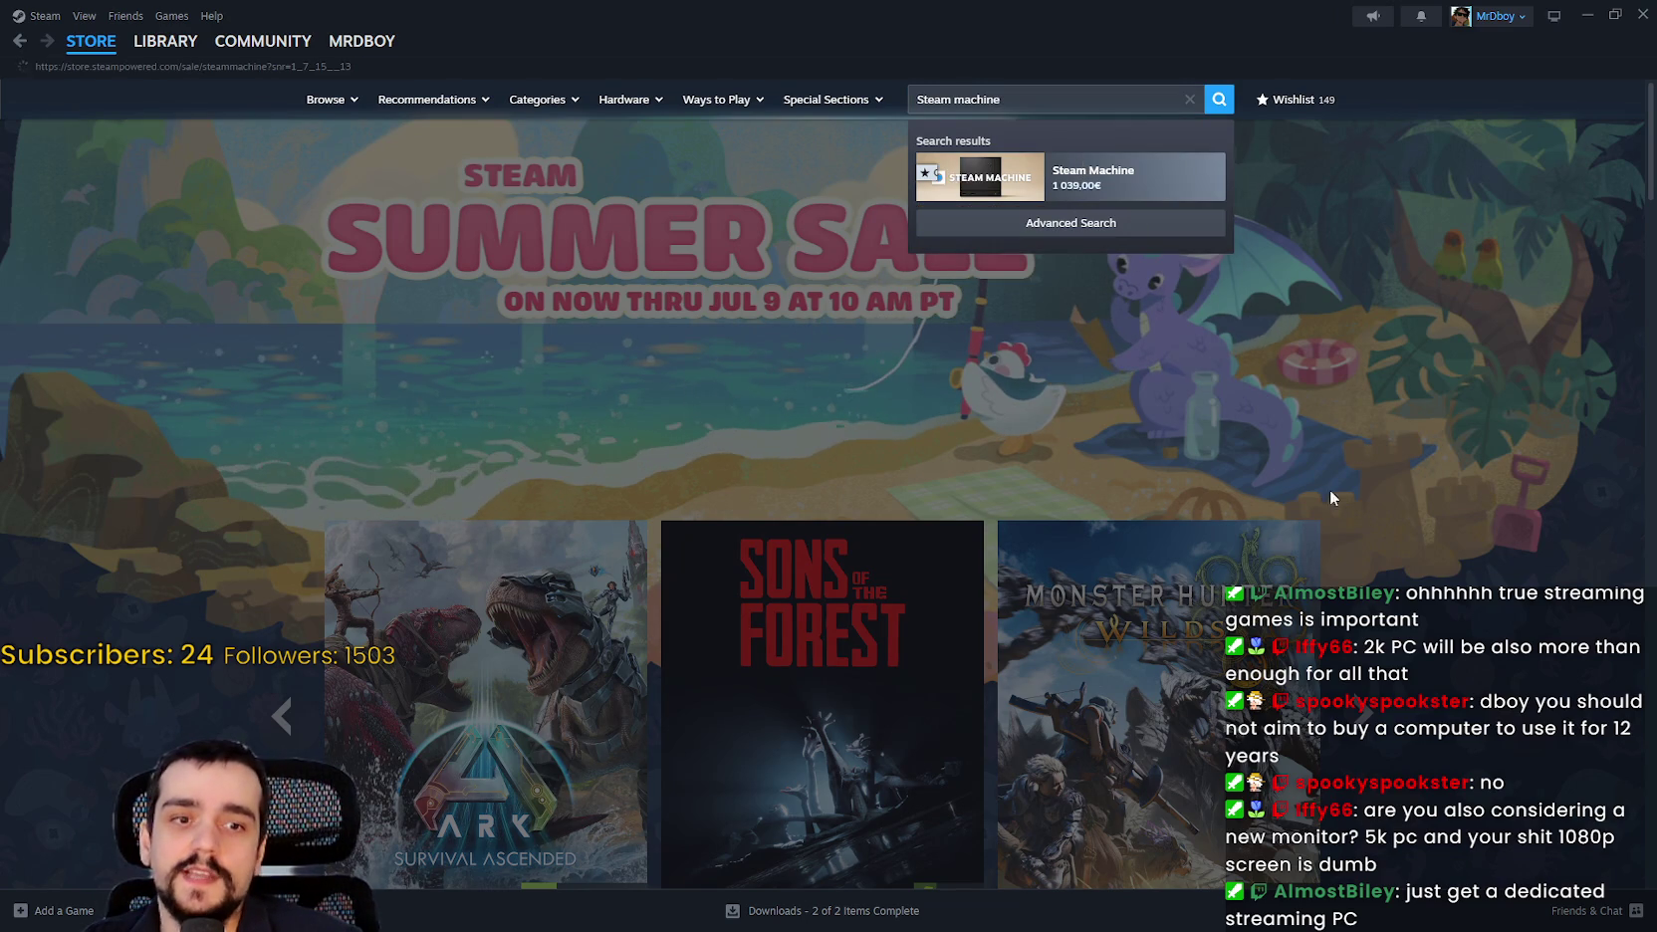
pyautogui.scroll(-3, 1314, 460)
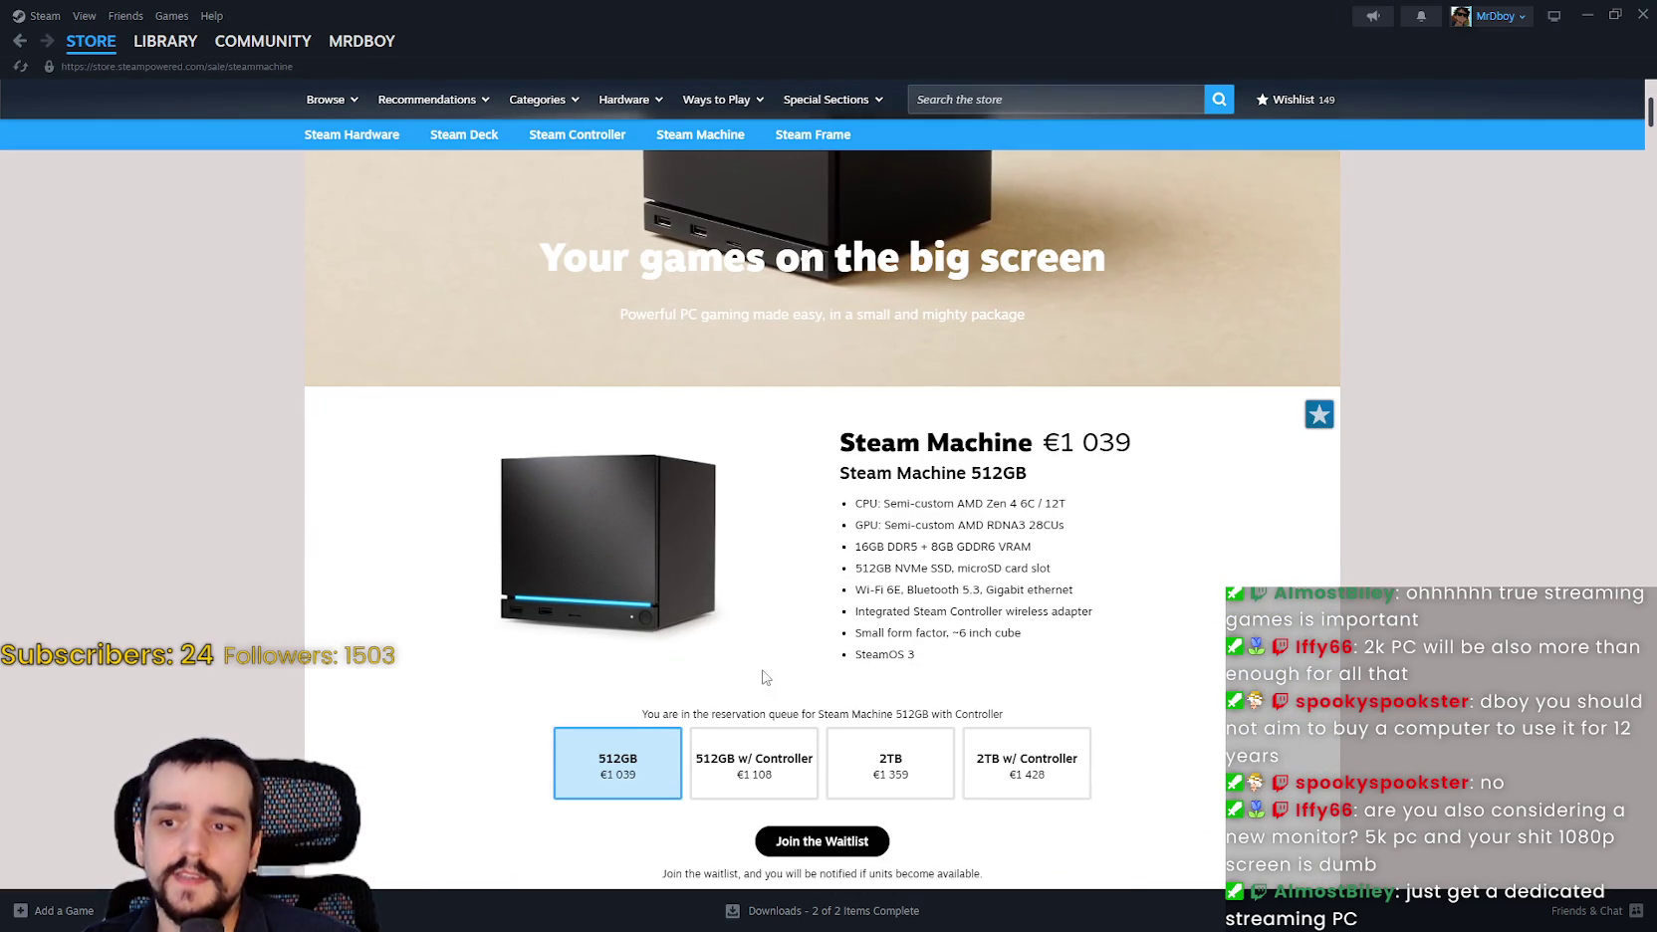
# Scroll the Steam Machine page to the 512GB with Controller bundle at €1 108.
pyautogui.scroll(2, 1329, 677)
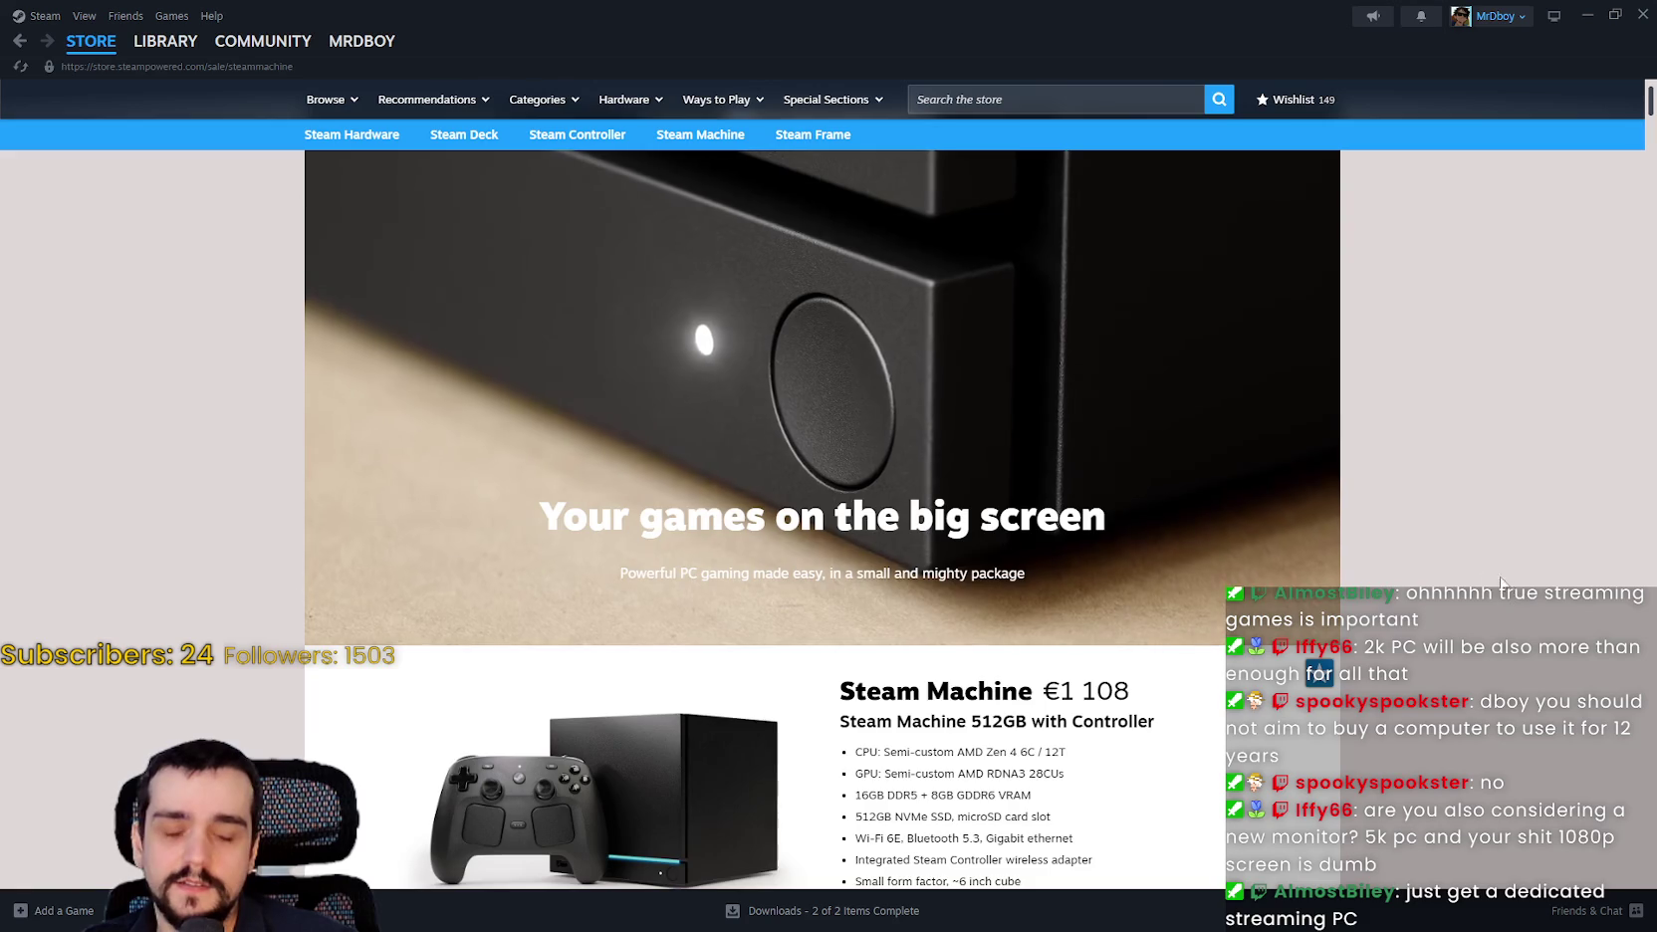
pyautogui.scroll(-3, 1444, 596)
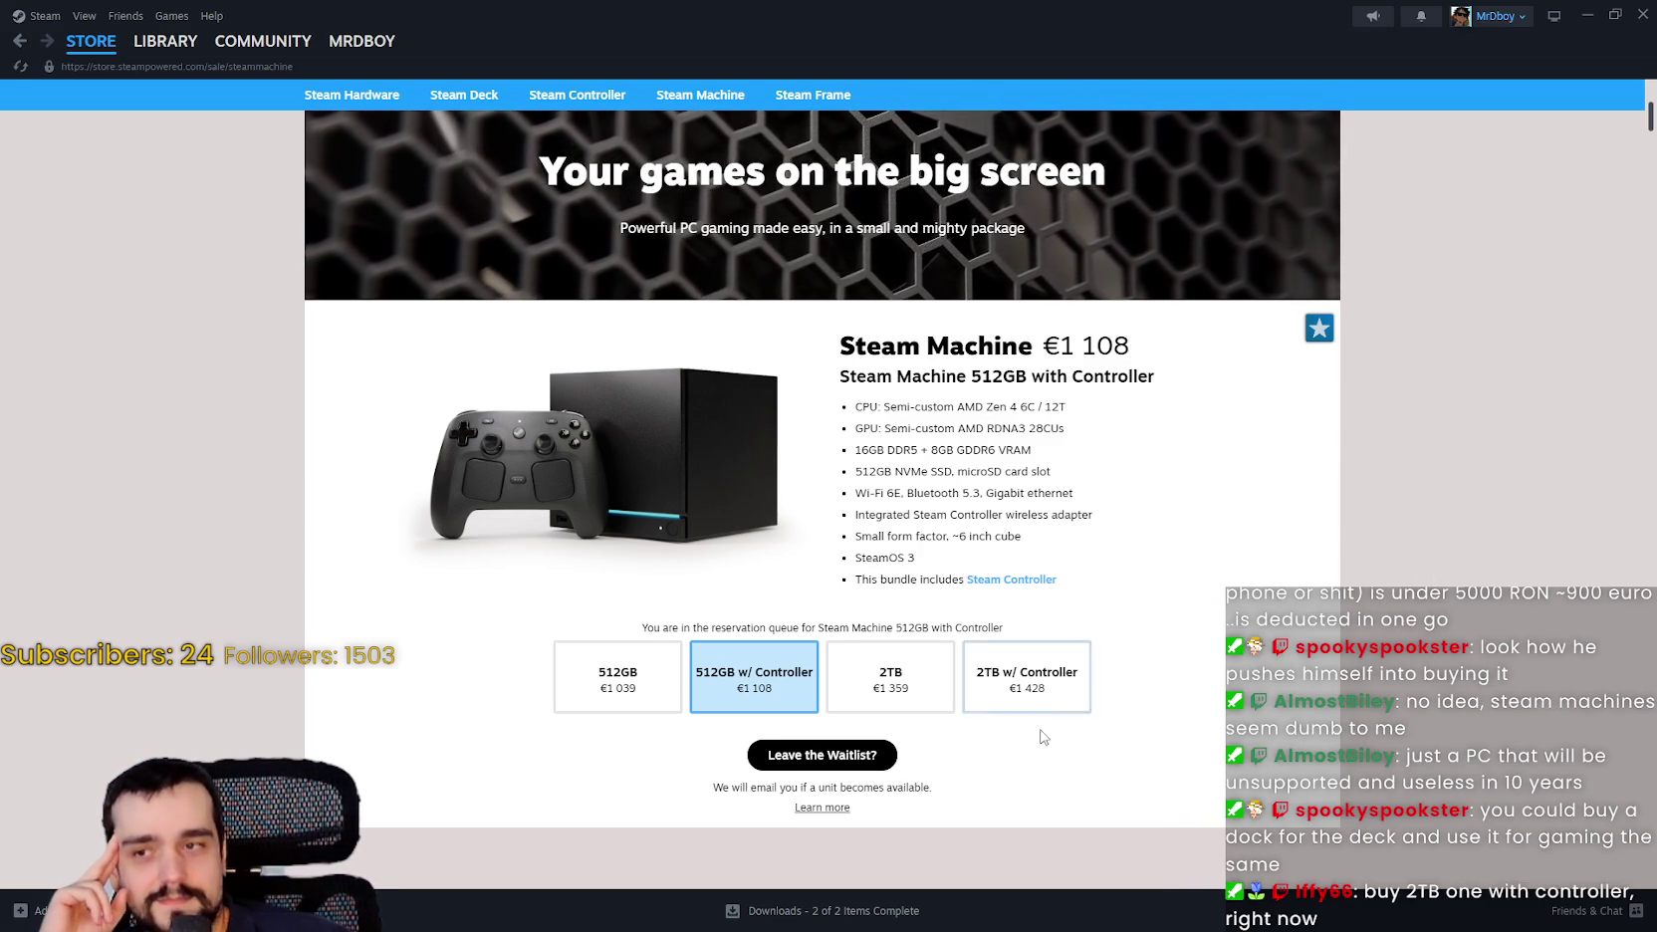
# Check the 2TB with Controller price (€1 428), then reselect 512GB with Controller and highlight its €1 108 heading.
pyautogui.click(1040, 660)
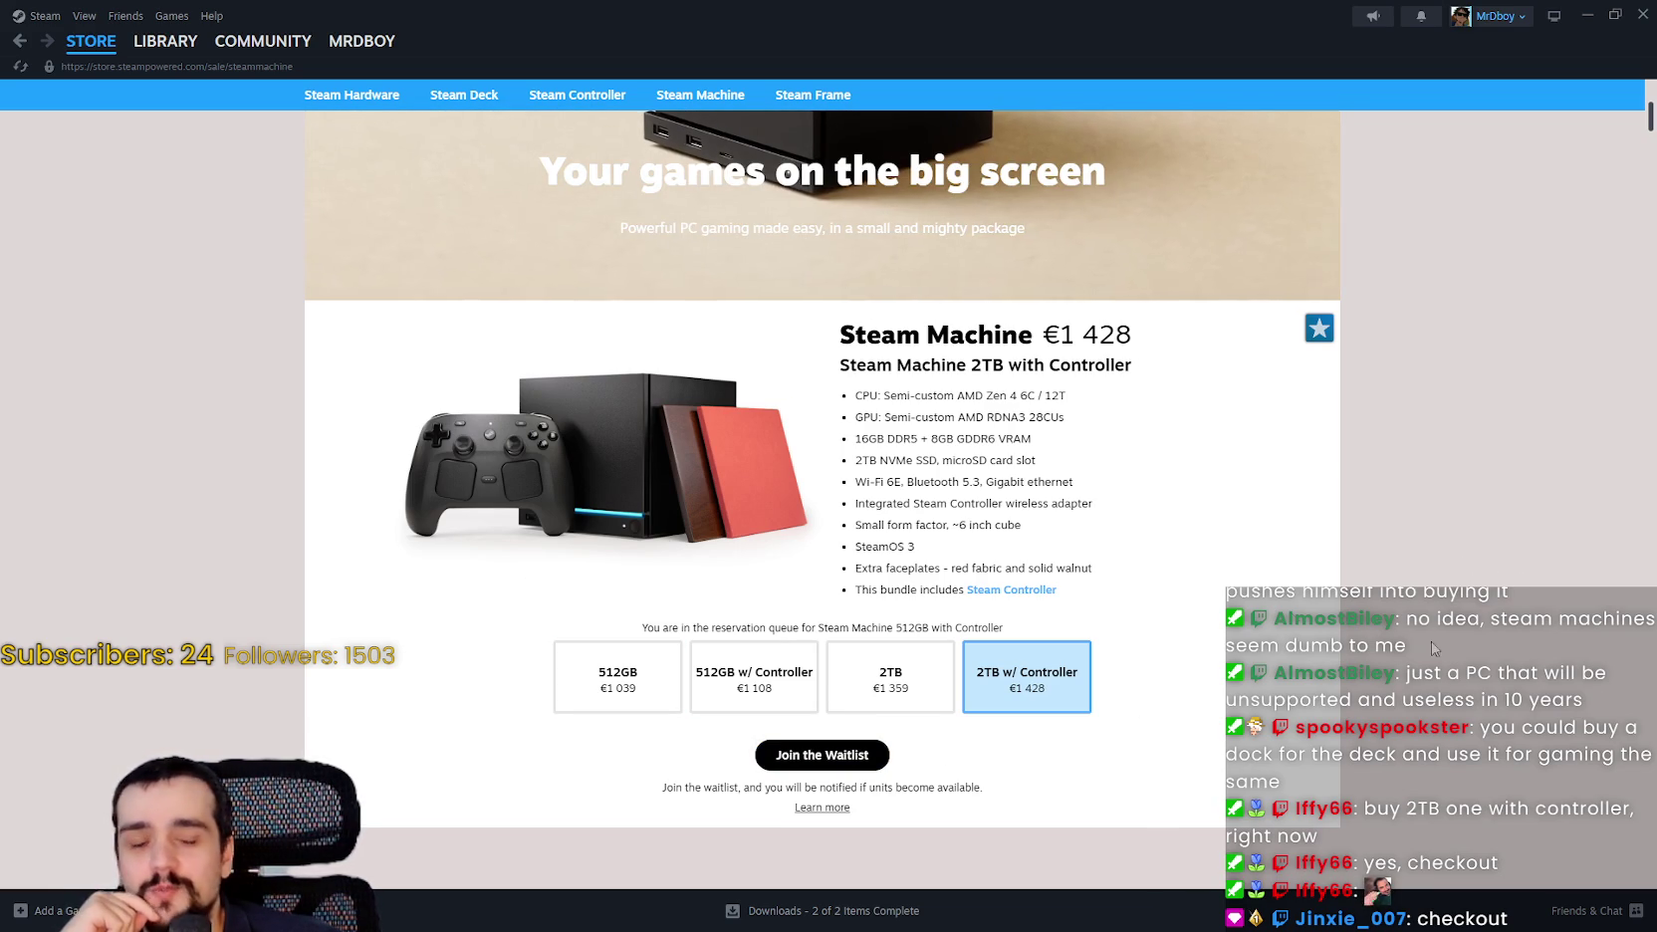
pyautogui.click(730, 669)
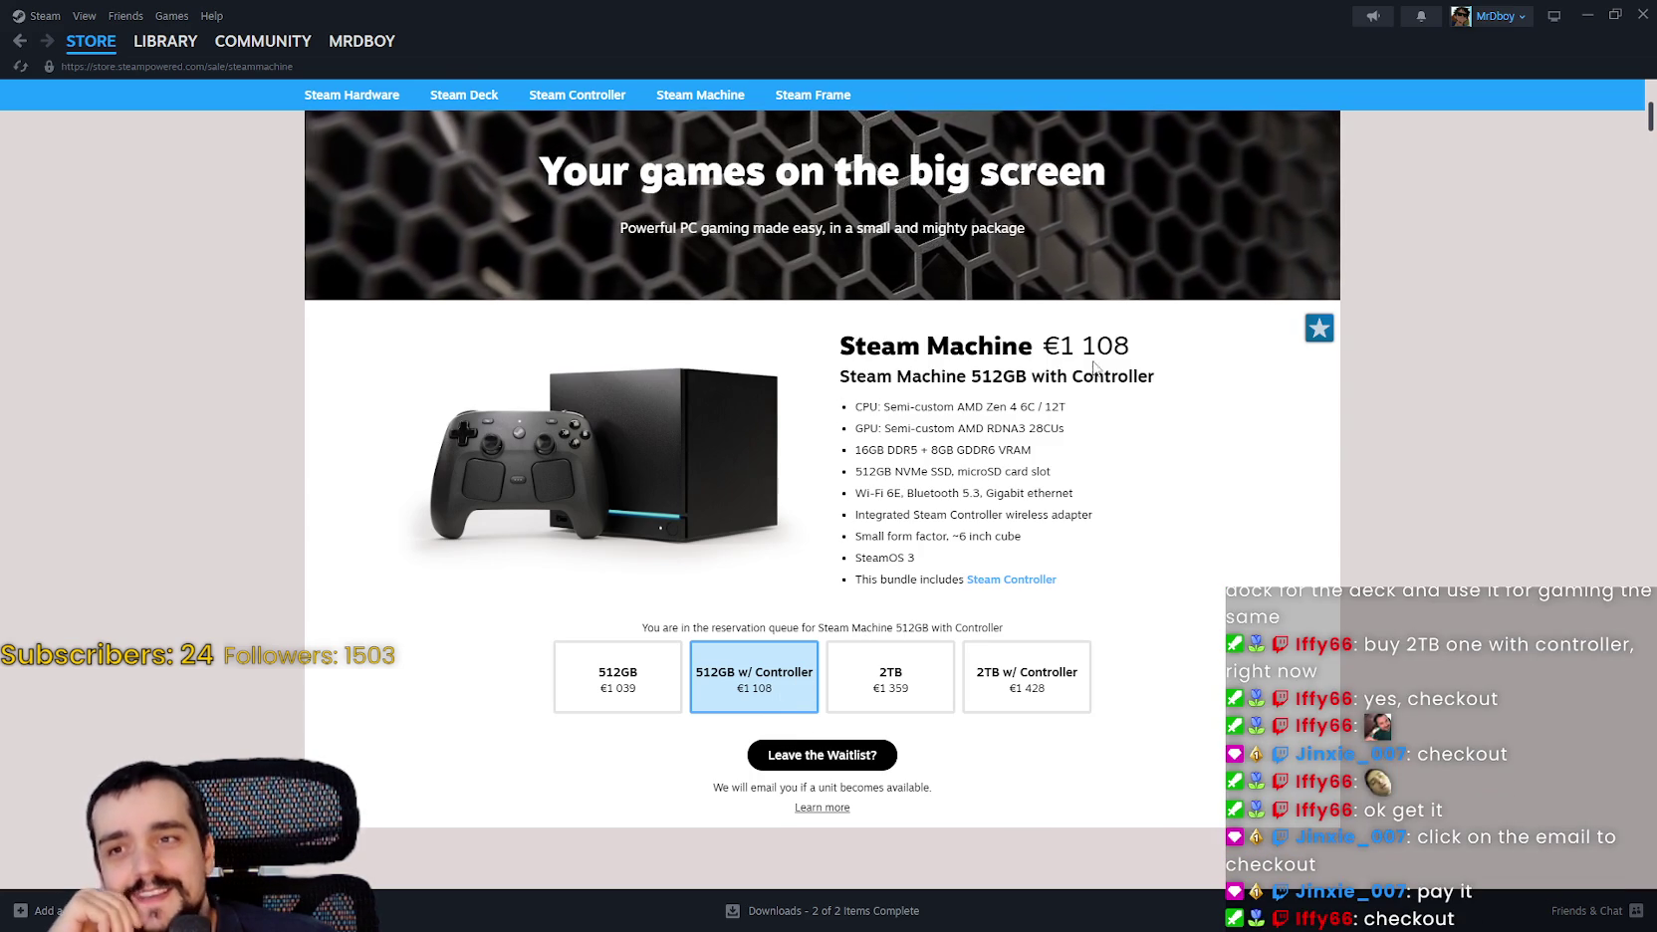
pyautogui.moveTo(1057, 345); pyautogui.dragTo(1155, 409)
pyautogui.click(1243, 558)
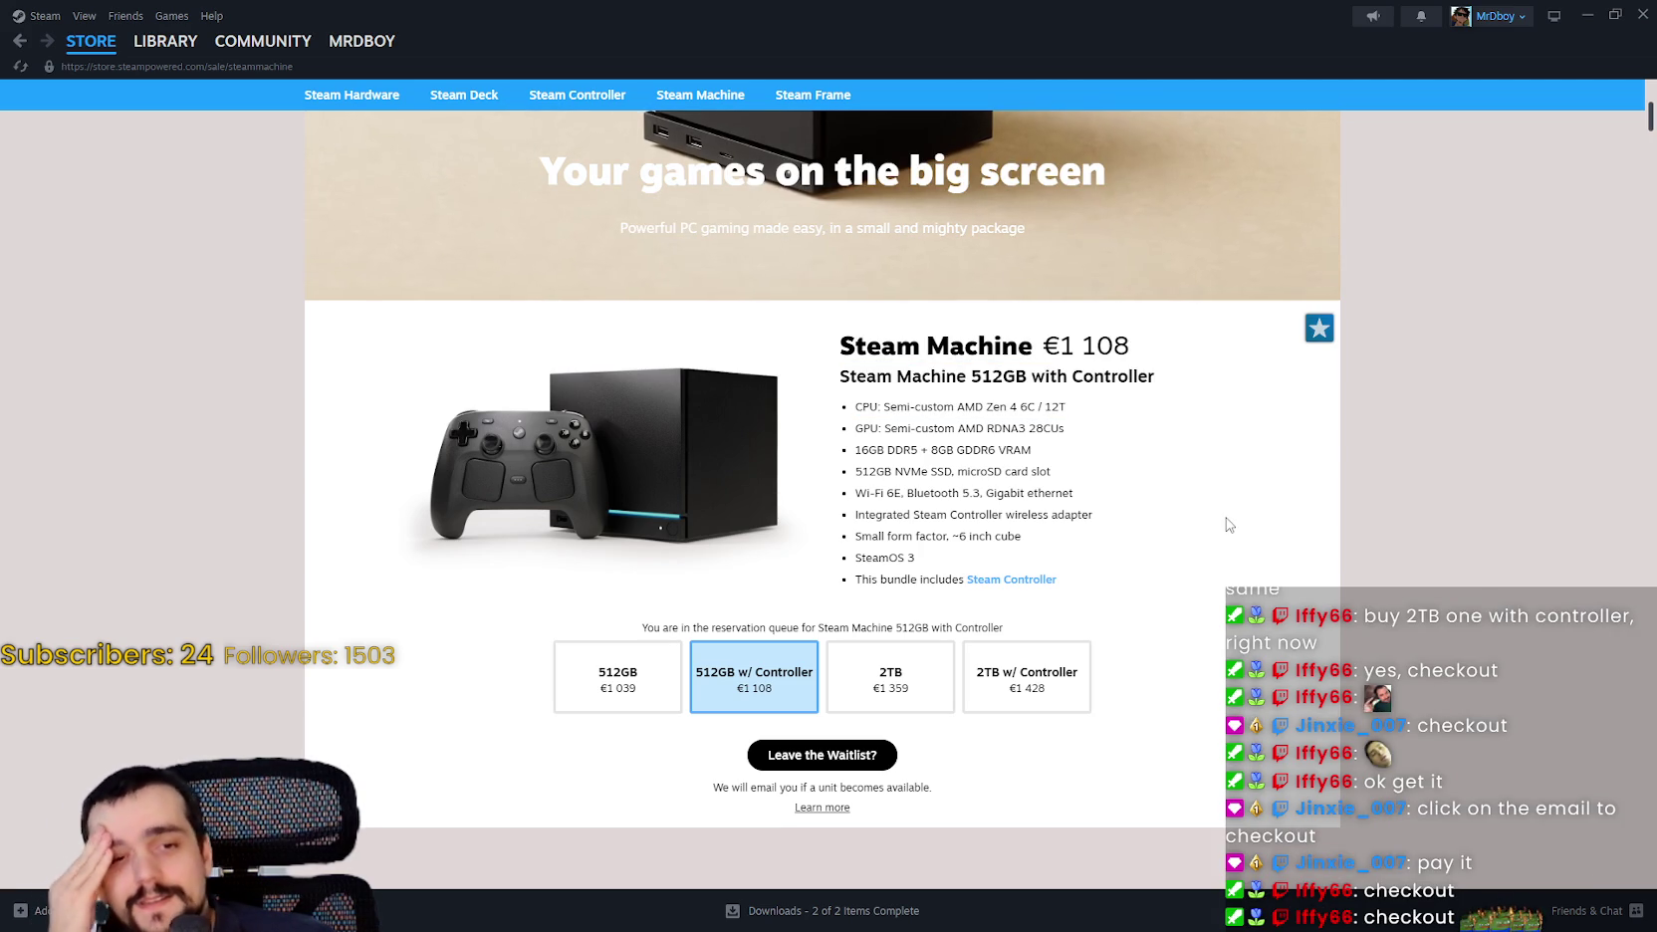
pyautogui.moveTo(1119, 345); pyautogui.dragTo(840, 338)
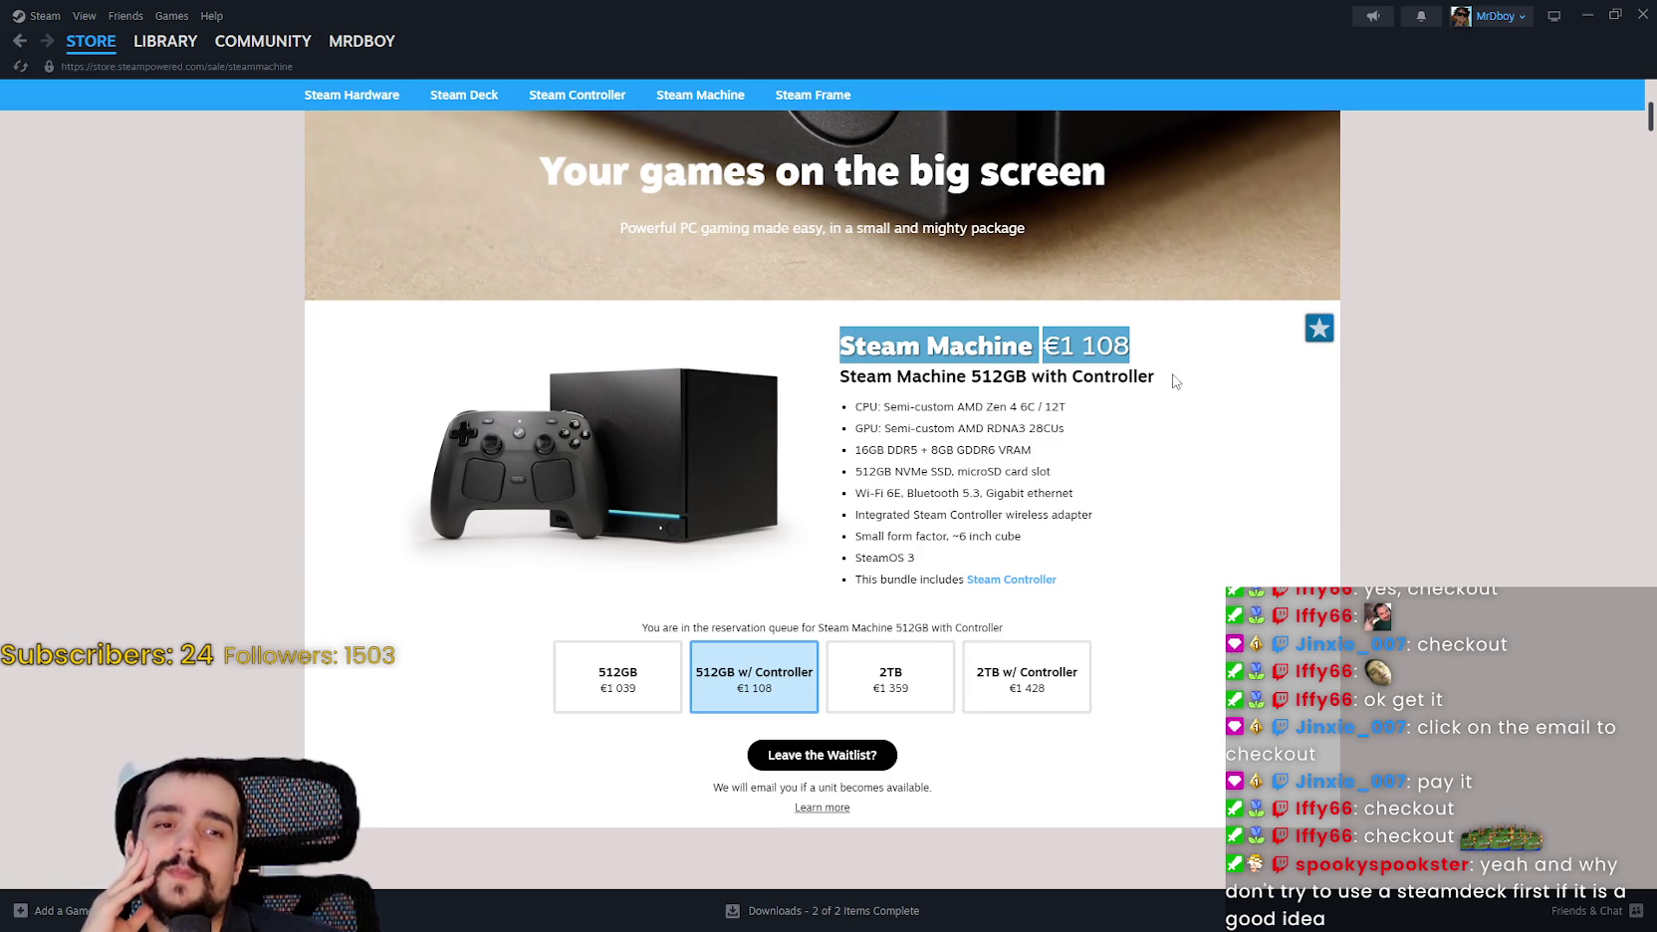
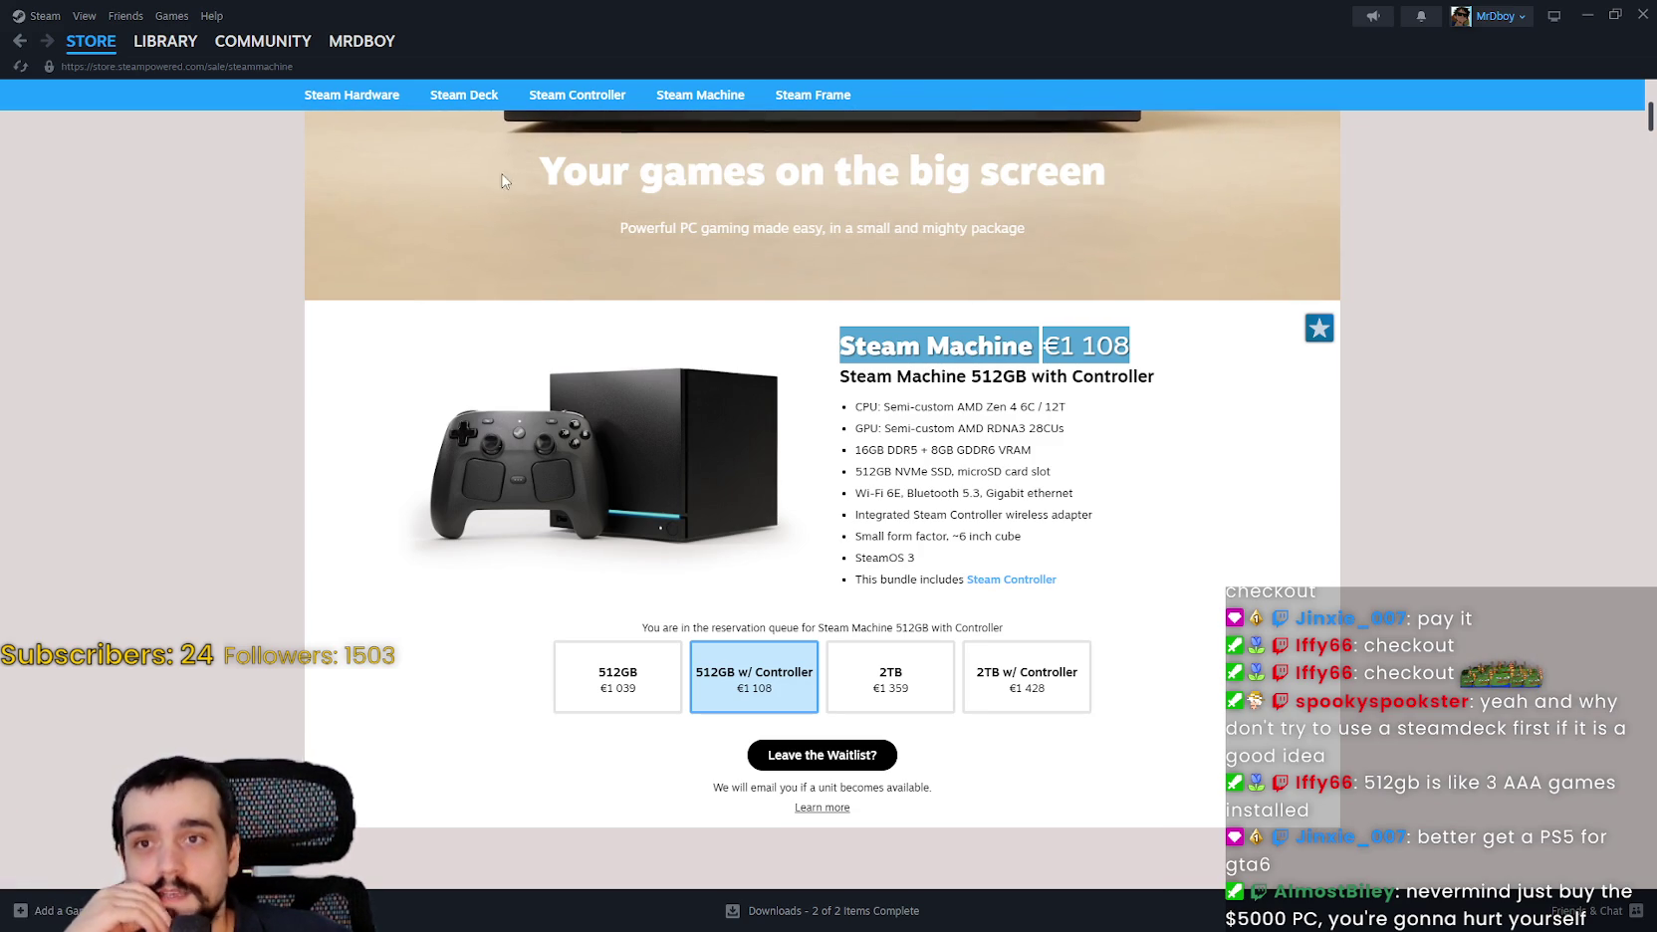
# Open the Steam Deck page and scroll through its models, including the 1TB OLED price.
pyautogui.click(1000, 508)
pyautogui.scroll(4, 1000, 508)
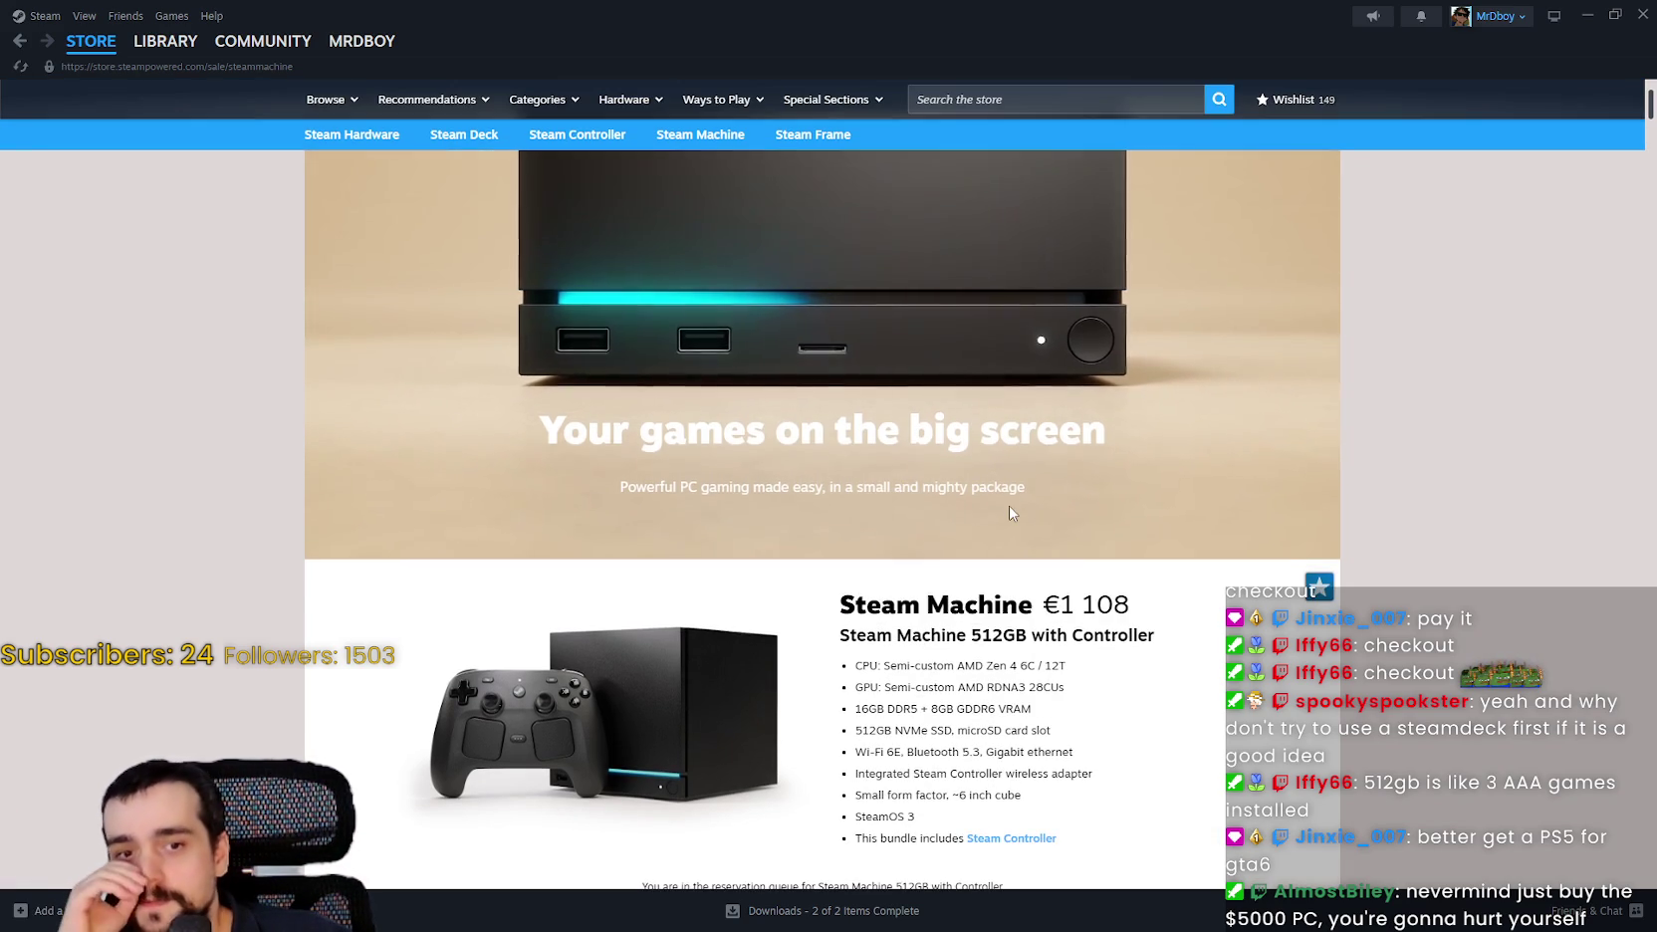
pyautogui.scroll(-3, 1003, 517)
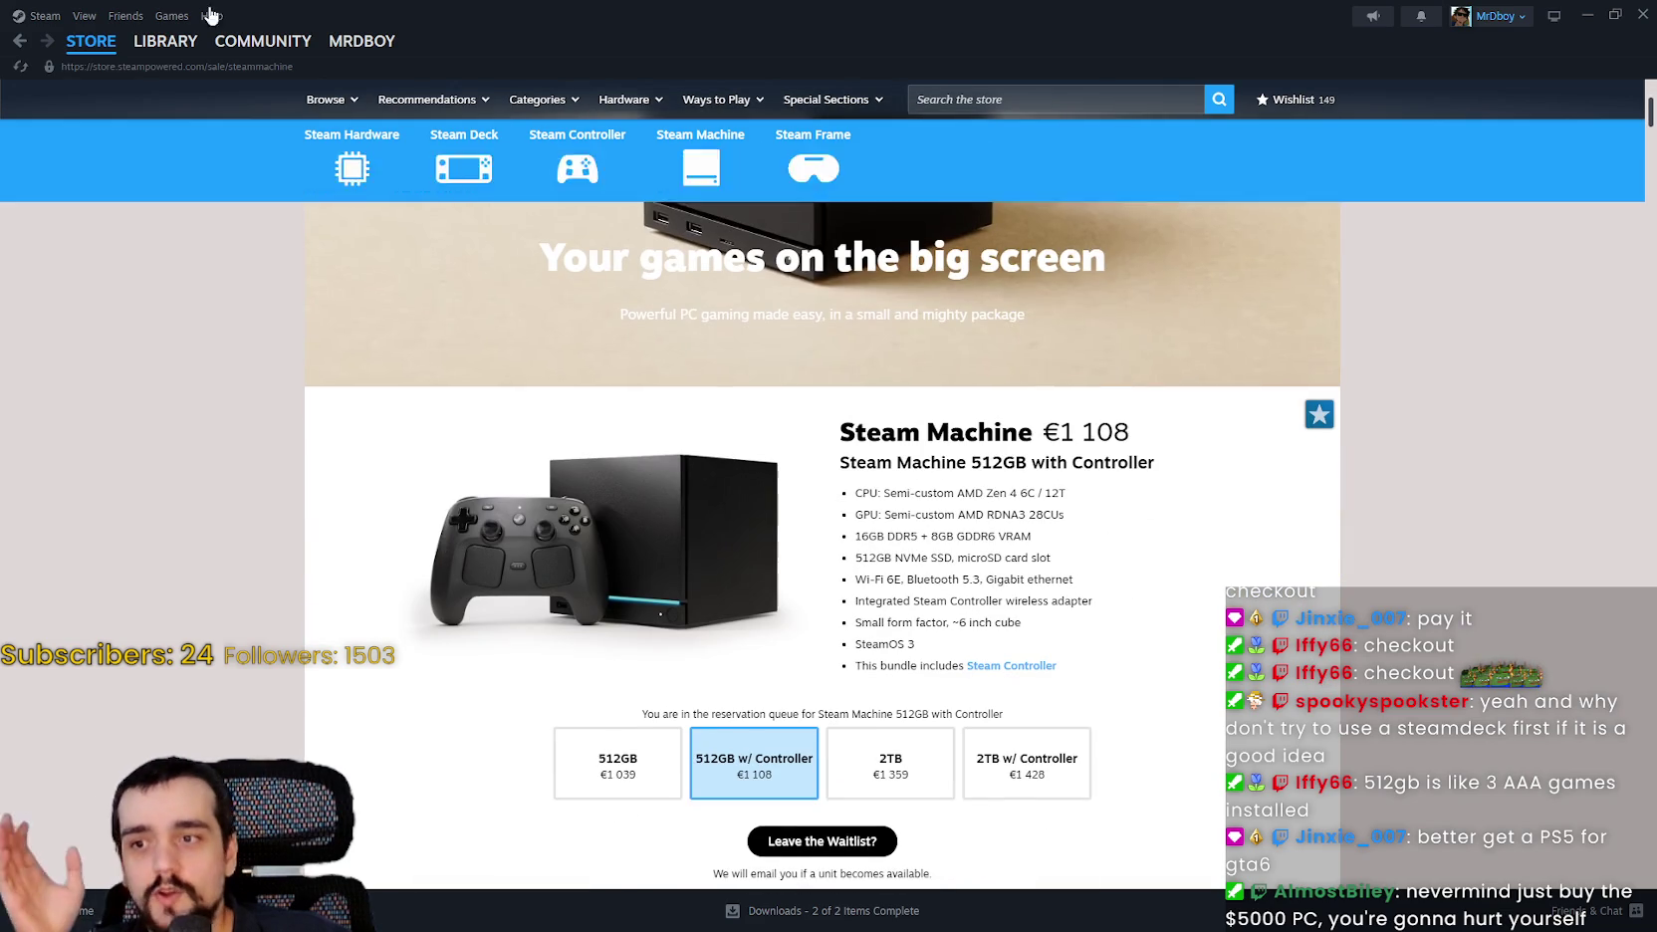
pyautogui.click(464, 167)
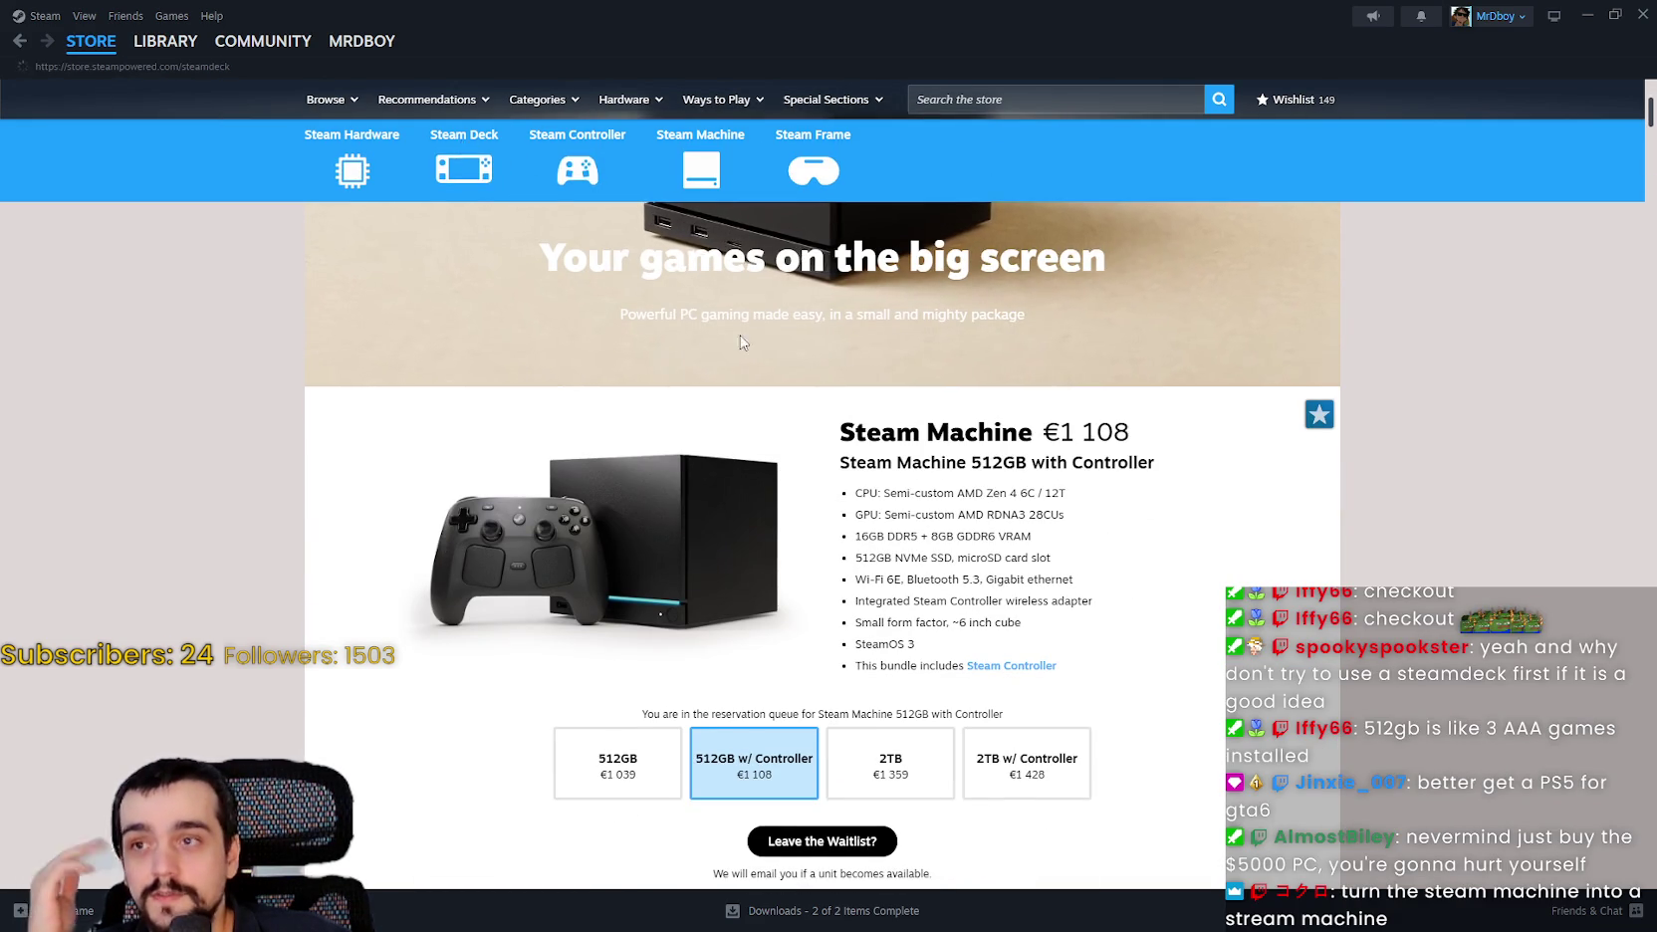
pyautogui.scroll(-5, 967, 406)
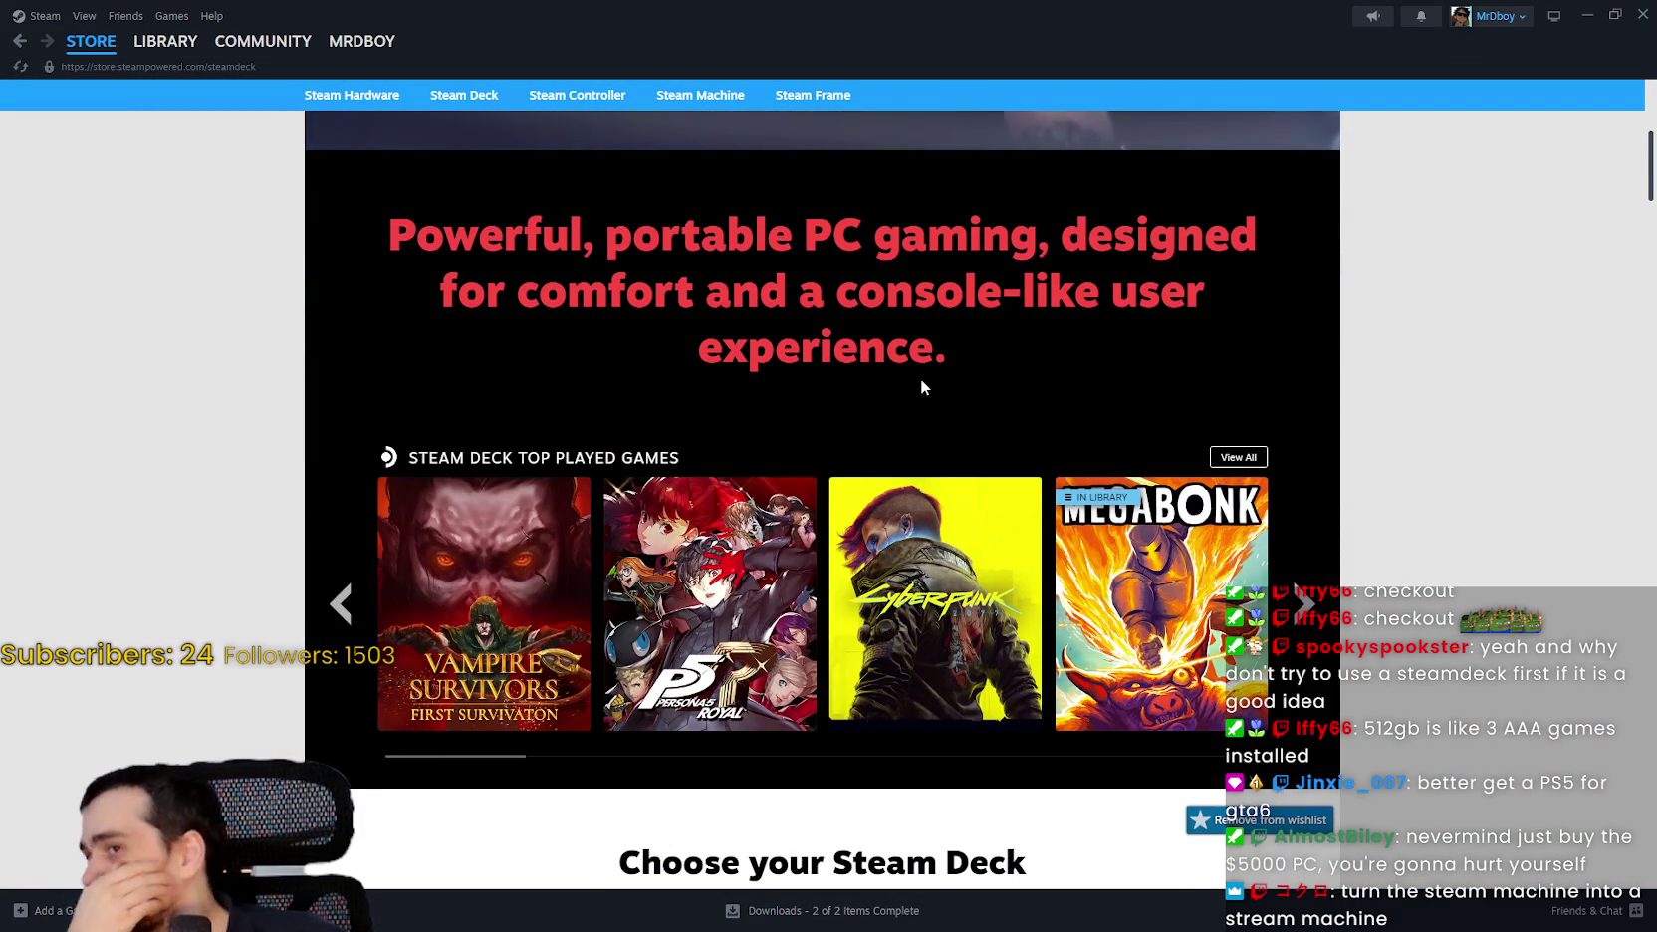
pyautogui.scroll(-6, 1431, 429)
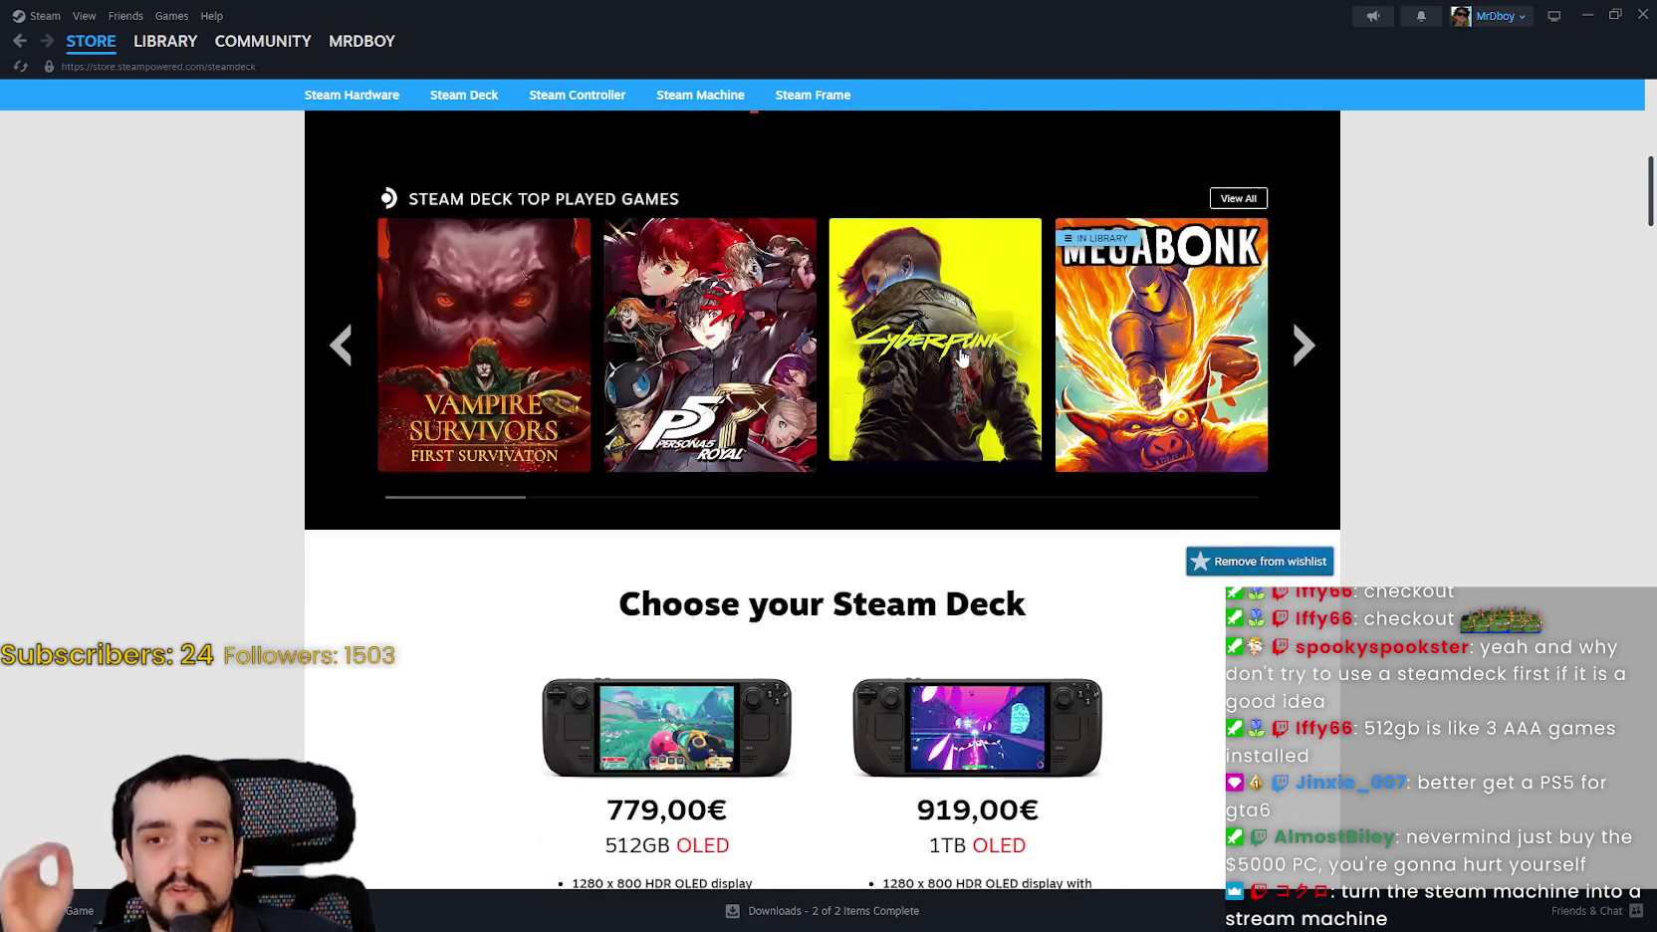
pyautogui.scroll(-2, 1430, 429)
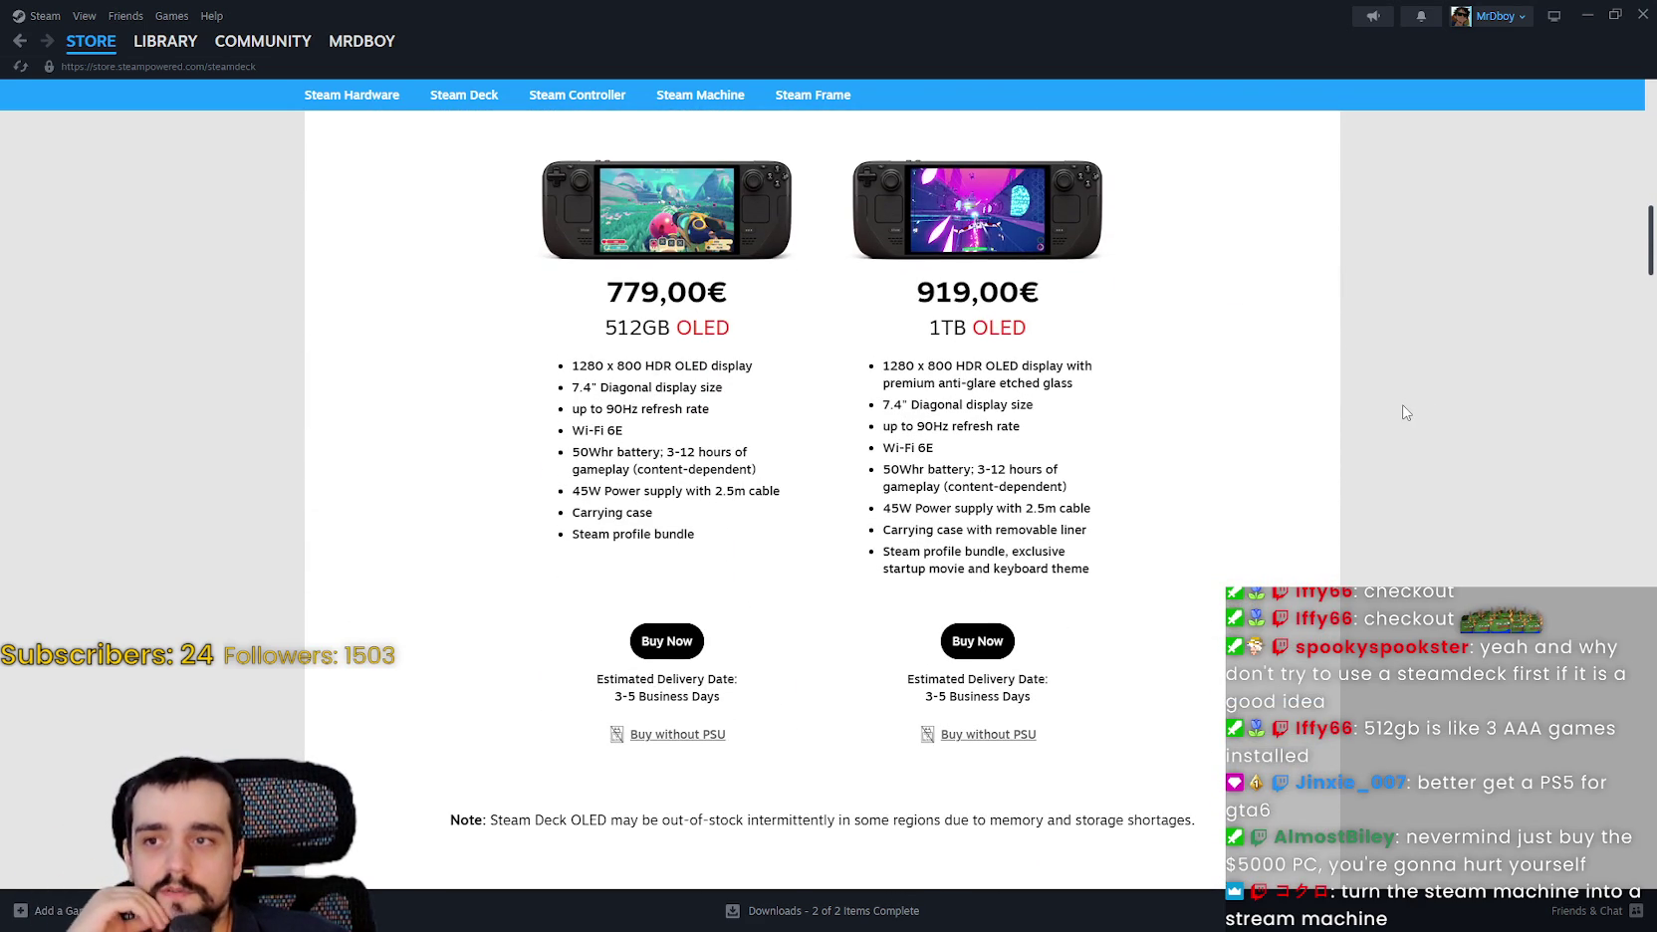
pyautogui.moveTo(910, 292); pyautogui.dragTo(1102, 305)
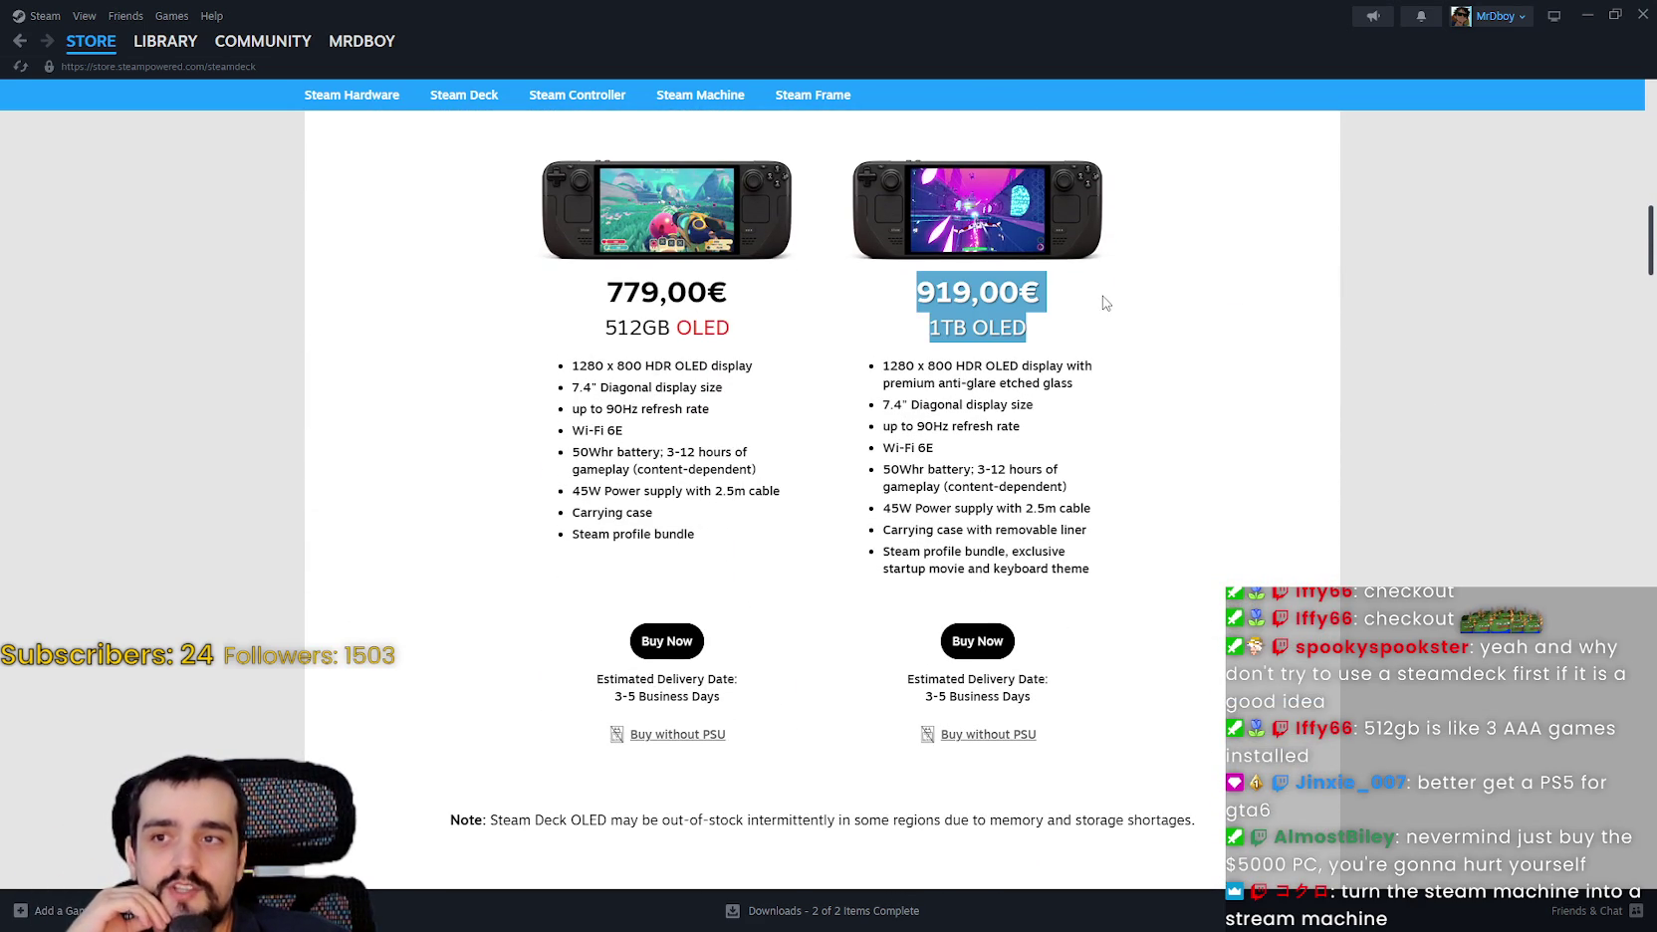
pyautogui.click(1175, 370)
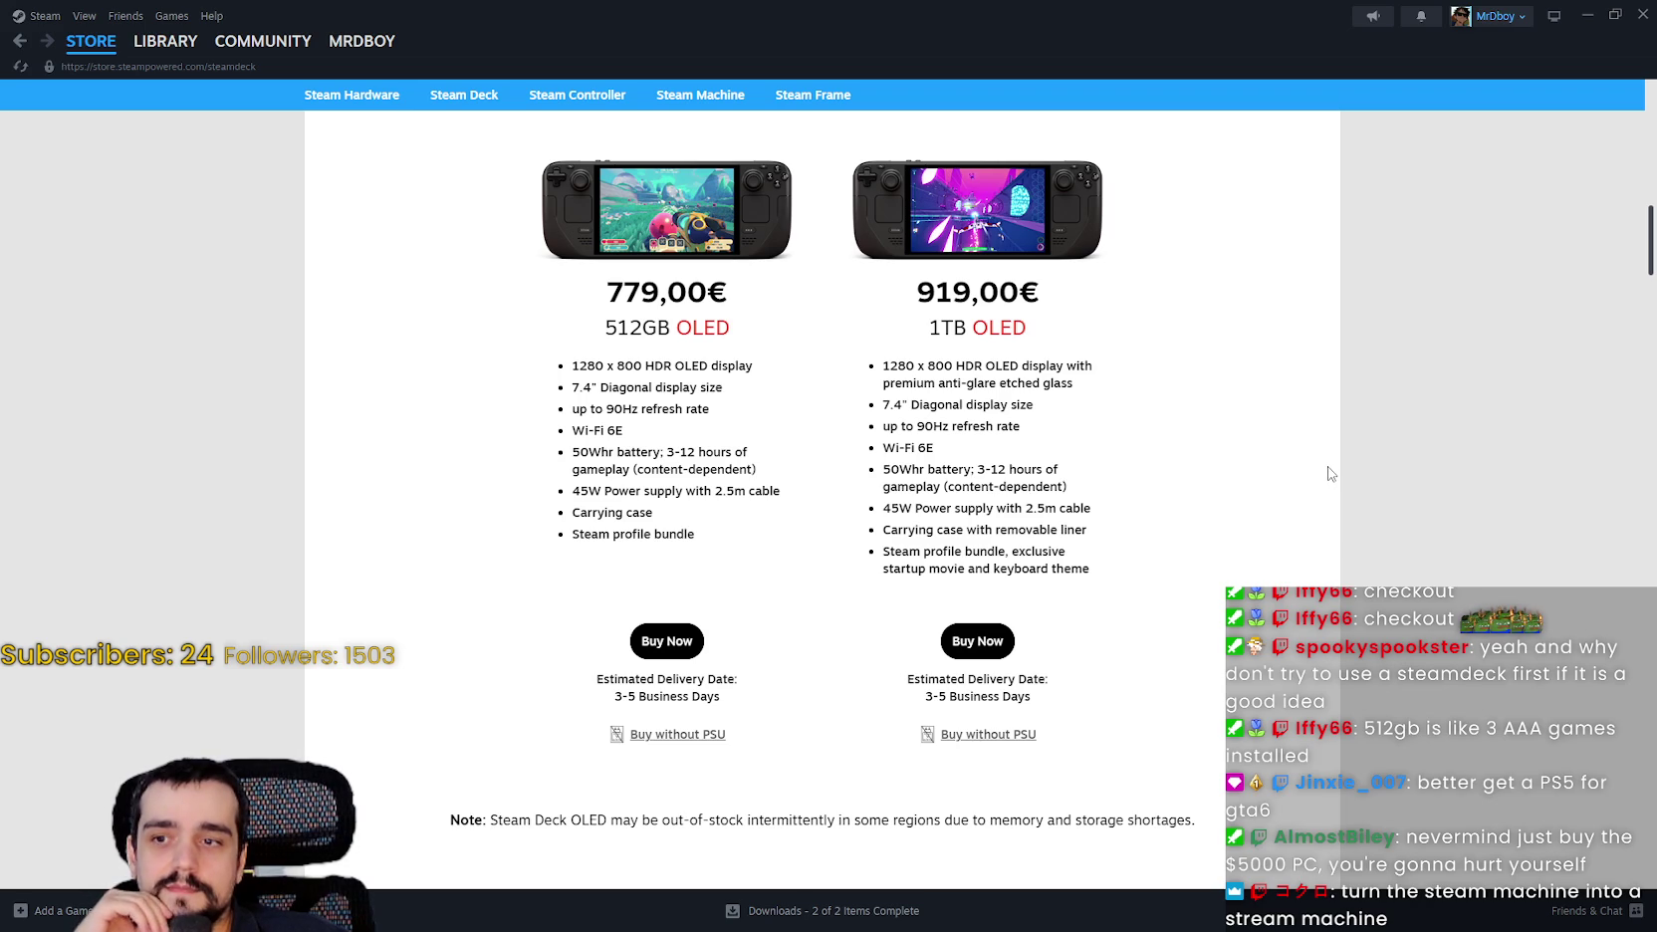
# Advance the top-played games carousel six times, then return to the STORE front page.
pyautogui.scroll(2, 1331, 474)
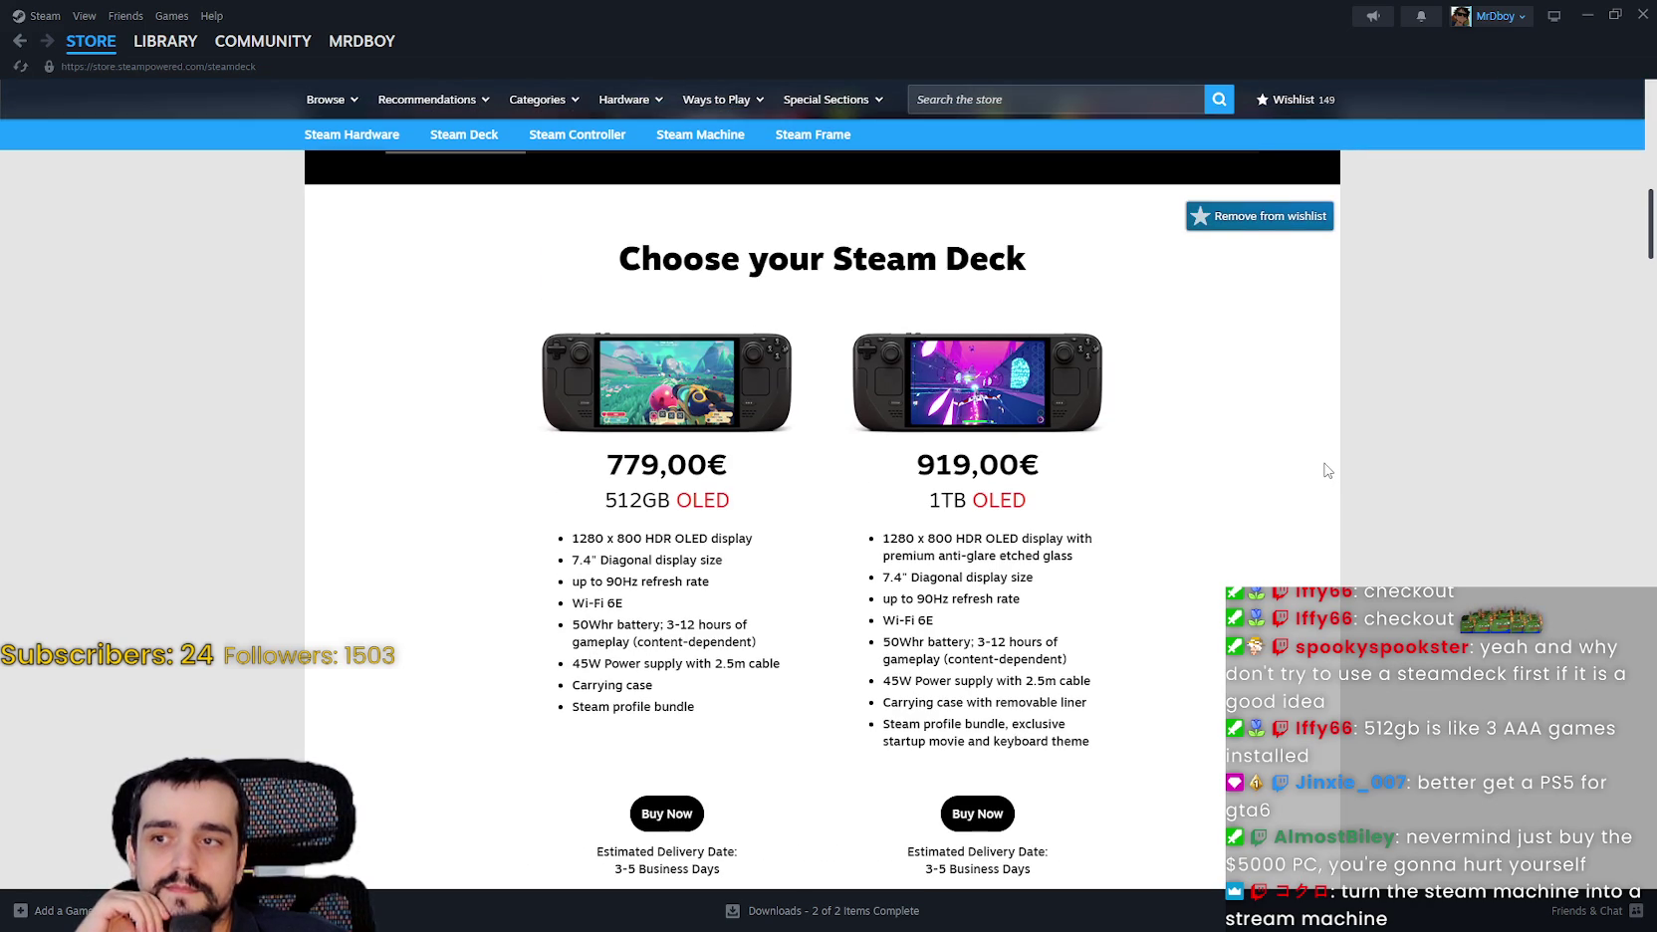
pyautogui.scroll(-3, 1328, 470)
pyautogui.scroll(3, 1326, 468)
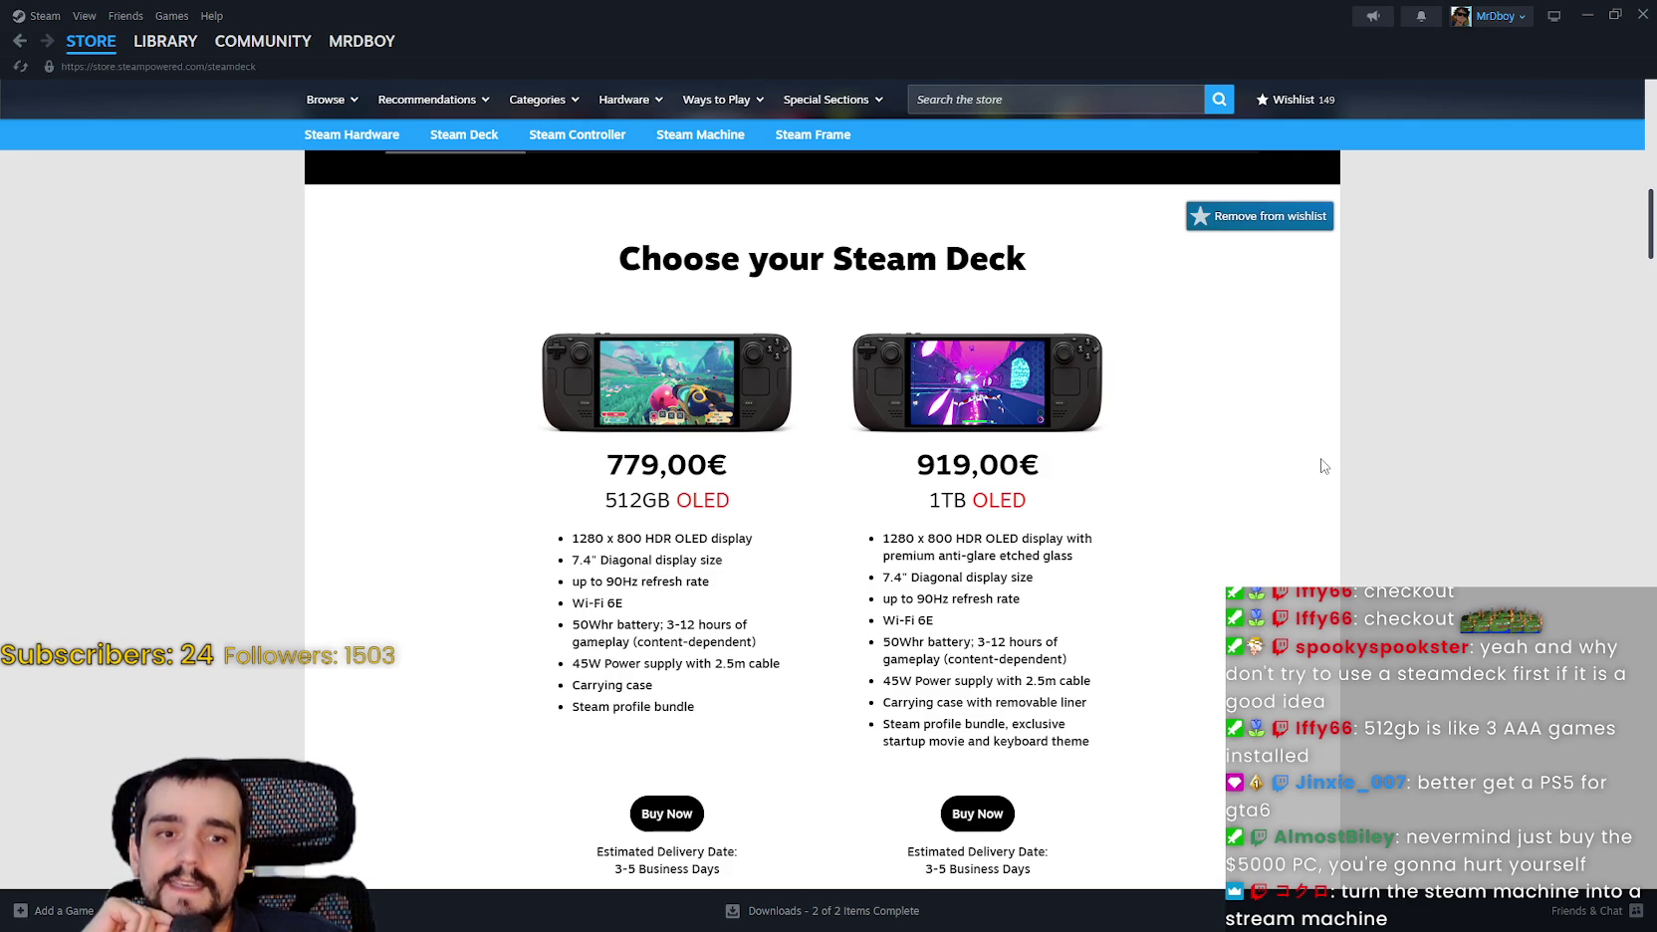
pyautogui.scroll(1, 1319, 467)
pyautogui.scroll(5, 1319, 467)
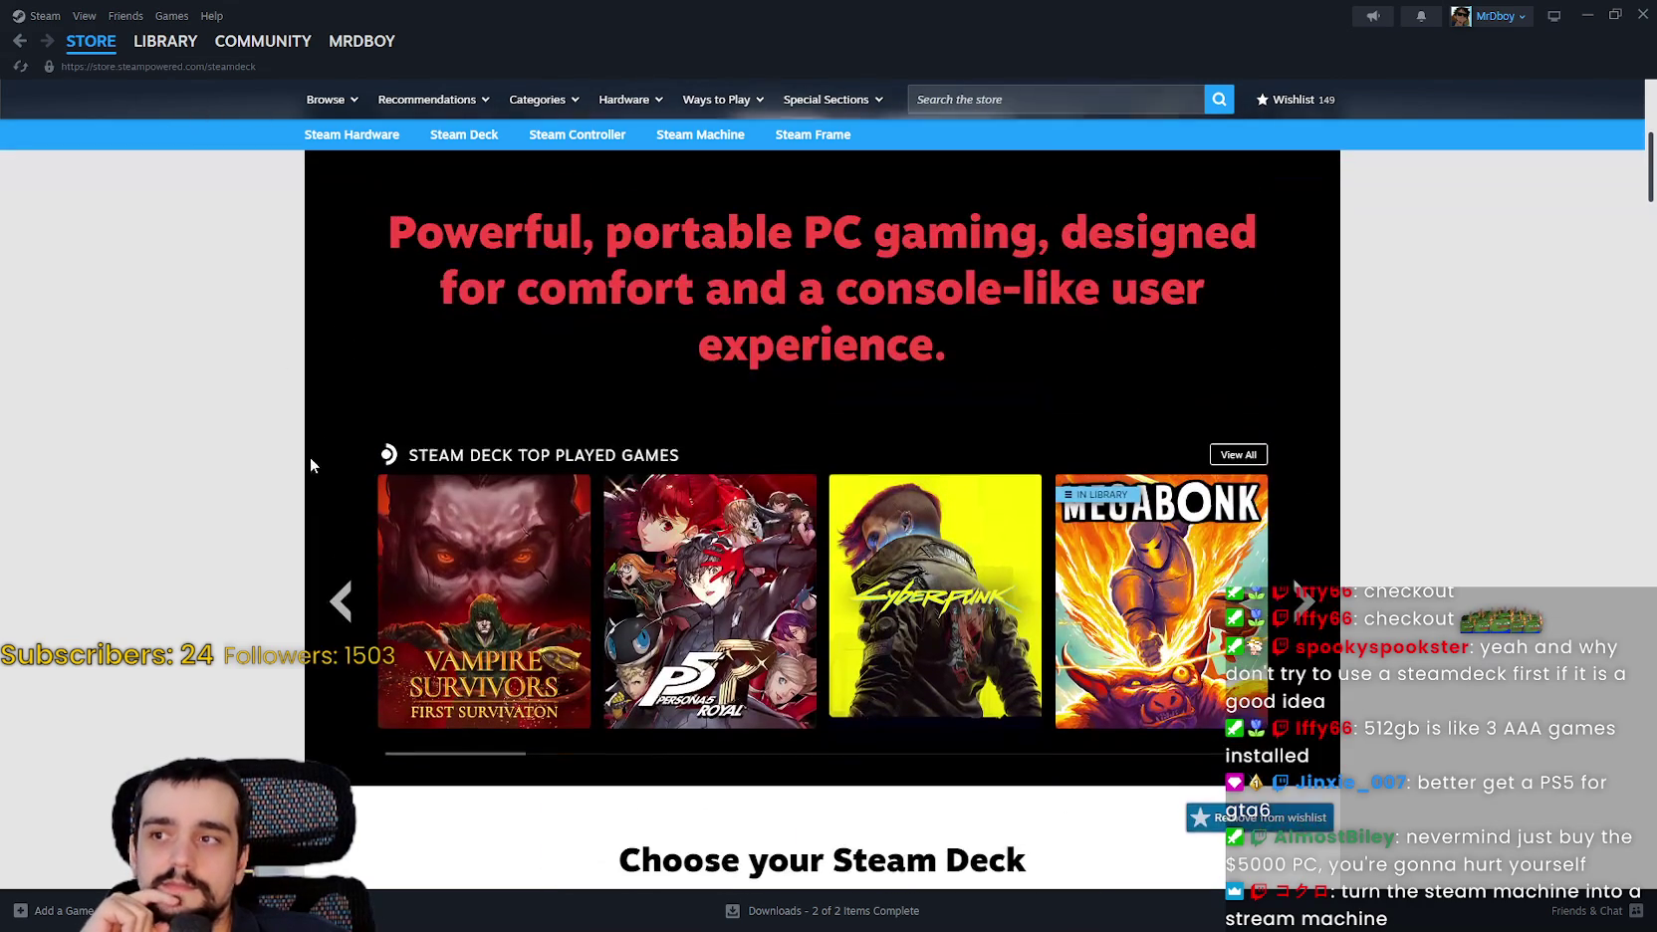
pyautogui.click(1309, 615)
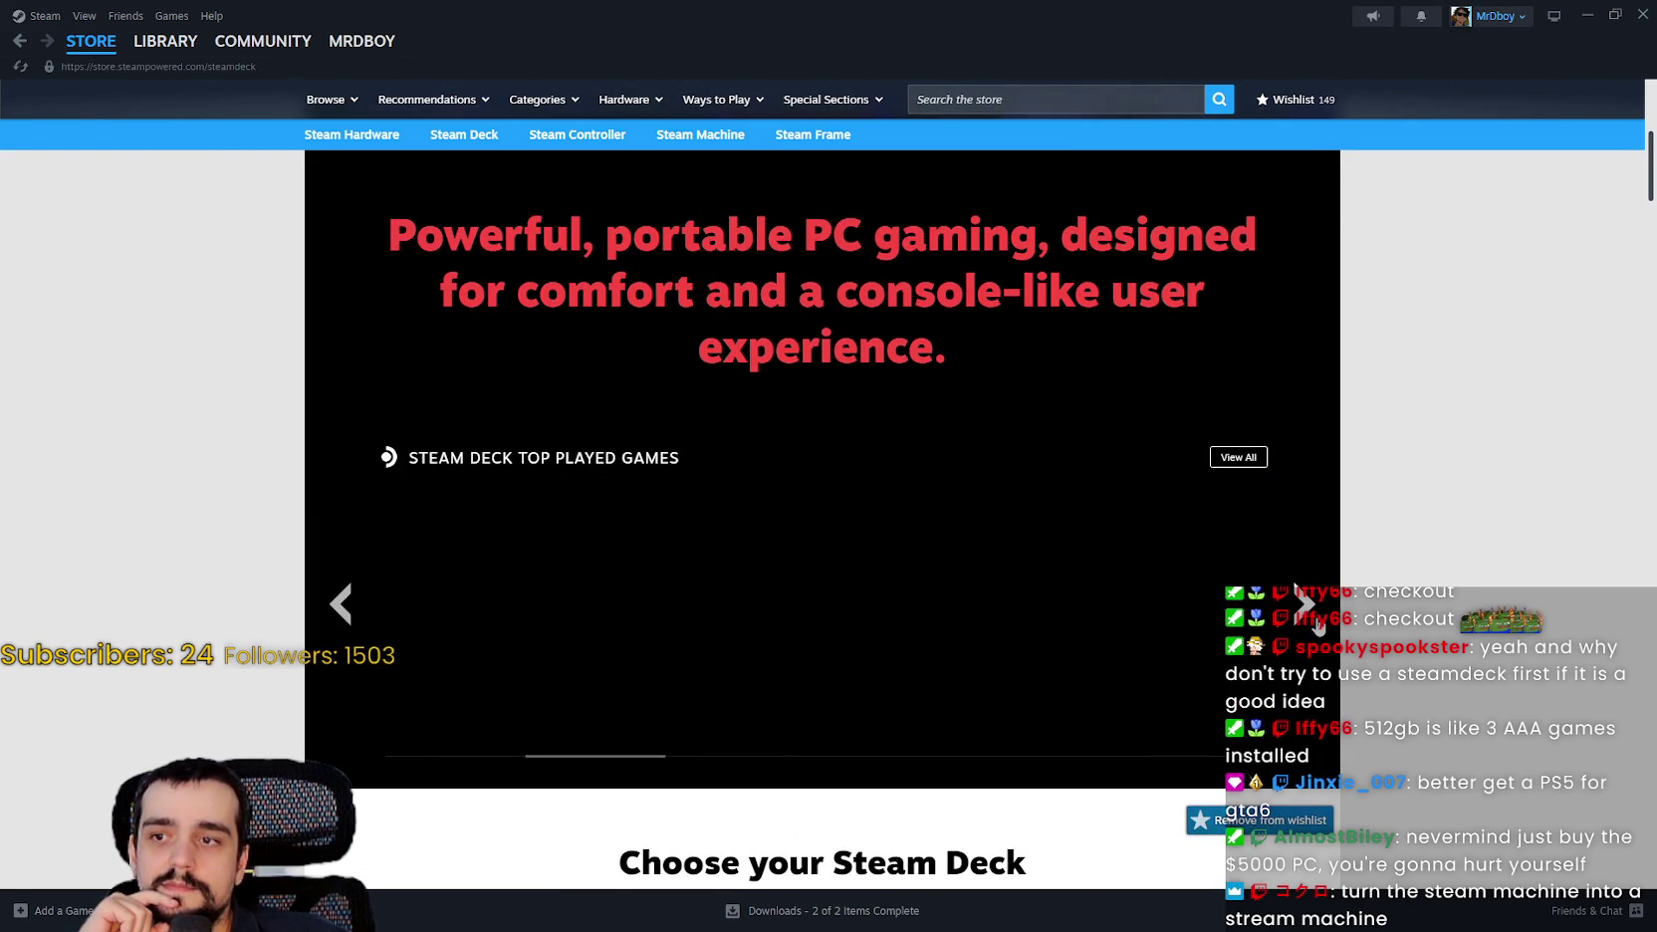
pyautogui.click(1310, 616)
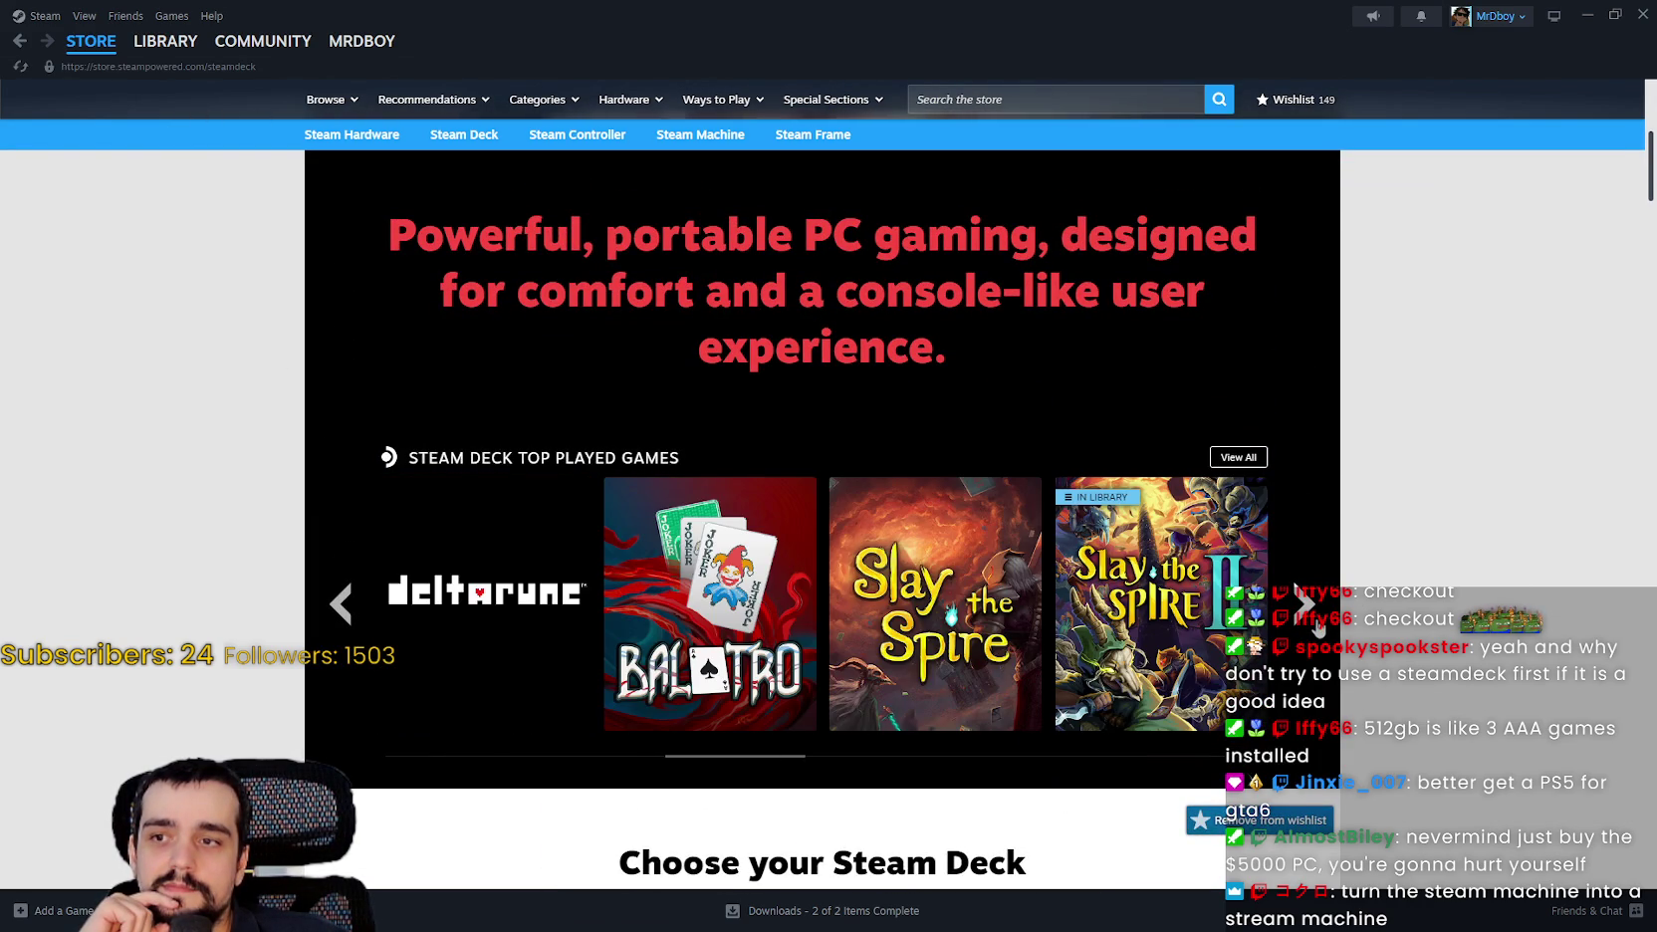
pyautogui.click(1309, 615)
pyautogui.click(1315, 622)
pyautogui.click(1316, 626)
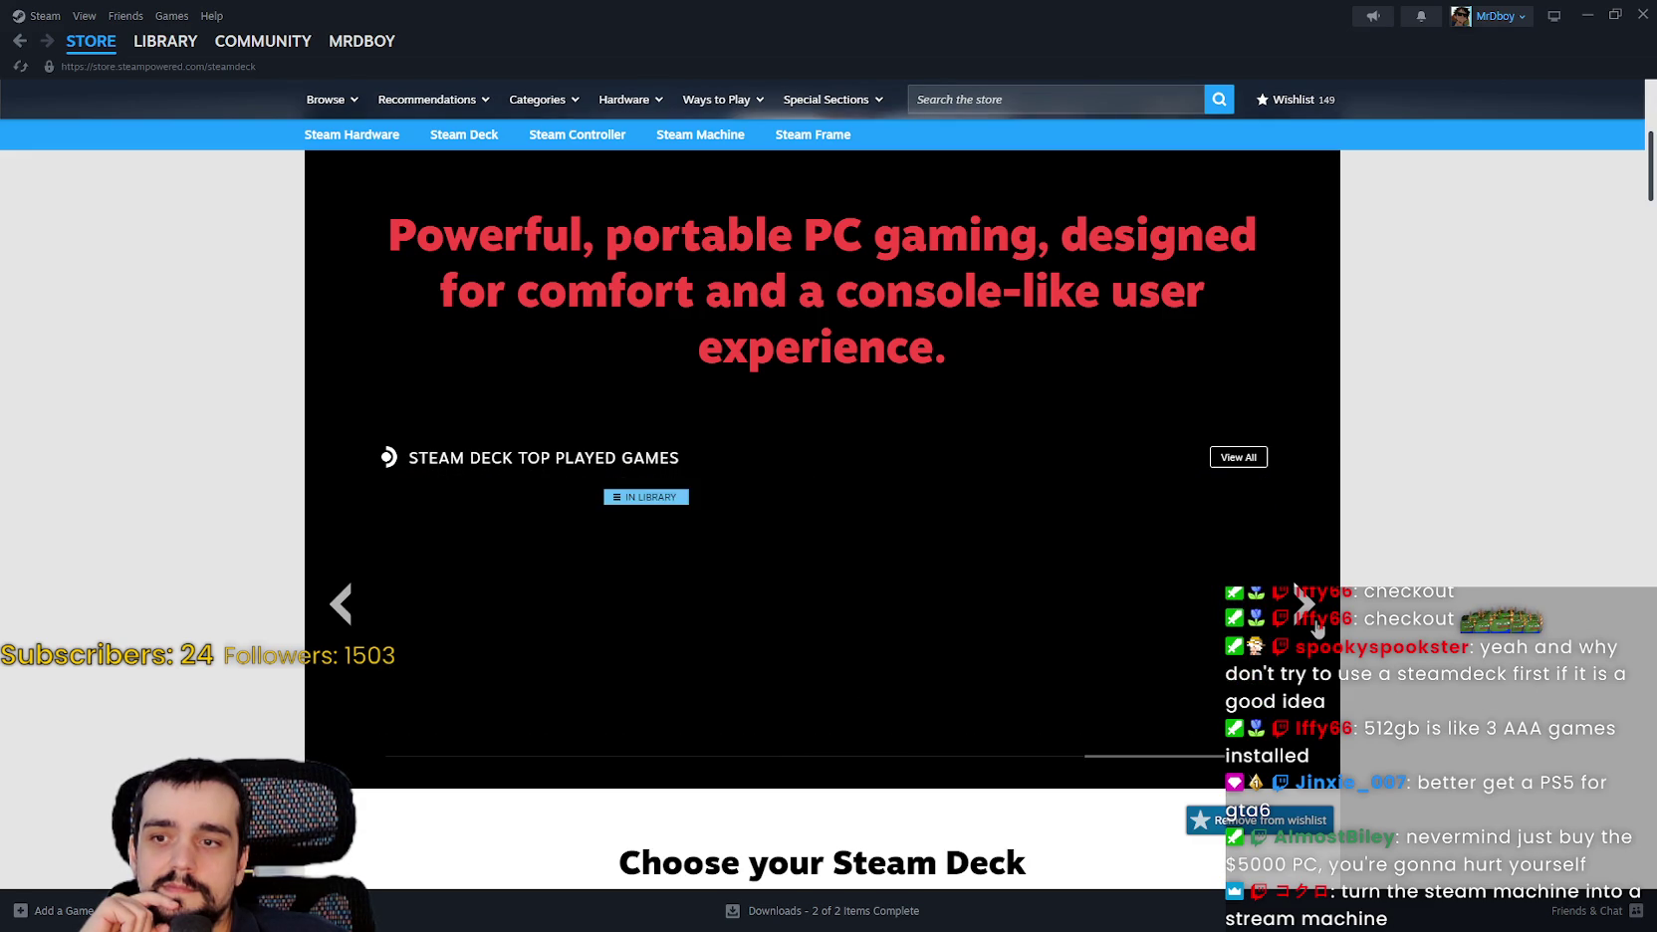
pyautogui.click(1316, 625)
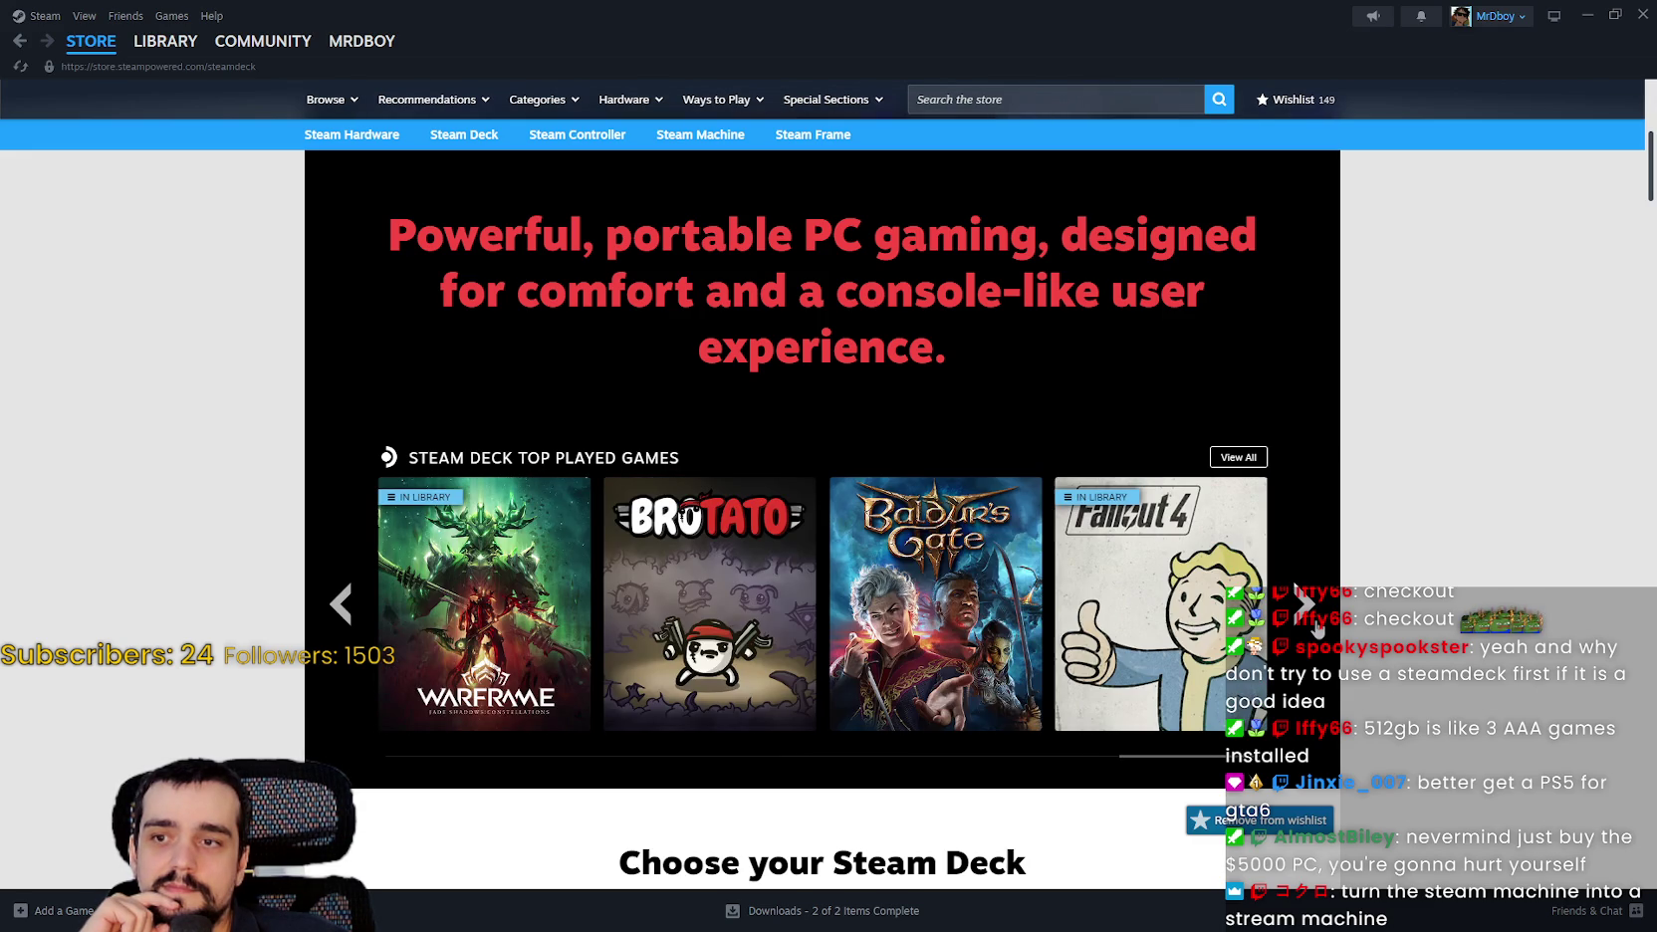
pyautogui.click(101, 60)
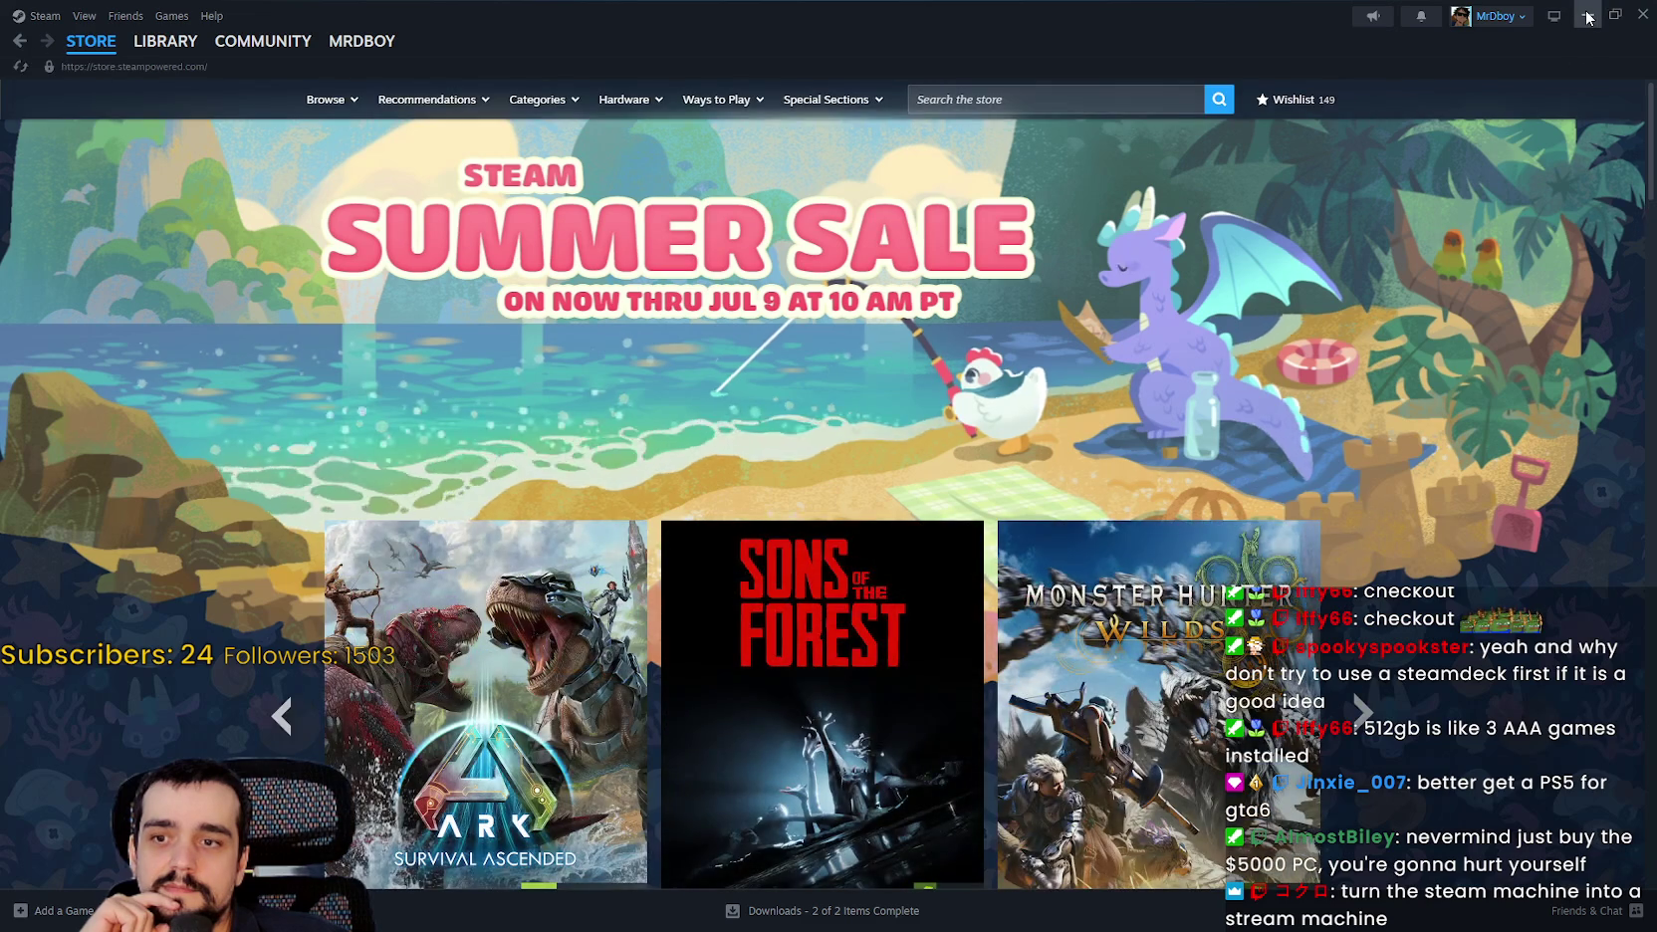
pyautogui.click(1587, 17)
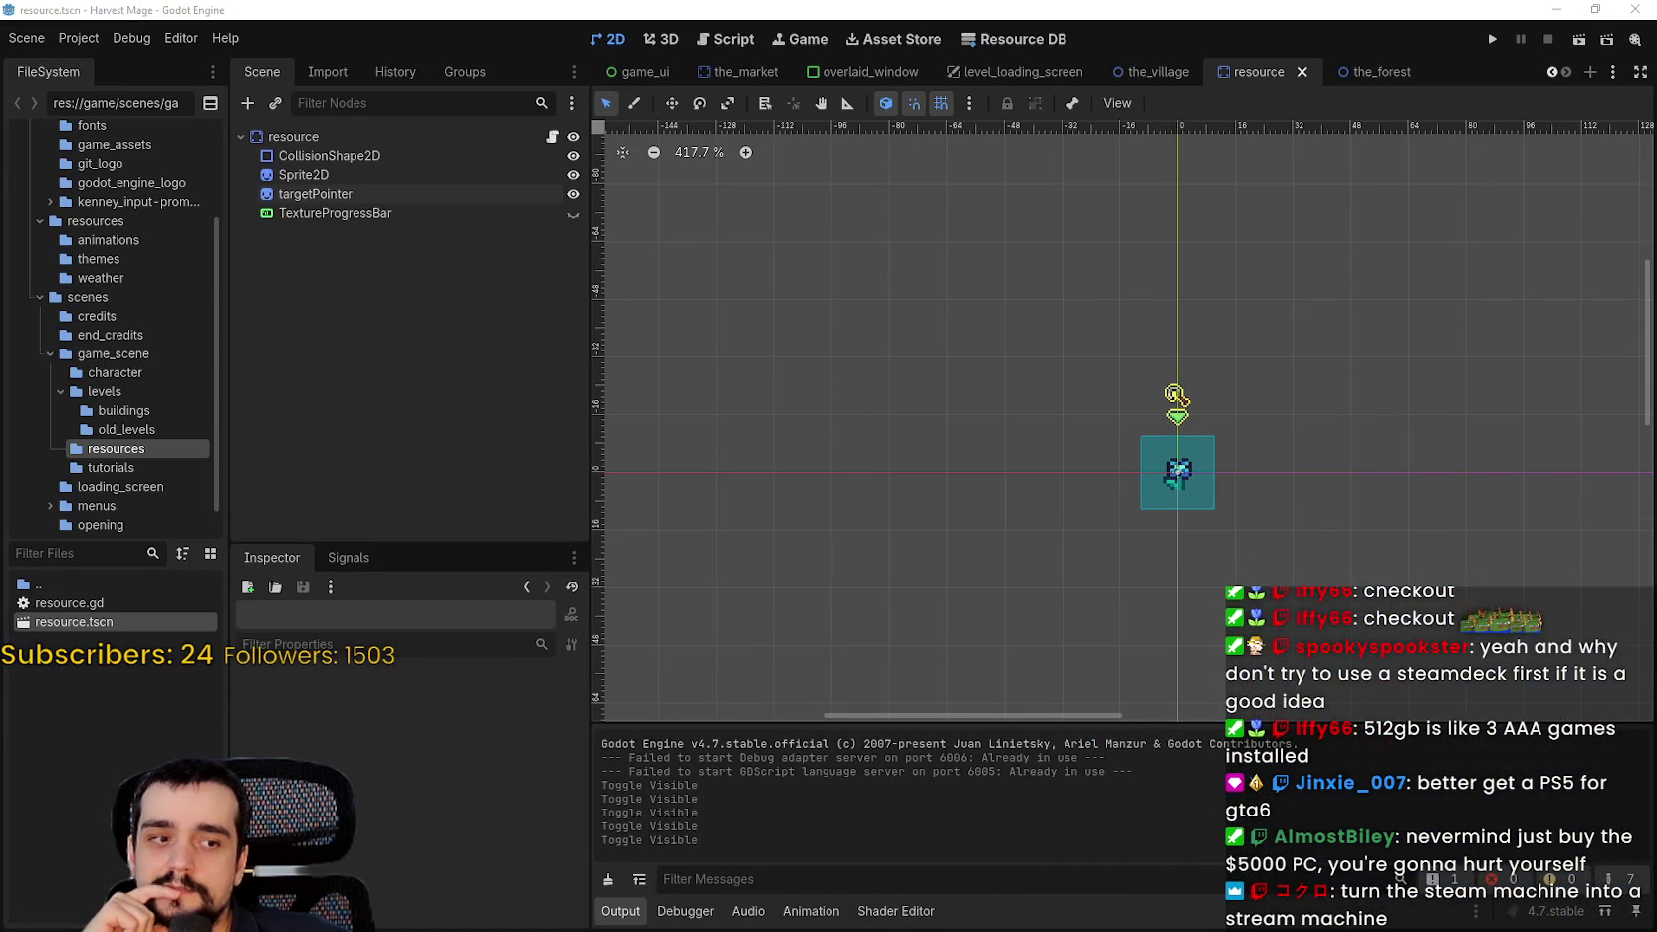
# Bring Steam back and open the full Top Sellers search results (9,216 products).
pyautogui.hotkey('alt', 'Tab')
pyautogui.scroll(-9, 750, 454)
pyautogui.scroll(-15, 544, 695)
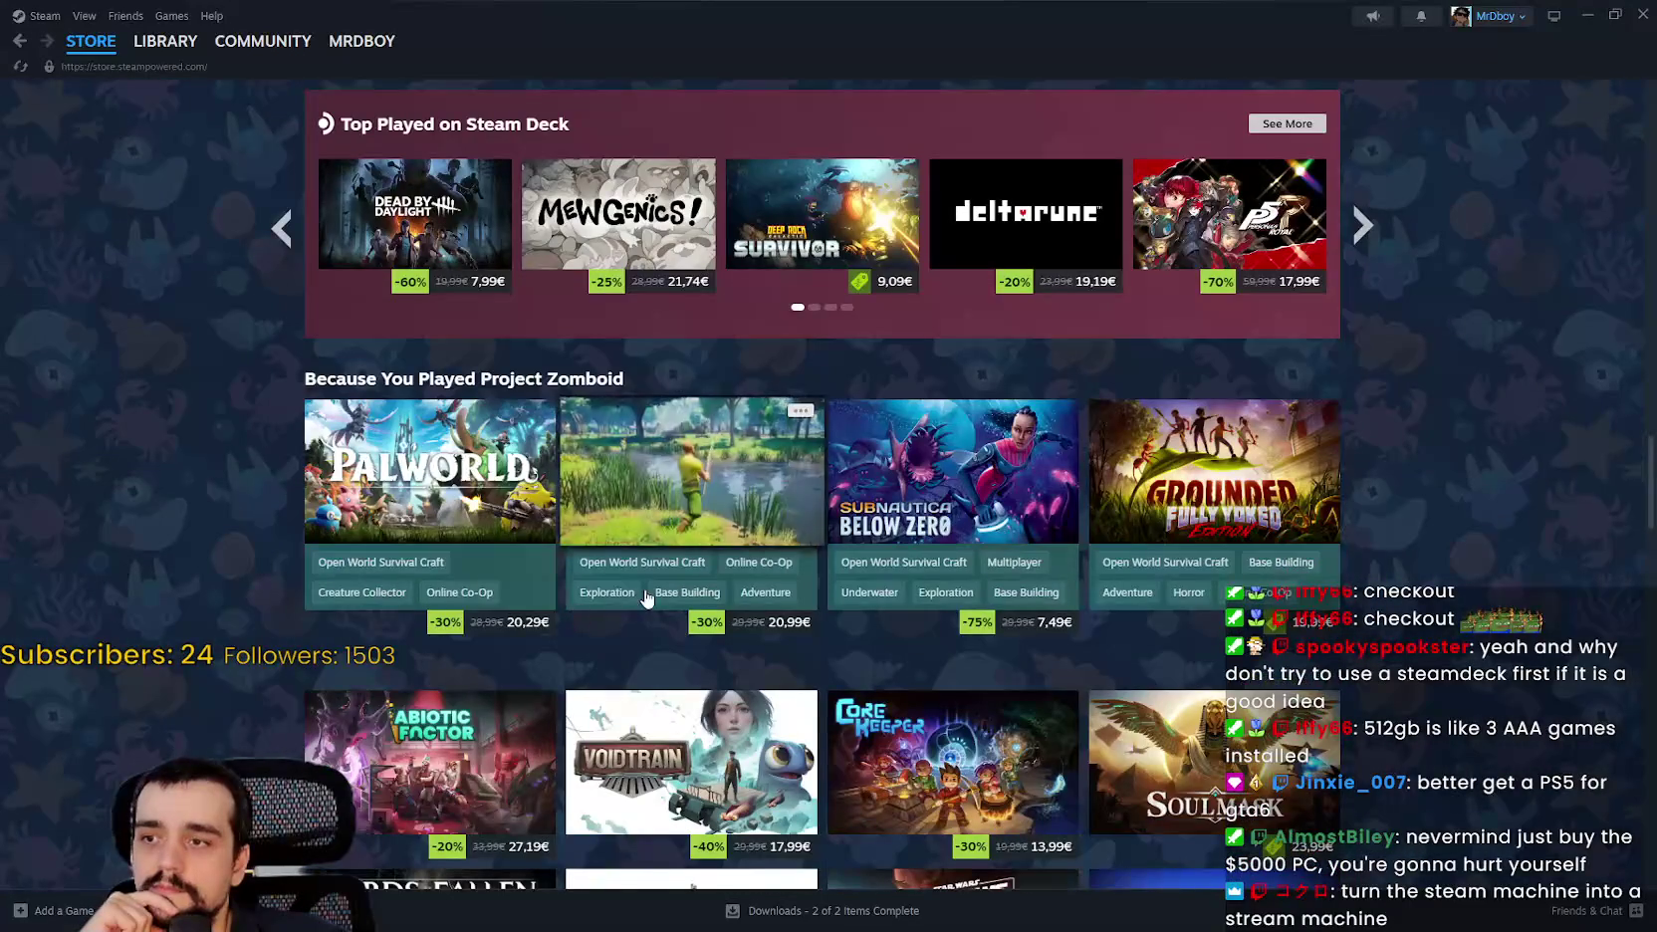
pyautogui.scroll(-10, 645, 595)
pyautogui.scroll(-2, 642, 589)
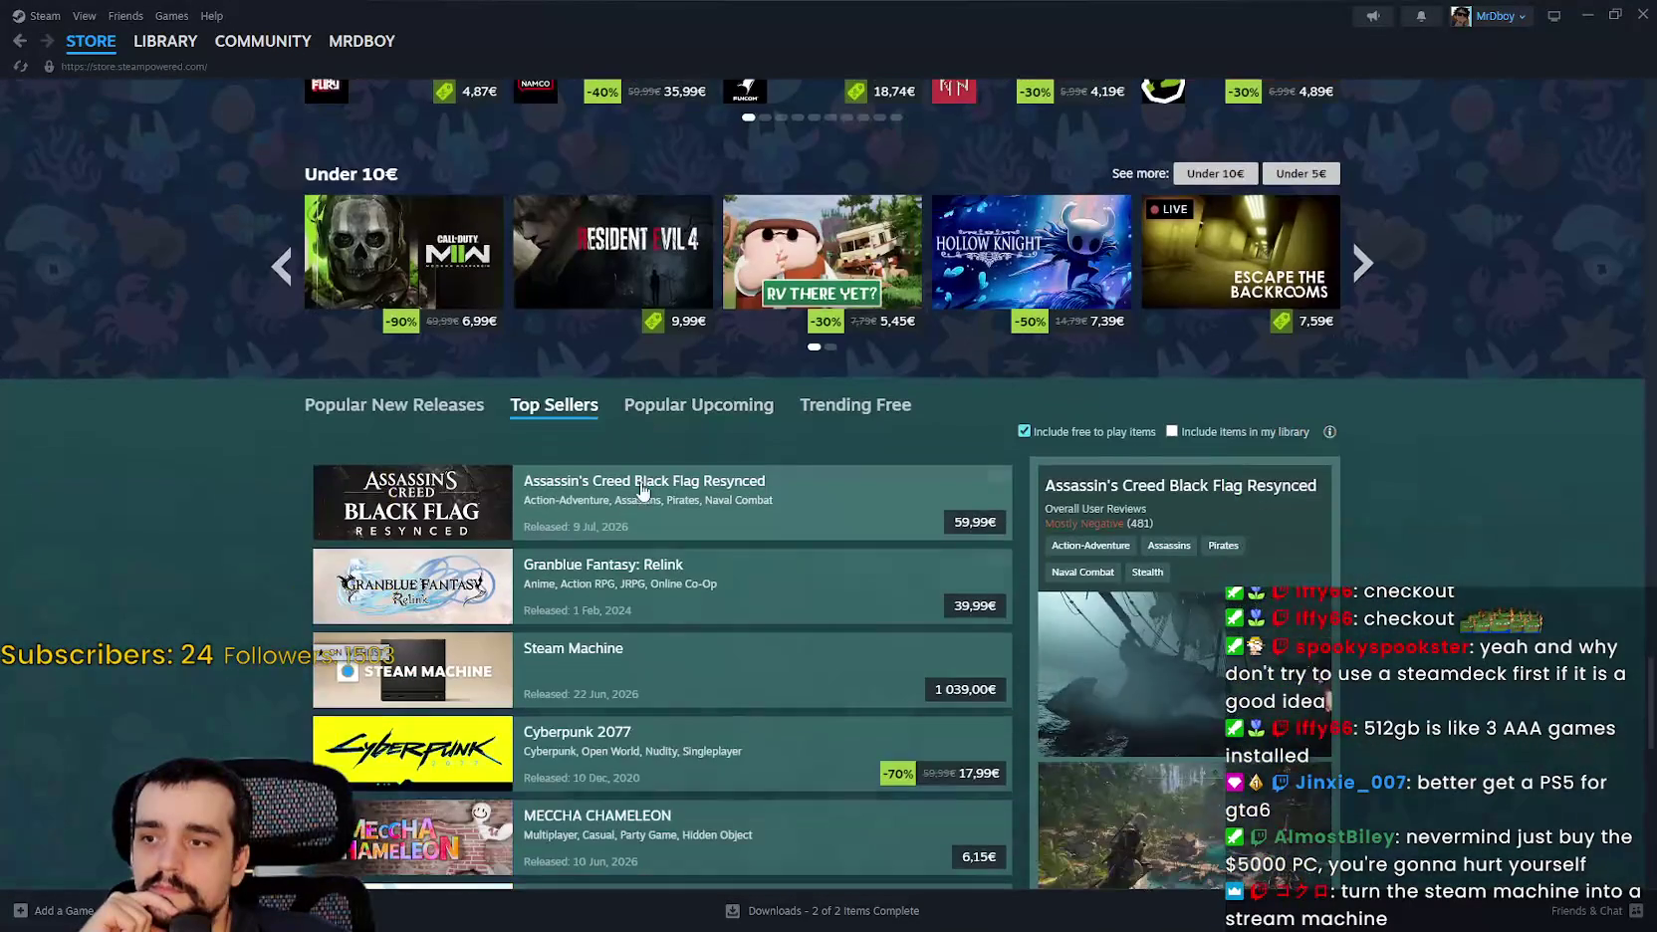
pyautogui.scroll(-5, 1208, 662)
pyautogui.scroll(-3, 1206, 662)
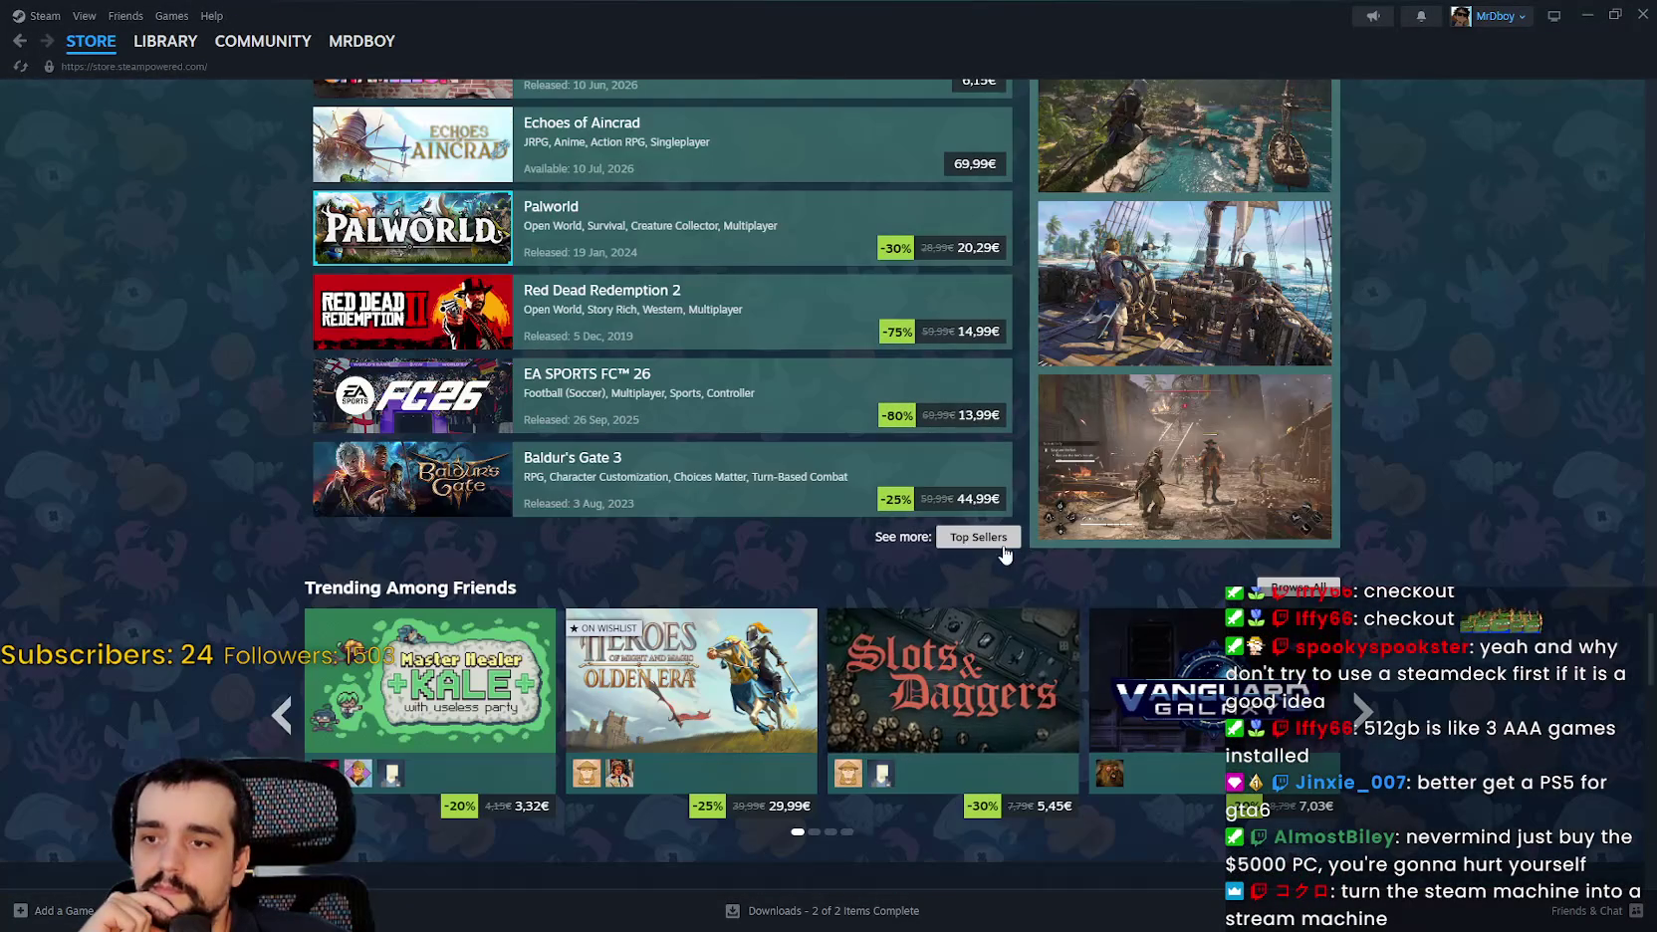
pyautogui.click(986, 539)
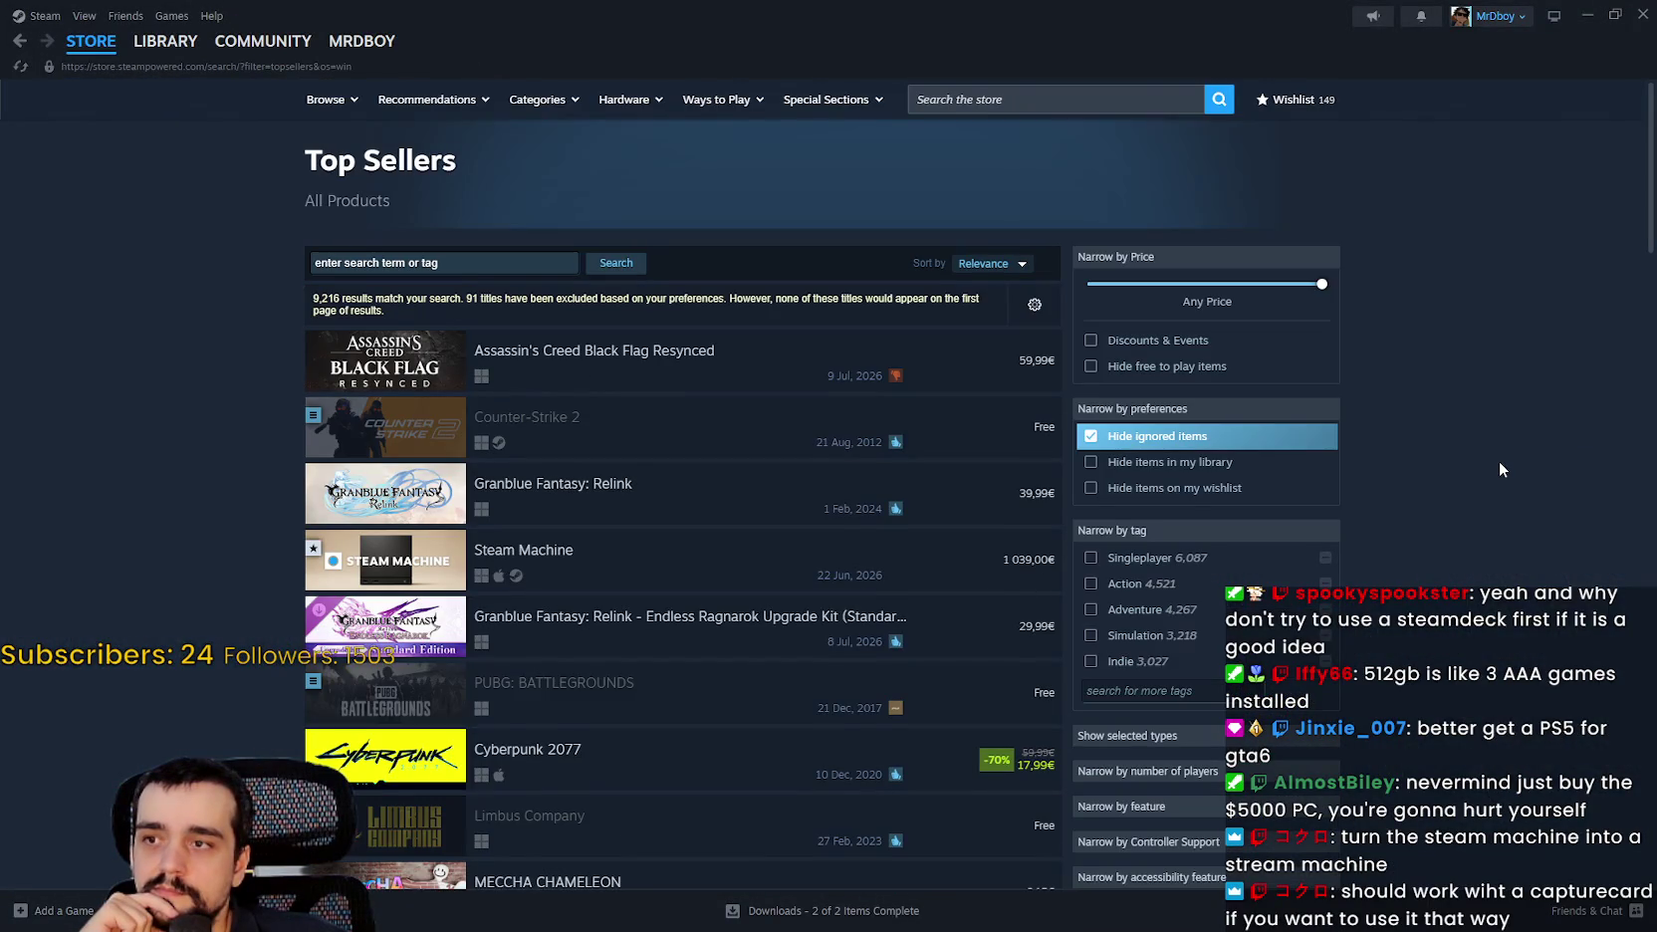
# Open Granblue Fantasy: Relink from Top Sellers and view its Community Hub.
pyautogui.scroll(-1, 1498, 460)
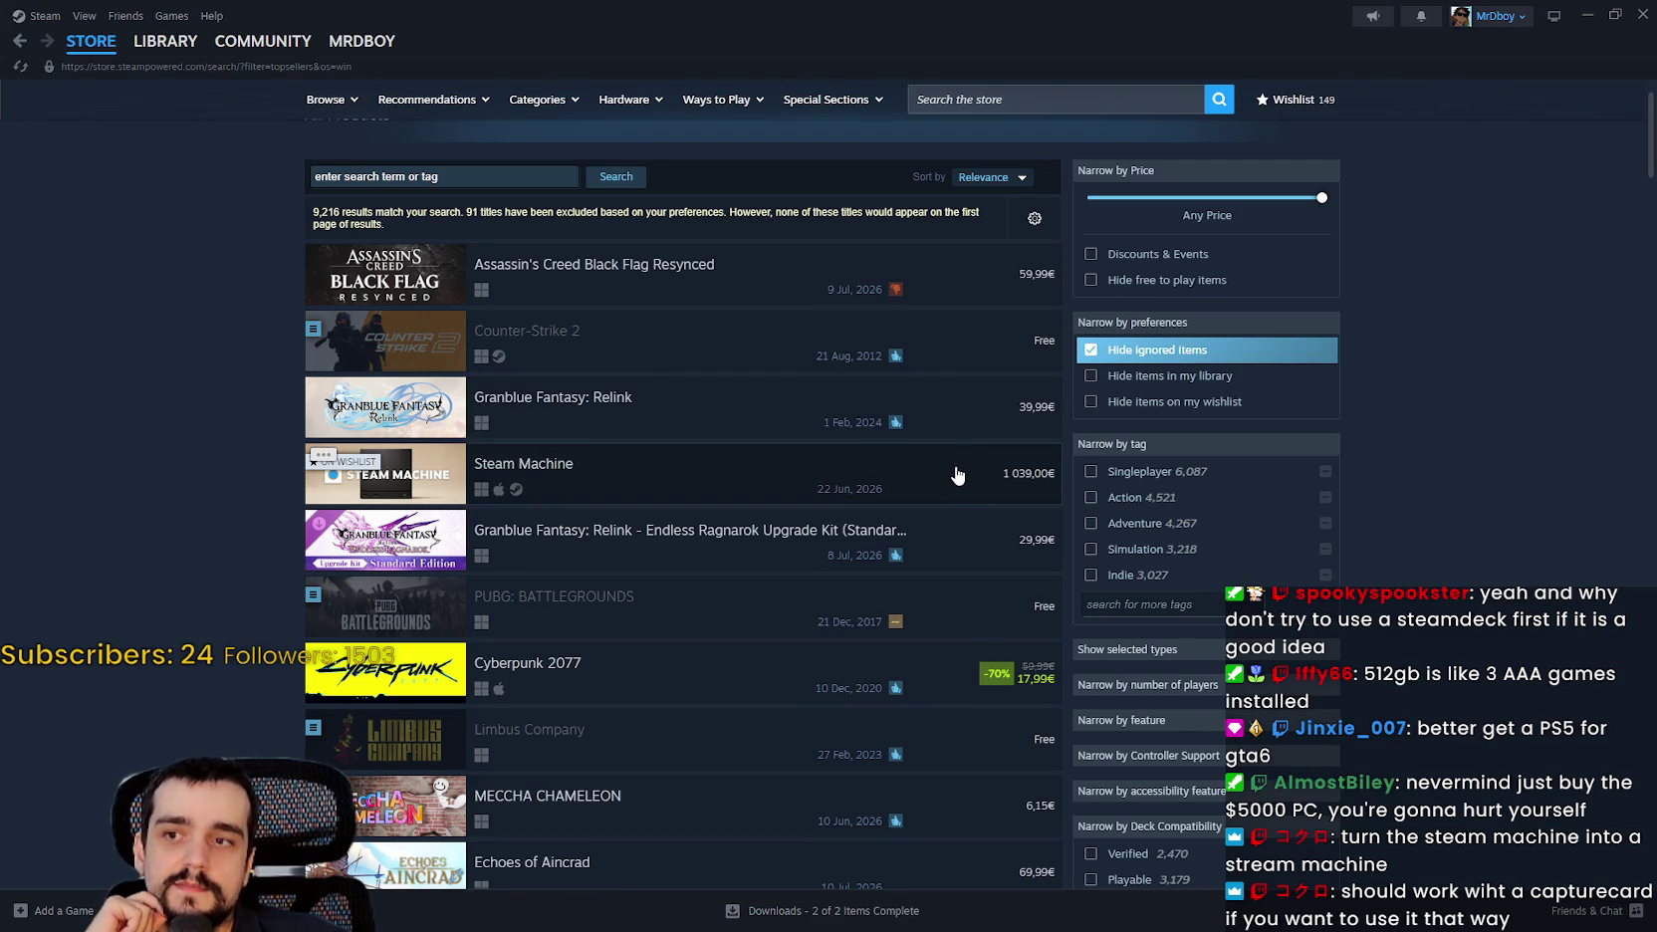
pyautogui.moveTo(946, 426)
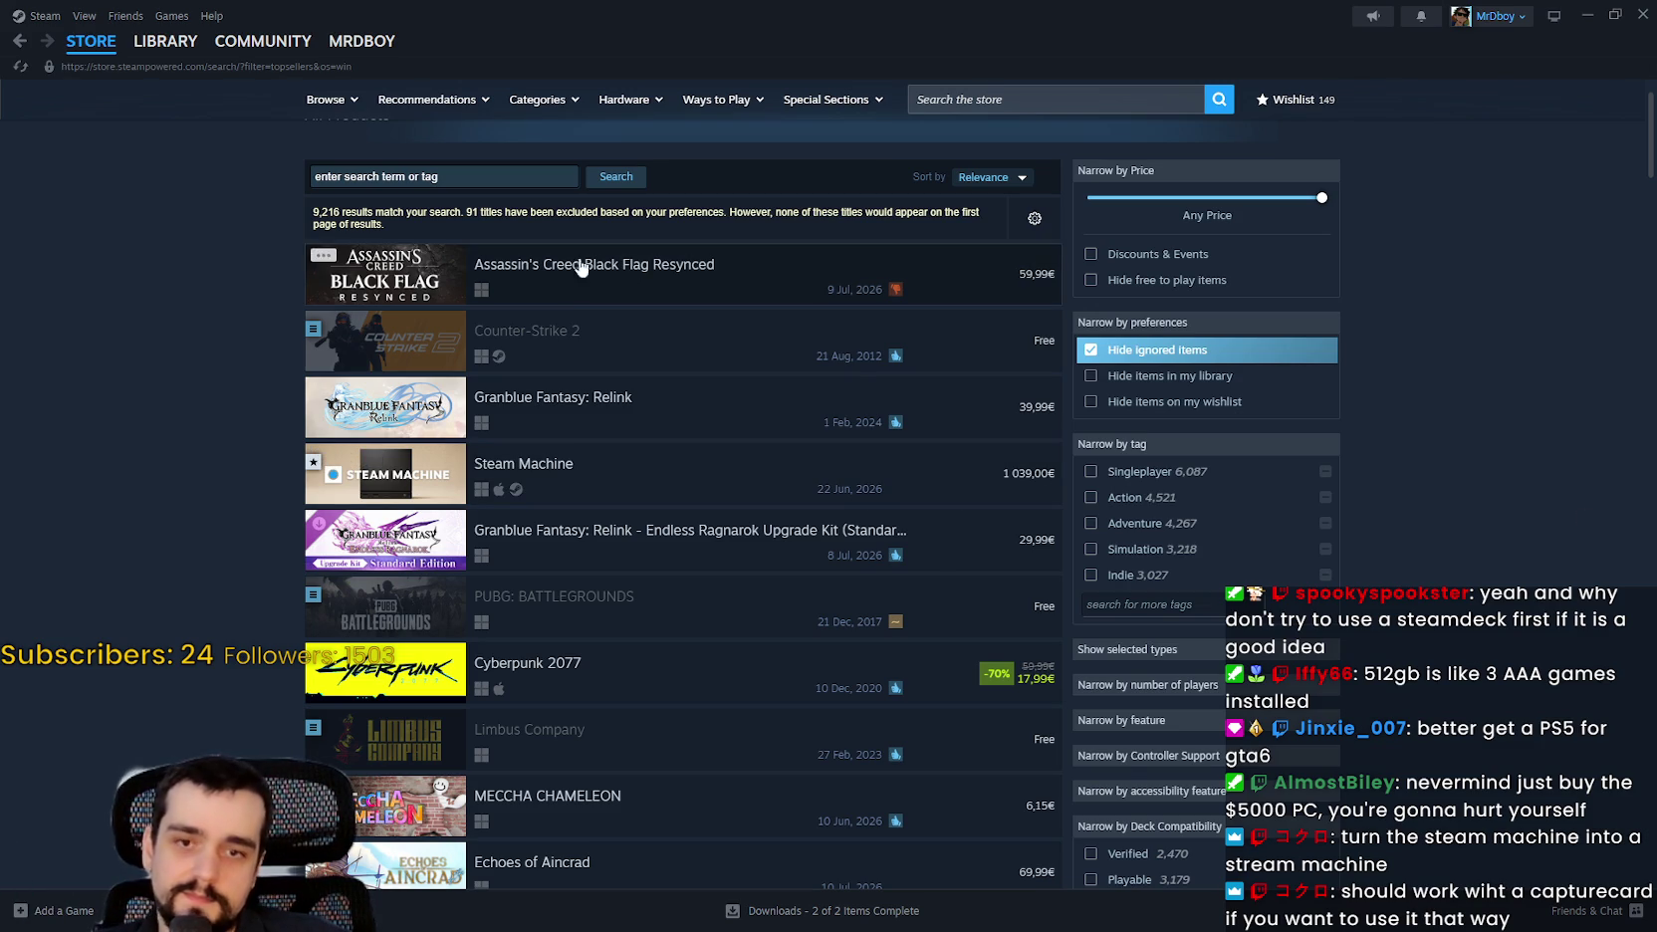
pyautogui.click(634, 398)
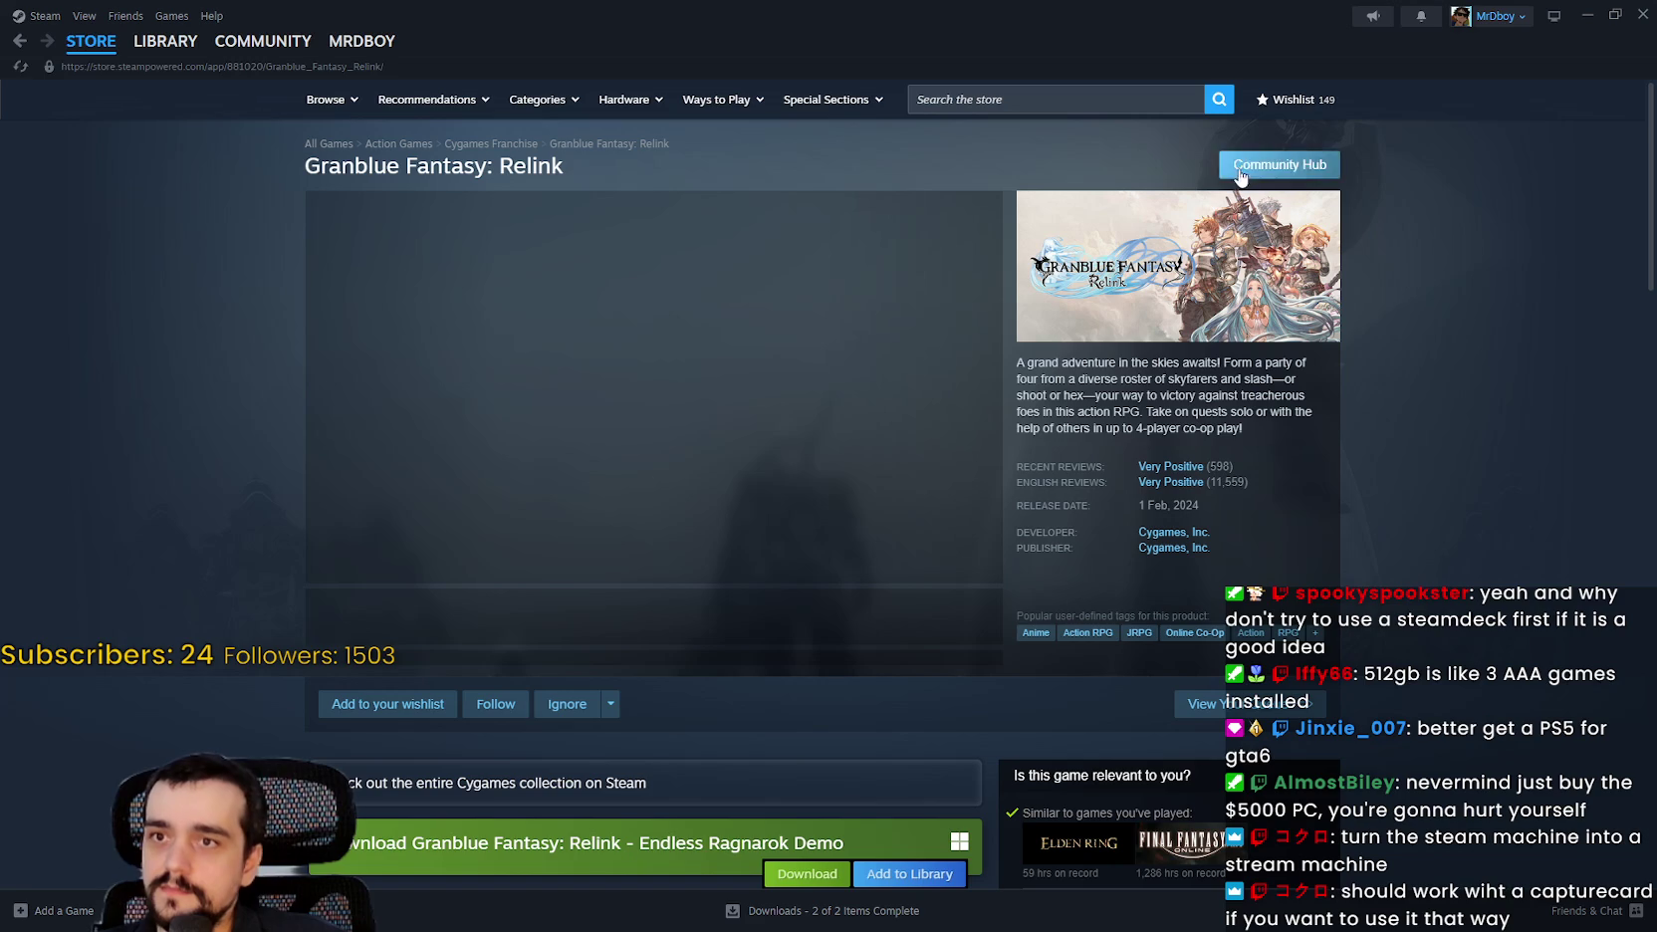
pyautogui.click(1269, 167)
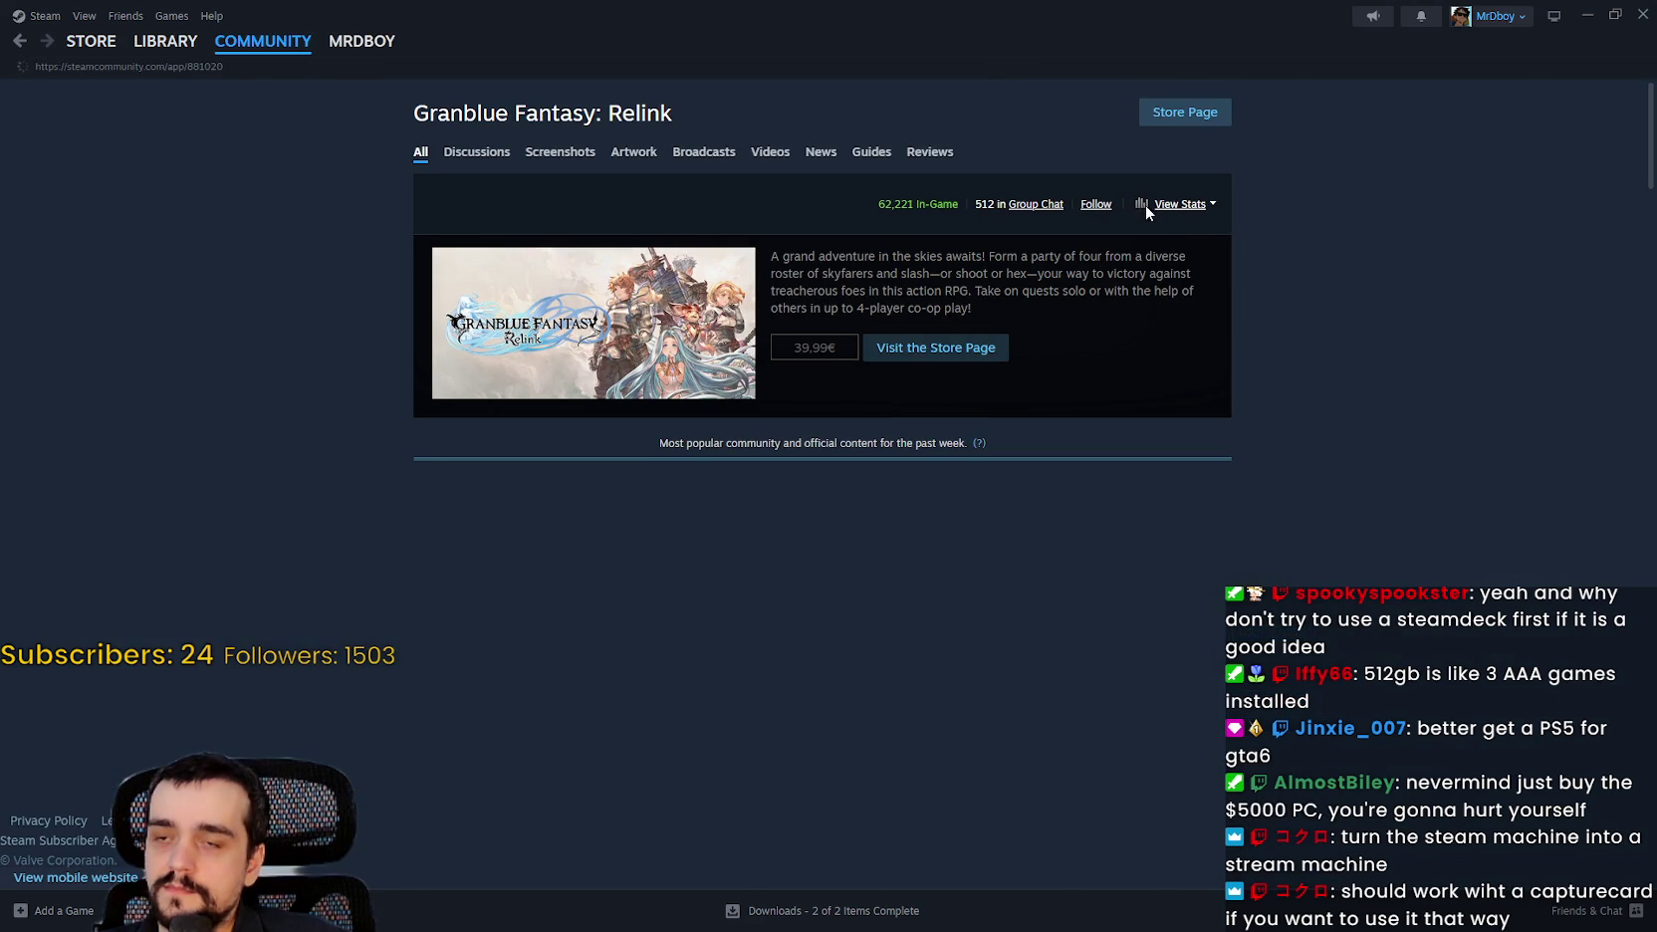
# Go back through the game's store page to Top Sellers, then switch to SteamDB.
pyautogui.click(21, 44)
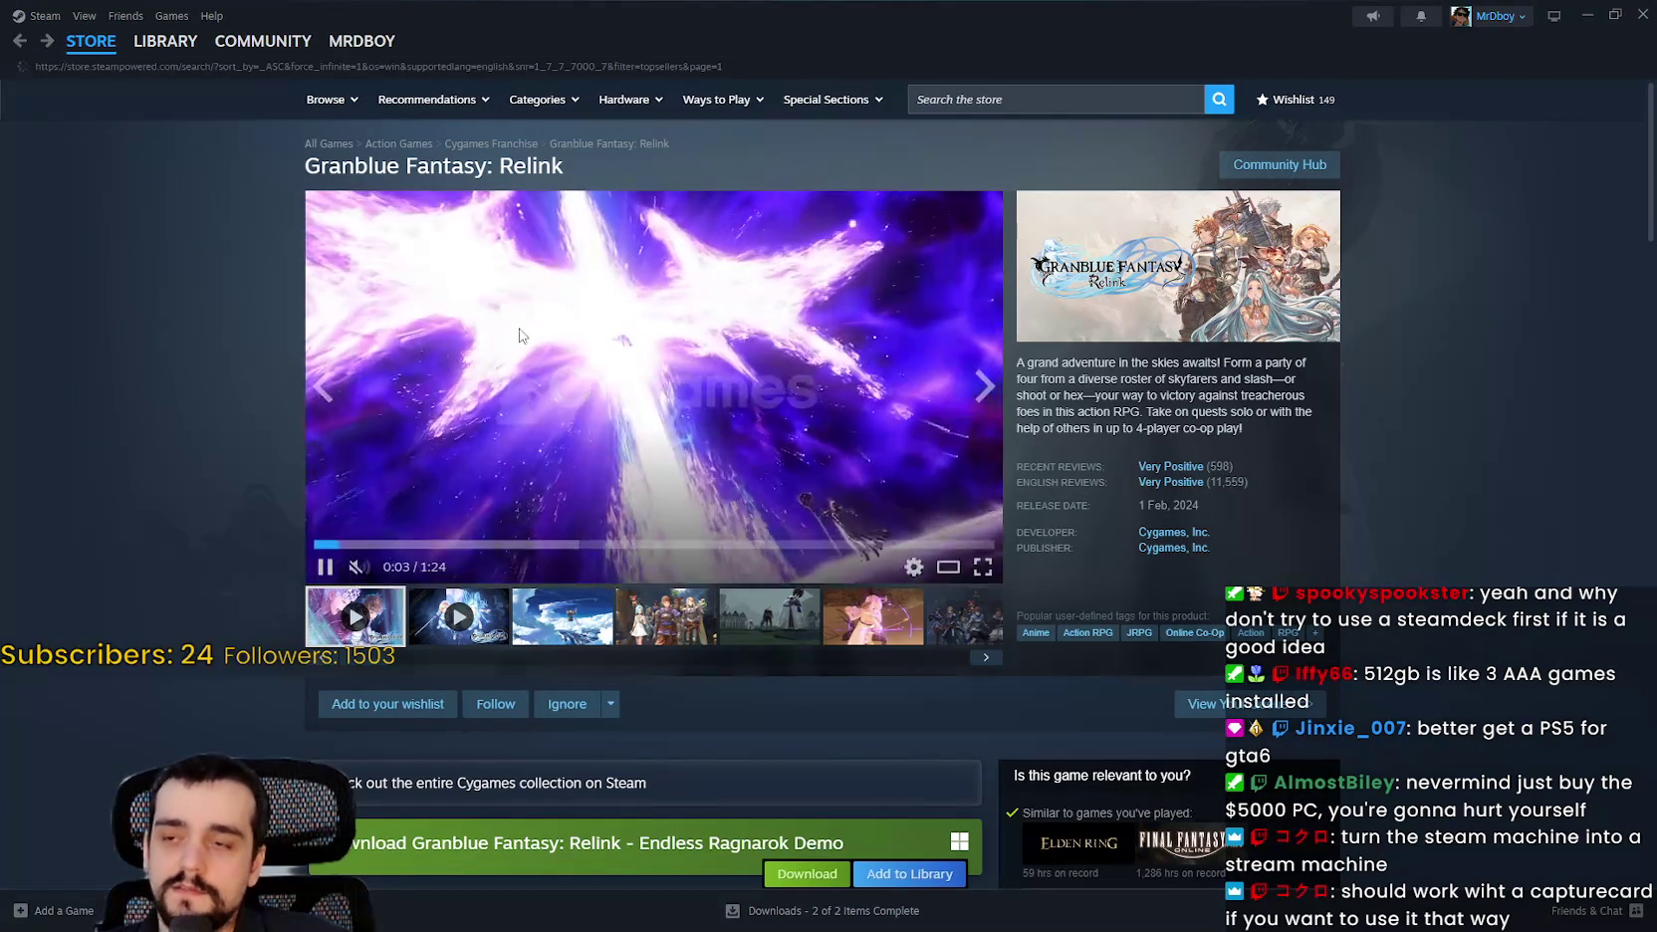
pyautogui.hotkey('alt', 'Left')
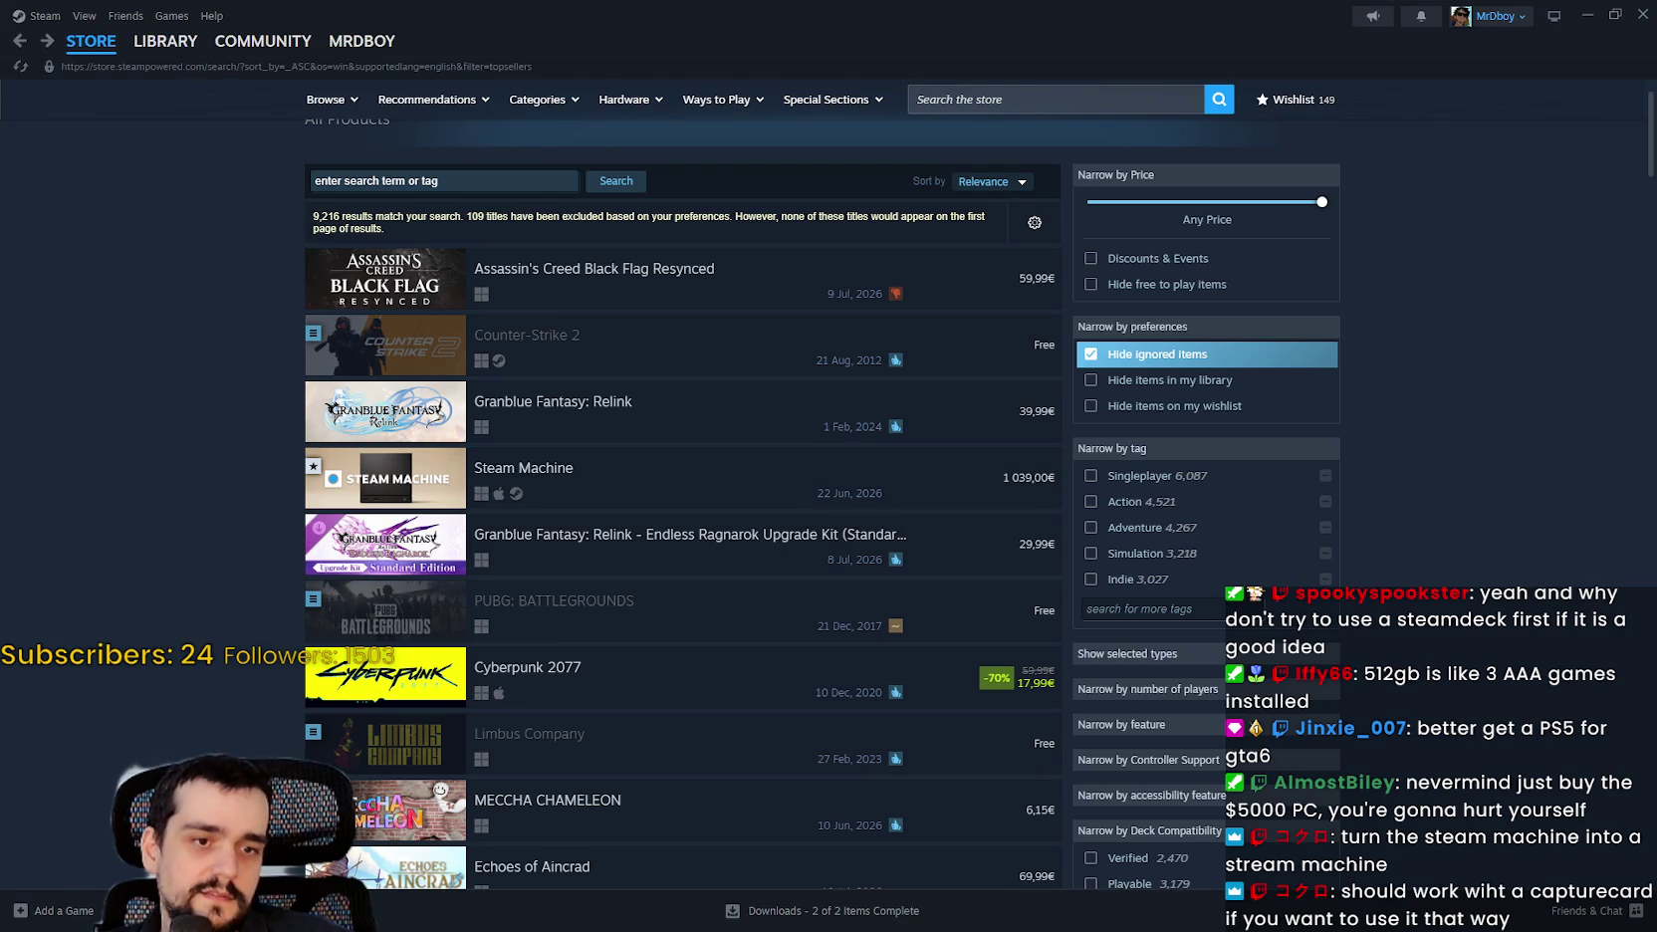
pyautogui.hotkey('alt', 'Tab')
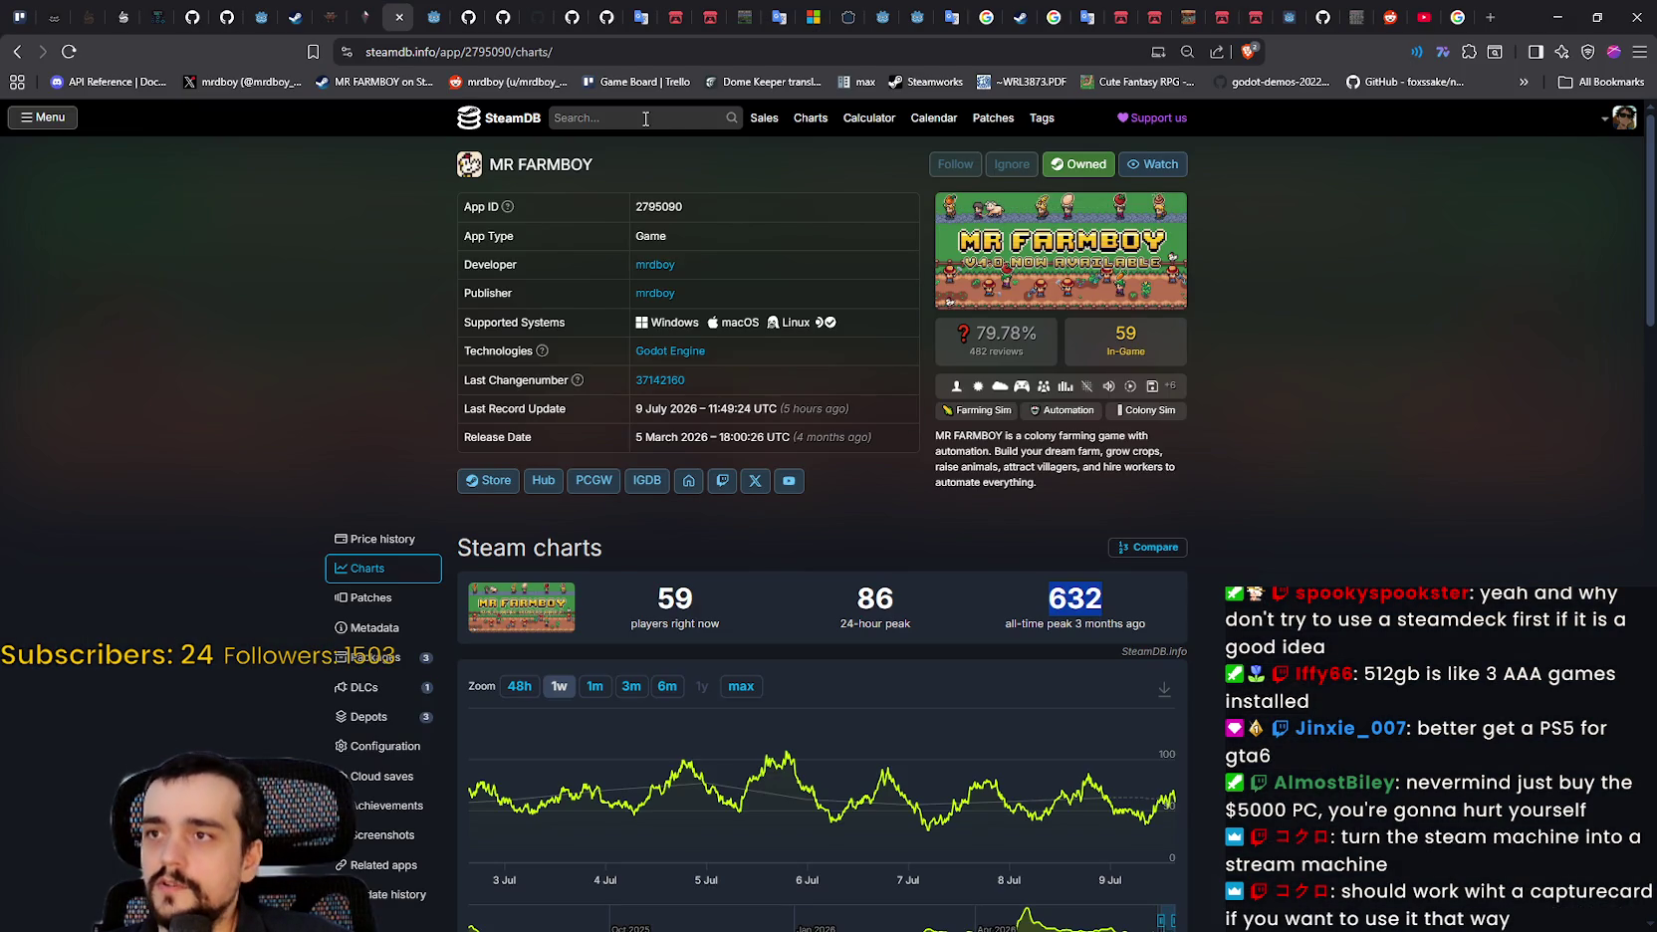
# Open SteamDB charts for Assassin's Creed Black Flag Resynced from the search box.
pyautogui.click(645, 118)
pyautogui.click(659, 183)
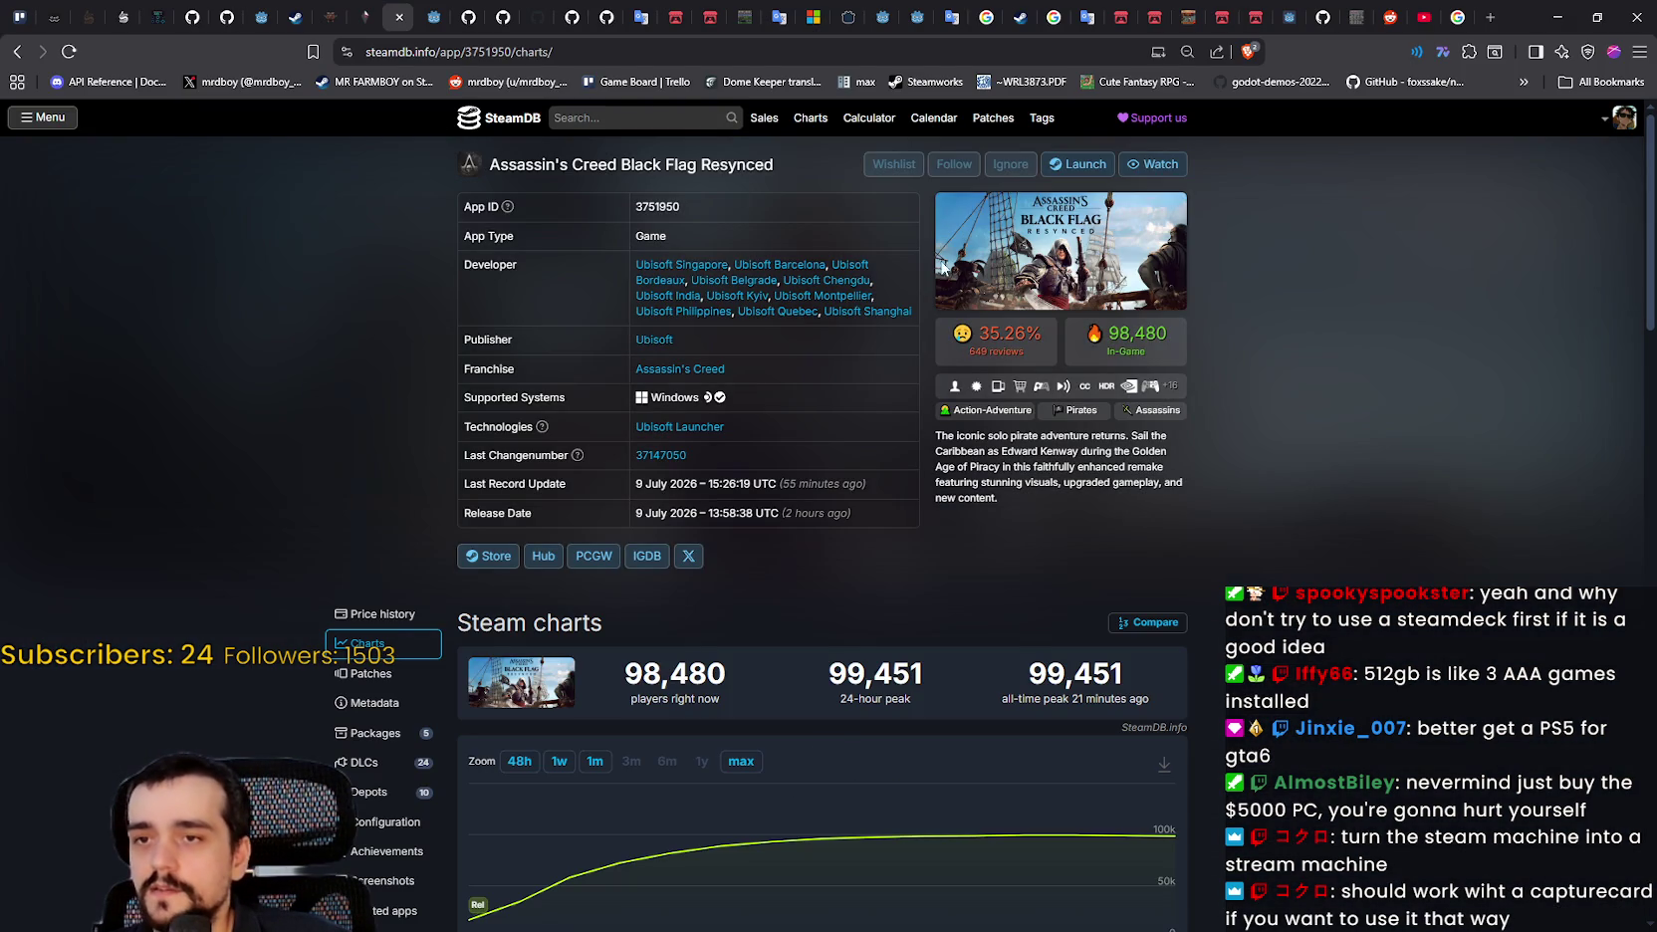
pyautogui.scroll(-3, 1219, 634)
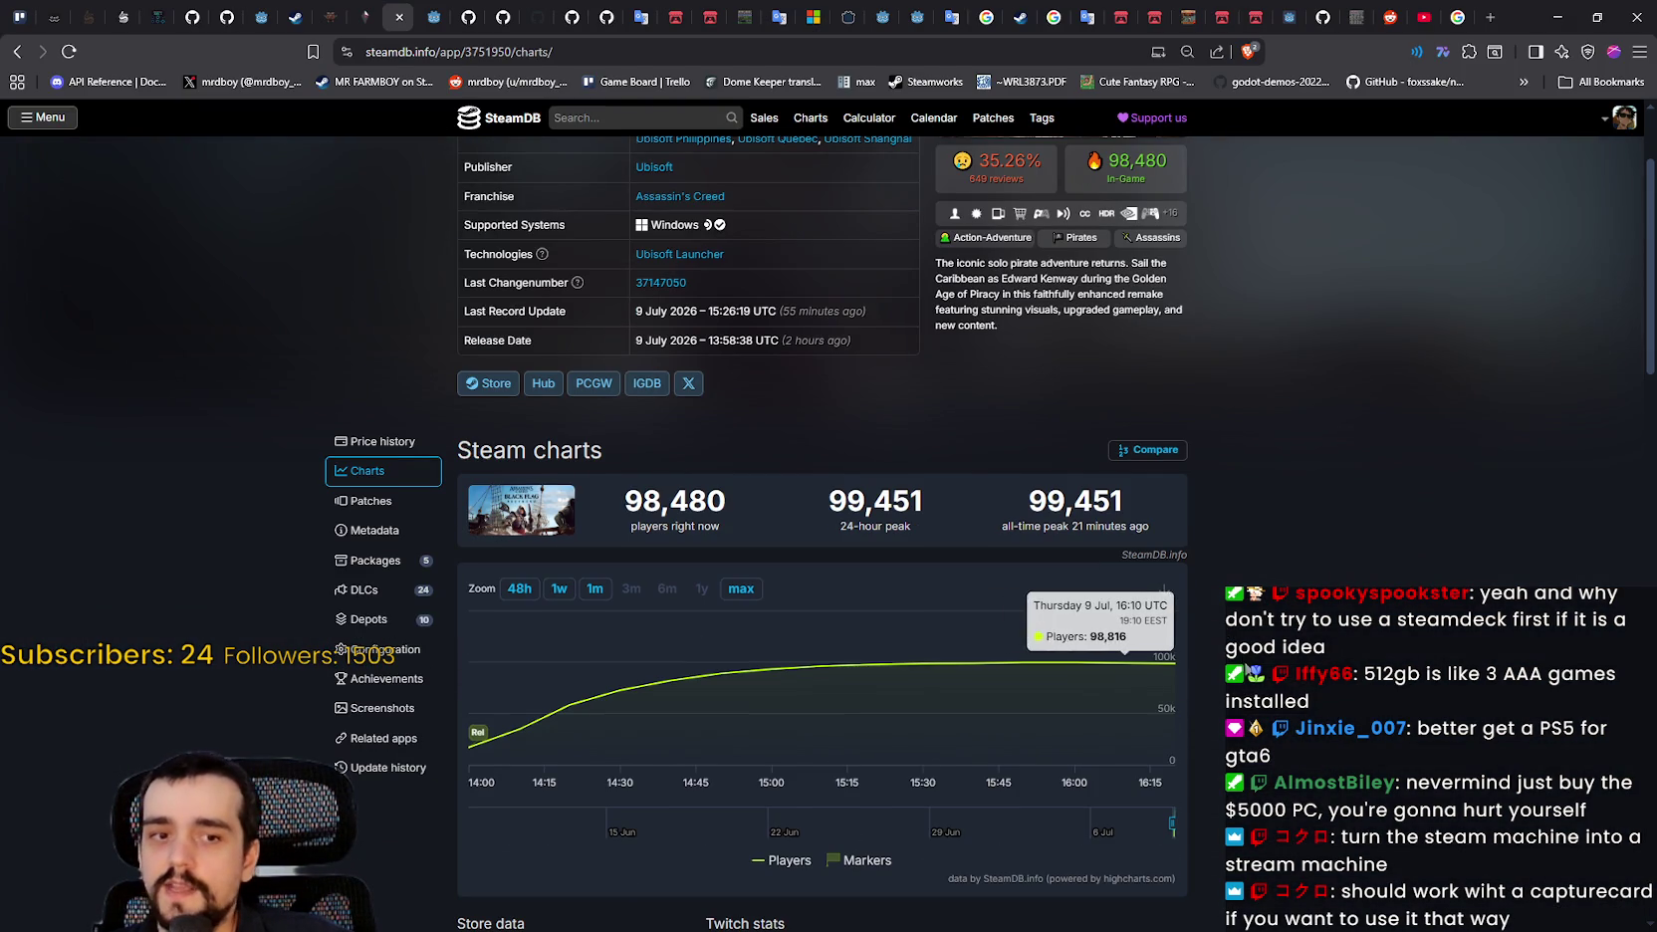
pyautogui.scroll(3, 1093, 481)
# Search 'link', open Granblue Fantasy: Relink charts (62,221 players), then minimize the browser.
pyautogui.click(619, 117)
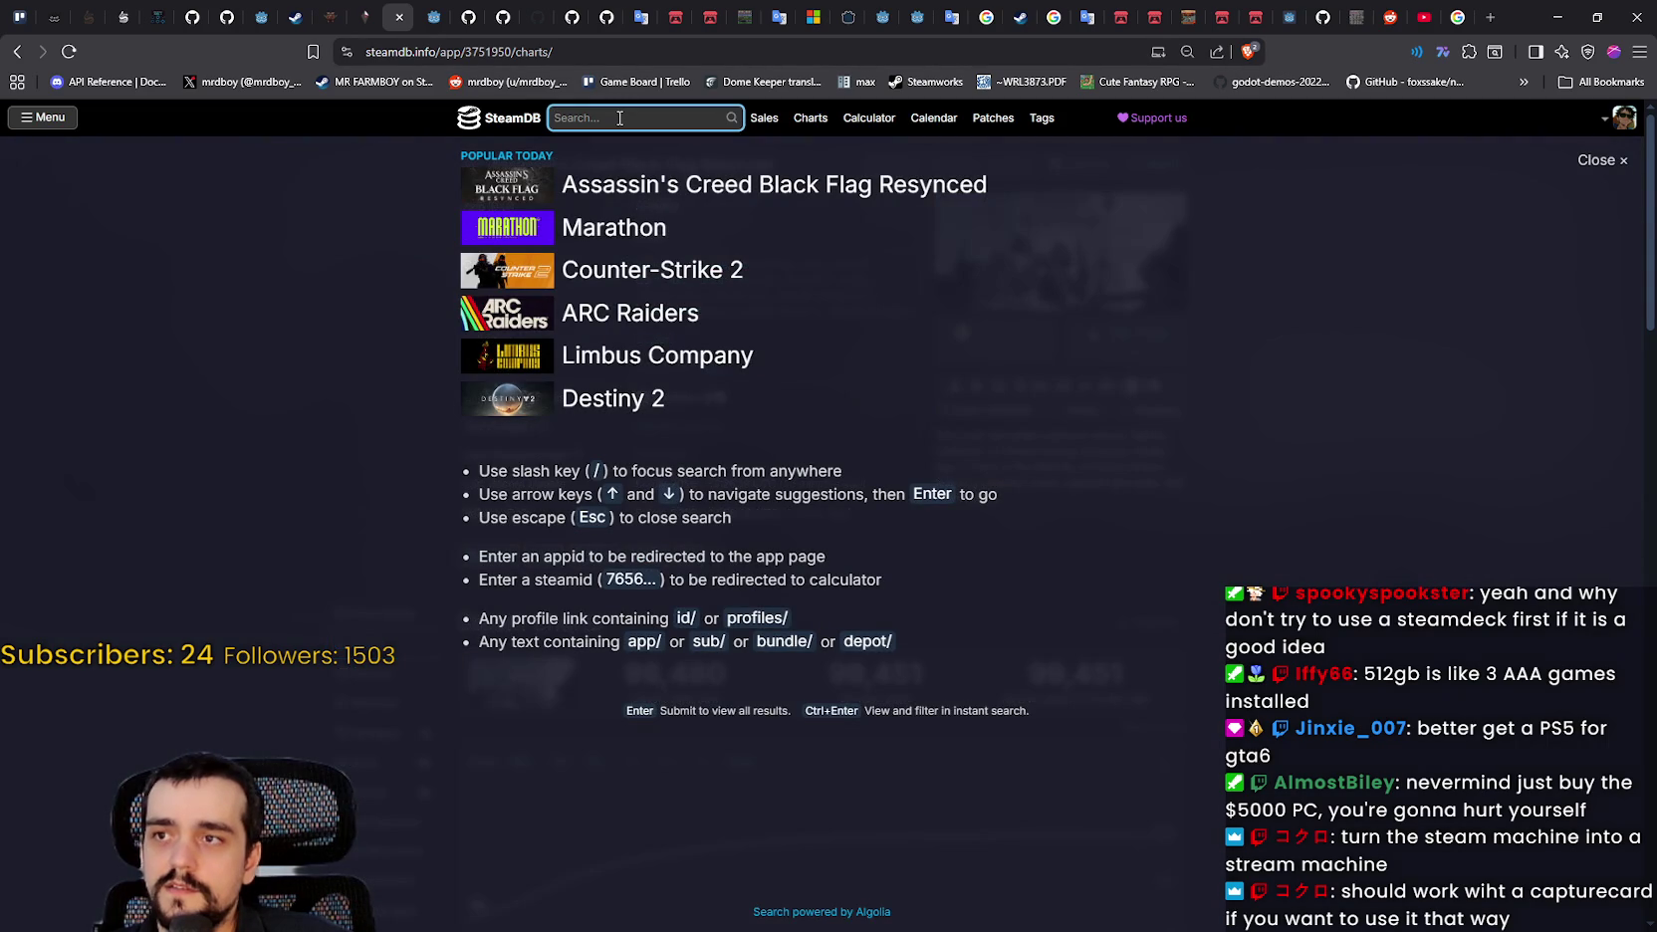
pyautogui.write('relink')
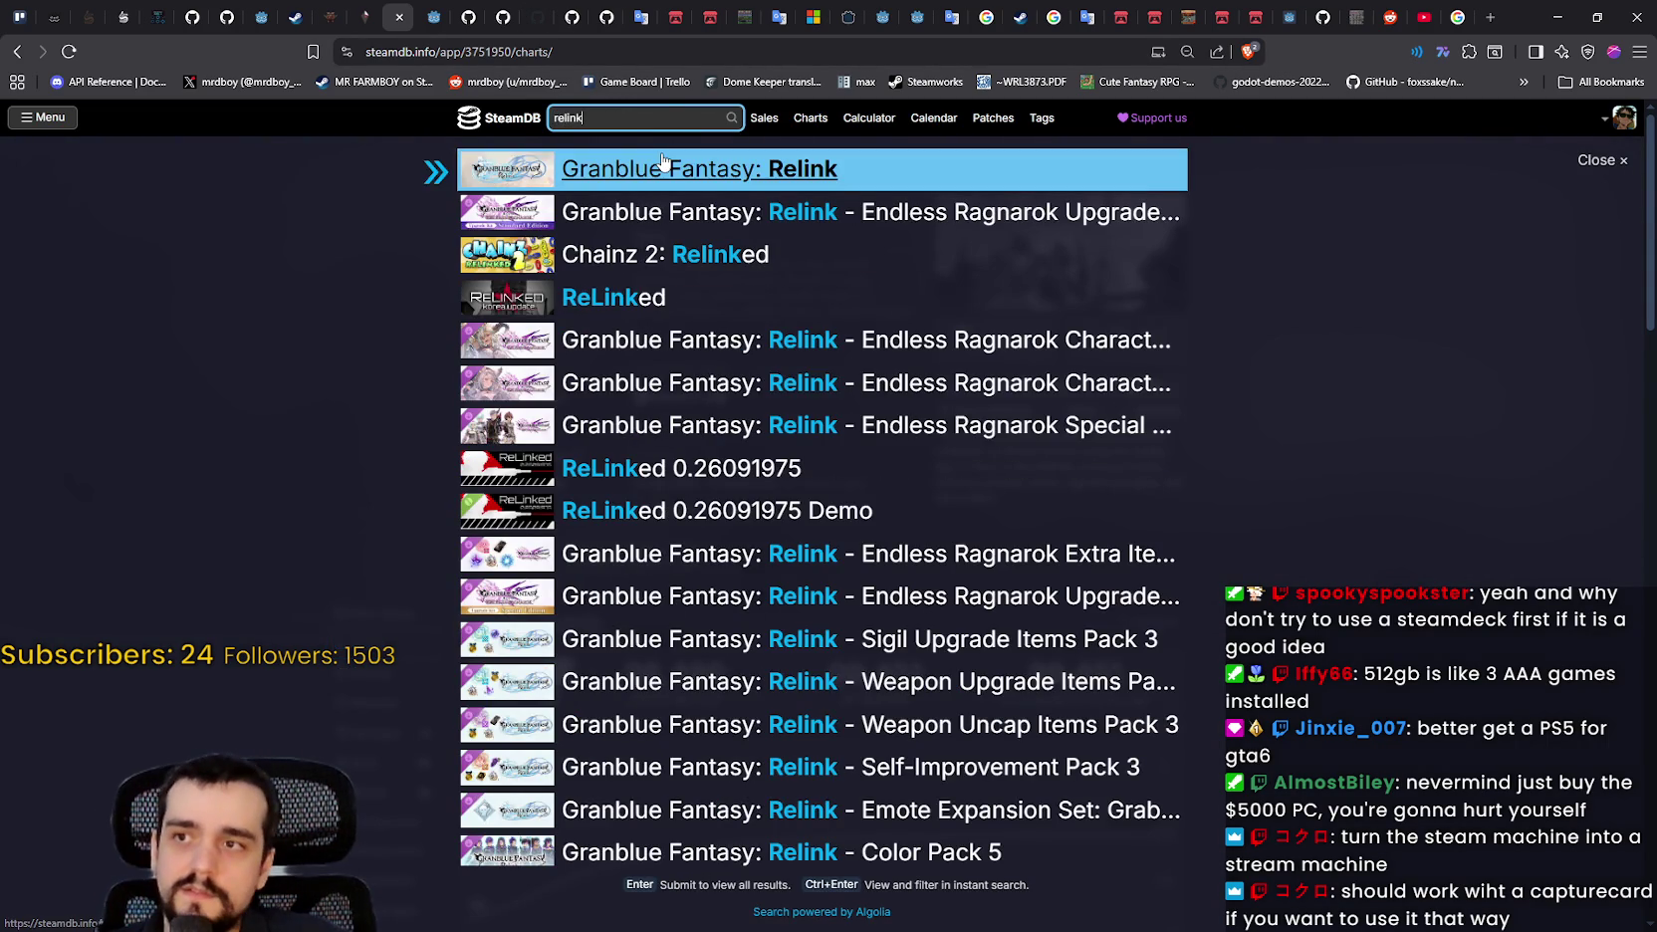
pyautogui.click(662, 170)
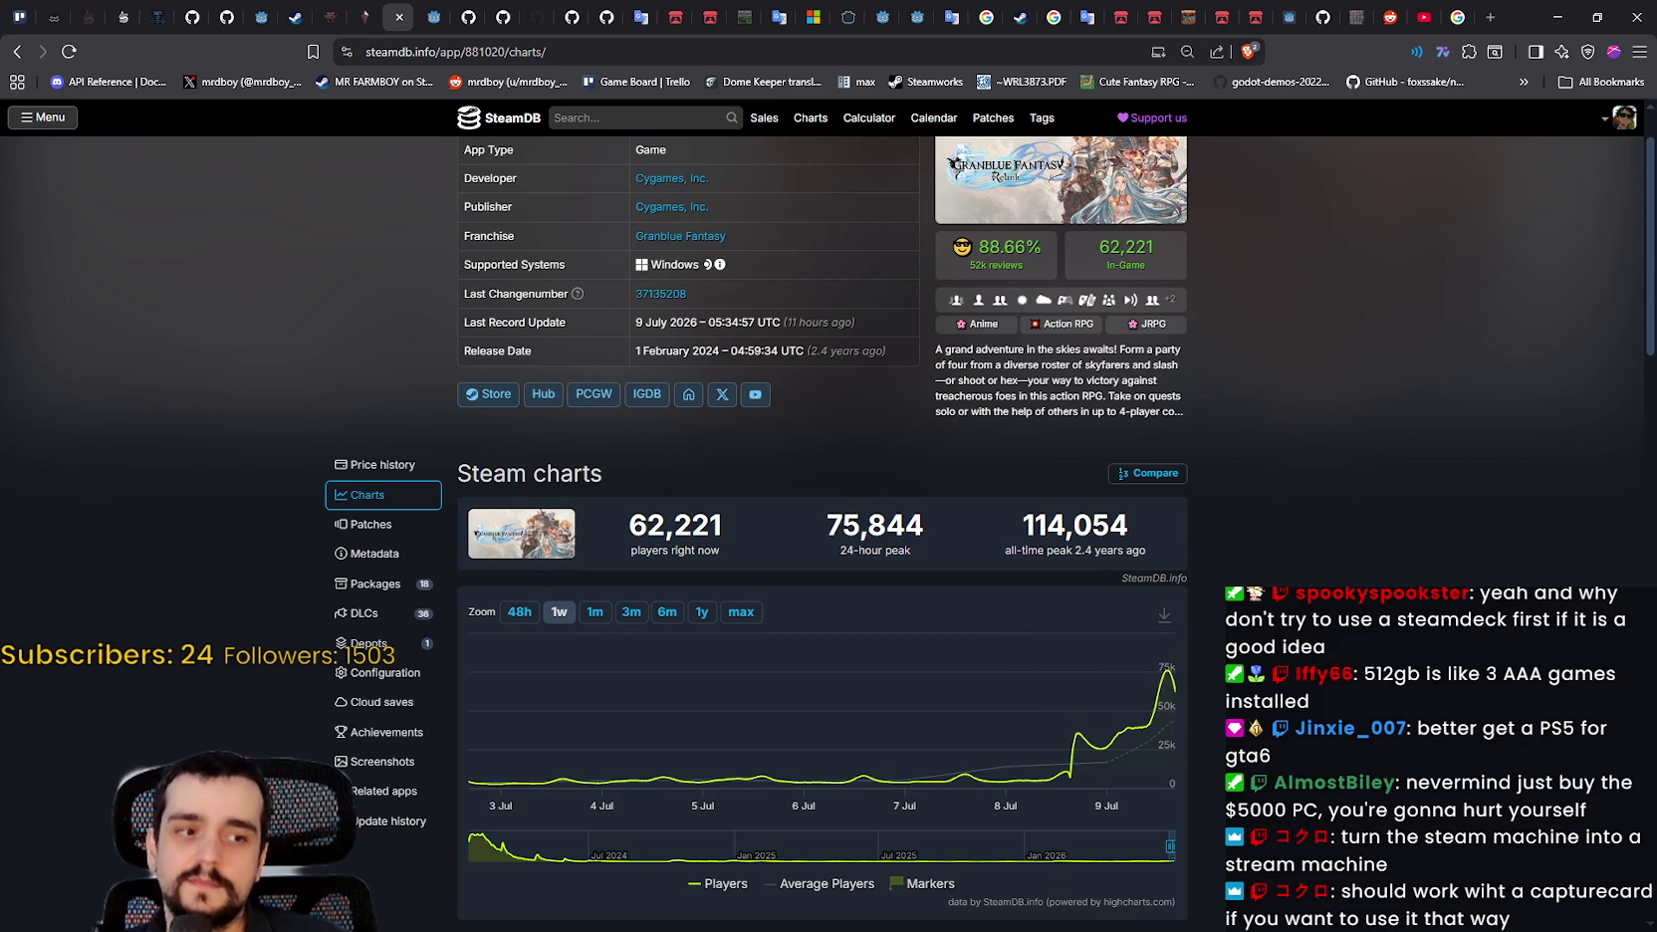
pyautogui.scroll(1, 1256, 525)
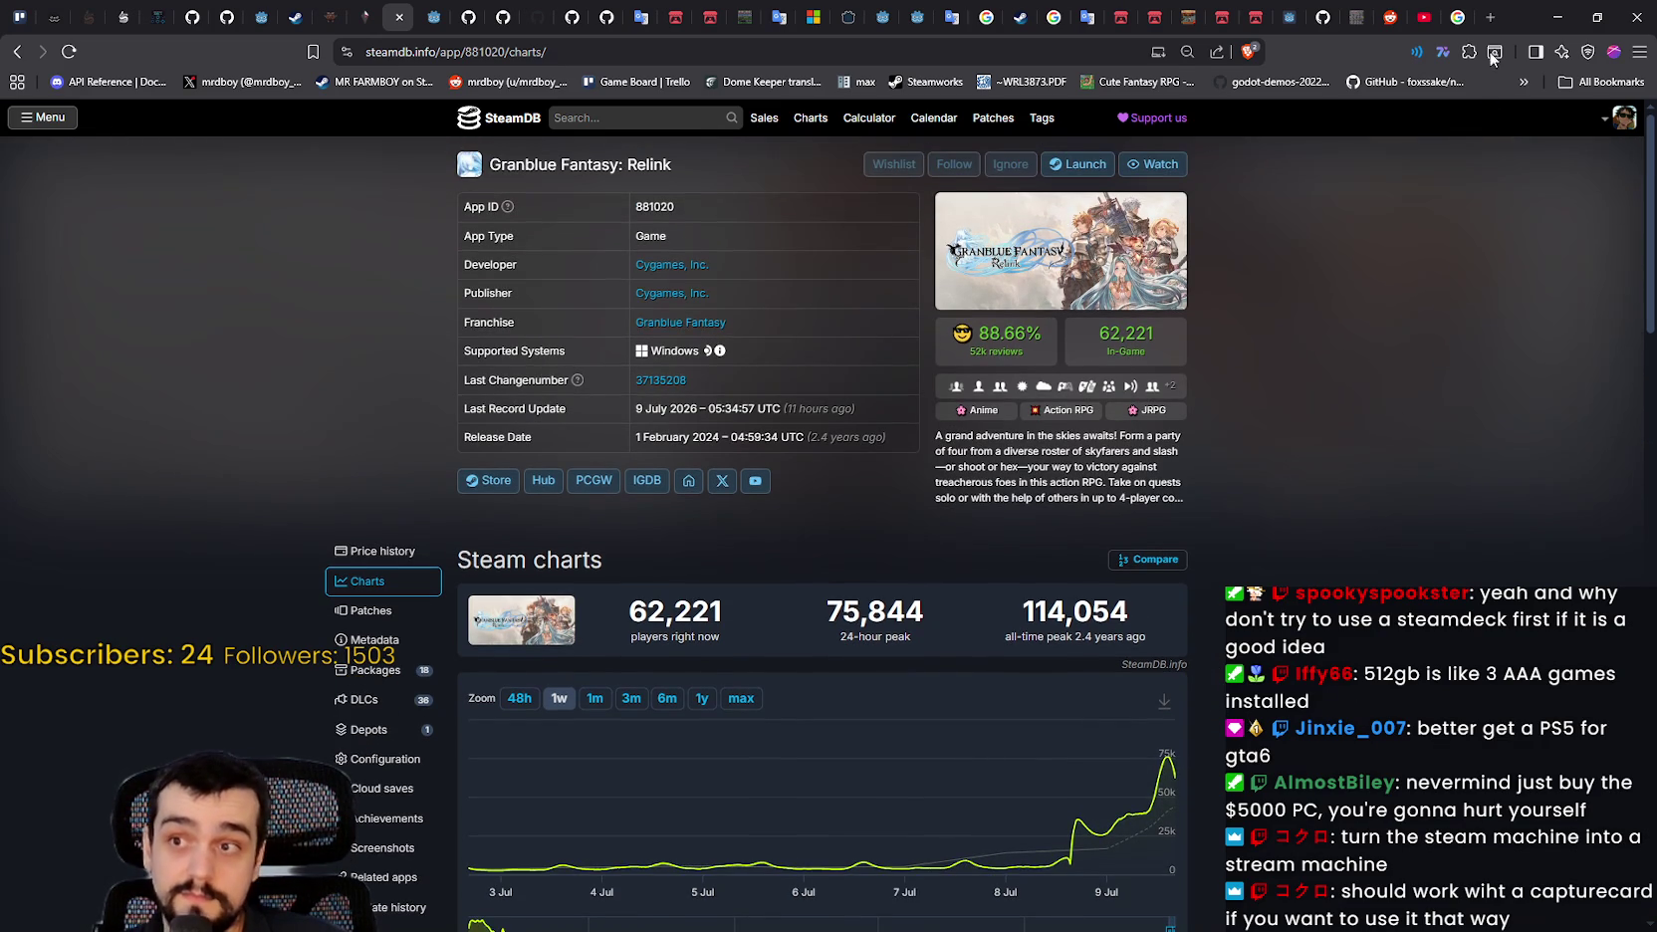
pyautogui.click(1559, 17)
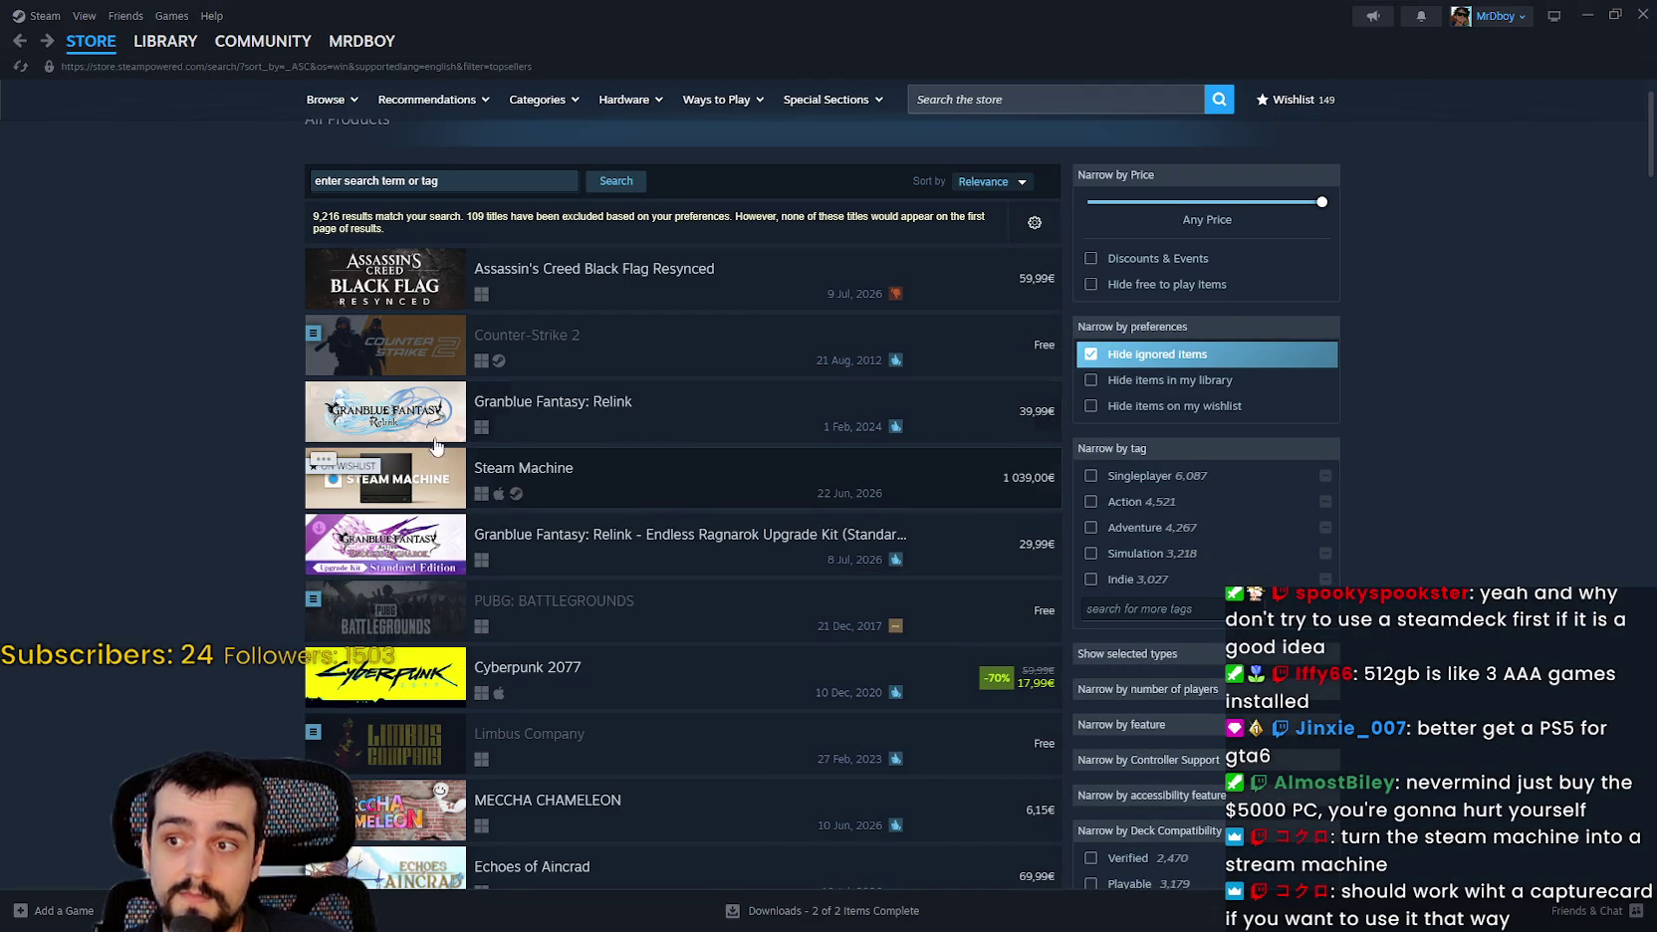
pyautogui.moveTo(812, 399)
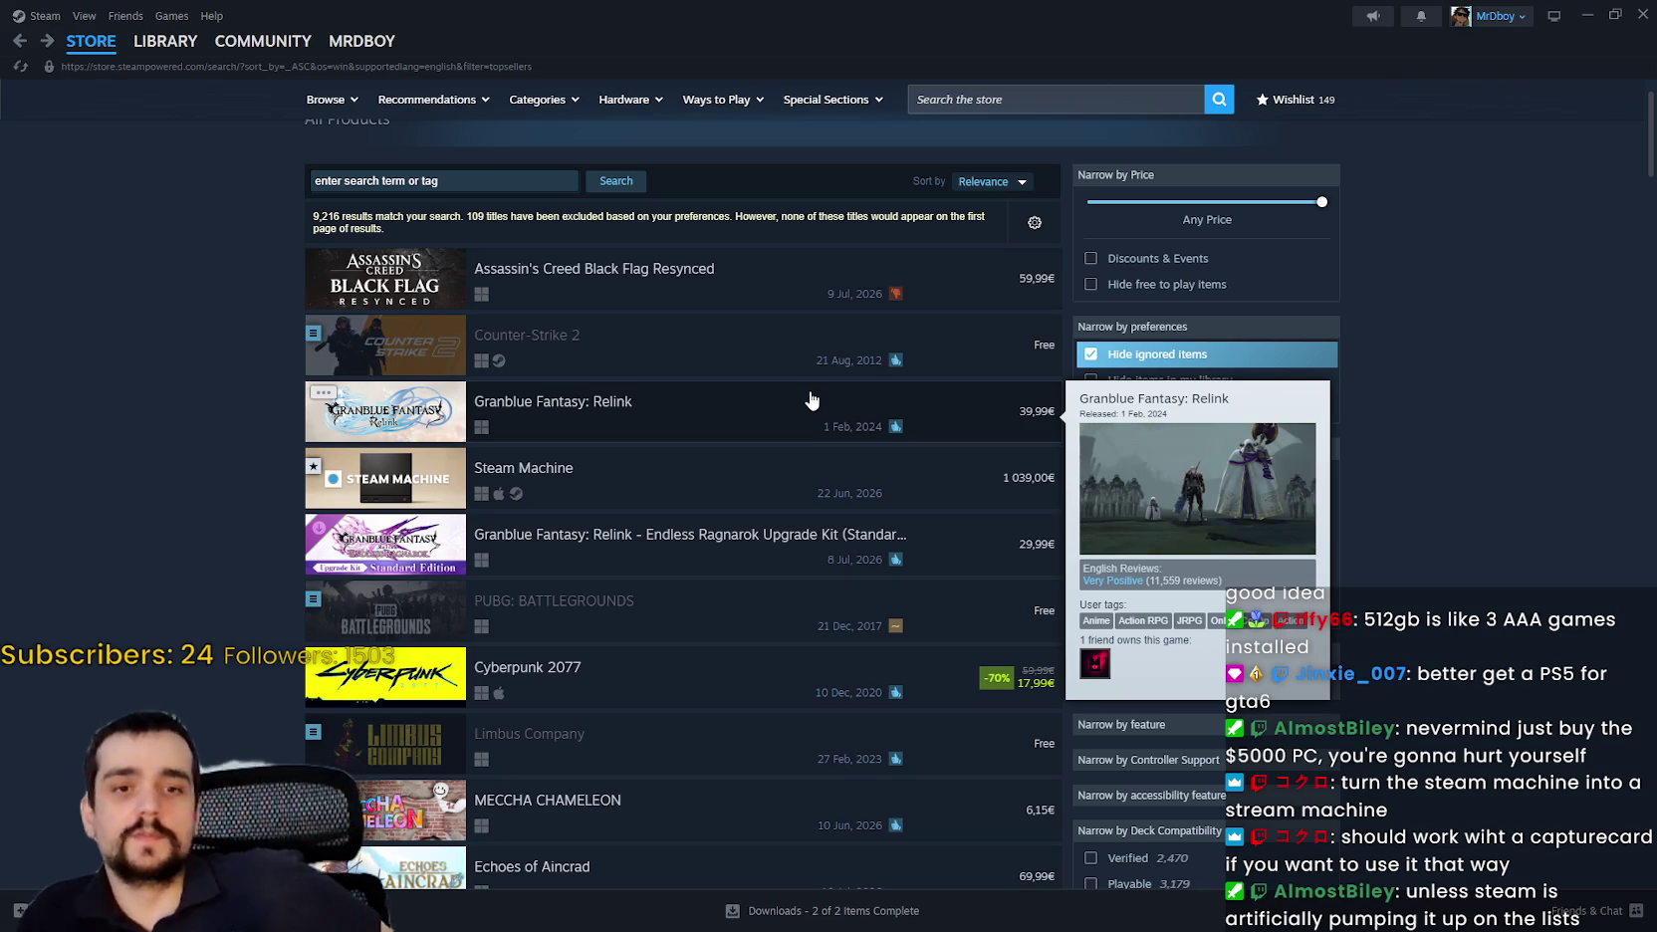
pyautogui.scroll(1, 746, 358)
pyautogui.scroll(-1, 458, 249)
pyautogui.click(61, 38)
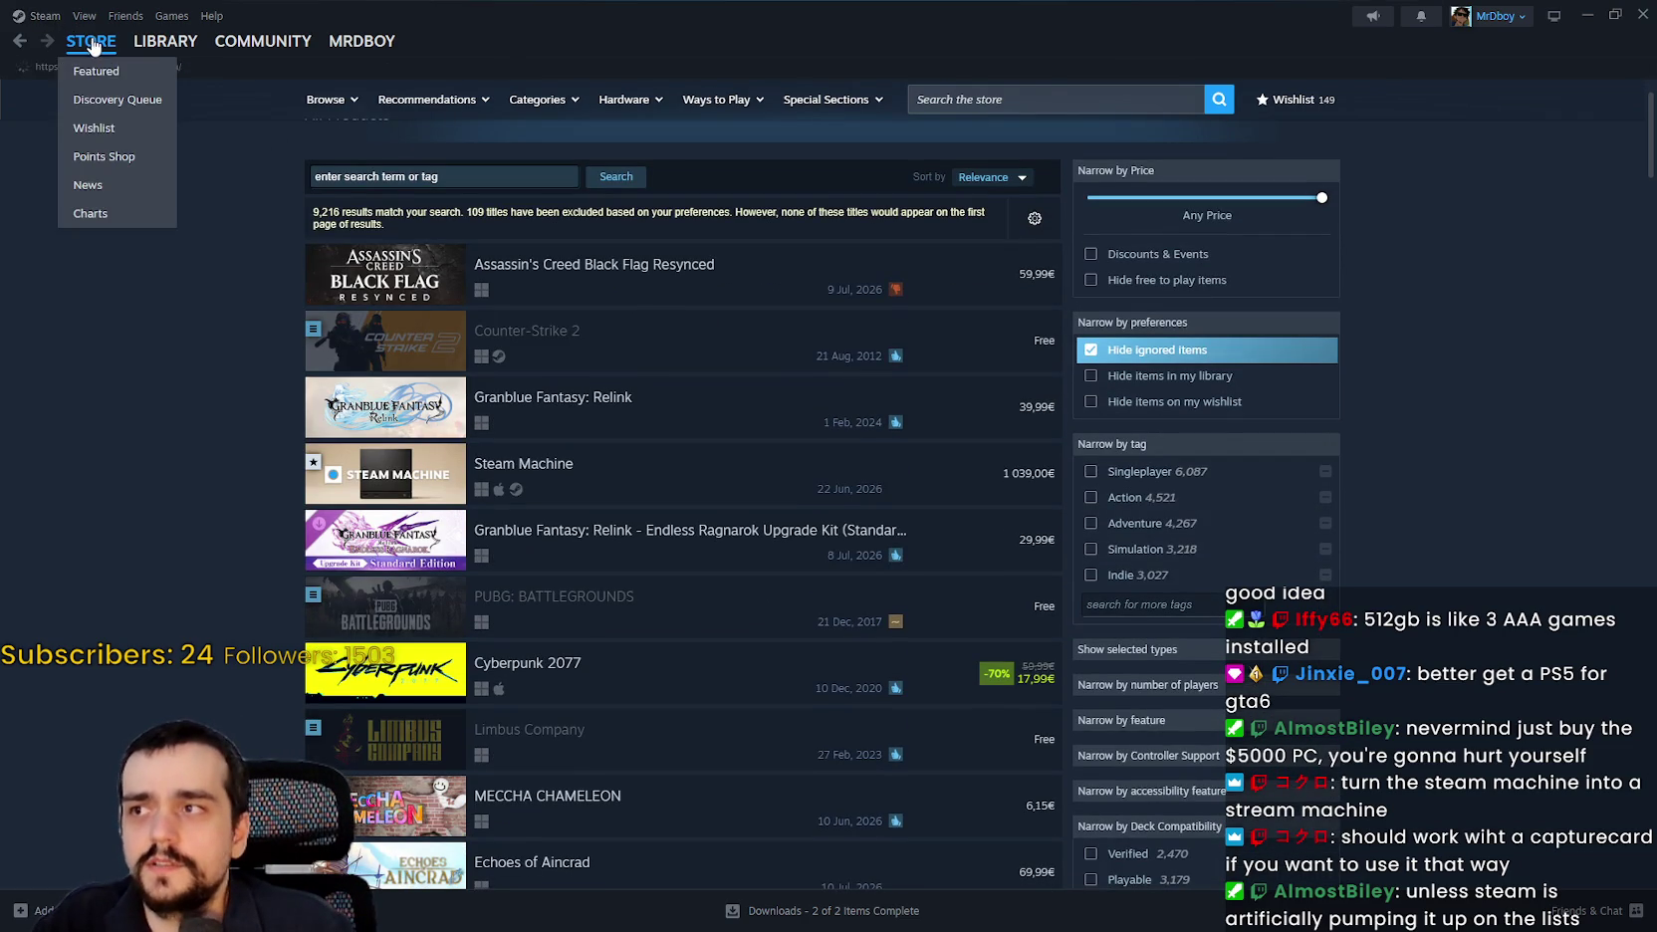
# Scroll through the Steam store front page's sale listings.
pyautogui.scroll(-3, 1392, 559)
pyautogui.scroll(-3, 1379, 507)
pyautogui.scroll(-5, 1565, 471)
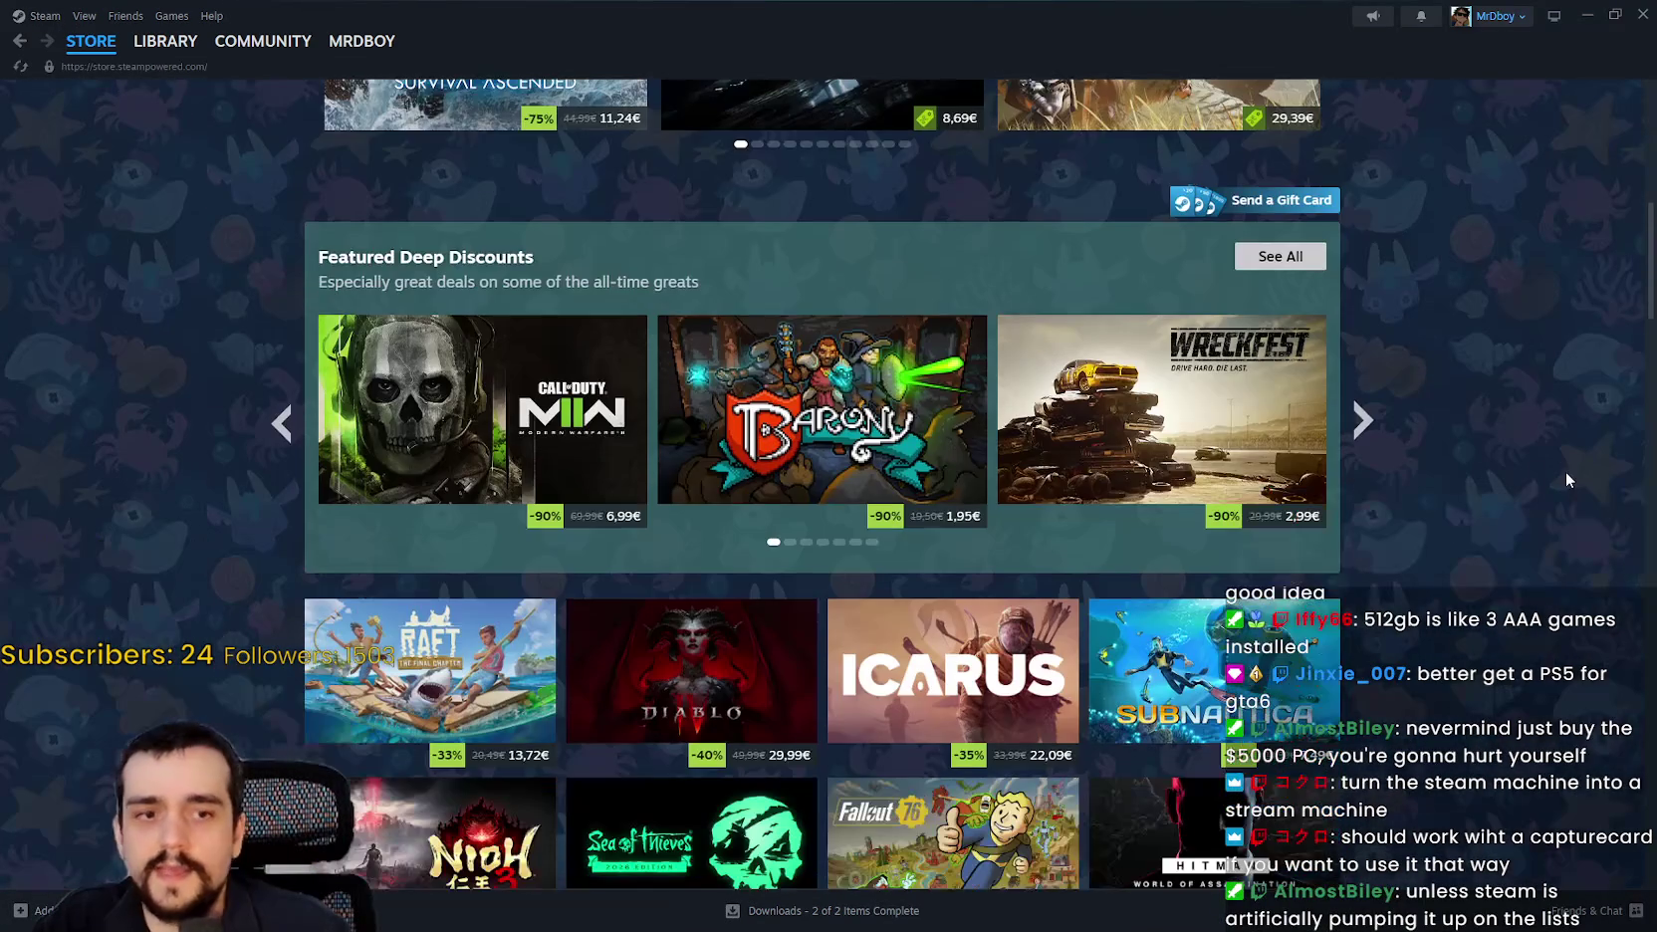
pyautogui.scroll(5, 1530, 480)
pyautogui.scroll(5, 1529, 476)
pyautogui.scroll(-5, 1513, 458)
pyautogui.scroll(5, 1481, 428)
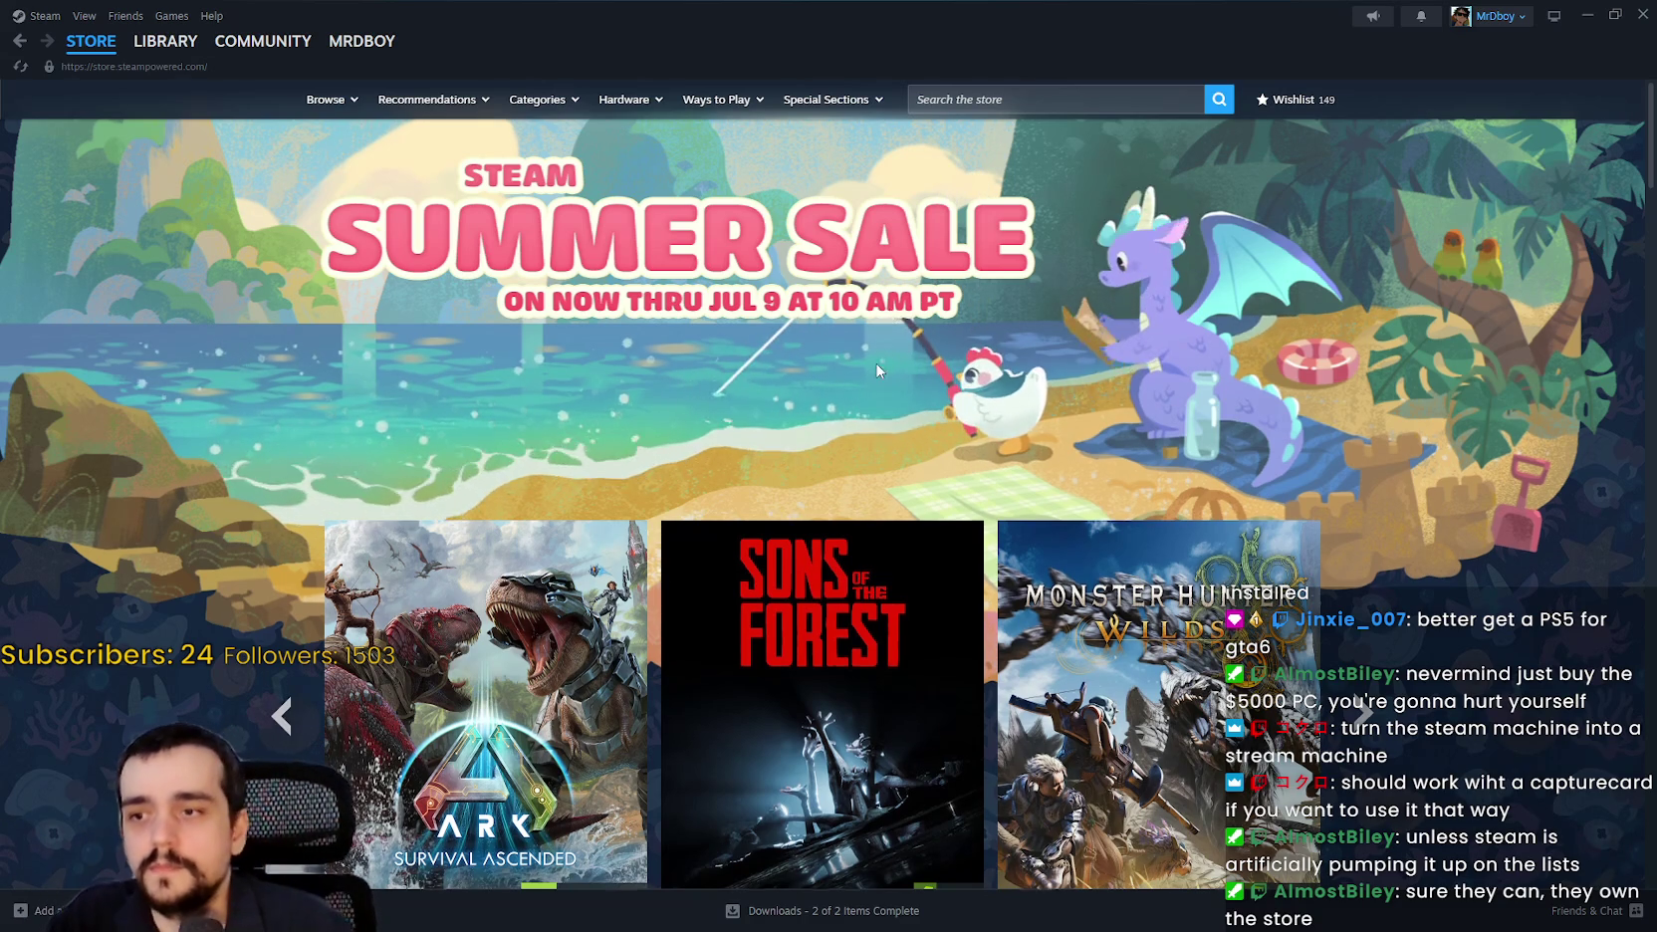
pyautogui.scroll(-3, 989, 444)
pyautogui.scroll(3, 989, 444)
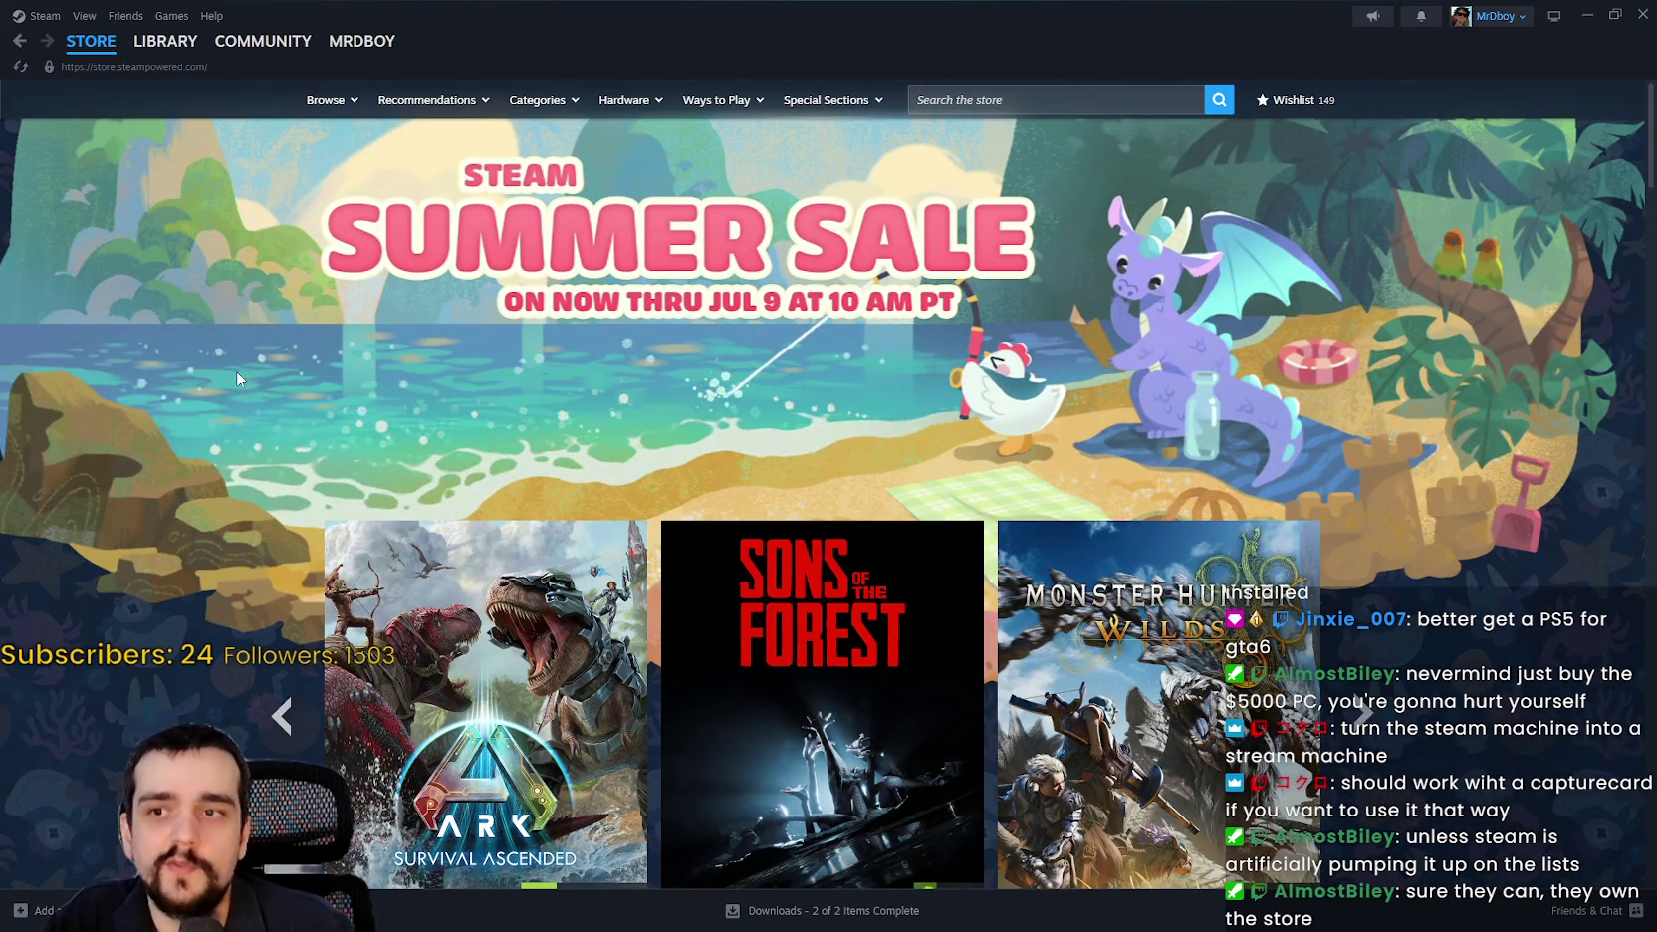
pyautogui.scroll(-6, 591, 550)
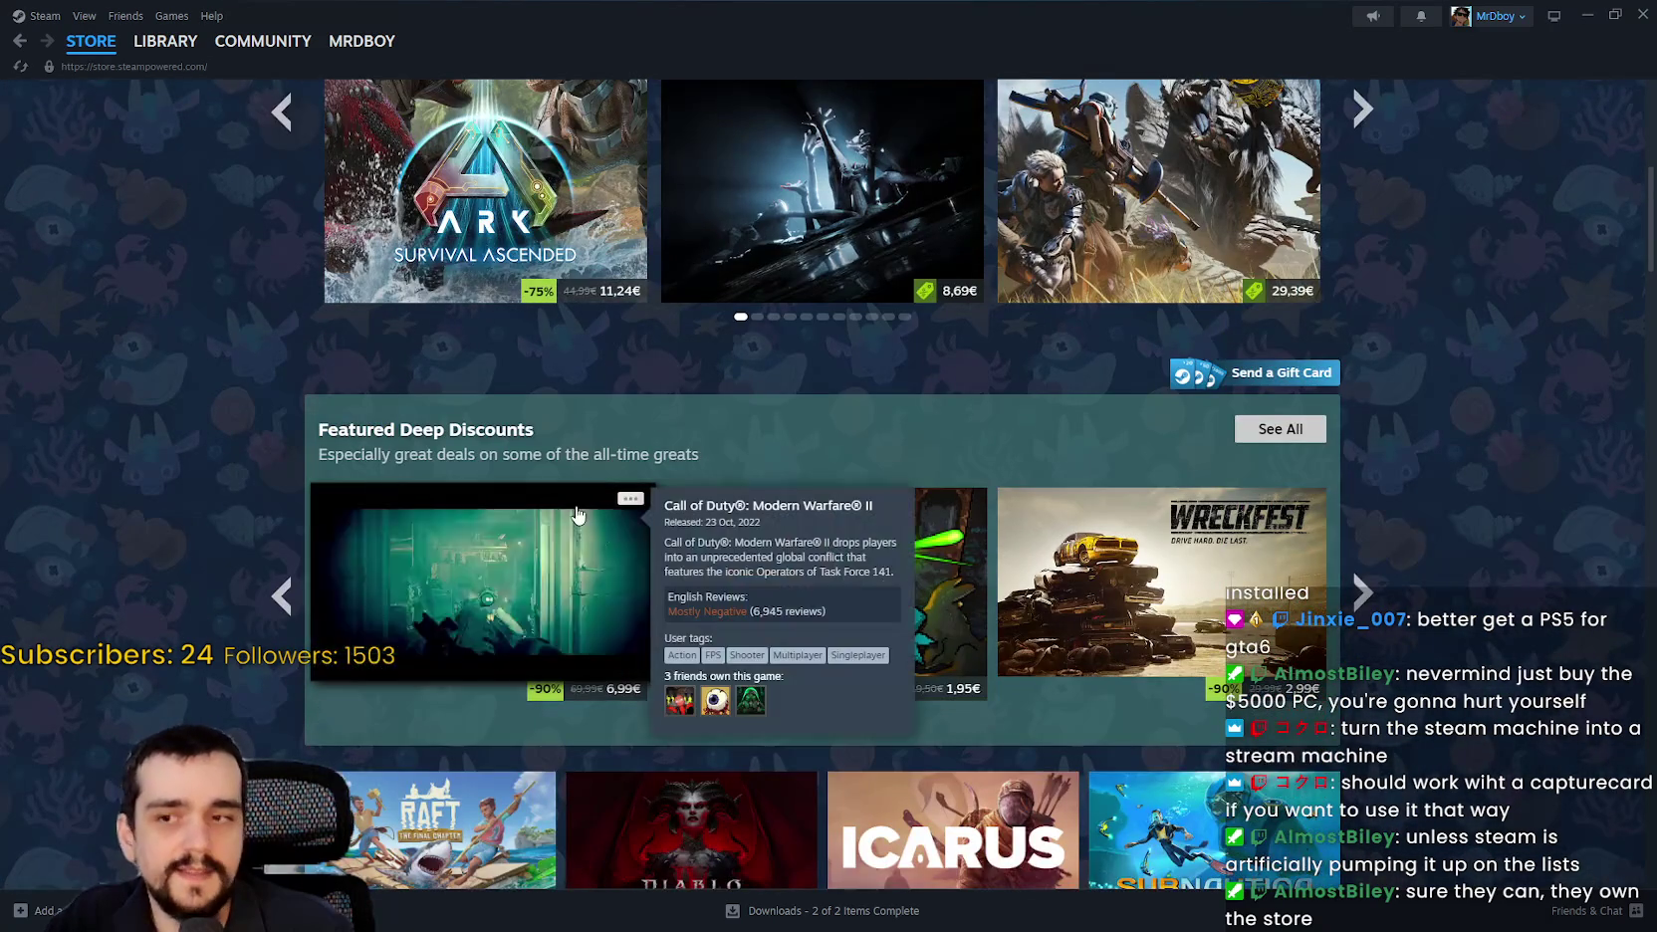
pyautogui.scroll(-3, 574, 495)
pyautogui.scroll(-4, 578, 473)
pyautogui.scroll(-20, 185, 479)
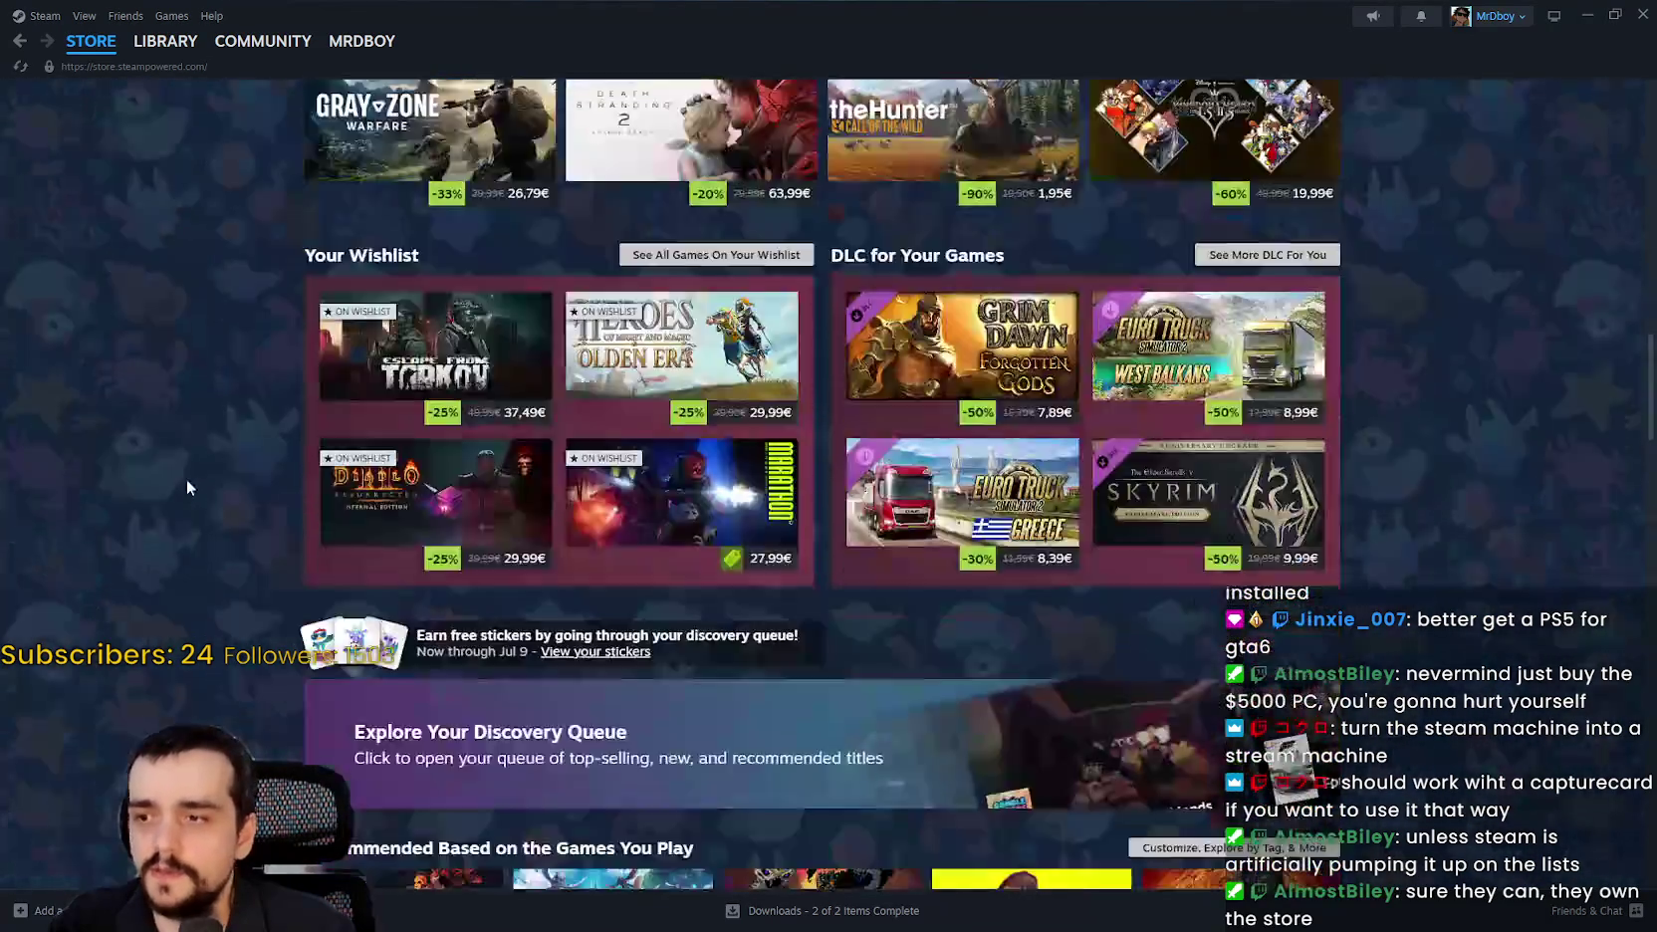
pyautogui.scroll(-5, 209, 440)
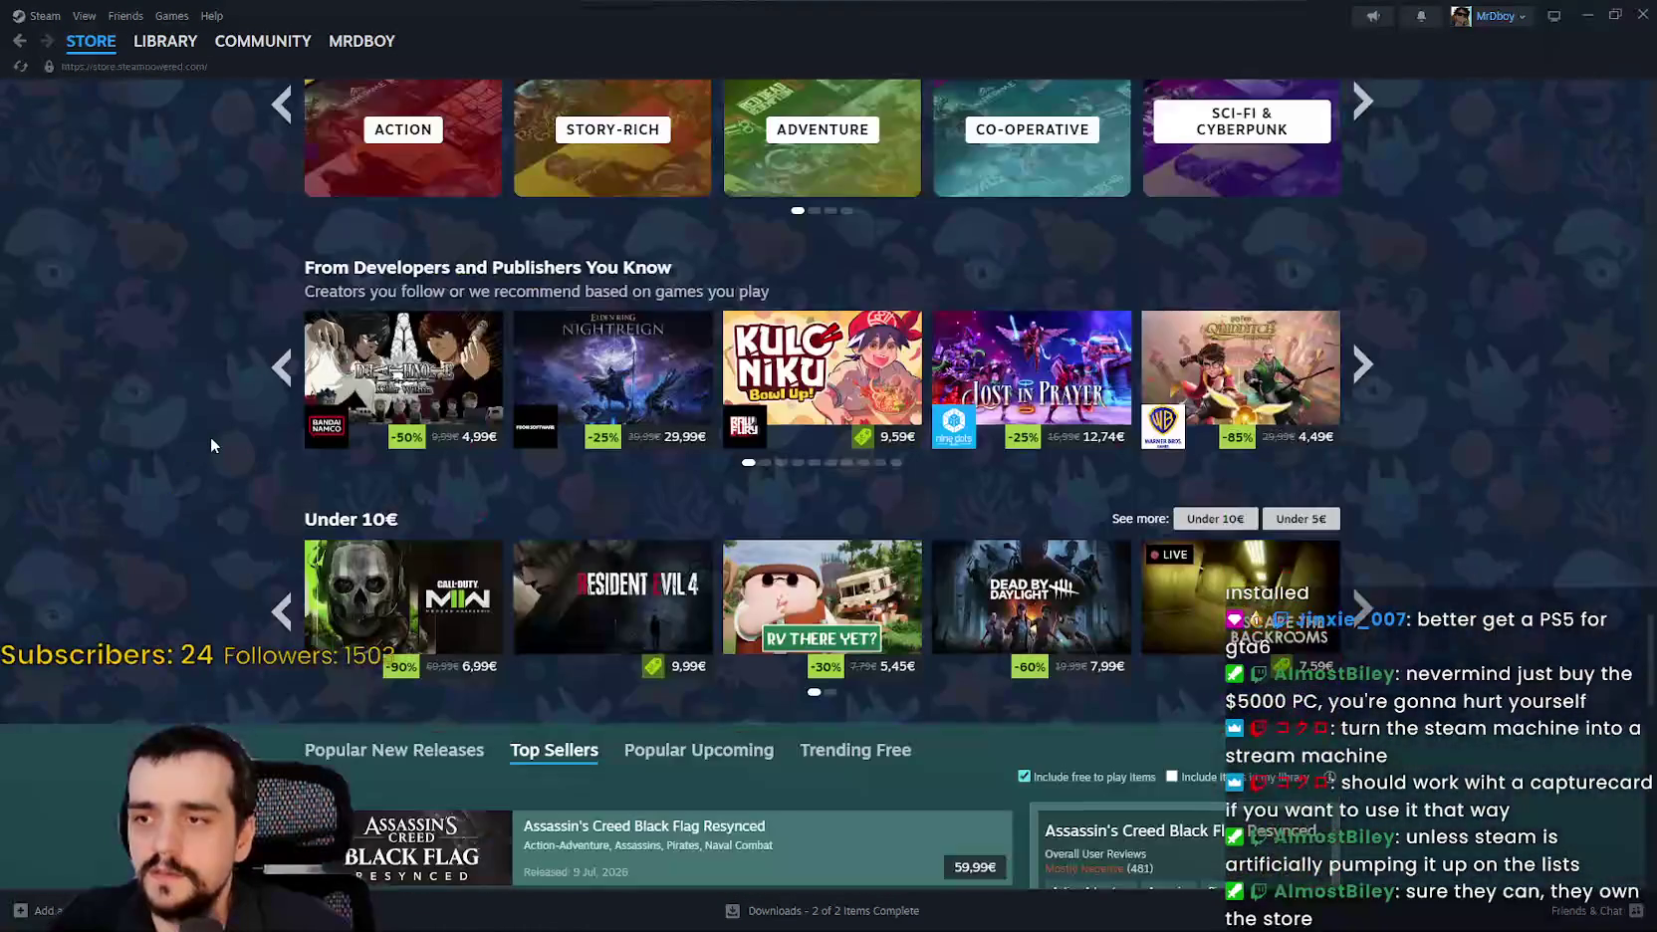
pyautogui.scroll(-3, 210, 435)
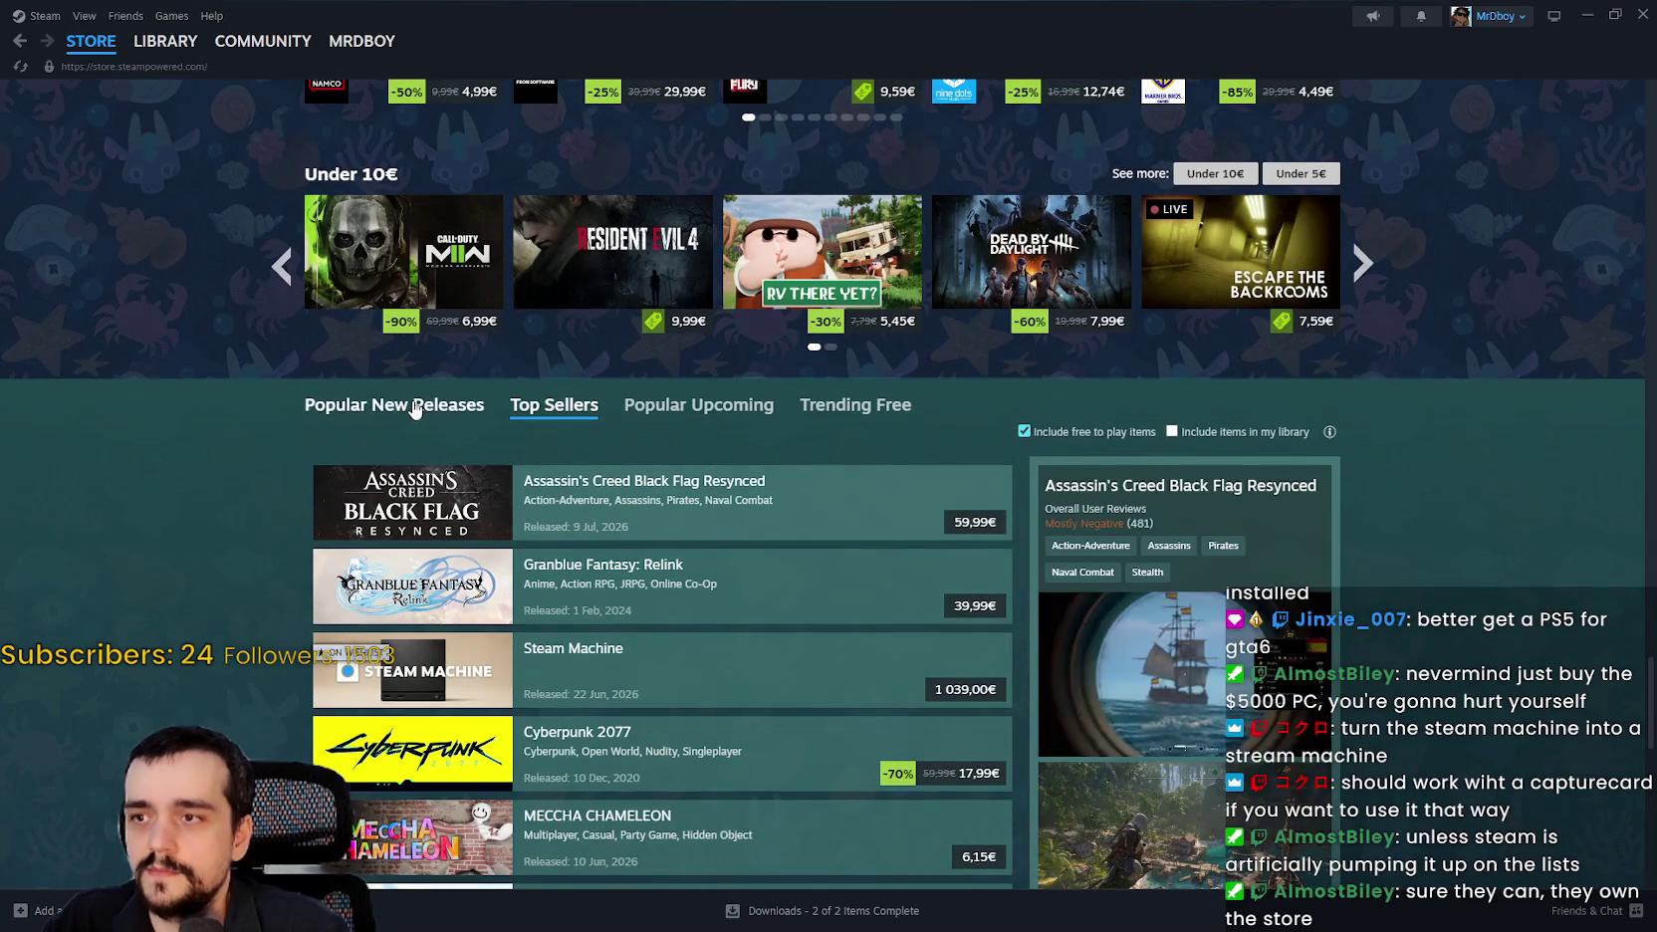
# Browse the Popular New Releases list, then switch to the Godot editor.
pyautogui.click(316, 408)
pyautogui.scroll(-2, 170, 436)
pyautogui.scroll(-2, 171, 434)
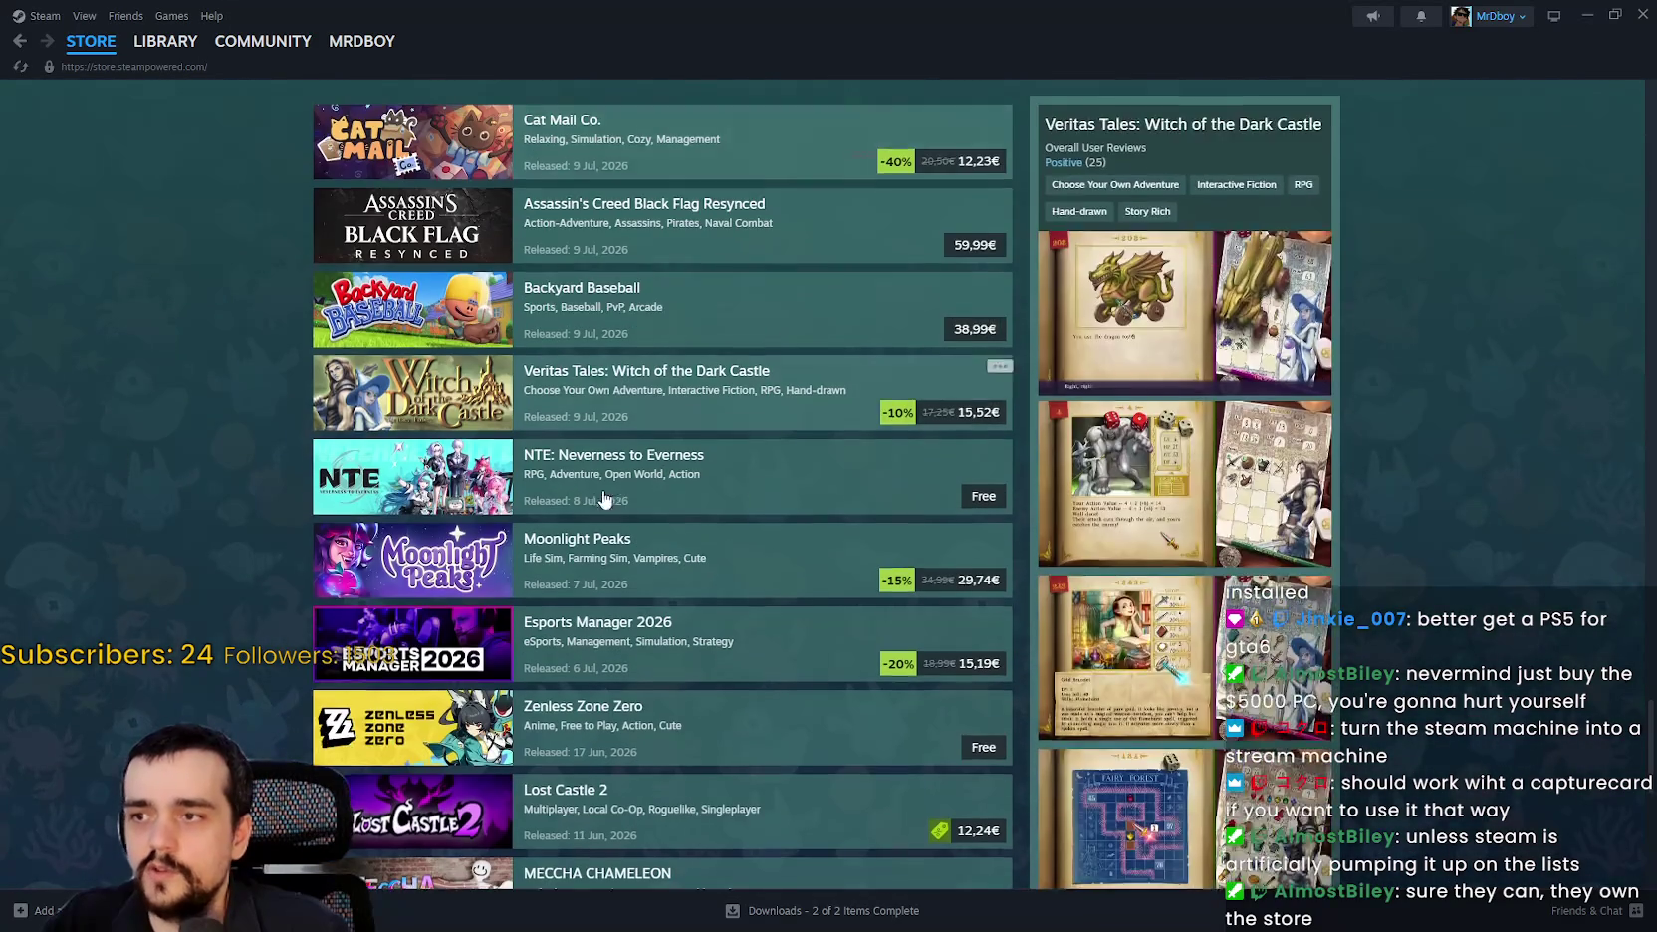
pyautogui.scroll(-4, 597, 478)
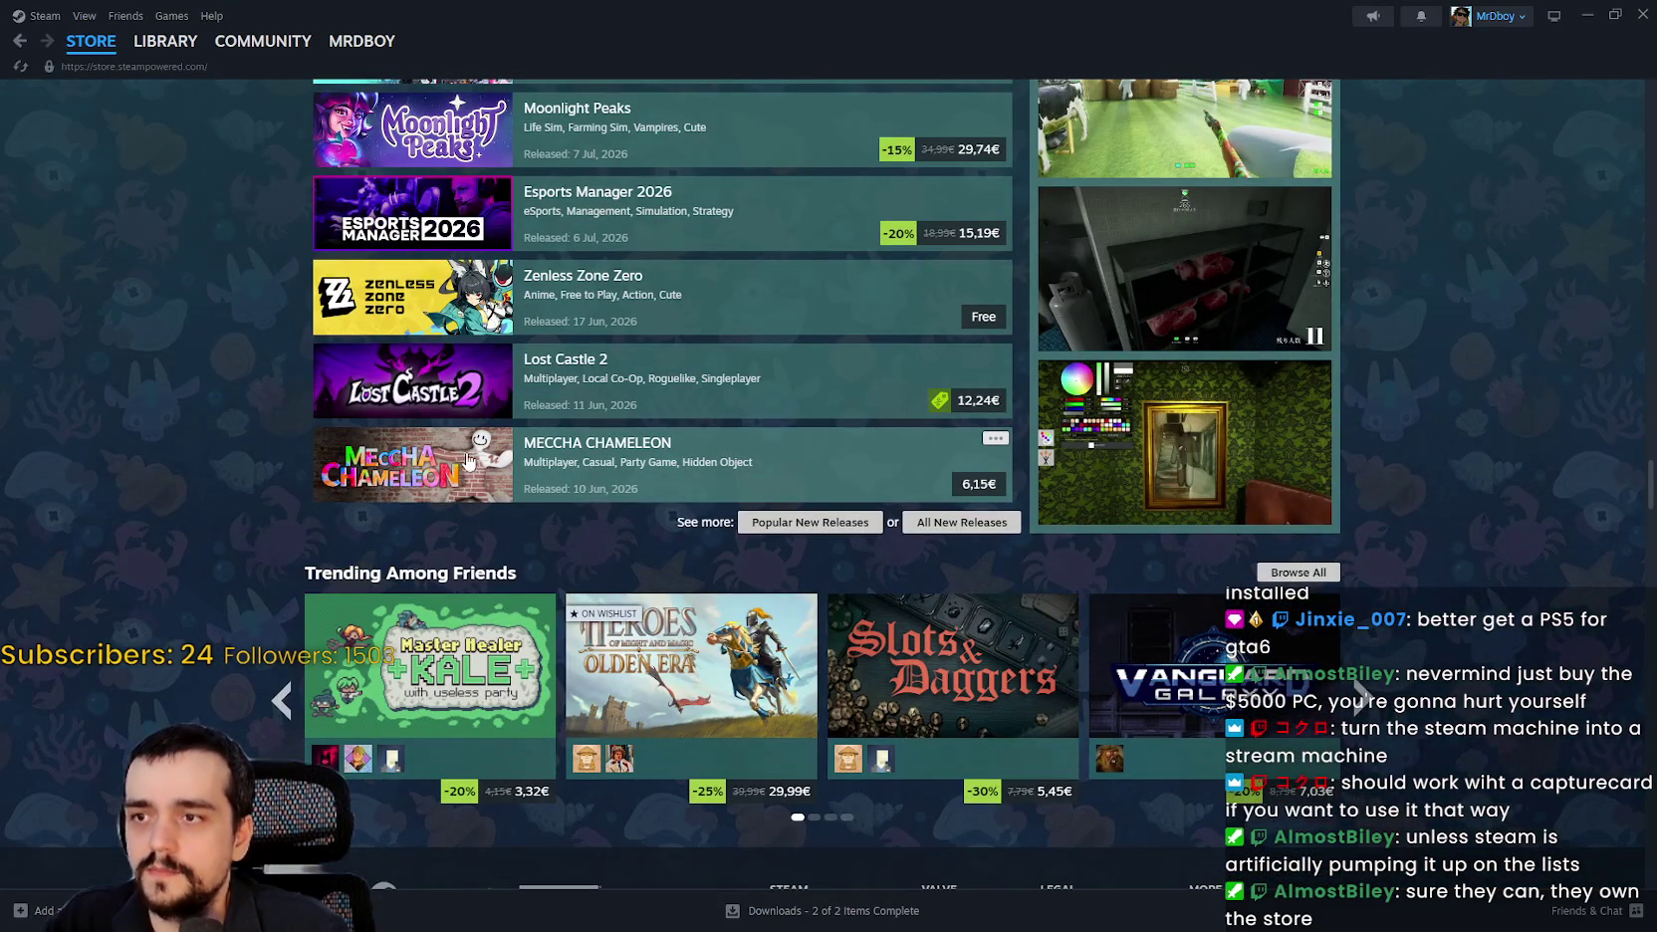
pyautogui.scroll(20, 926, 488)
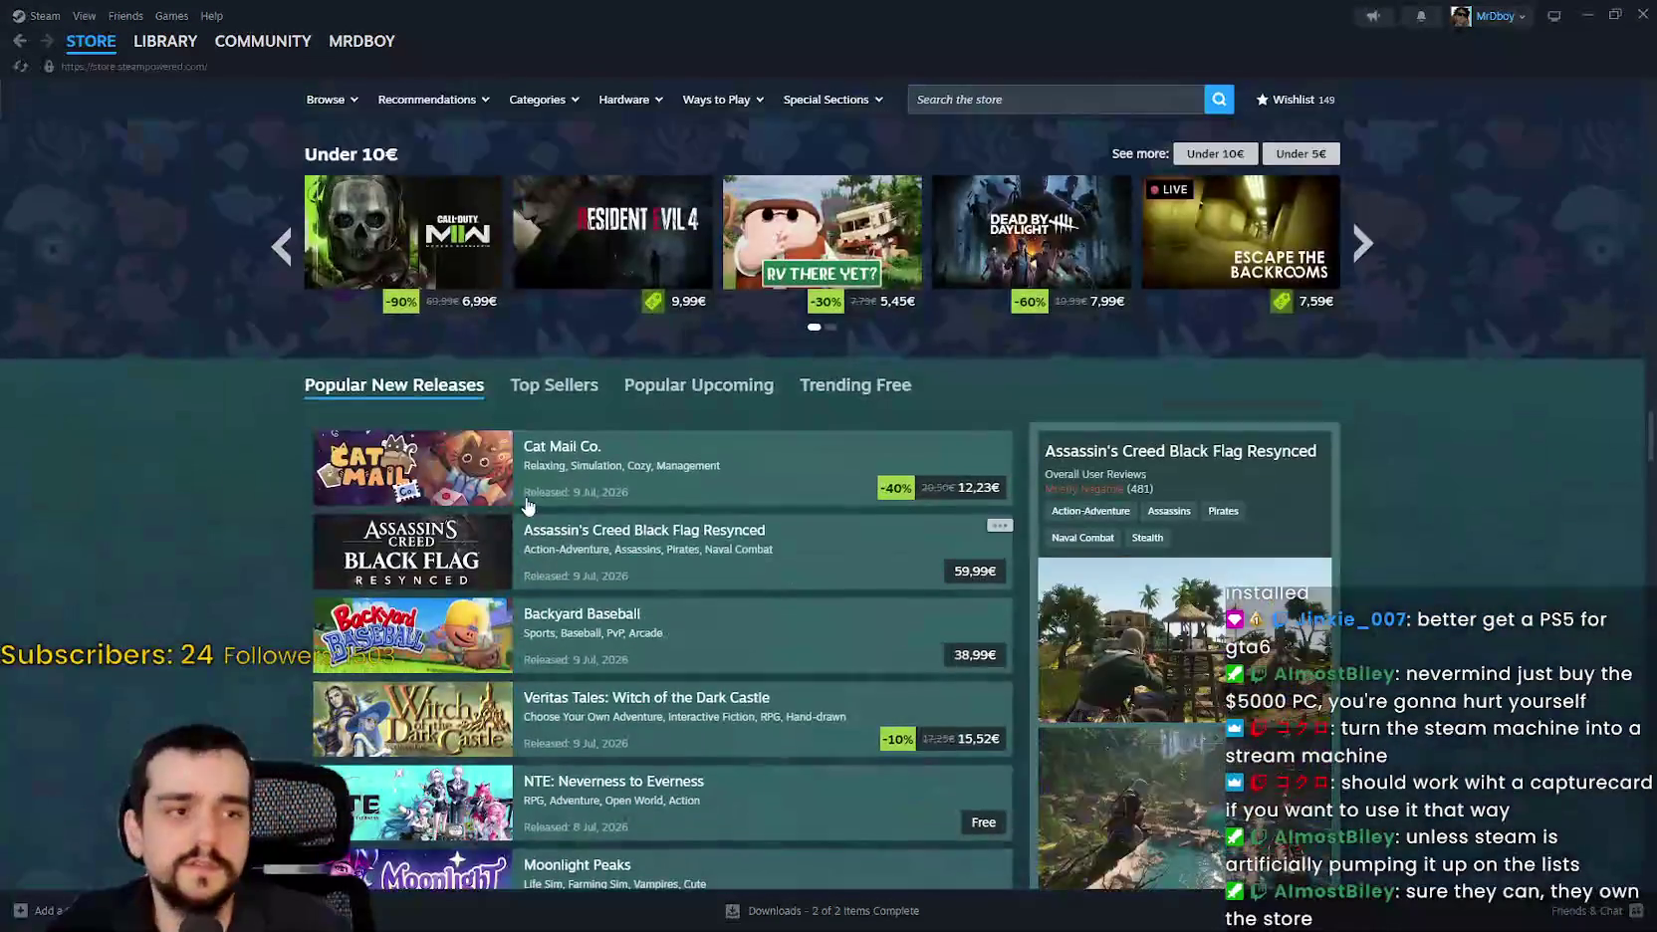
pyautogui.scroll(20, 535, 460)
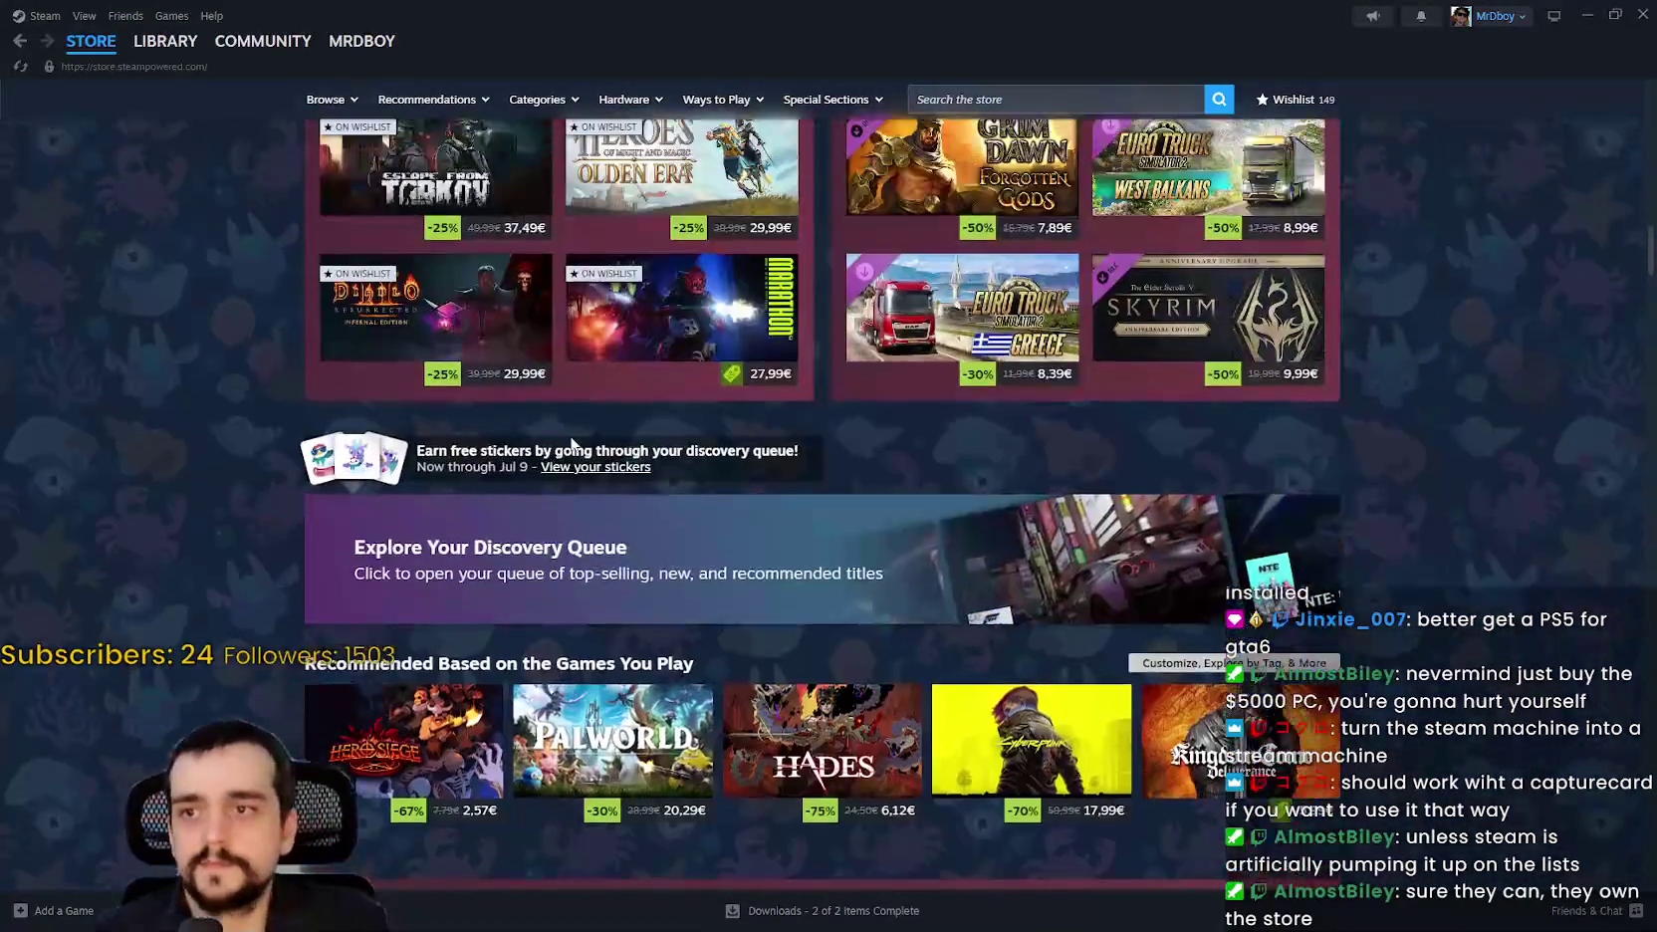
pyautogui.scroll(3, 538, 441)
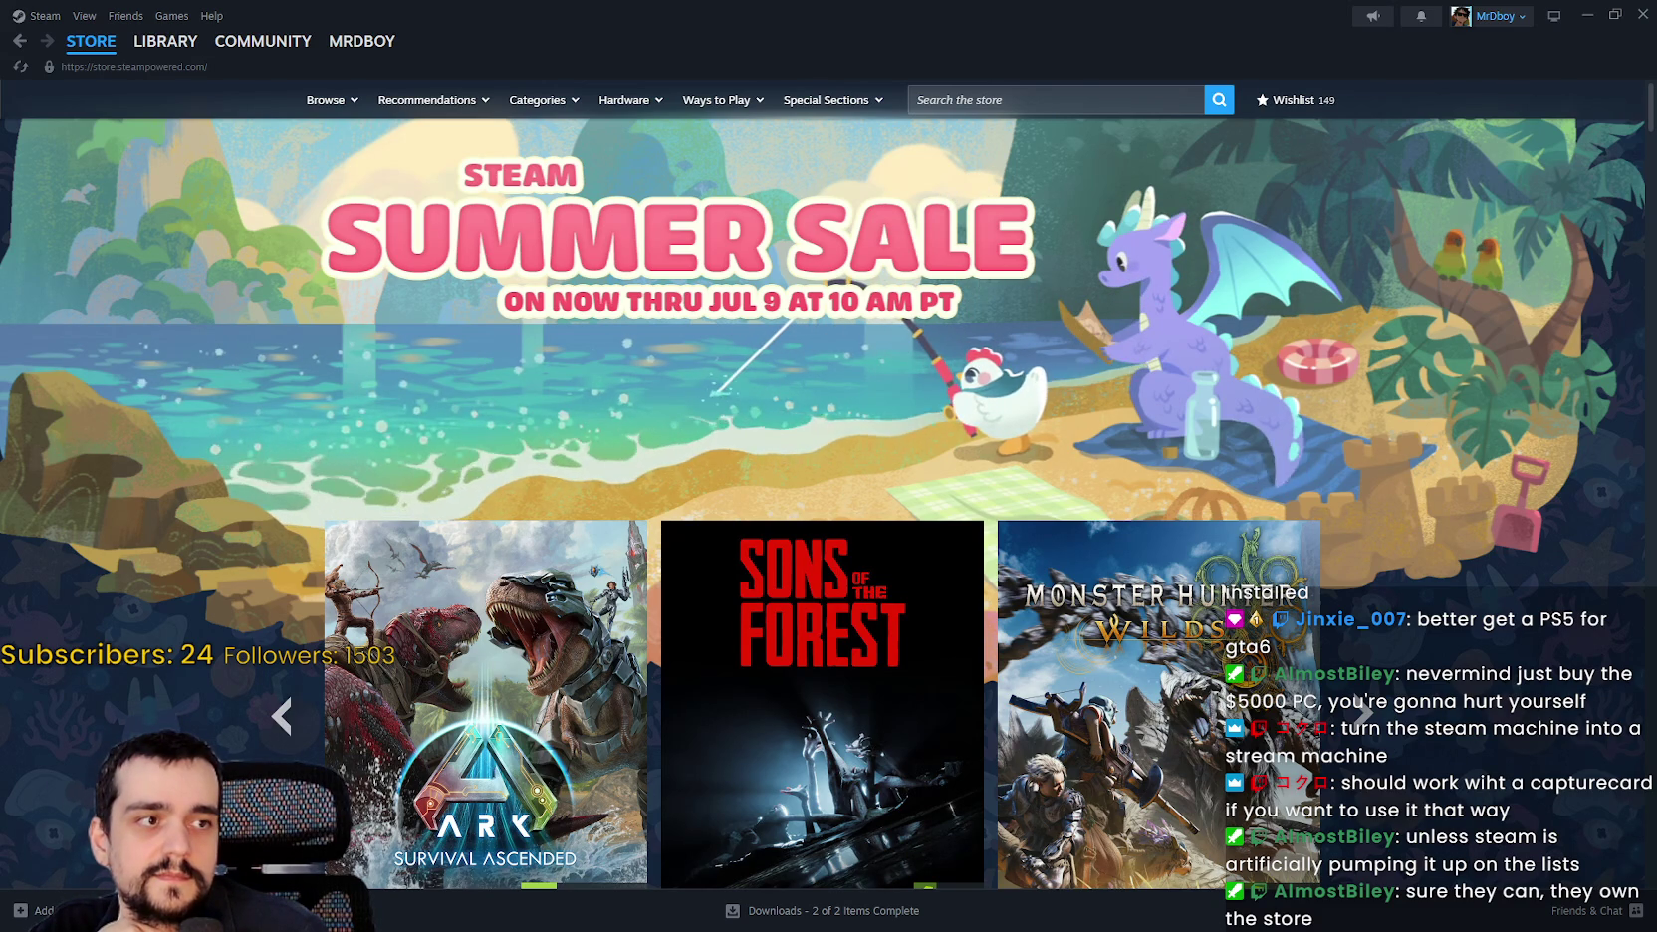
pyautogui.hotkey('alt', 'Tab')
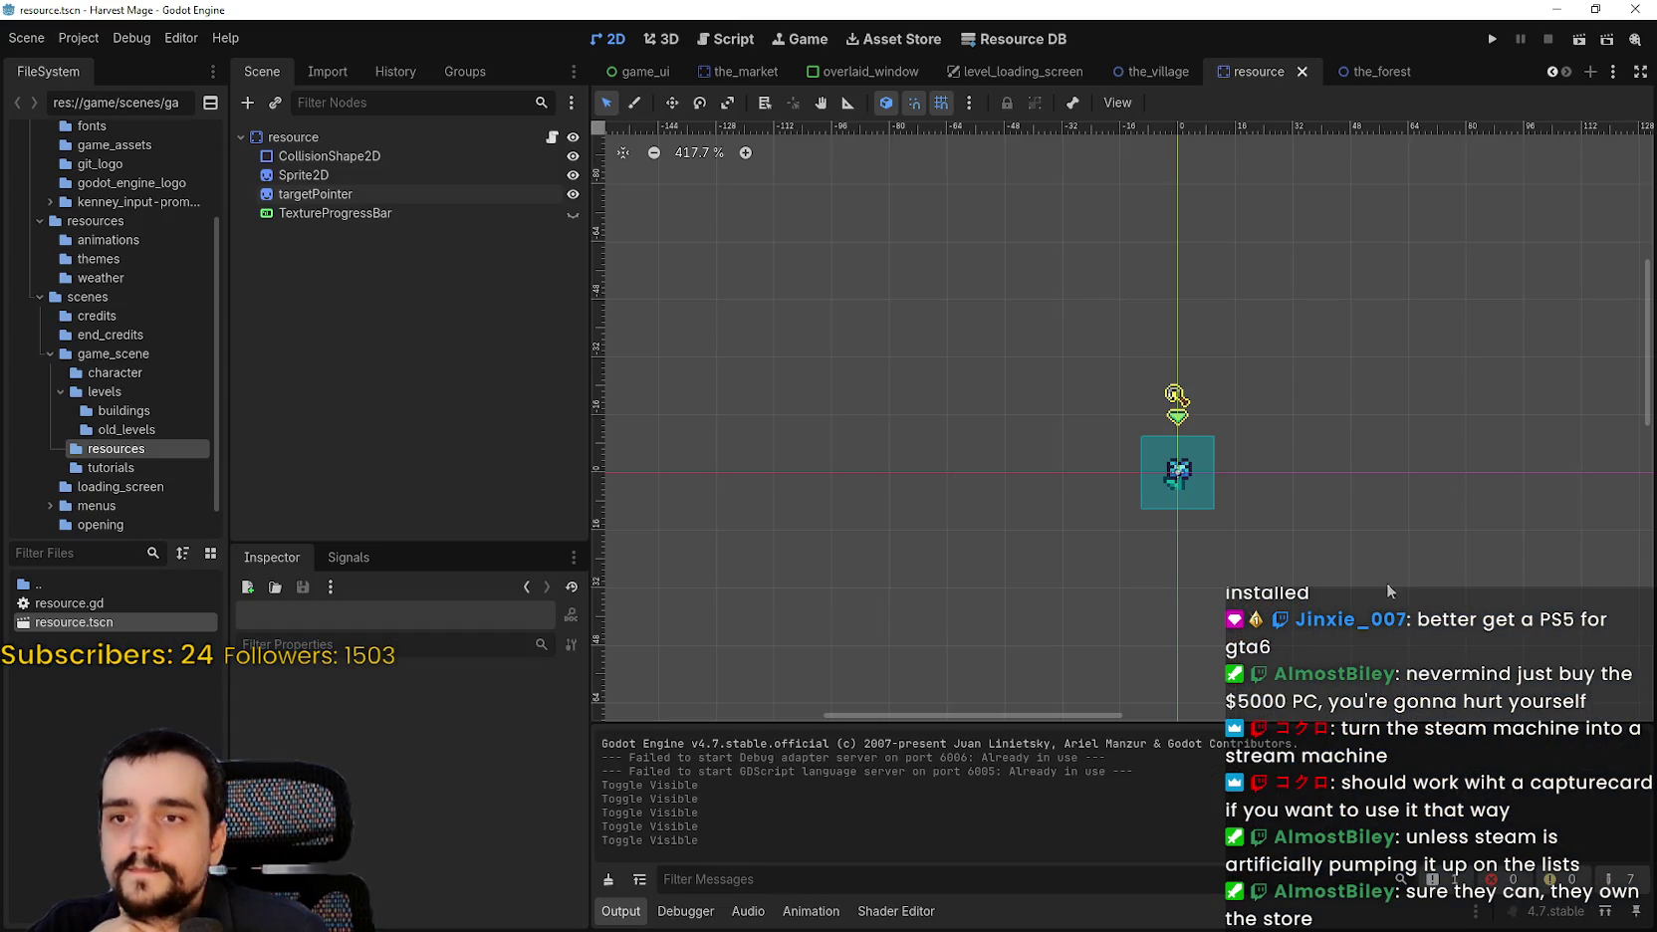
# Inspect the CollisionShape2D, Sprite2D, TextureProgressBar and targetPointer nodes of resource.tscn.
pyautogui.click(302, 157)
pyautogui.click(315, 174)
pyautogui.scroll(6, 1278, 459)
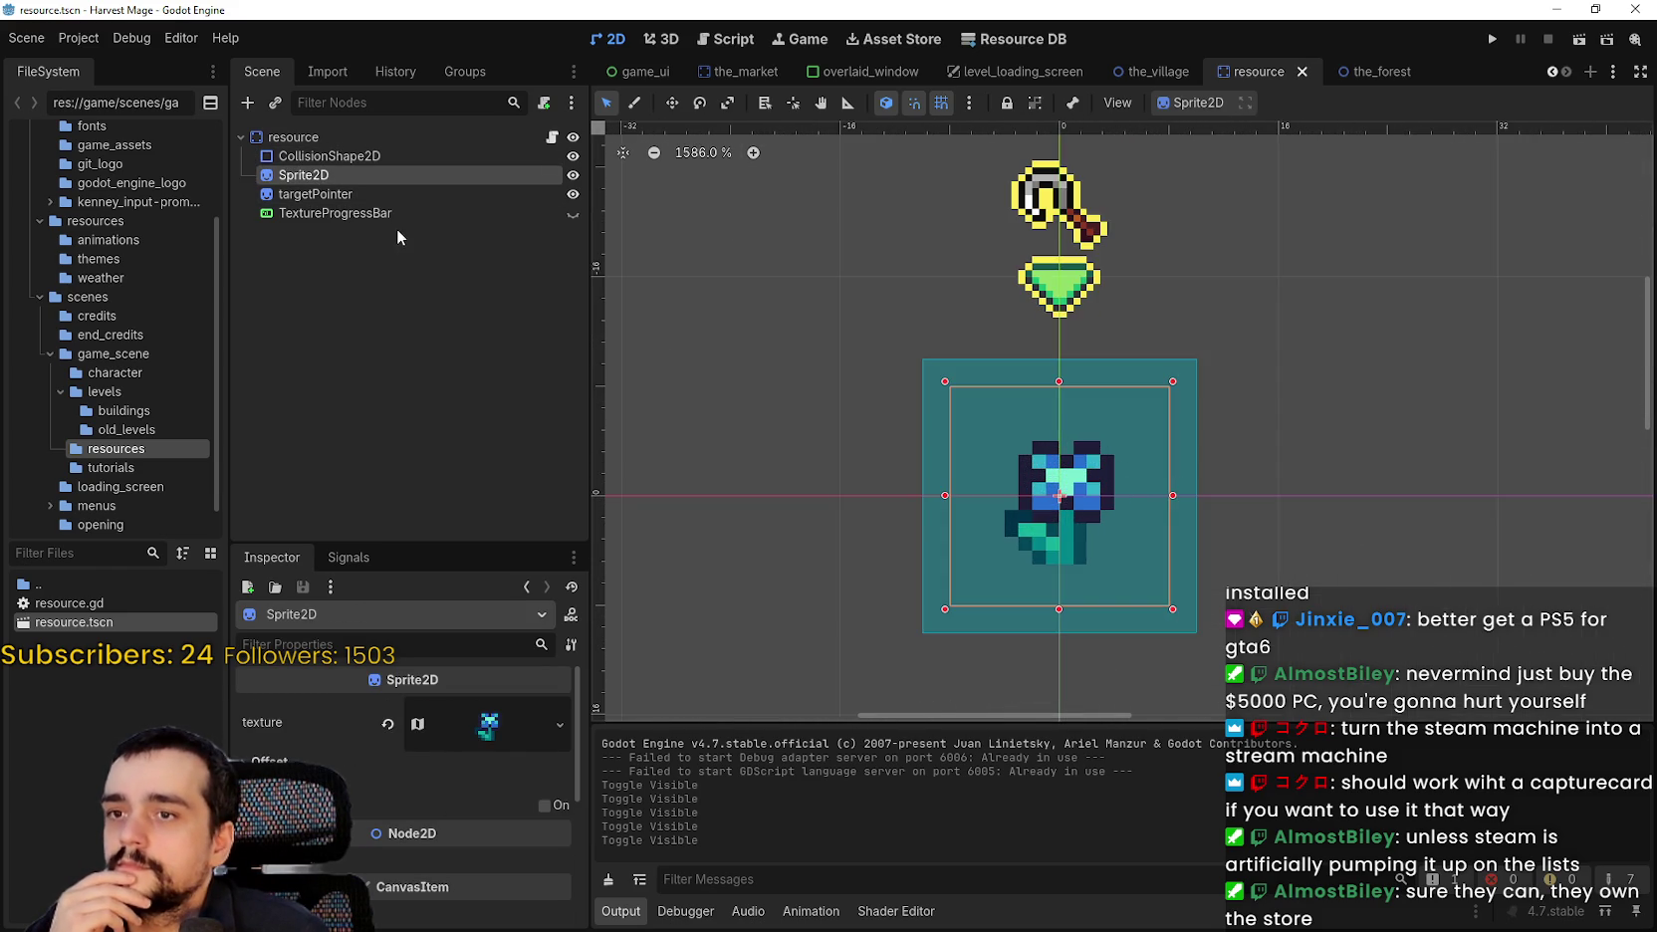
pyautogui.click(329, 194)
pyautogui.click(388, 155)
pyautogui.click(388, 177)
pyautogui.click(418, 215)
pyautogui.click(420, 199)
pyautogui.click(418, 151)
pyautogui.click(369, 177)
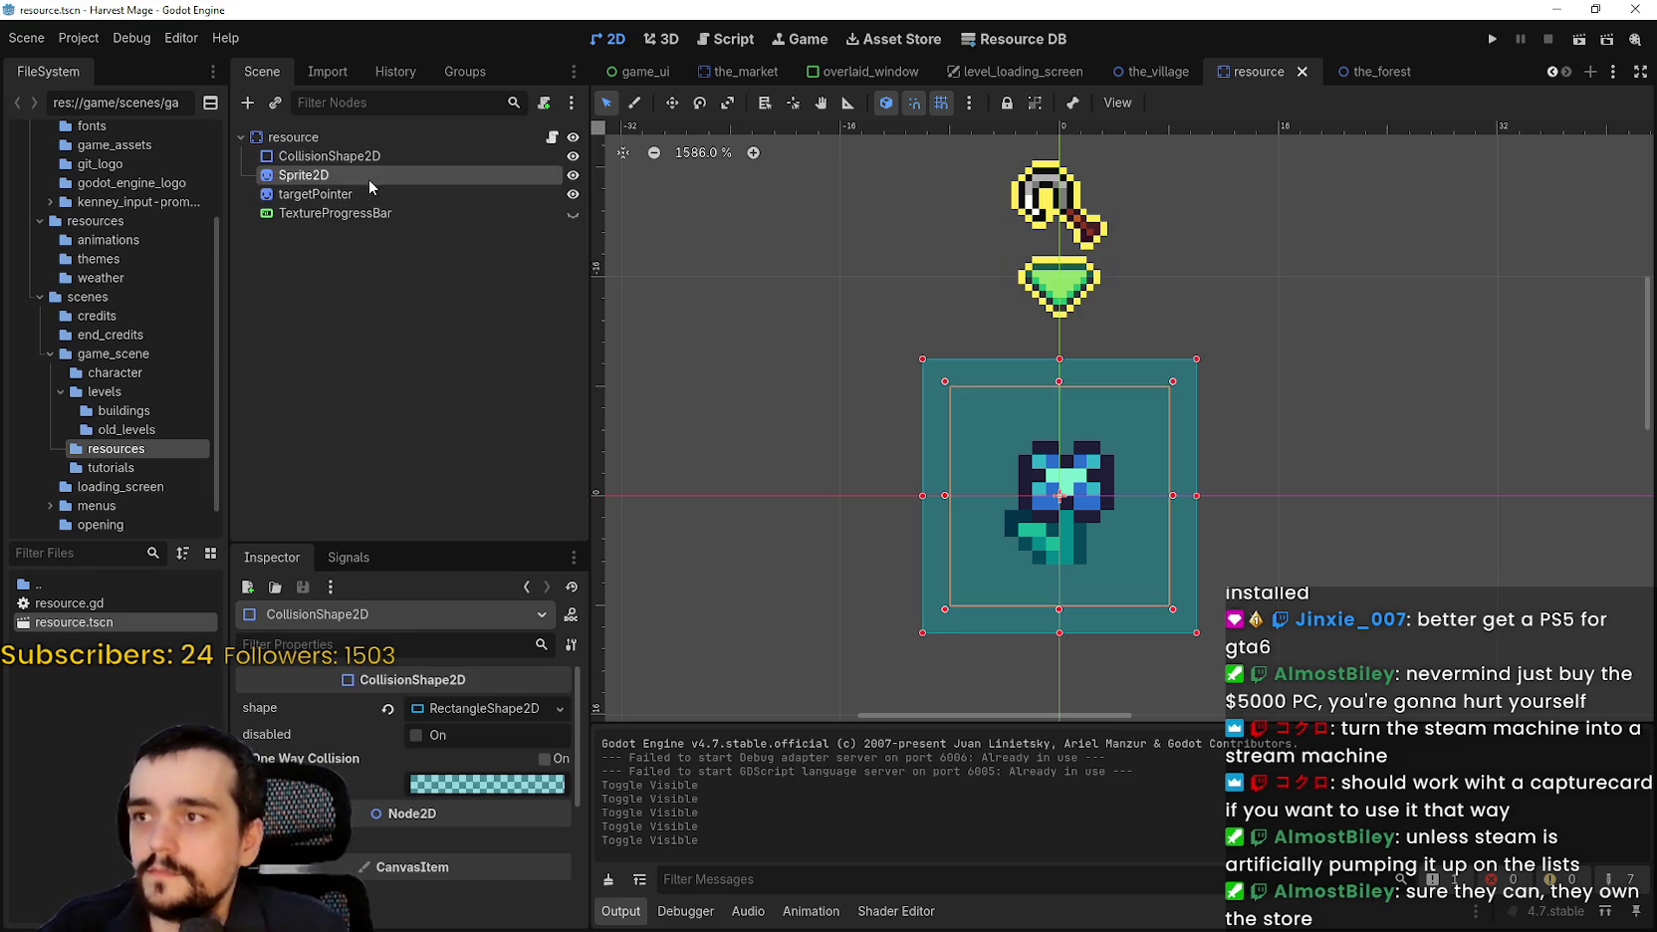
pyautogui.click(372, 193)
# Save resource.tscn, recheck the targetPointer texture, and switch to main_atlas.png in Aseprite.
pyautogui.hotkey('ctrl', 's')
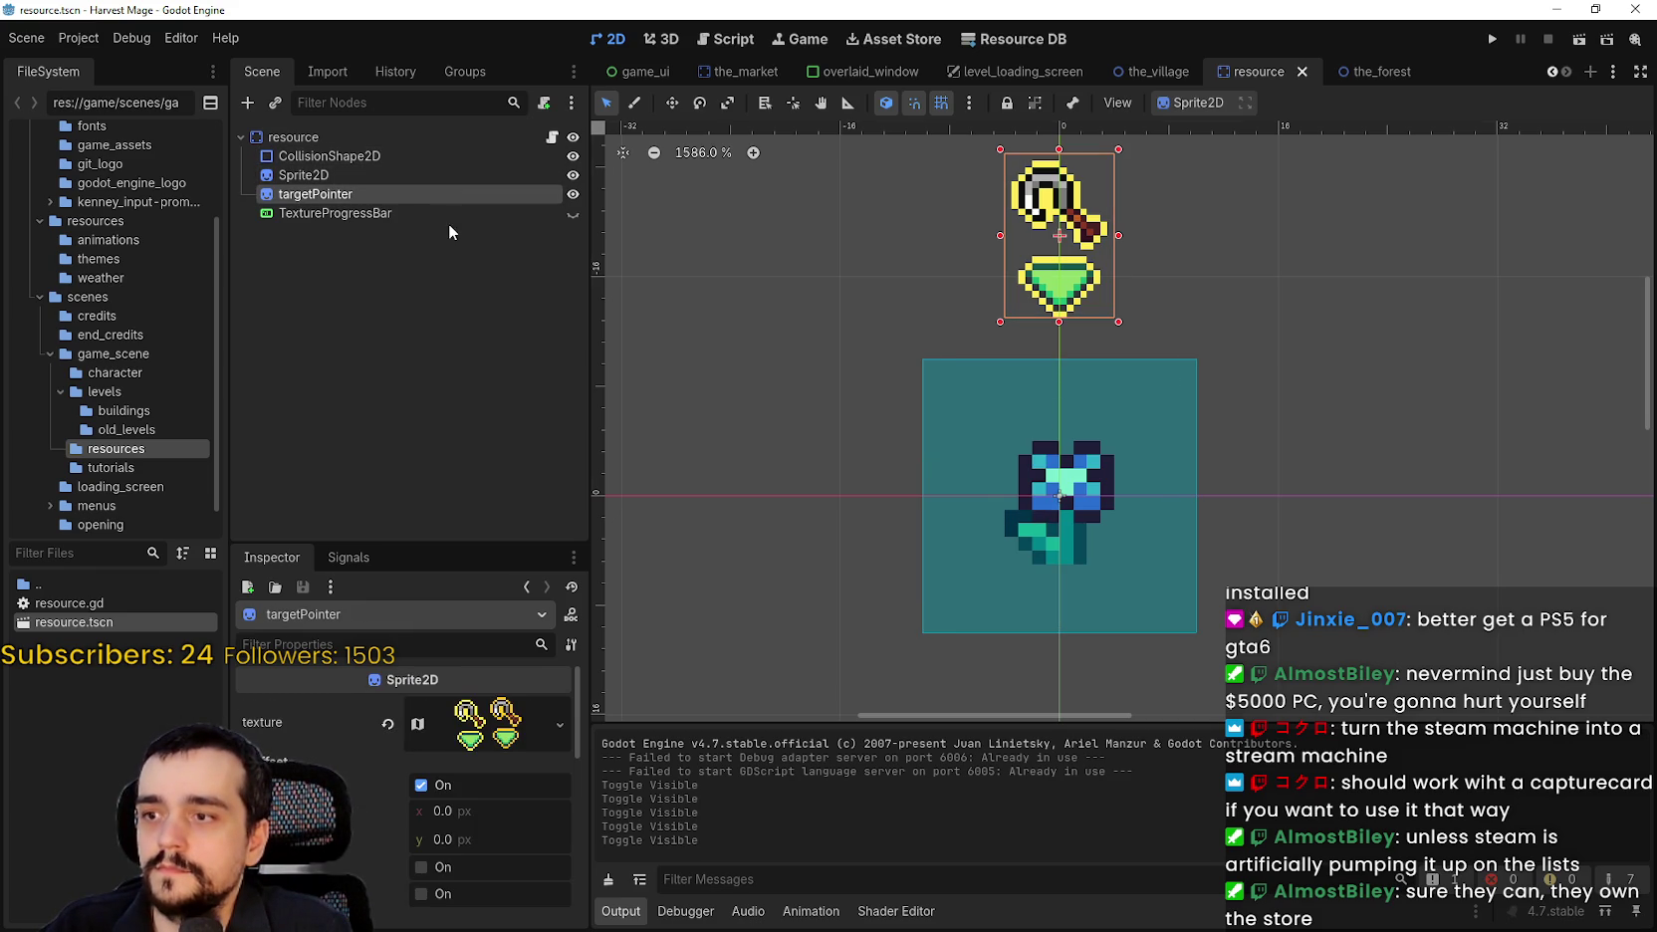
pyautogui.scroll(-2, 1107, 414)
pyautogui.hotkey('ctrl', 's')
pyautogui.click(310, 158)
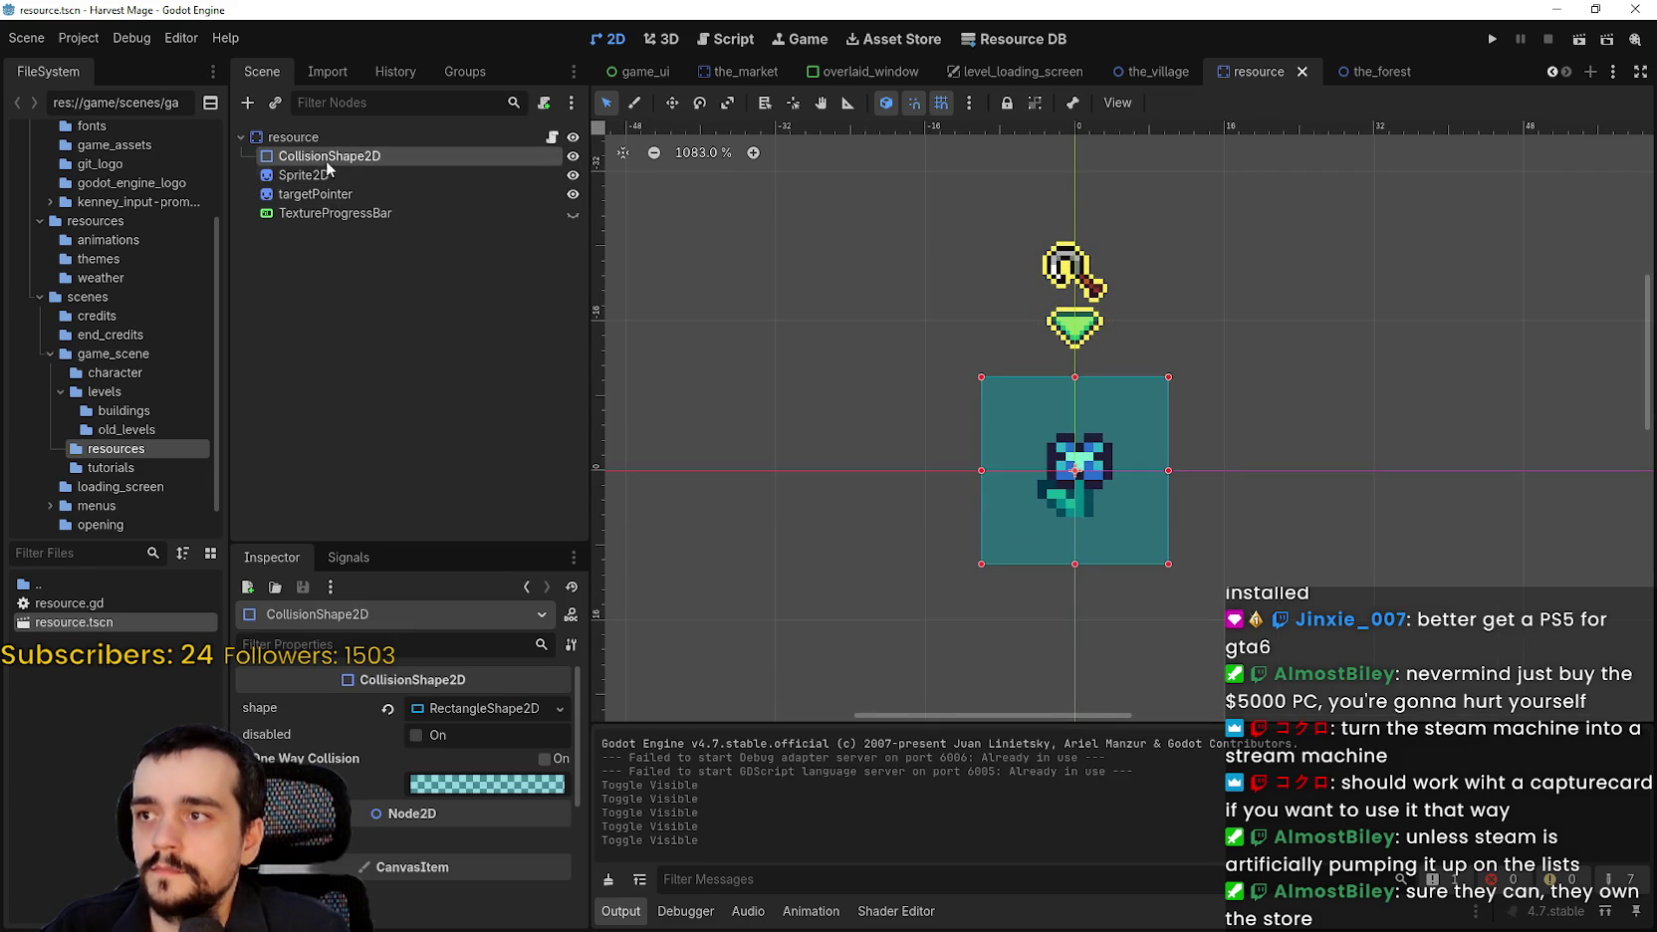
pyautogui.click(395, 173)
pyautogui.click(414, 194)
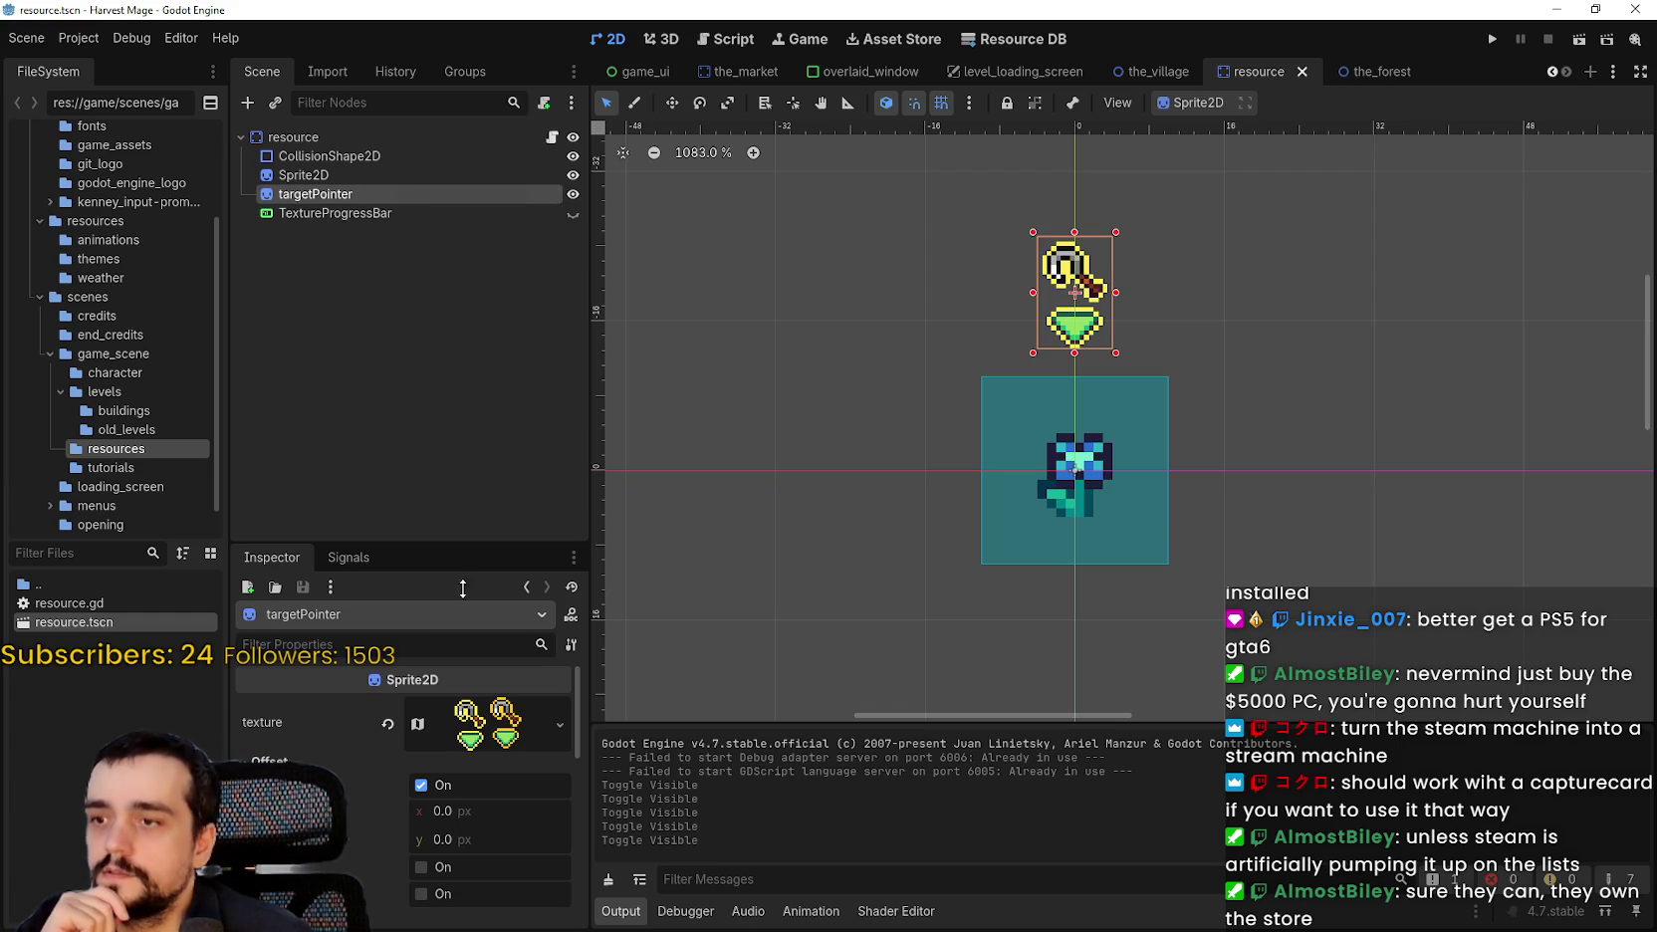
pyautogui.moveTo(495, 749)
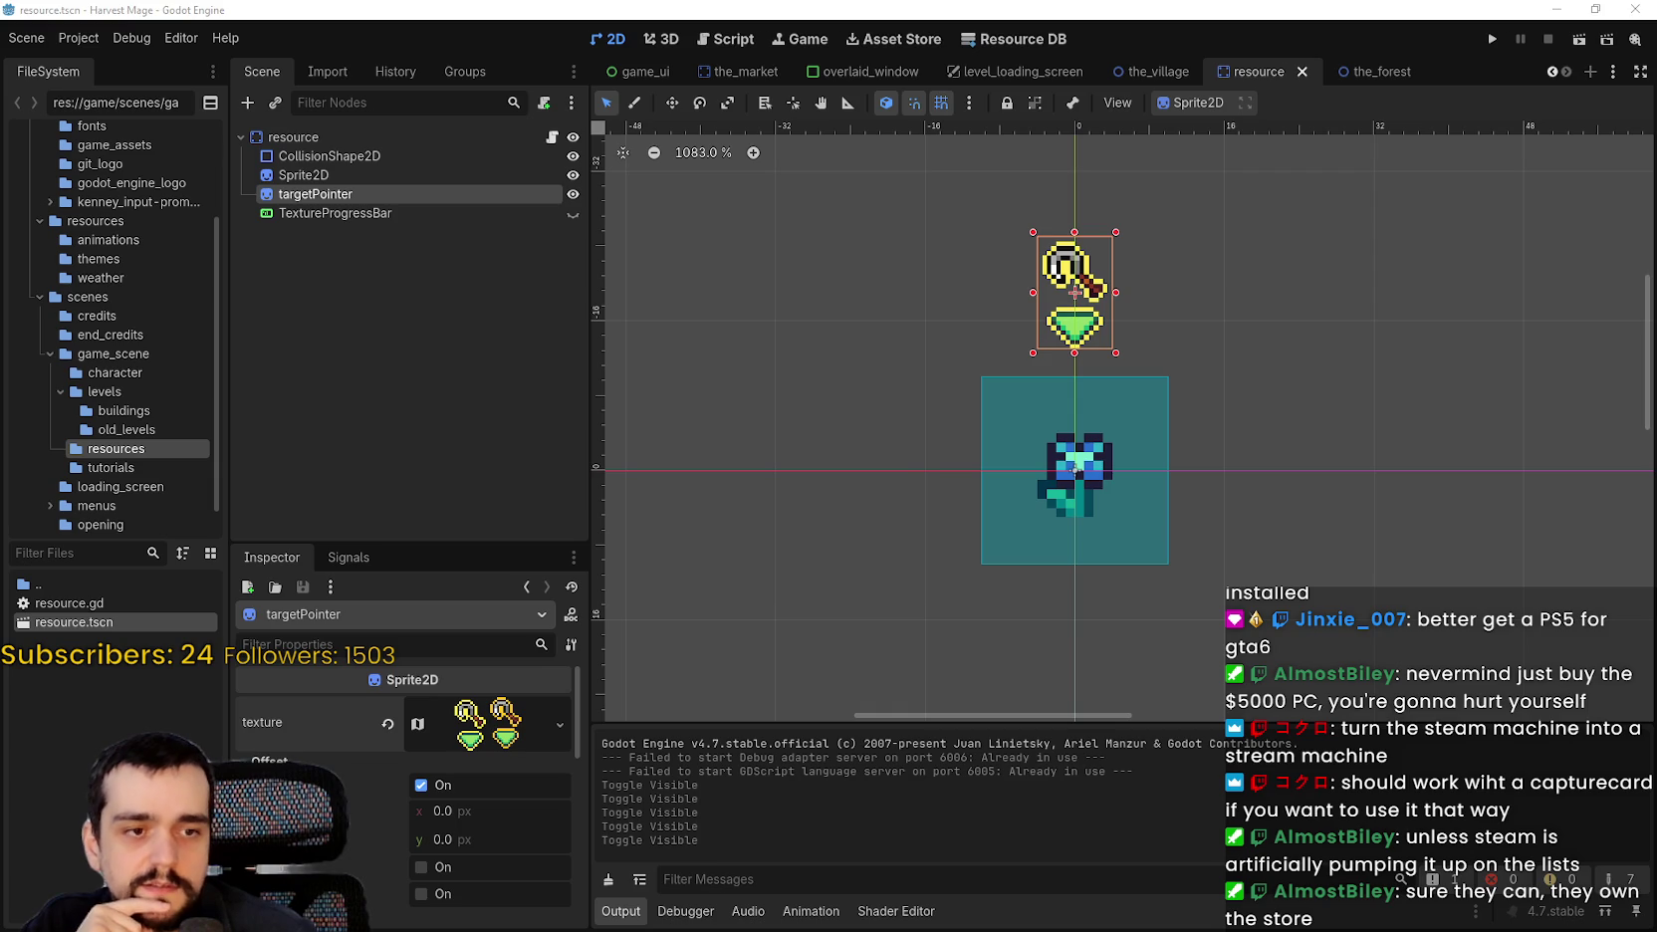
pyautogui.hotkey('alt', 'Tab')
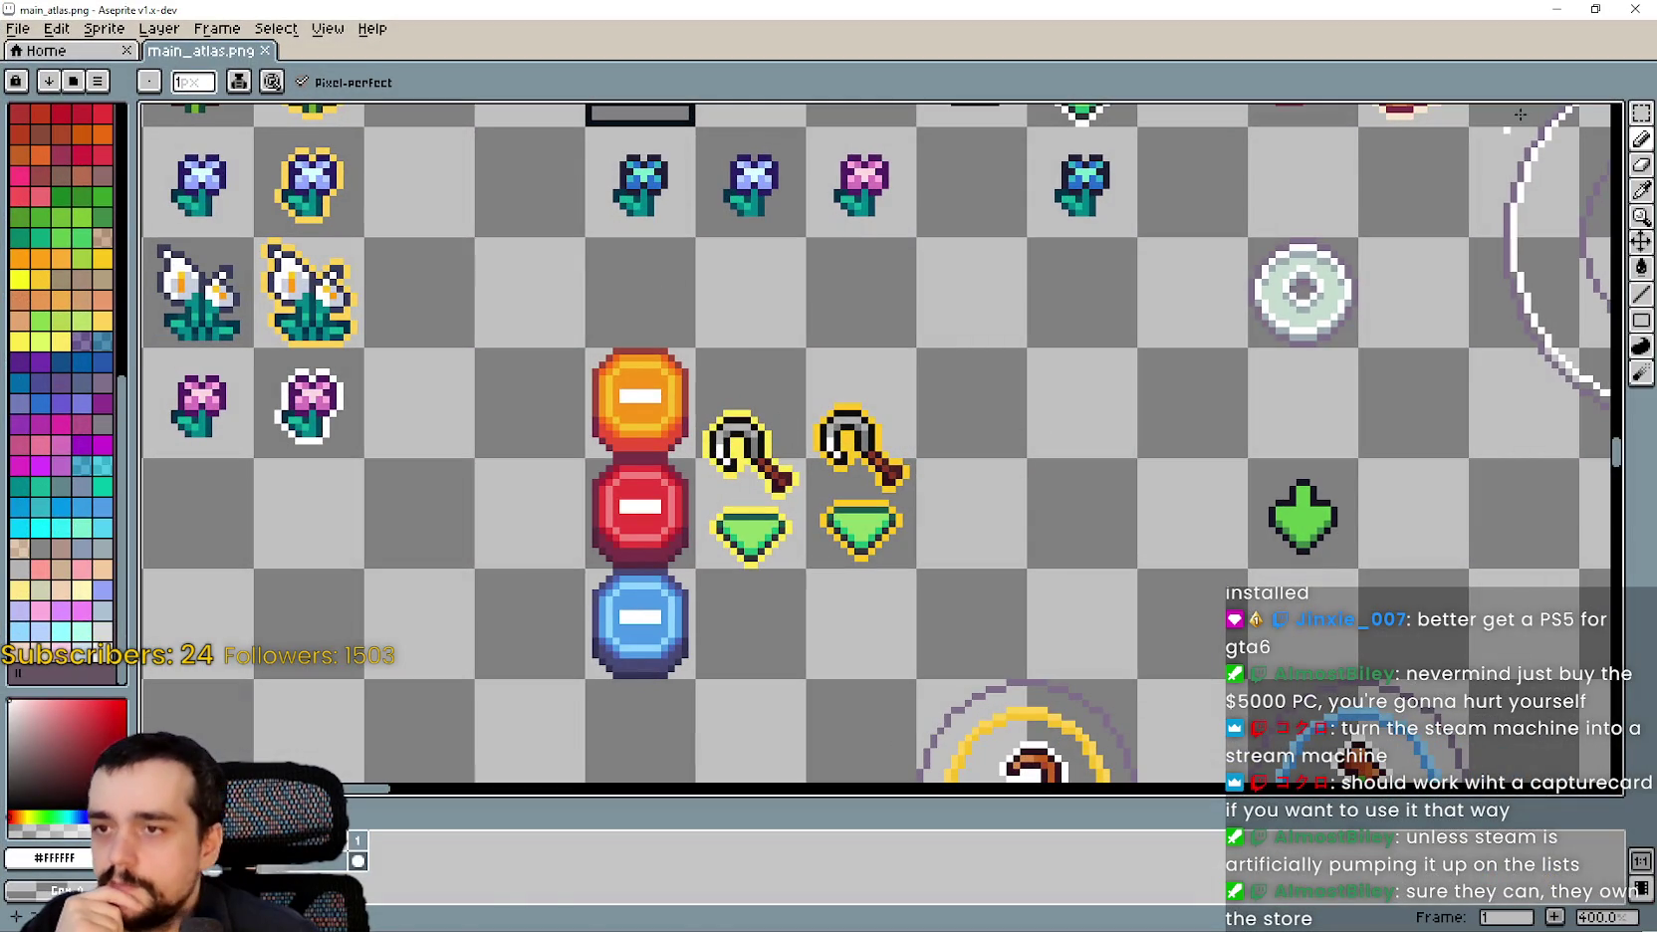
pyautogui.click(1645, 121)
pyautogui.scroll(-2, 973, 481)
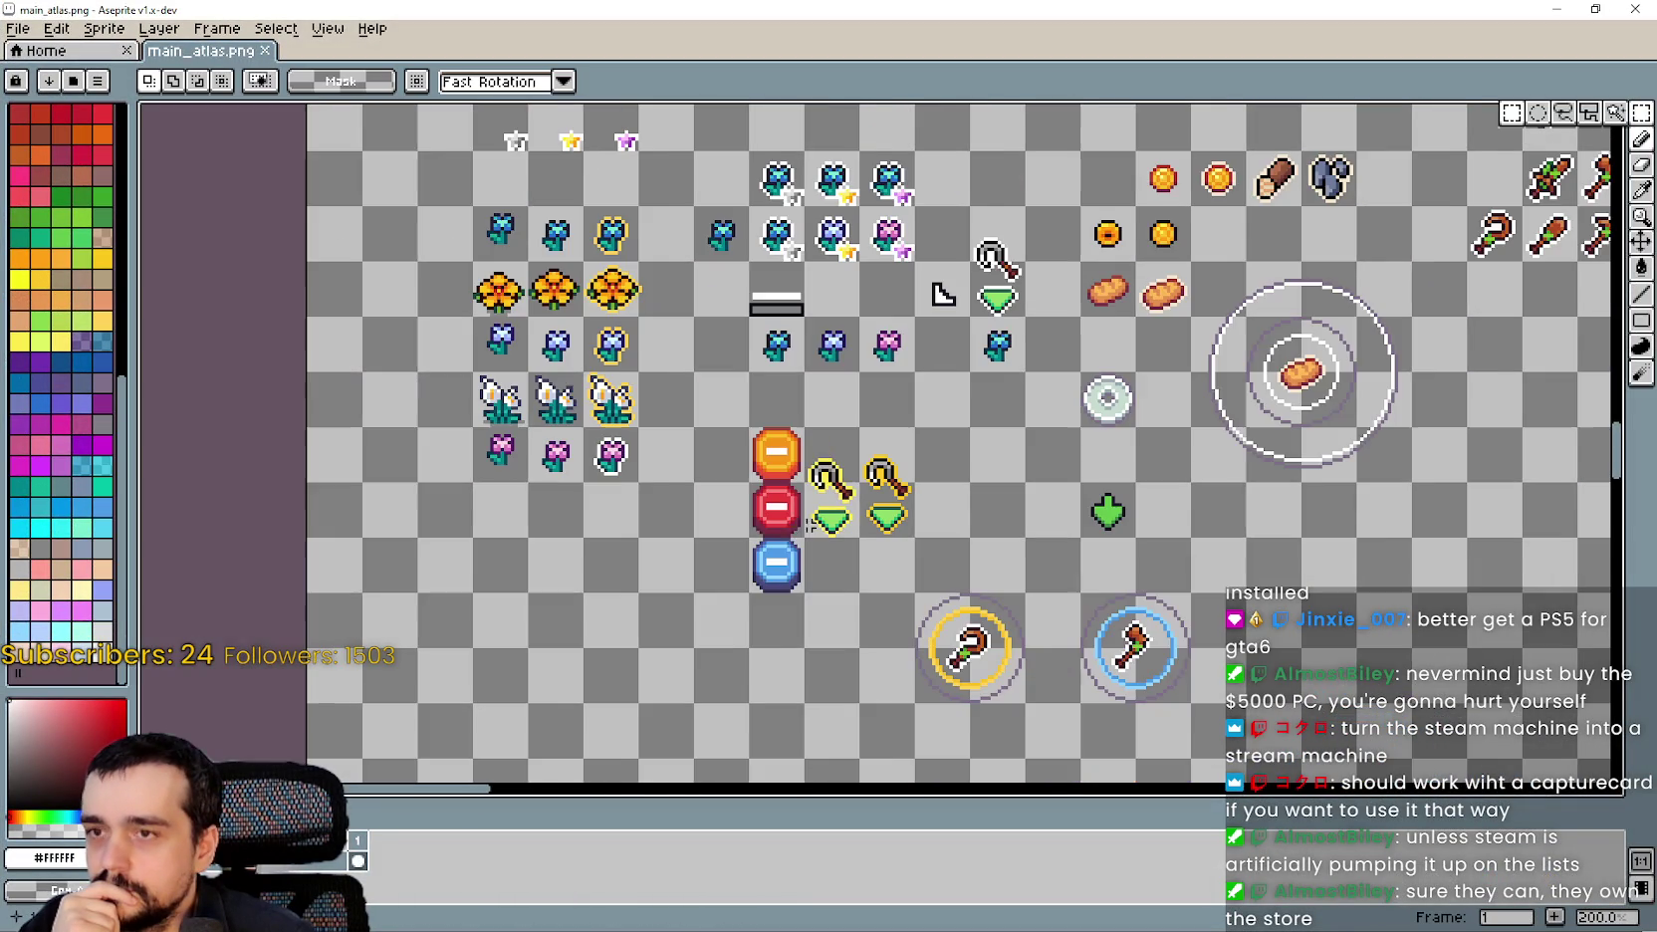
pyautogui.scroll(-4, 804, 518)
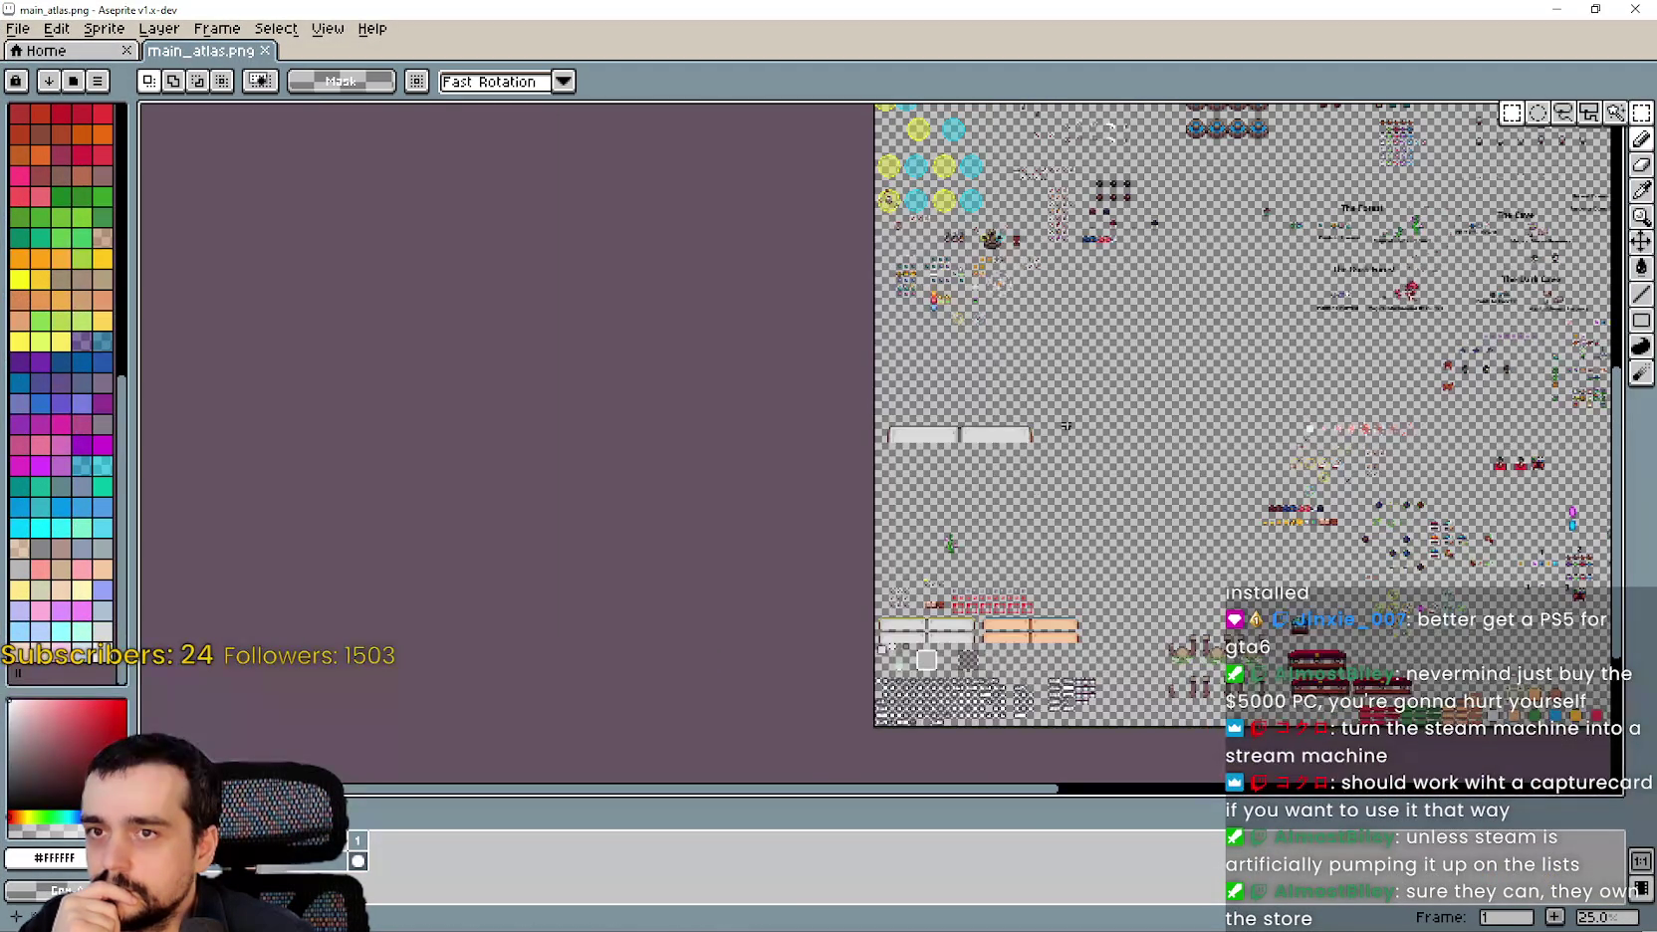
pyautogui.hscroll(5, 1047, 464)
pyautogui.scroll(1, 1139, 159)
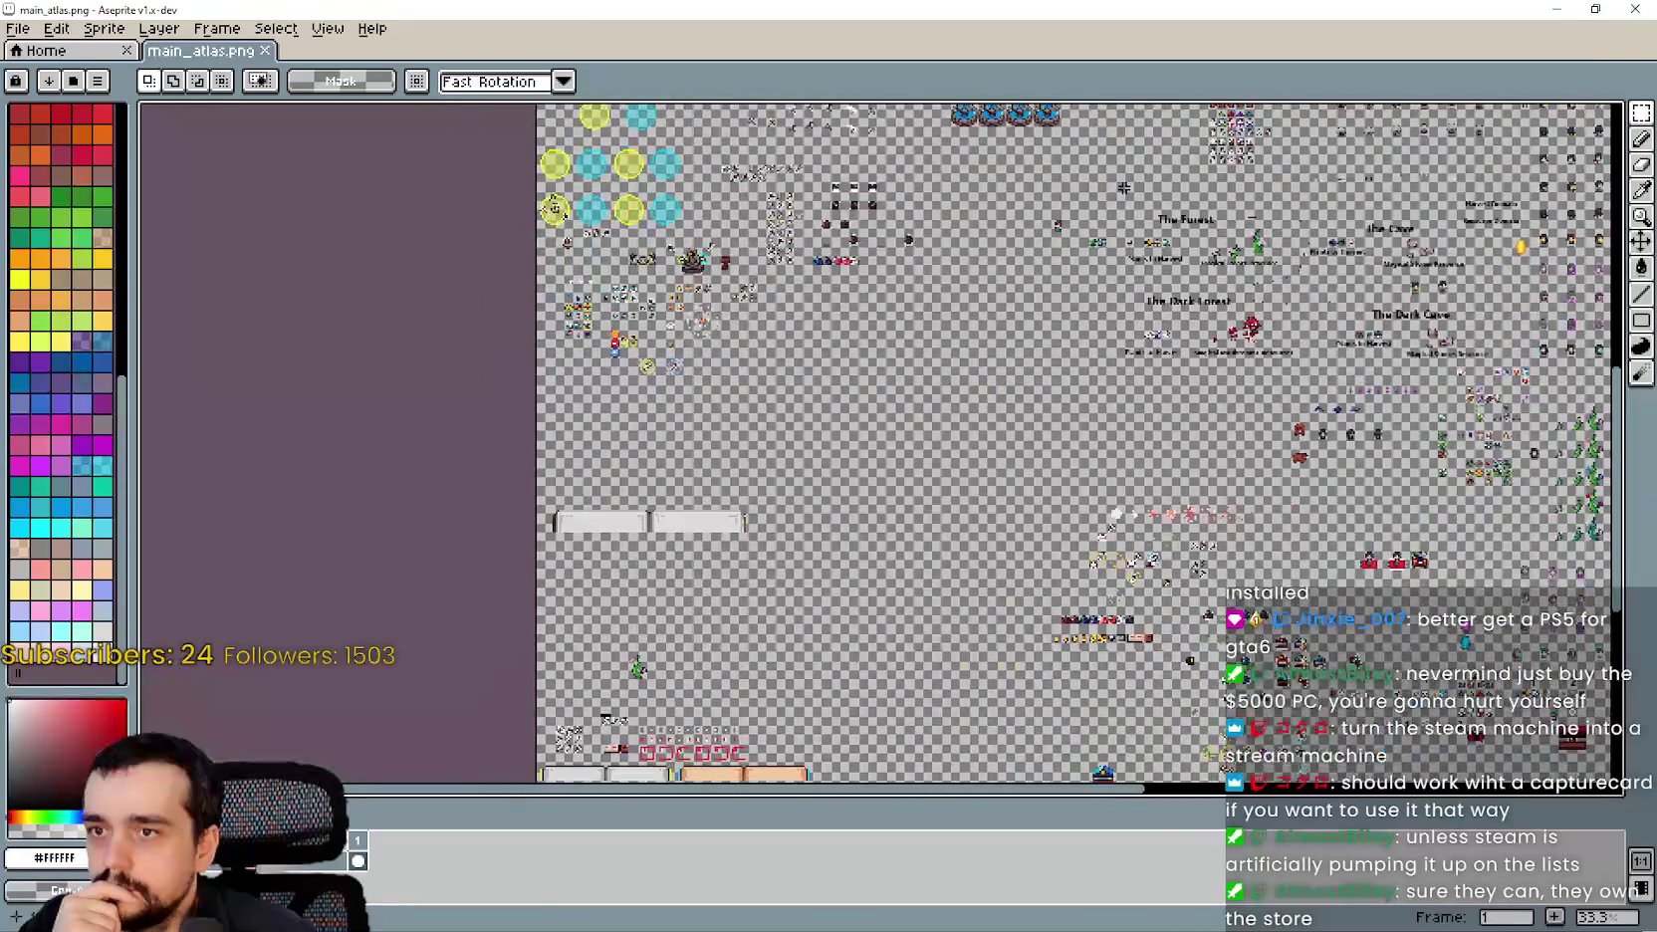
pyautogui.scroll(-3, 541, 239)
pyautogui.hscroll(3, 541, 239)
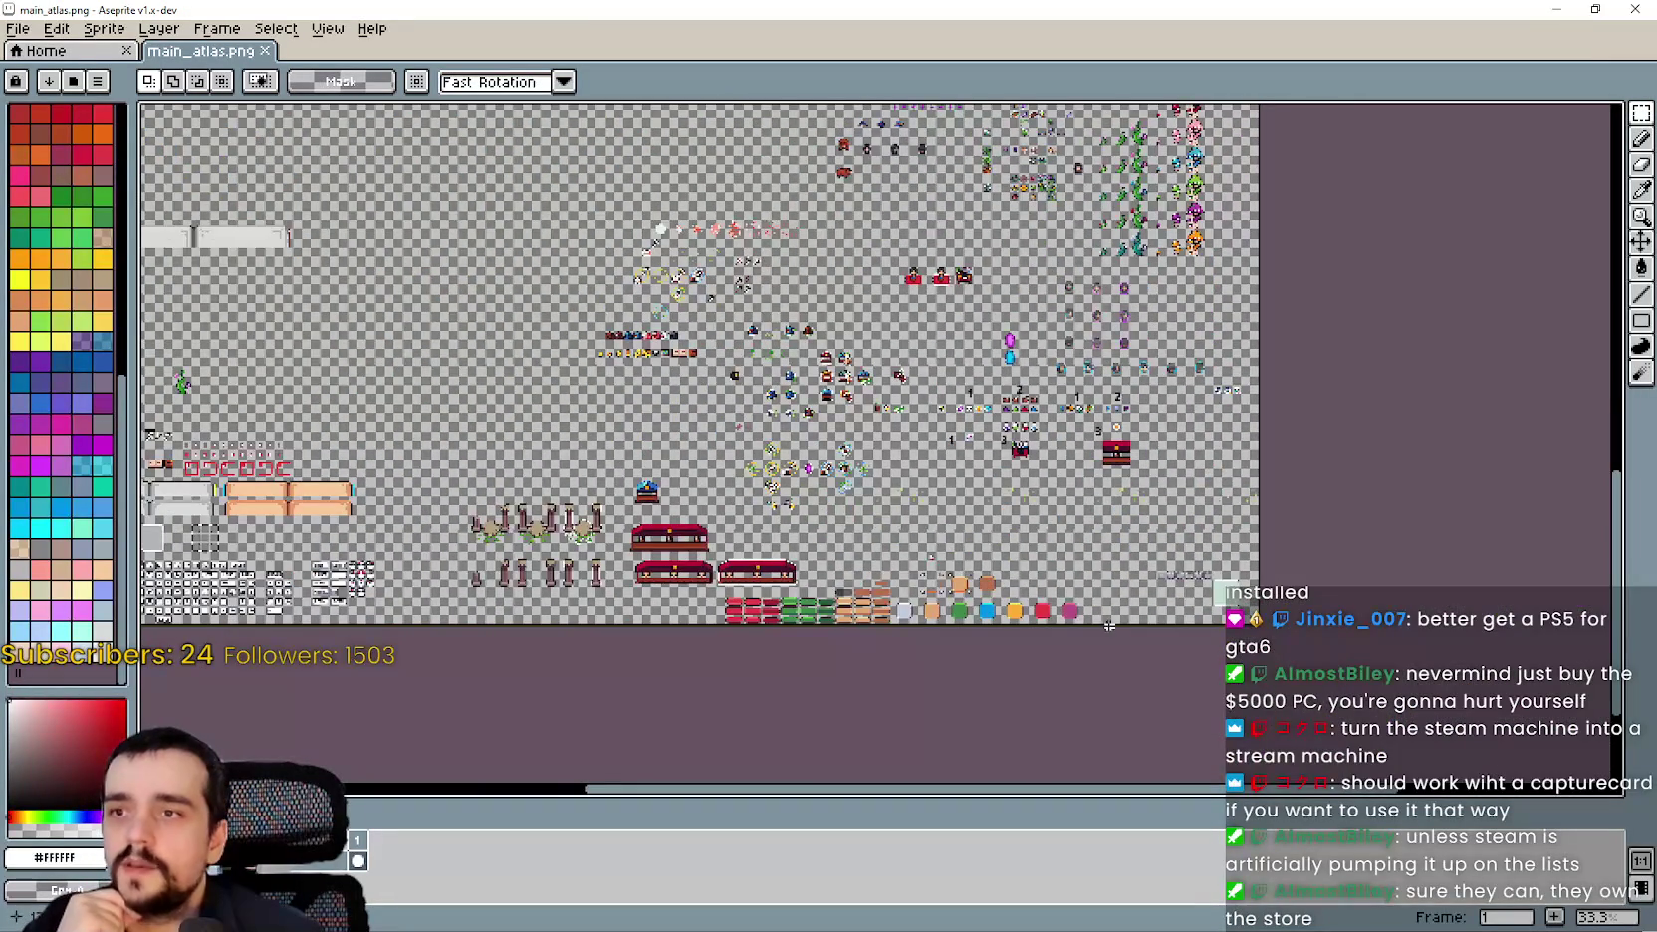
pyautogui.scroll(3, 512, 224)
pyautogui.hscroll(-3, 512, 224)
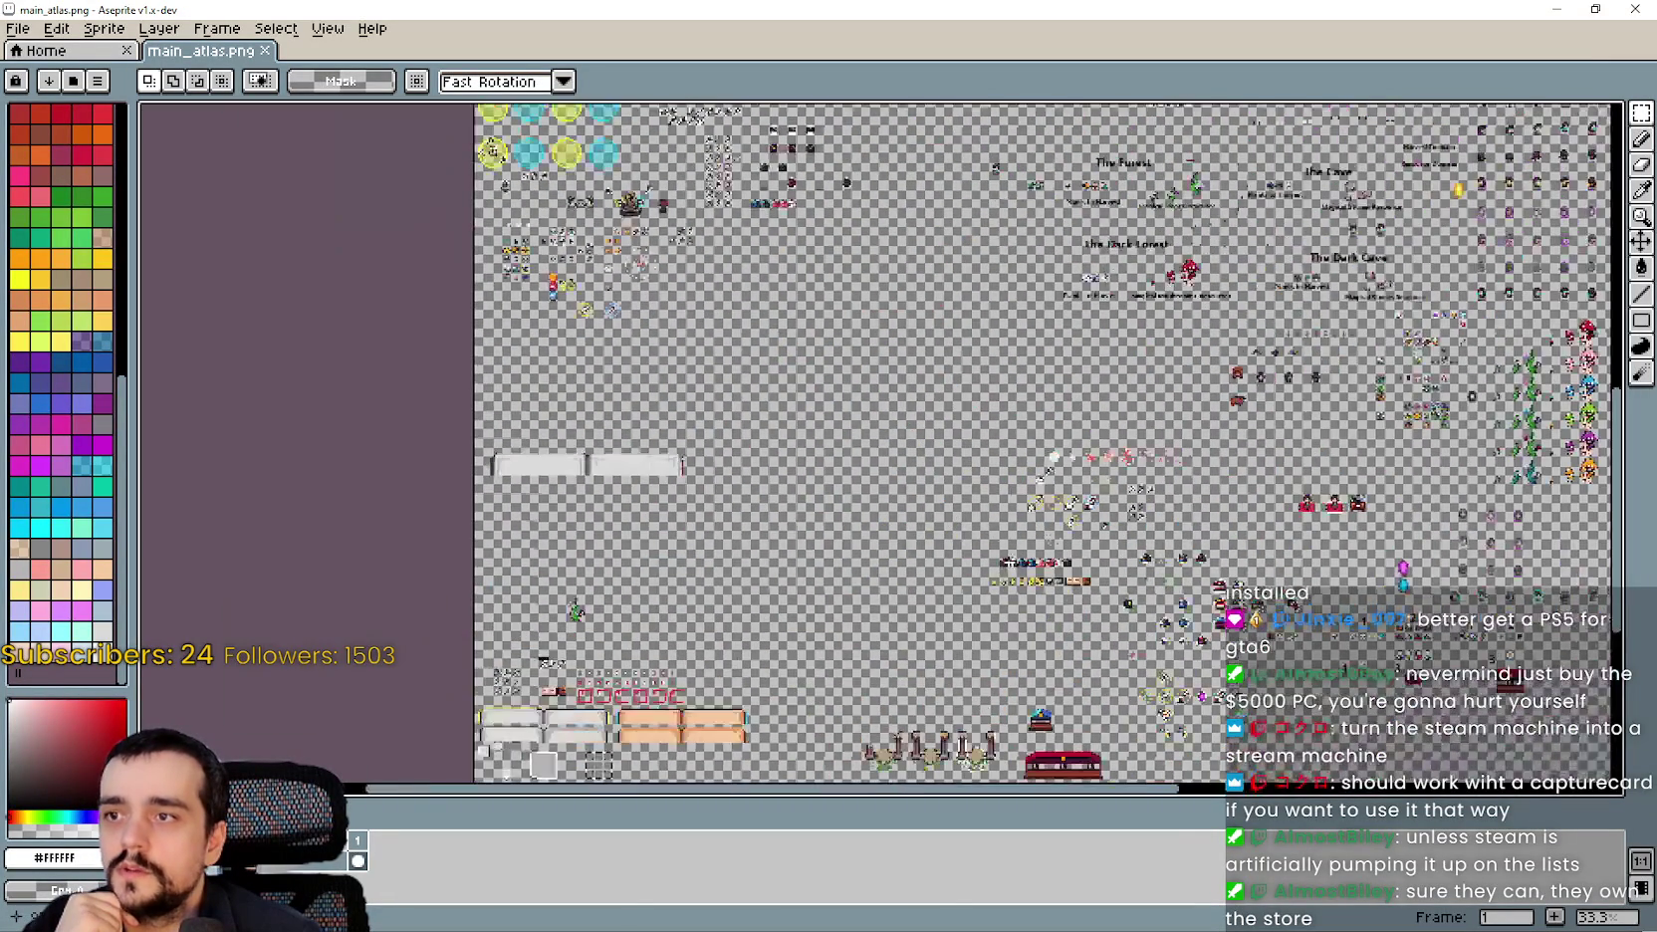
pyautogui.scroll(5, 1037, 174)
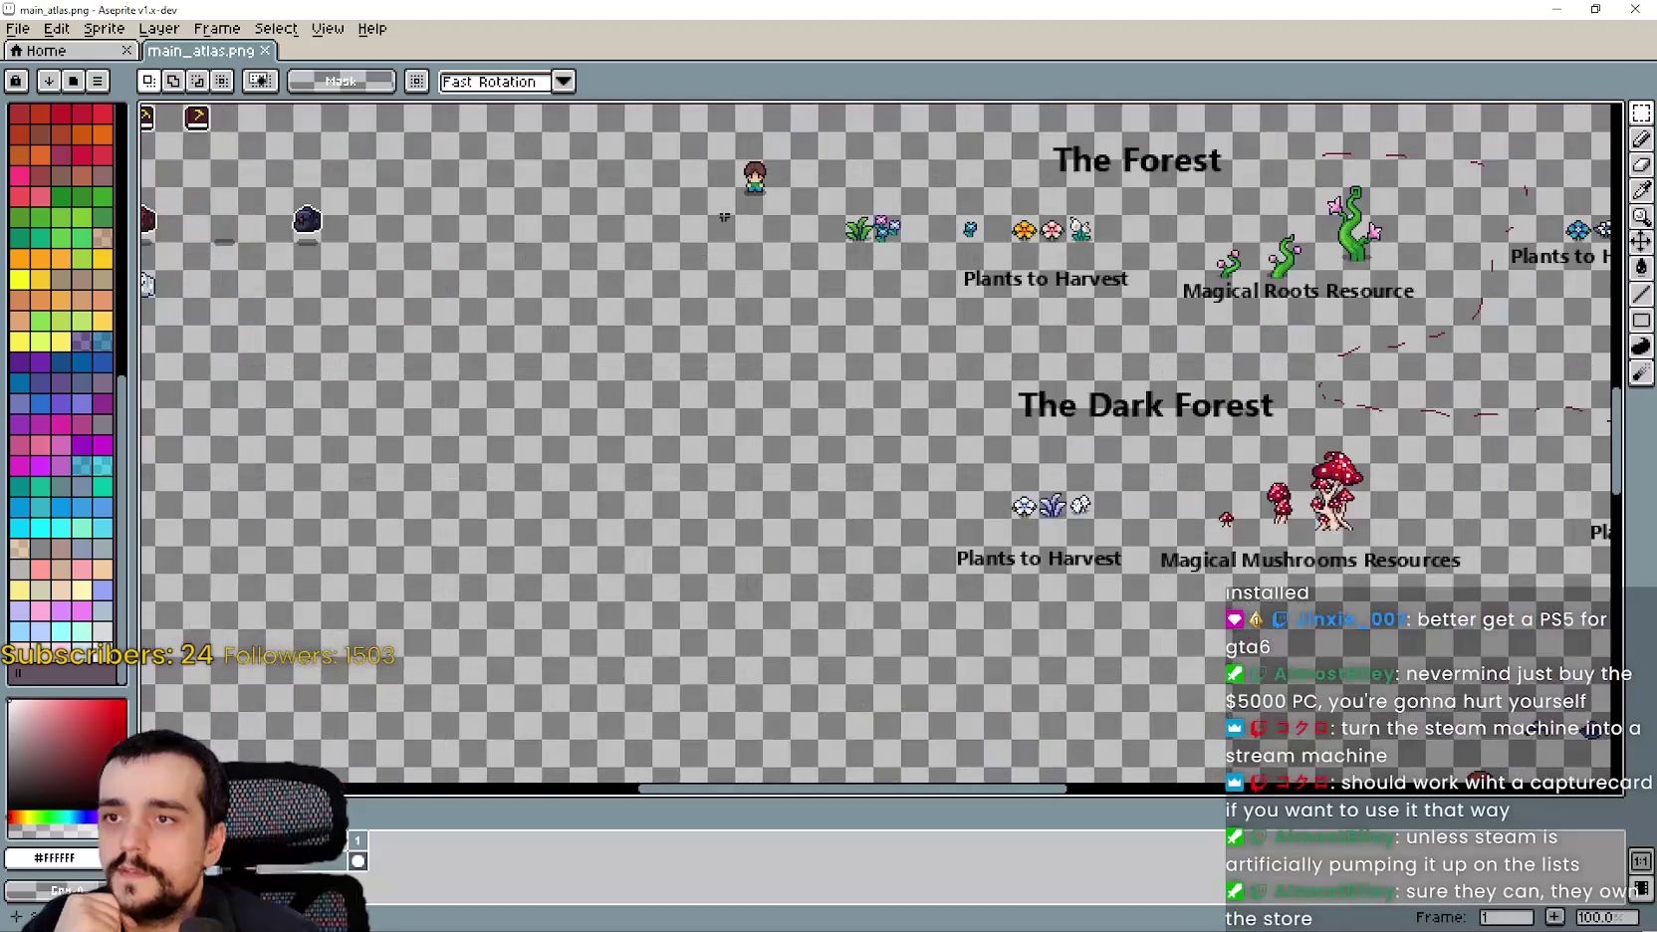
pyautogui.scroll(-3, 479, 261)
pyautogui.scroll(-3, 634, 550)
pyautogui.hscroll(-3, 1437, 520)
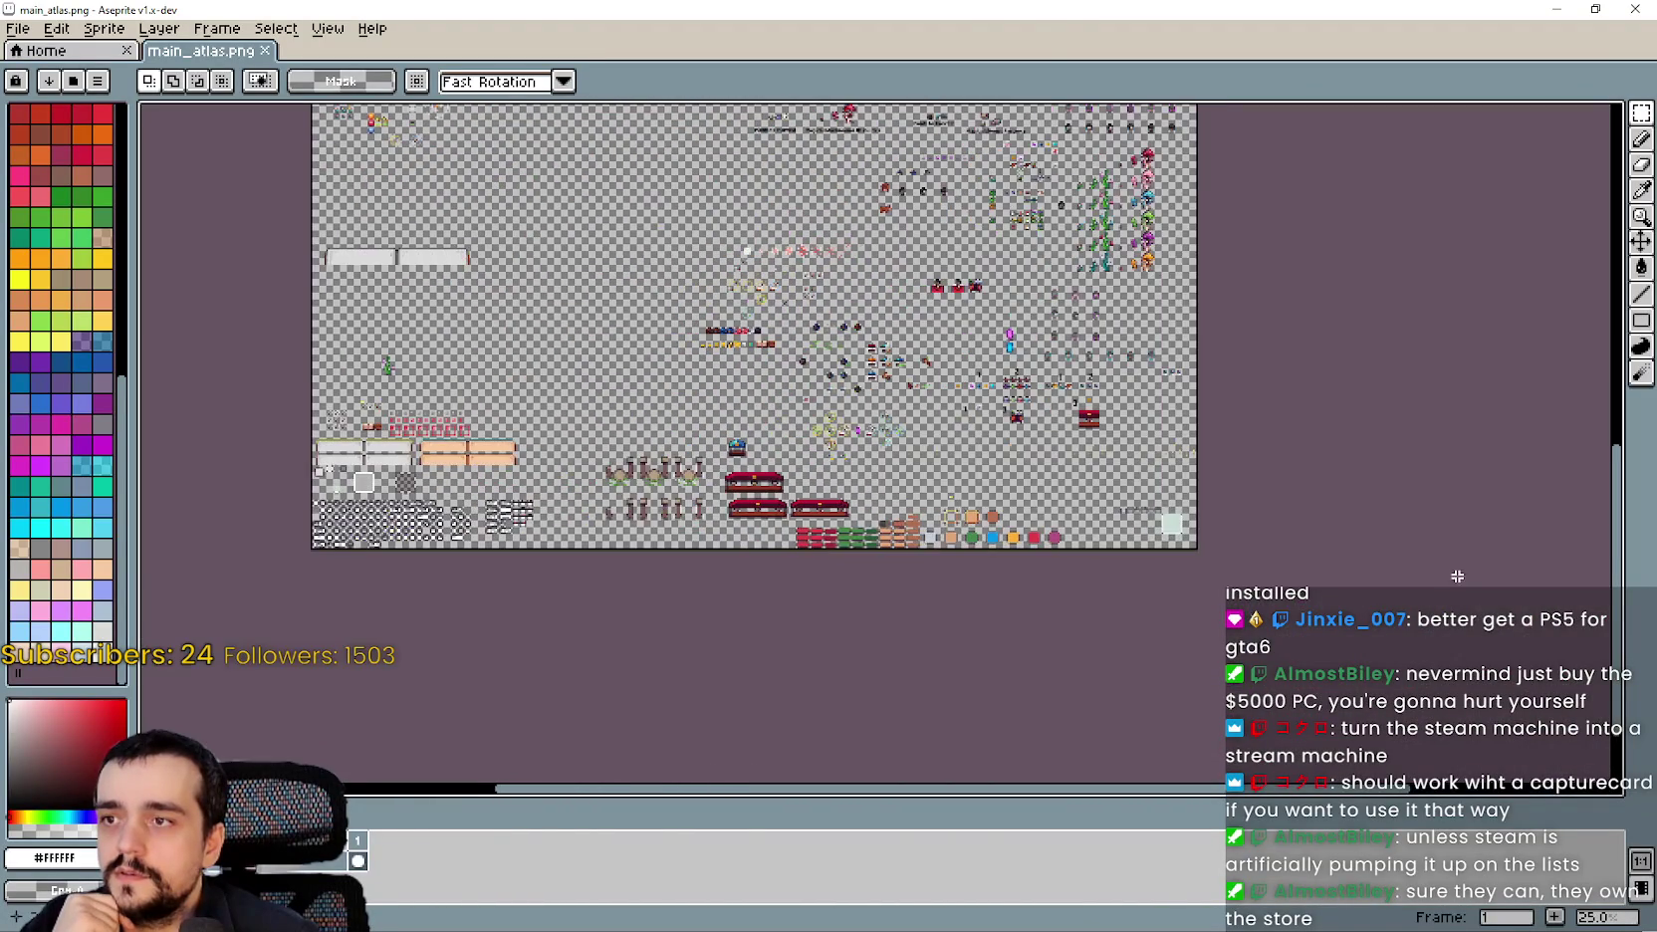
pyautogui.scroll(3, 579, 291)
pyautogui.scroll(-5, 579, 290)
pyautogui.hscroll(-3, 558, 199)
pyautogui.hscroll(5, 555, 149)
pyautogui.scroll(1, 598, 298)
pyautogui.hscroll(-3, 797, 398)
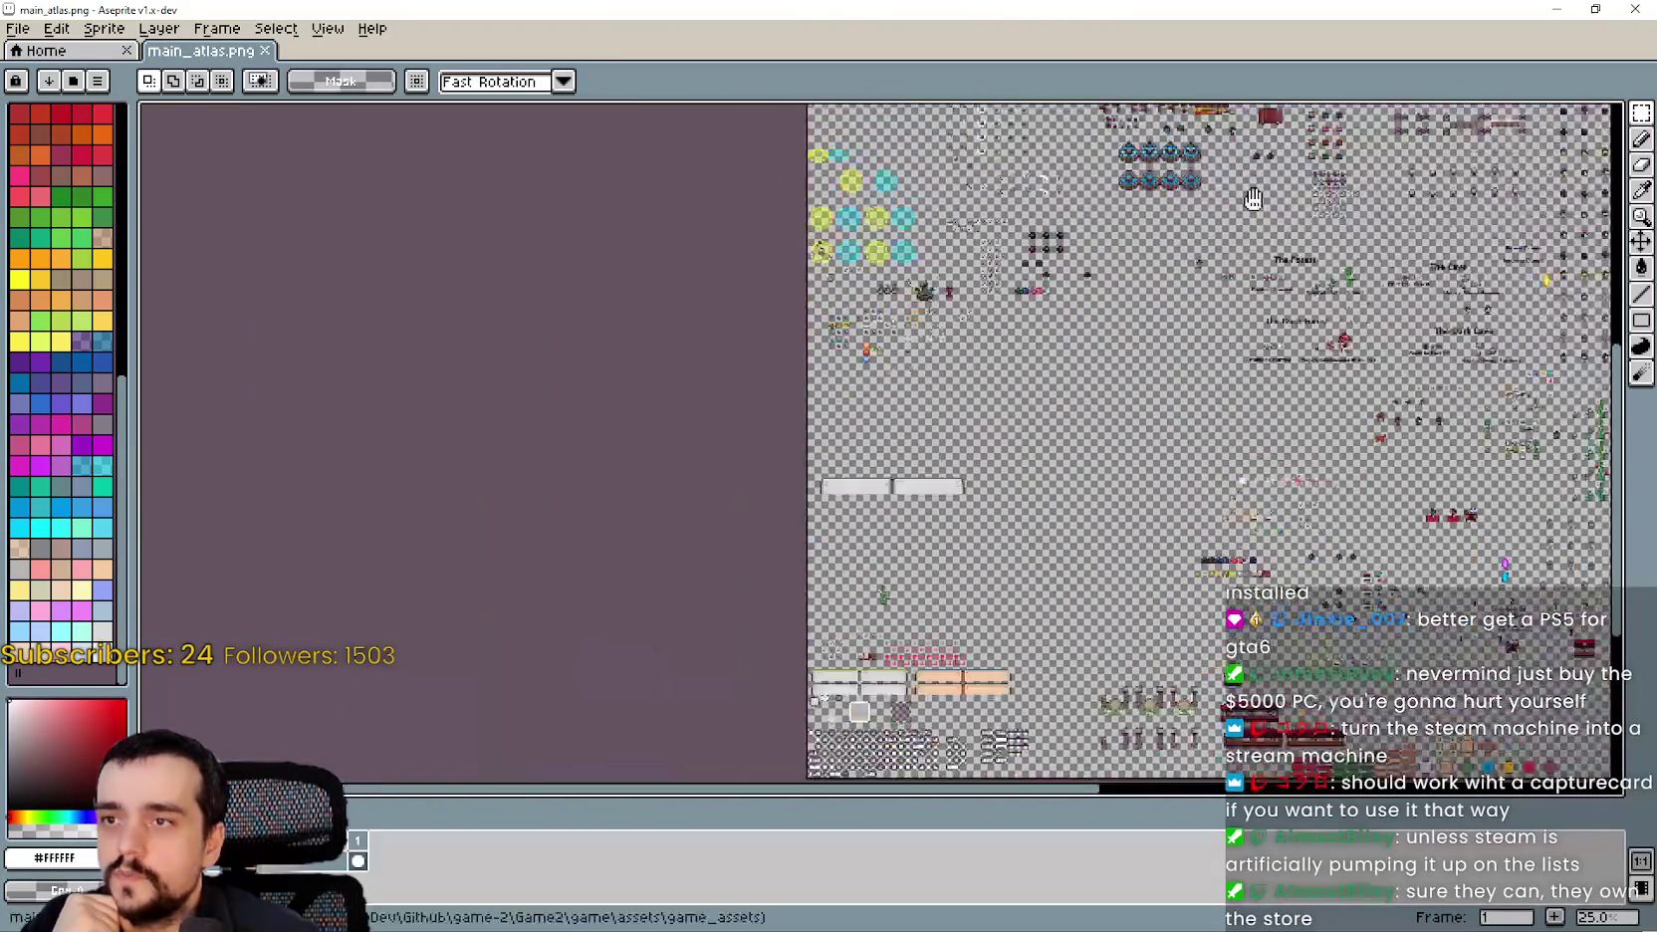
pyautogui.hscroll(5, 896, 398)
pyautogui.scroll(4, 853, 224)
pyautogui.hscroll(-10, 768, 414)
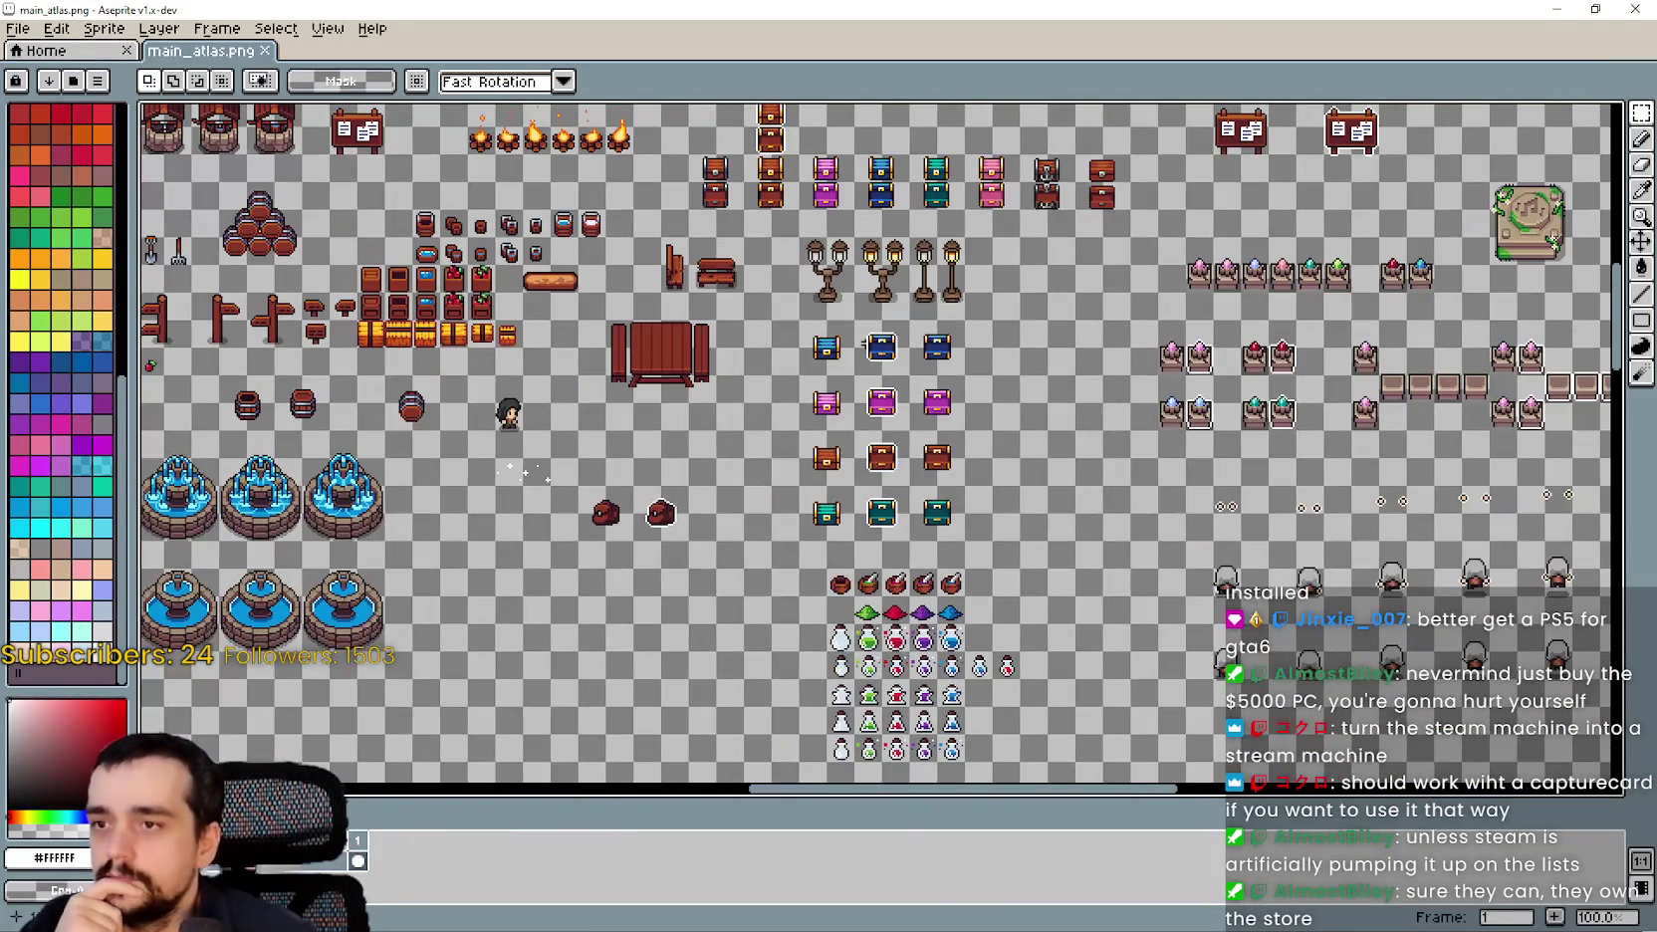
pyautogui.hscroll(-5, 750, 399)
pyautogui.hscroll(3, 749, 398)
pyautogui.scroll(1, 750, 399)
pyautogui.scroll(-3, 750, 398)
pyautogui.hscroll(-3, 371, 424)
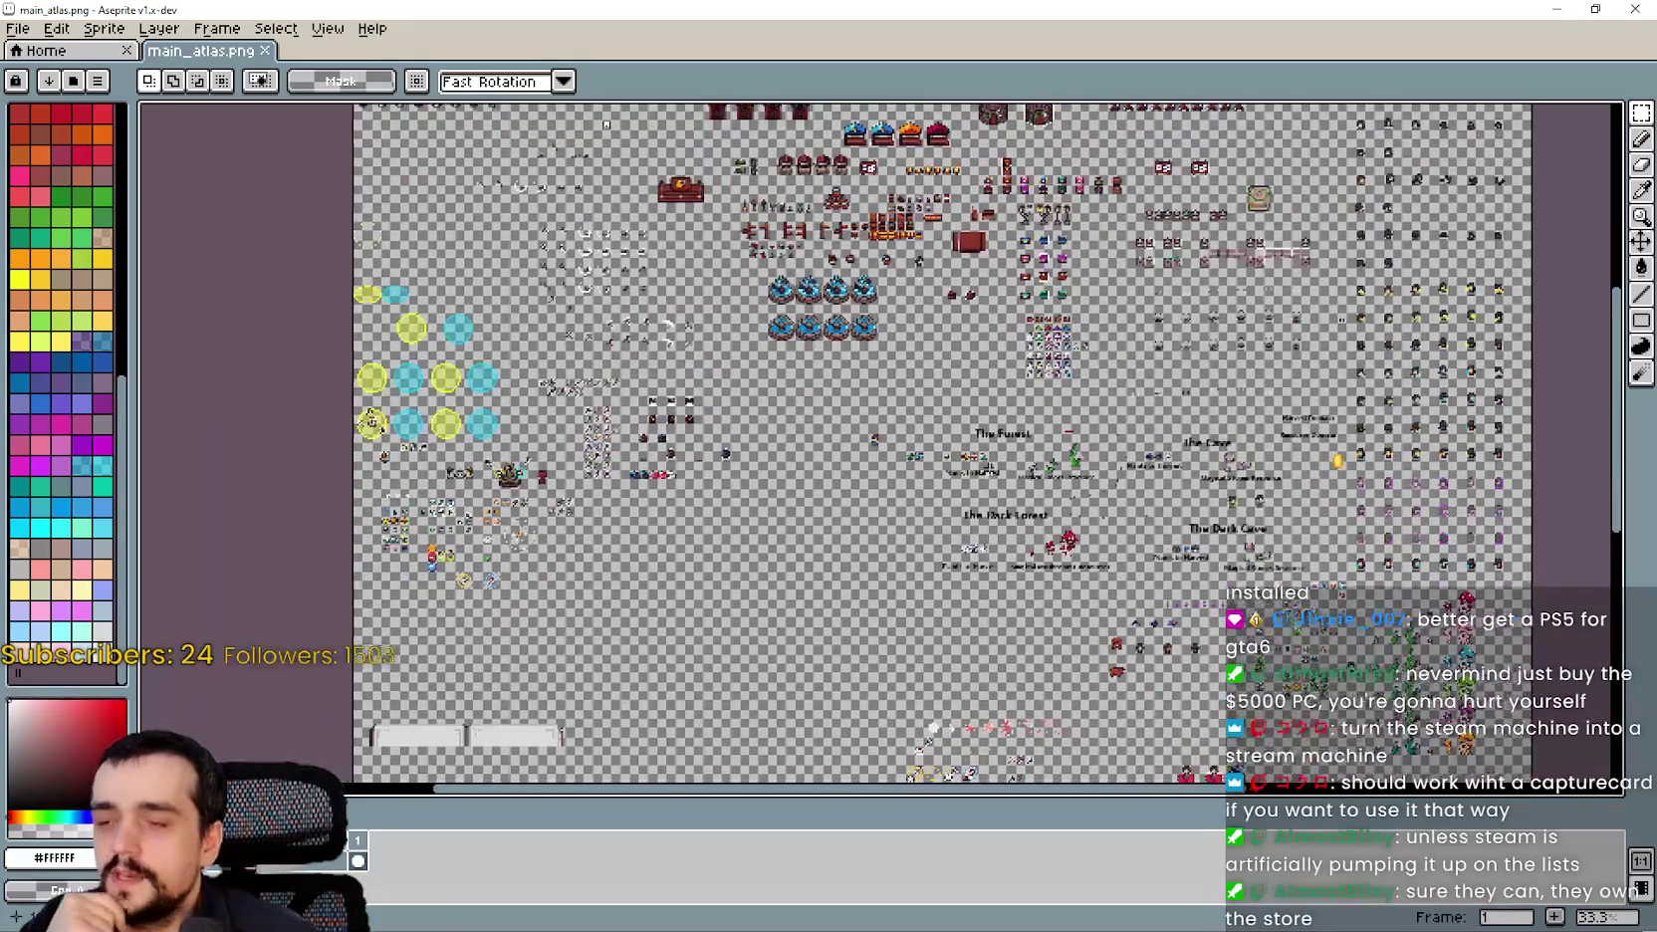
pyautogui.scroll(3, 799, 666)
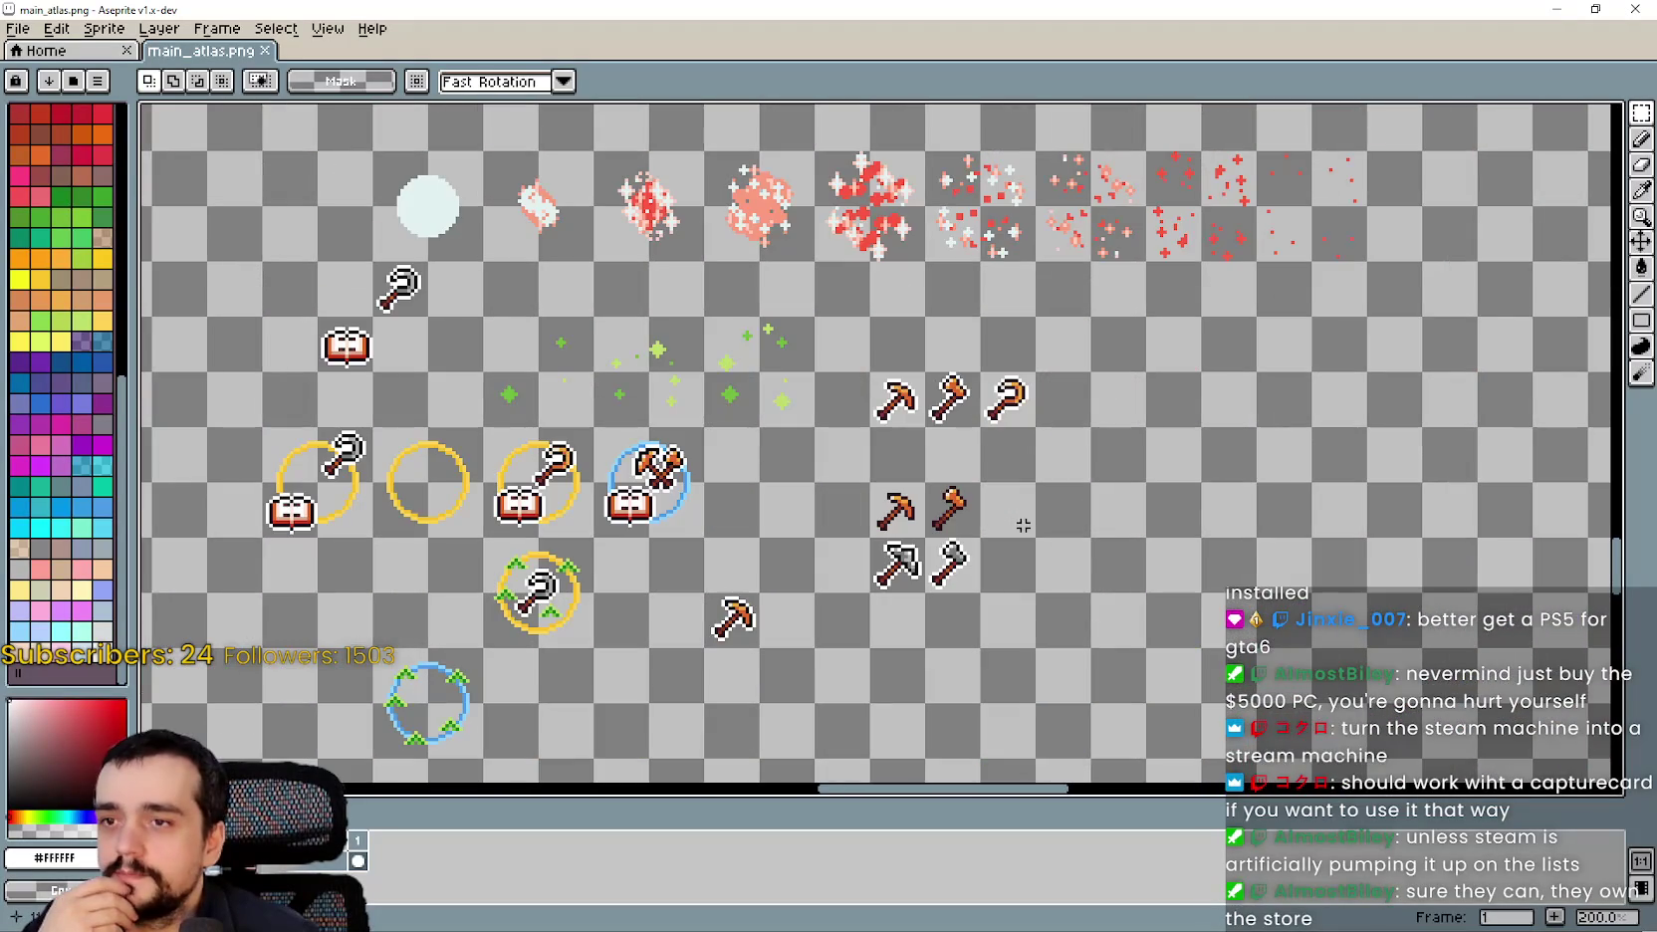
# Pan and zoom the atlas over to the row of weapon and tool sprites.
pyautogui.moveTo(580, 579); pyautogui.dragTo(884, 633)
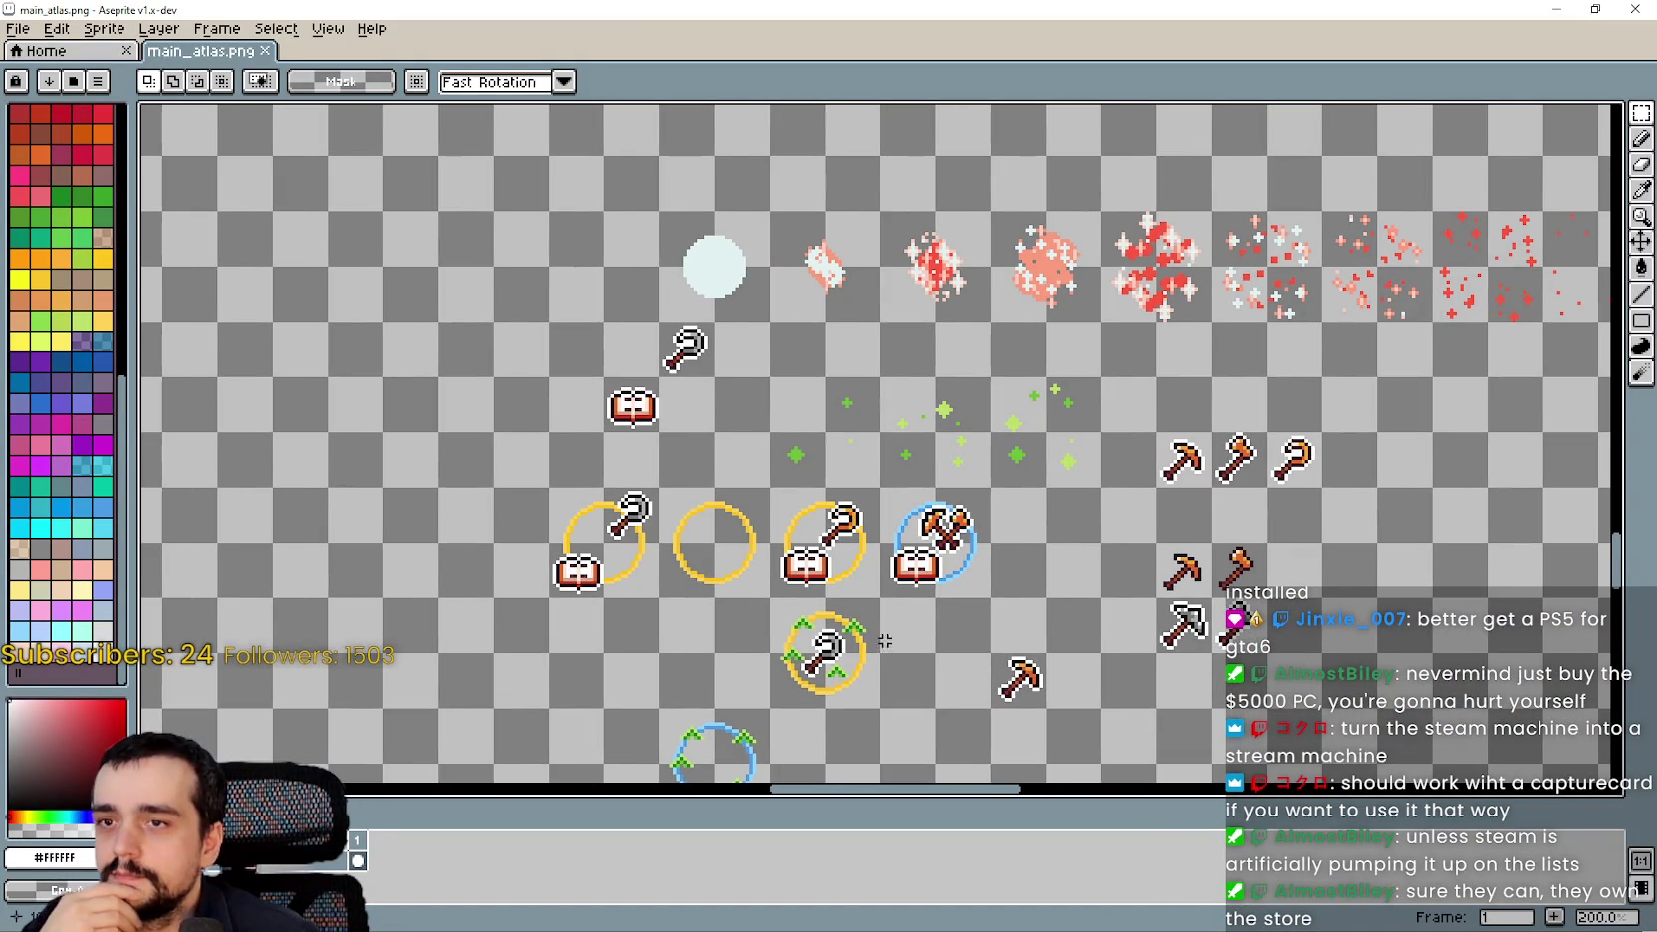
pyautogui.scroll(-3, 877, 241)
pyautogui.moveTo(733, 234); pyautogui.dragTo(817, 607)
pyautogui.scroll(4, 973, 592)
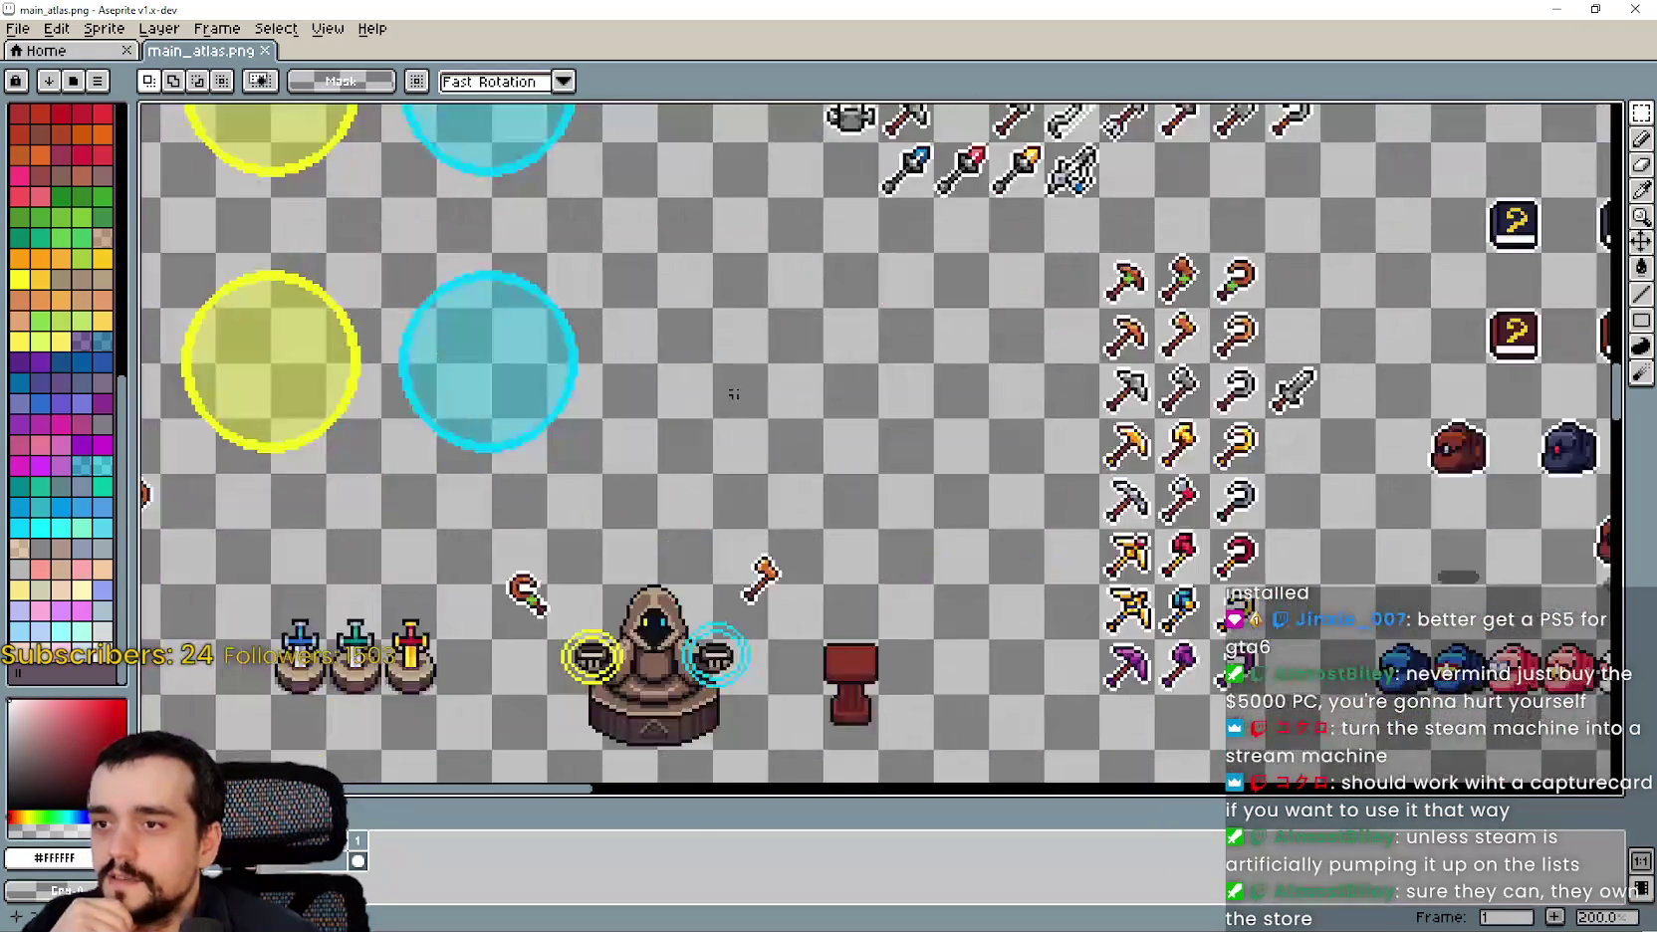
pyautogui.scroll(1, 1040, 389)
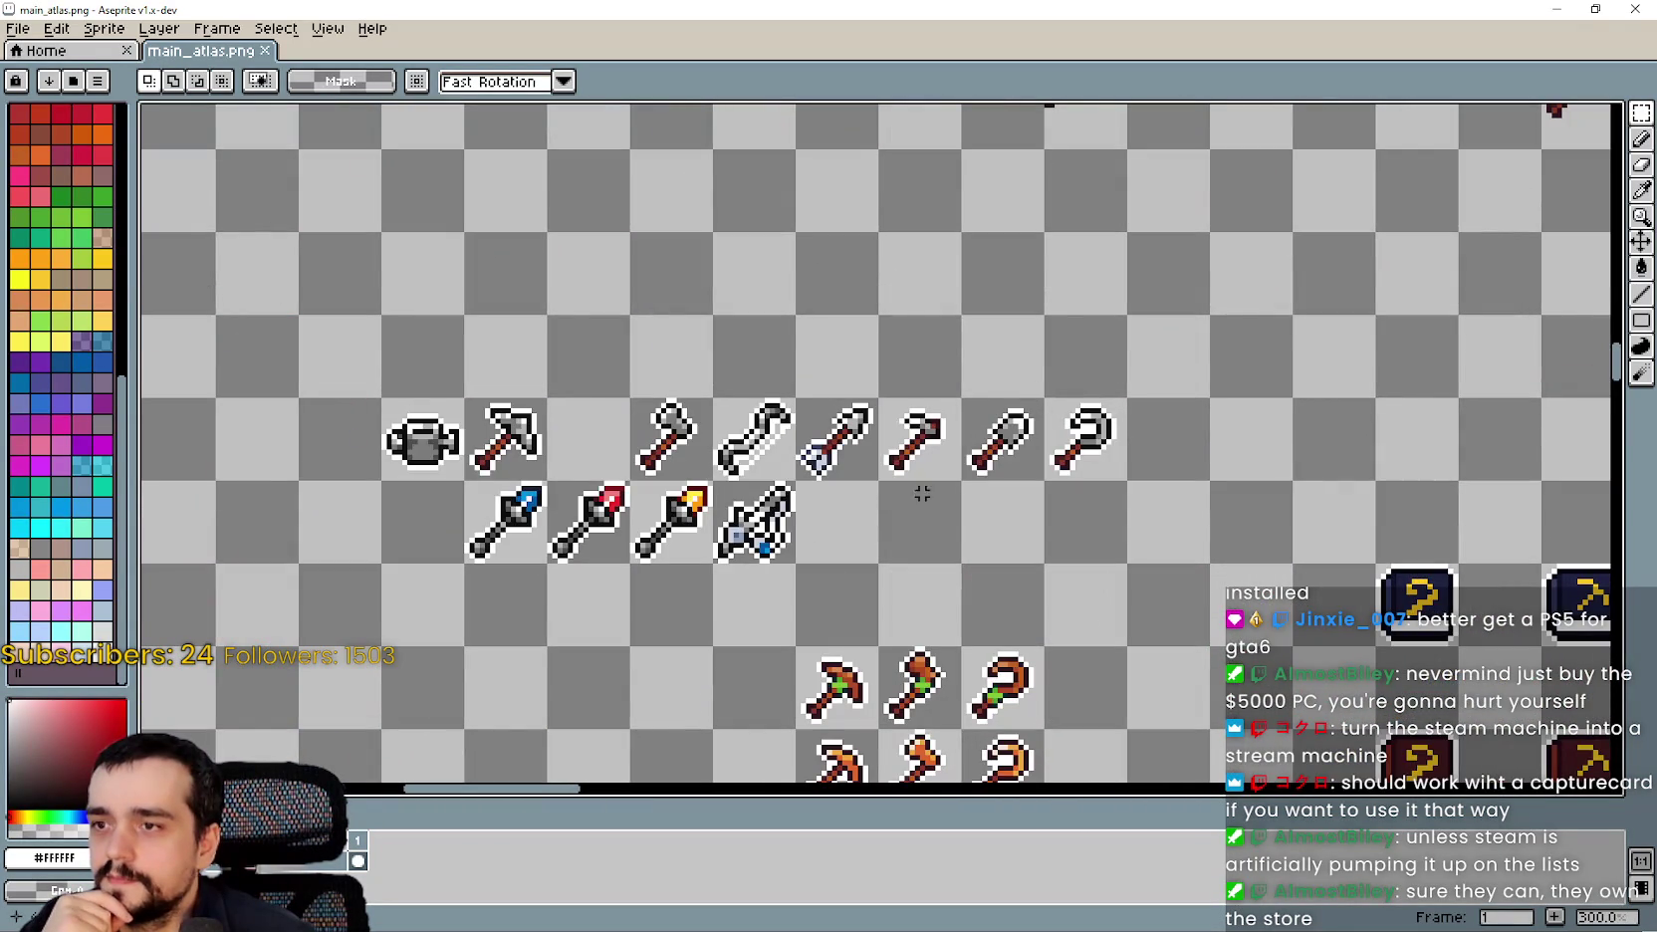
pyautogui.moveTo(775, 436); pyautogui.dragTo(979, 424)
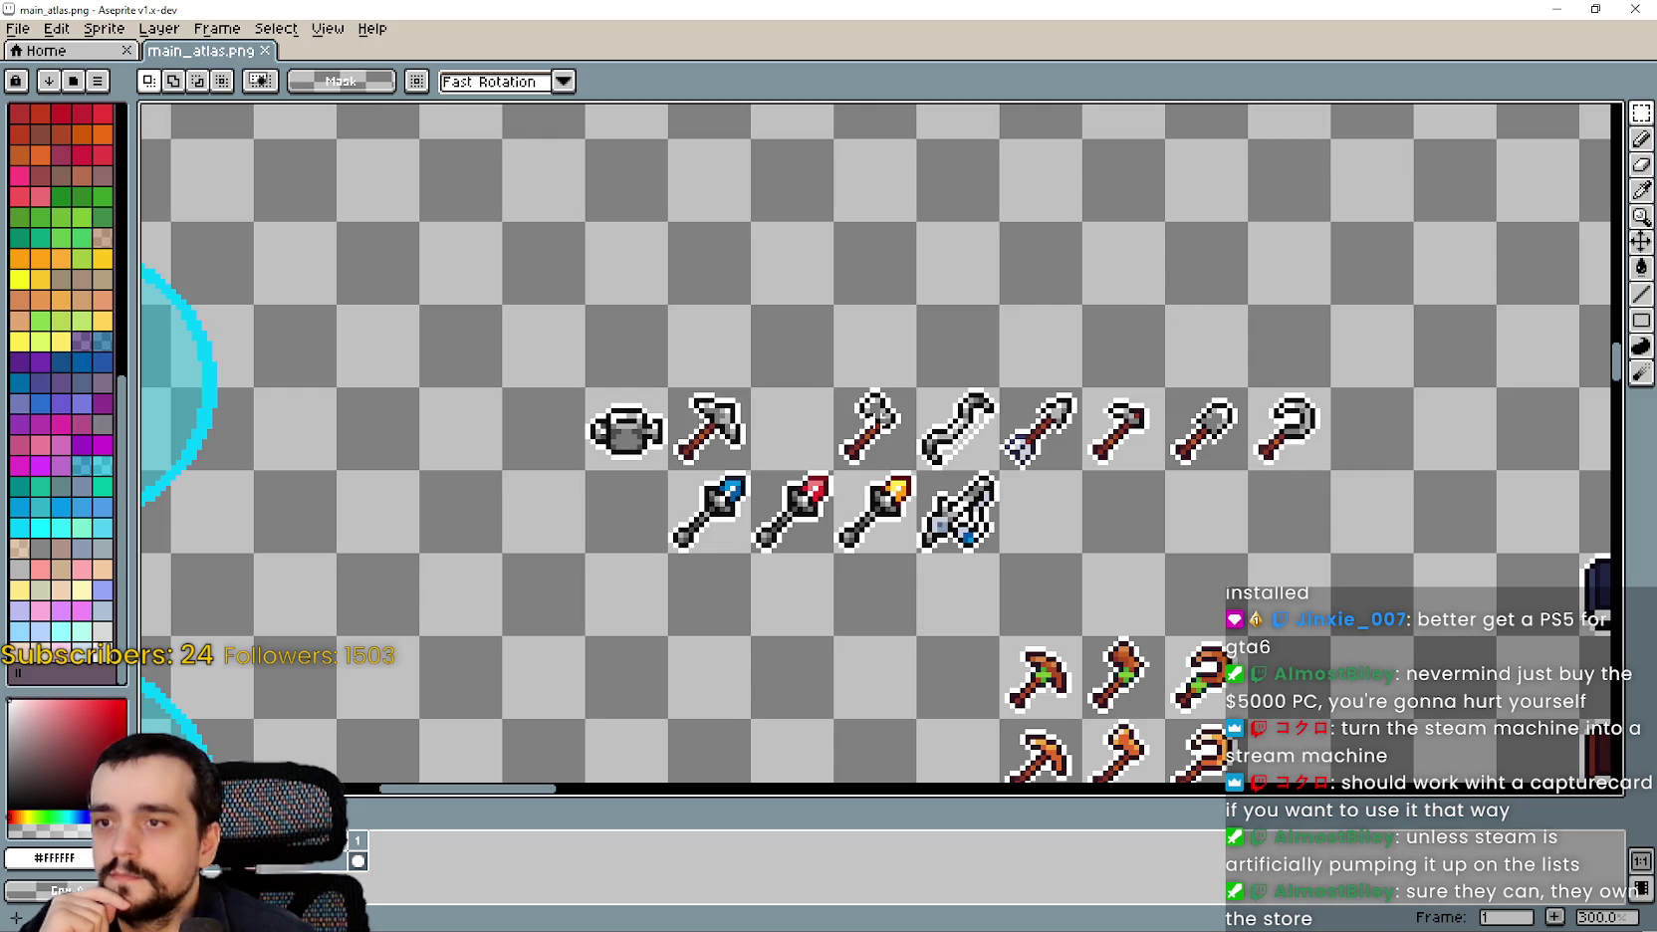
pyautogui.moveTo(763, 416); pyautogui.dragTo(735, 435)
pyautogui.scroll(-2, 735, 435)
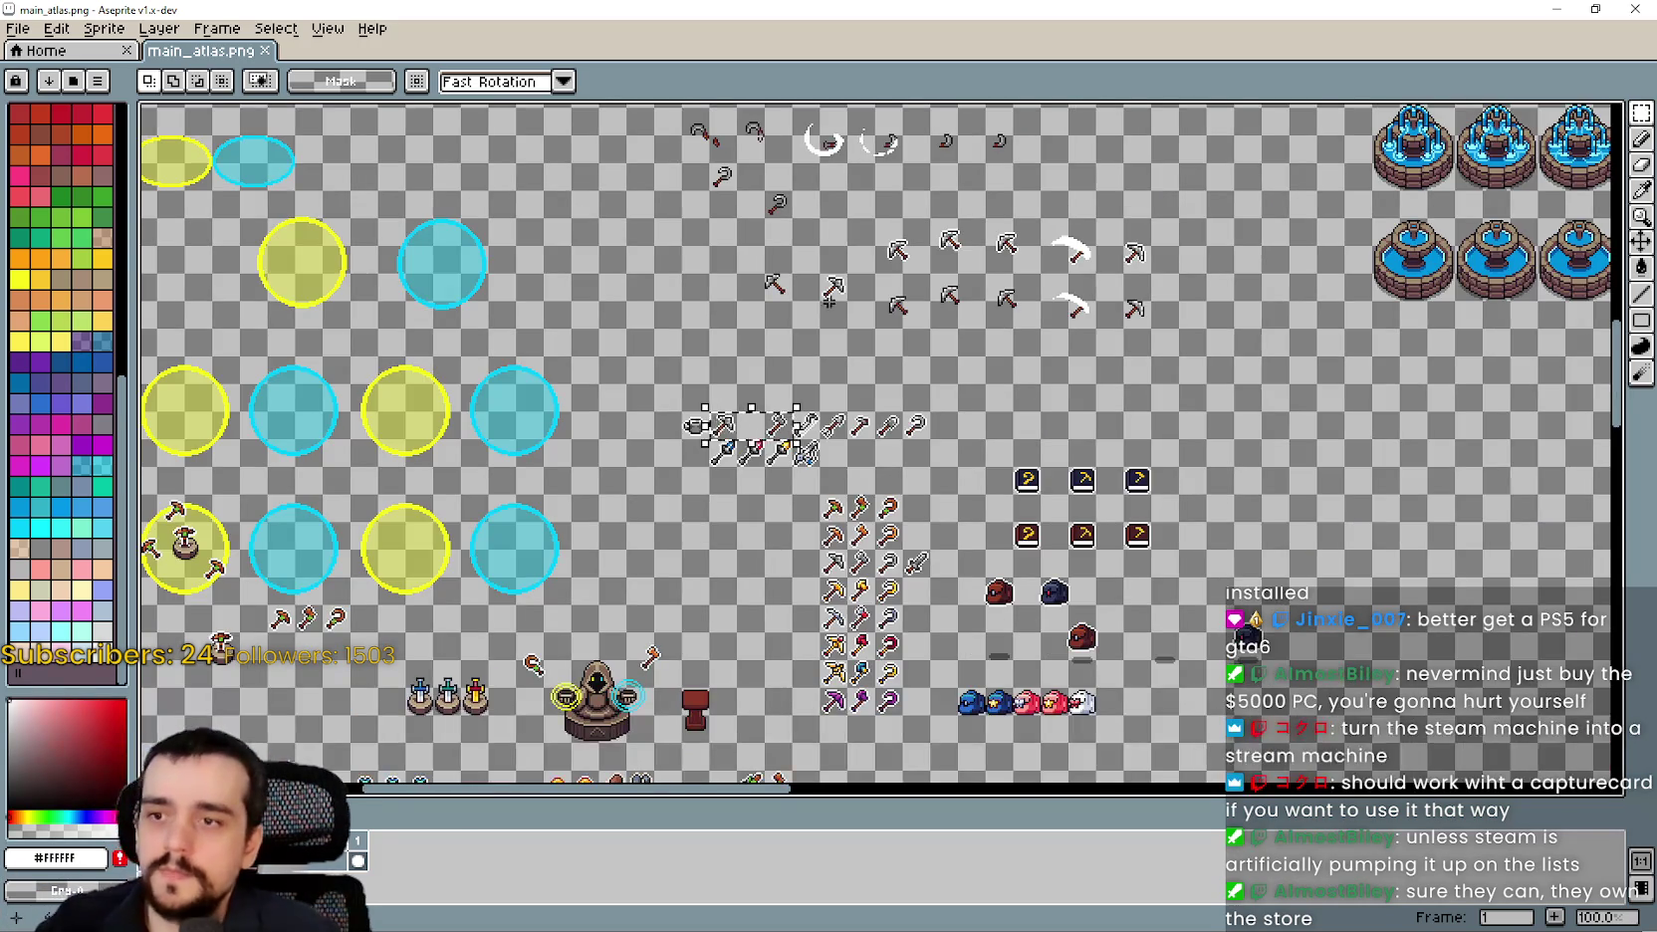
pyautogui.scroll(3, 817, 246)
pyautogui.scroll(-1, 801, 439)
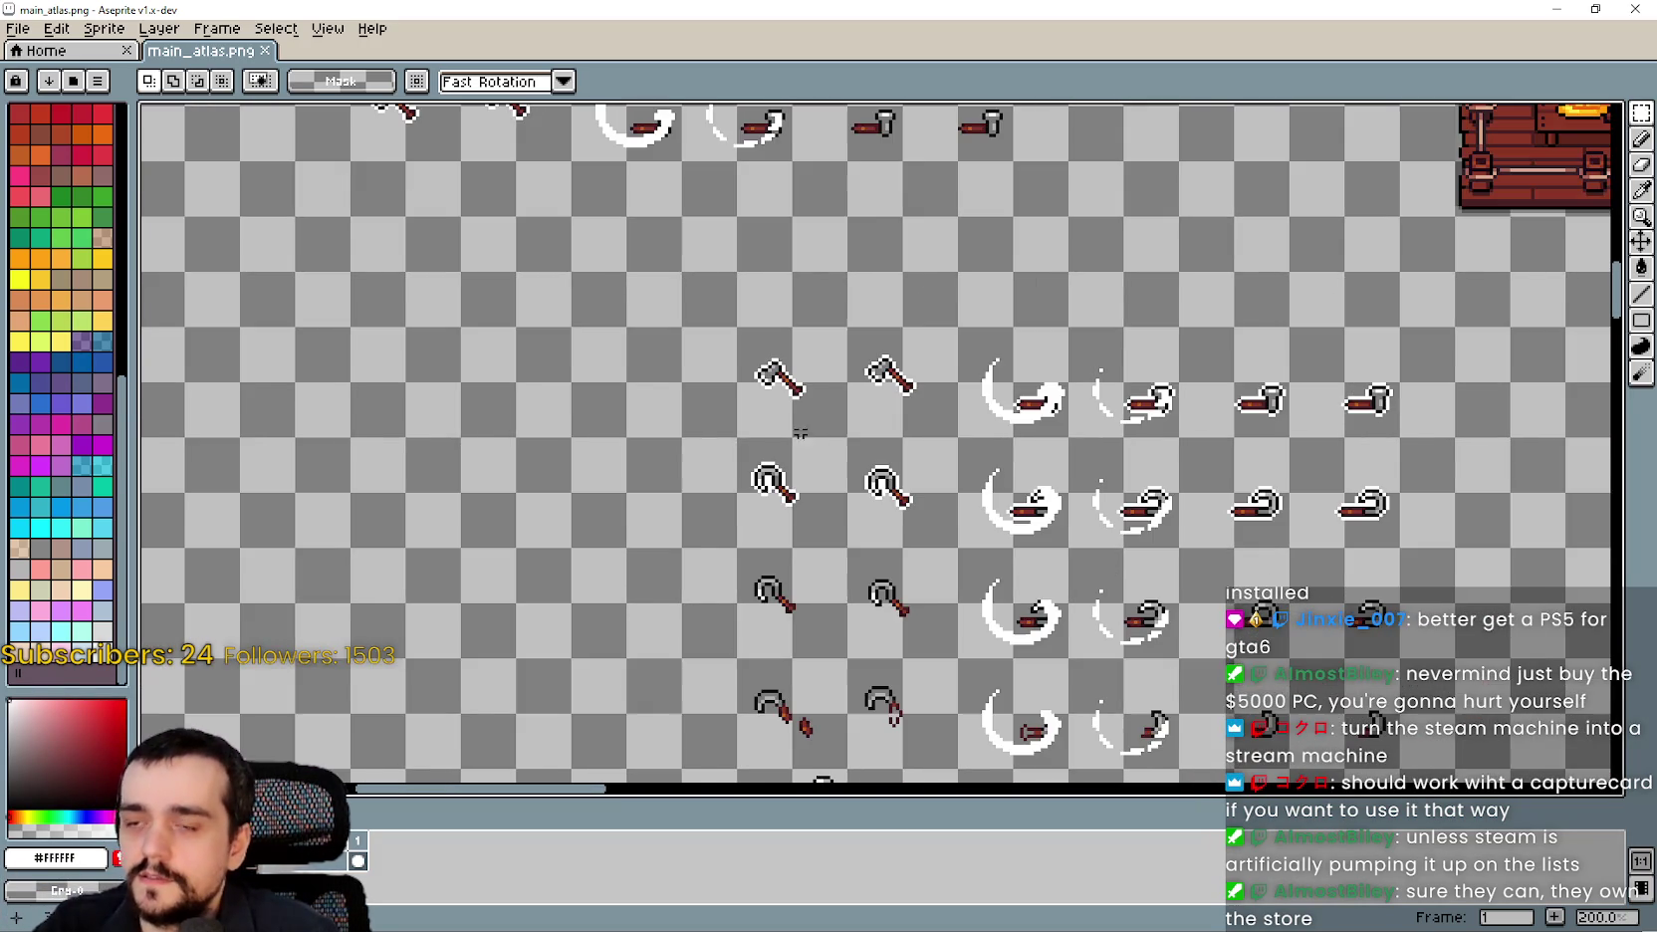
pyautogui.scroll(1, 932, 292)
pyautogui.scroll(-1, 868, 394)
# Pan past the swinging tool and axe frames until the key and button icons fill the canvas.
pyautogui.moveTo(797, 300)
pyautogui.mouseDown()
pyautogui.moveTo(935, 496)
pyautogui.moveTo(1077, 625)
pyautogui.mouseUp()
pyautogui.scroll(-1, 1077, 626)
pyautogui.moveTo(499, 666); pyautogui.dragTo(359, 473)
pyautogui.scroll(1, 358, 472)
pyautogui.moveTo(563, 288)
pyautogui.mouseDown()
pyautogui.moveTo(799, 293)
pyautogui.moveTo(796, 249)
pyautogui.moveTo(816, 321)
pyautogui.mouseUp()
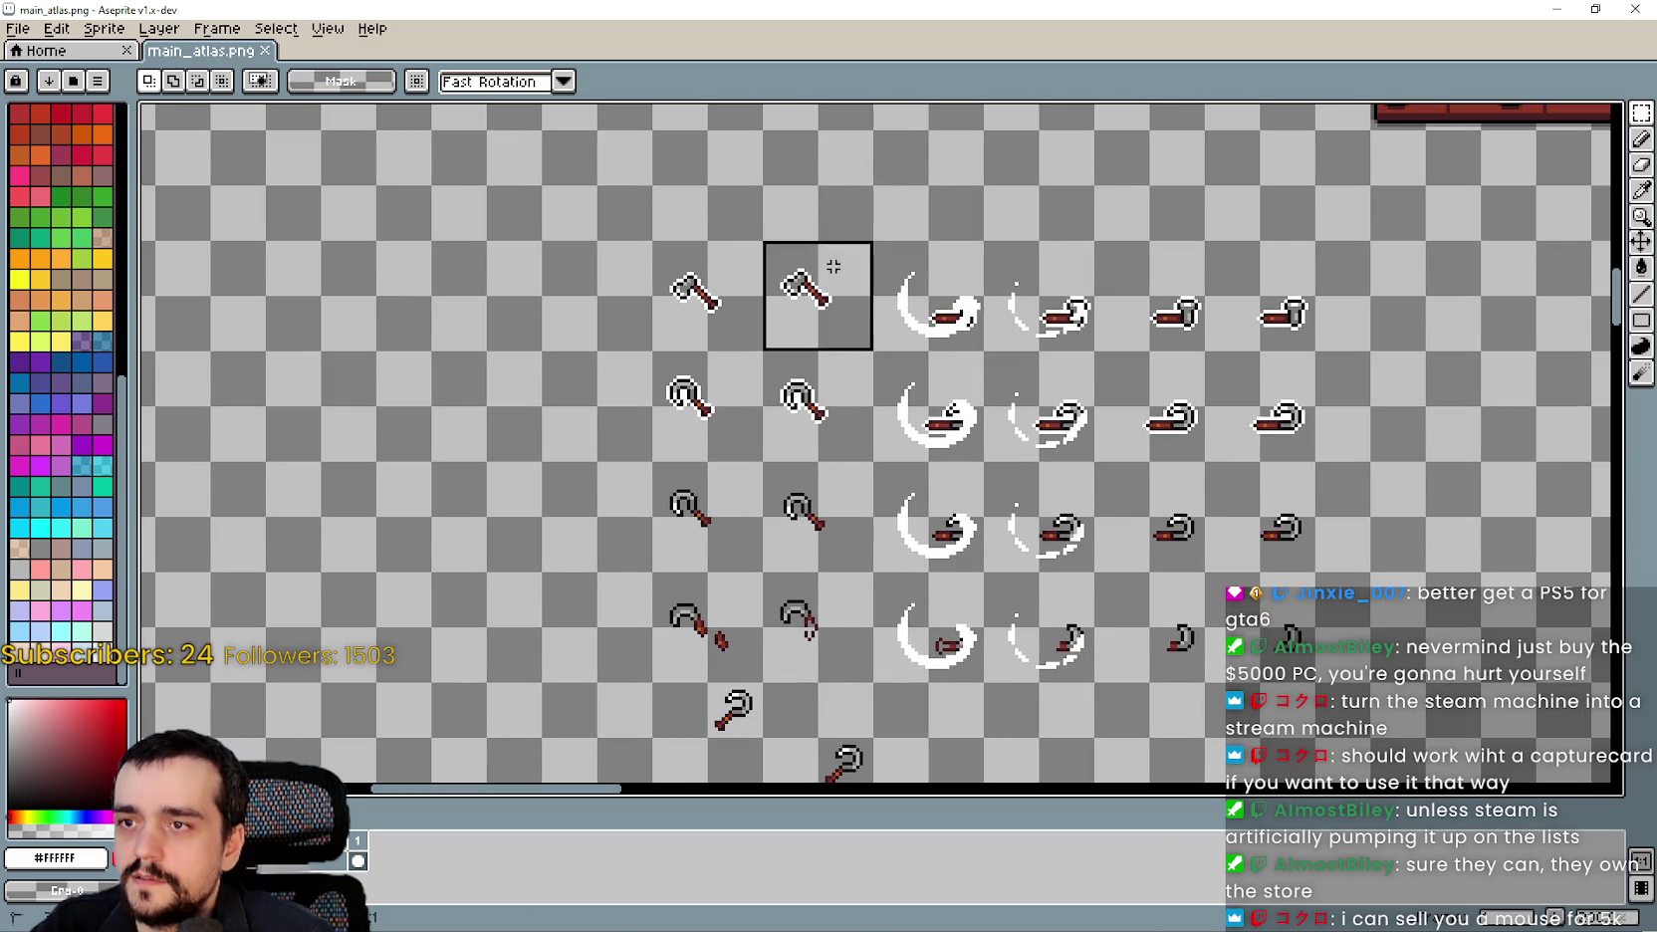
pyautogui.scroll(-3, 864, 519)
pyautogui.scroll(3, 880, 284)
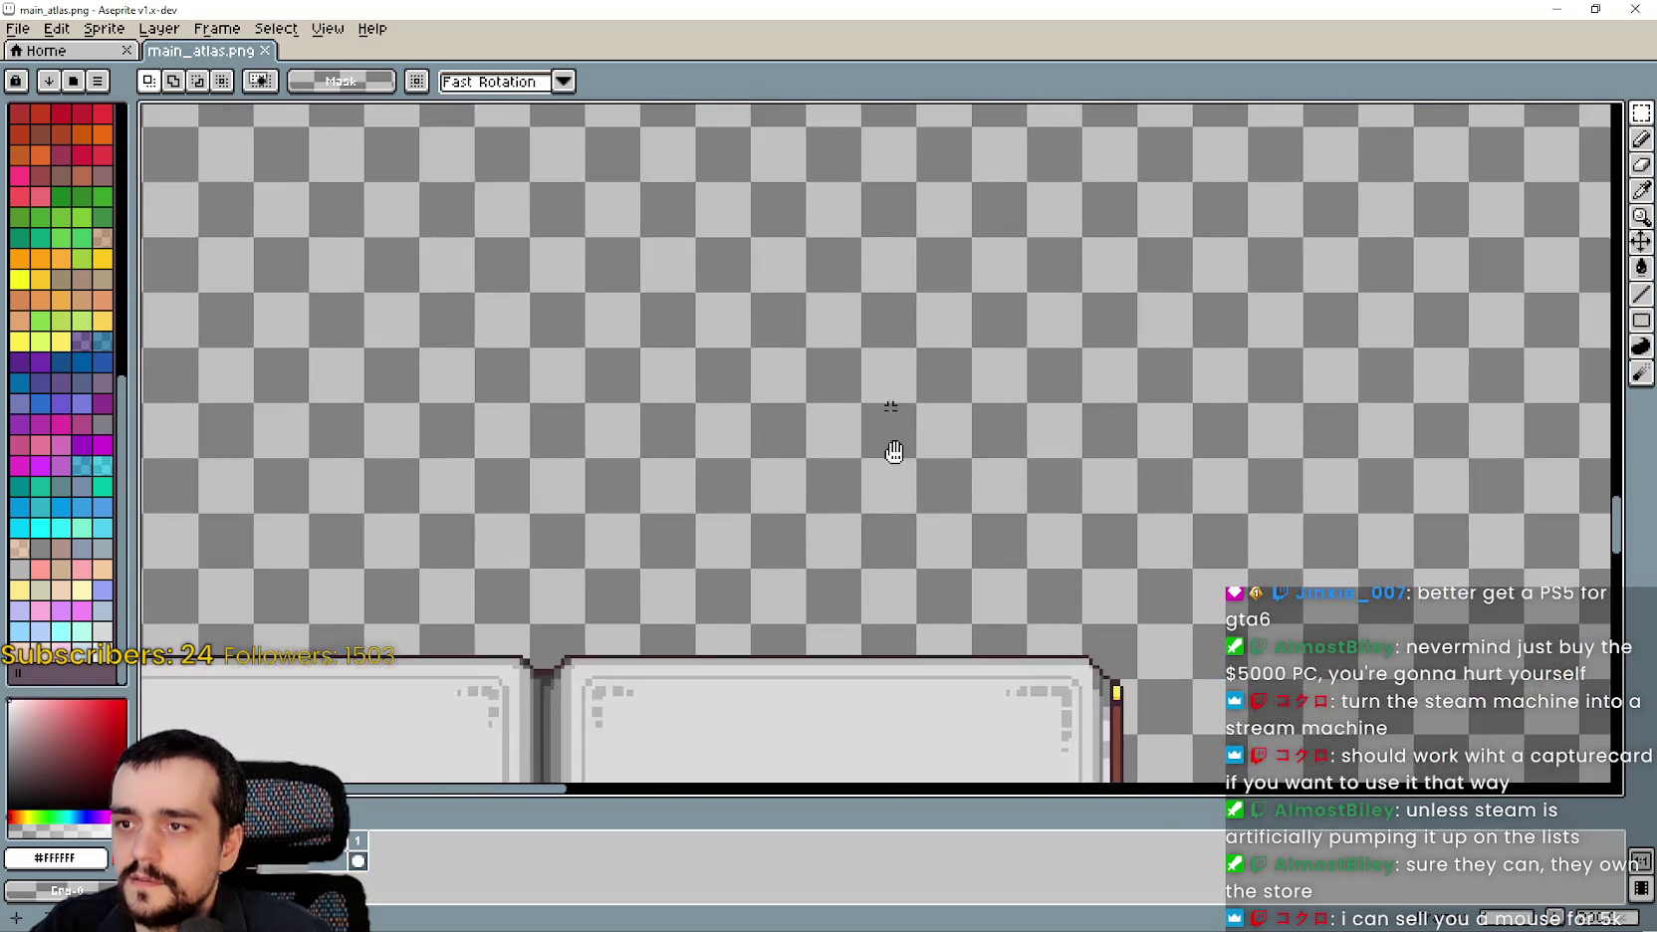
pyautogui.scroll(-3, 886, 328)
pyautogui.scroll(3, 797, 398)
pyautogui.moveTo(778, 439); pyautogui.dragTo(720, 108)
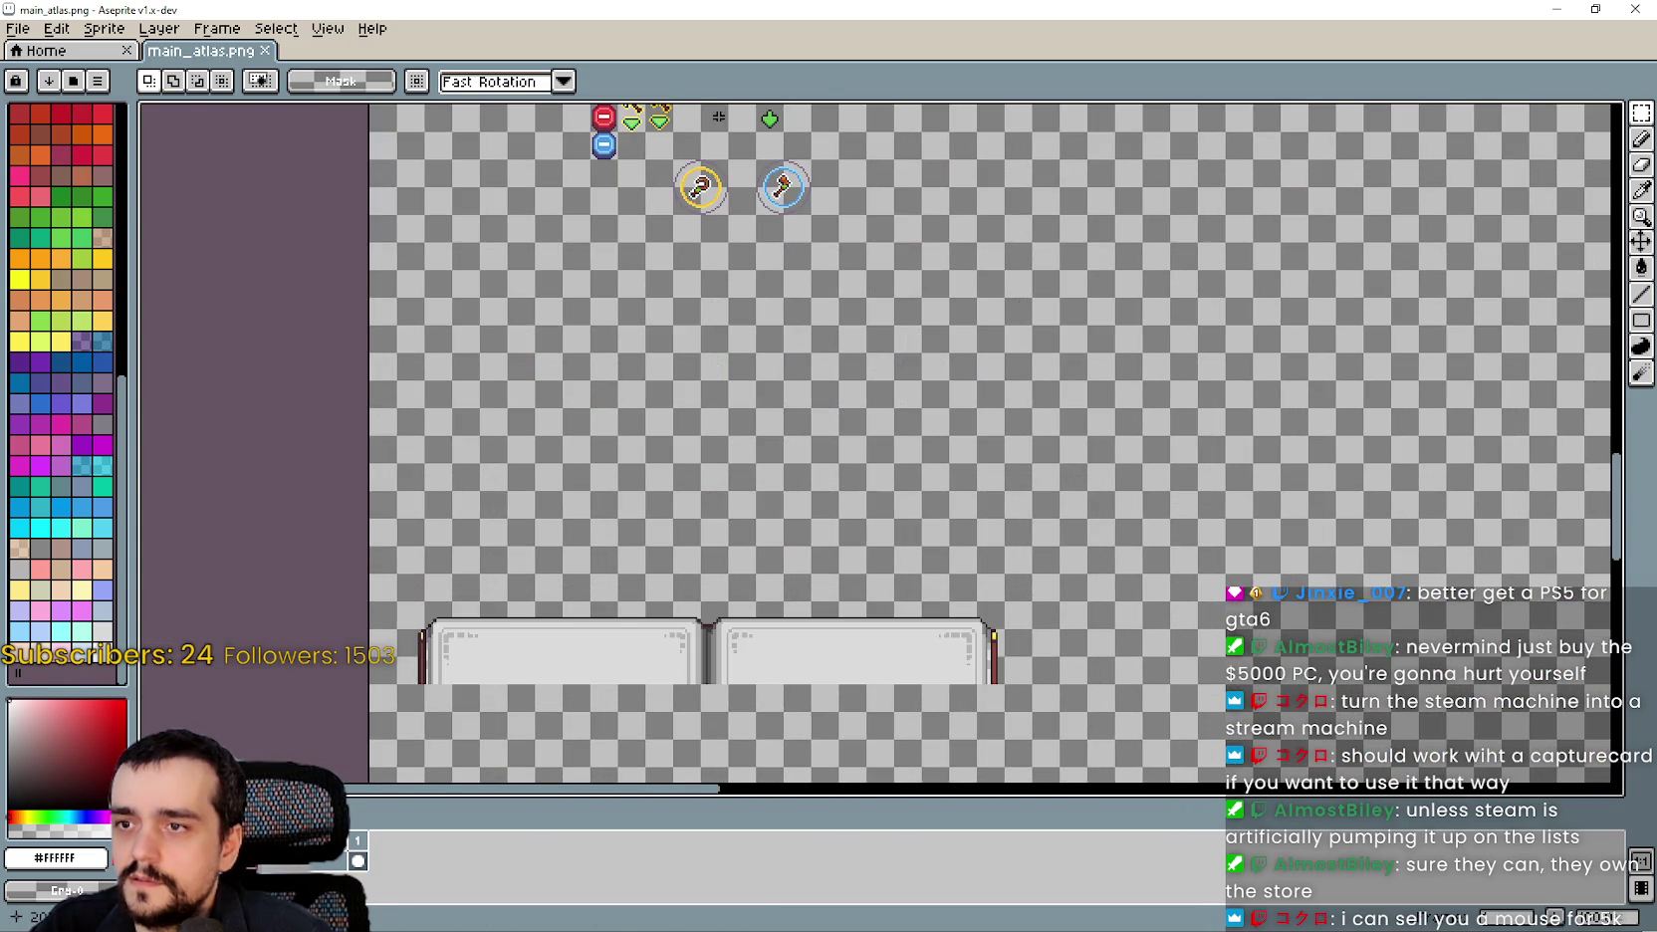
pyautogui.scroll(3, 838, 428)
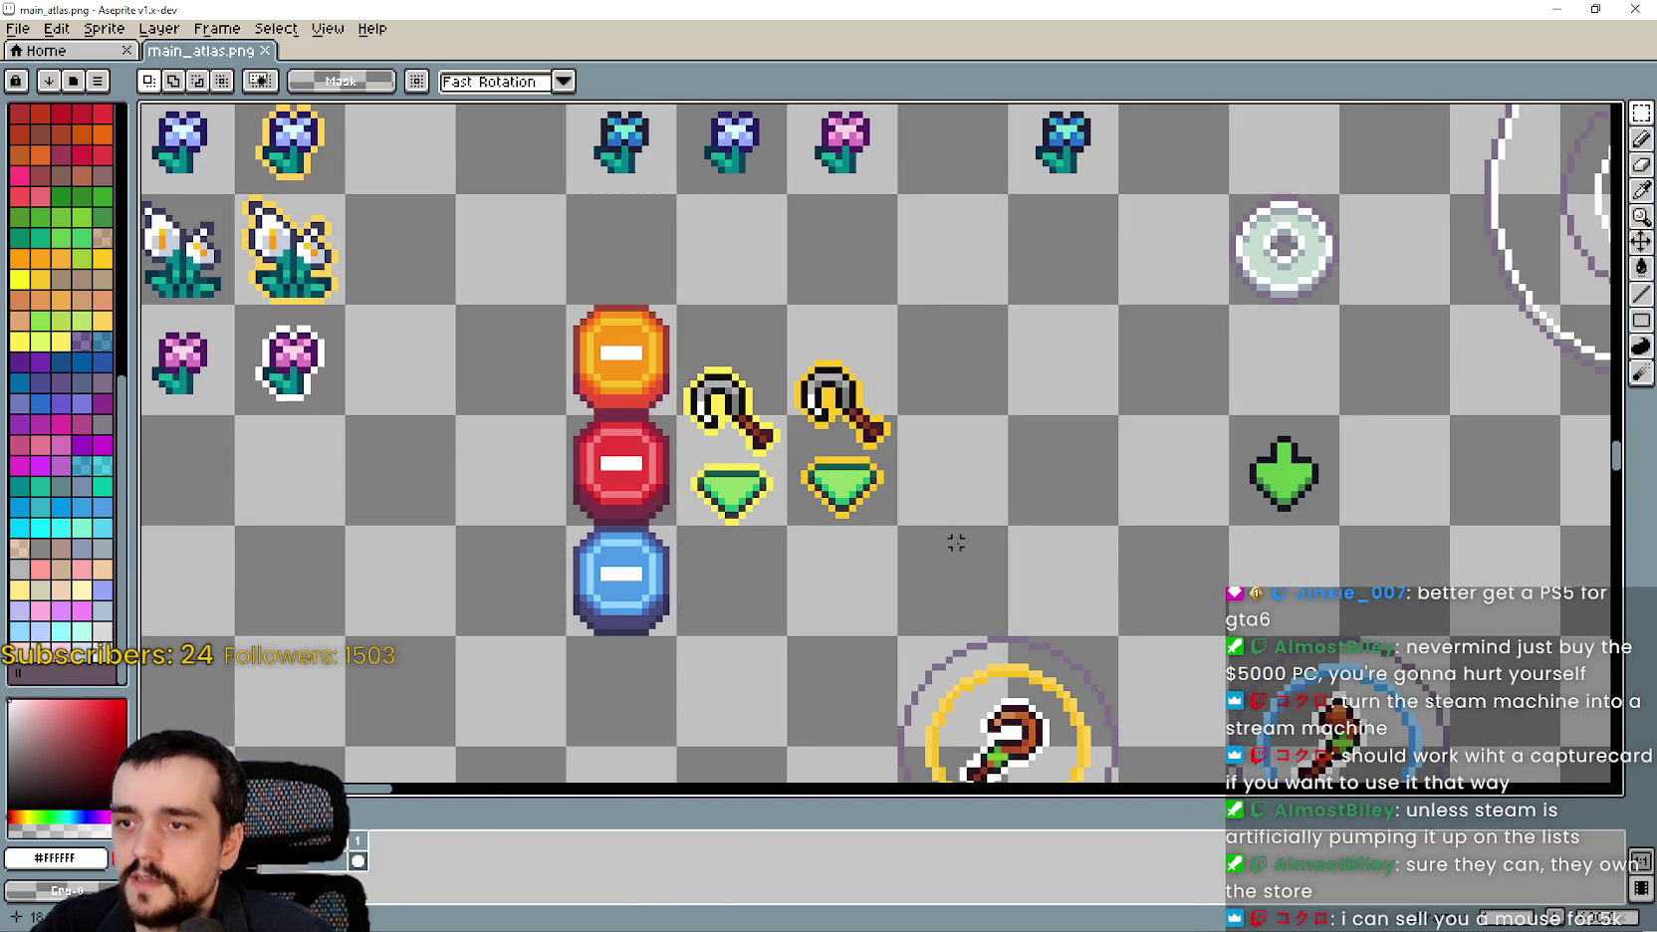
# Paste the copied axe sprite onto the atlas and commit it in place.
pyautogui.hotkey('ctrl', 'v')
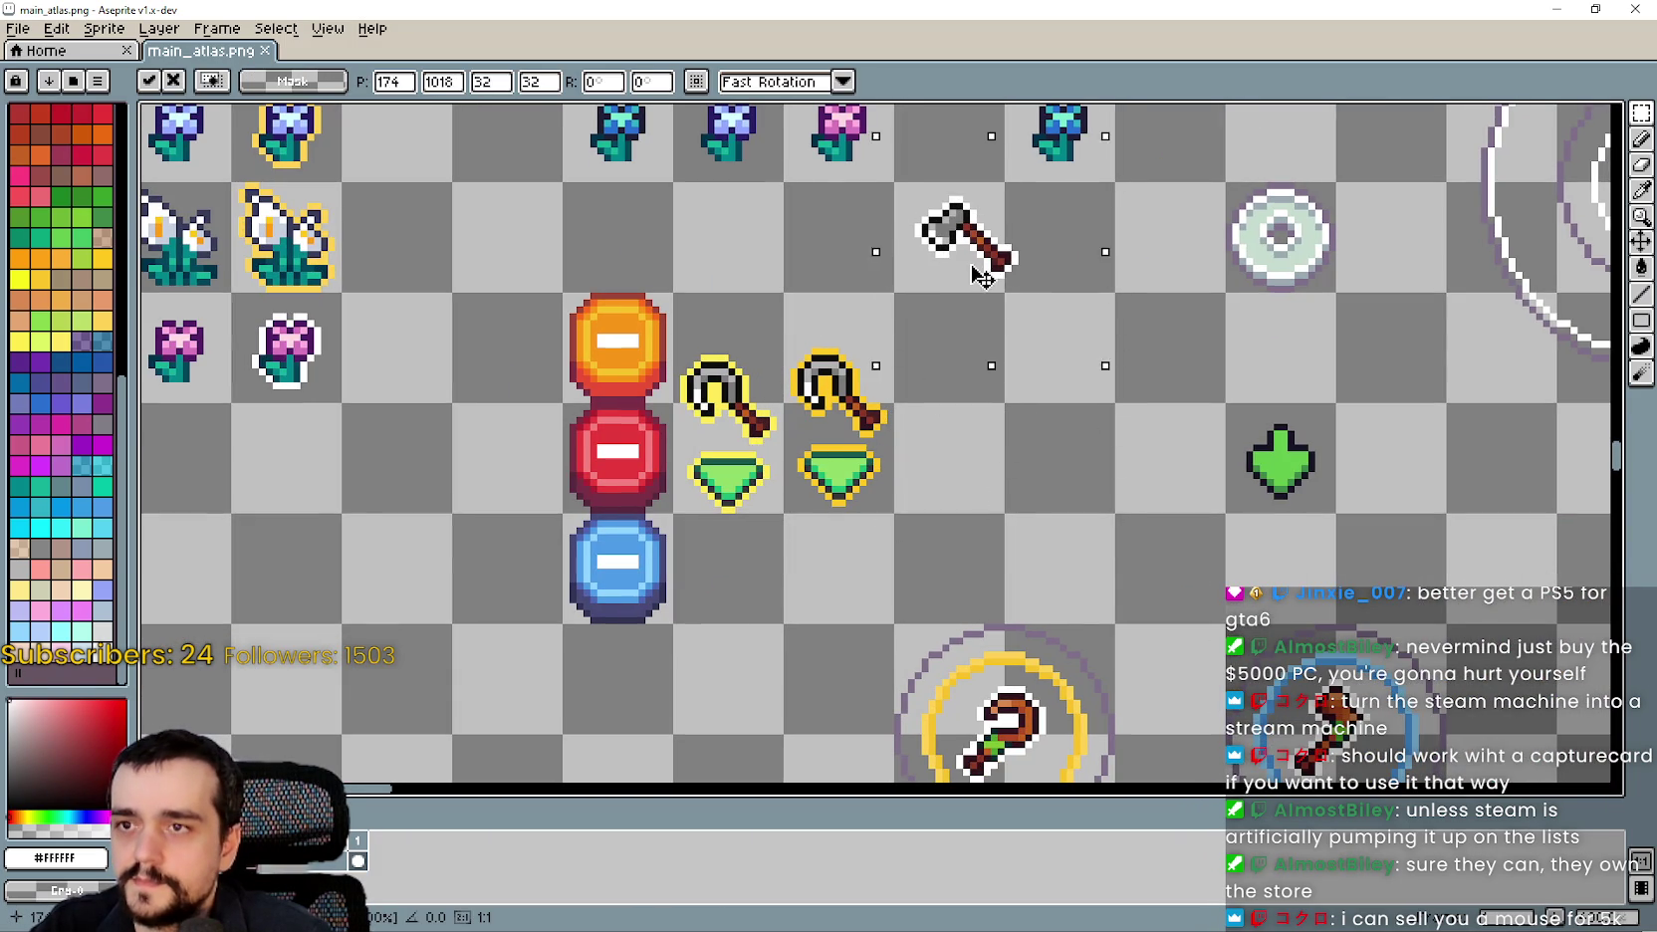
pyautogui.press('Return')
pyautogui.scroll(-6, 968, 281)
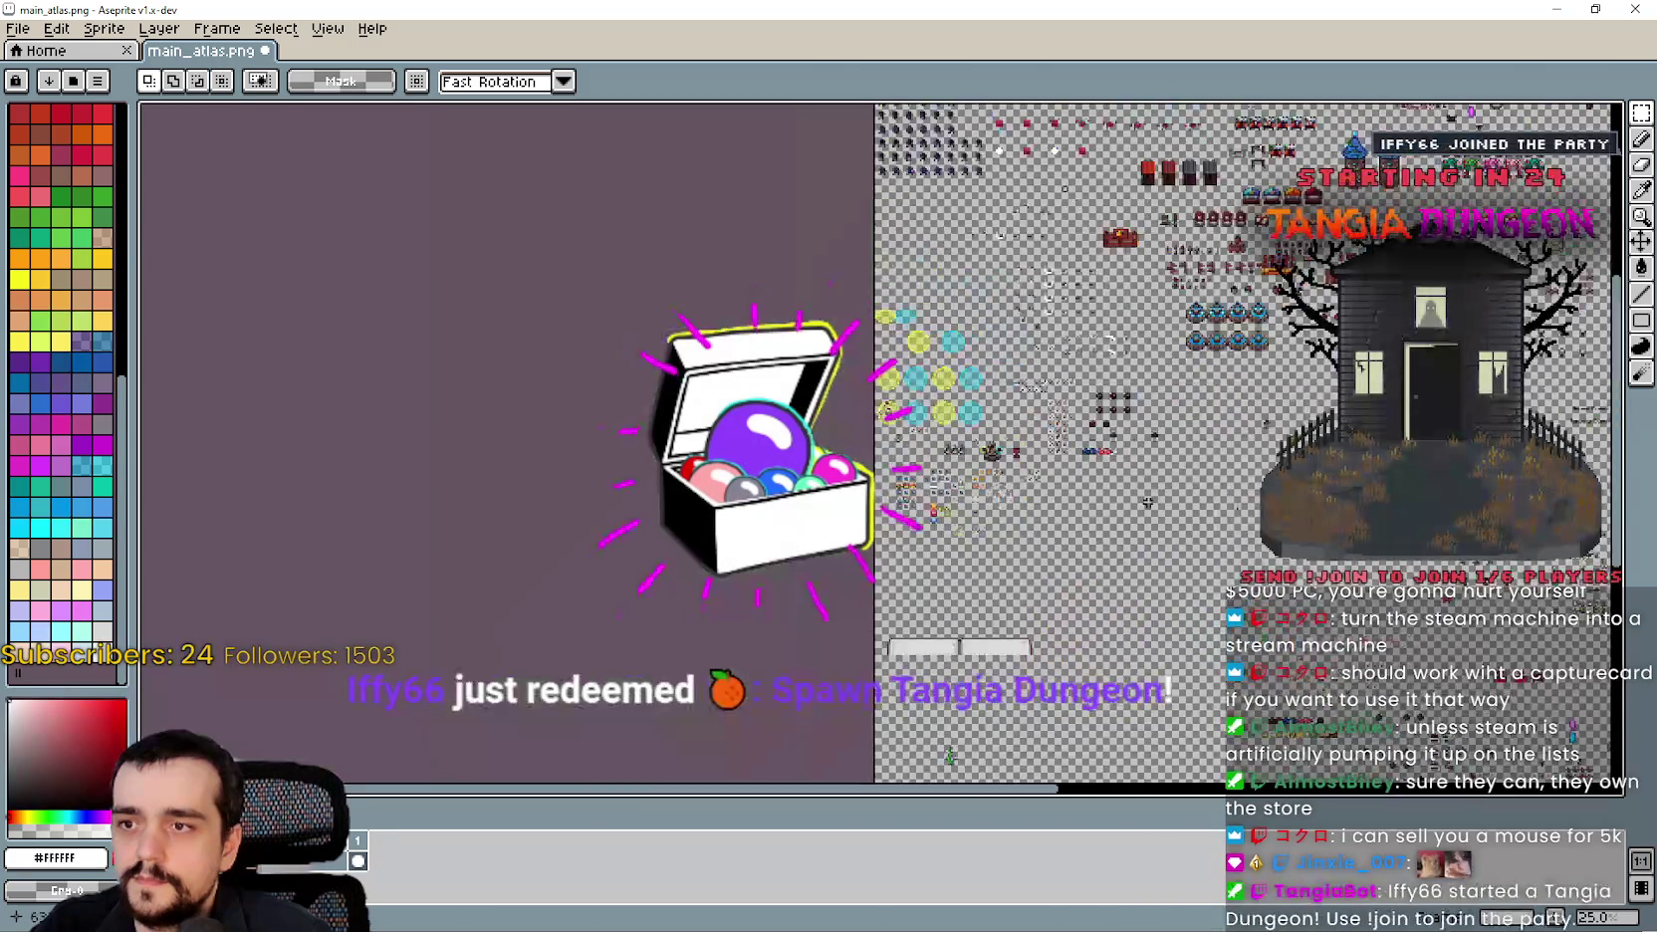
pyautogui.scroll(1, 1126, 577)
pyautogui.scroll(3, 916, 722)
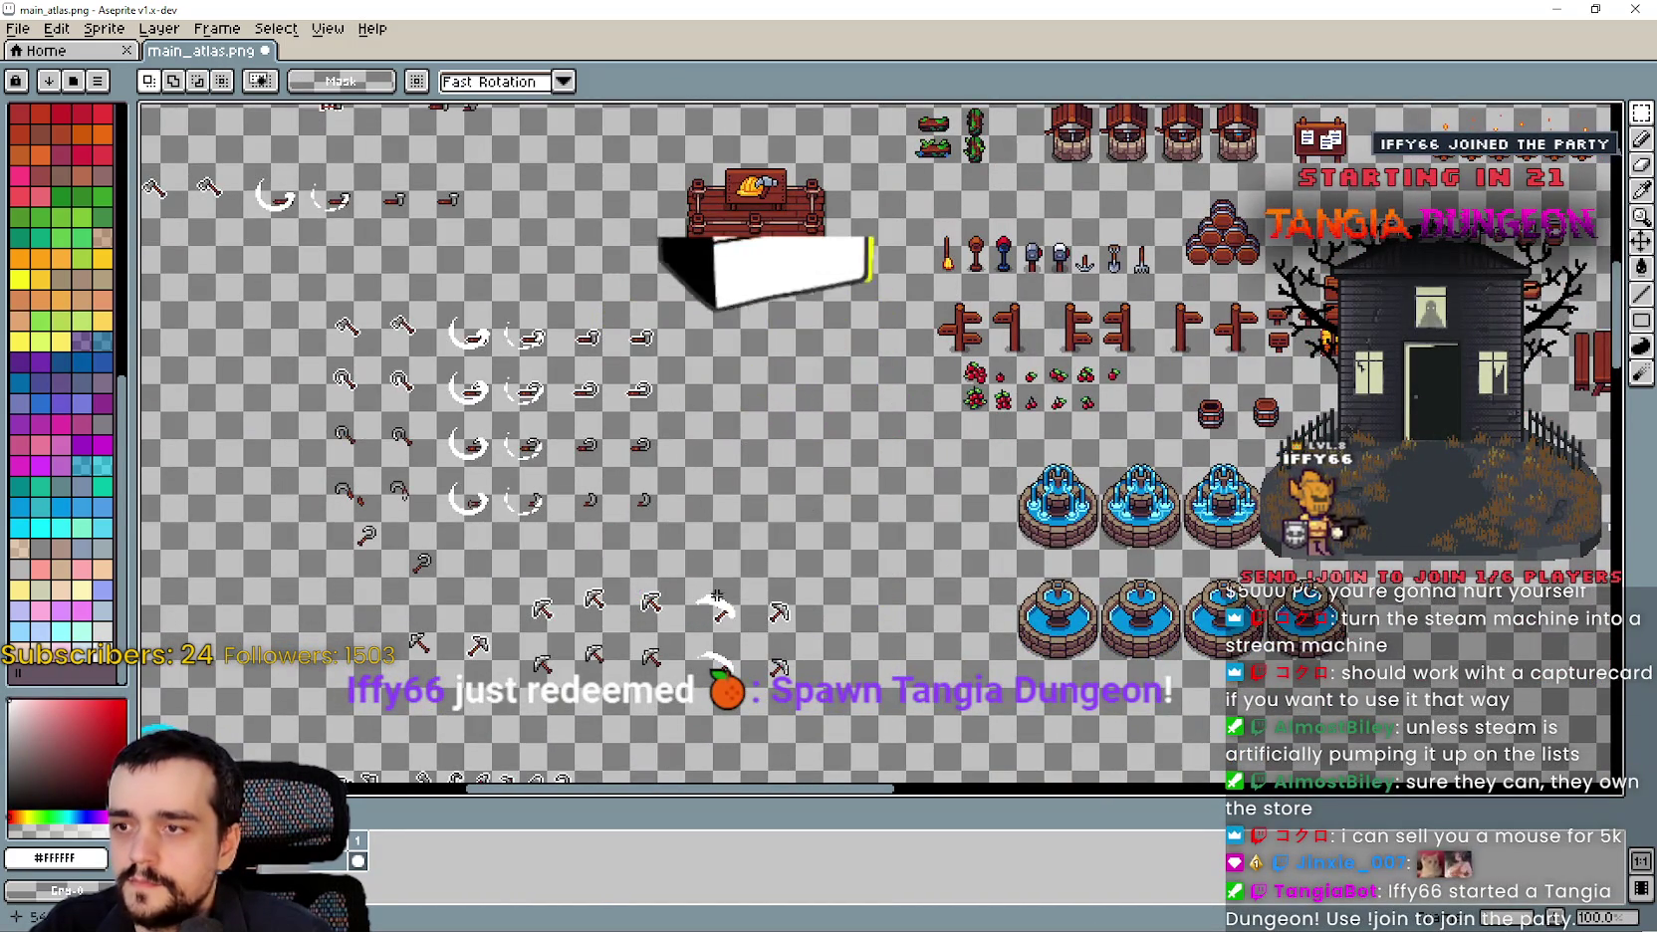
pyautogui.scroll(3, 917, 442)
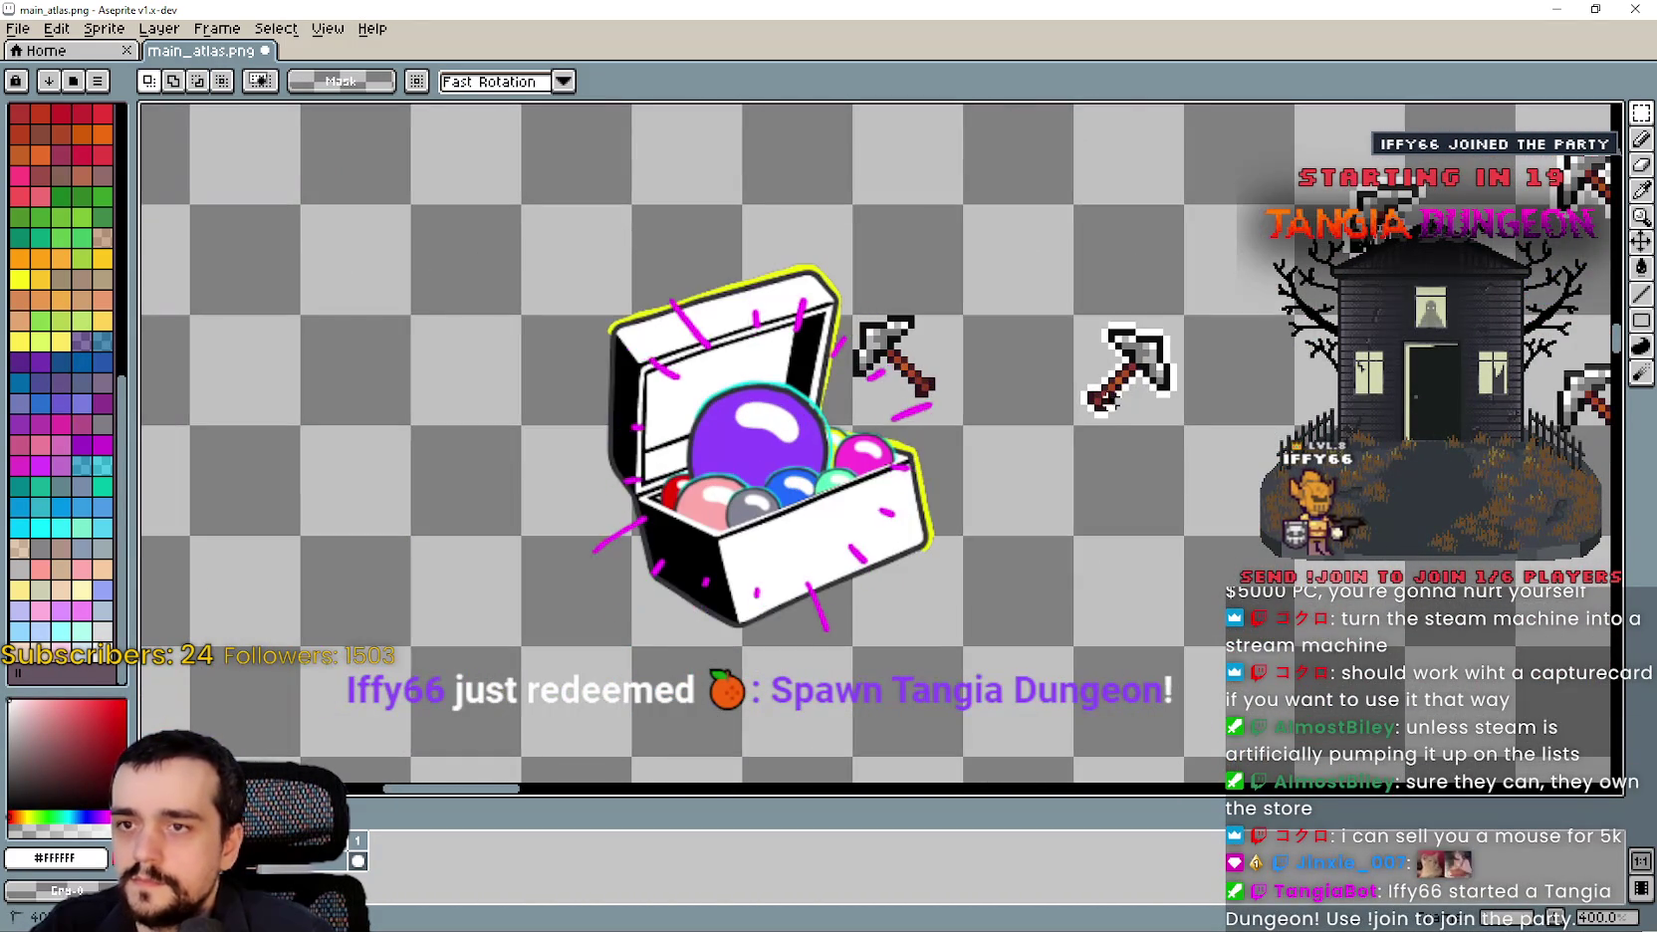
pyautogui.scroll(-3, 952, 519)
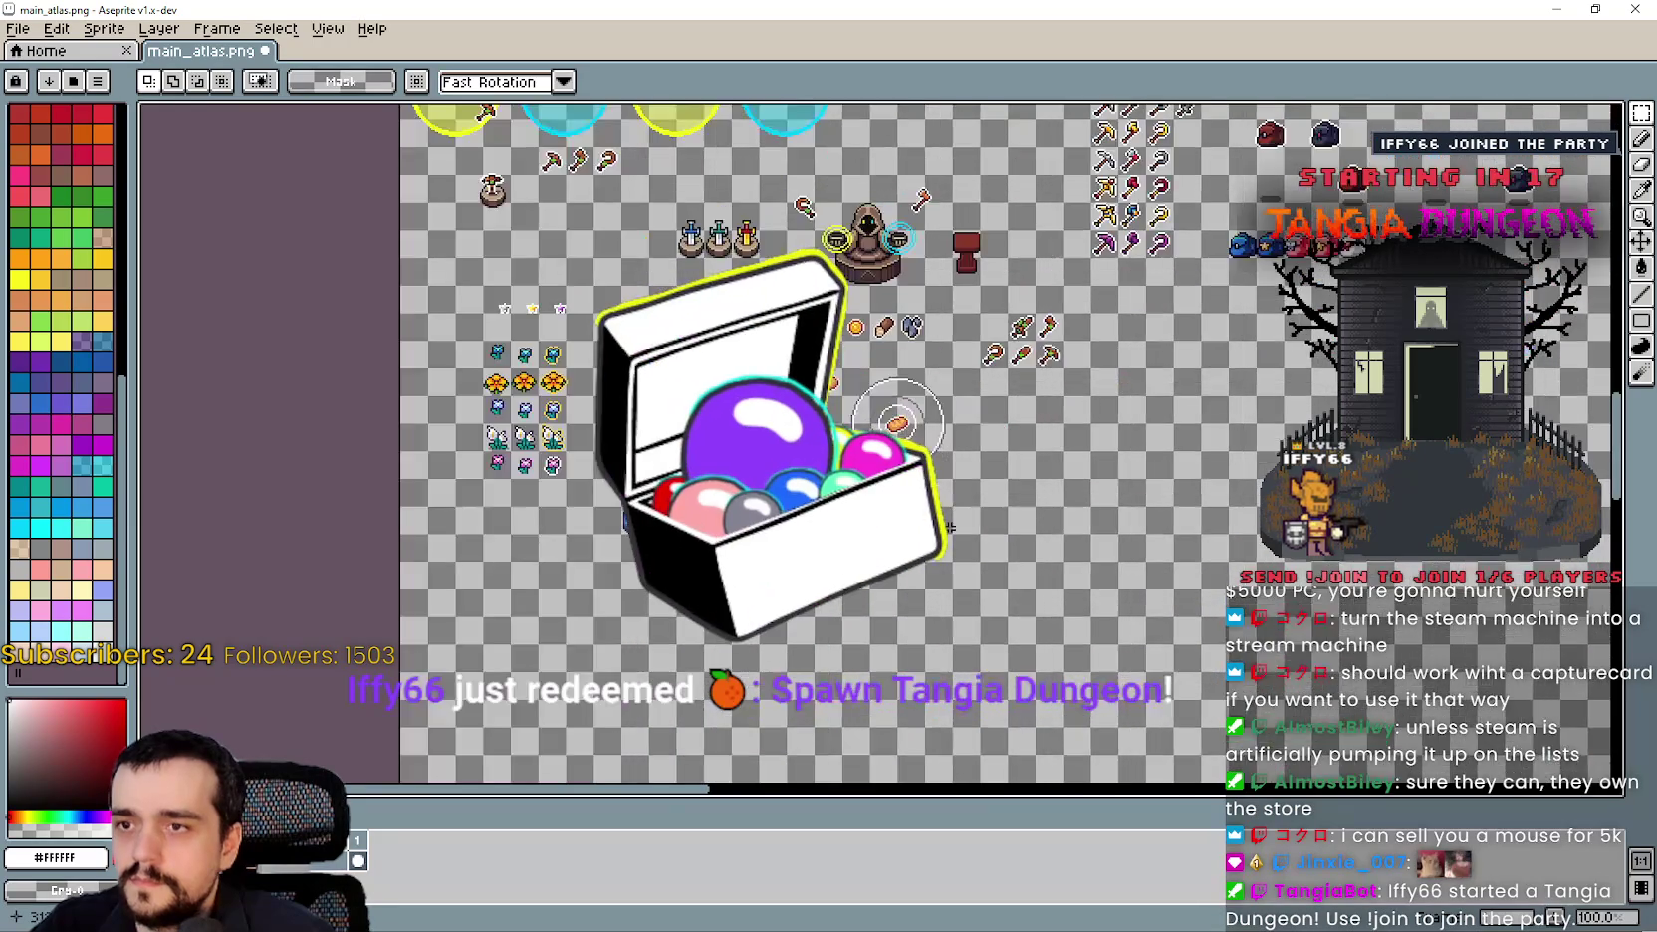
pyautogui.scroll(3, 763, 426)
# Paste a pickaxe sprite beside the axe and nudge it into alignment.
pyautogui.hotkey('ctrl', 'v')
pyautogui.scroll(1, 818, 404)
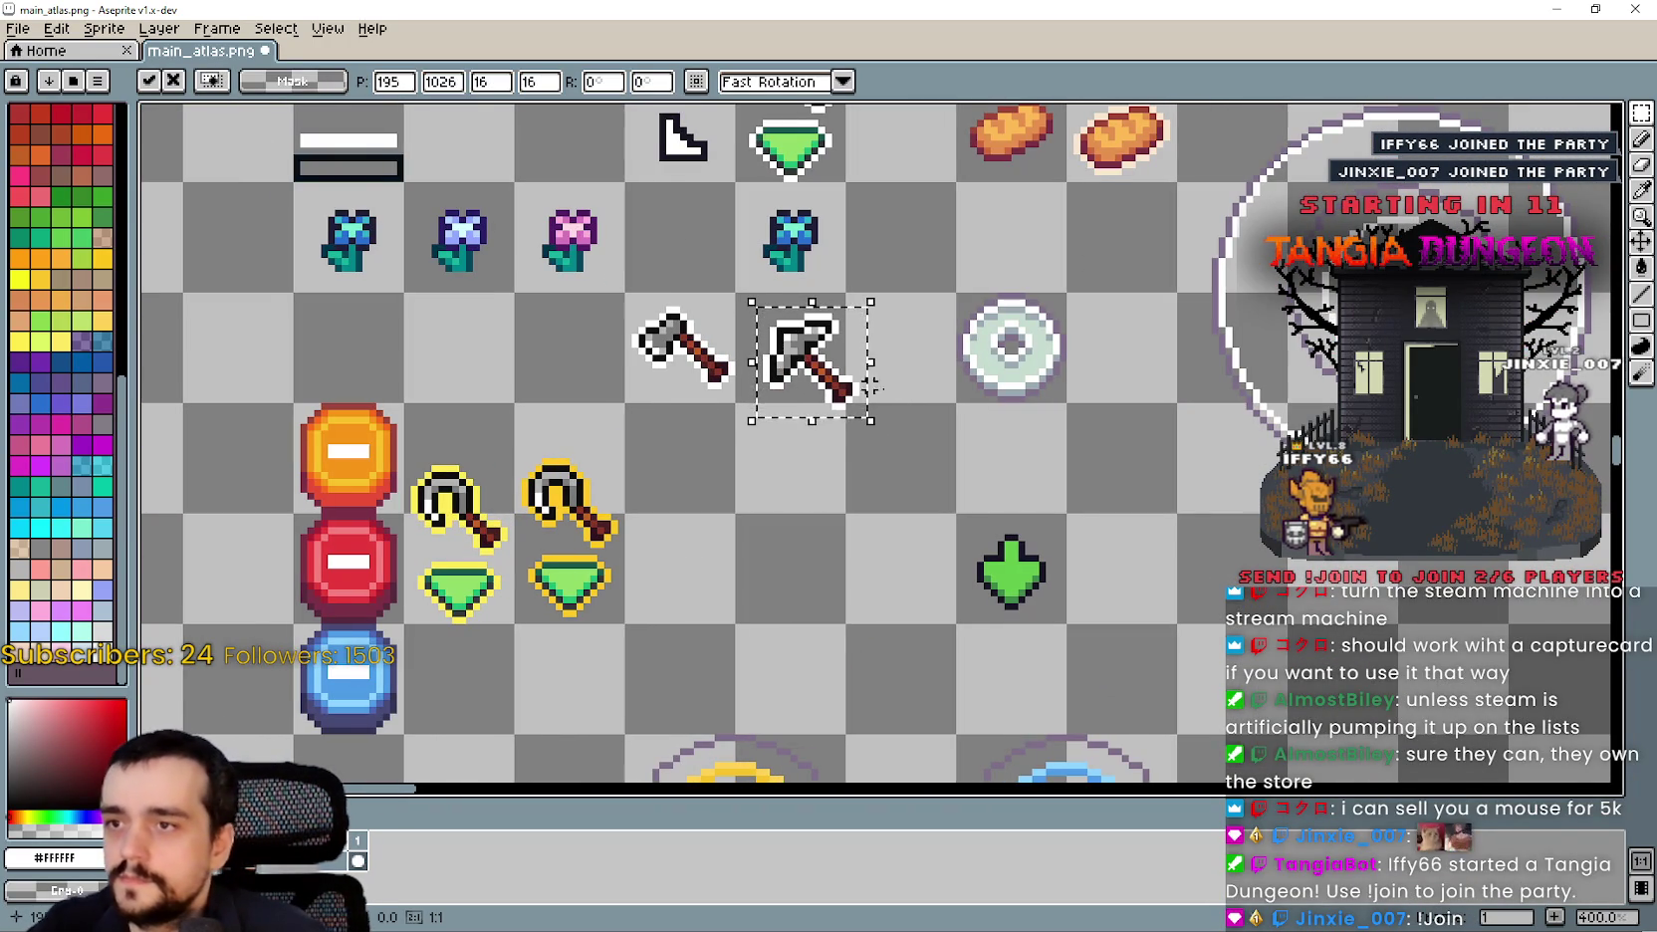
pyautogui.scroll(1, 812, 366)
pyautogui.moveTo(809, 361); pyautogui.dragTo(786, 353)
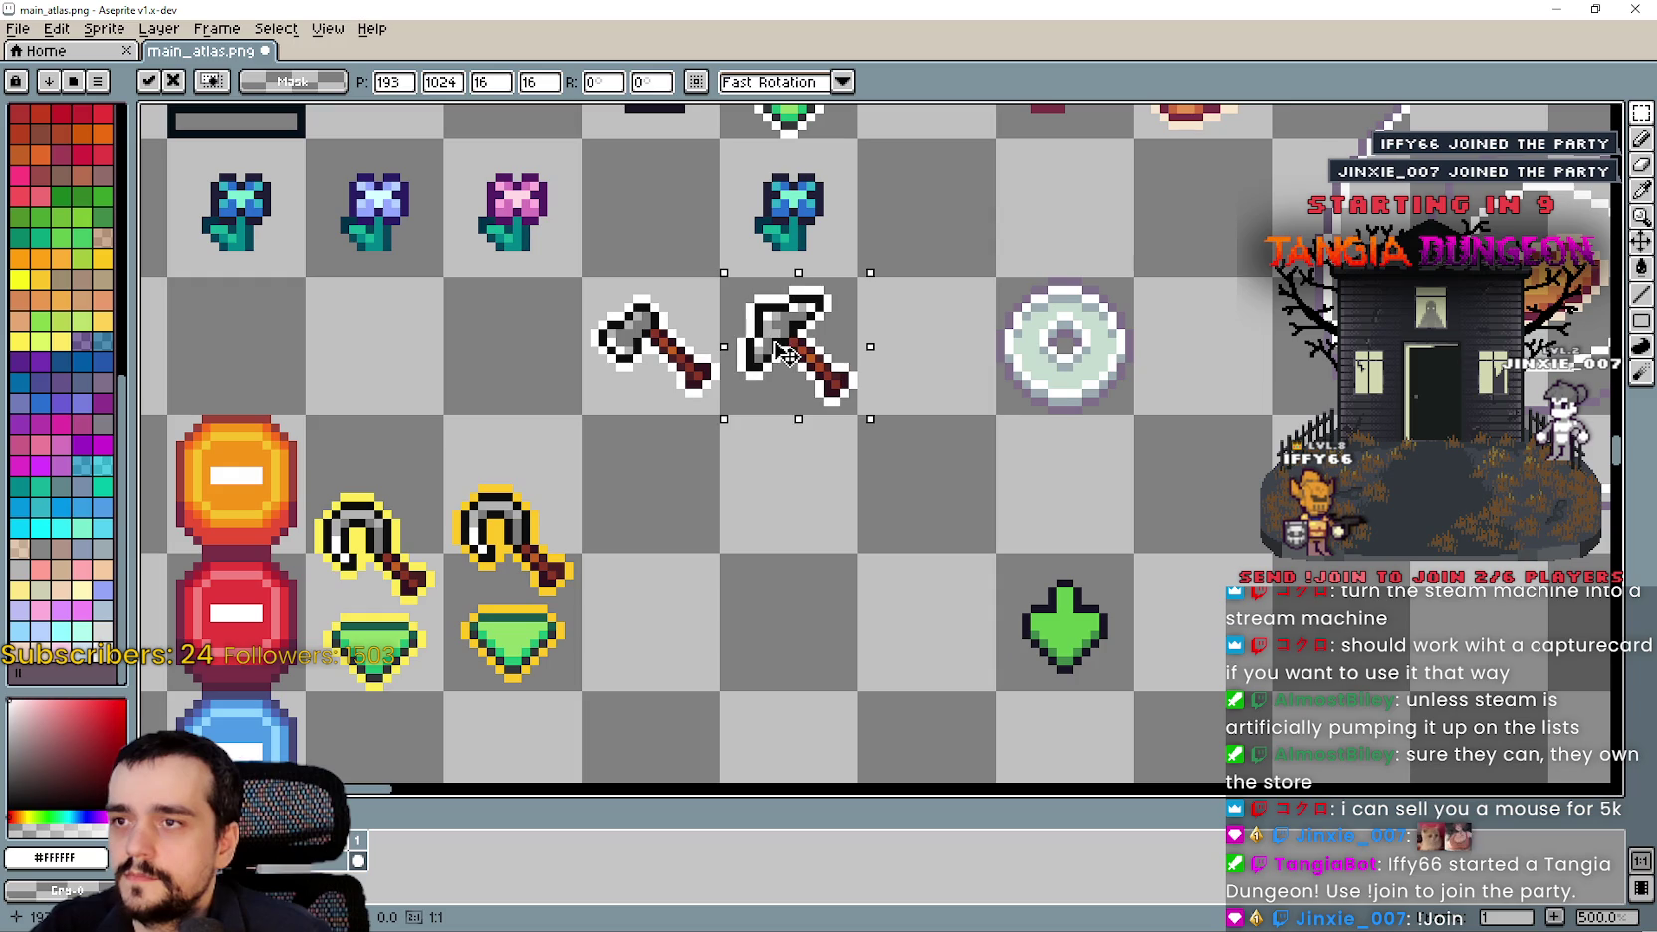
pyautogui.click(723, 574)
pyautogui.scroll(-4, 608, 583)
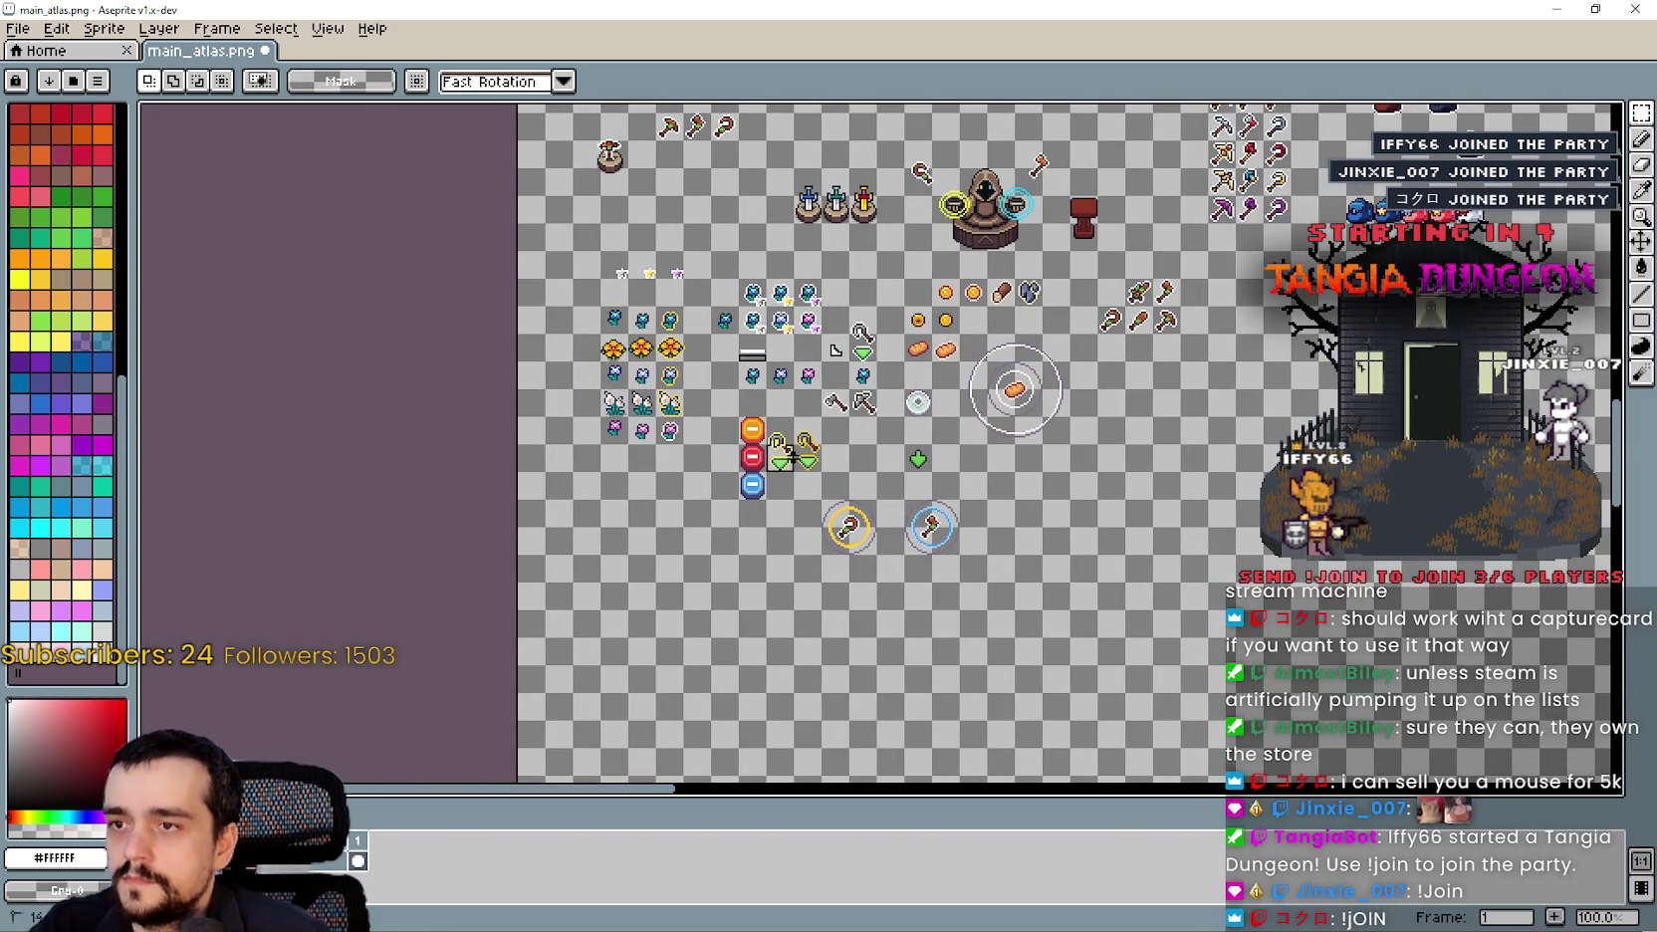
pyautogui.scroll(1, 615, 577)
# Duplicate the hooks and gems block into the empty area at left.
pyautogui.hotkey('ctrl', 'v')
pyautogui.moveTo(1001, 323)
pyautogui.mouseDown()
pyautogui.moveTo(615, 537)
pyautogui.moveTo(503, 487)
pyautogui.mouseUp()
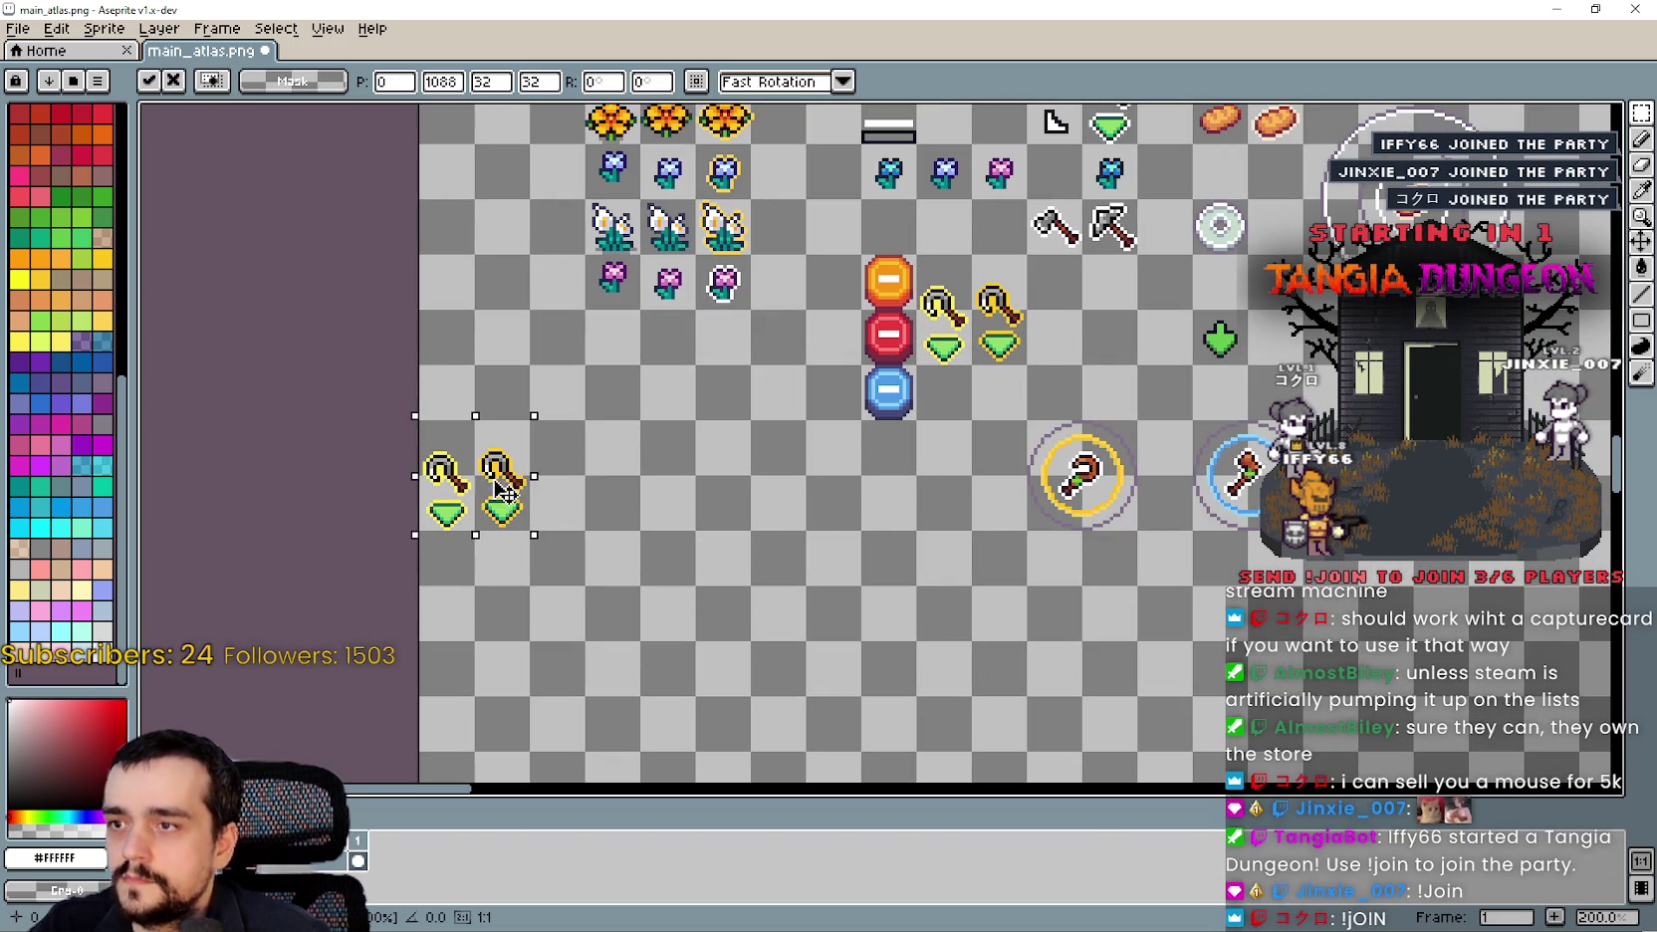
pyautogui.click(804, 515)
pyautogui.scroll(1, 1056, 234)
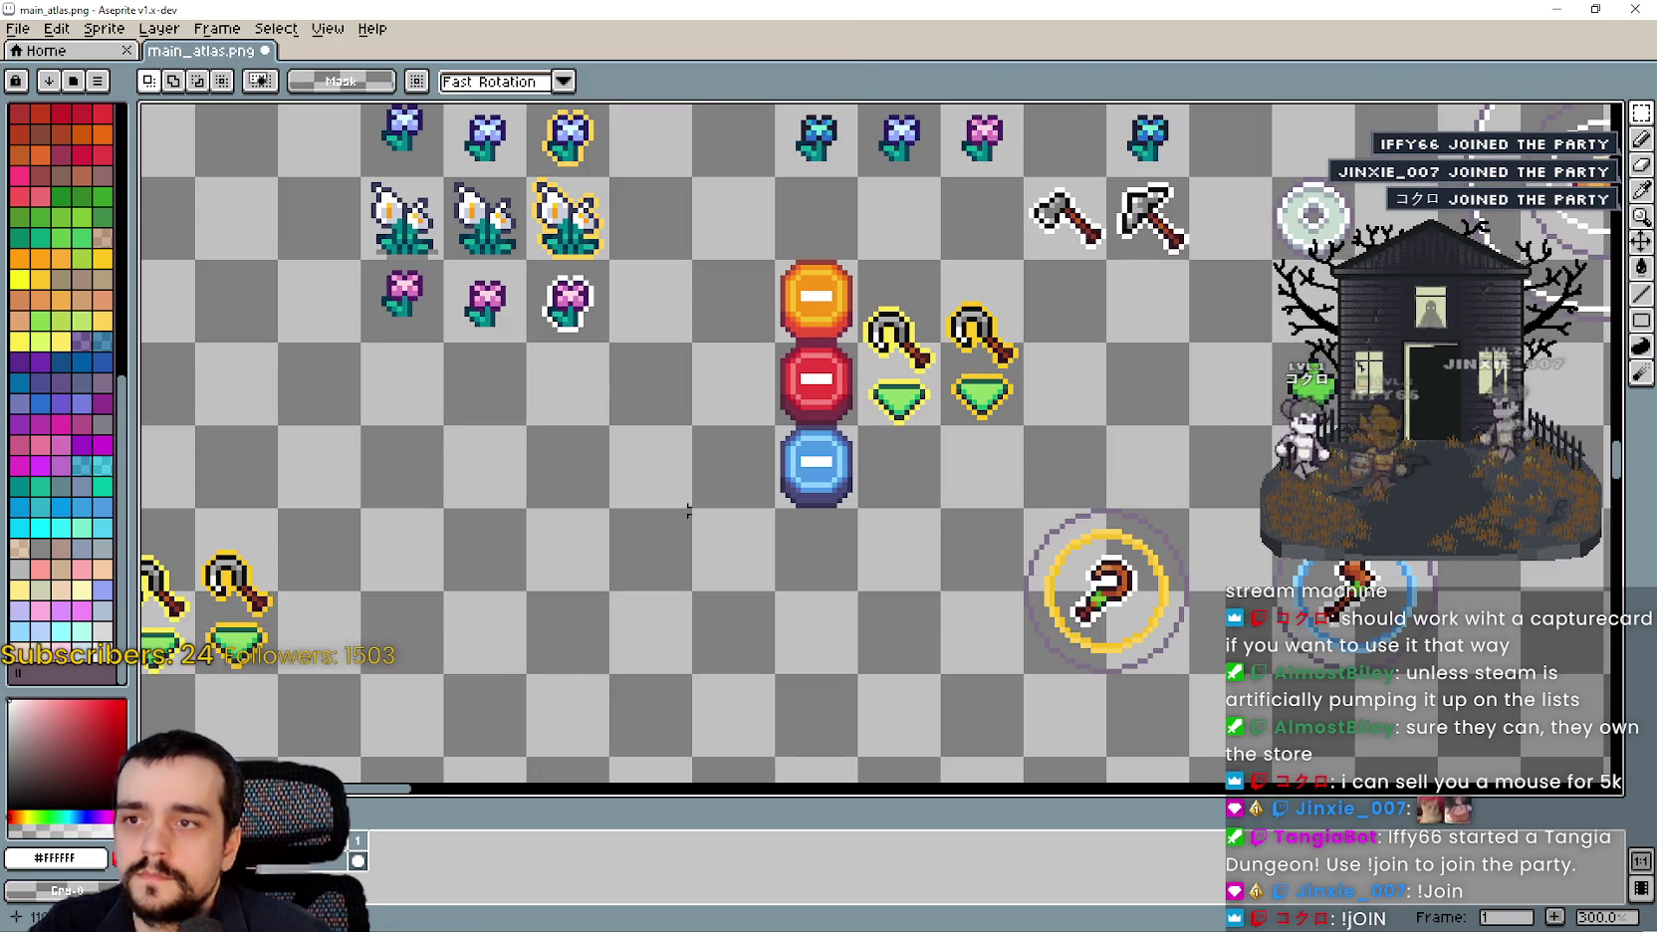
pyautogui.hscroll(-3, 710, 547)
pyautogui.scroll(1, 396, 591)
pyautogui.scroll(1, 438, 583)
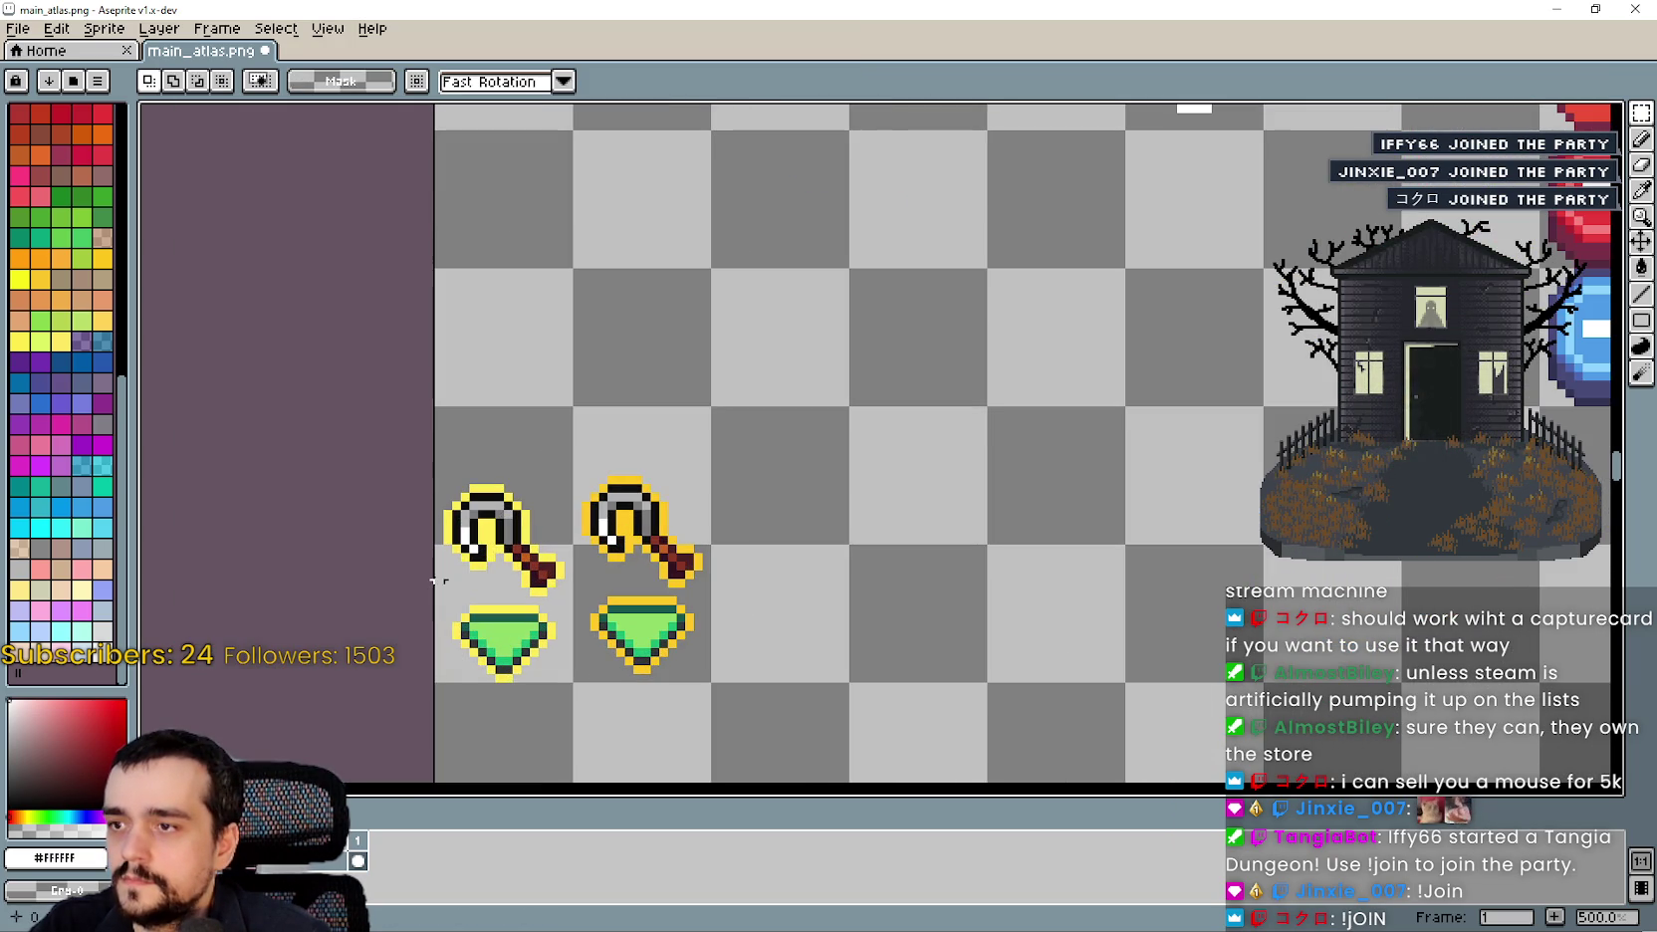
# Erase the two hook icons from the duplicated block.
pyautogui.moveTo(435, 589); pyautogui.dragTo(826, 404)
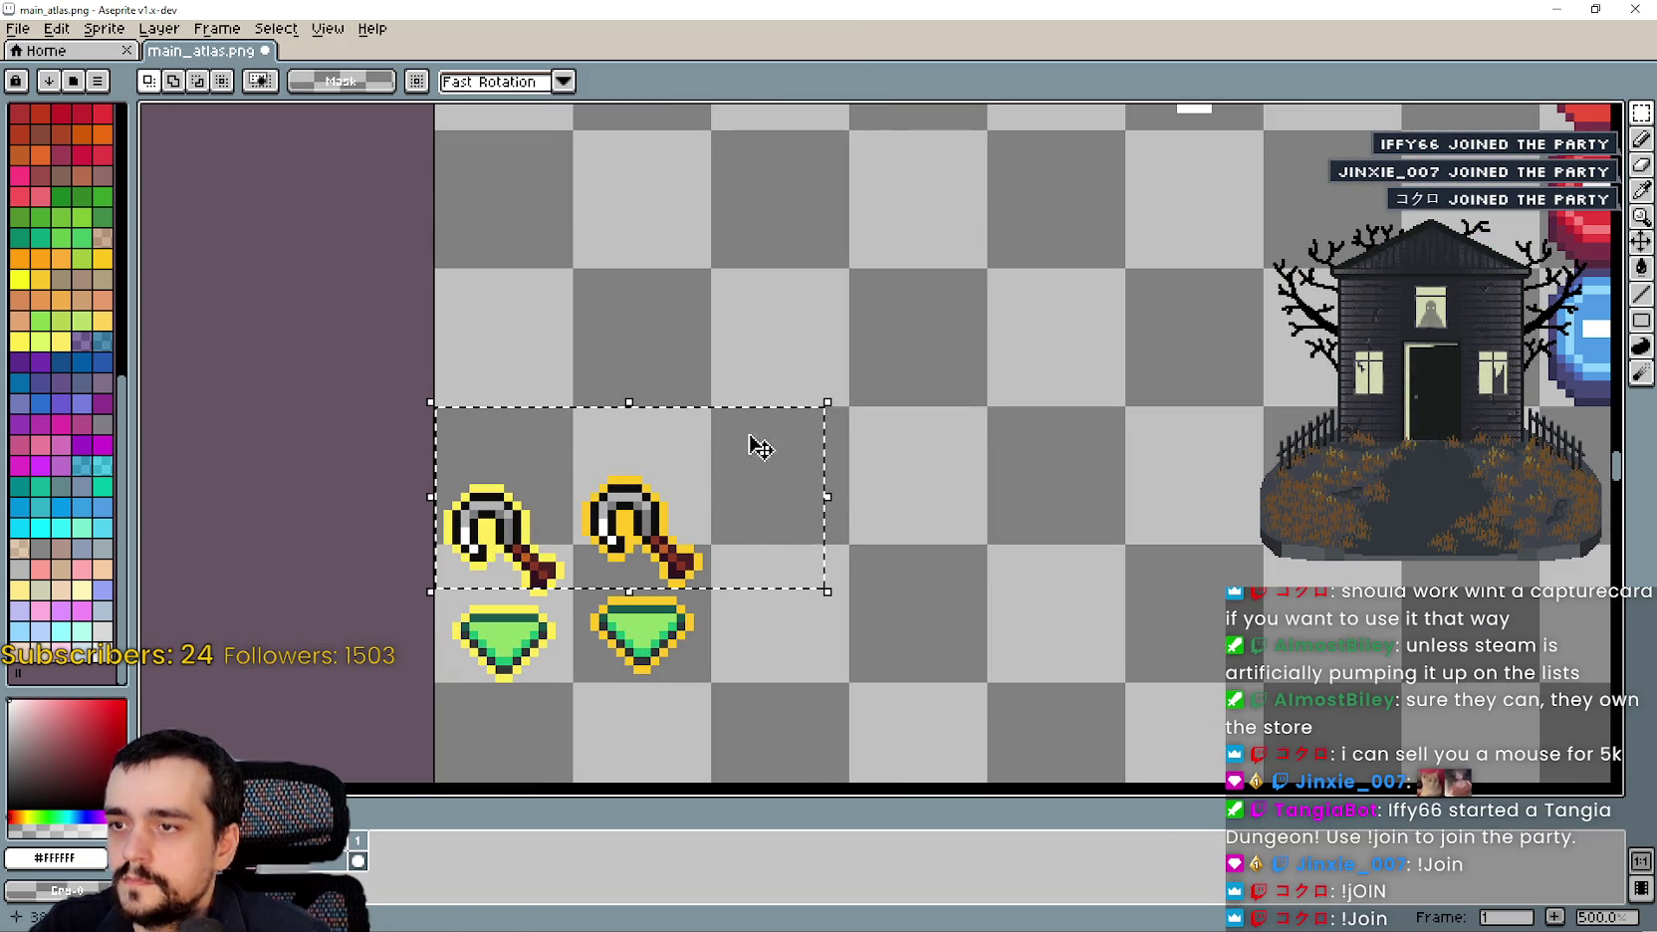
pyautogui.moveTo(417, 585); pyautogui.dragTo(740, 482)
pyautogui.press('Delete')
pyautogui.scroll(-1, 762, 538)
pyautogui.scroll(-1, 771, 498)
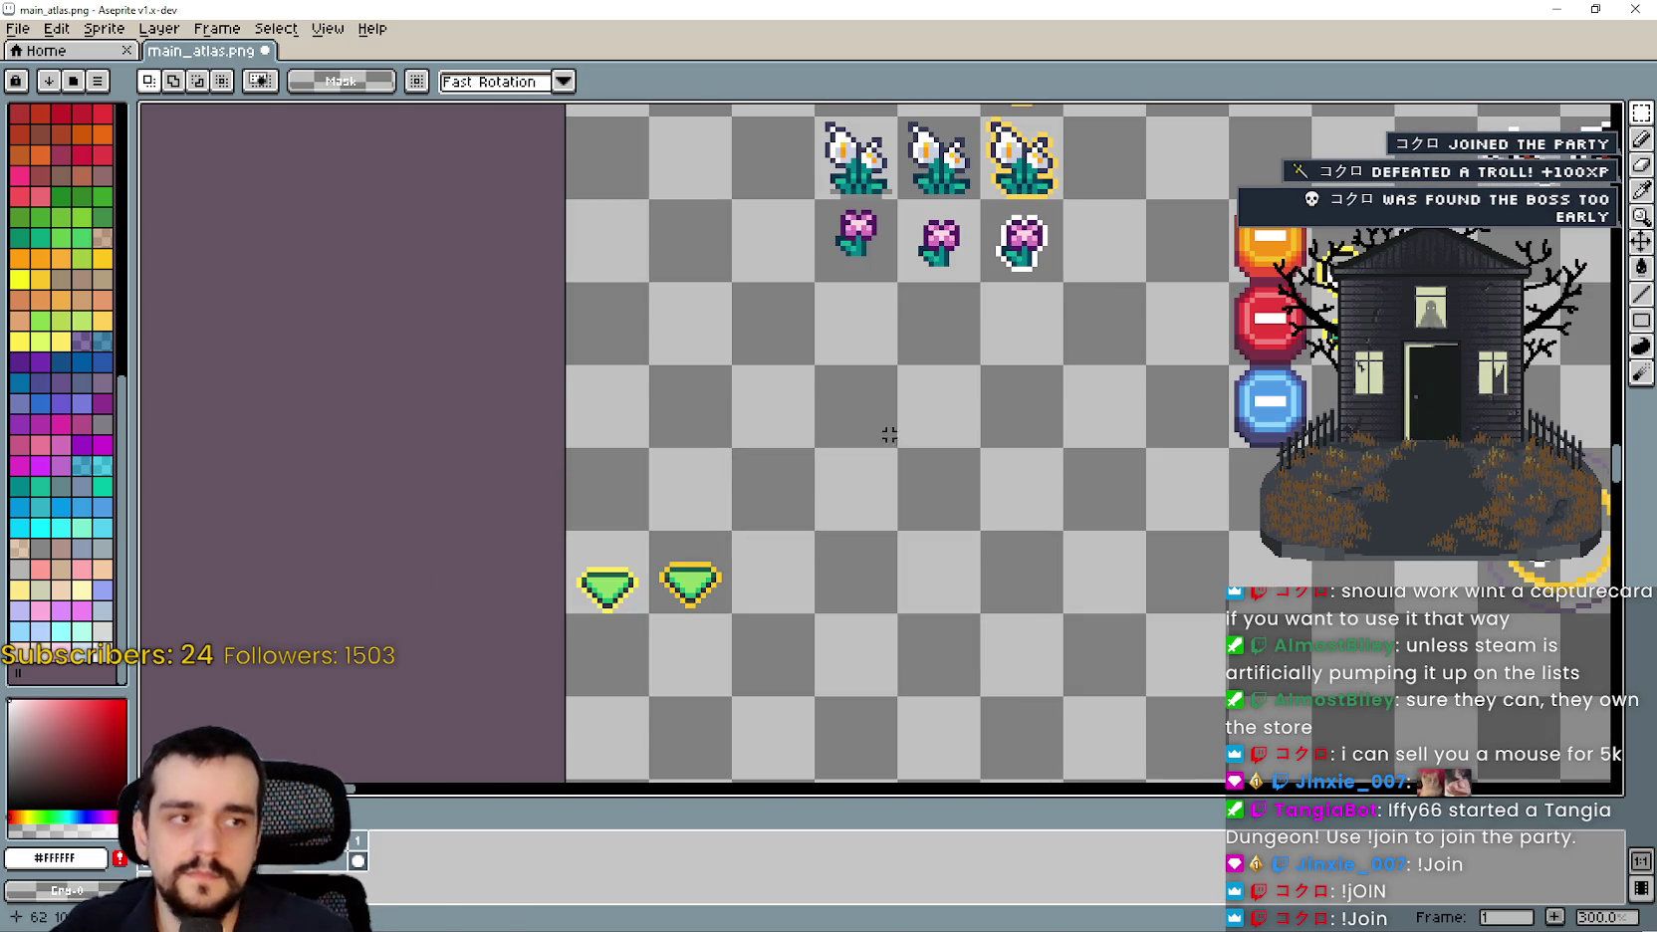
pyautogui.scroll(-1, 882, 443)
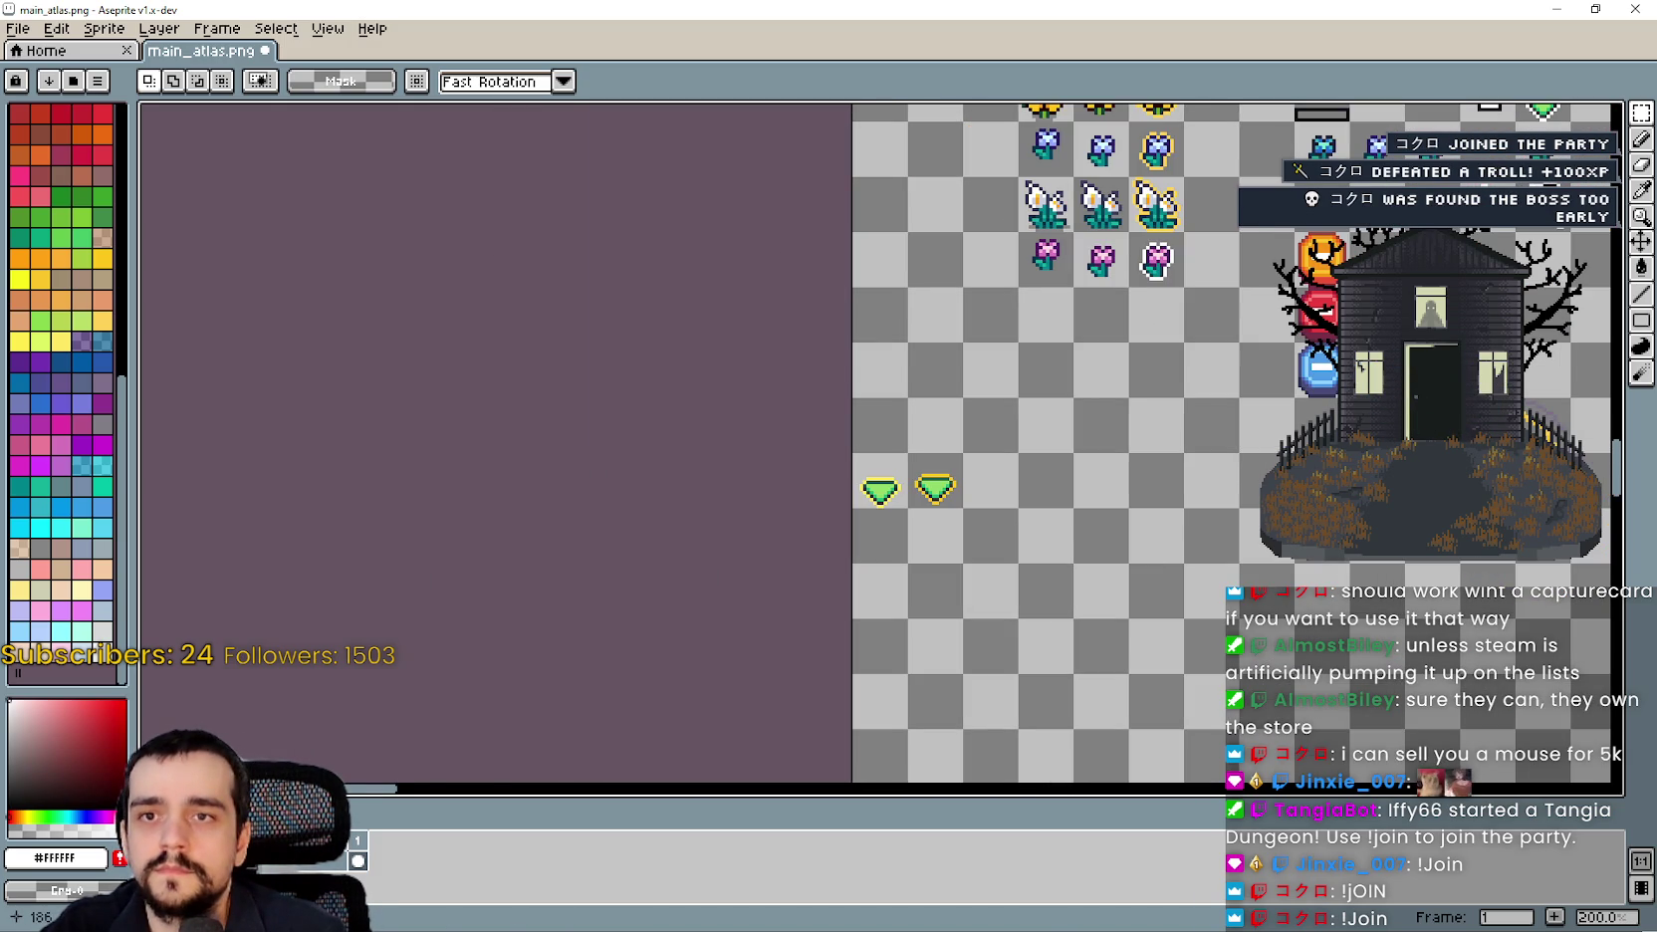
pyautogui.scroll(2, 1010, 485)
# Try an axe paste above a gem, undo it, then copy the axe-and-gem pair right.
pyautogui.hotkey('ctrl', 'v')
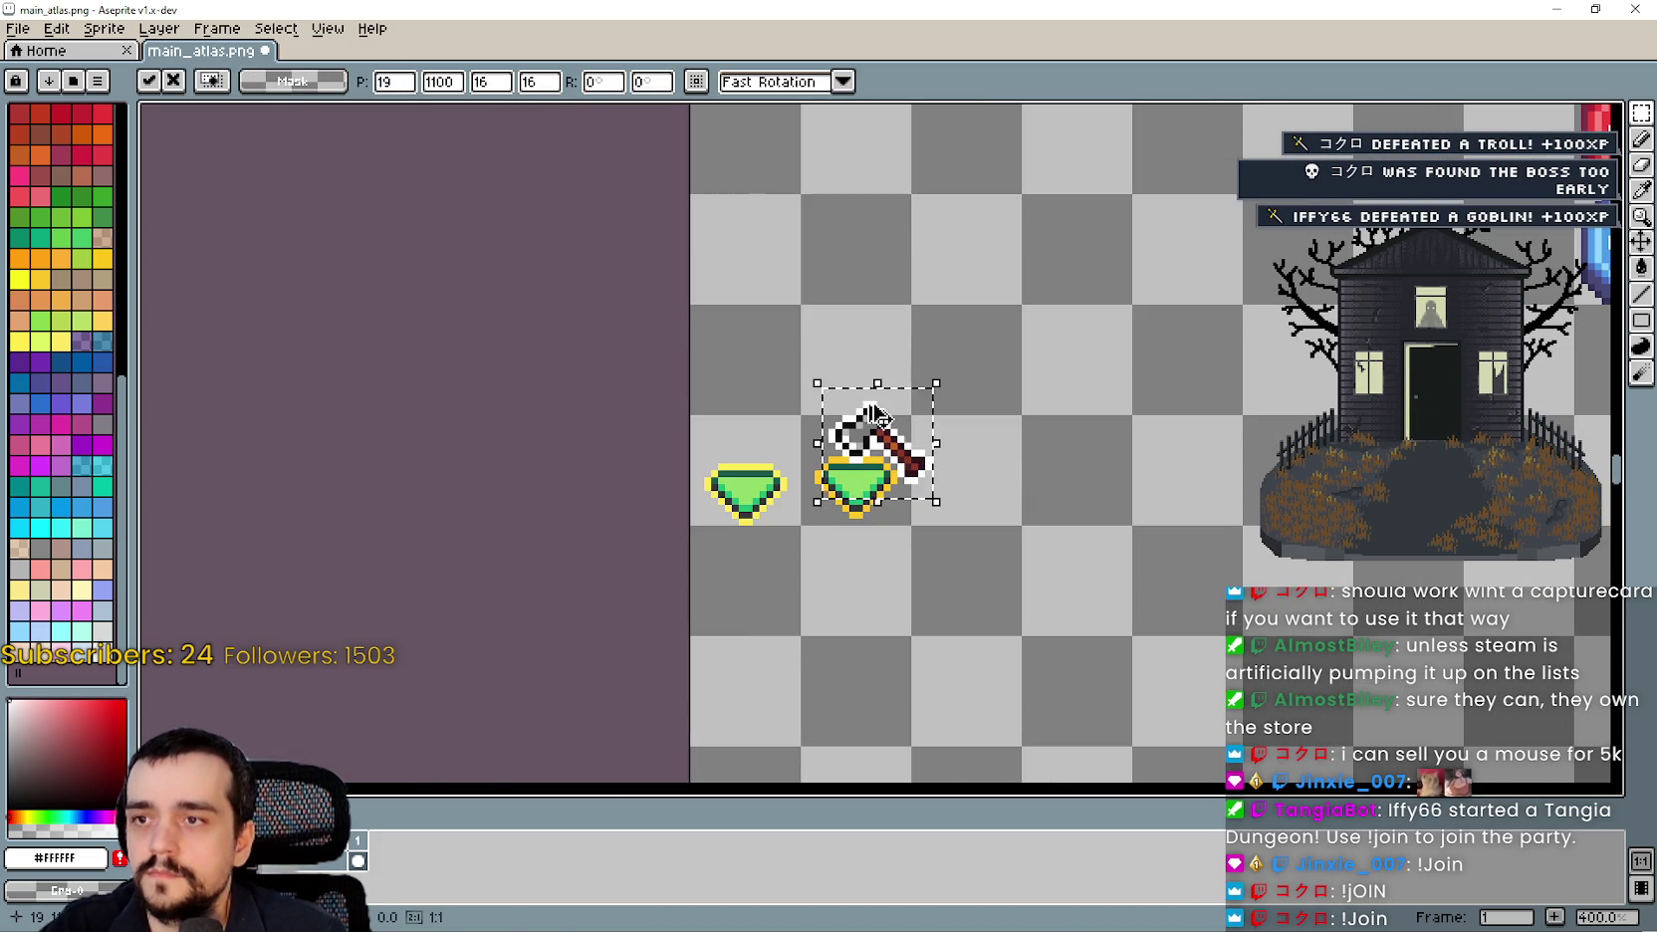
pyautogui.hotkey('ctrl', 'z')
pyautogui.hotkey('ctrl', 'z')
pyautogui.scroll(-1, 1060, 533)
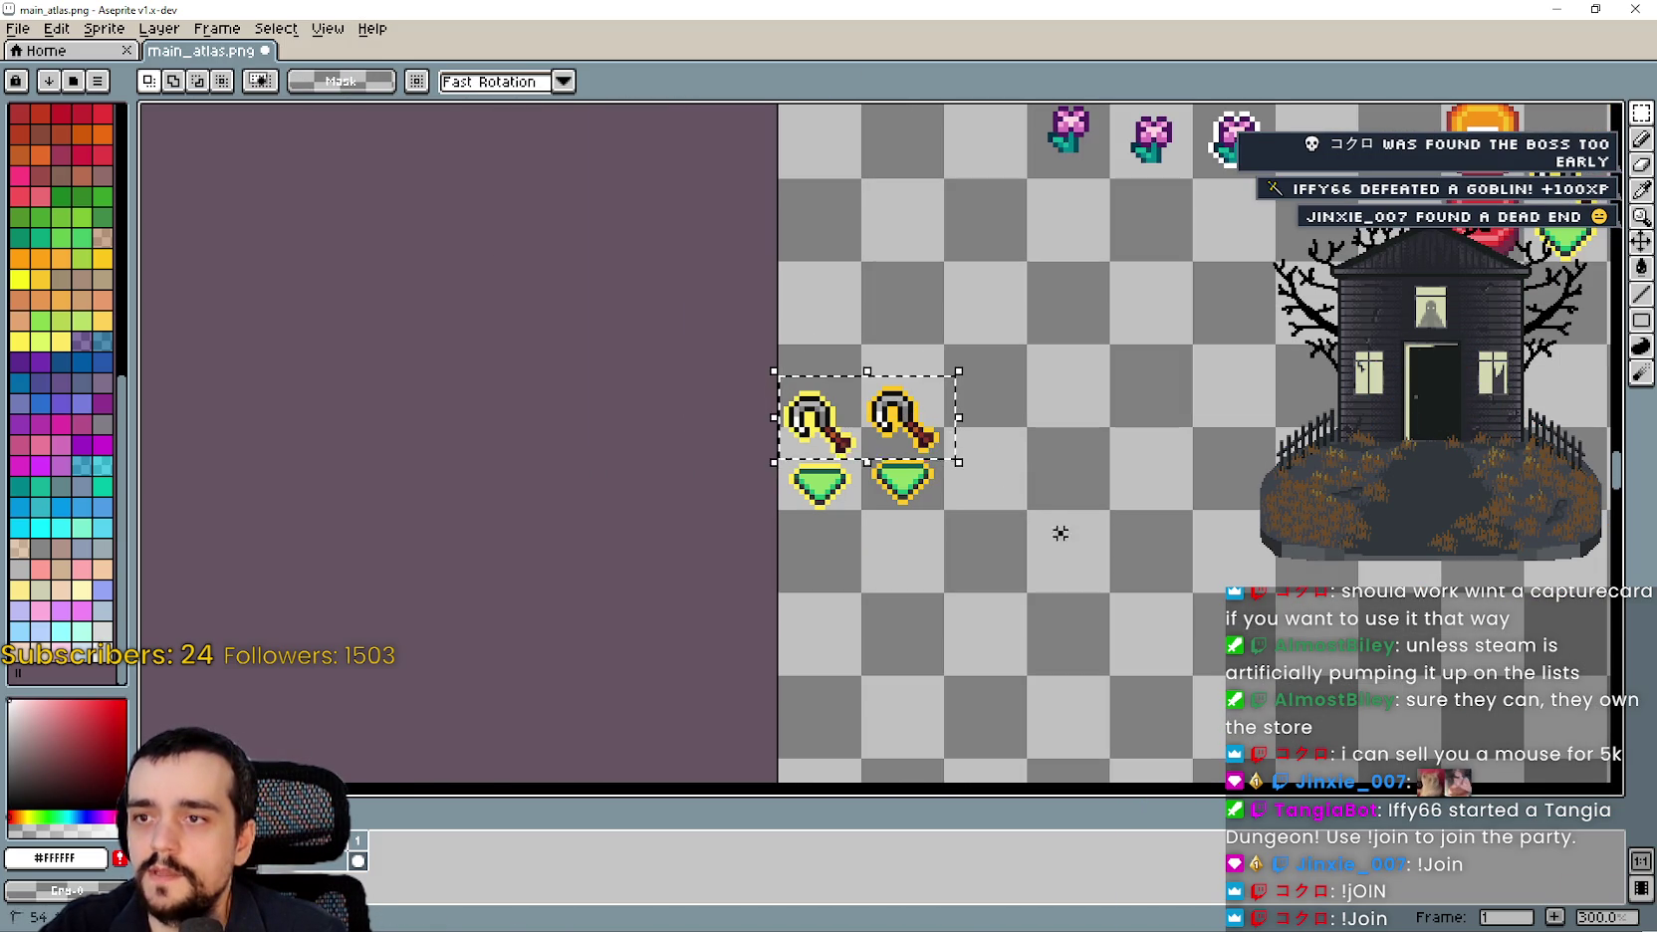
pyautogui.moveTo(803, 423)
pyautogui.mouseDown()
pyautogui.moveTo(995, 448)
pyautogui.moveTo(972, 423)
pyautogui.mouseUp()
pyautogui.click(1159, 579)
pyautogui.scroll(-1, 1159, 578)
pyautogui.scroll(2, 1074, 488)
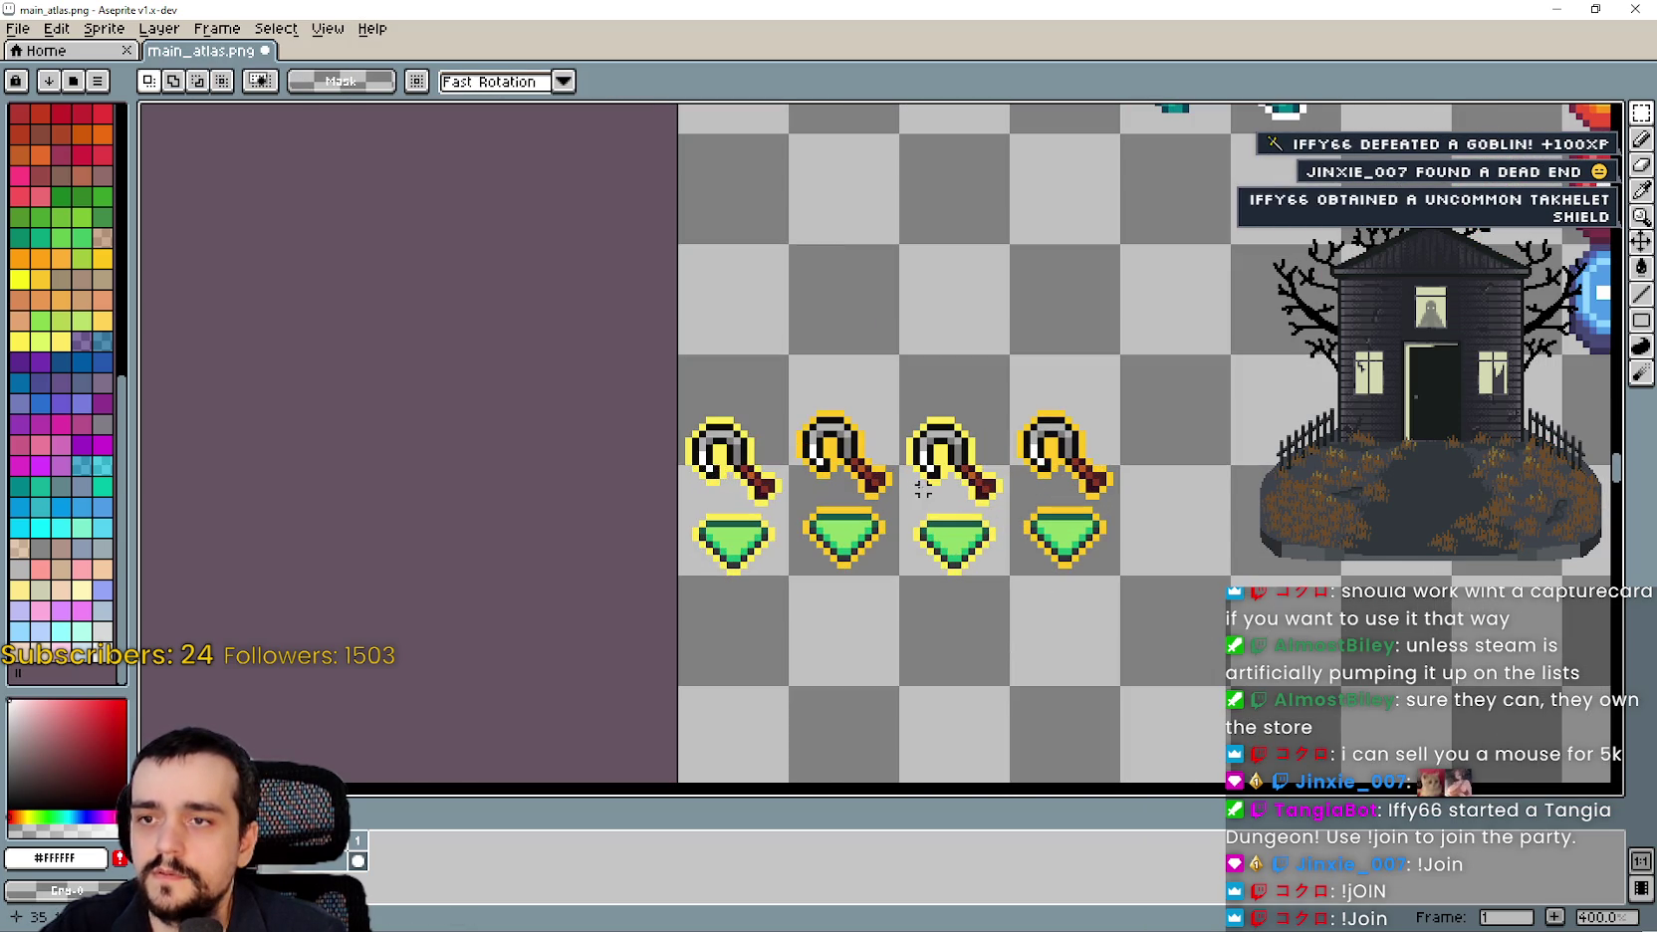
# Erase the third and fourth axes and copy their gems two cells right.
pyautogui.moveTo(909, 496)
pyautogui.mouseDown()
pyautogui.moveTo(1209, 384)
pyautogui.moveTo(1210, 362)
pyautogui.mouseUp()
pyautogui.press('Delete')
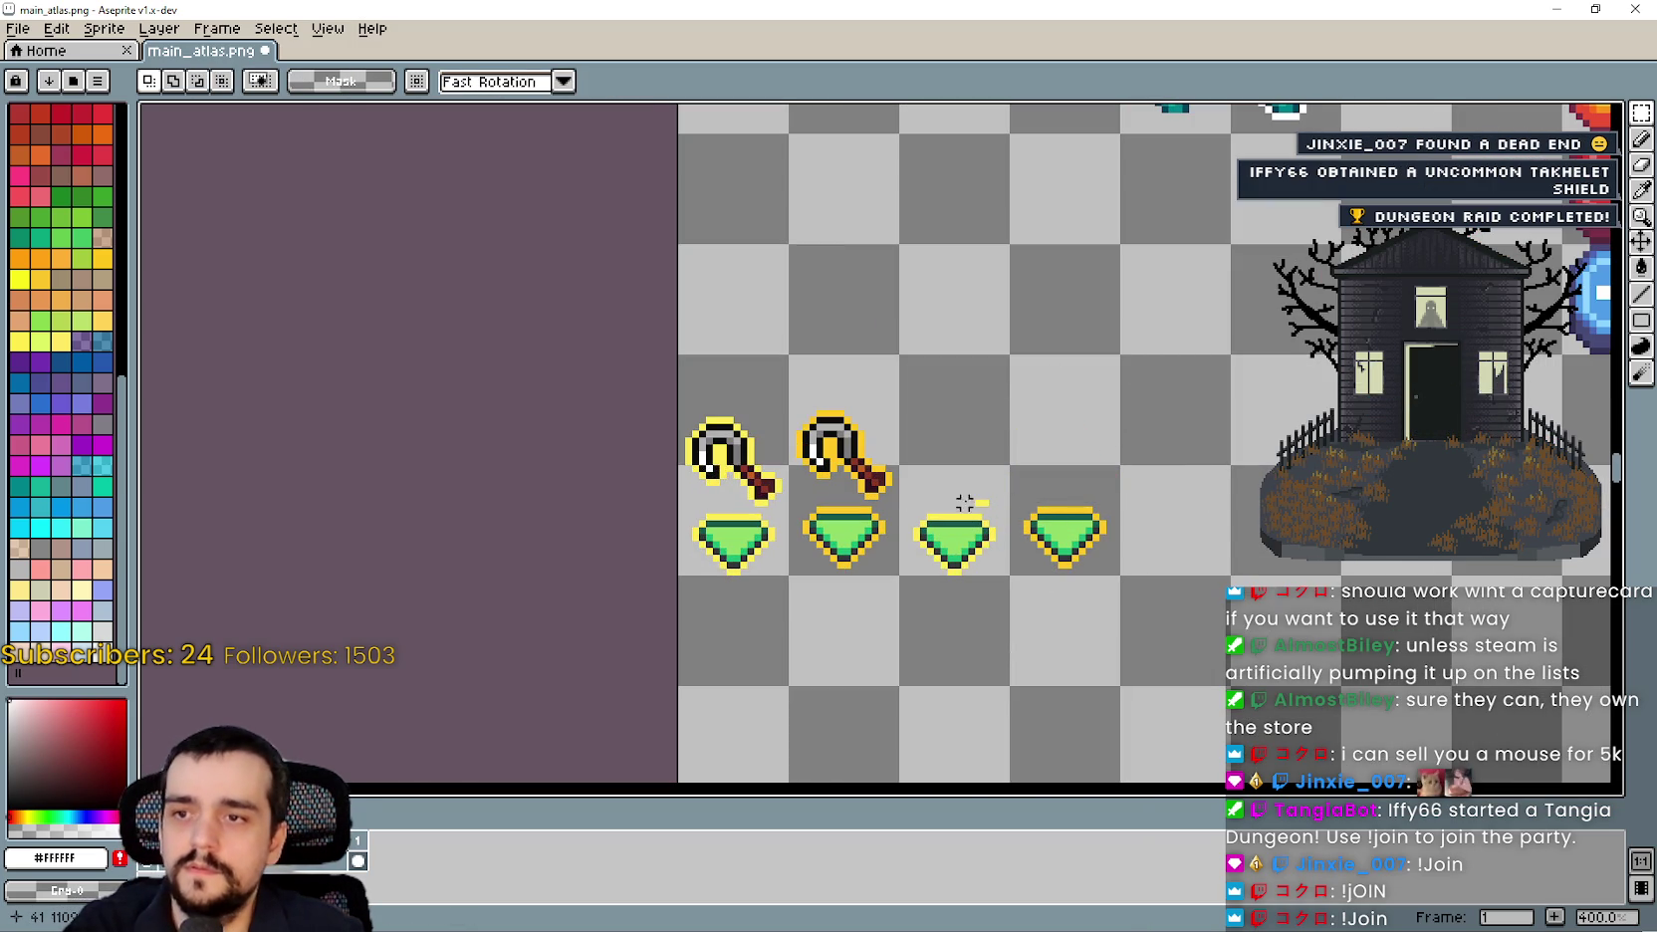
pyautogui.moveTo(931, 554)
pyautogui.mouseDown()
pyautogui.moveTo(1054, 429)
pyautogui.moveTo(1028, 458)
pyautogui.moveTo(1244, 455)
pyautogui.moveTo(1212, 461)
pyautogui.mouseUp()
pyautogui.scroll(-2, 1212, 461)
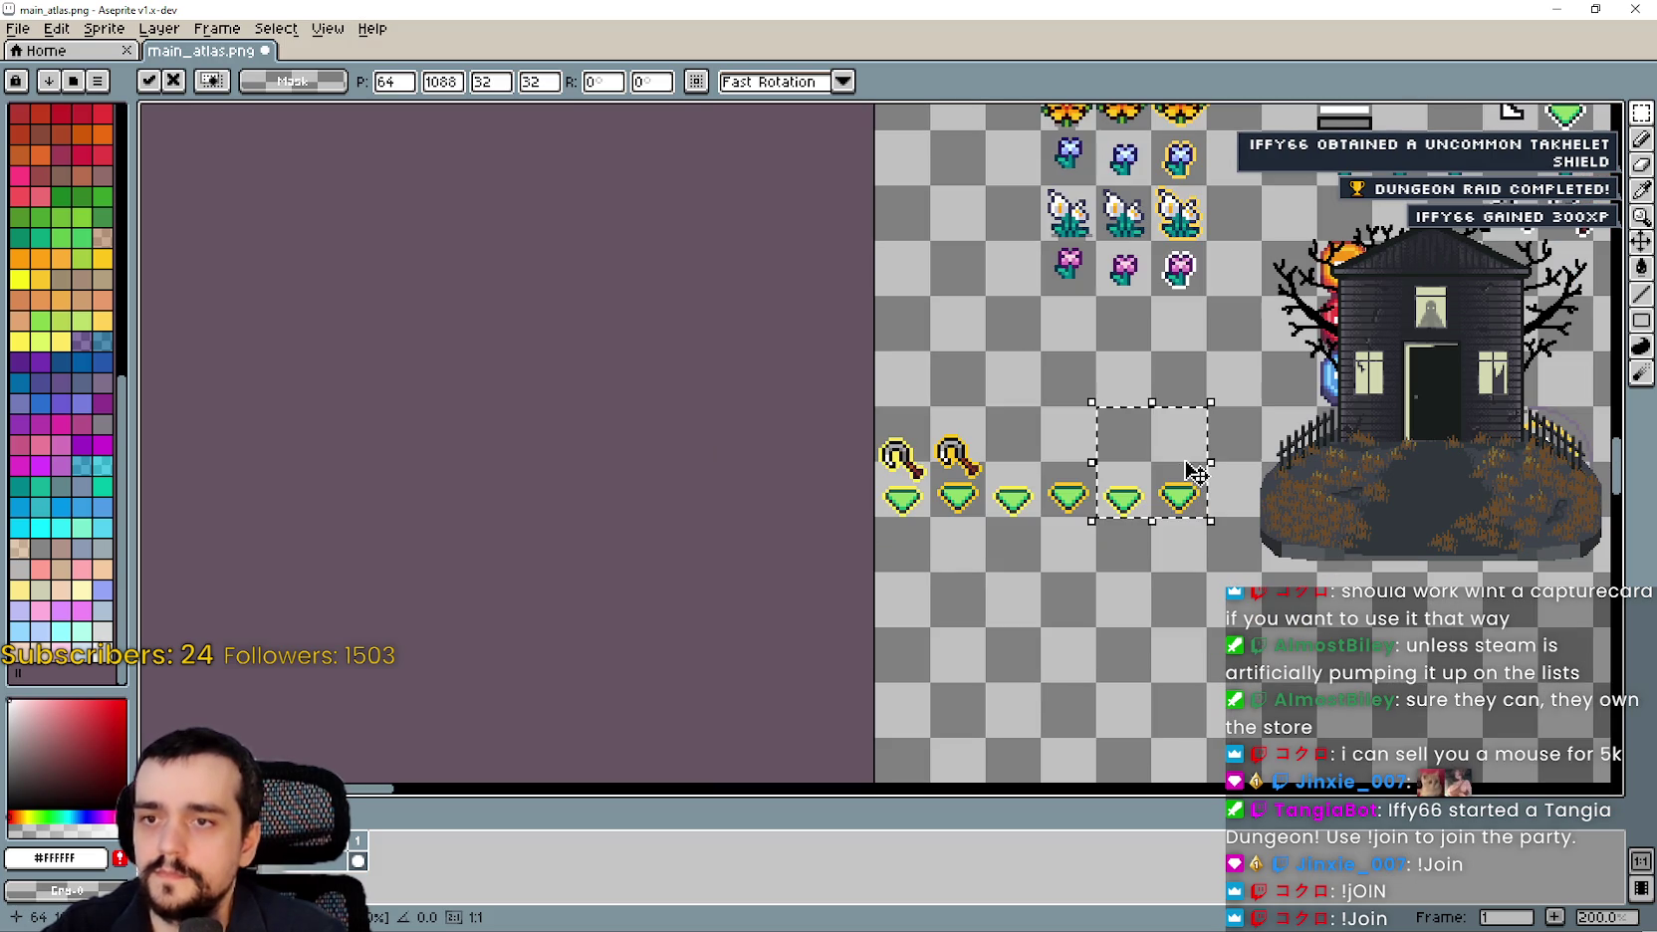
pyautogui.hotkey('ctrl', 'd')
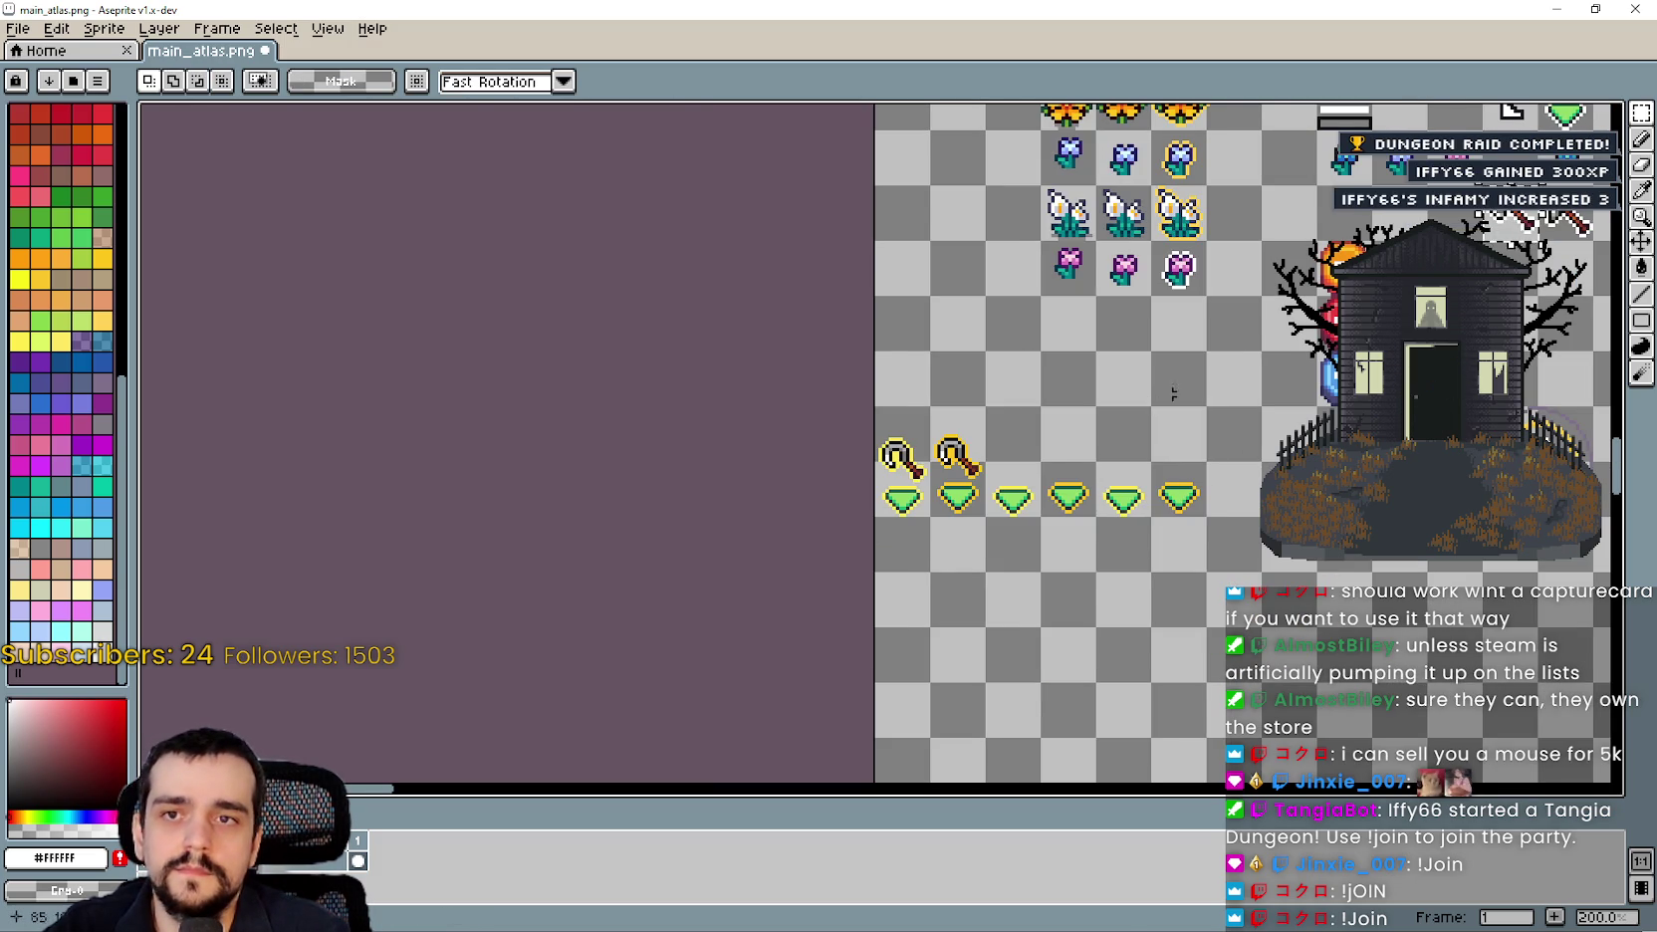
pyautogui.scroll(3, 1019, 471)
# Paste the white-outlined axe beside the second pickaxe, then undo it.
pyautogui.hotkey('ctrl', 'v')
pyautogui.scroll(2, 1019, 471)
pyautogui.moveTo(901, 458); pyautogui.dragTo(999, 440)
pyautogui.scroll(-1, 974, 464)
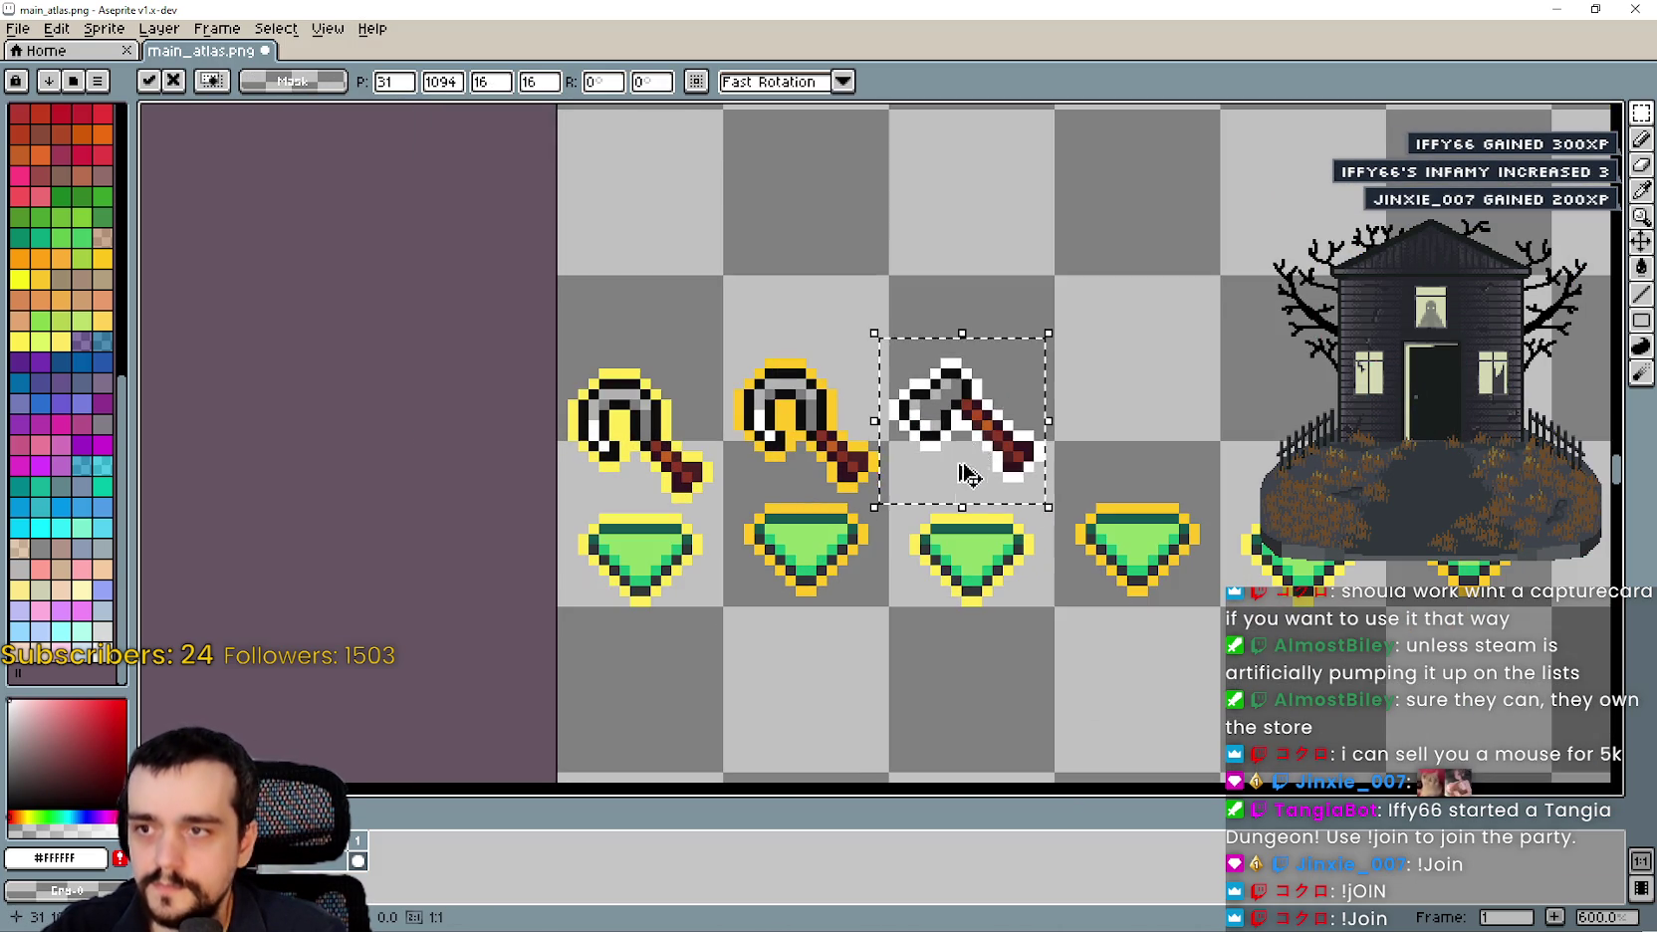
pyautogui.hotkey('ctrl', 'z')
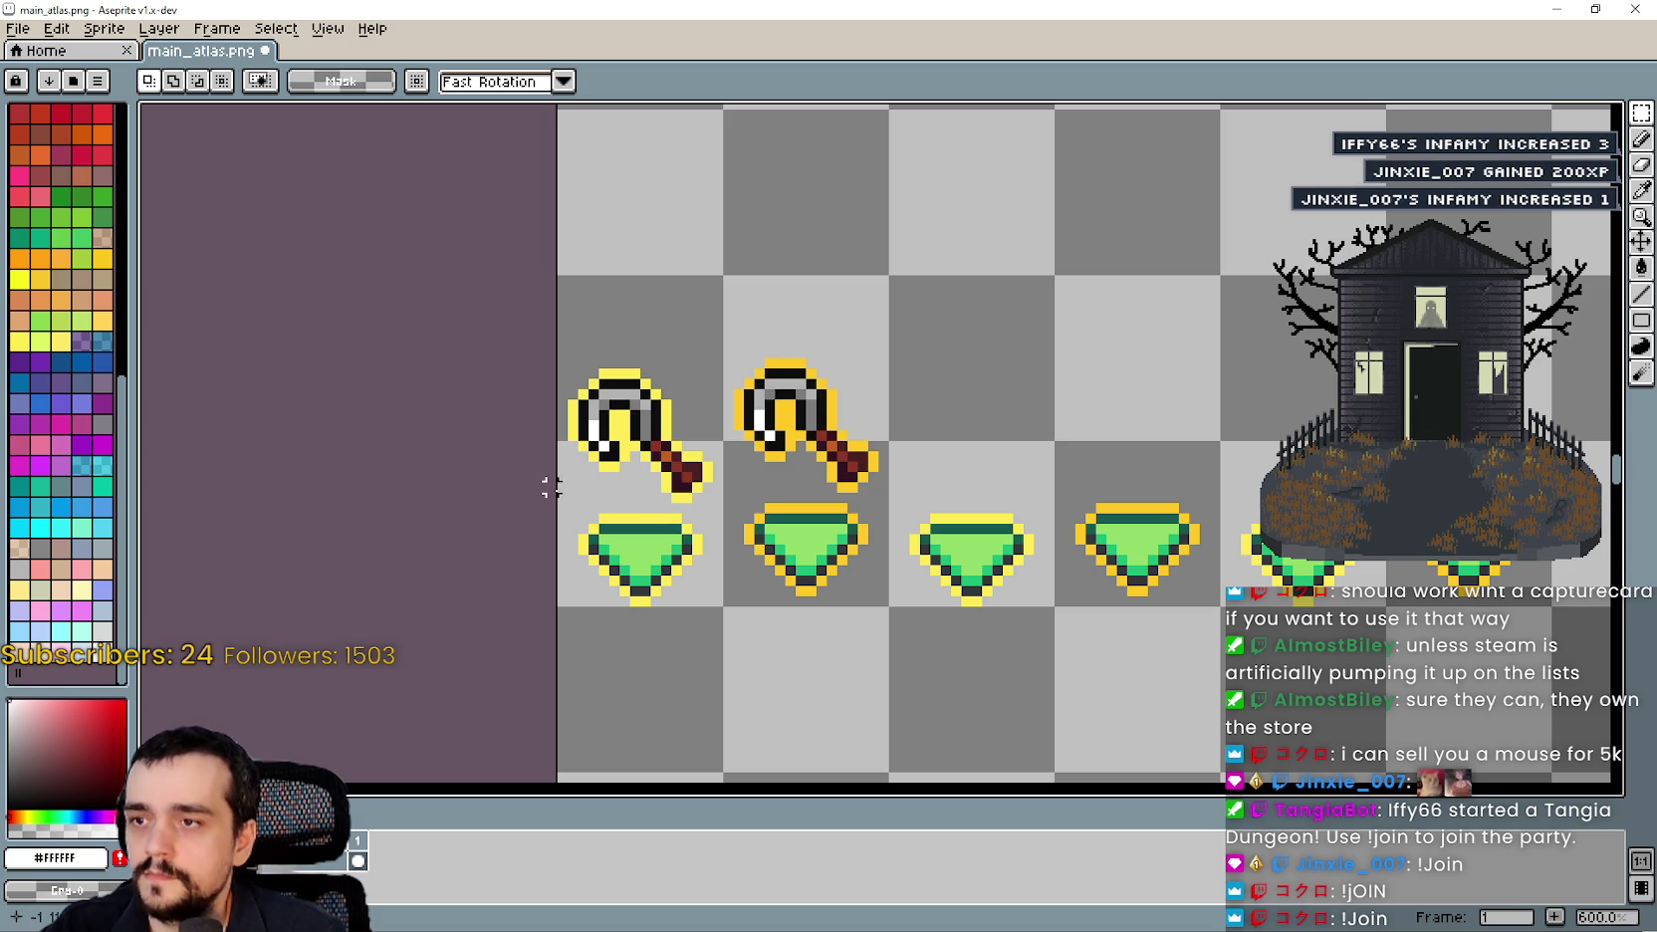
# Copy the first two pickaxes and gems two cells to the right.
pyautogui.moveTo(590, 569)
pyautogui.mouseDown()
pyautogui.moveTo(846, 488)
pyautogui.moveTo(847, 368)
pyautogui.mouseUp()
pyautogui.hotkey('ctrl', 'c')
pyautogui.hotkey('ctrl', 'v')
pyautogui.moveTo(799, 446); pyautogui.dragTo(1130, 453)
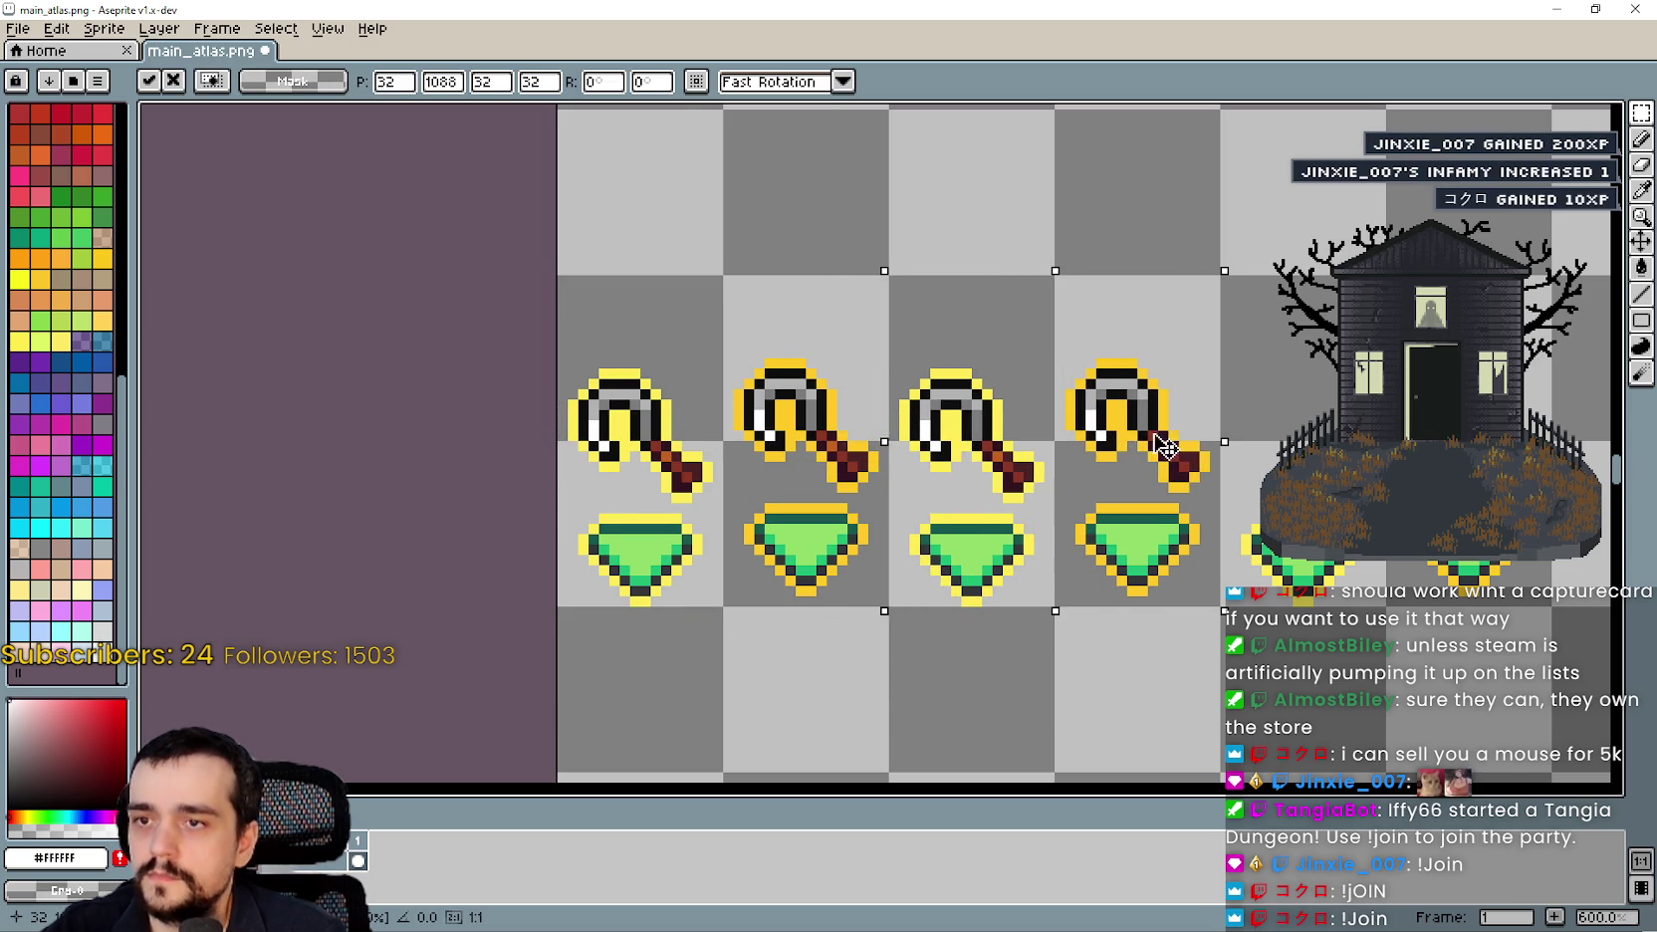
pyautogui.click(714, 358)
# Cut the two right-hand pickaxes and paste the white-outlined axe above the third gem.
pyautogui.moveTo(903, 455); pyautogui.dragTo(1214, 289)
pyautogui.hotkey('ctrl', 'x')
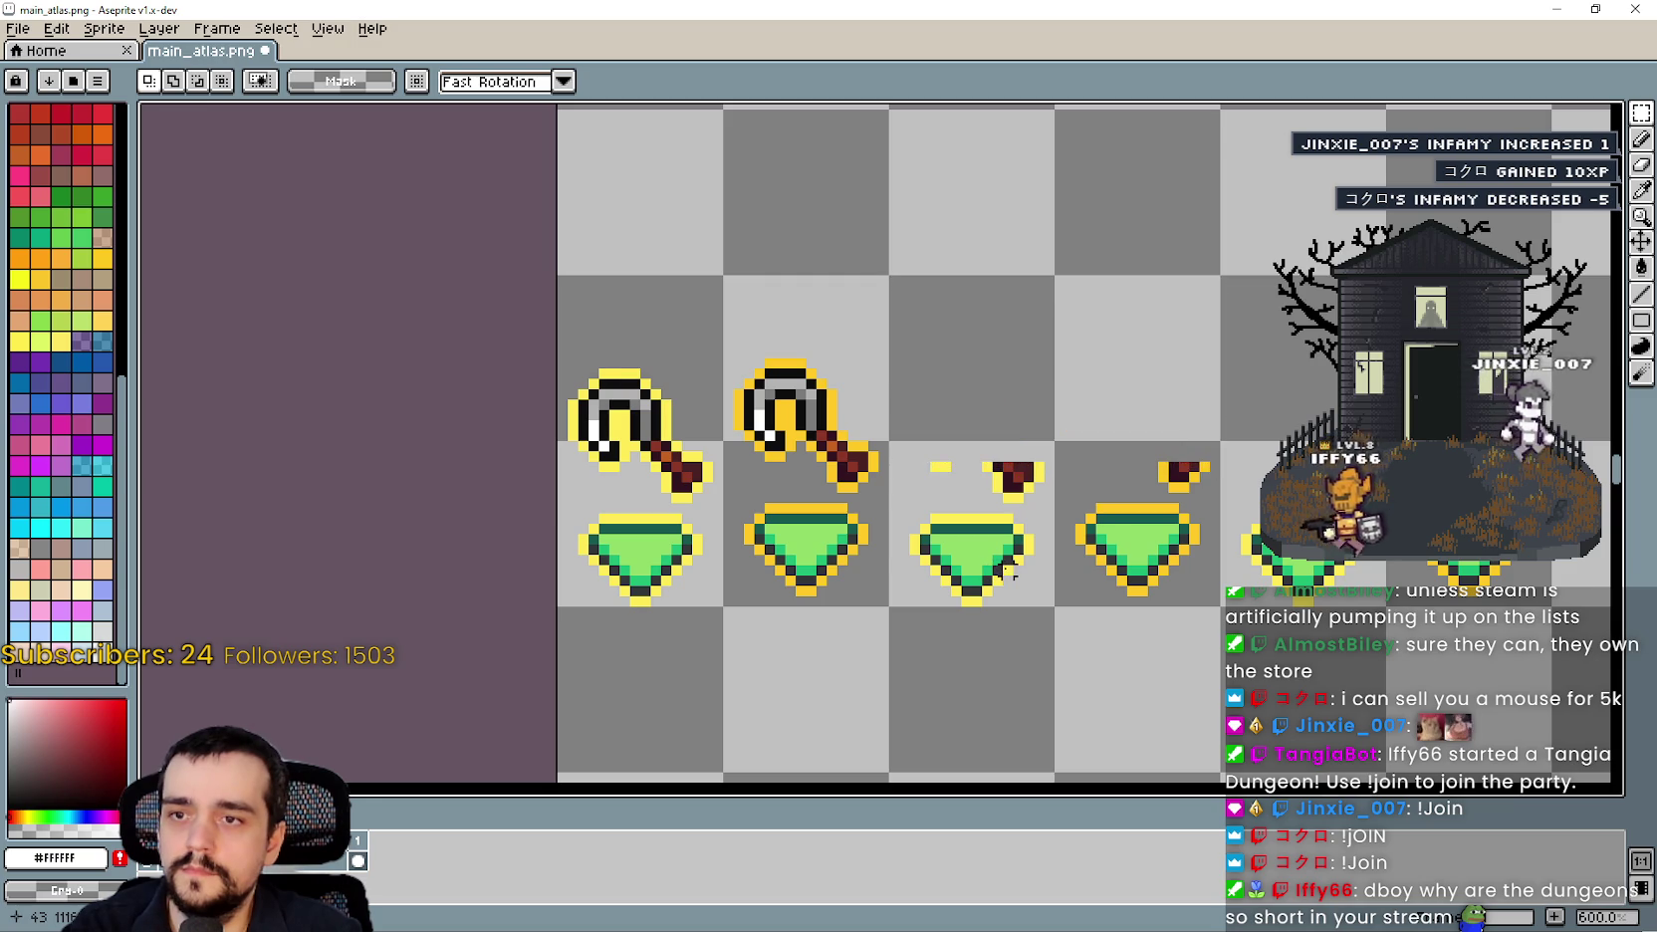
pyautogui.scroll(-3, 1007, 572)
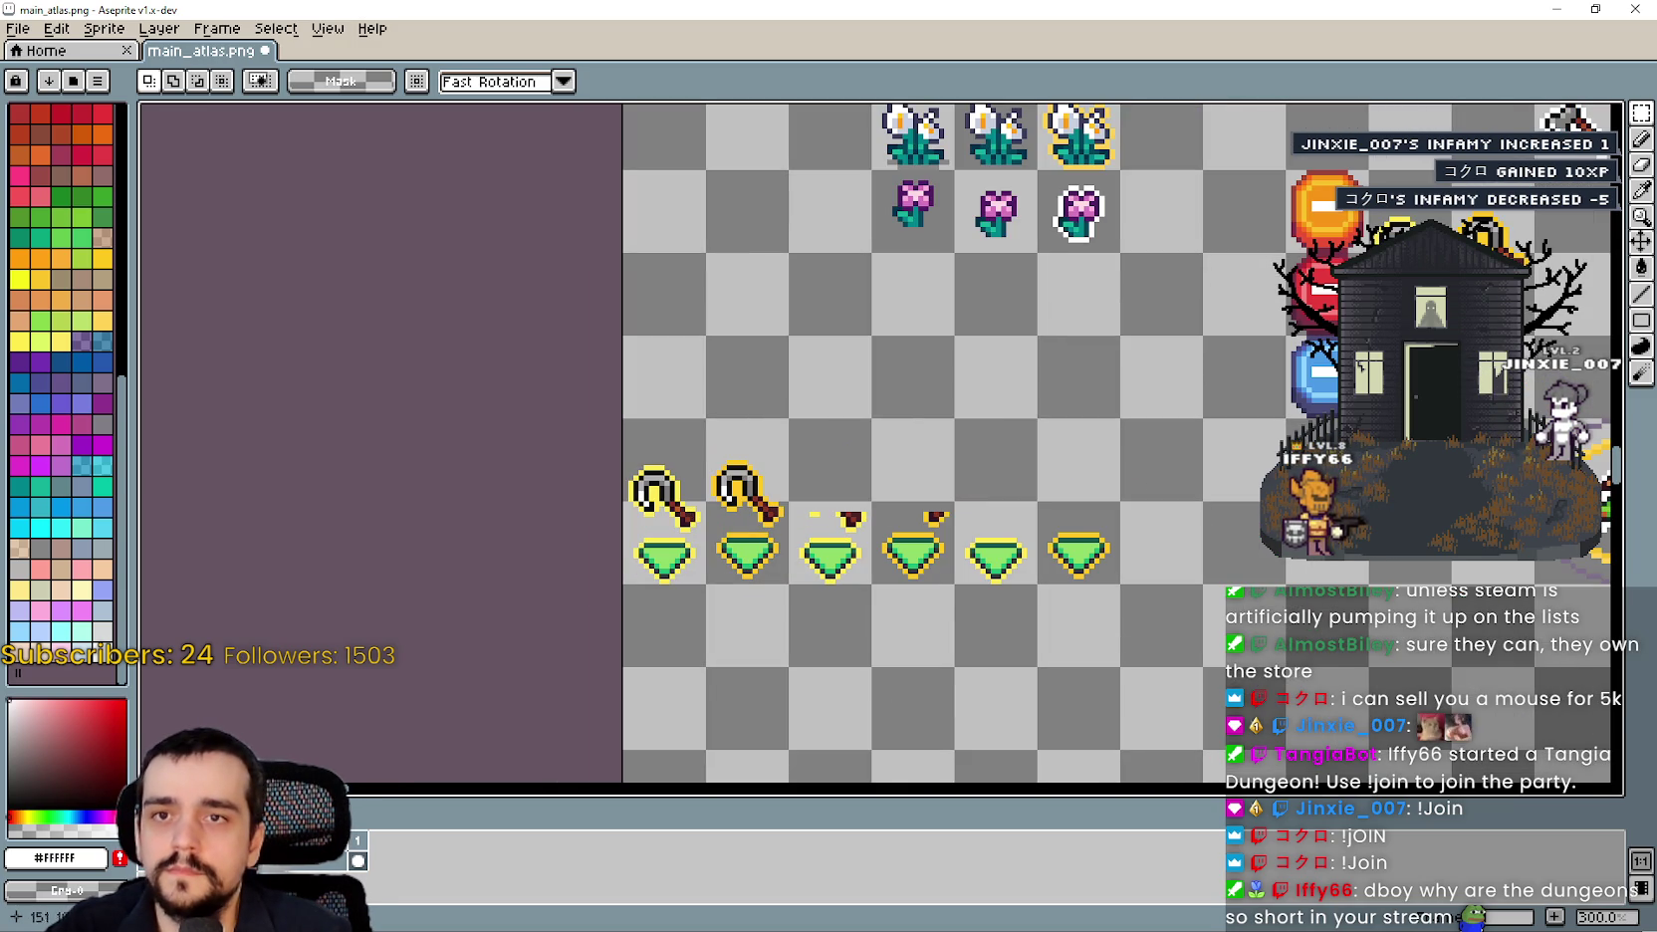
pyautogui.hotkey('ctrl', 'v')
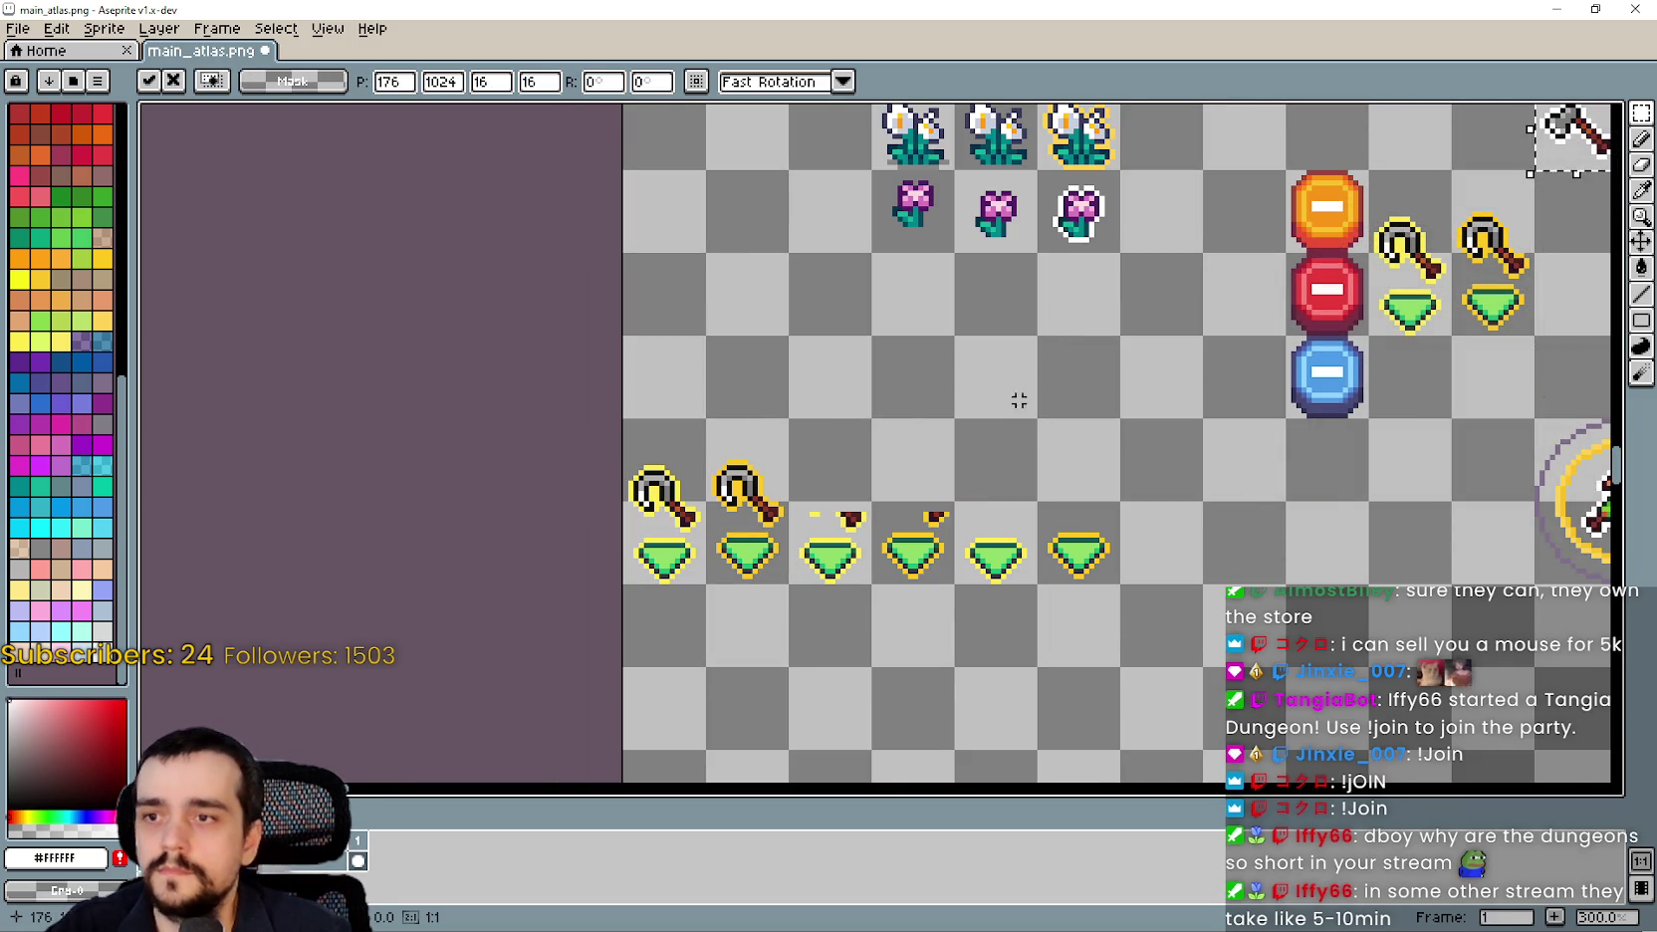
pyautogui.moveTo(1523, 159)
pyautogui.mouseDown()
pyautogui.moveTo(963, 435)
pyautogui.moveTo(787, 419)
pyautogui.mouseUp()
# Position the white-outlined axe above the third gem and commit it.
pyautogui.scroll(4, 787, 418)
pyautogui.moveTo(889, 336)
pyautogui.mouseDown()
pyautogui.moveTo(896, 534)
pyautogui.moveTo(1093, 519)
pyautogui.moveTo(1089, 535)
pyautogui.mouseUp()
pyautogui.press('Return')
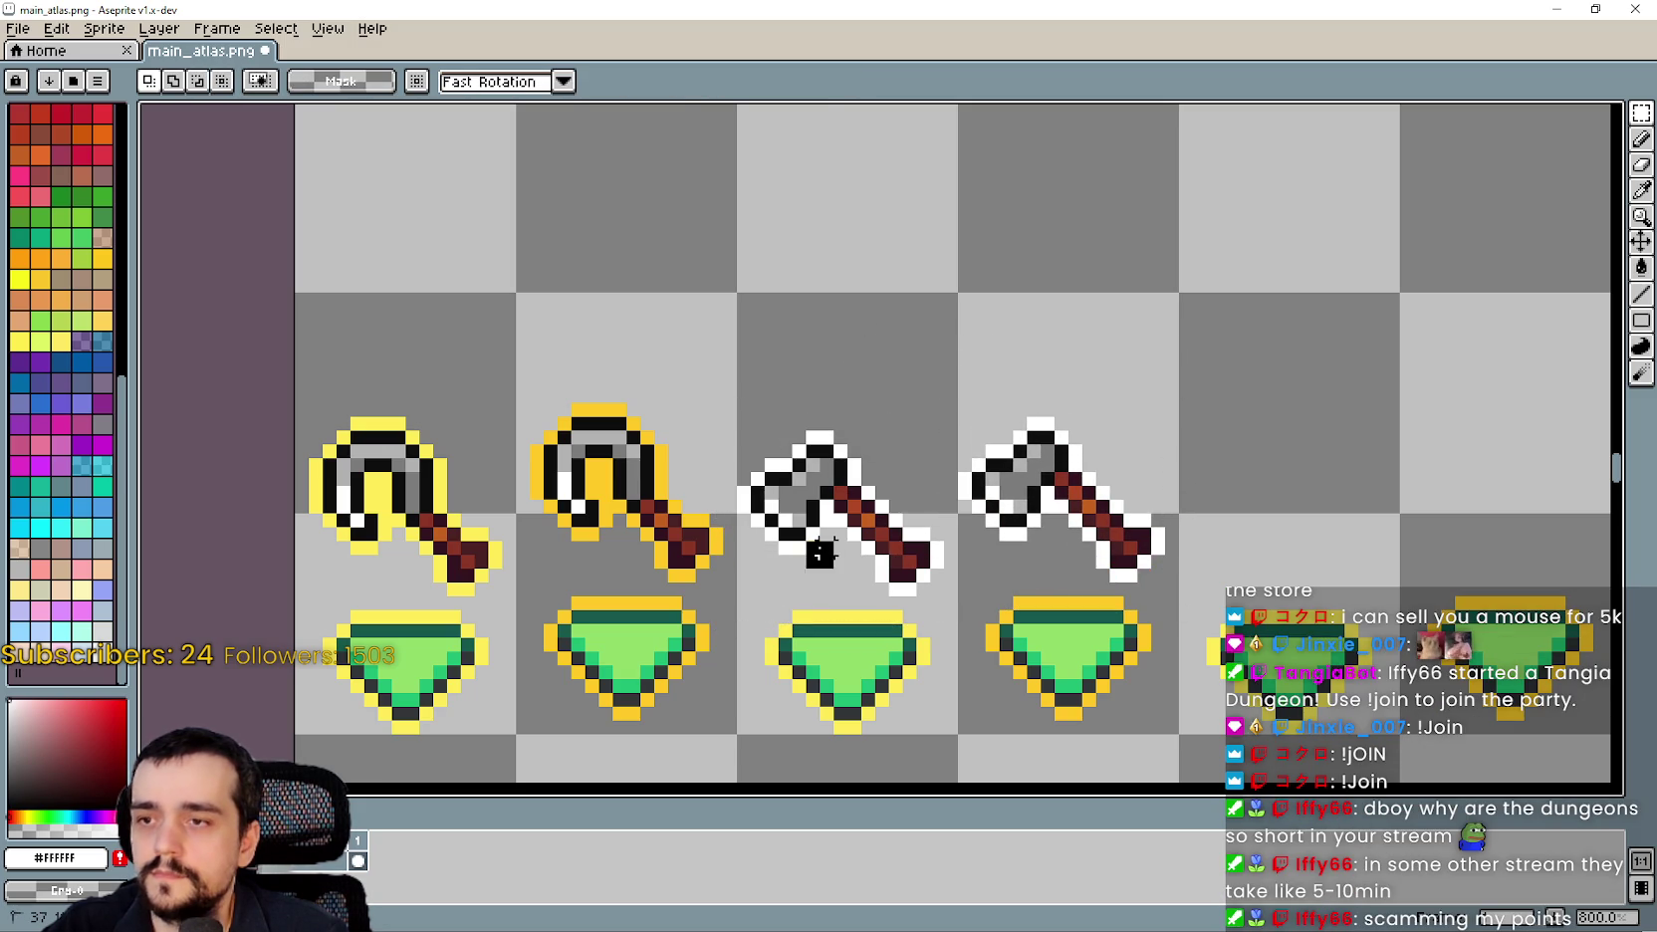
pyautogui.scroll(-1, 815, 543)
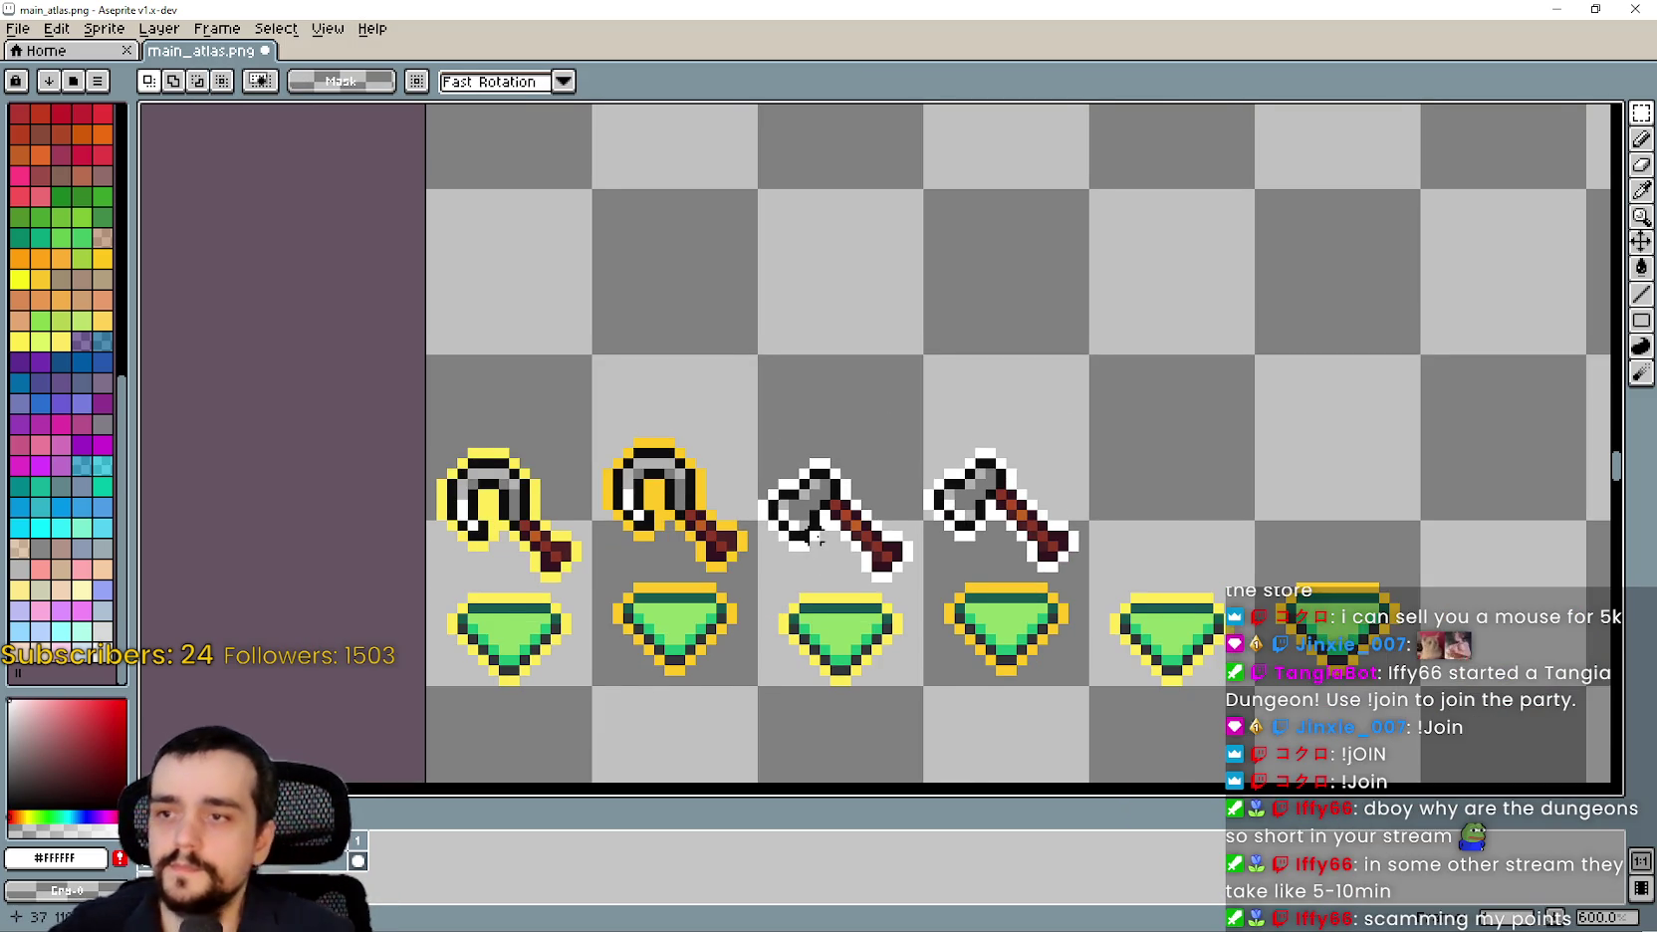
pyautogui.scroll(-1, 815, 538)
pyautogui.scroll(-4, 1439, 286)
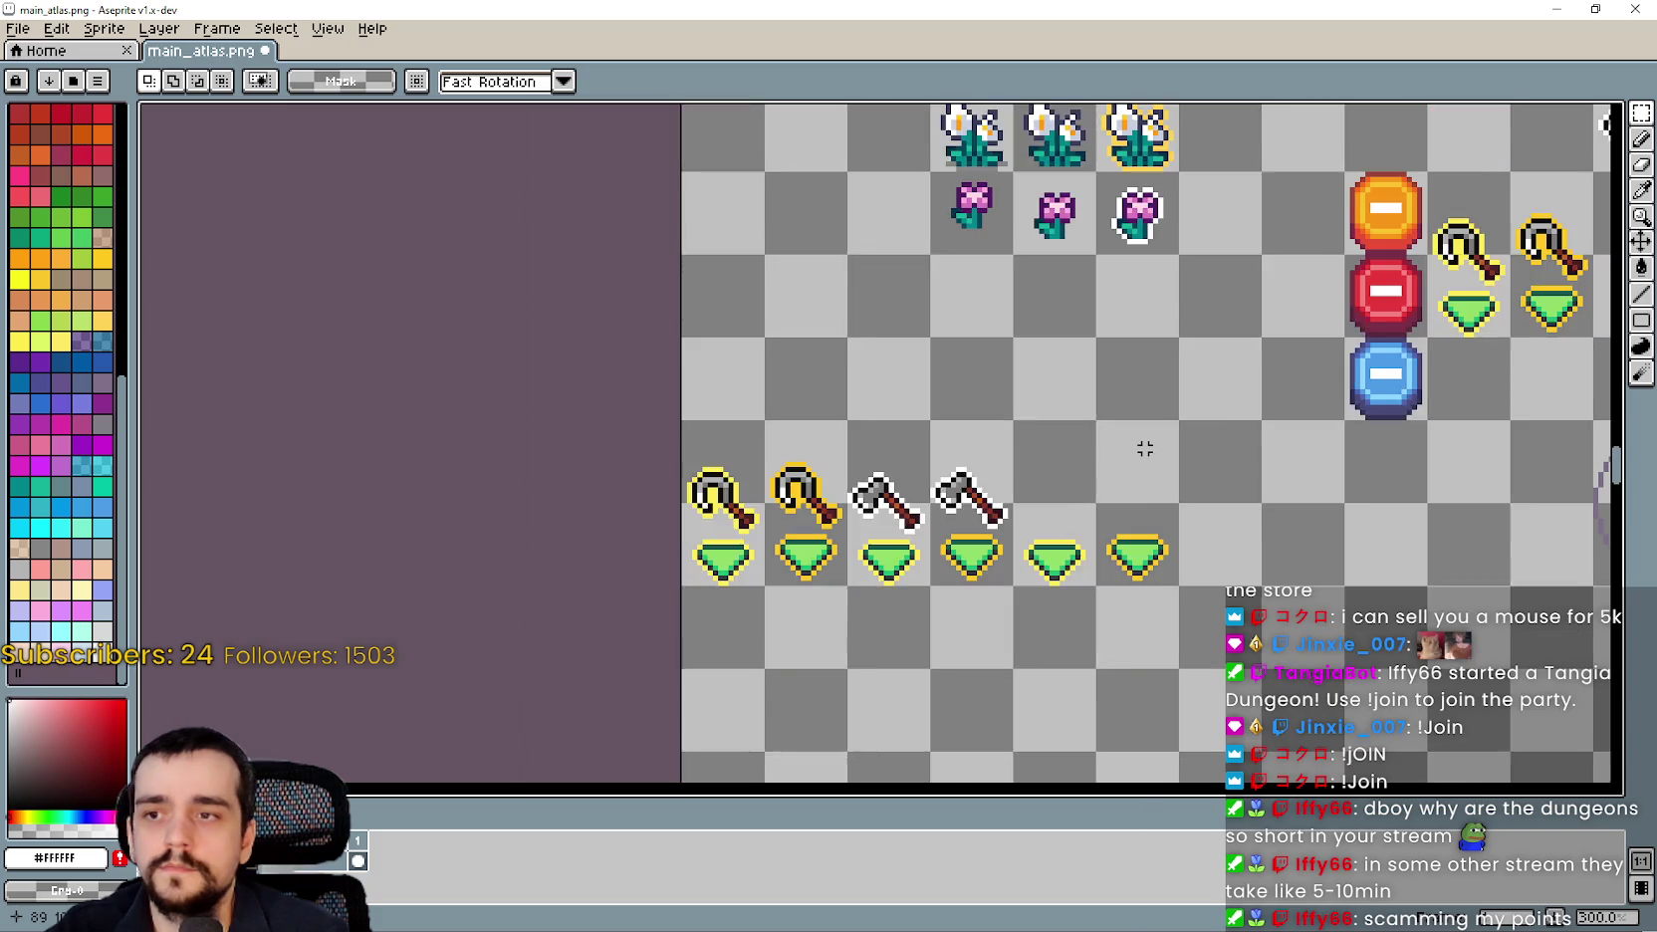
pyautogui.scroll(1, 1265, 383)
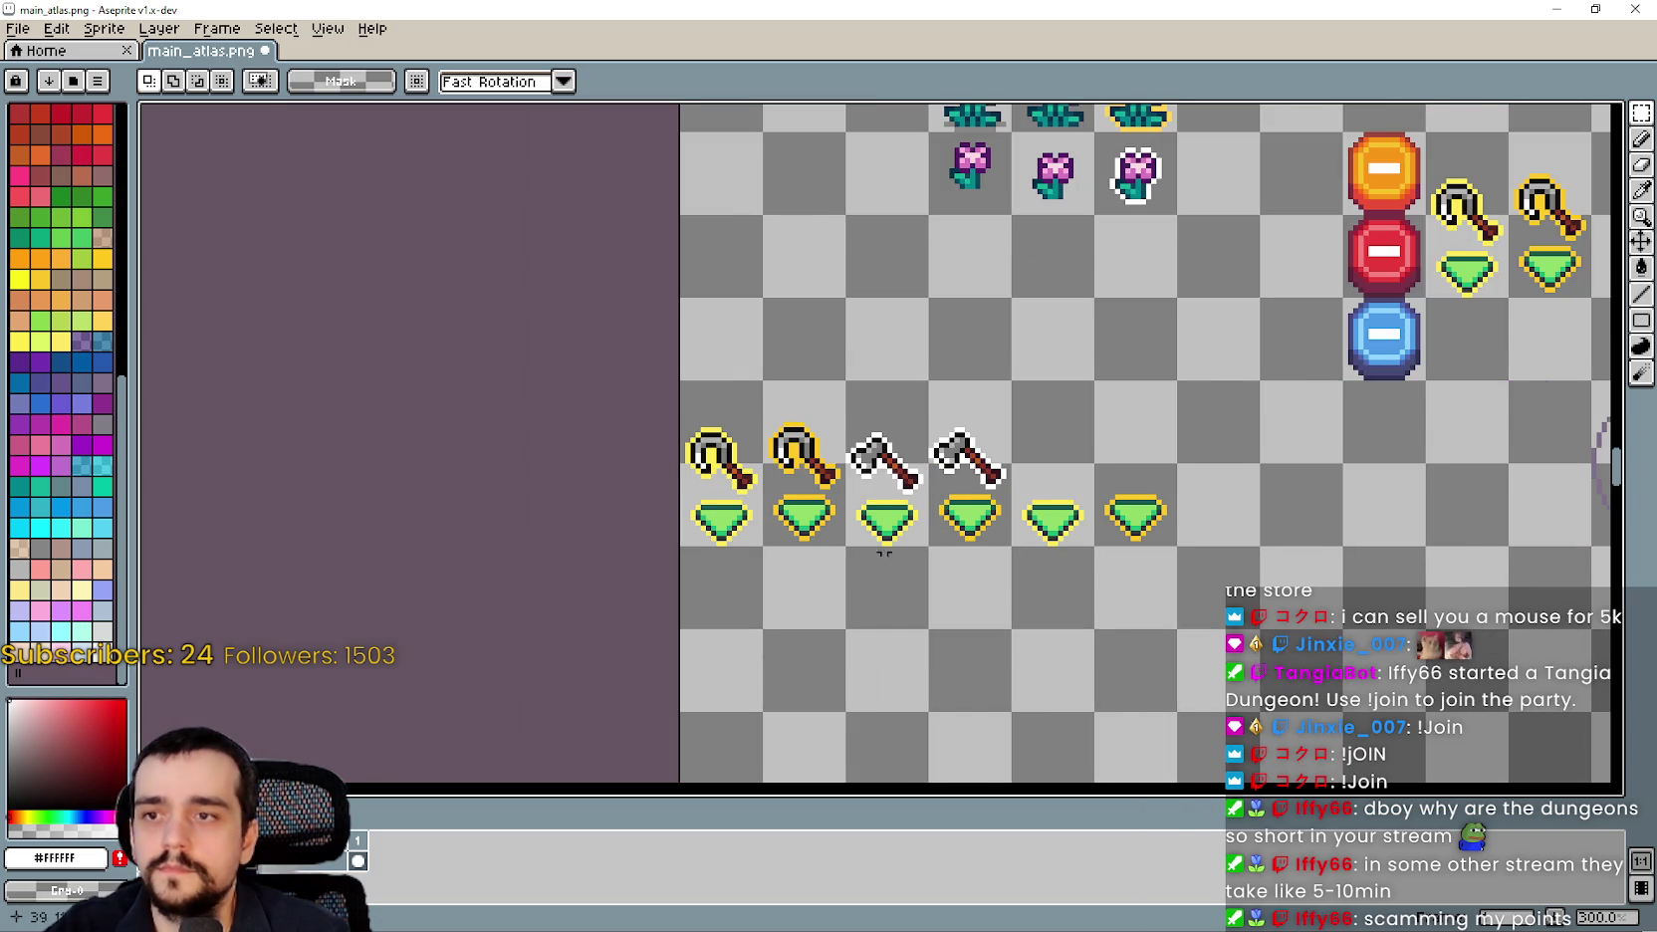
pyautogui.scroll(1, 868, 498)
pyautogui.hotkey('ctrl', 'z')
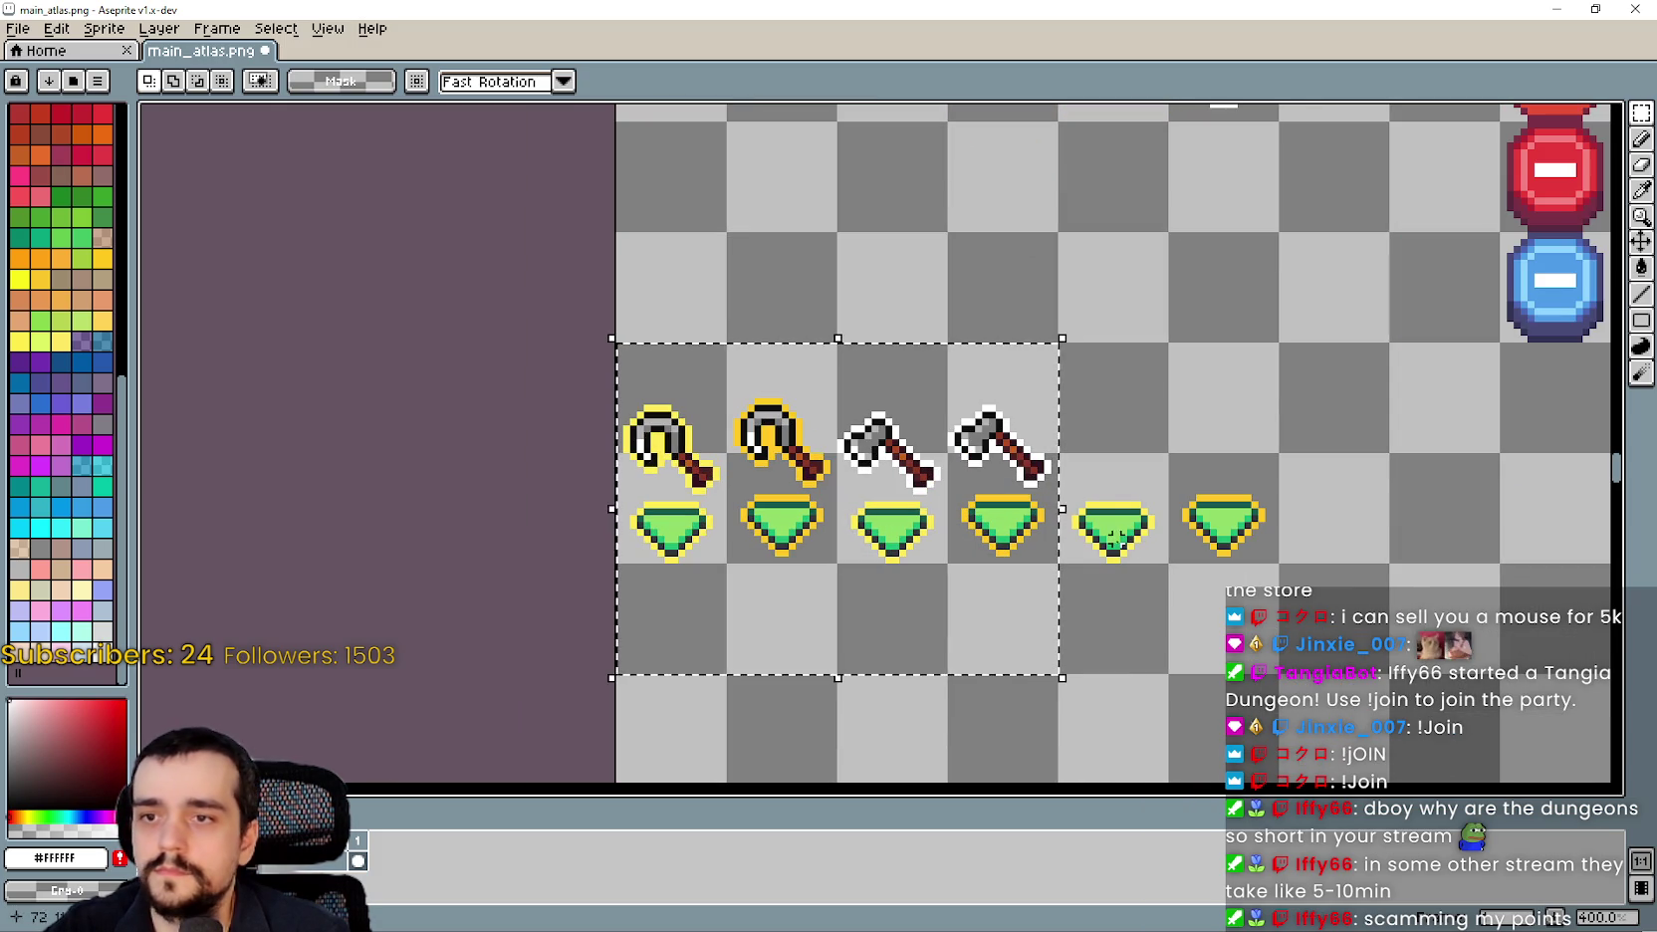
# Copy the two axes and their gems two cells right, then erase the copied axes.
pyautogui.click(875, 524)
pyautogui.moveTo(874, 525)
pyautogui.mouseDown()
pyautogui.moveTo(956, 440)
pyautogui.moveTo(921, 443)
pyautogui.moveTo(960, 444)
pyautogui.mouseUp()
pyautogui.moveTo(966, 518); pyautogui.dragTo(1187, 518)
pyautogui.scroll(1, 1066, 483)
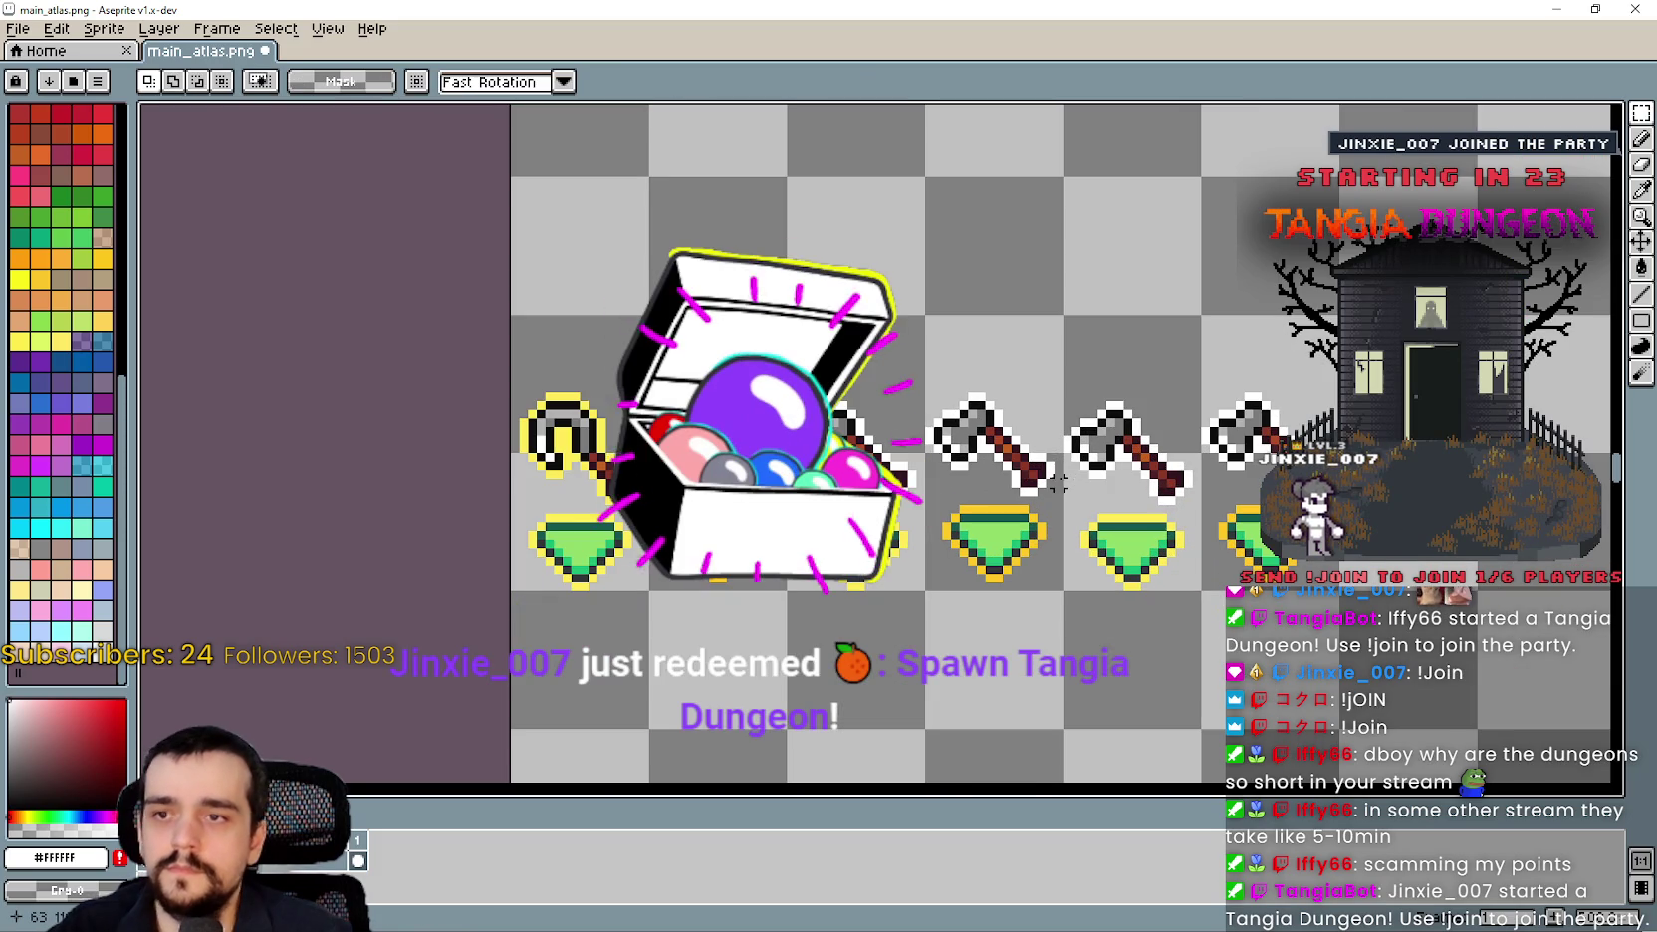
pyautogui.moveTo(1066, 482)
pyautogui.mouseDown()
pyautogui.moveTo(1221, 362)
pyautogui.moveTo(1312, 354)
pyautogui.mouseUp()
pyautogui.press('Delete')
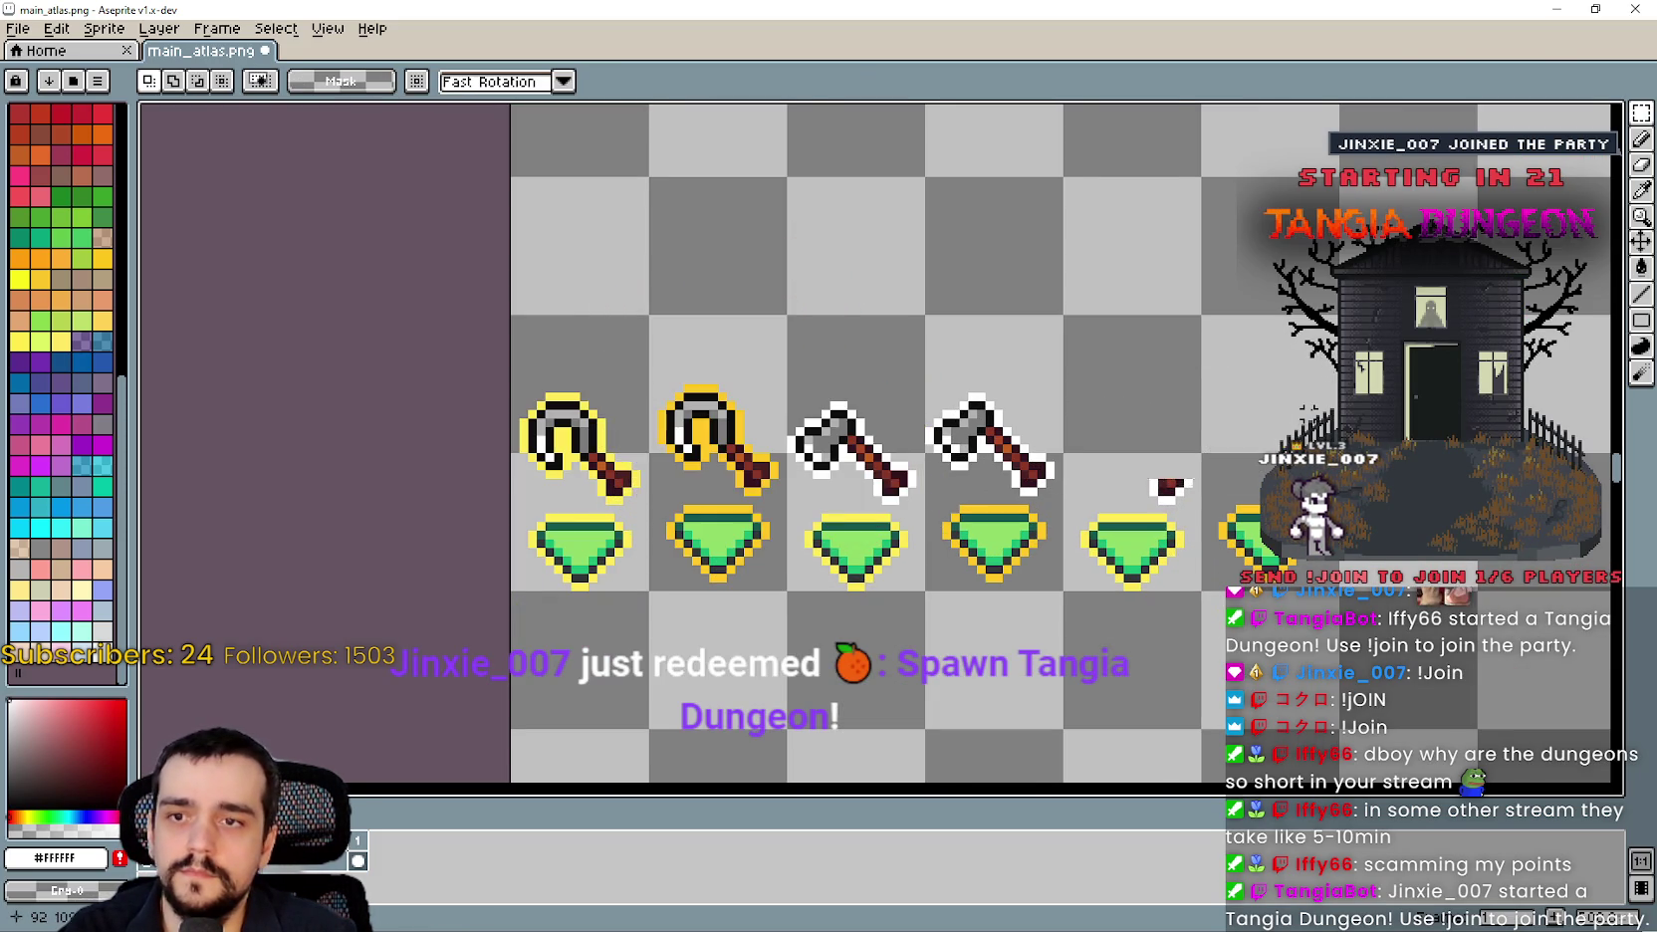
# Move the pasted pickaxe into place above its green pointer.
pyautogui.scroll(-3, 1120, 413)
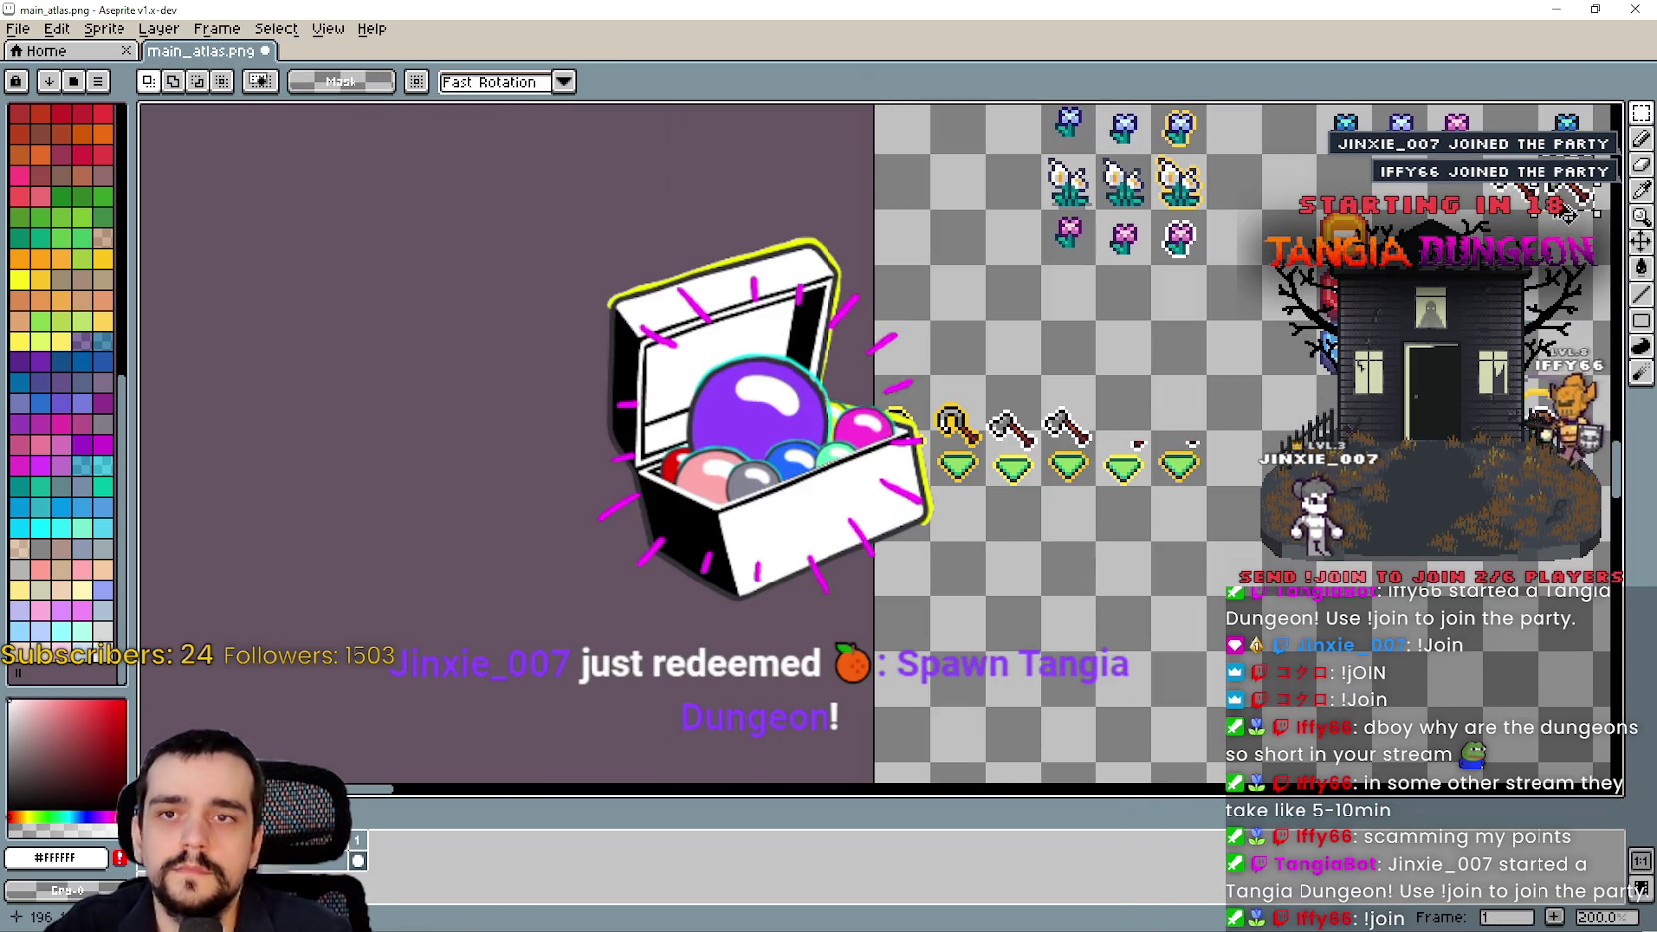
pyautogui.scroll(4, 914, 495)
pyautogui.click(914, 495)
pyautogui.moveTo(914, 496)
pyautogui.mouseDown()
pyautogui.moveTo(1139, 473)
pyautogui.moveTo(901, 517)
pyautogui.moveTo(1257, 492)
pyautogui.mouseUp()
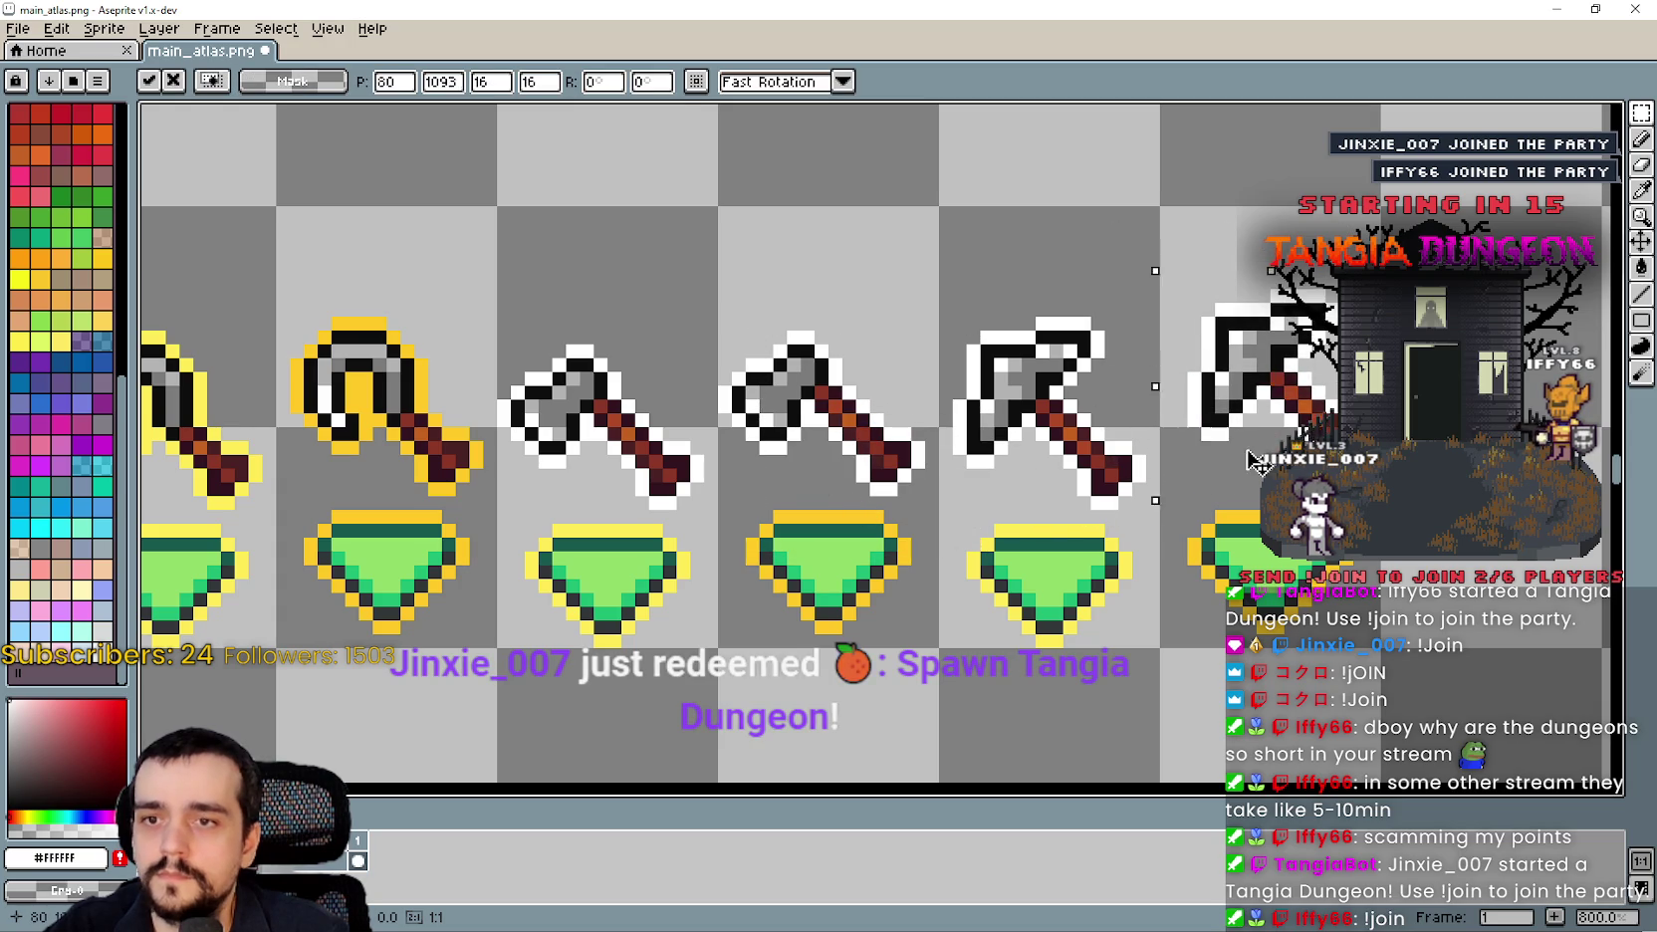
pyautogui.click(1011, 528)
pyautogui.scroll(-2, 1012, 527)
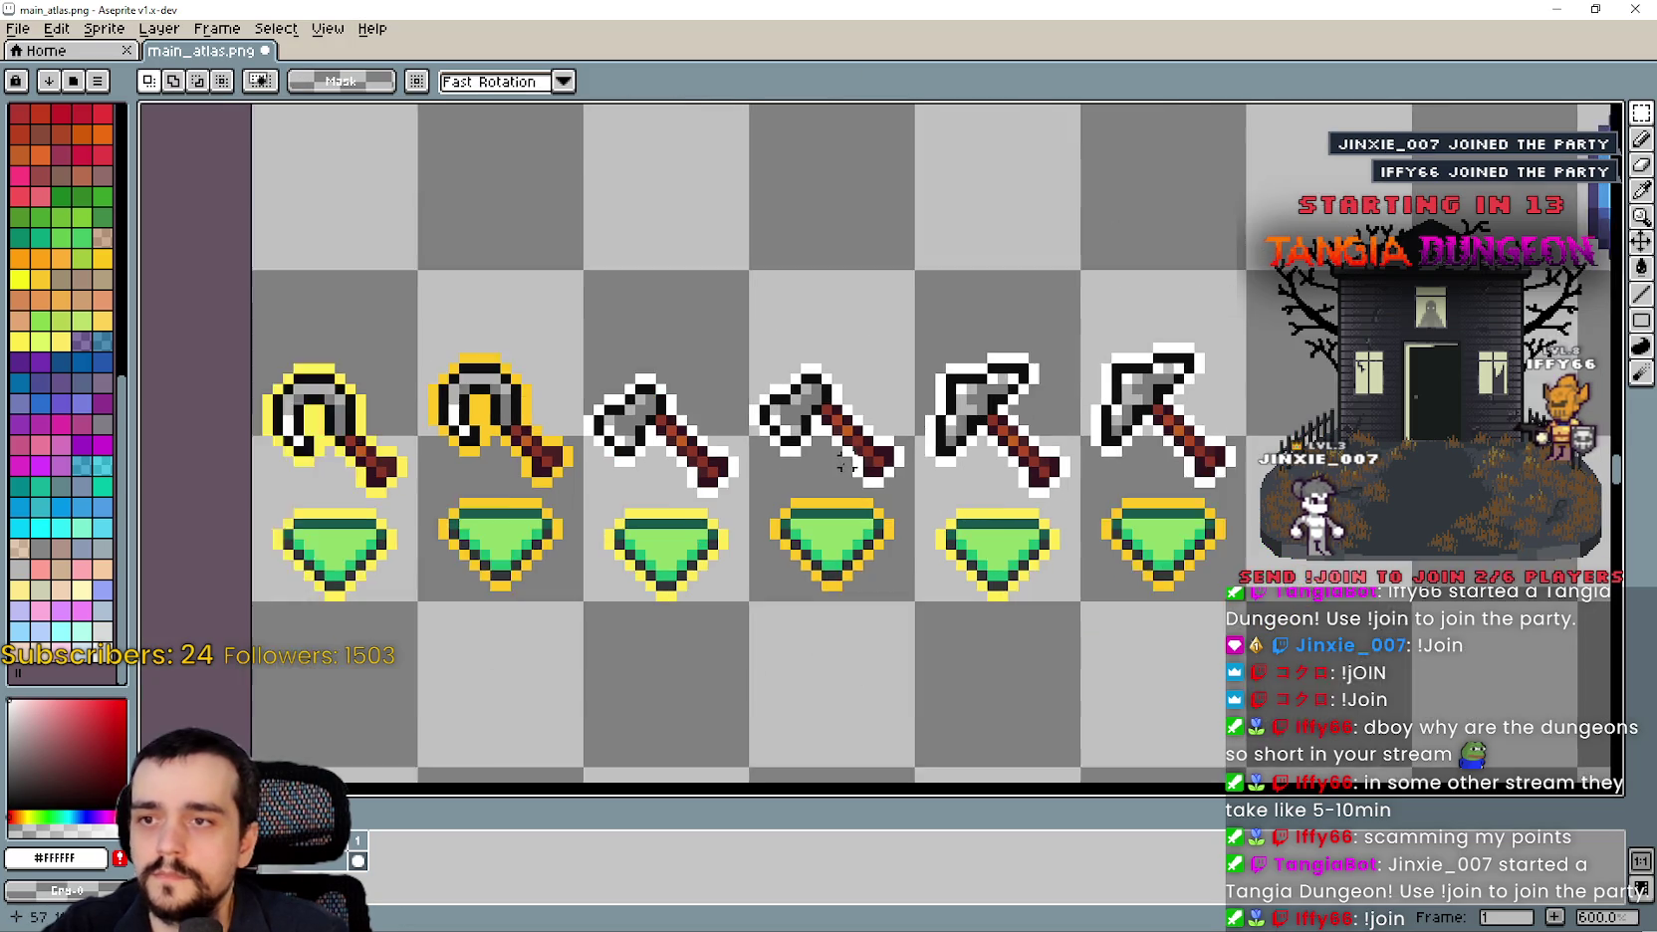
# Pick the yellow outline colour from a pickaxe and box-select the four white-outlined tools.
pyautogui.press('i')
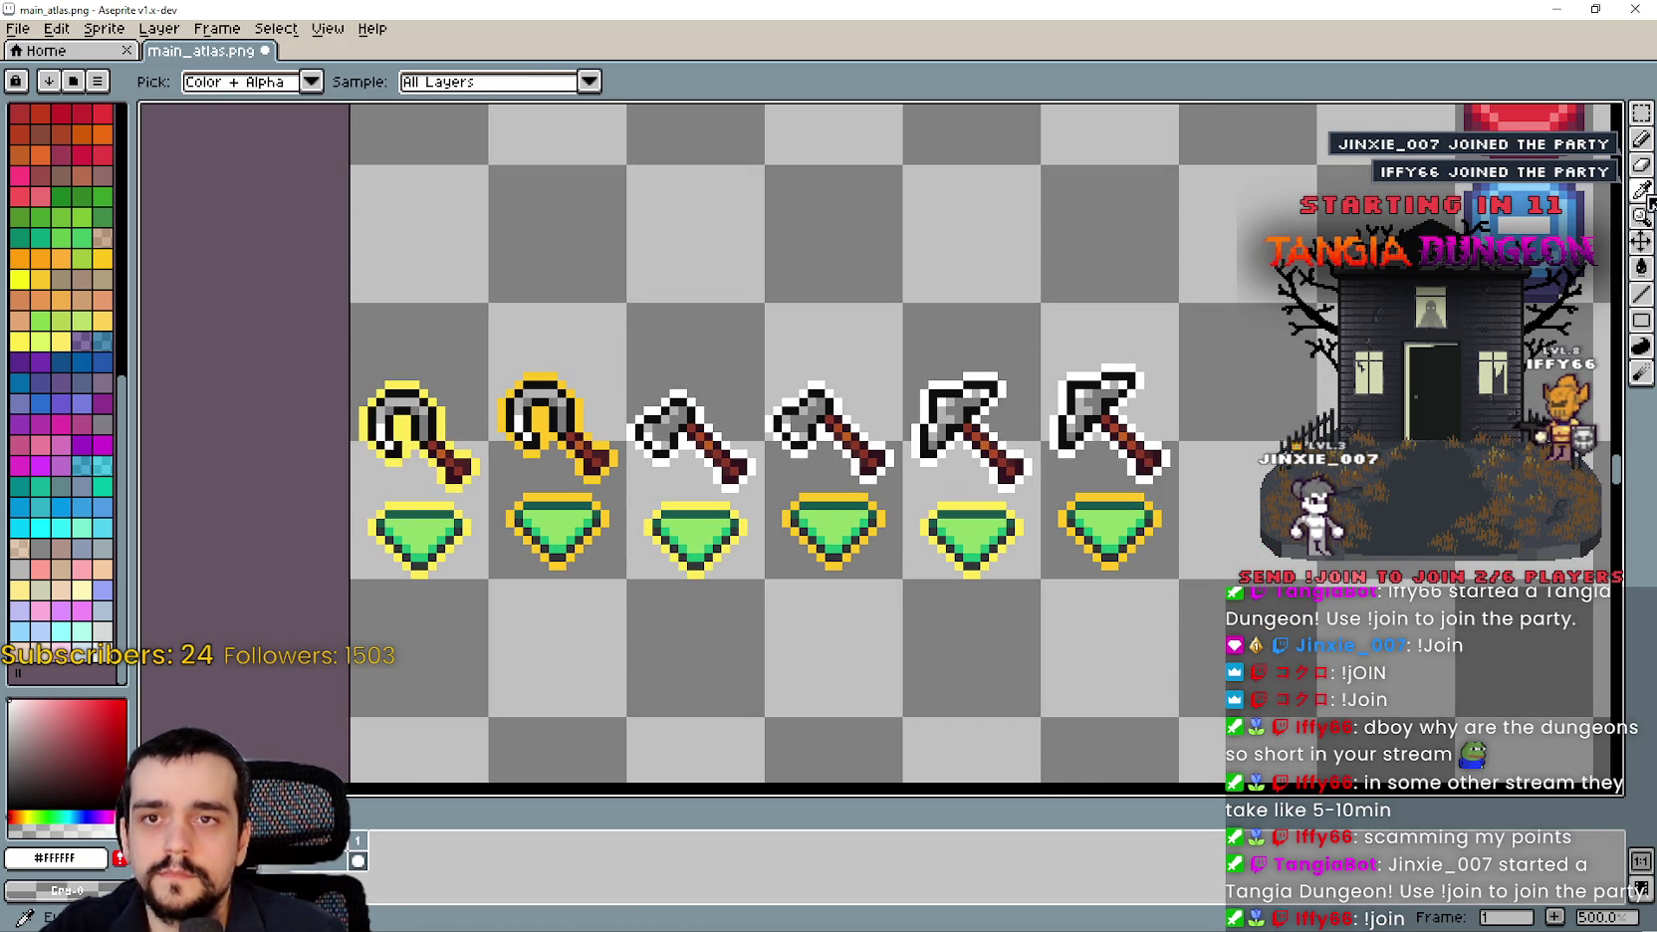
pyautogui.scroll(4, 677, 498)
pyautogui.click(540, 383)
pyautogui.scroll(-4, 979, 373)
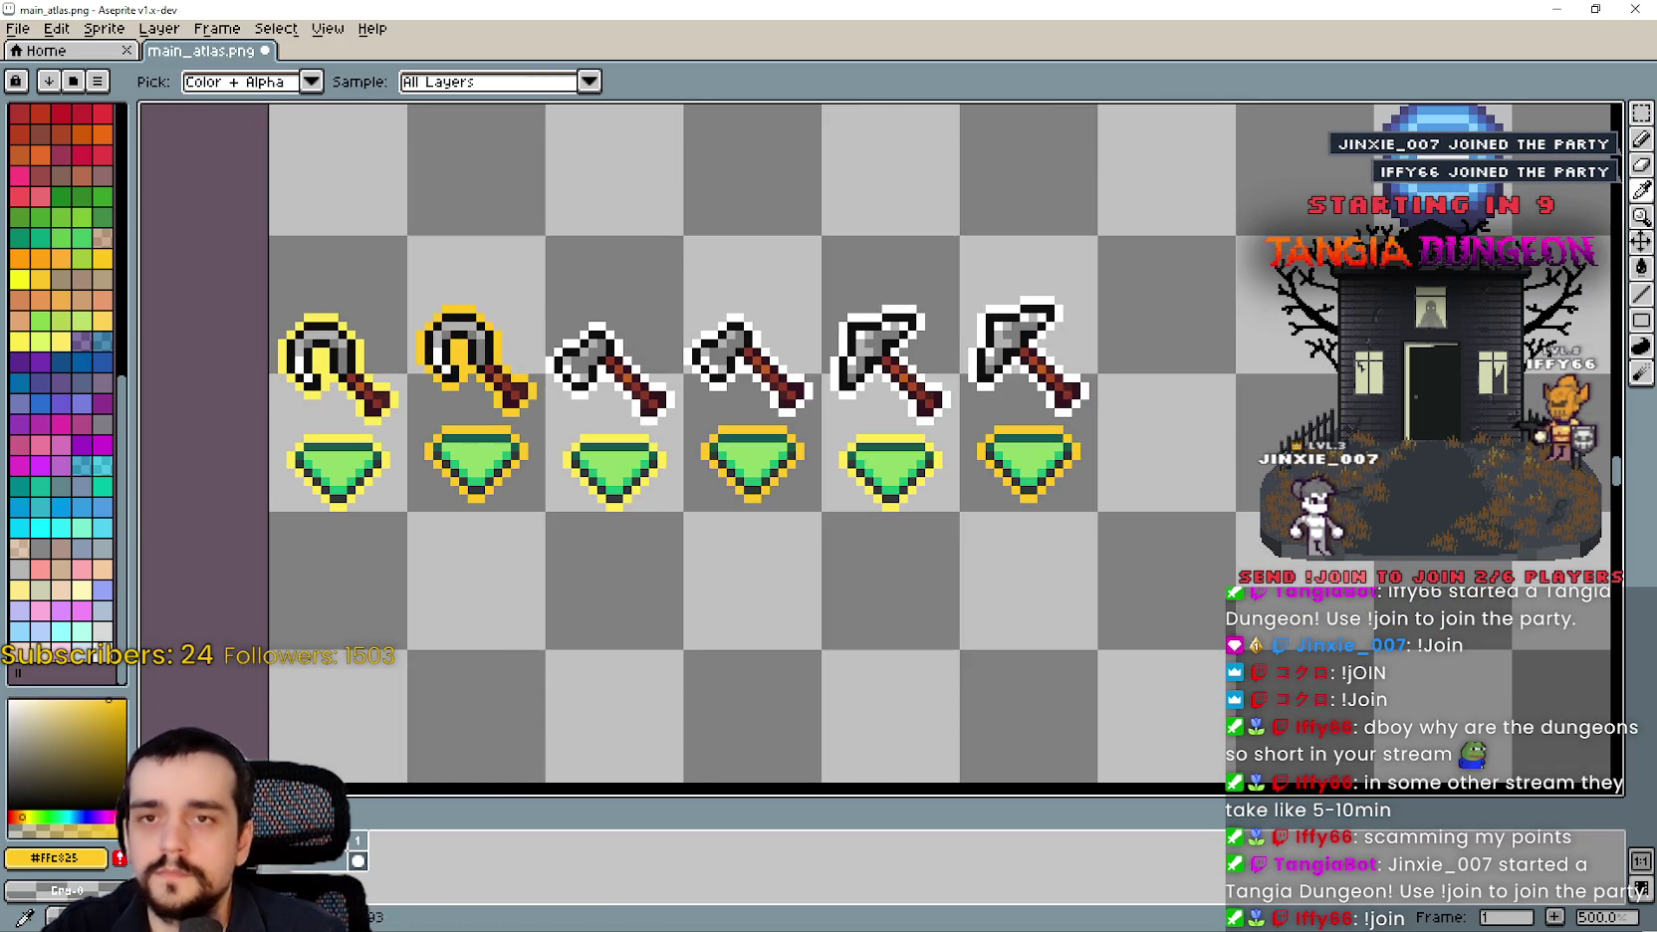
pyautogui.click(1639, 117)
pyautogui.moveTo(679, 378); pyautogui.dragTo(548, 490)
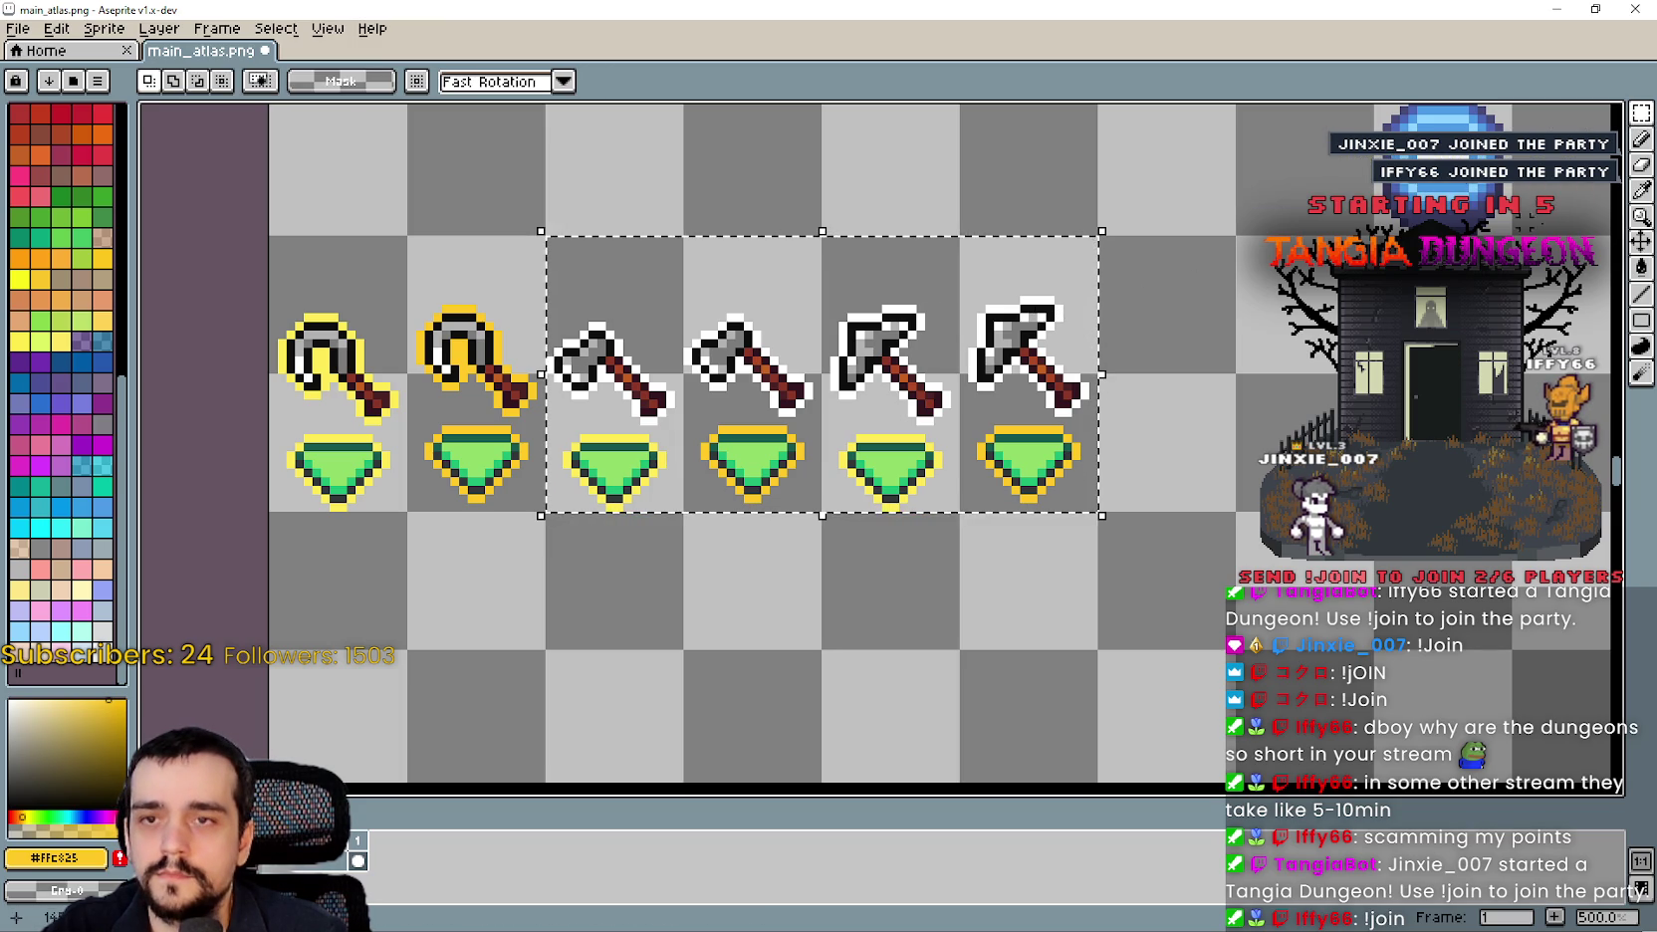
# Try bucket-filling the white outlines yellow, undoing each failed fill.
pyautogui.click(1641, 267)
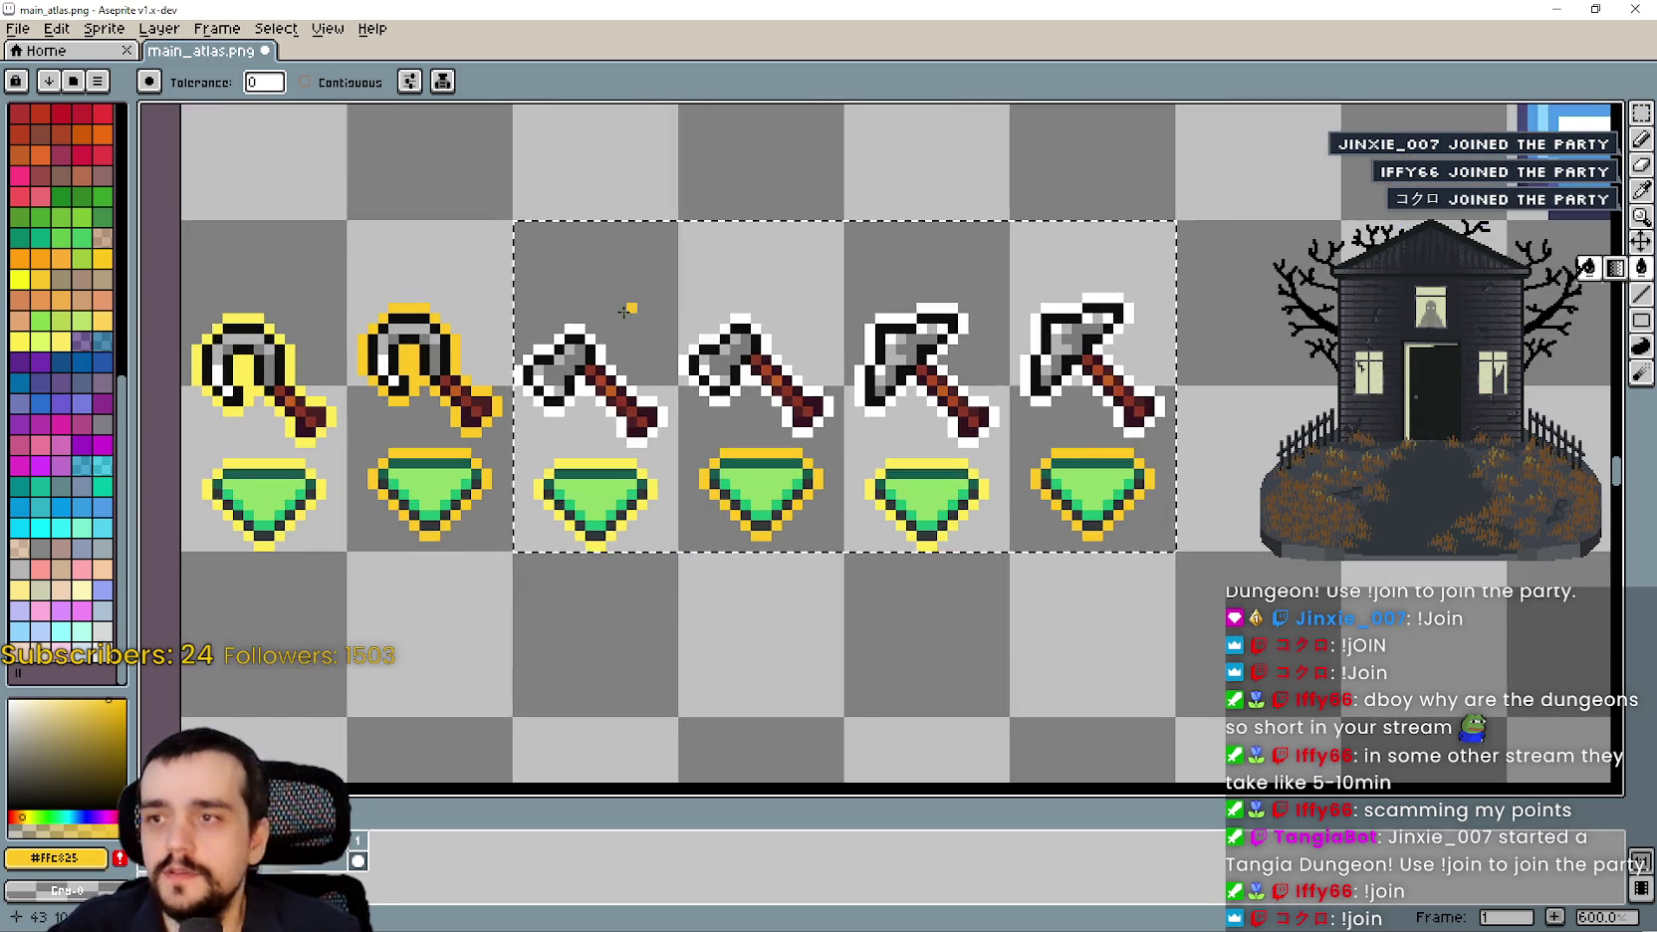
pyautogui.scroll(3, 629, 312)
pyautogui.click(629, 312)
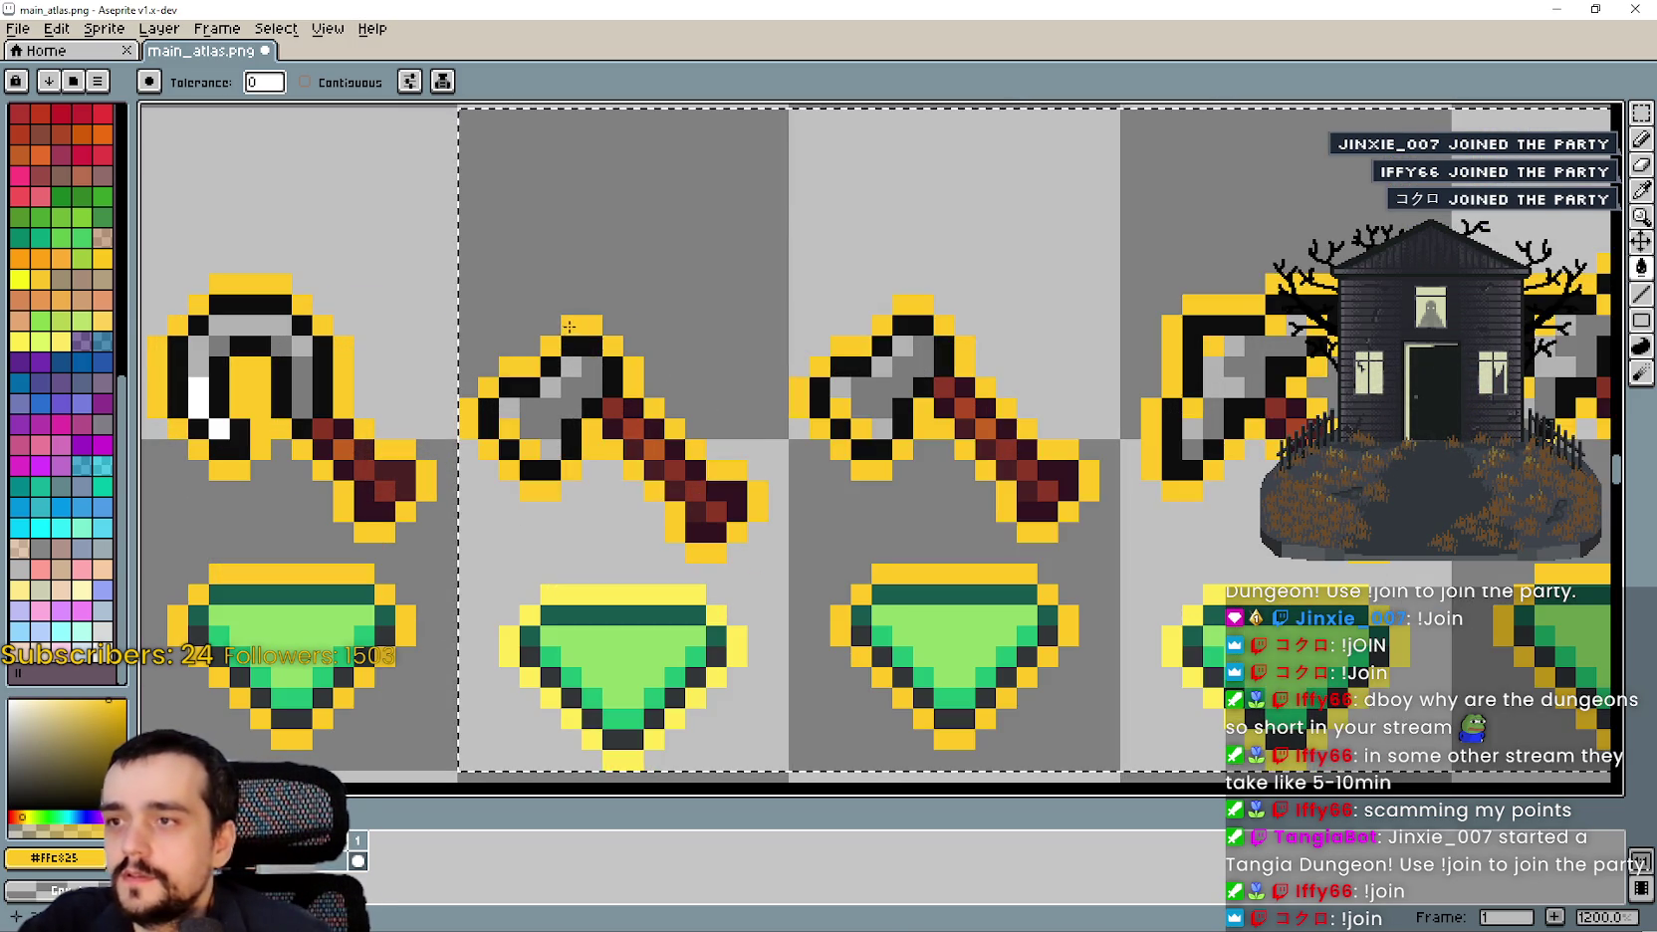
pyautogui.scroll(-3, 574, 326)
pyautogui.scroll(4, 604, 315)
pyautogui.scroll(-3, 598, 319)
pyautogui.hotkey('ctrl', 'z')
pyautogui.scroll(1, 586, 325)
pyautogui.click(585, 324)
pyautogui.hotkey('ctrl', 'z')
pyautogui.click(575, 329)
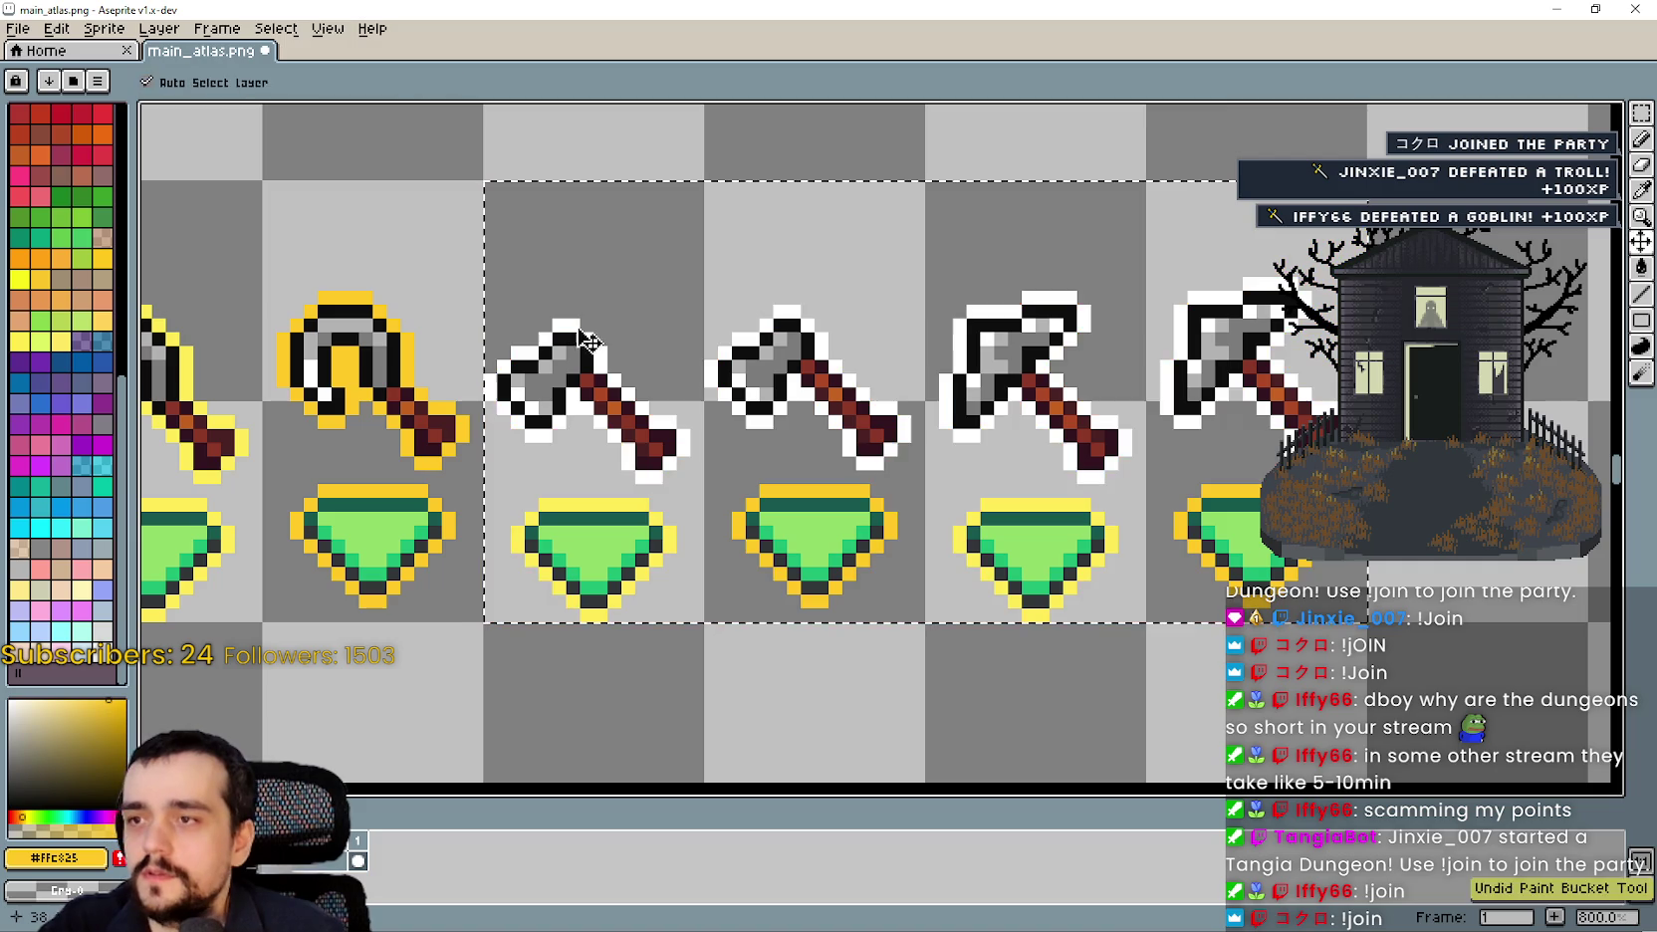
pyautogui.scroll(-1, 615, 326)
pyautogui.hotkey('ctrl', 'z')
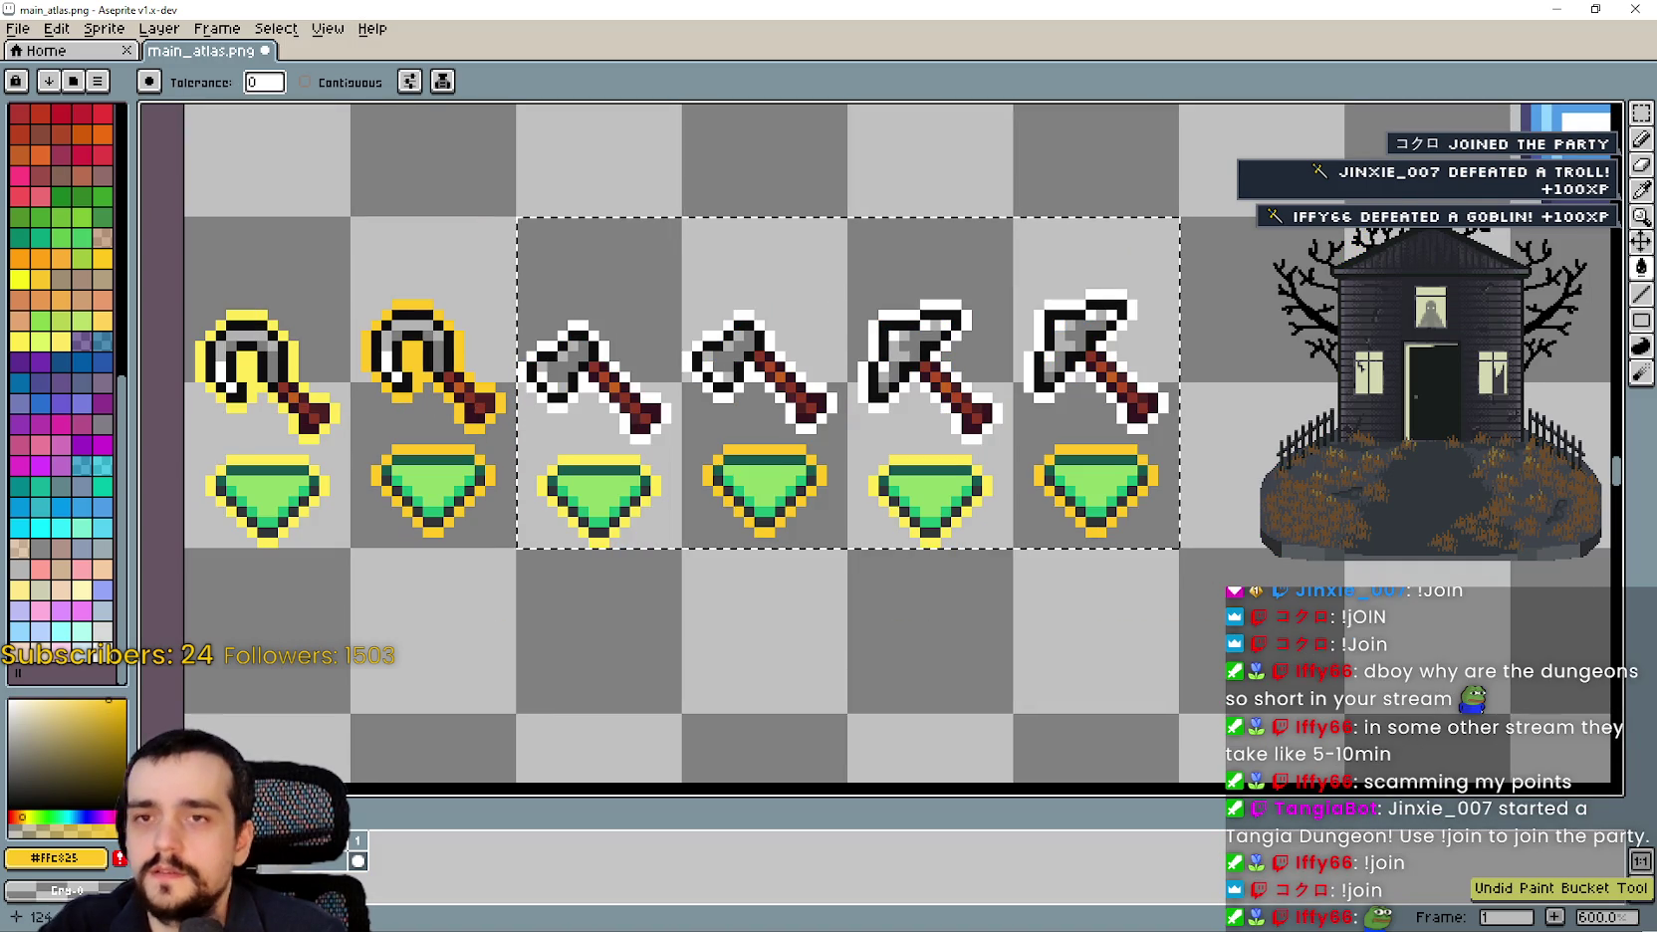
# Sample the lighter yellow from the first pickaxe and undo a stray yellow pixel above the axe.
pyautogui.press('i')
pyautogui.scroll(1, 284, 329)
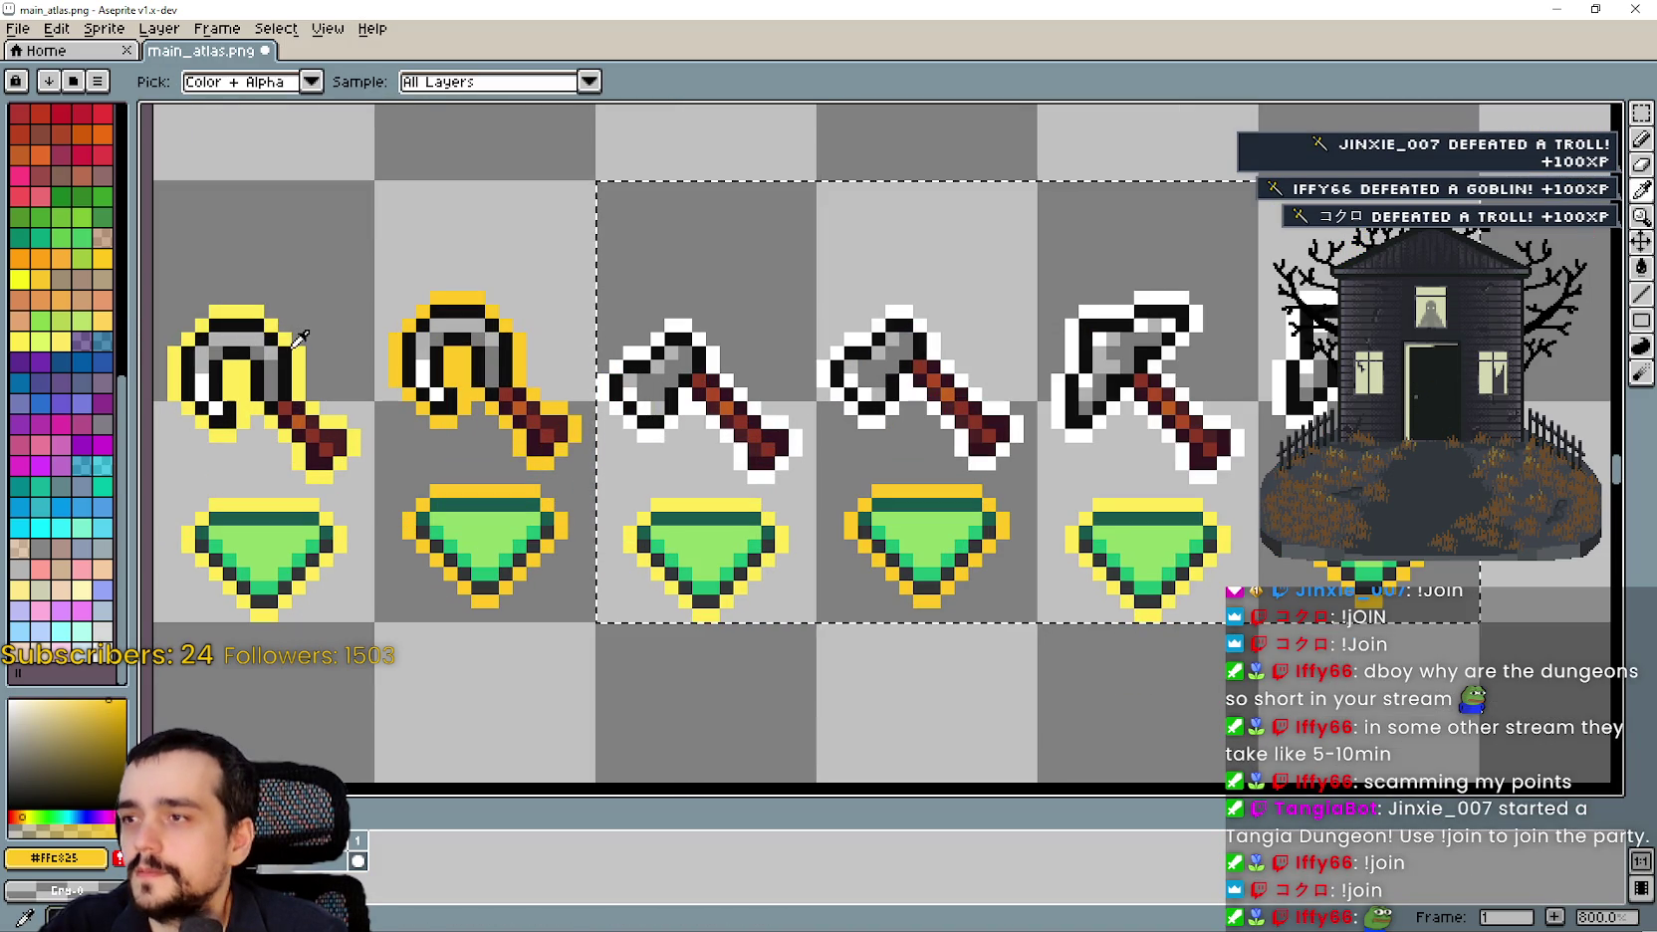
pyautogui.click(293, 339)
pyautogui.press('g')
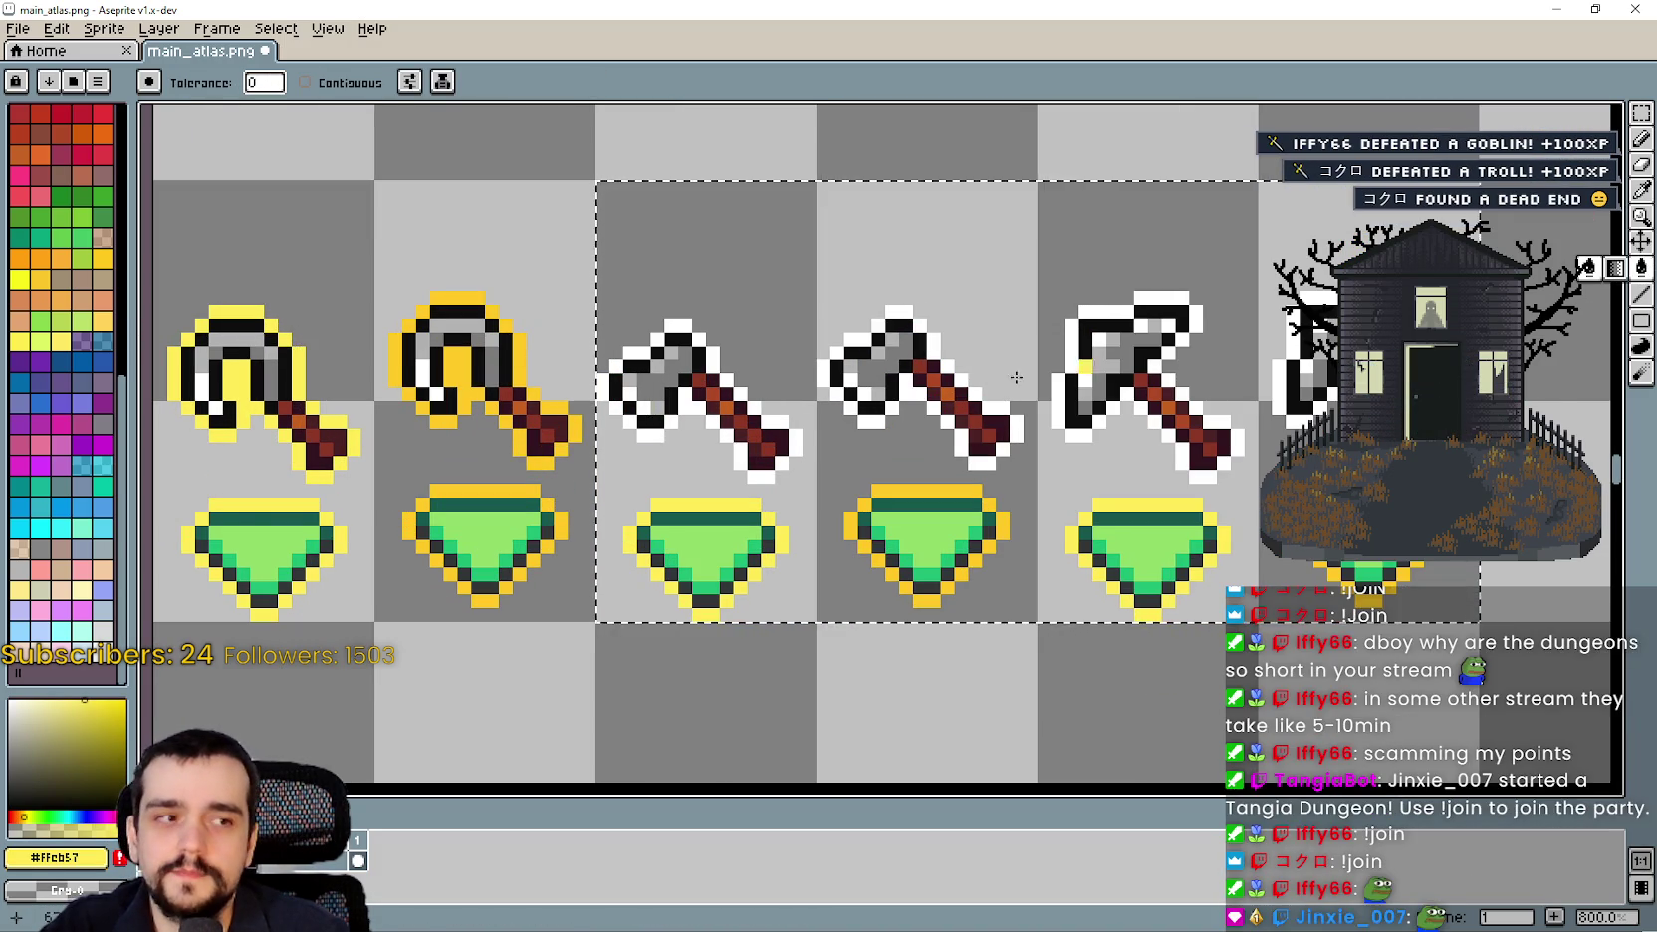
pyautogui.scroll(2, 807, 430)
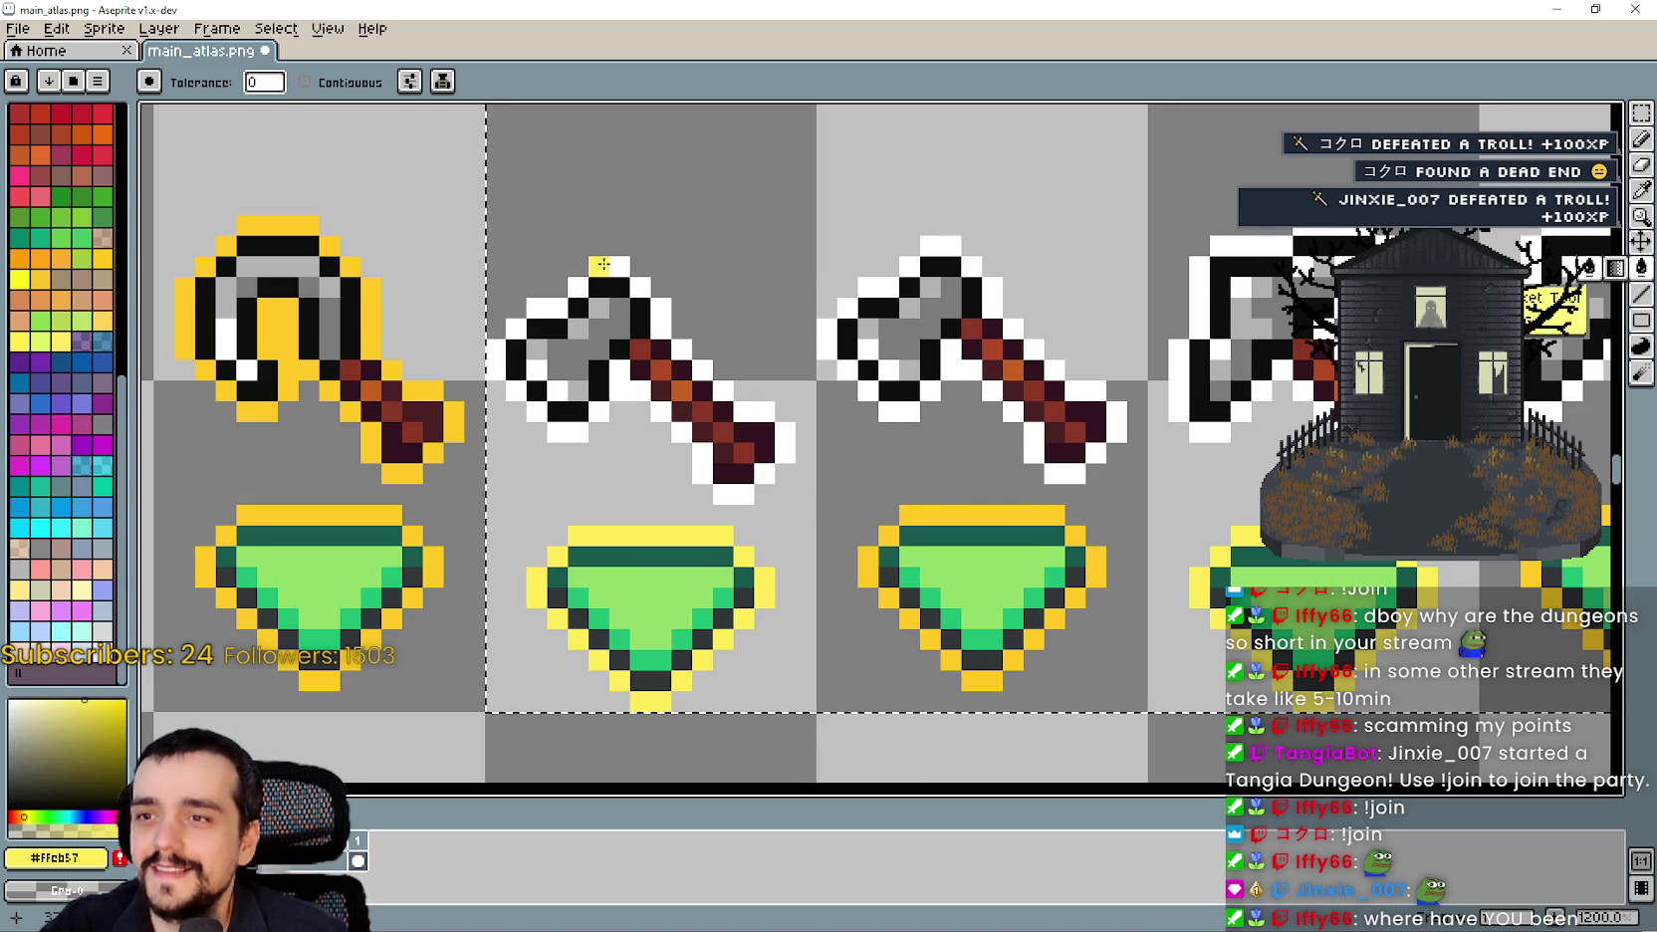
pyautogui.scroll(-1, 612, 267)
pyautogui.hotkey('ctrl', 'z')
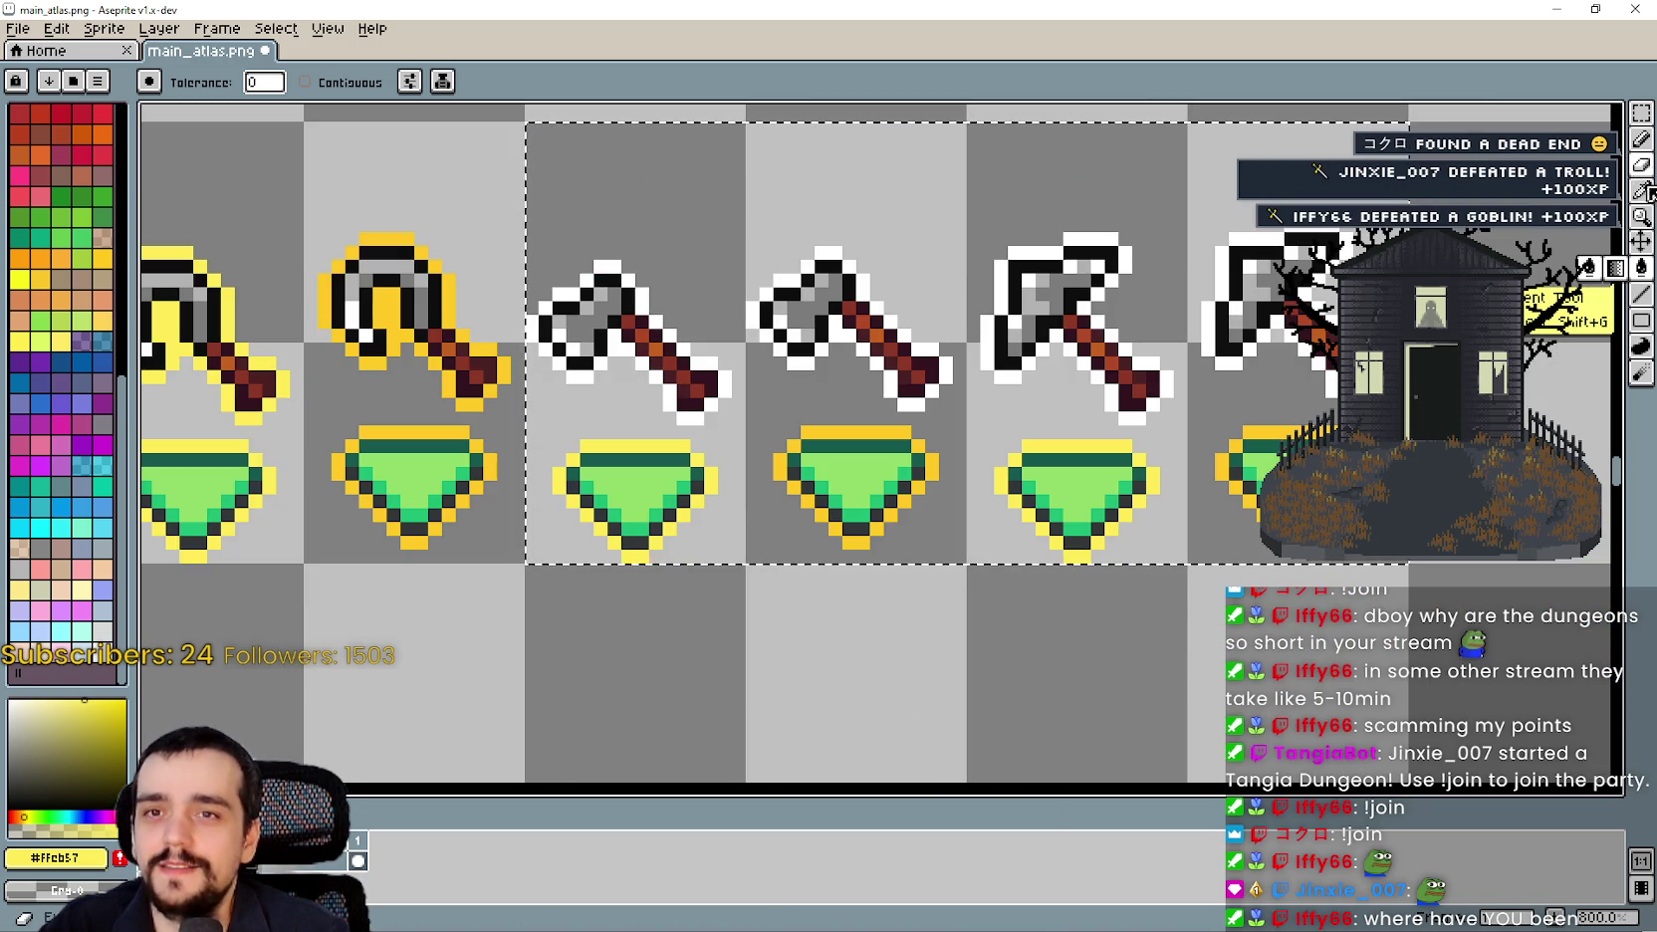
# With contiguous fill on, turn the axe's top, head and edge pixels yellow.
pyautogui.click(329, 88)
pyautogui.scroll(2, 372, 296)
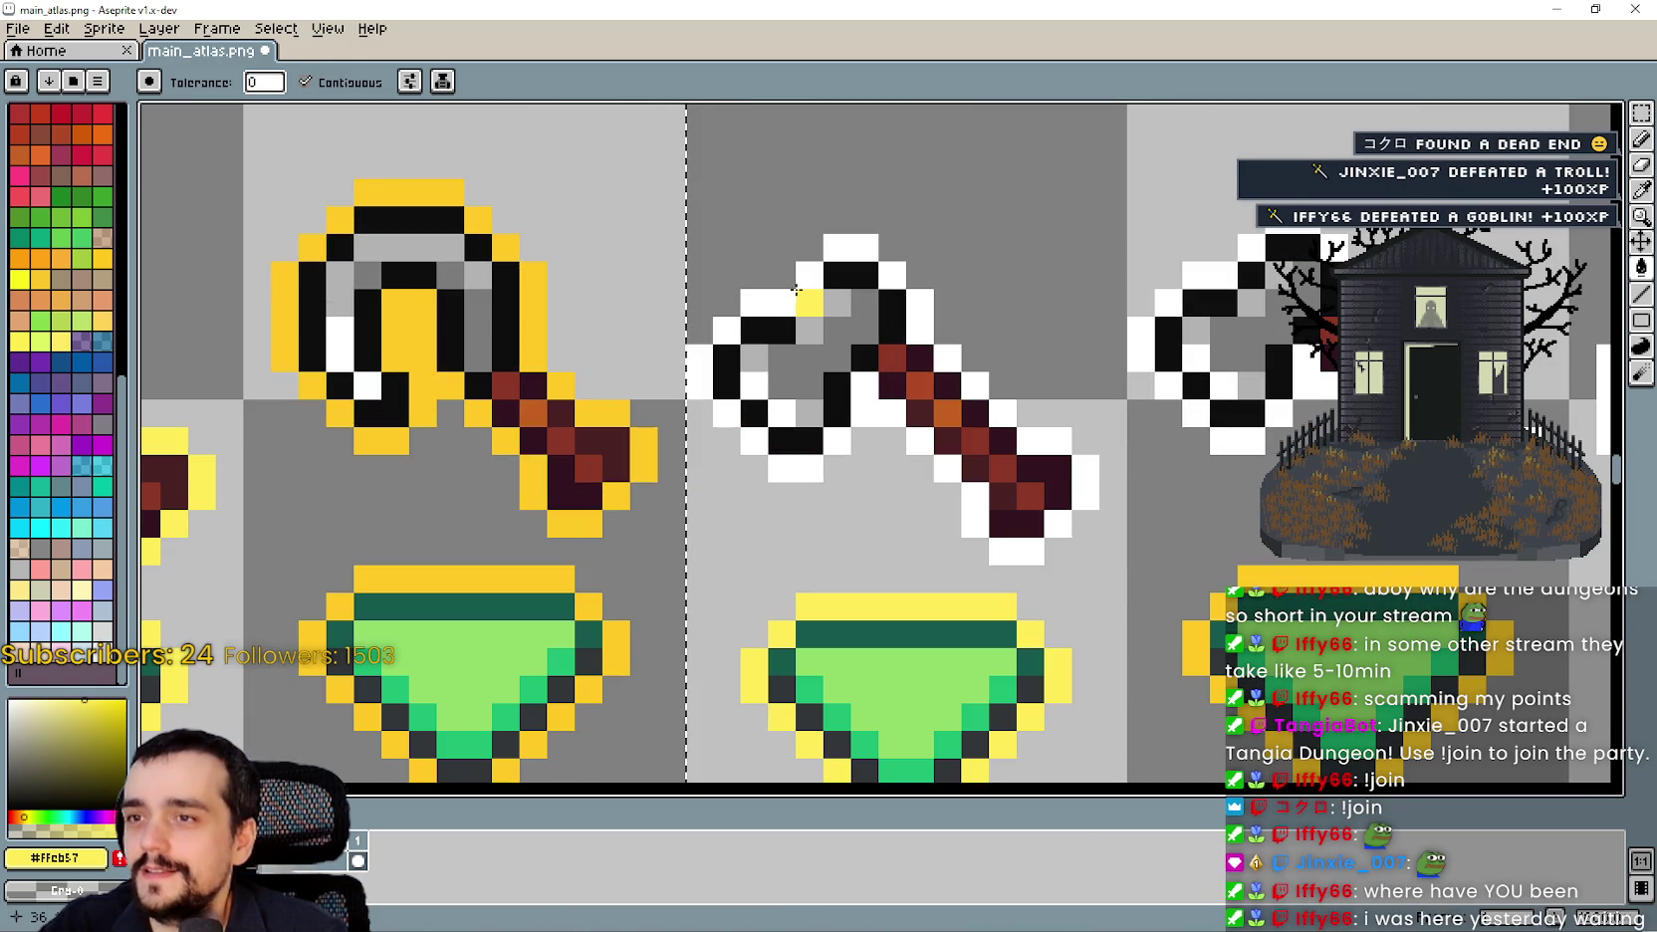
pyautogui.click(747, 307)
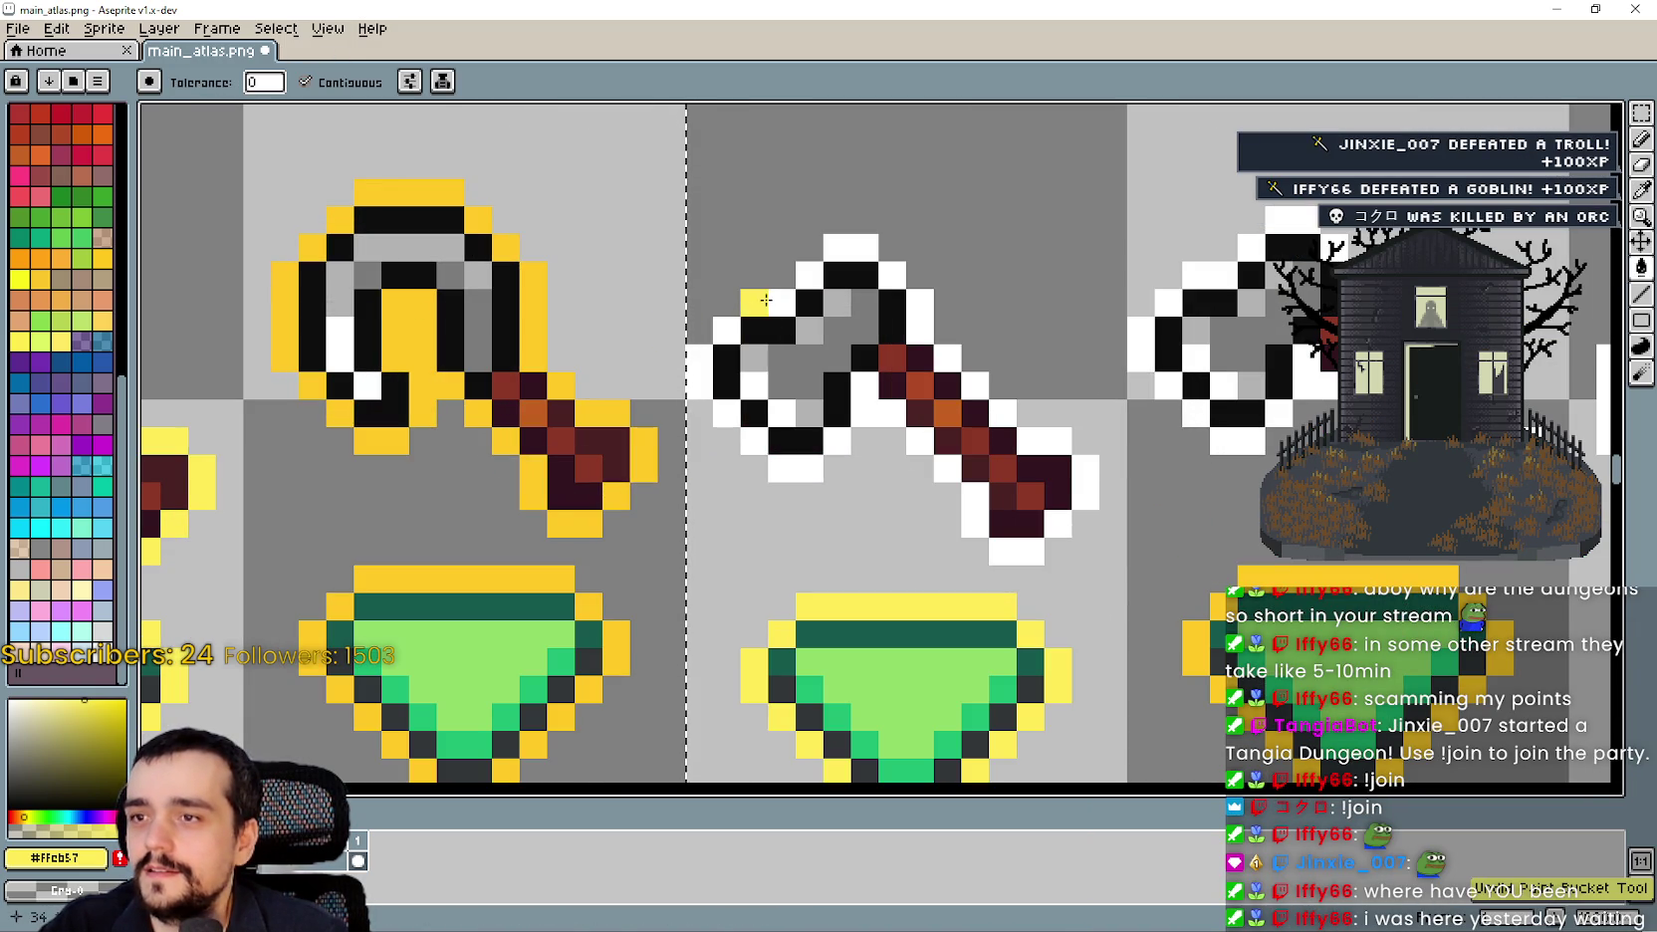
pyautogui.click(720, 323)
pyautogui.click(752, 430)
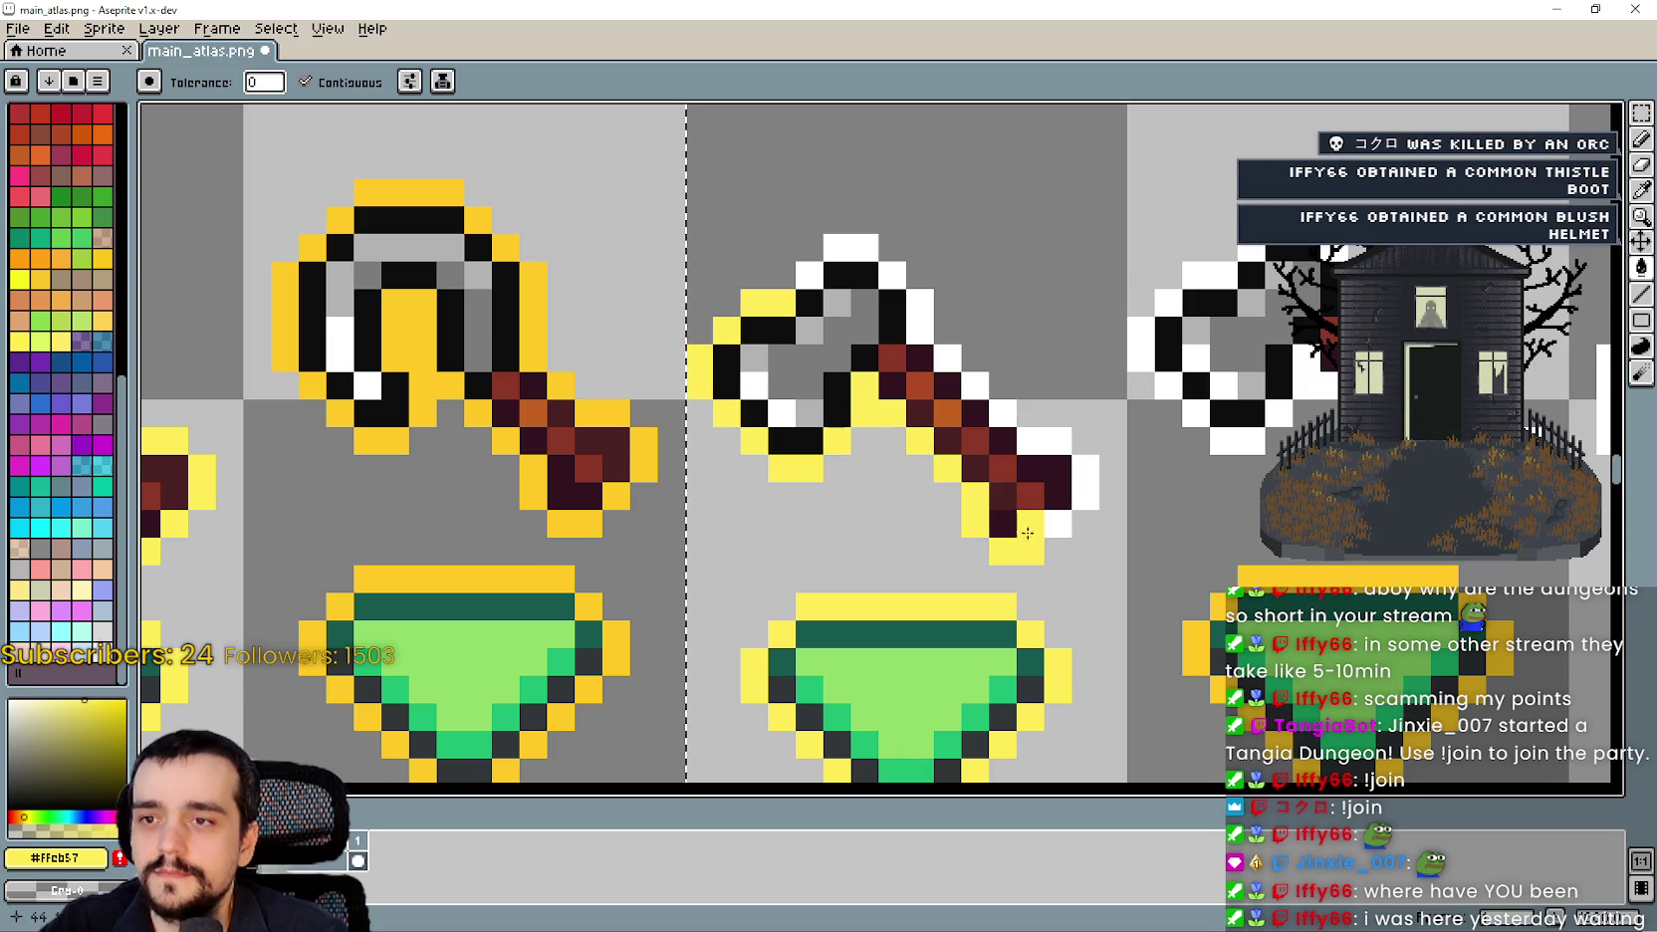
pyautogui.click(1046, 461)
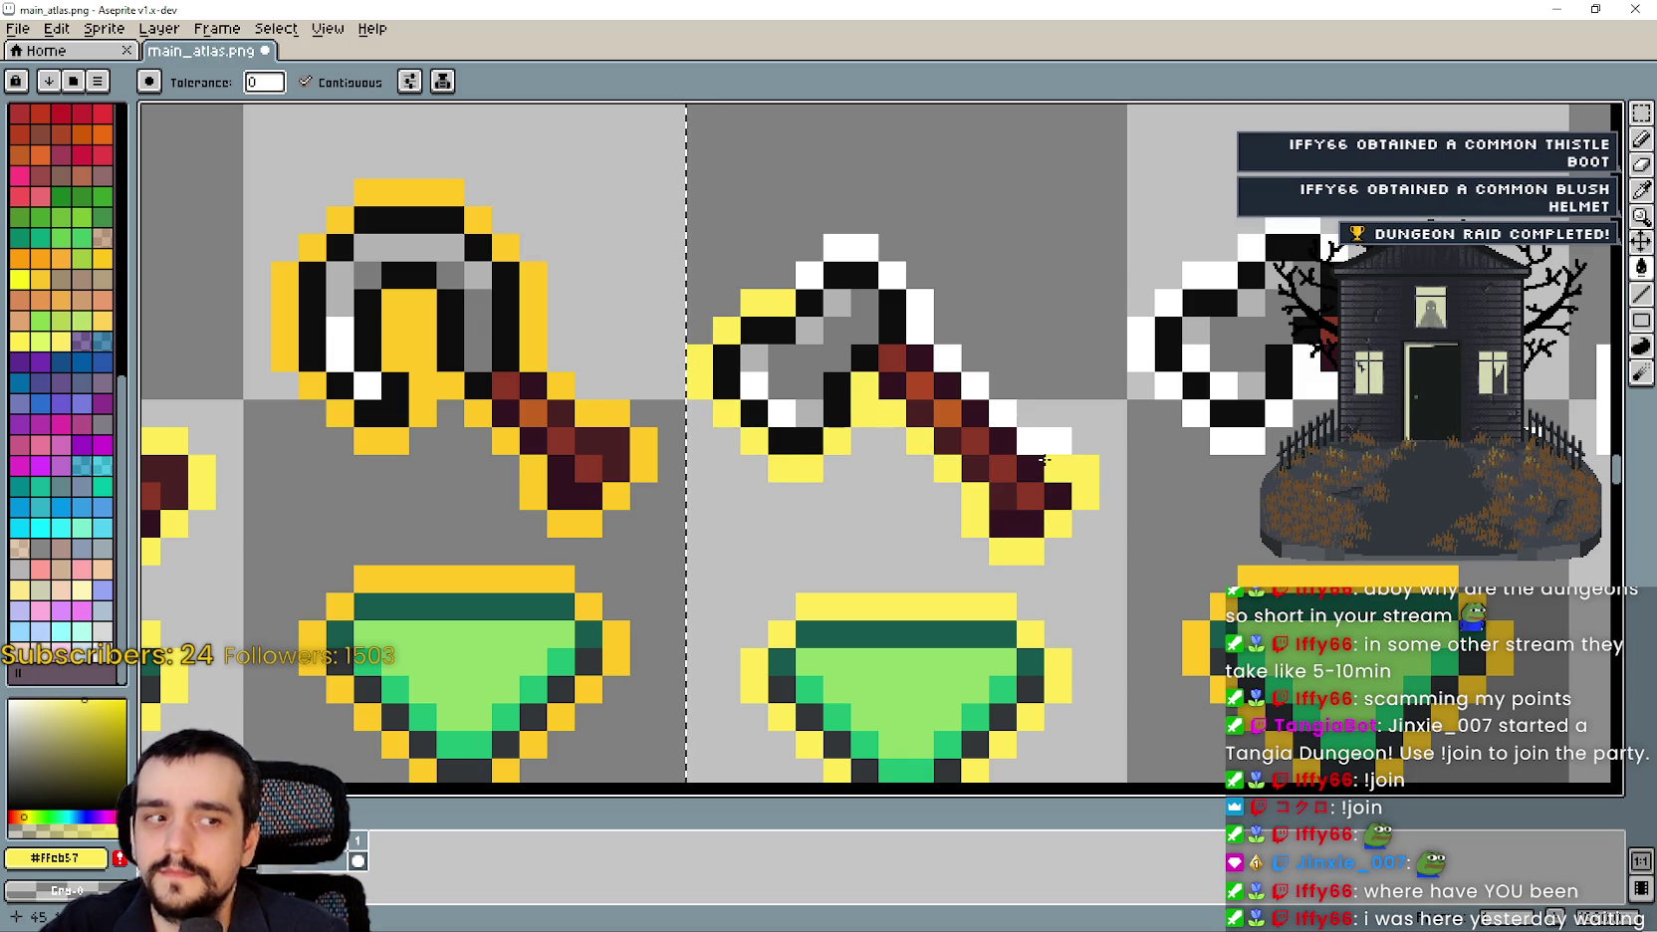
pyautogui.click(983, 384)
pyautogui.click(906, 286)
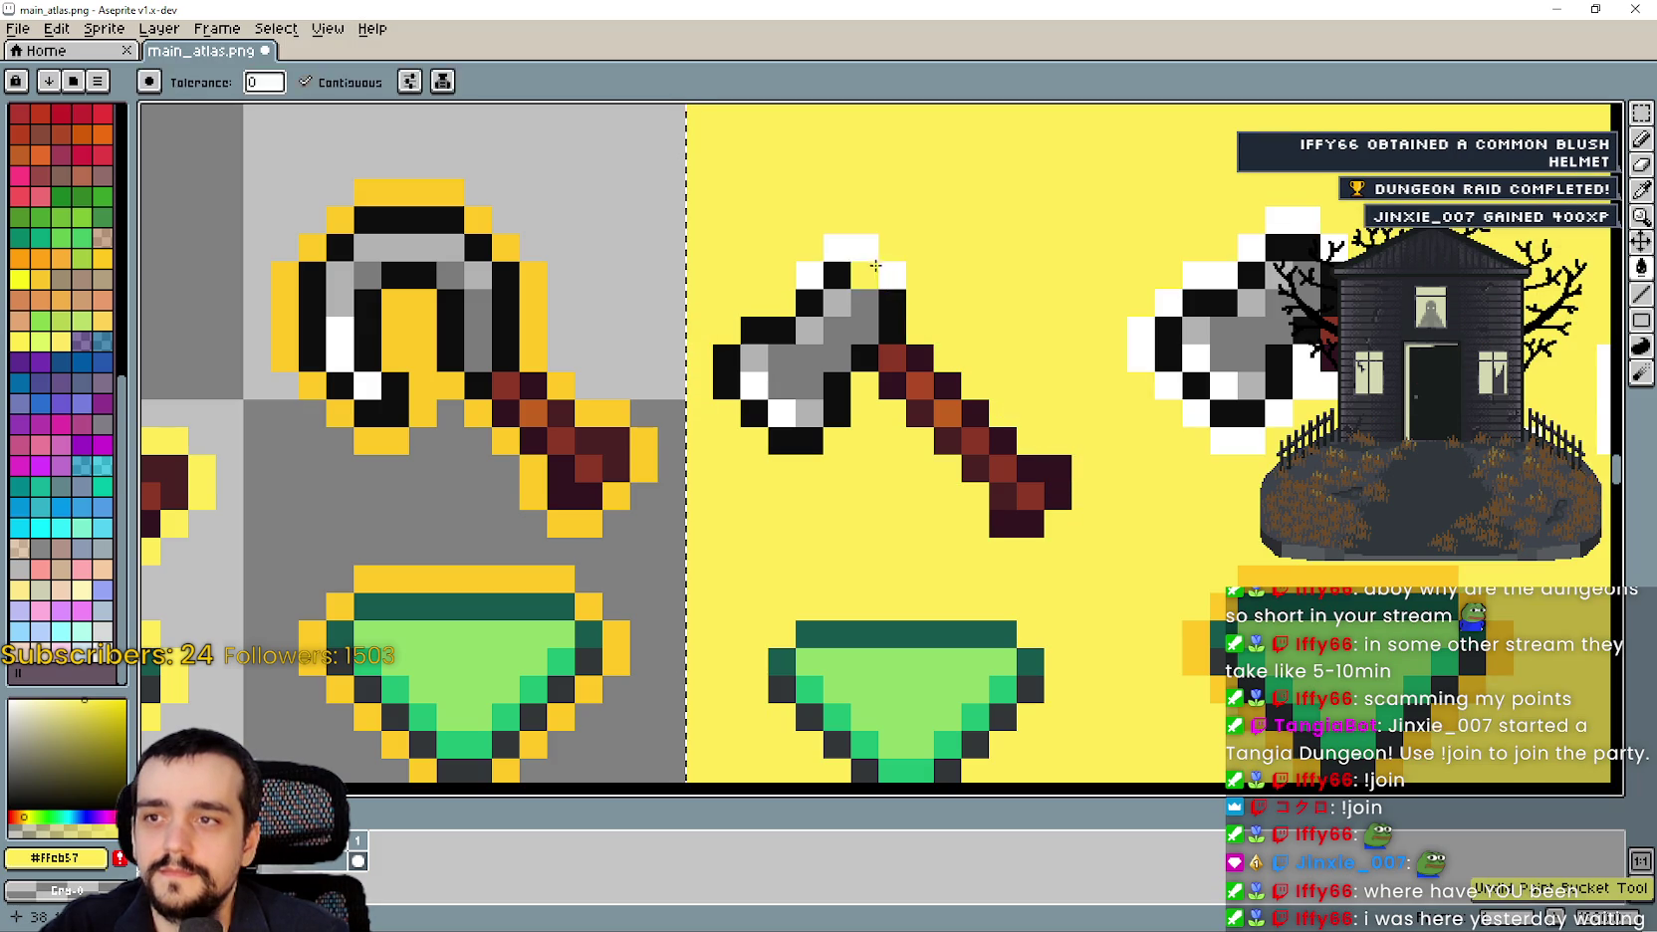
pyautogui.hotkey('ctrl', 'z')
pyautogui.click(850, 247)
pyautogui.click(888, 272)
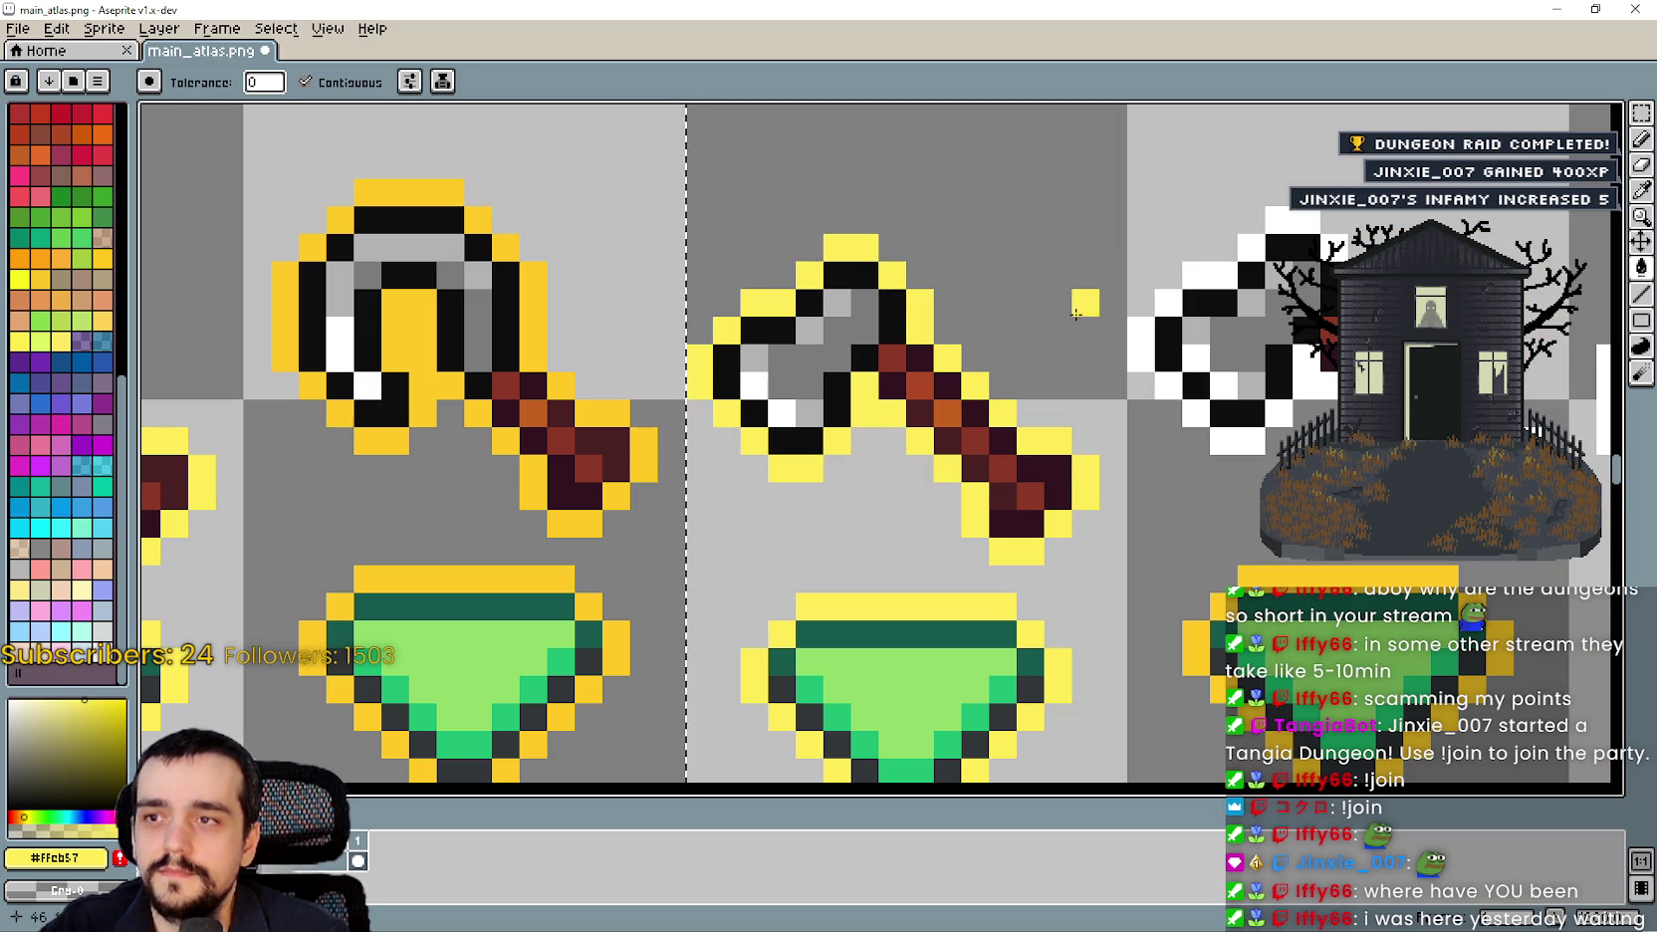
# Fill the fourth sprite's white outline column yellow, undoing two unwanted selection fills.
pyautogui.scroll(-1, 1064, 313)
pyautogui.scroll(1, 1200, 428)
pyautogui.scroll(-1, 1200, 428)
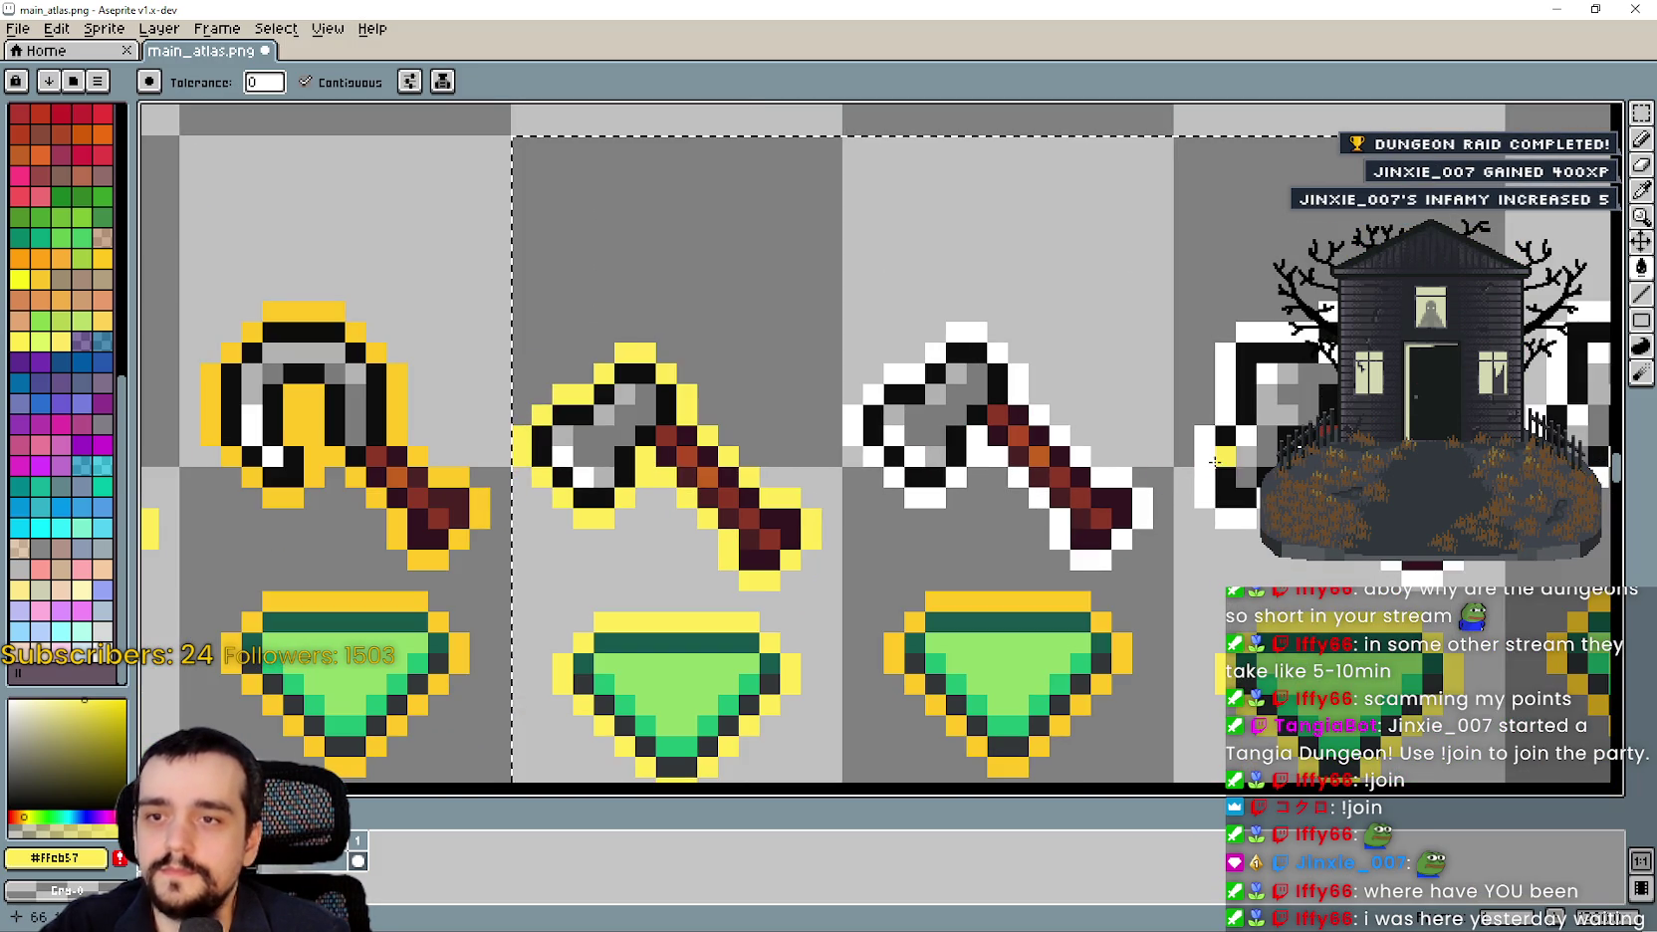
pyautogui.click(1207, 433)
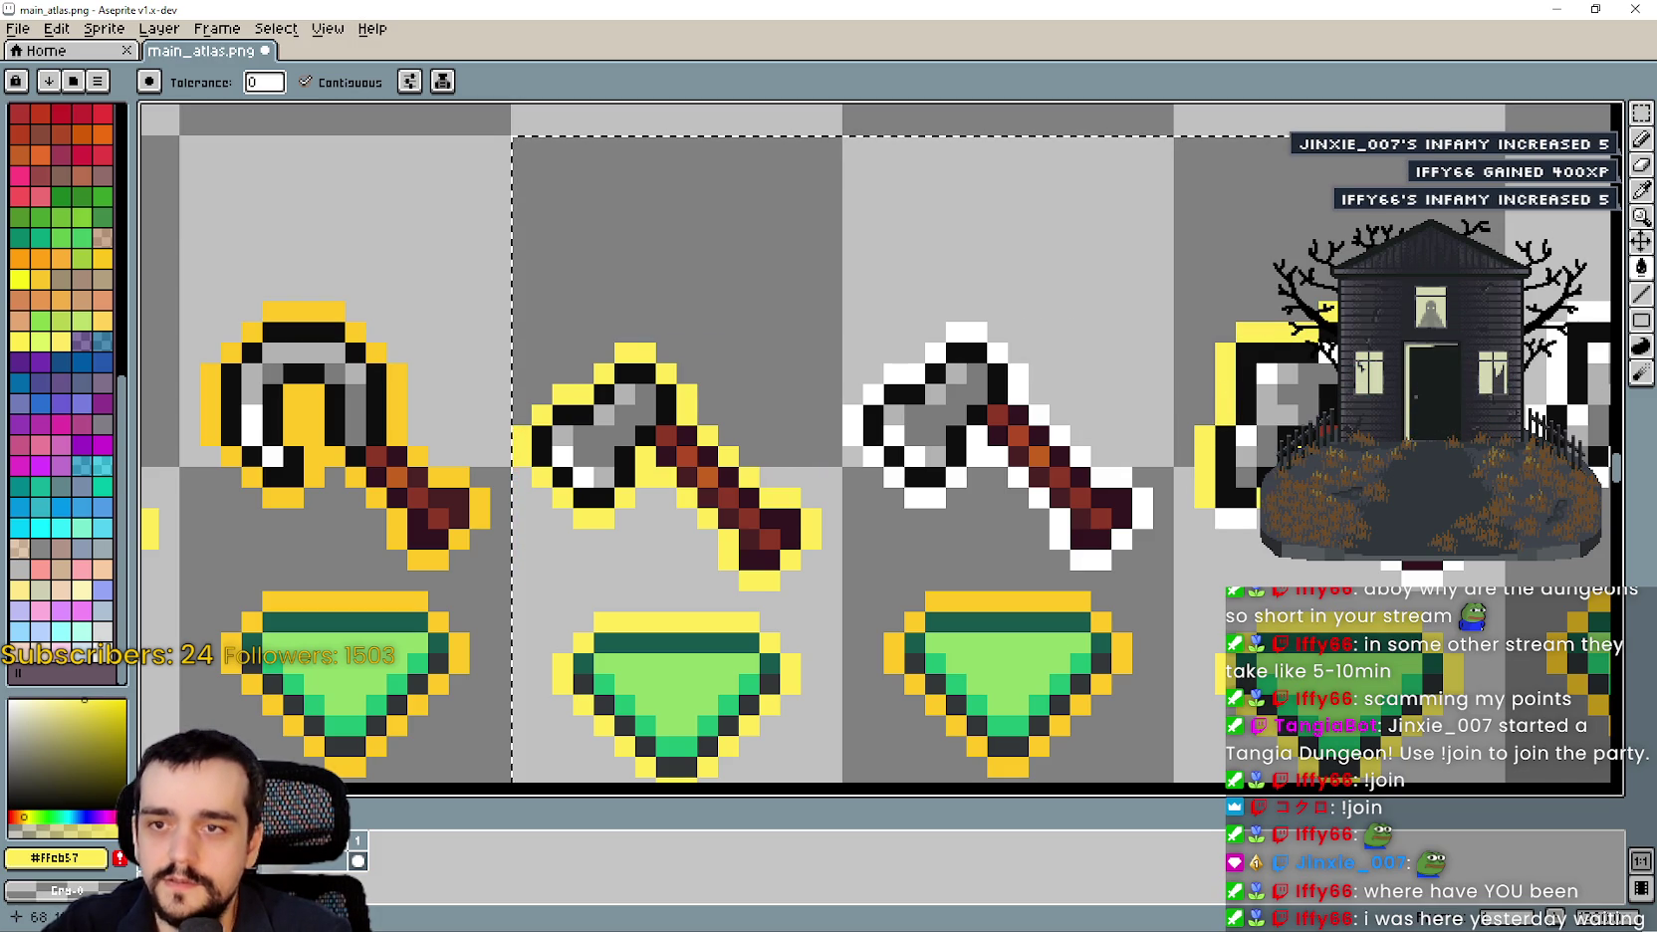
pyautogui.click(1414, 629)
pyautogui.hotkey('ctrl', 'z')
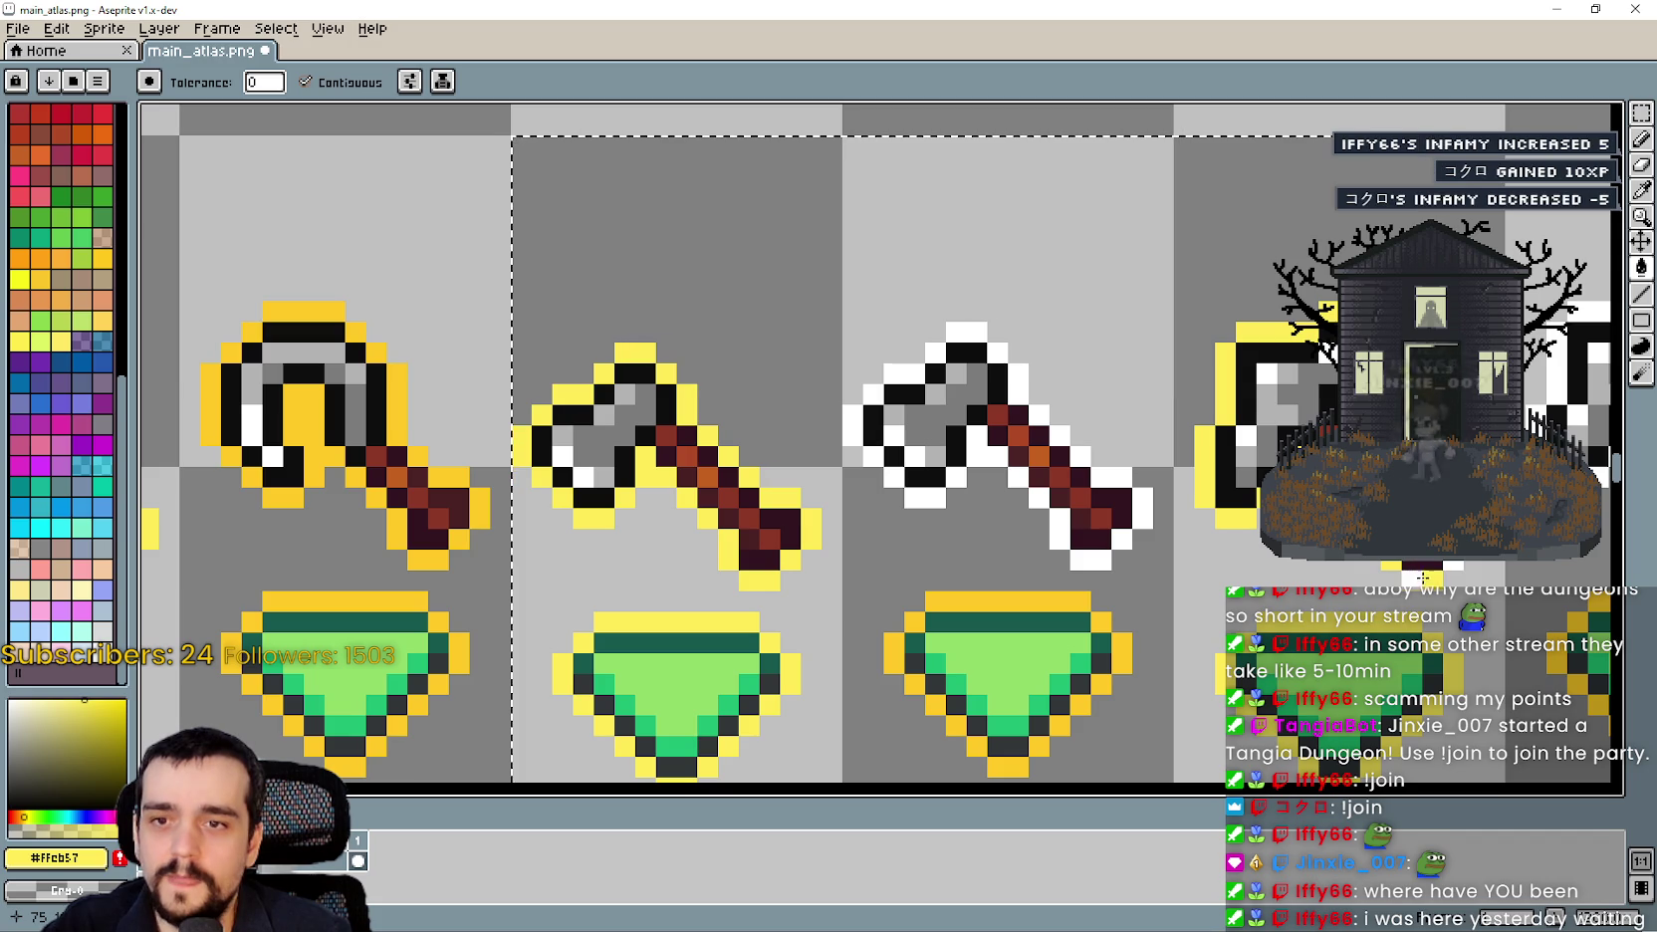
pyautogui.click(1421, 576)
pyautogui.hotkey('ctrl', 'z')
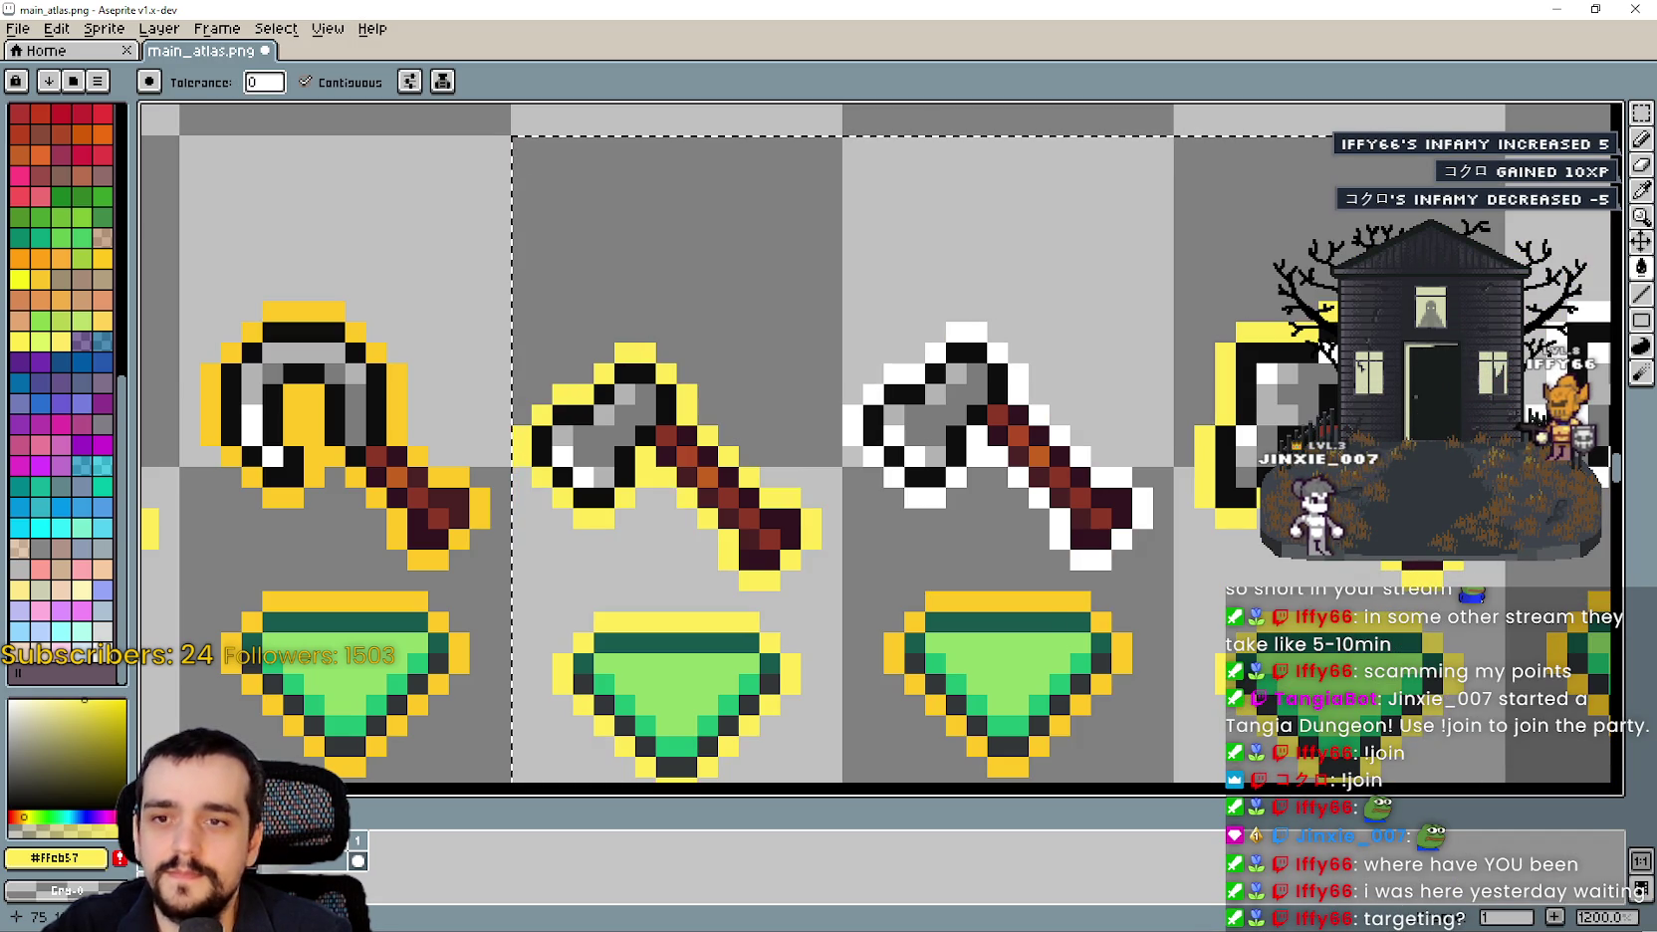
# Sample the darker yellow #ffc825 from an icon.
pyautogui.scroll(-3, 1300, 490)
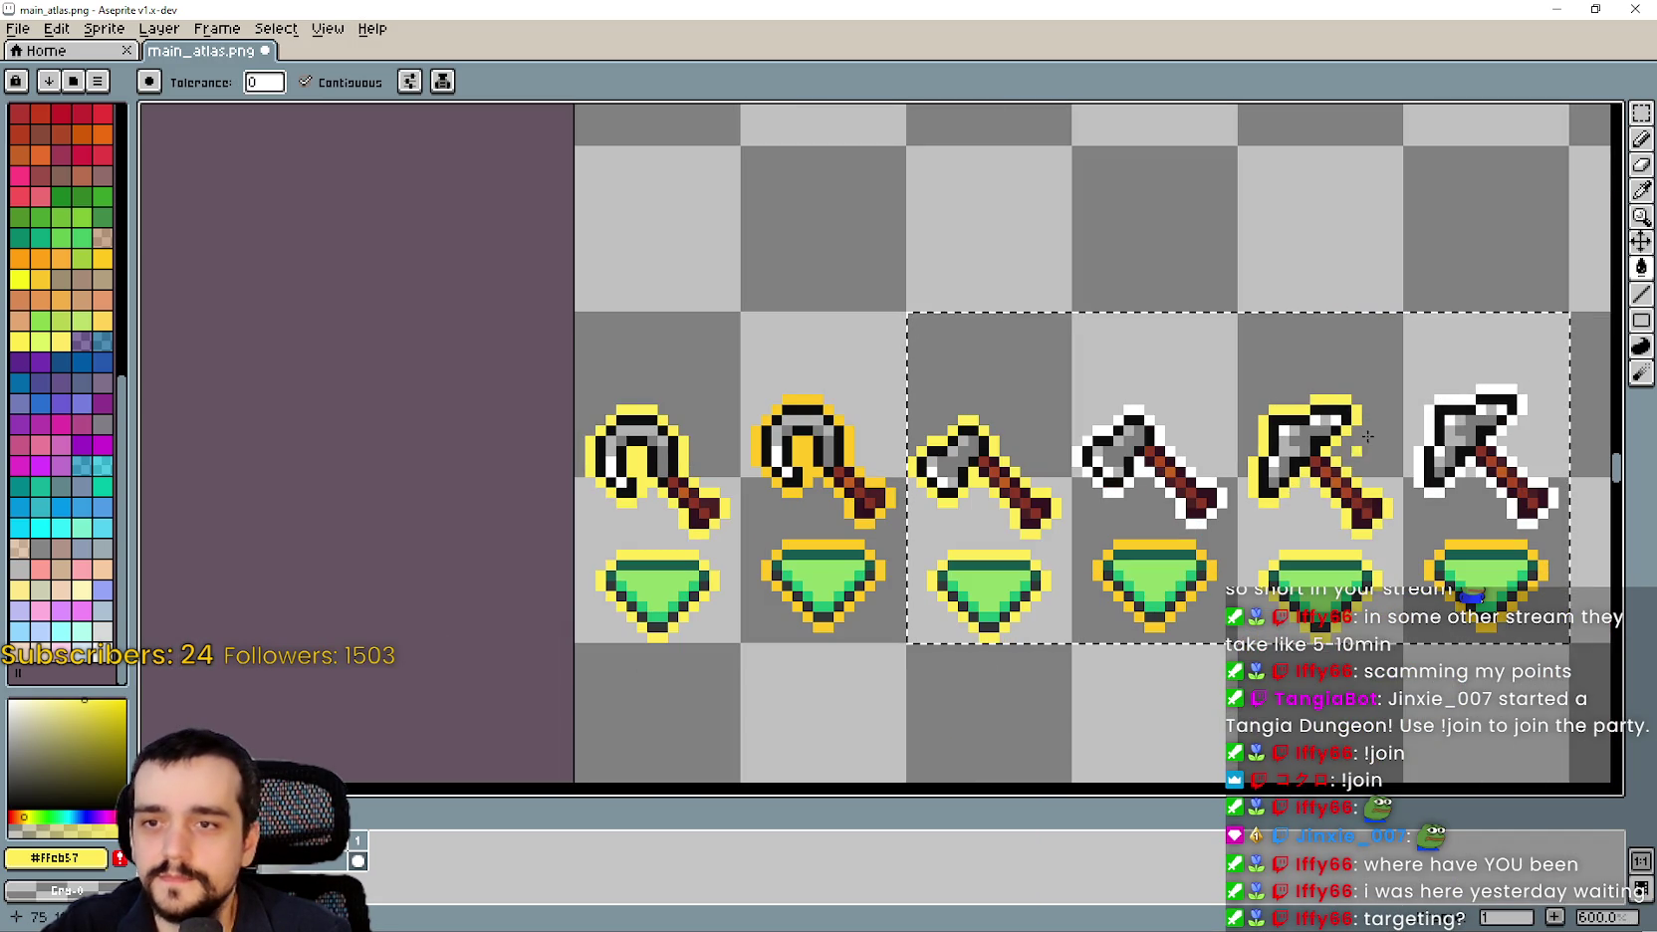
pyautogui.press('i')
pyautogui.scroll(3, 909, 408)
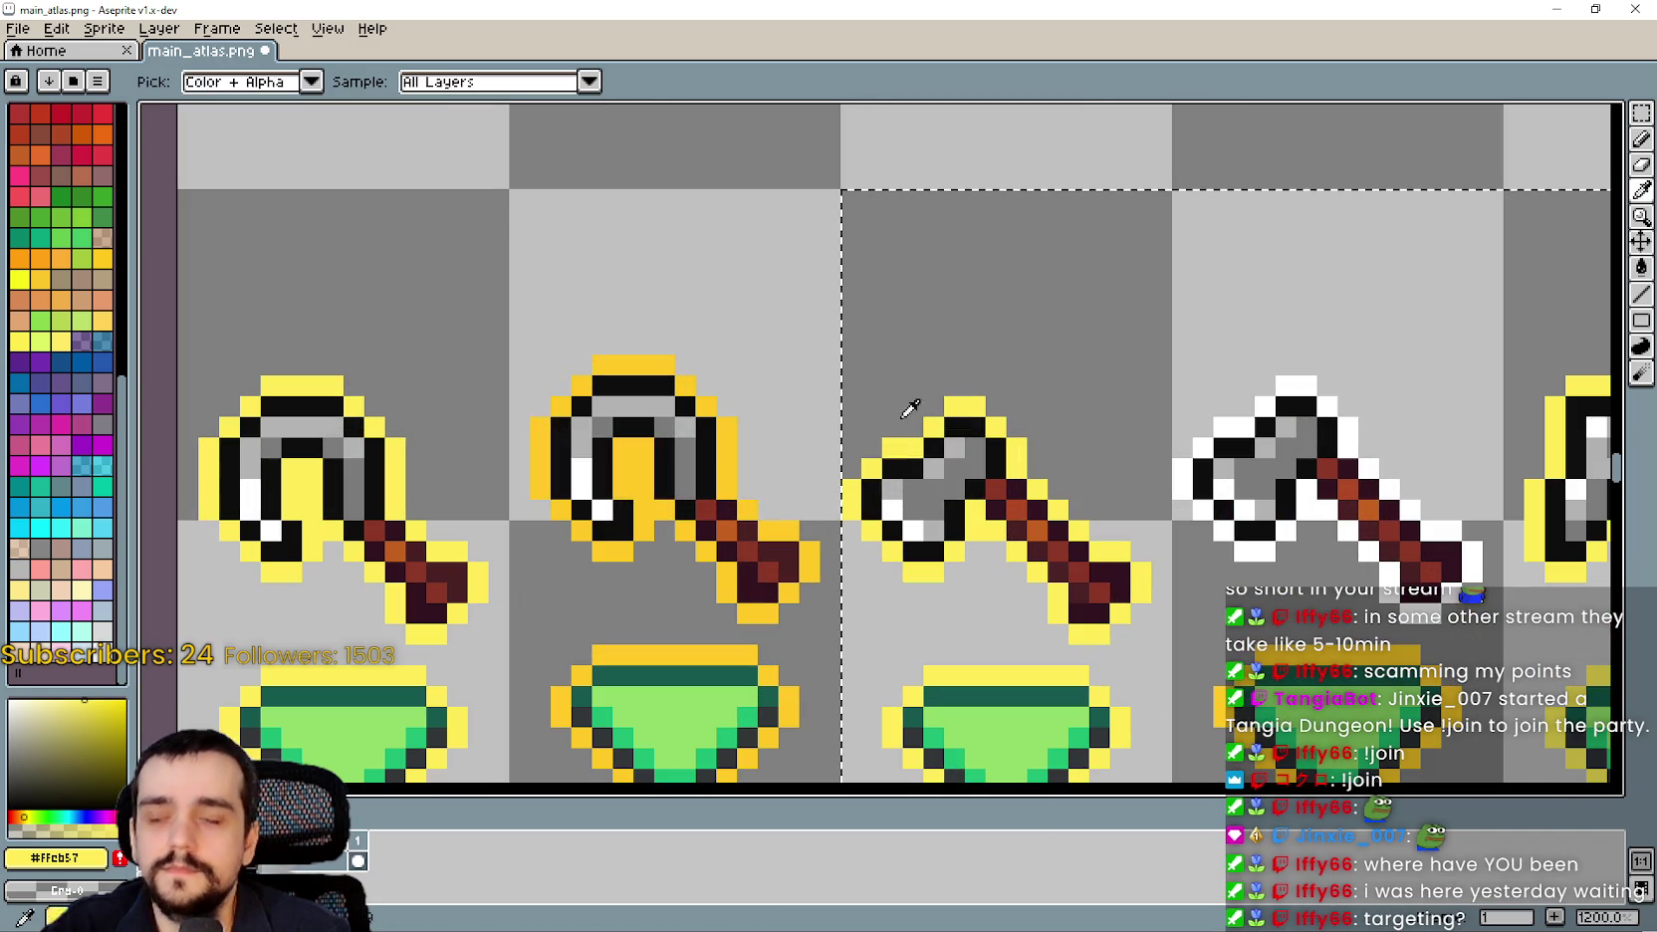
pyautogui.click(742, 434)
pyautogui.scroll(-3, 1441, 284)
# Recolour every white outline pixel of the right axe to #ffc825 yellow.
pyautogui.press('w')
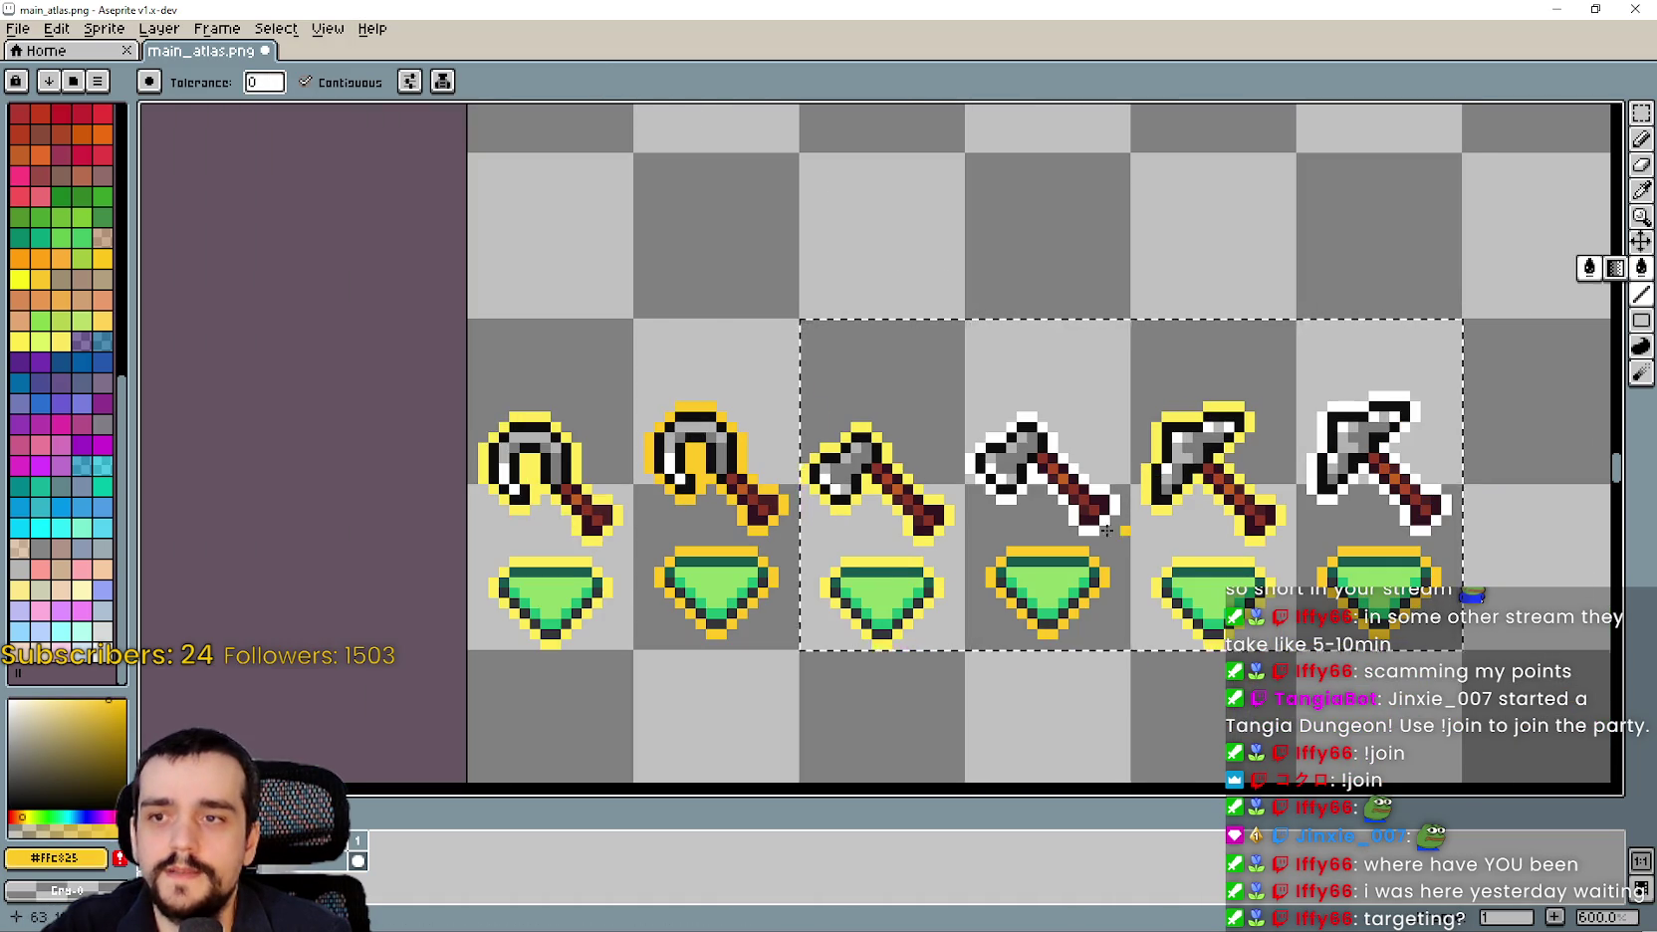
pyautogui.scroll(4, 1190, 410)
pyautogui.click(1151, 429)
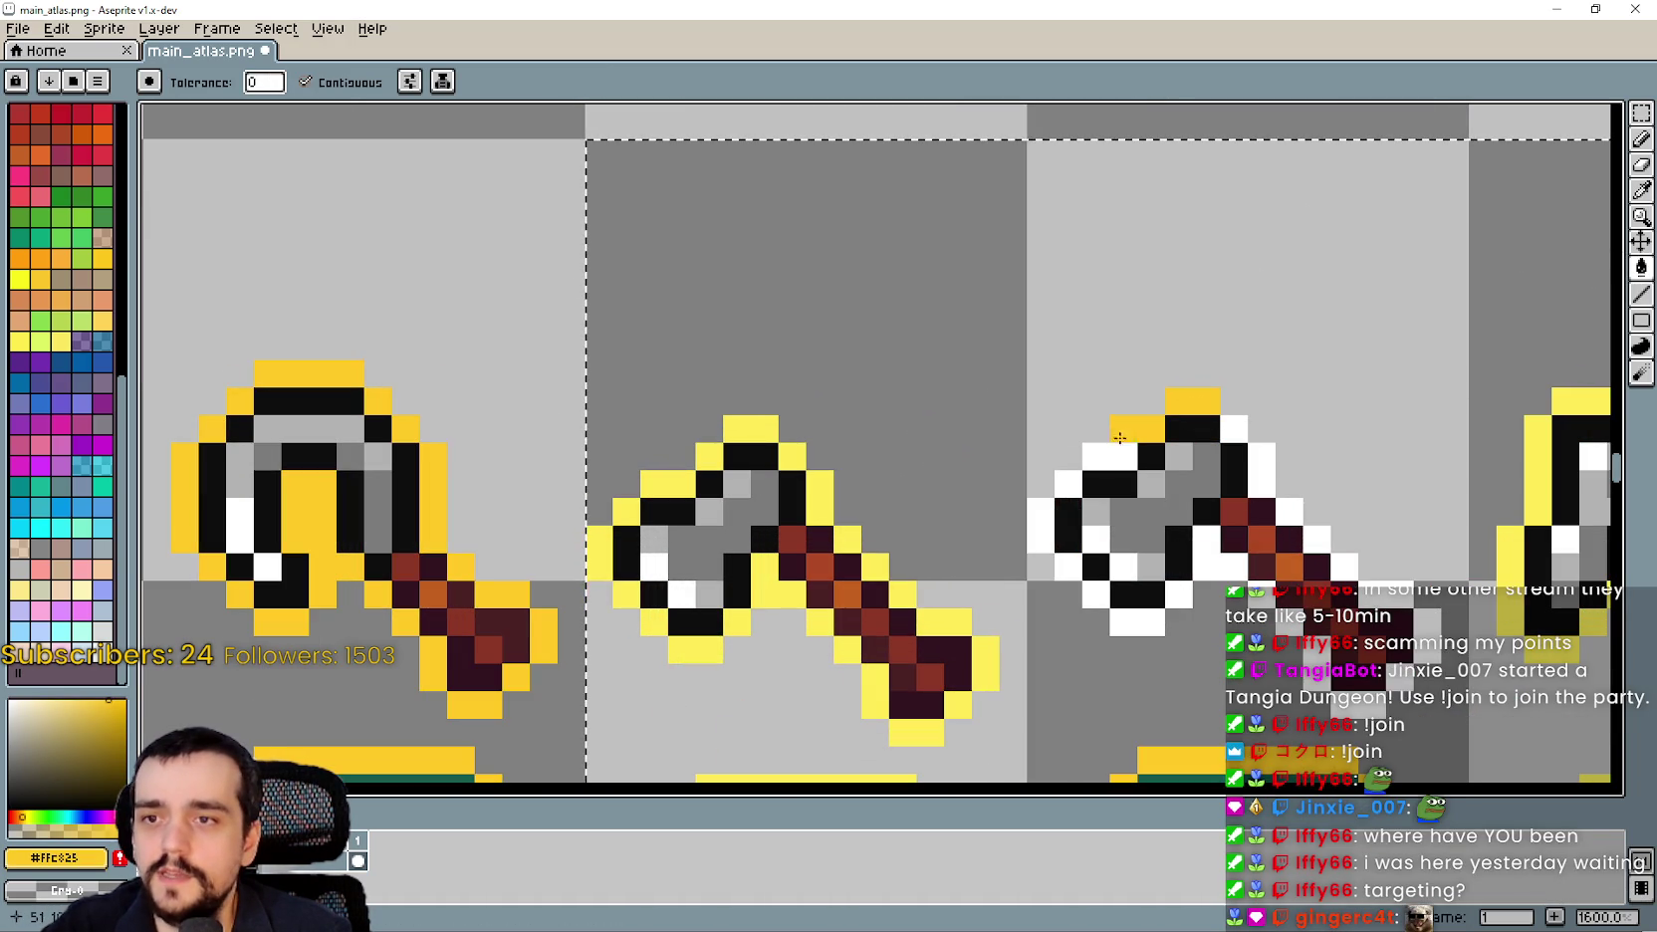
pyautogui.click(1110, 456)
pyautogui.click(1068, 484)
pyautogui.click(1042, 539)
pyautogui.click(1041, 511)
pyautogui.click(1068, 567)
pyautogui.click(1095, 594)
pyautogui.click(1122, 611)
pyautogui.click(1150, 622)
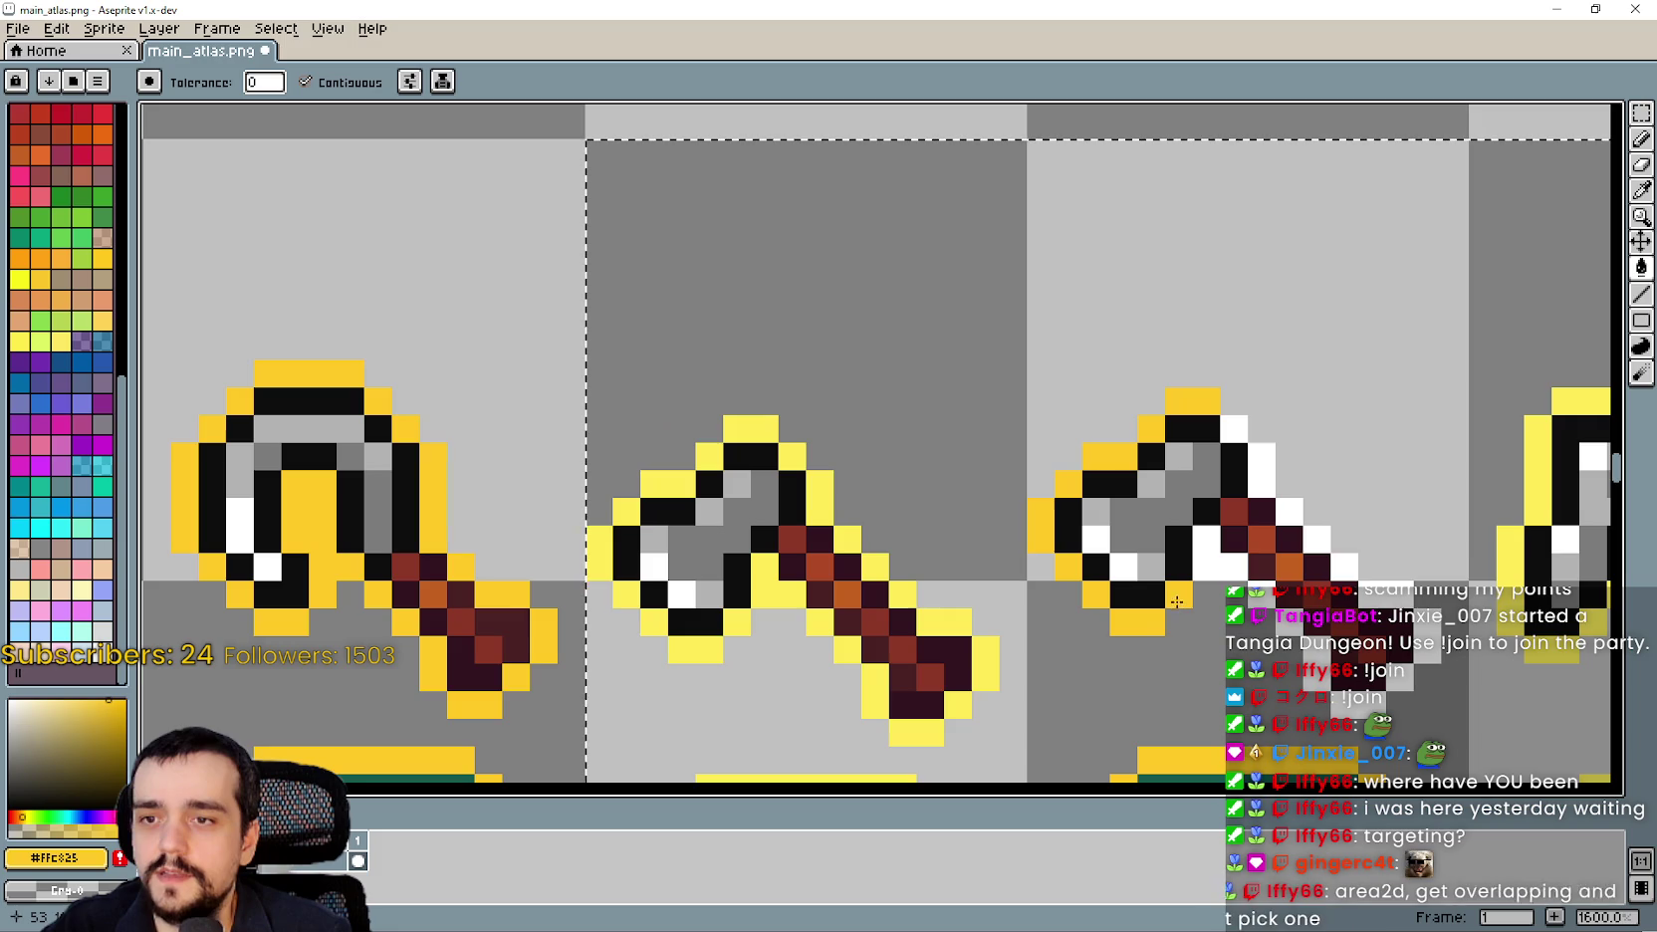
pyautogui.scroll(-3, 1257, 601)
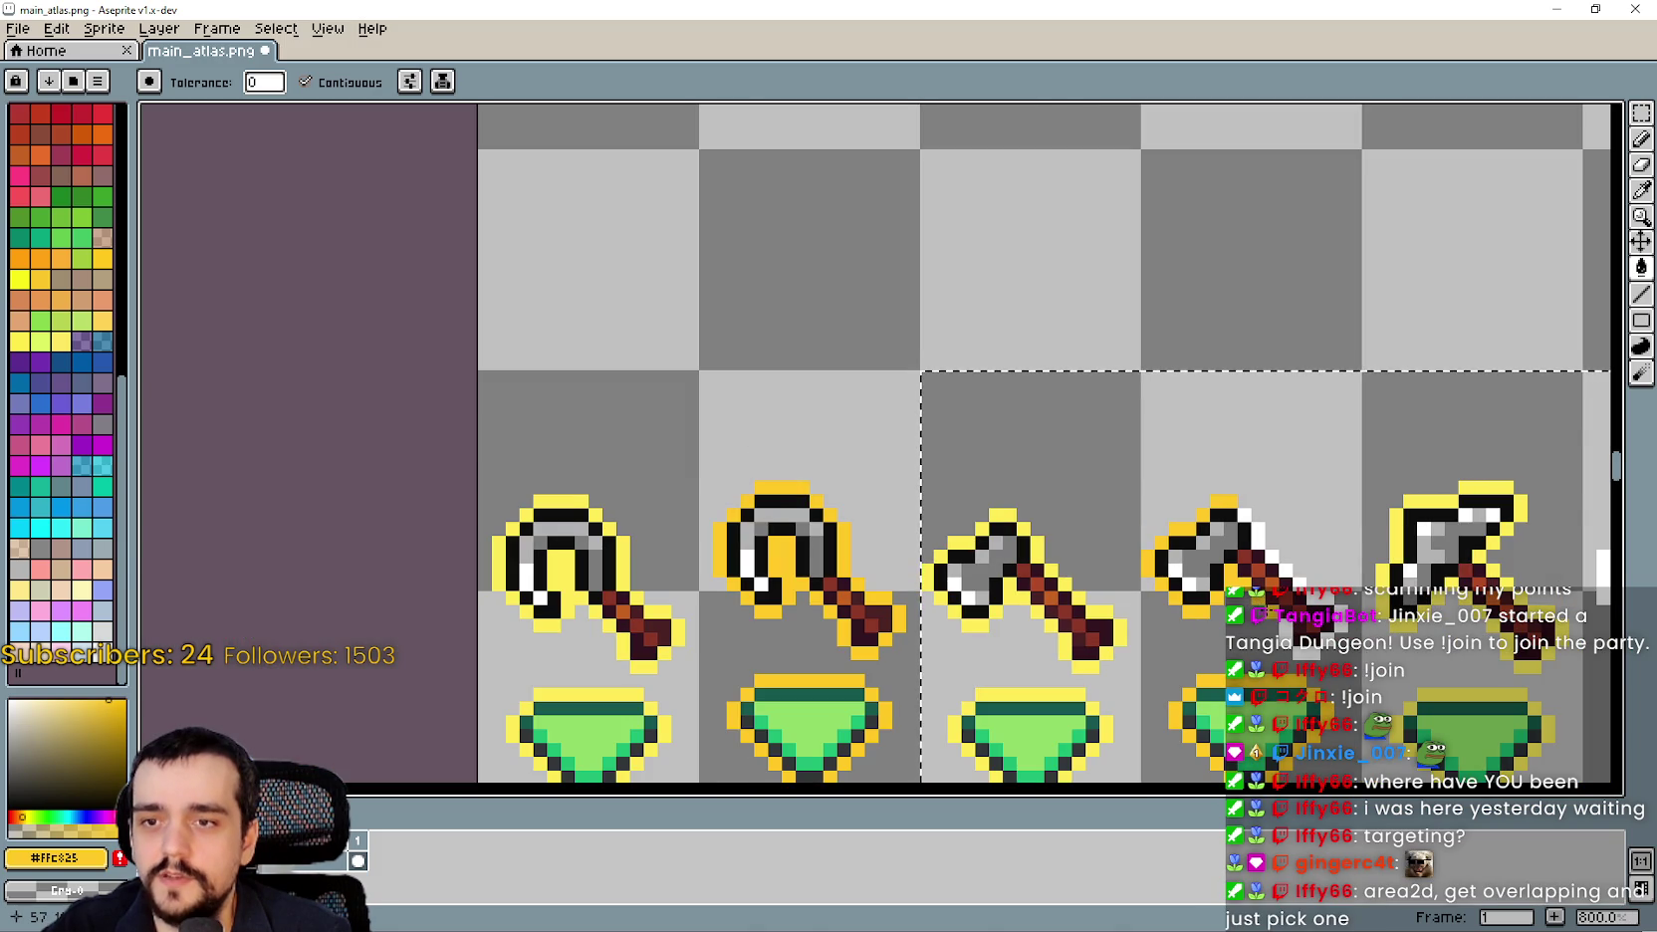
pyautogui.scroll(3, 1278, 653)
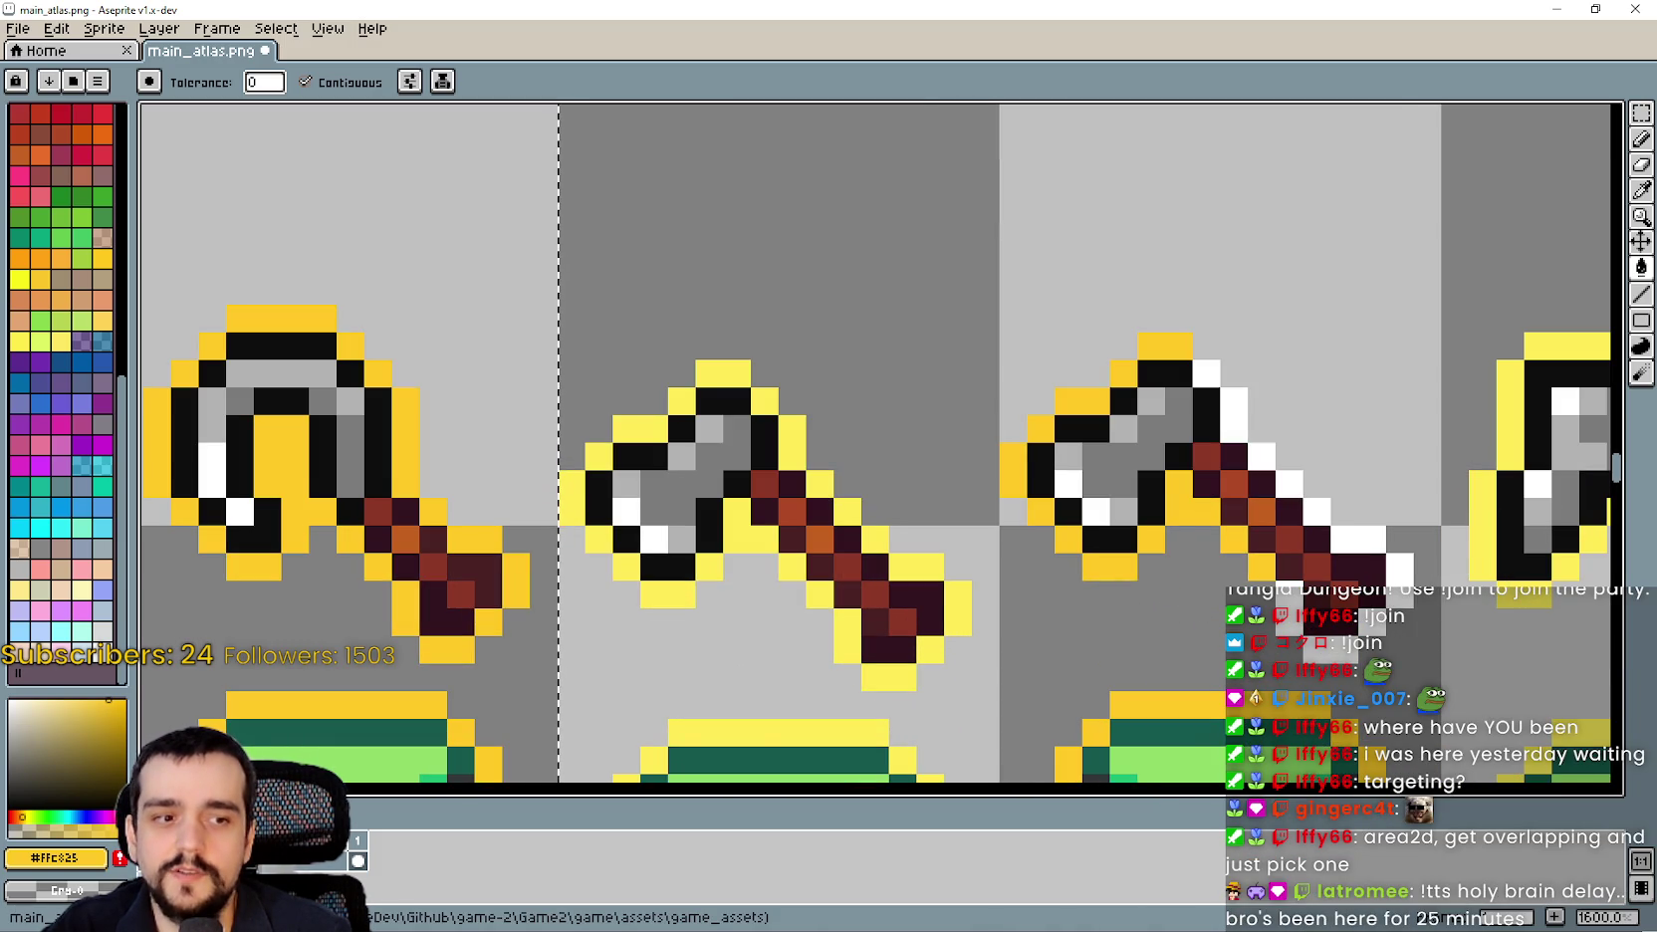
pyautogui.hotkey('alt', 'Tab')
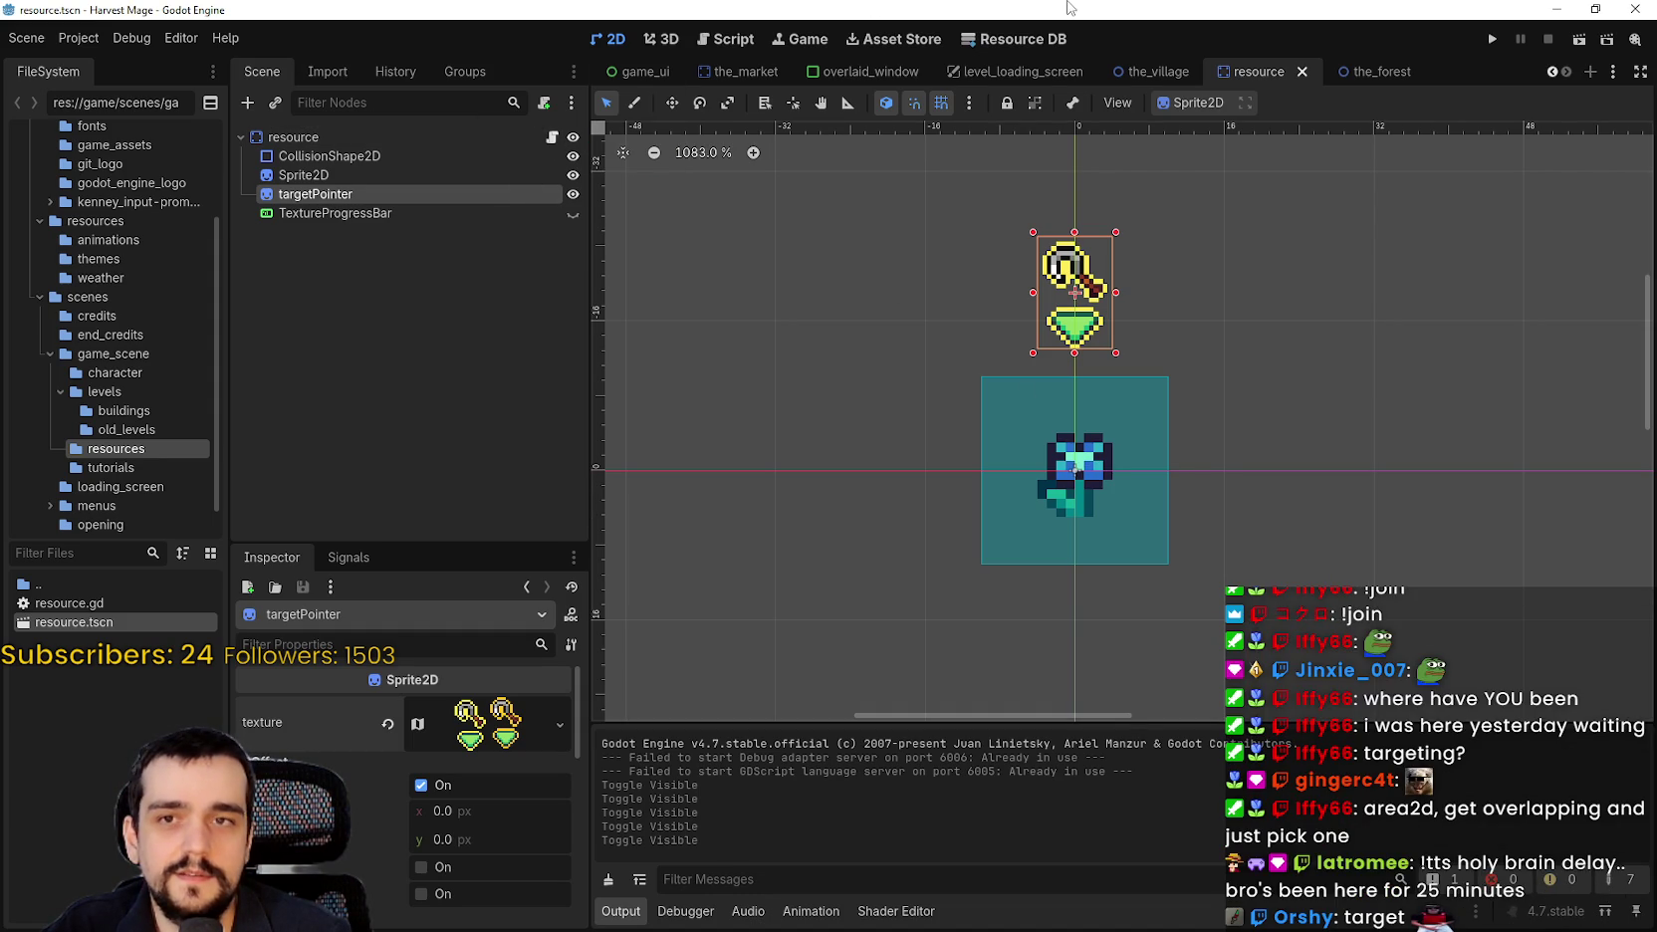
# Filter the FileSystem for 'player' and open the_player.tscn.
pyautogui.click(118, 621)
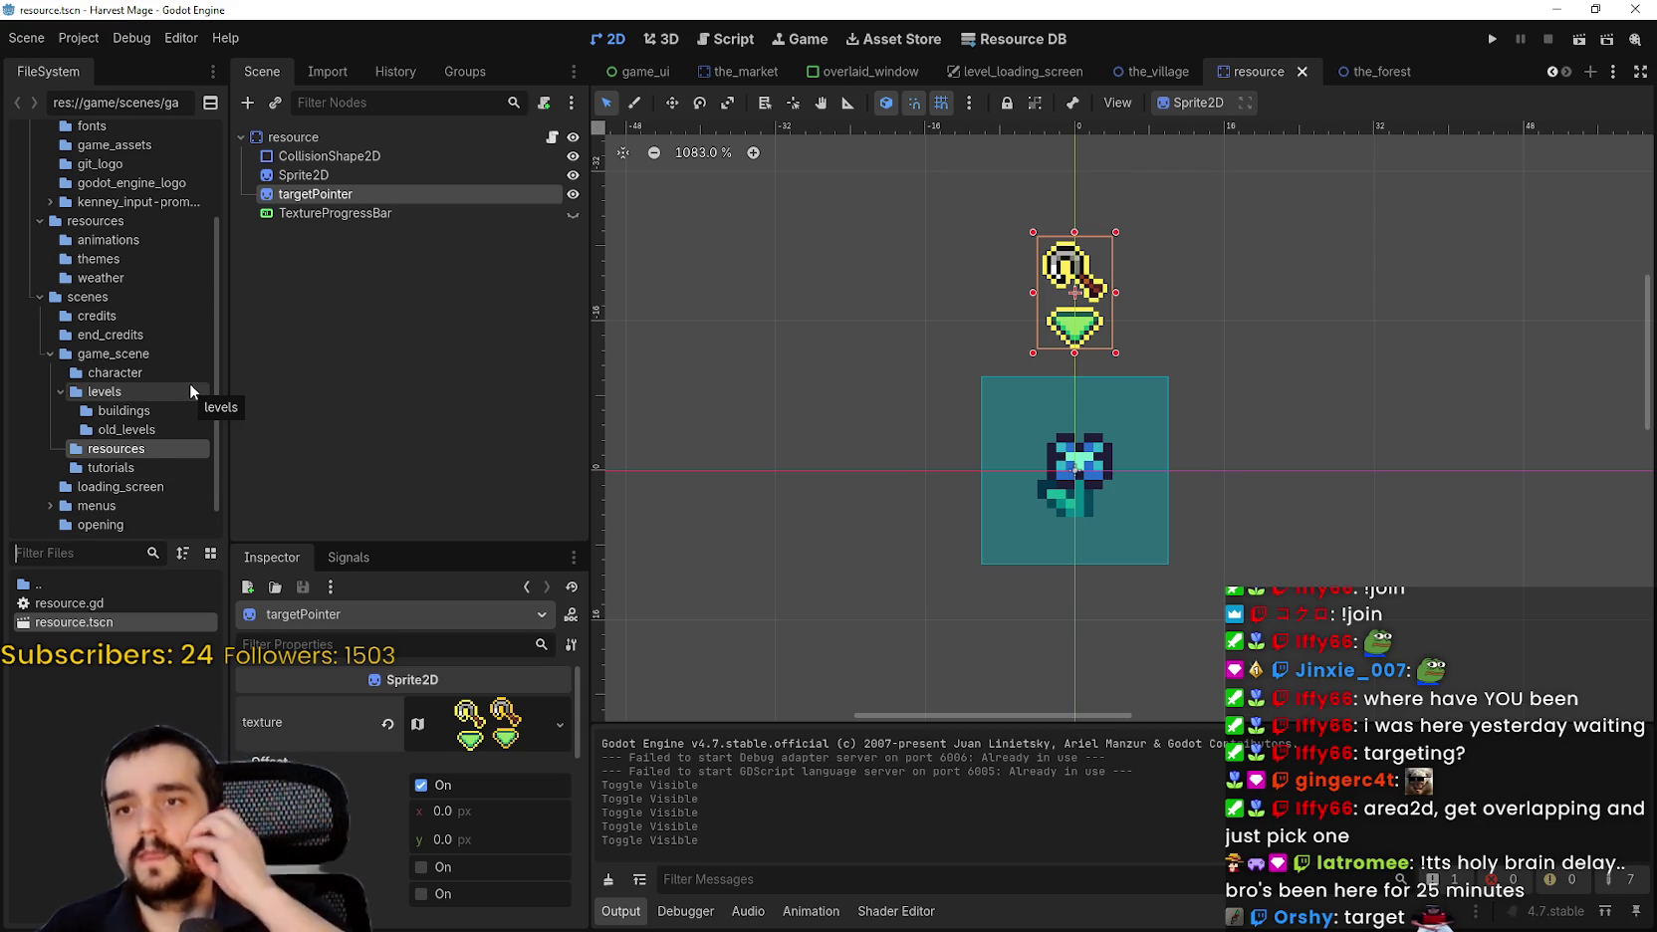
pyautogui.write('player')
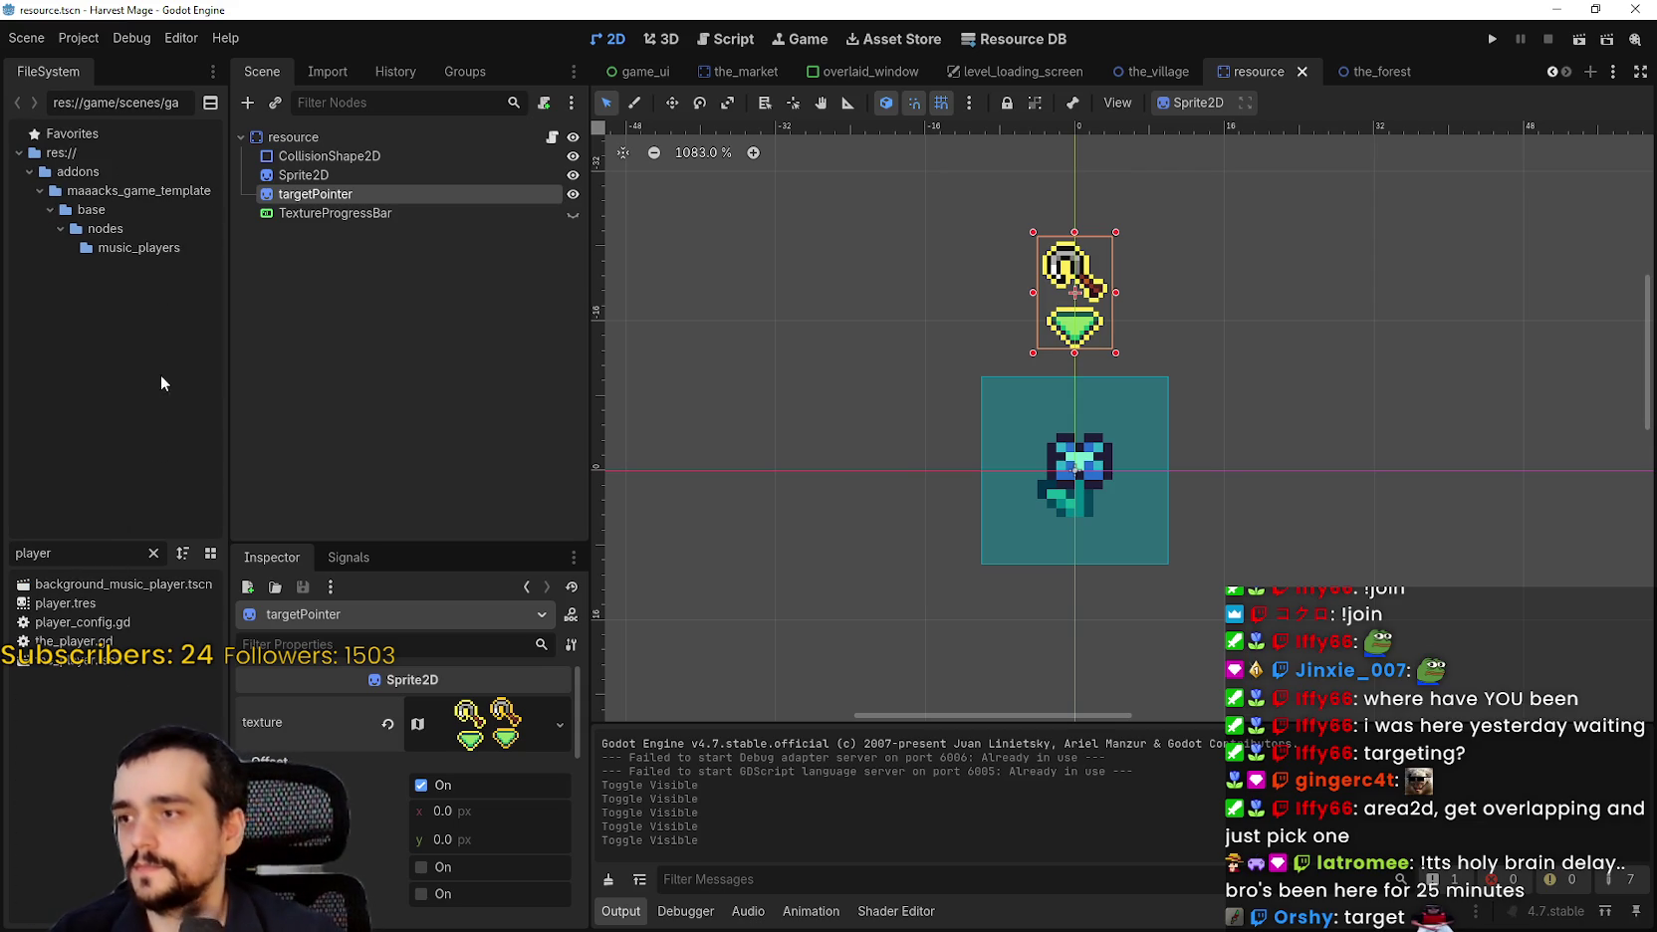
pyautogui.doubleClick(75, 659)
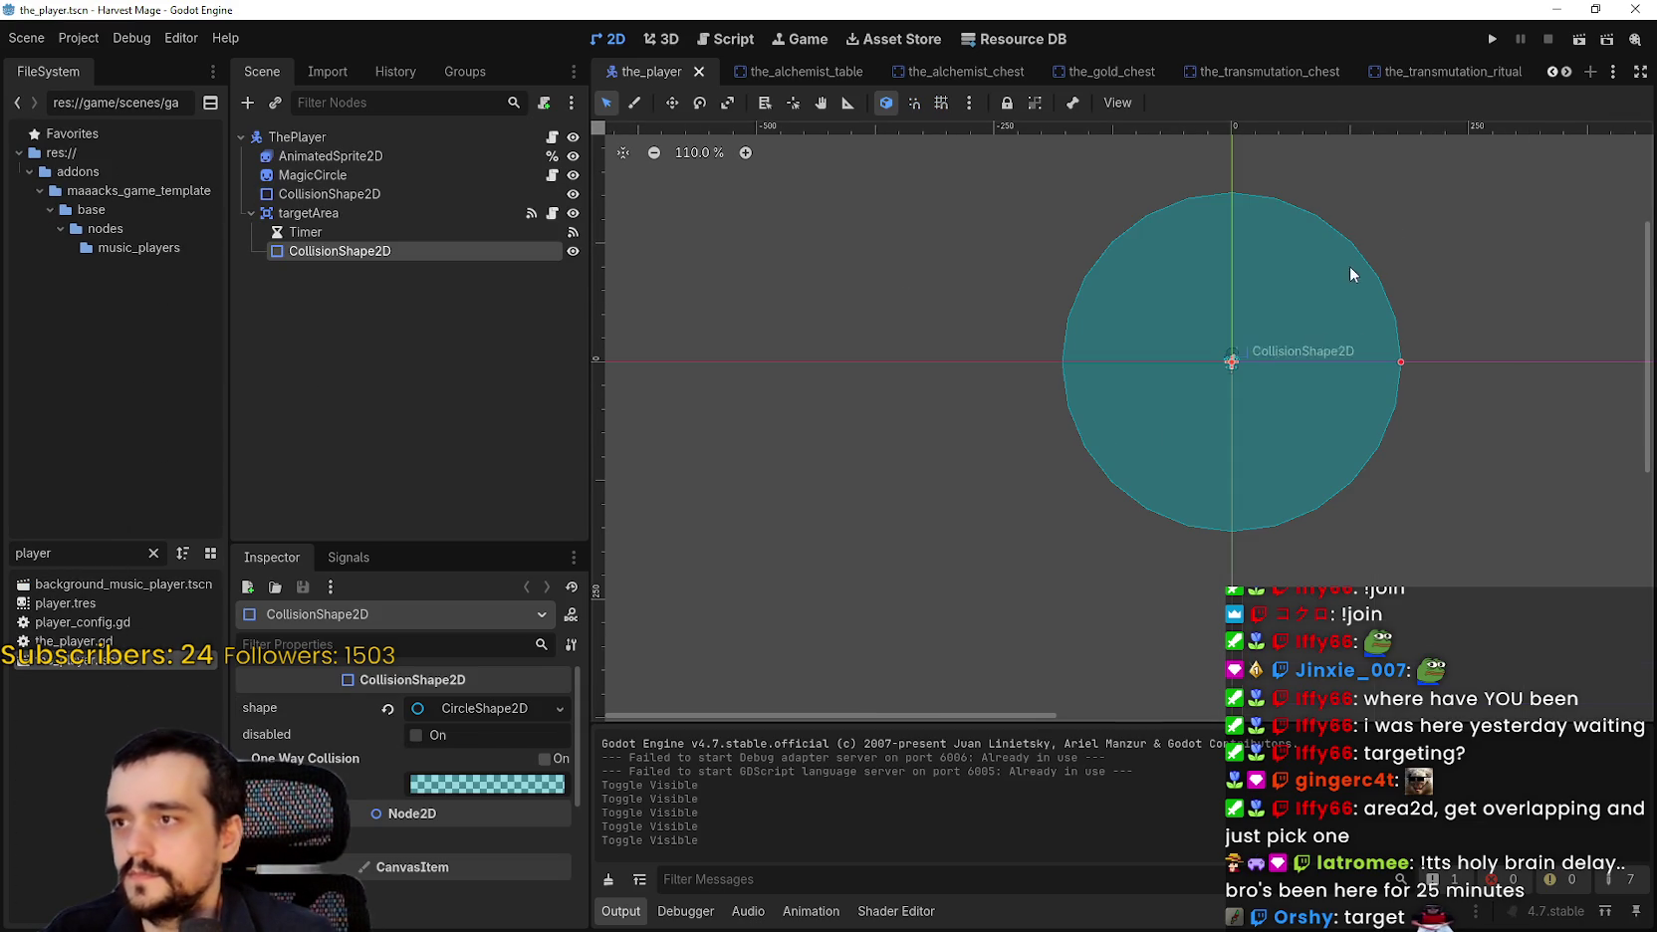
# Select the targetArea node and open its target_area.gd script.
pyautogui.scroll(6, 1333, 350)
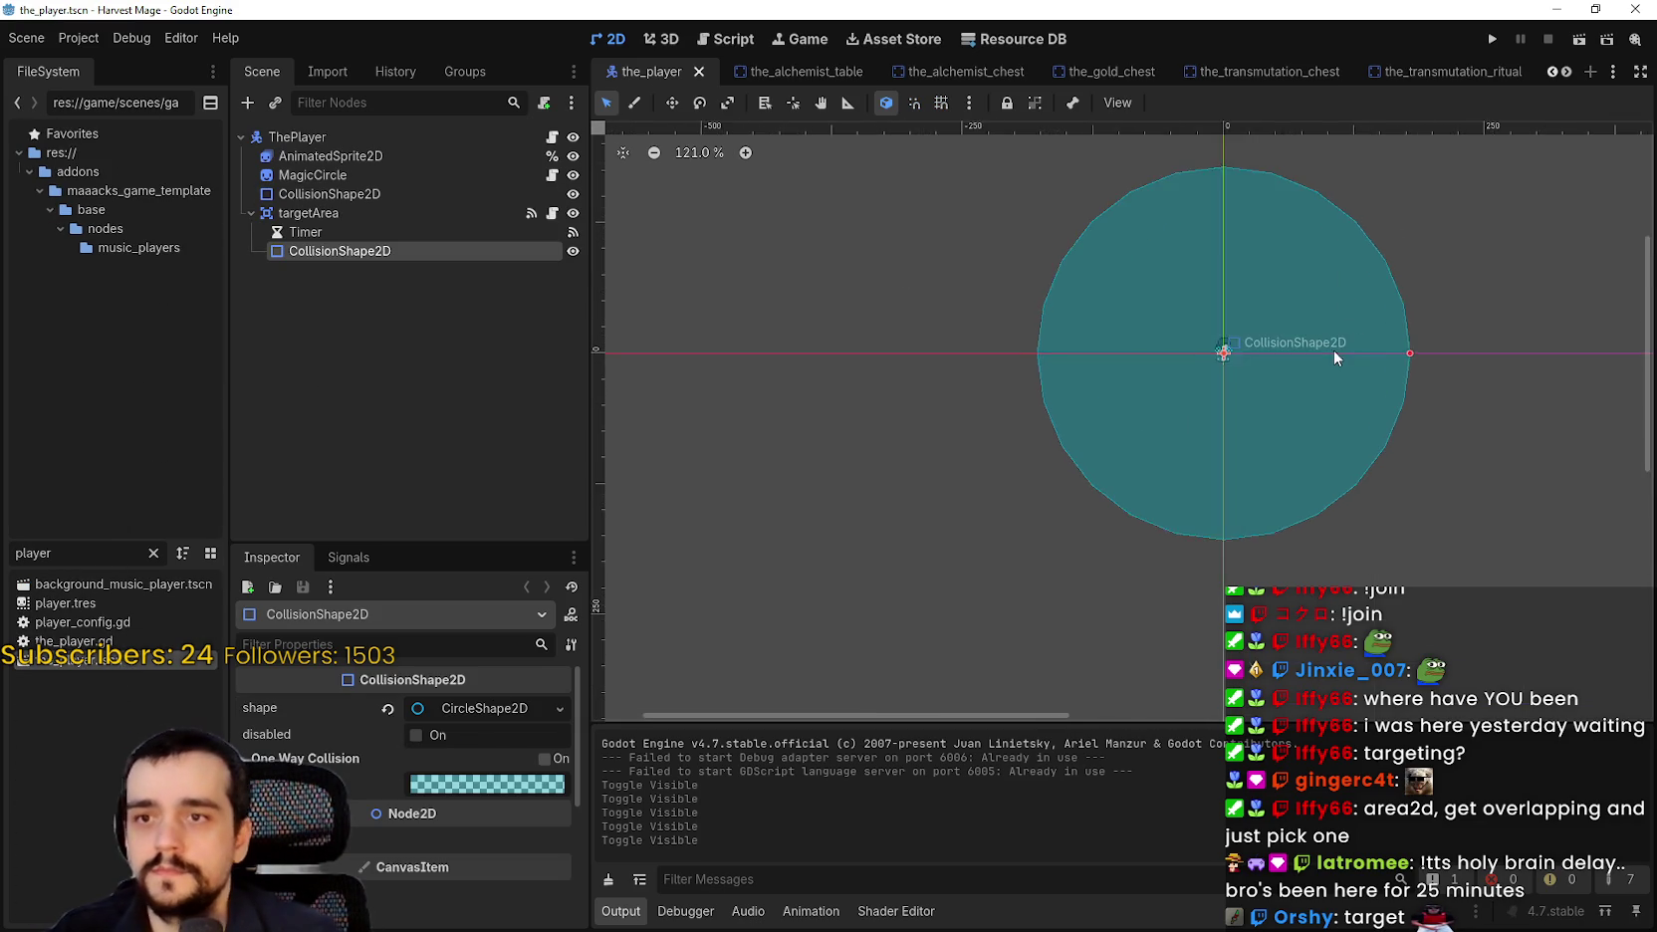
pyautogui.click(347, 216)
pyautogui.scroll(-2, 1062, 272)
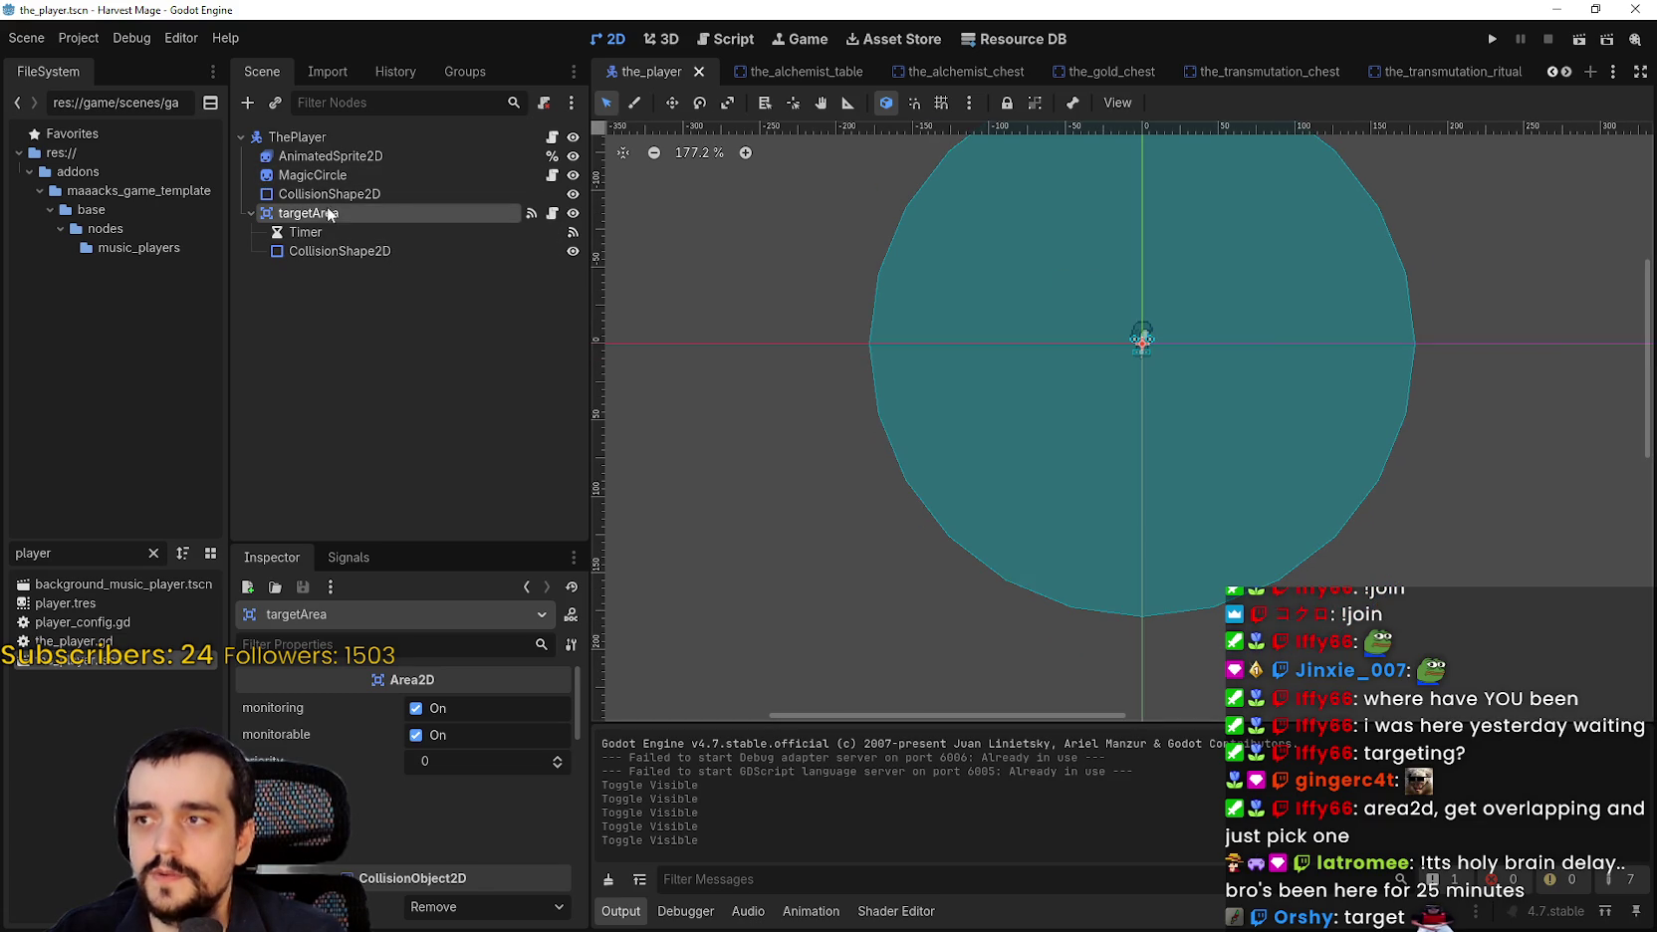
pyautogui.click(551, 213)
pyautogui.scroll(-1, 1106, 269)
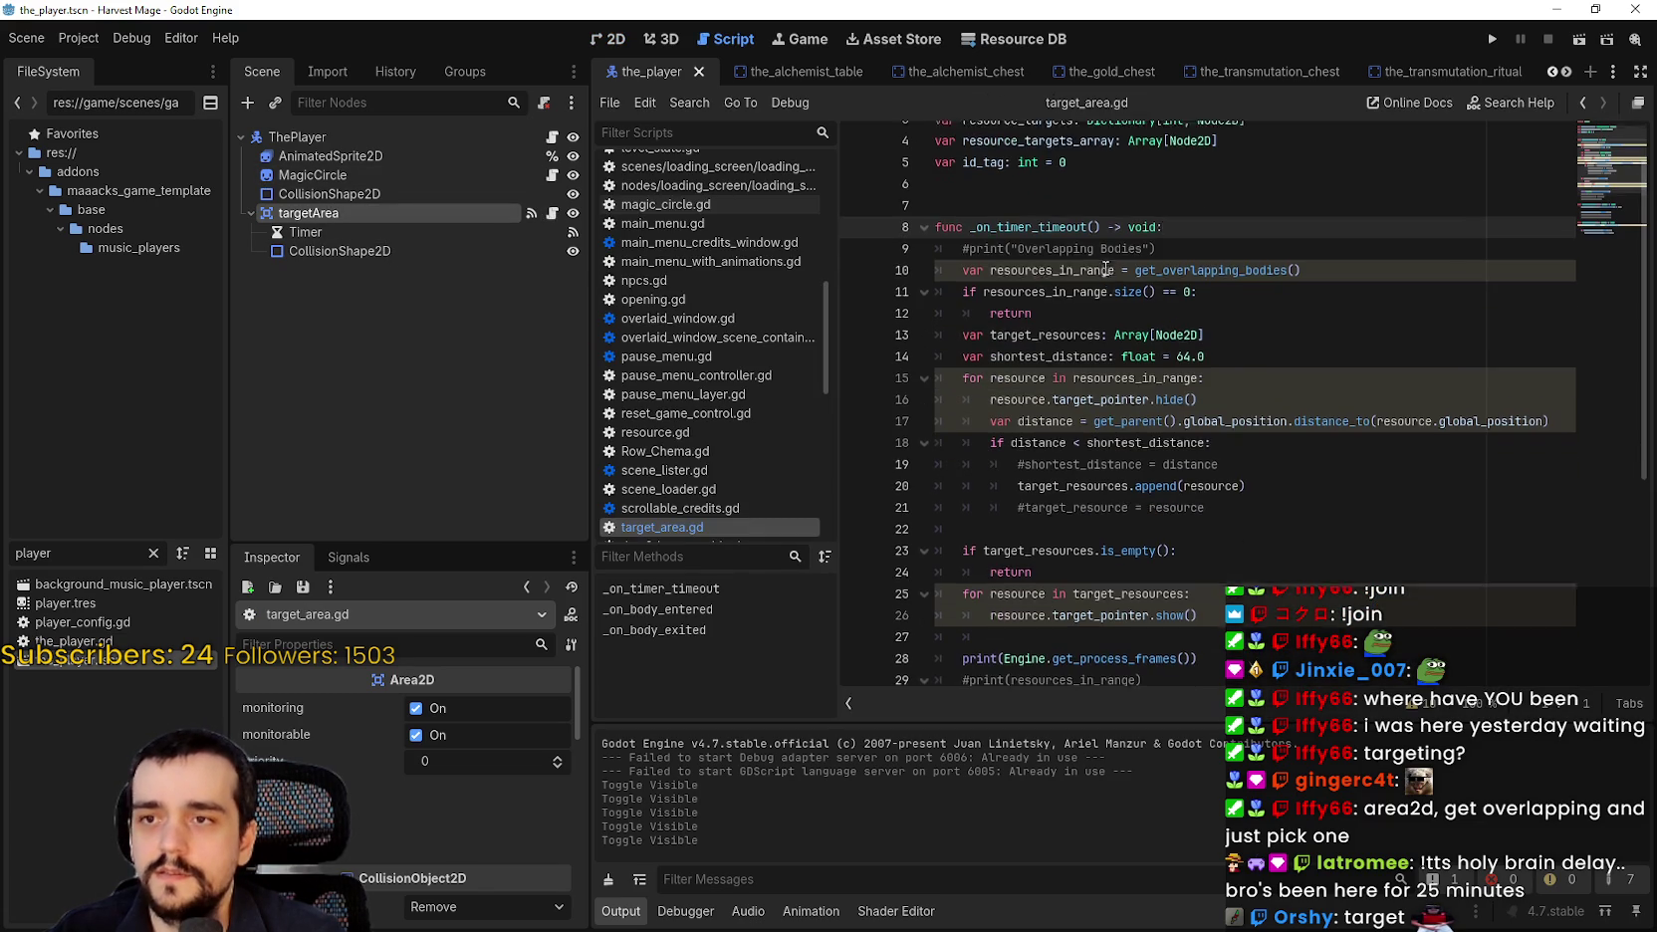
pyautogui.scroll(1, 1105, 274)
pyautogui.scroll(-2, 1195, 284)
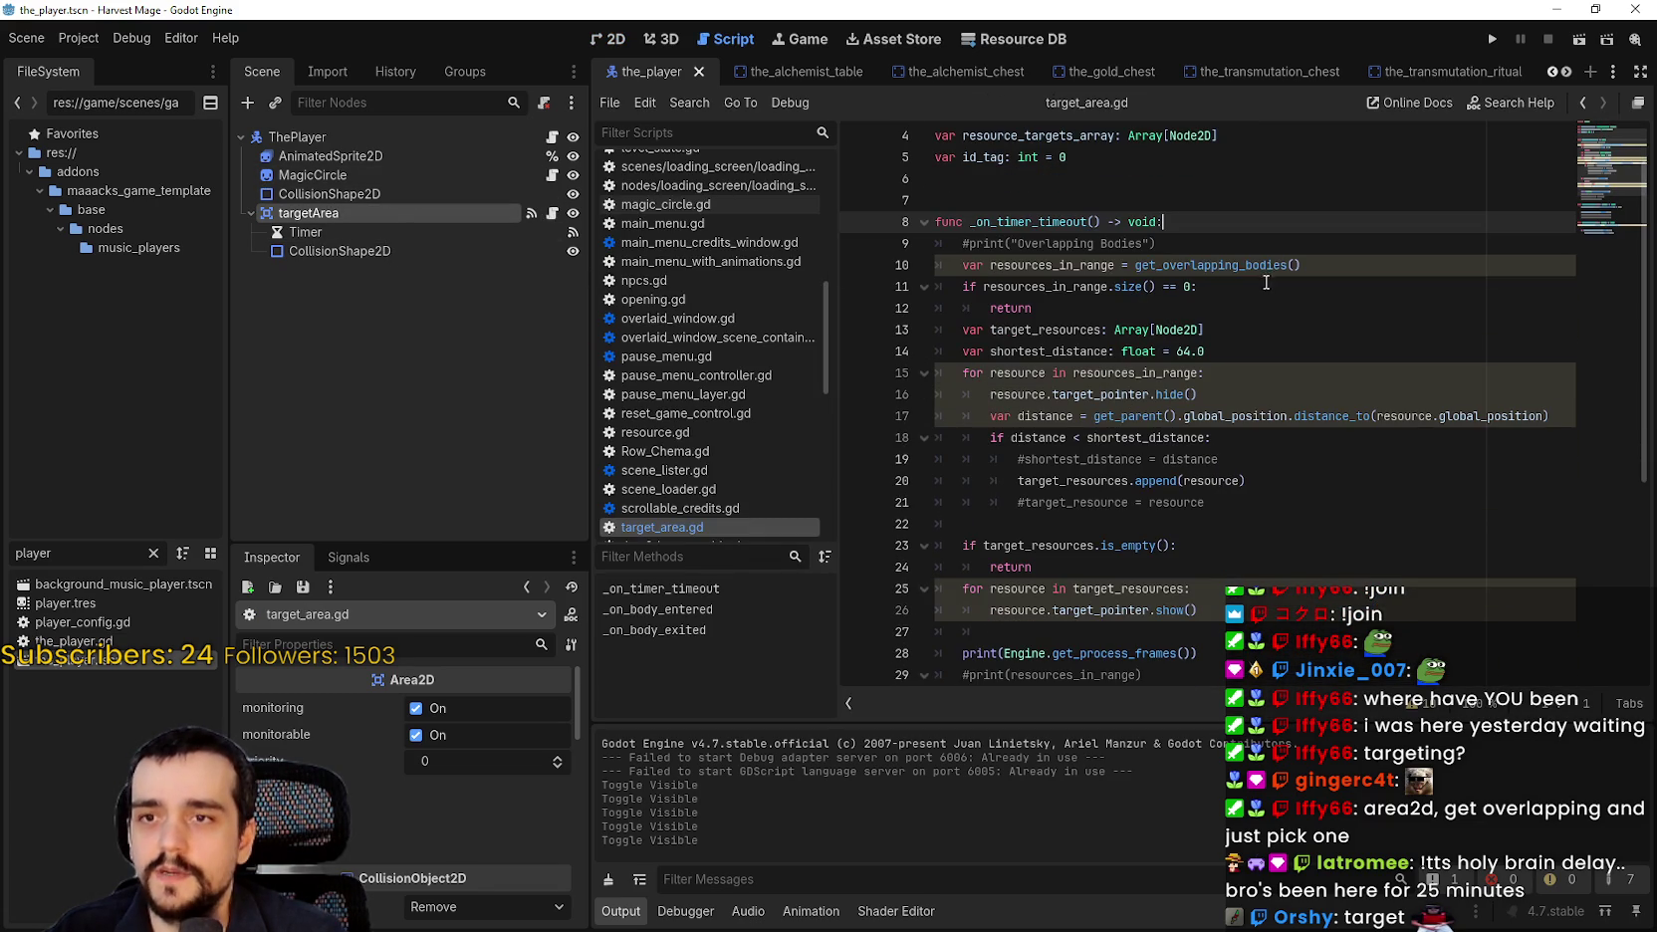
pyautogui.moveTo(1314, 271); pyautogui.dragTo(936, 267)
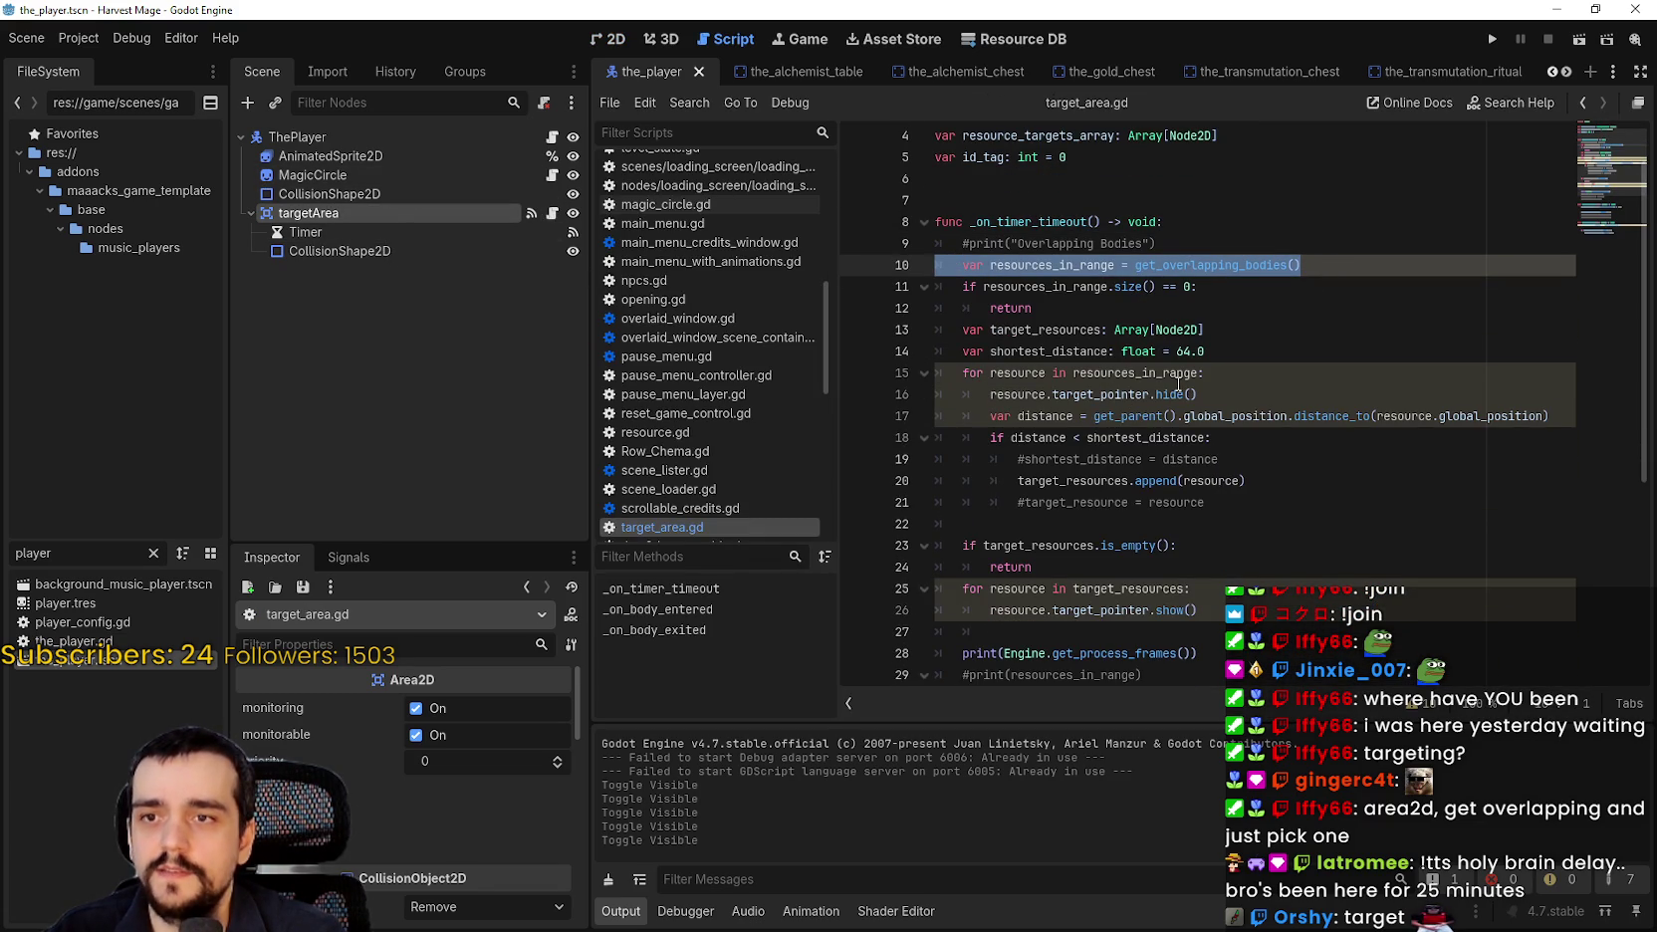
pyautogui.scroll(-2, 1165, 374)
pyautogui.scroll(2, 1161, 369)
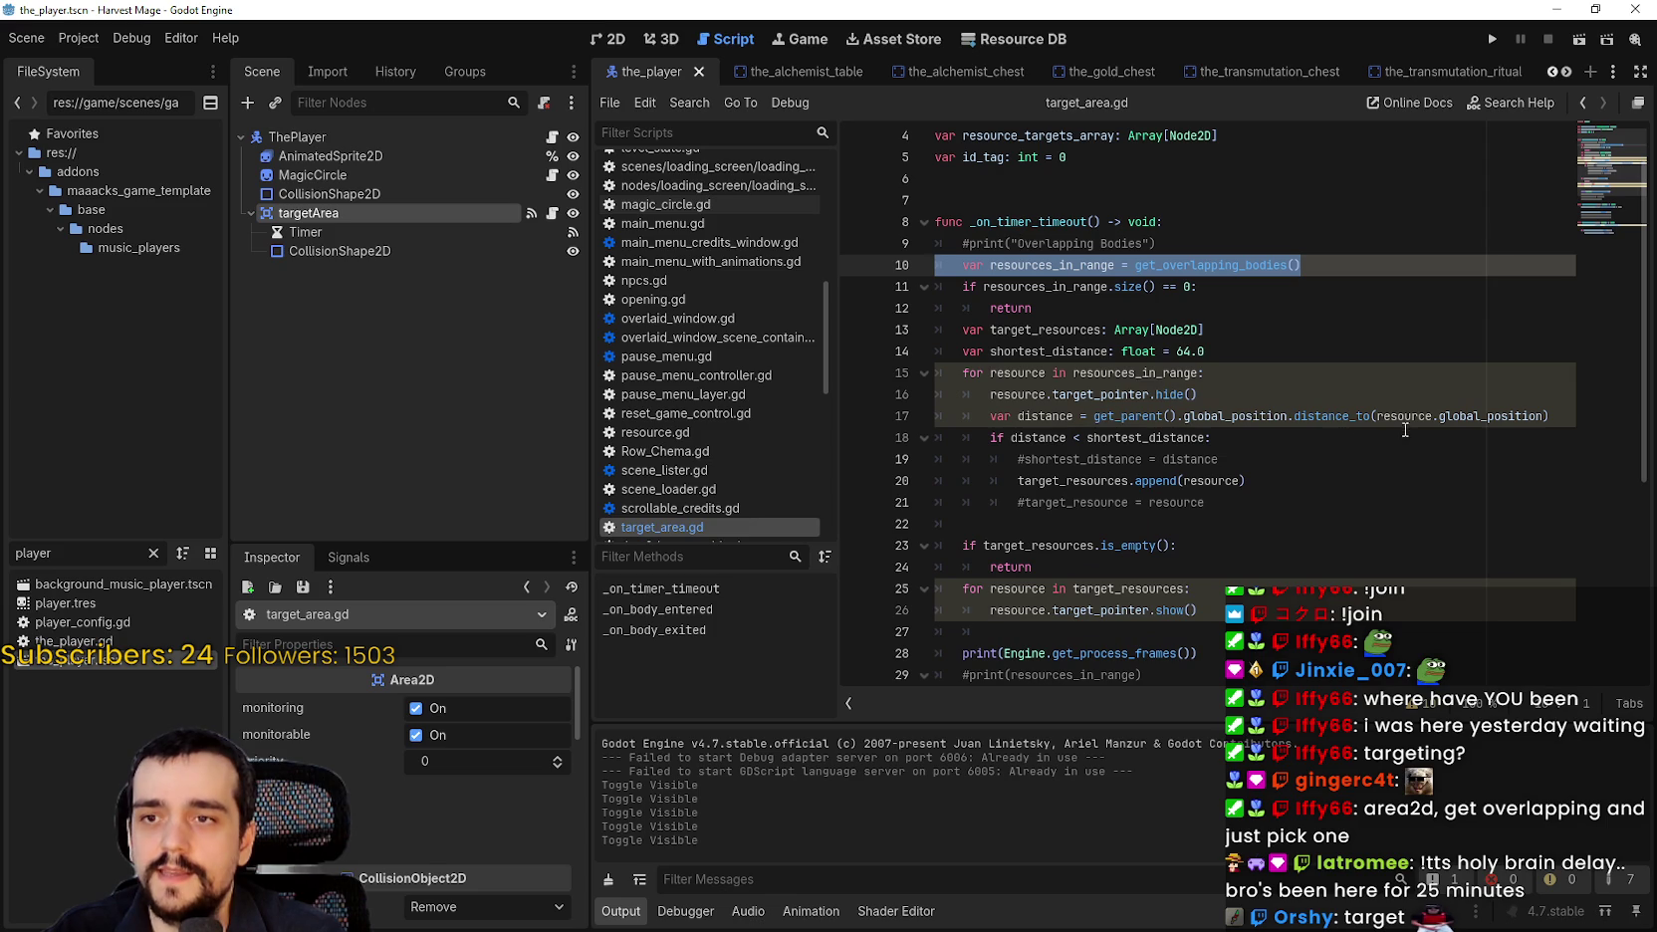
pyautogui.moveTo(1568, 422)
pyautogui.mouseDown()
pyautogui.moveTo(996, 397)
pyautogui.moveTo(921, 372)
pyautogui.mouseUp()
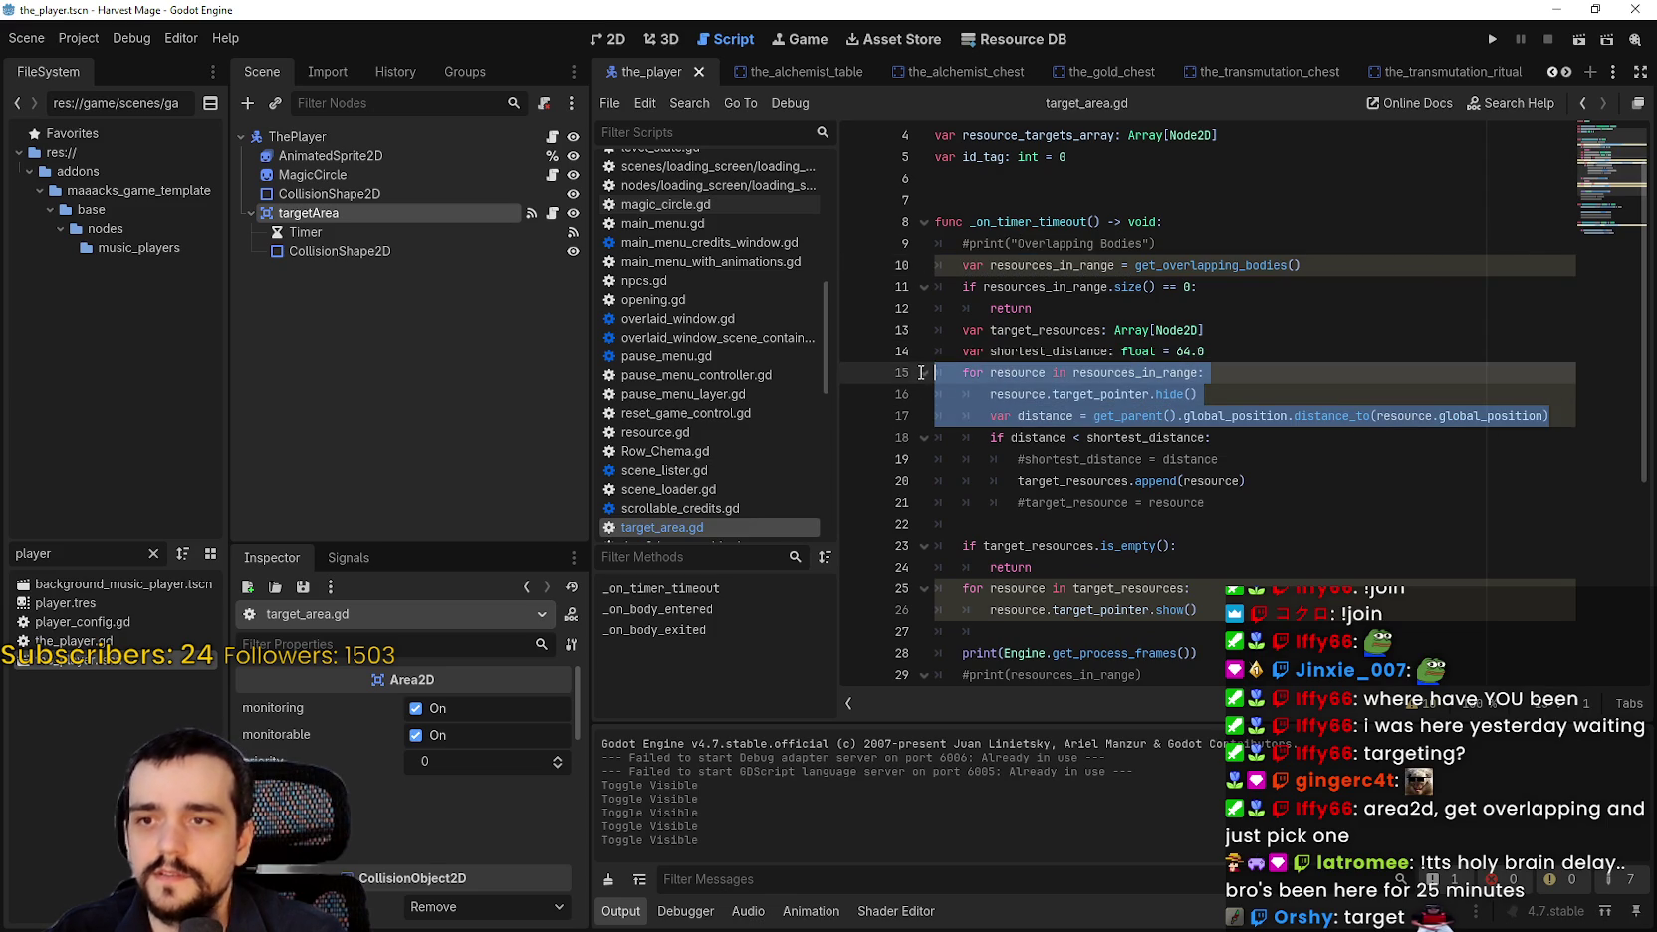
pyautogui.scroll(-2, 1228, 460)
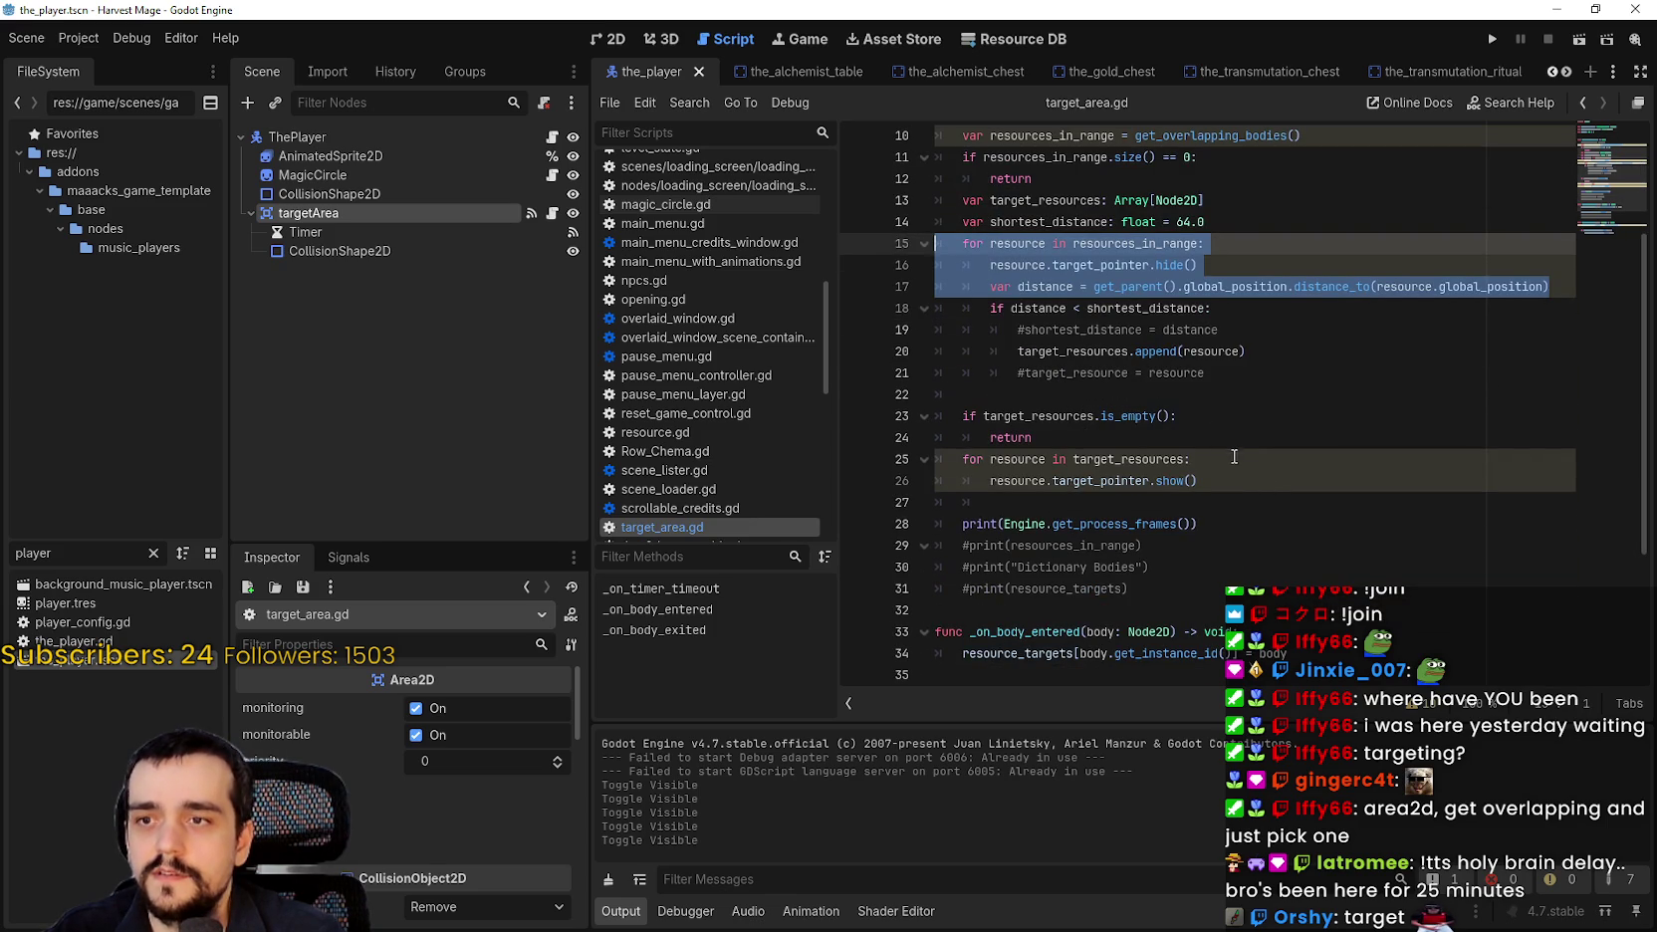
pyautogui.click(1009, 396)
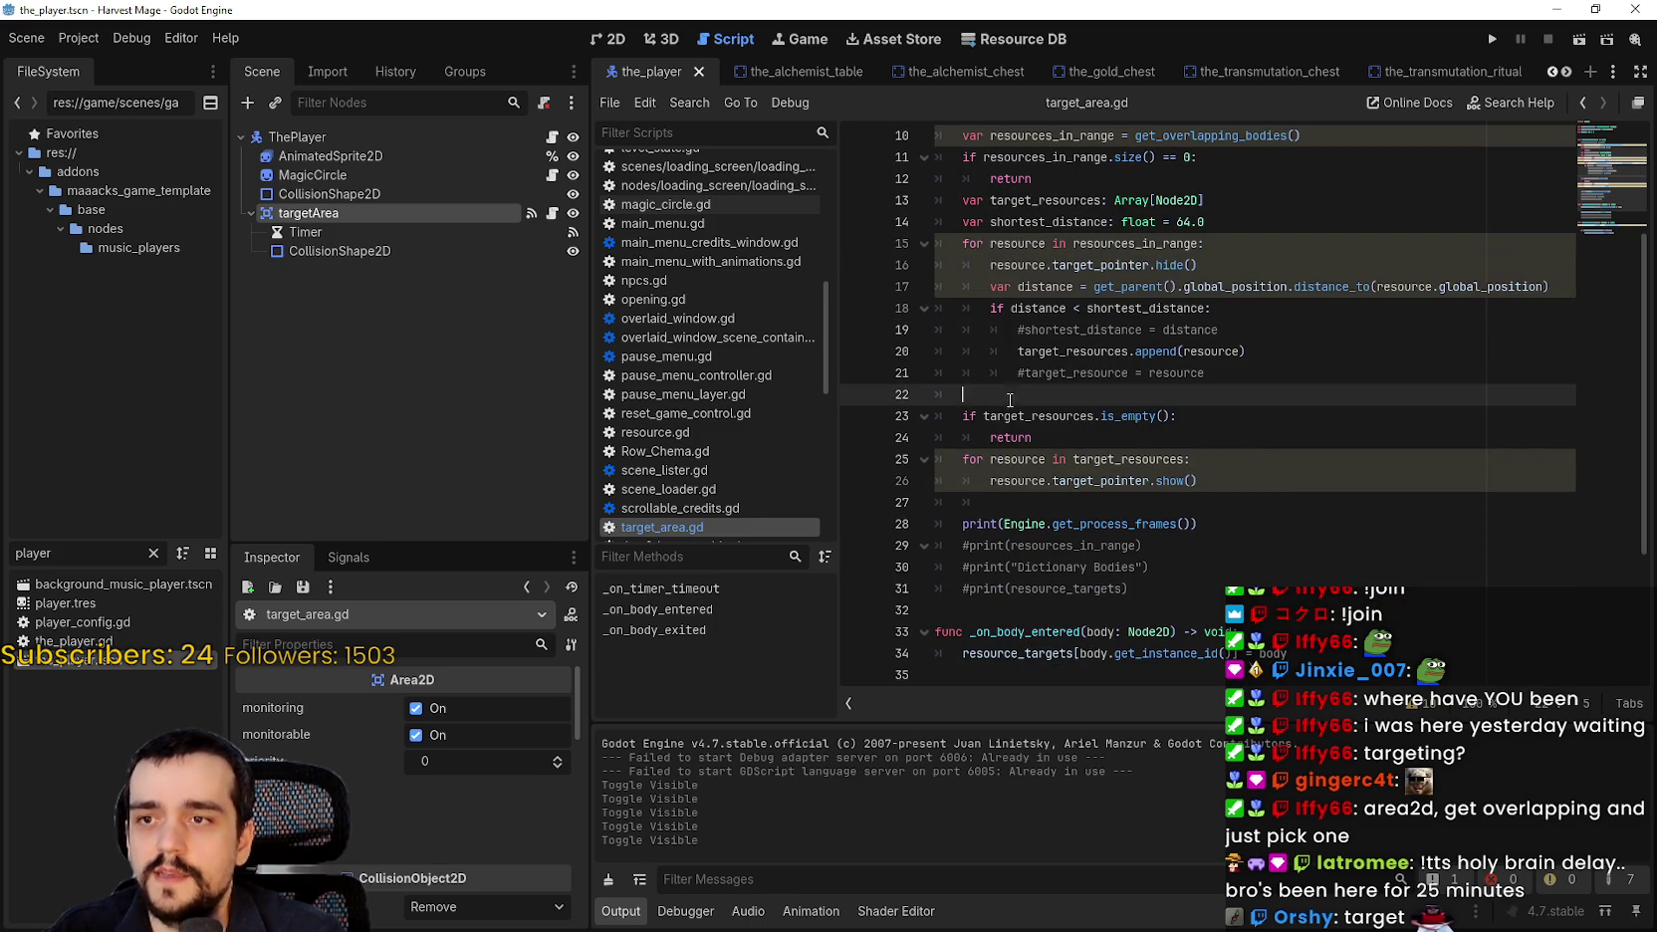
pyautogui.click(1191, 223)
pyautogui.moveTo(1182, 222); pyautogui.dragTo(1244, 221)
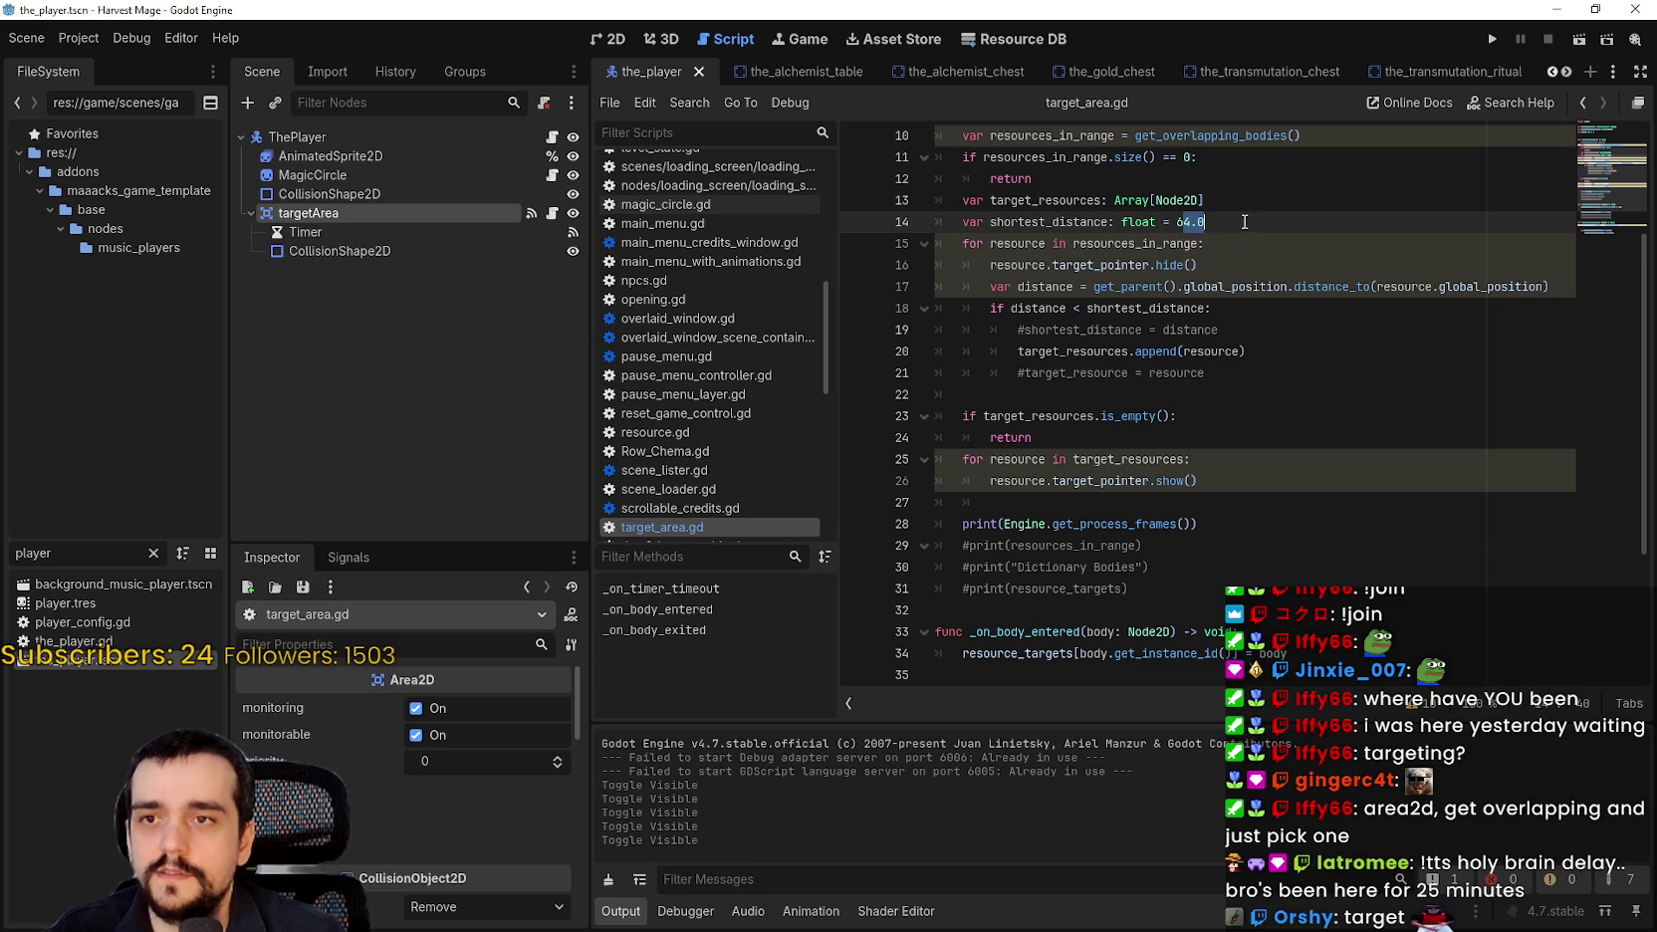
pyautogui.moveTo(1241, 483)
pyautogui.mouseDown()
pyautogui.moveTo(946, 438)
pyautogui.moveTo(868, 458)
pyautogui.mouseUp()
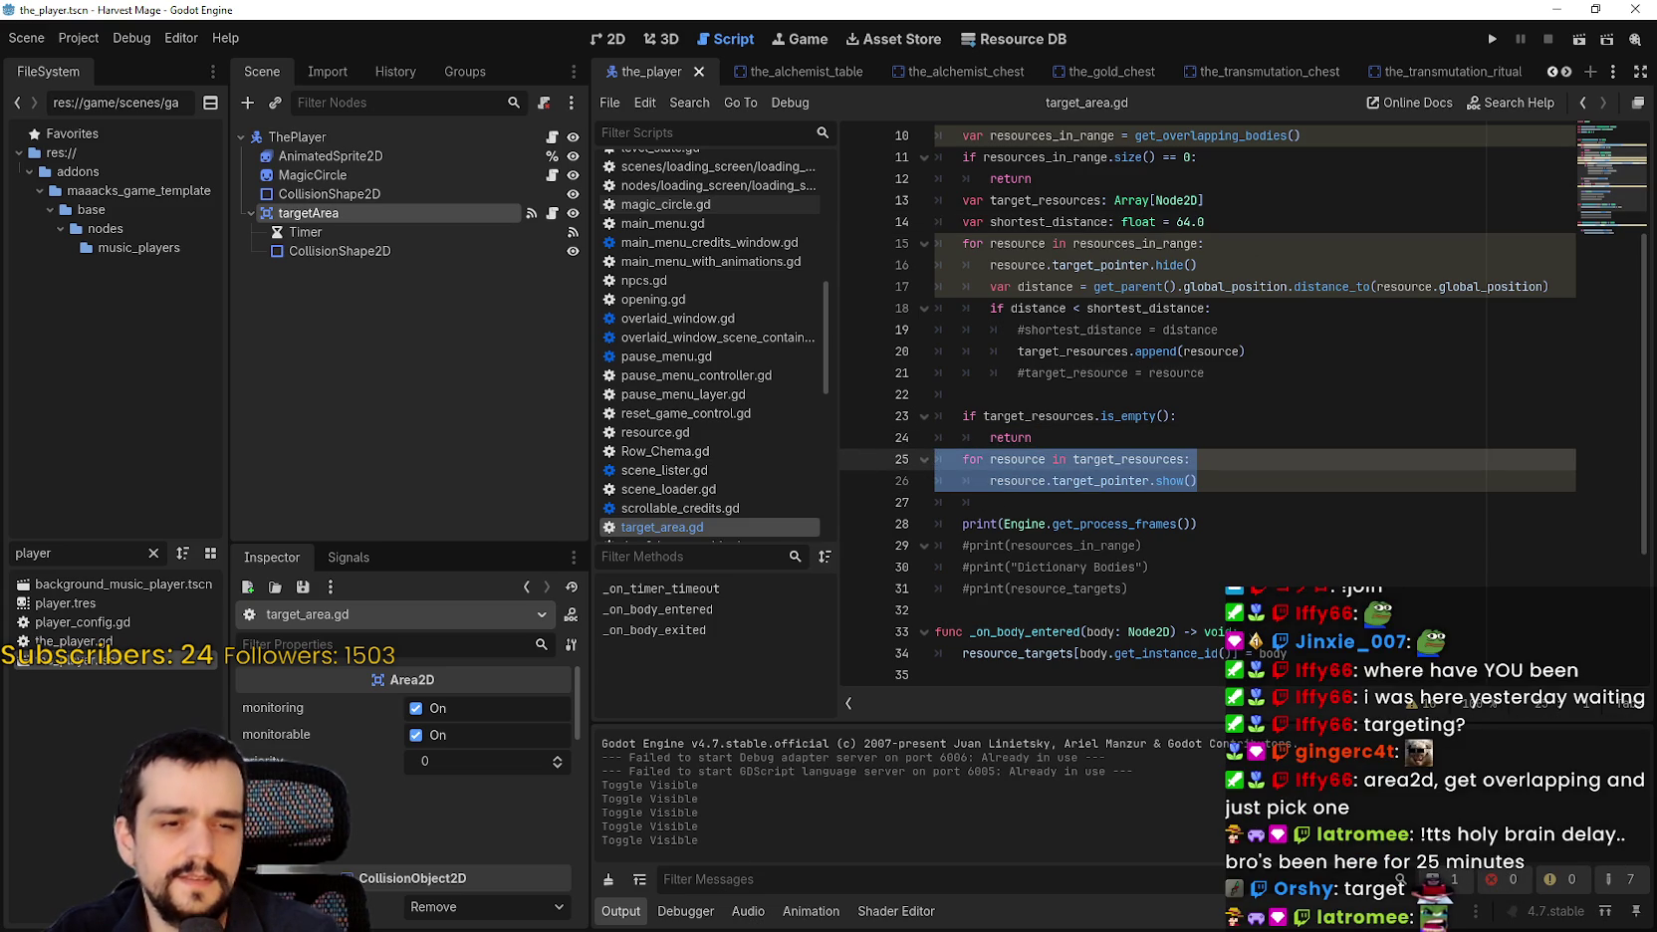
pyautogui.click(944, 546)
pyautogui.click(953, 524)
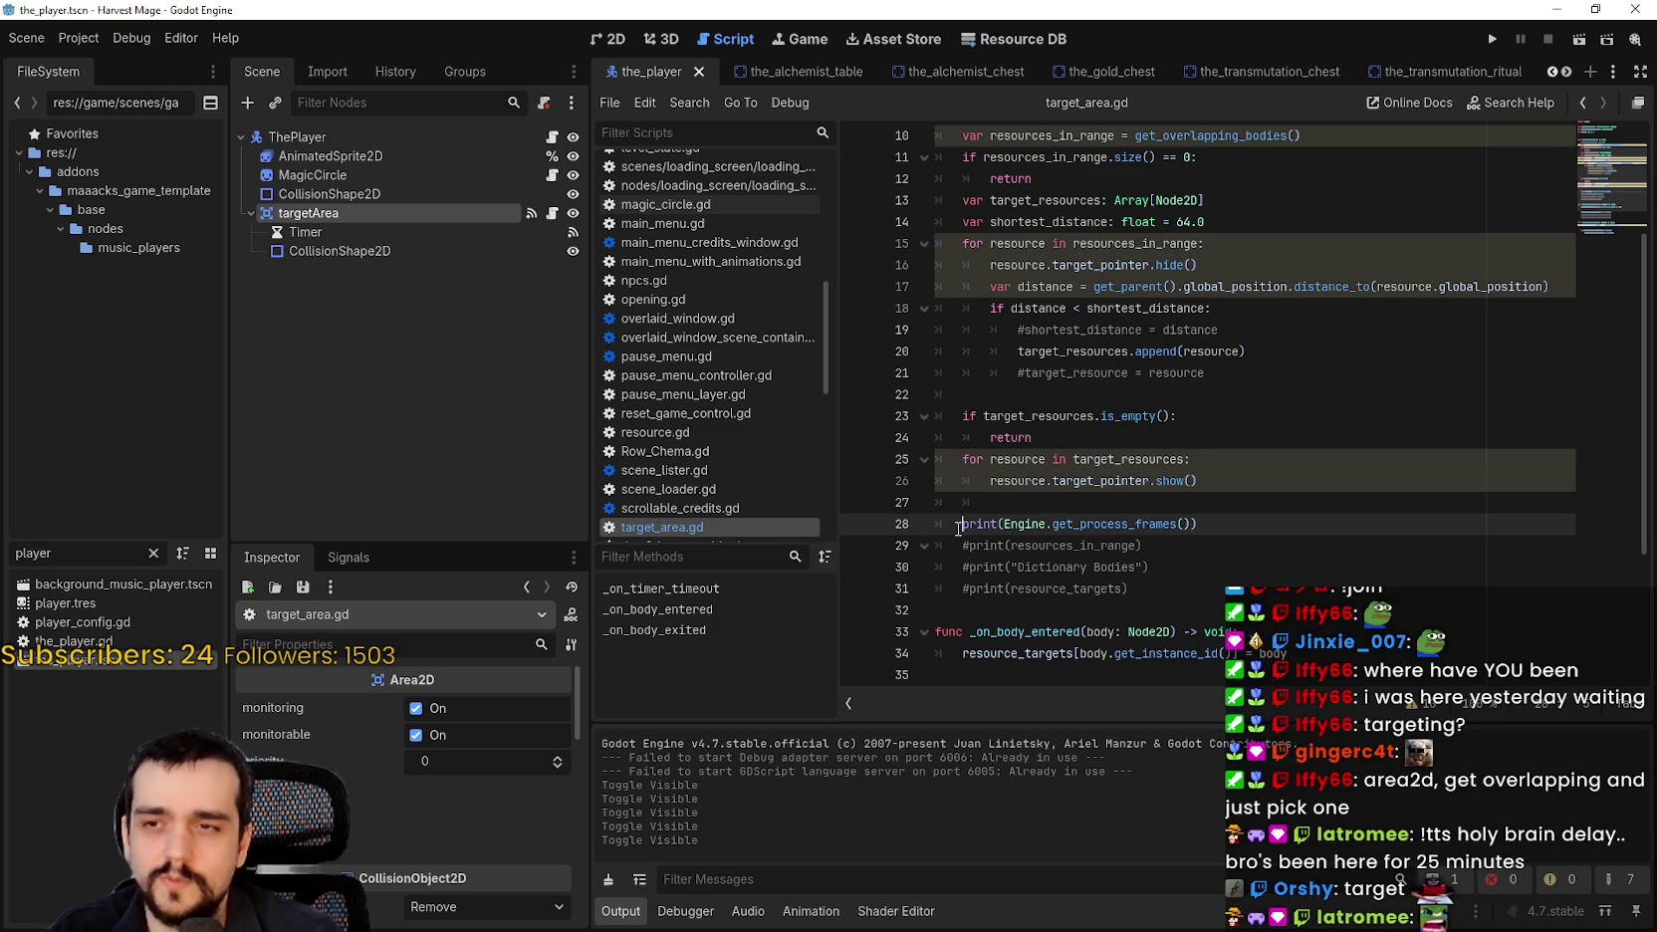
pyautogui.hotkey('ctrl', 'k')
pyautogui.hotkey('ctrl', 's')
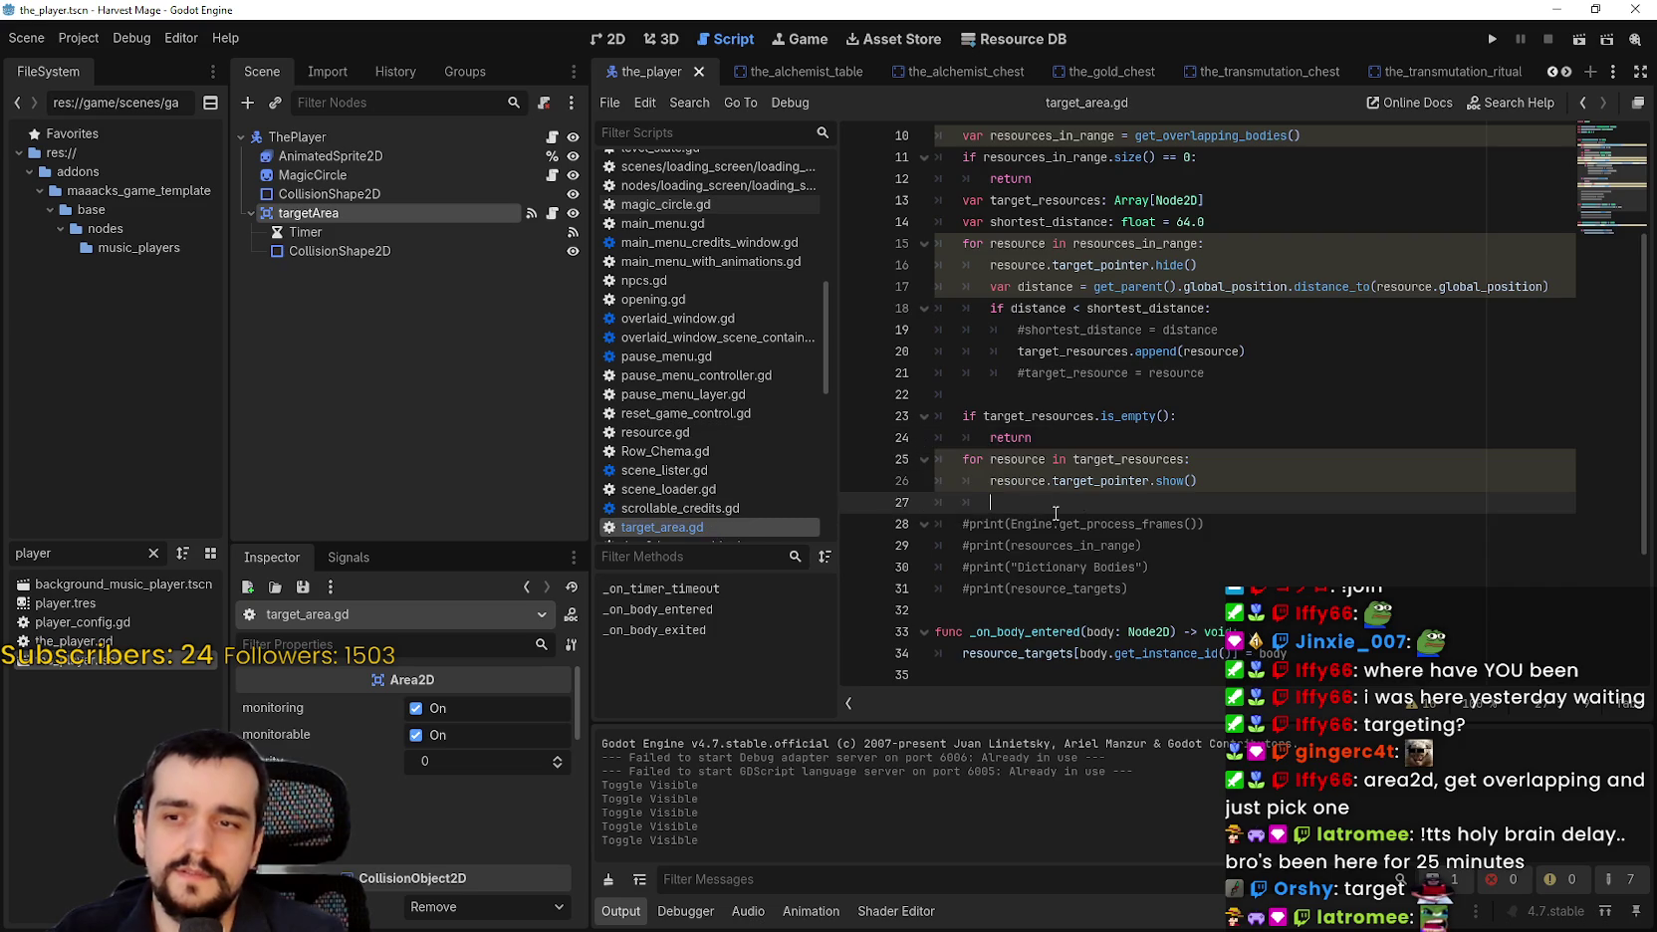
pyautogui.scroll(1, 1084, 516)
pyautogui.scroll(-3, 1080, 511)
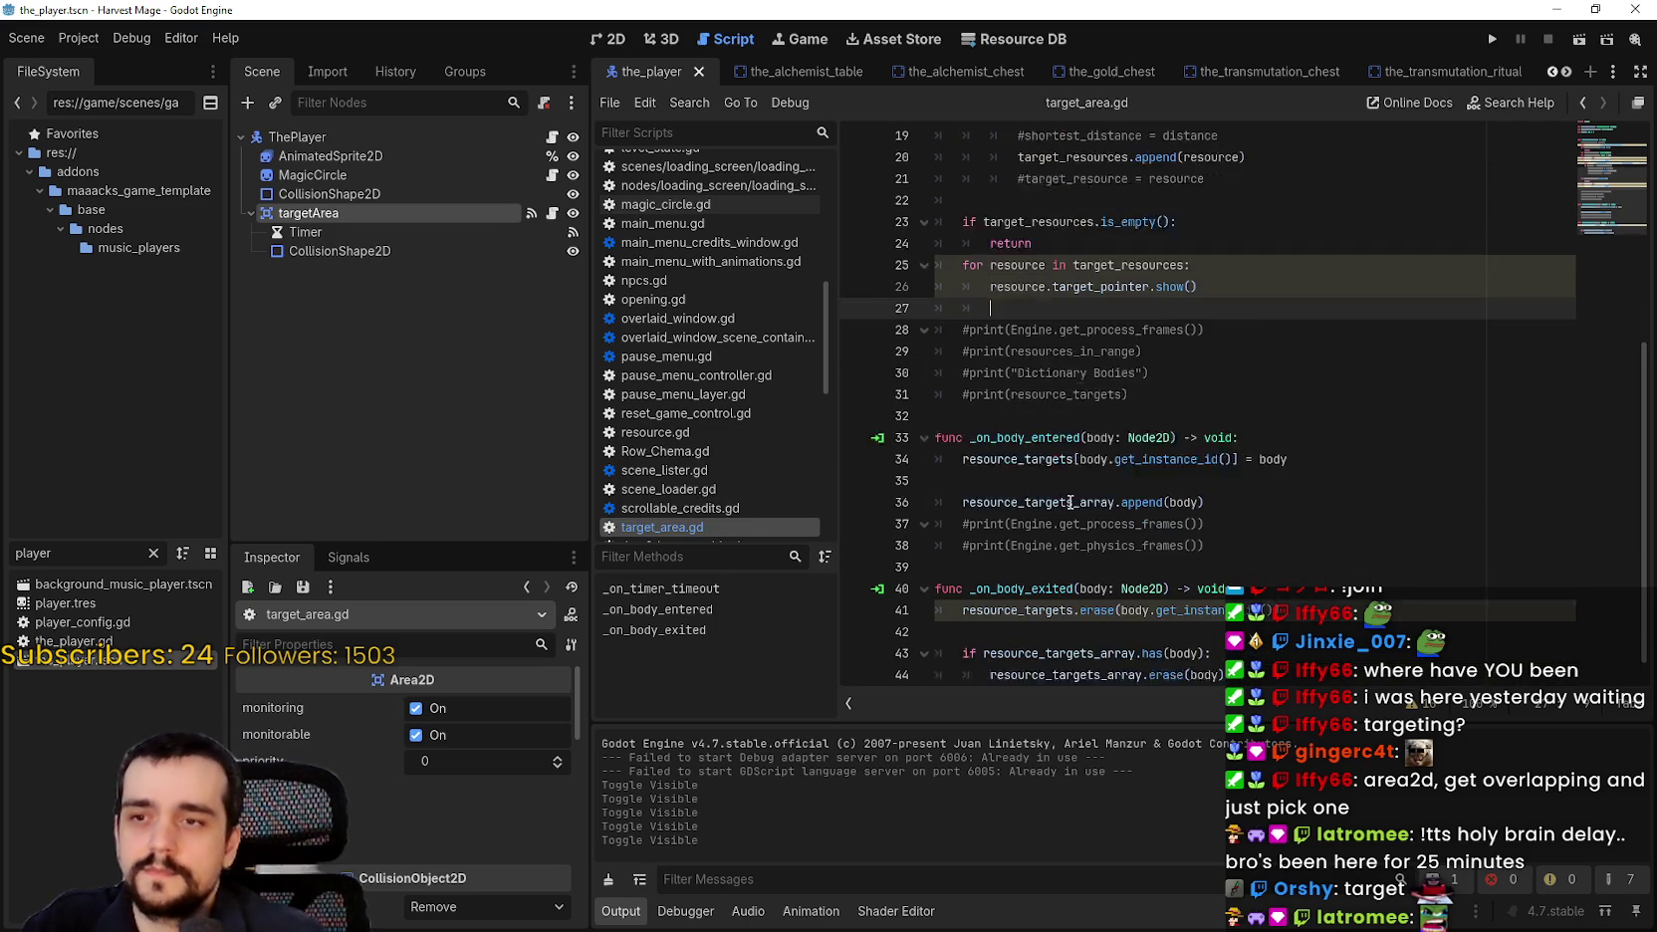
pyautogui.scroll(4, 1070, 497)
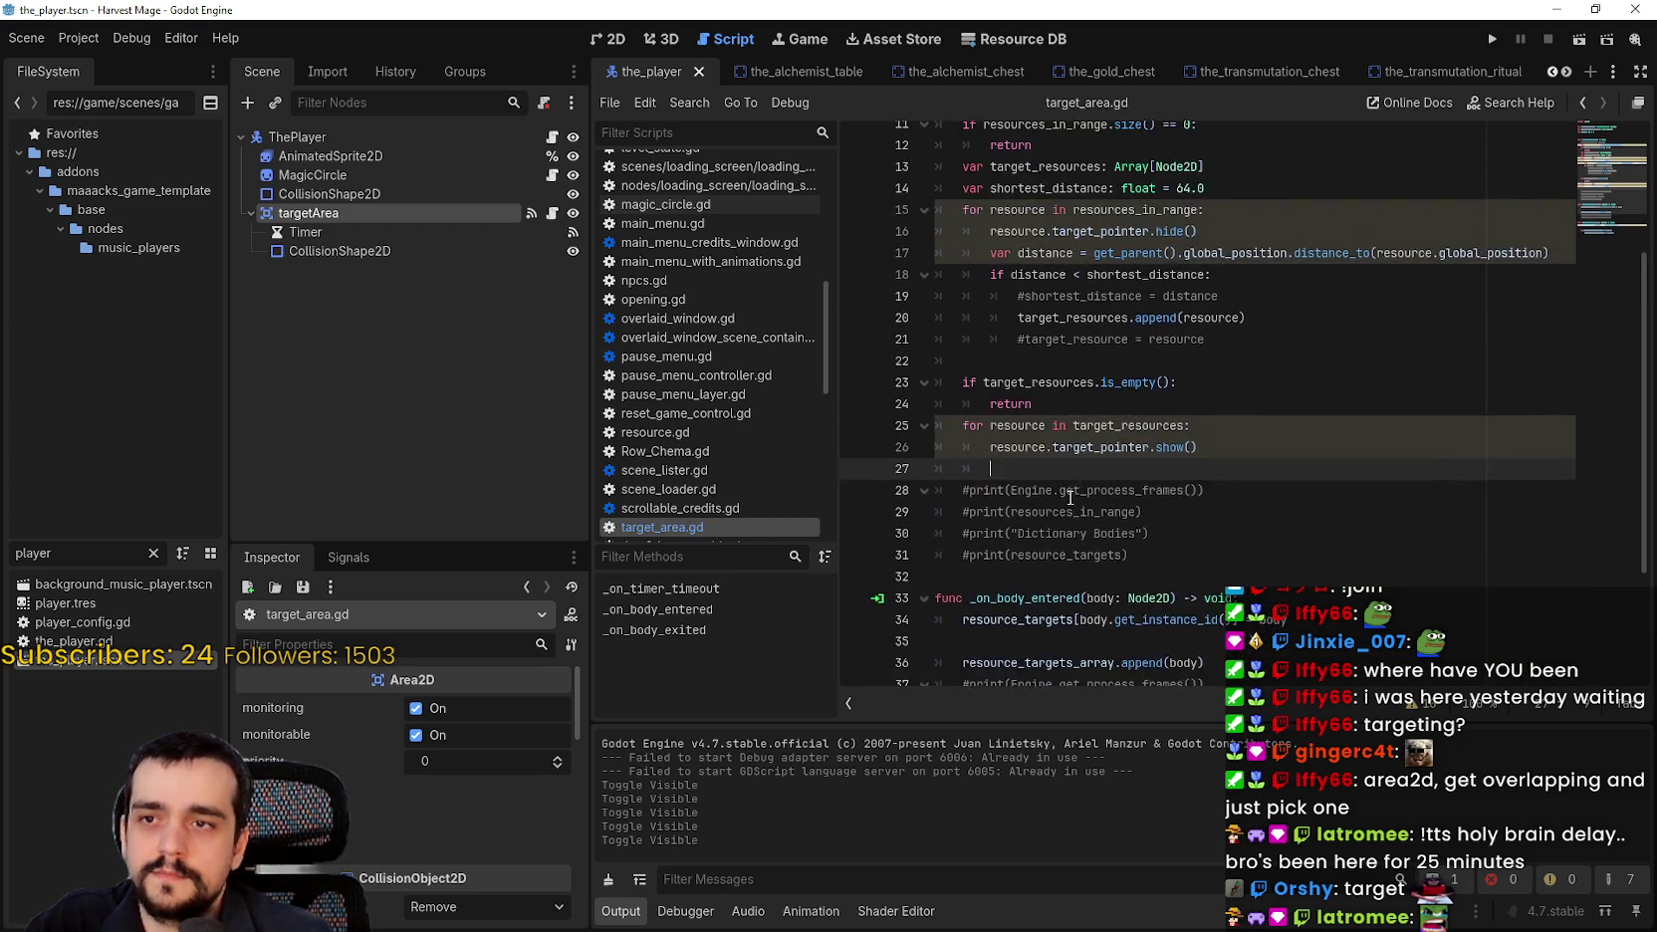
pyautogui.scroll(-1, 1070, 497)
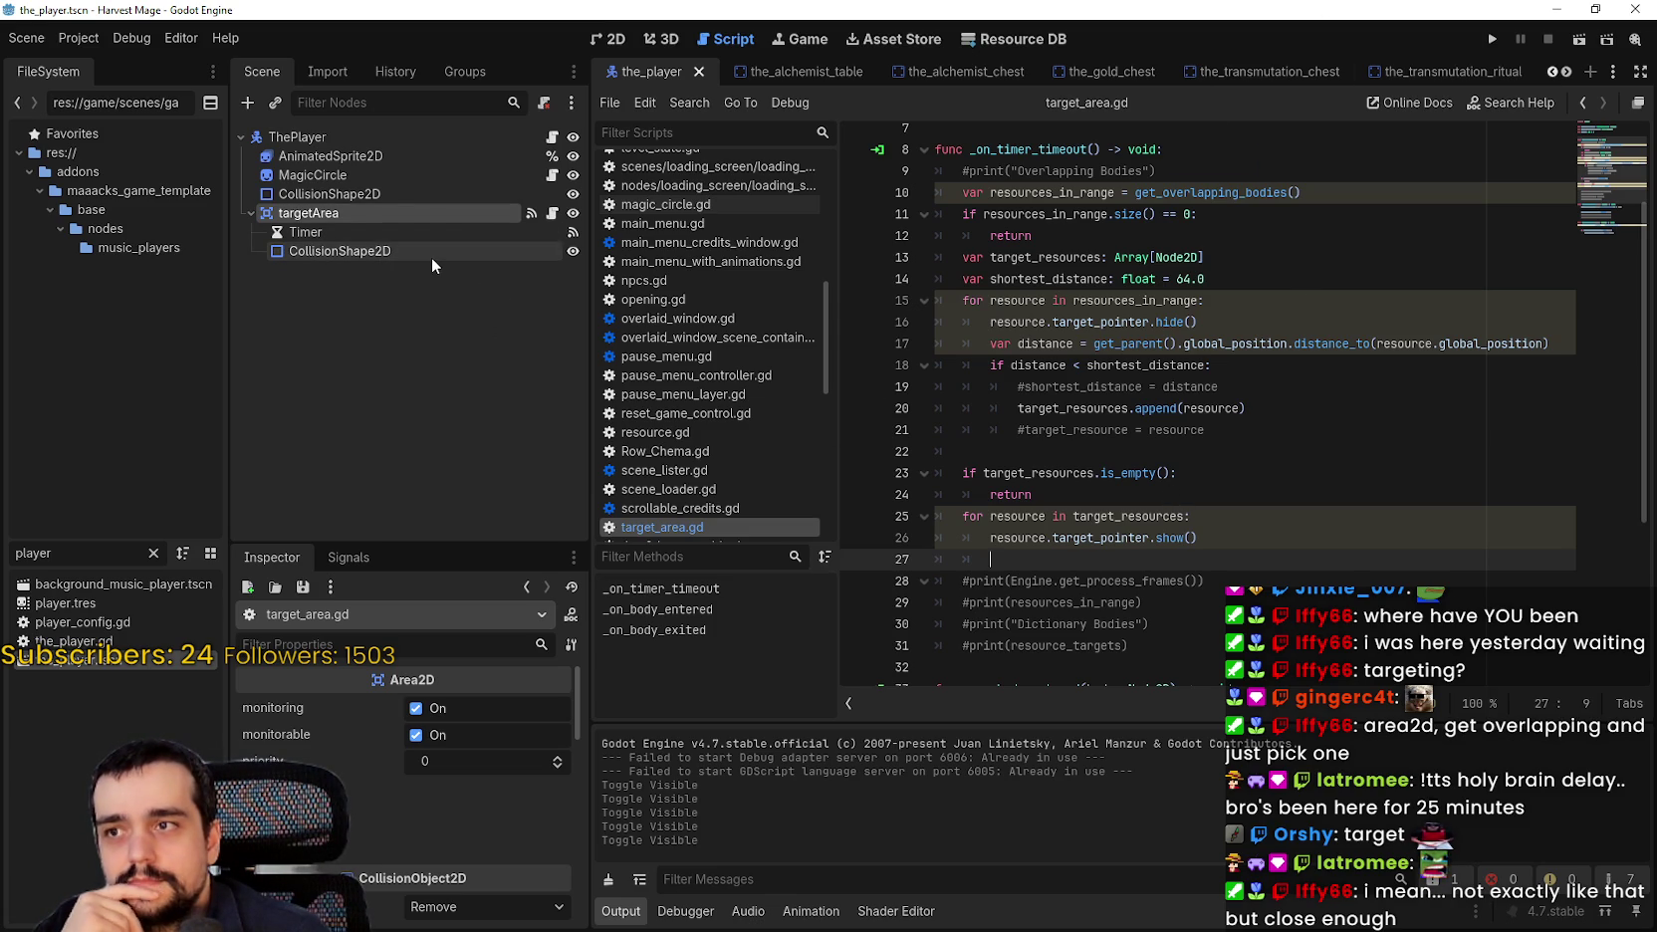
pyautogui.scroll(-4, 1018, 408)
pyautogui.moveTo(999, 394); pyautogui.dragTo(1341, 638)
pyautogui.click(1336, 622)
pyautogui.scroll(6, 1186, 534)
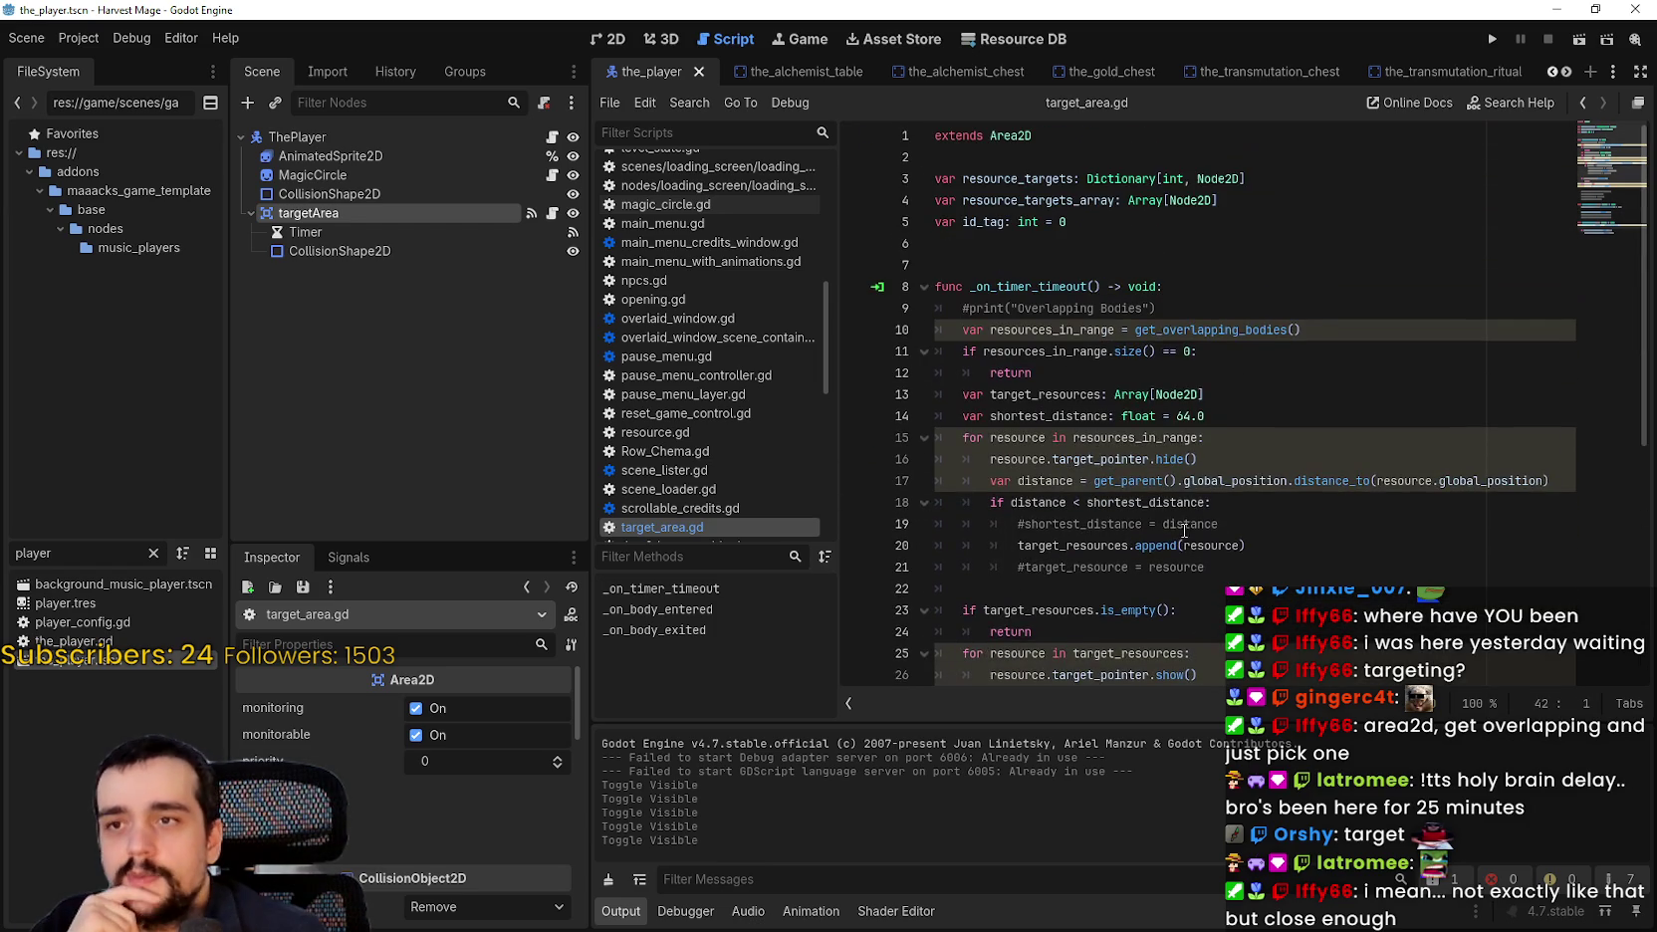
pyautogui.moveTo(1275, 168); pyautogui.dragTo(934, 179)
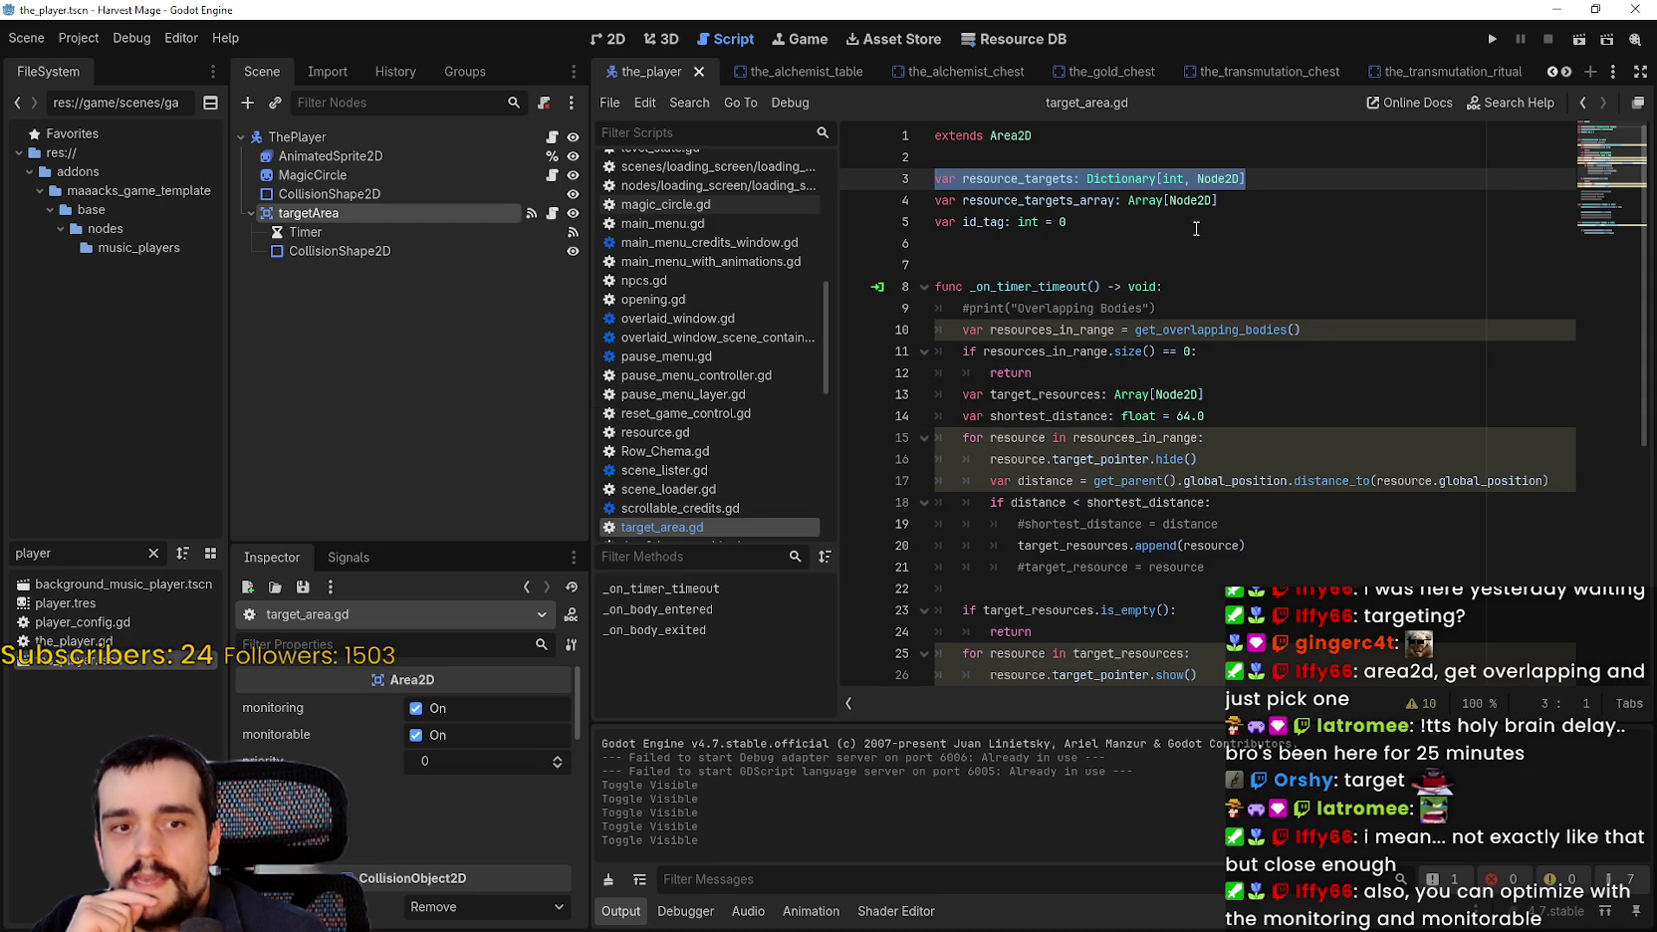
pyautogui.scroll(-6, 1200, 216)
pyautogui.scroll(5, 1195, 423)
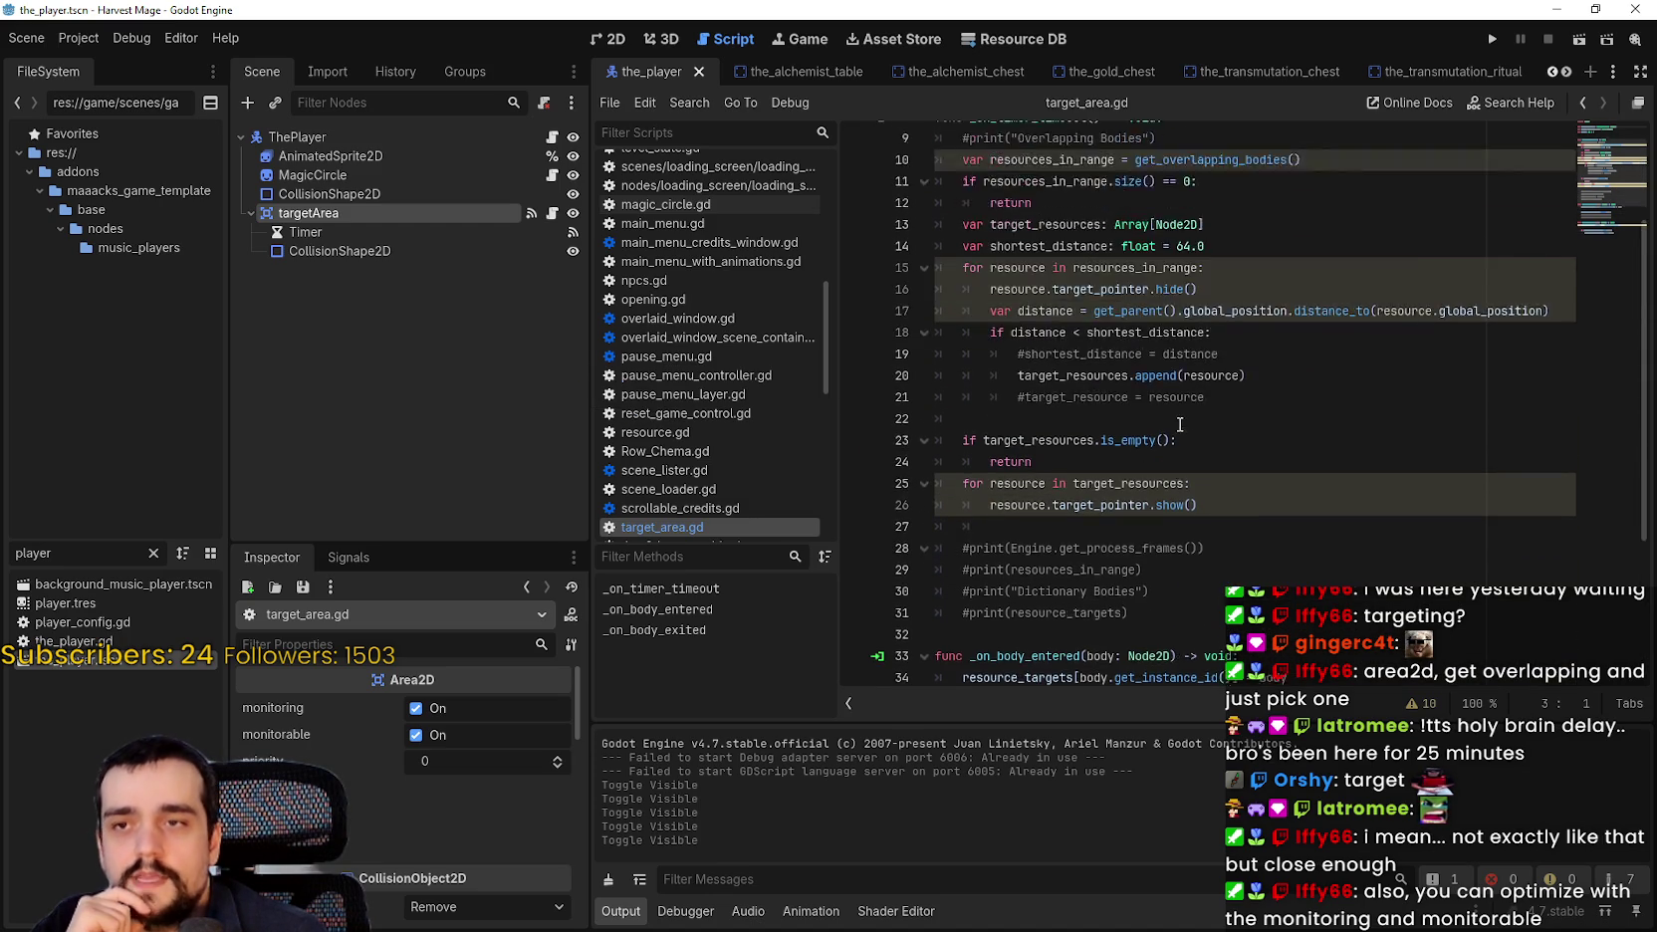
pyautogui.moveTo(1135, 244); pyautogui.dragTo(1330, 248)
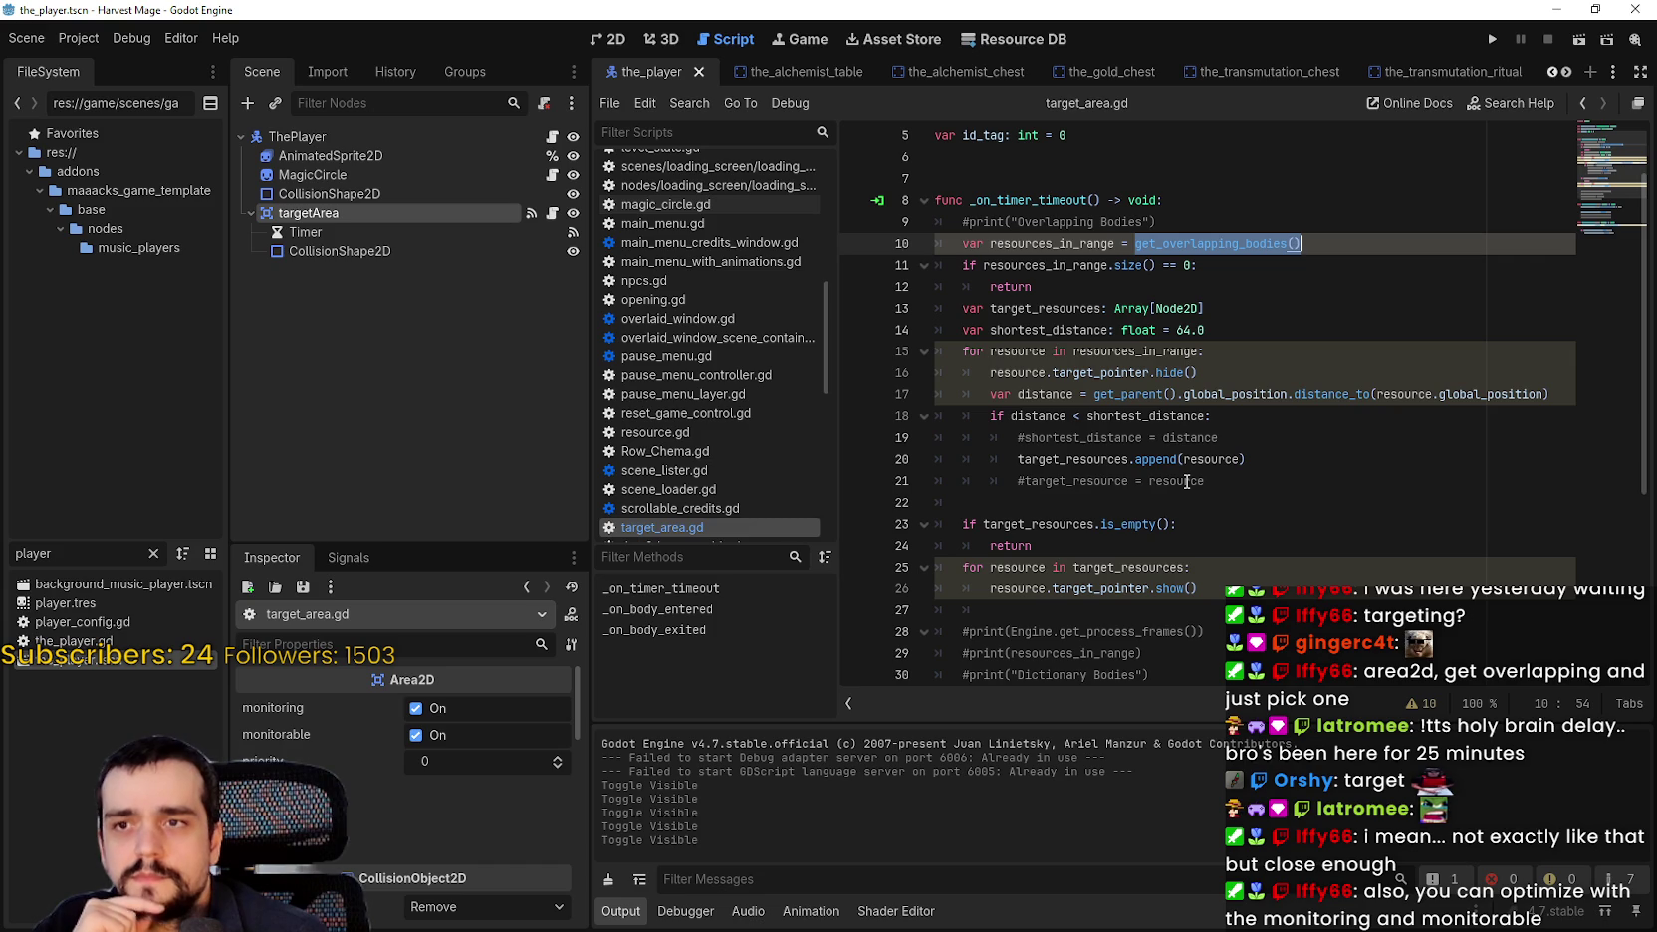
pyautogui.scroll(-5, 1186, 480)
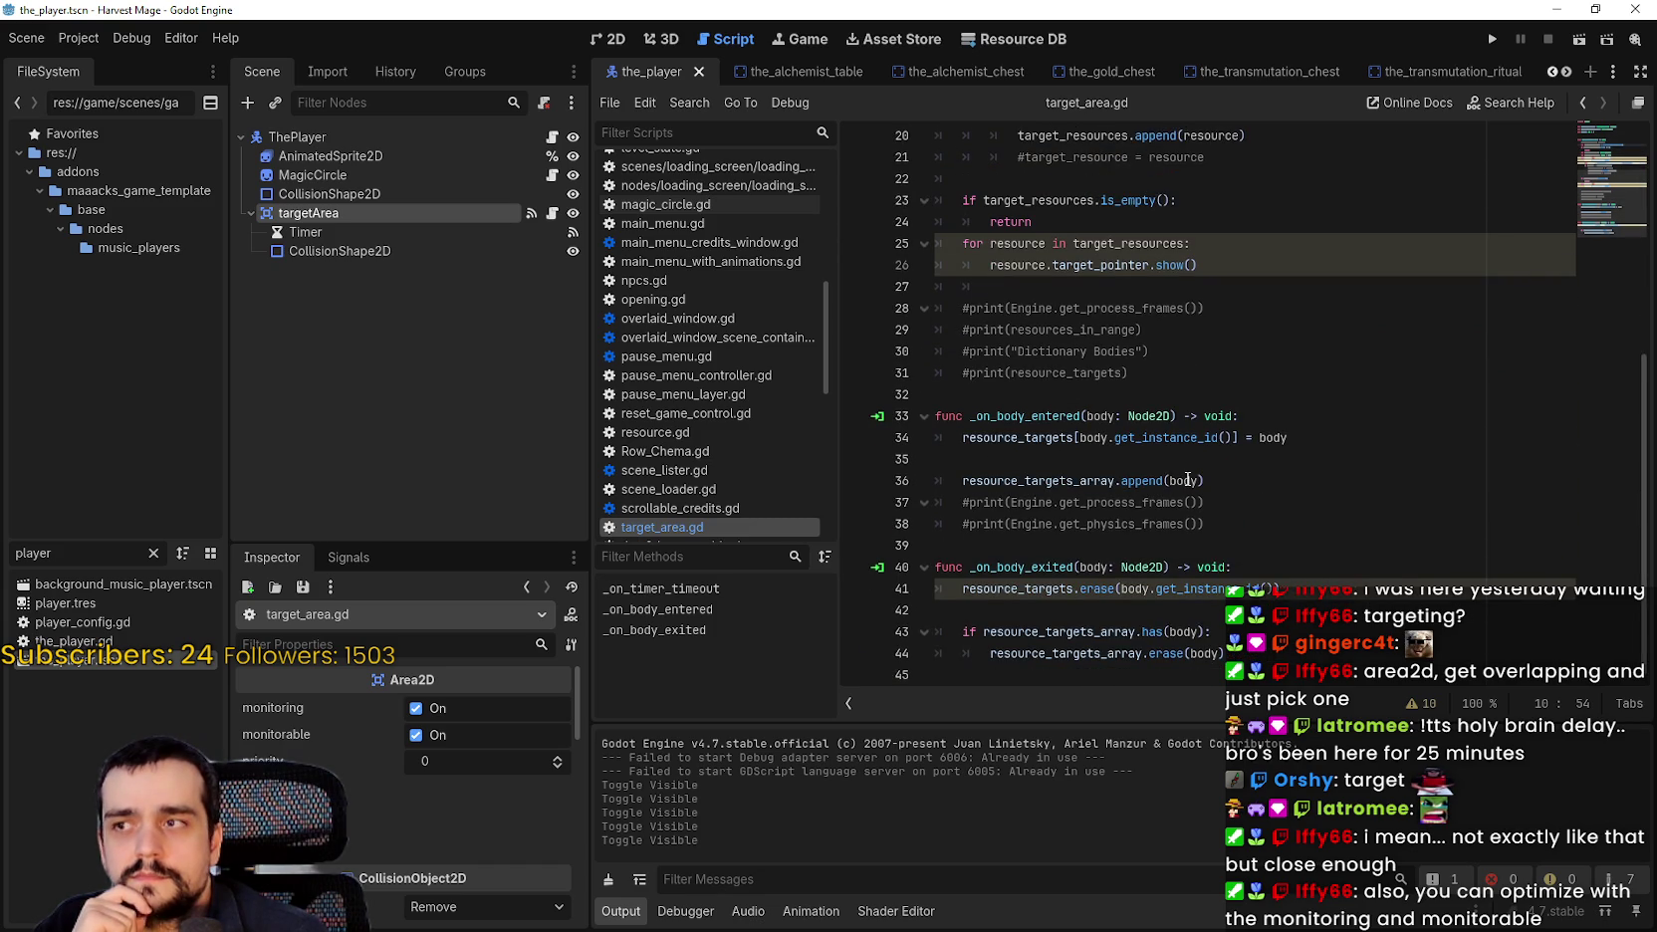
pyautogui.moveTo(1187, 480)
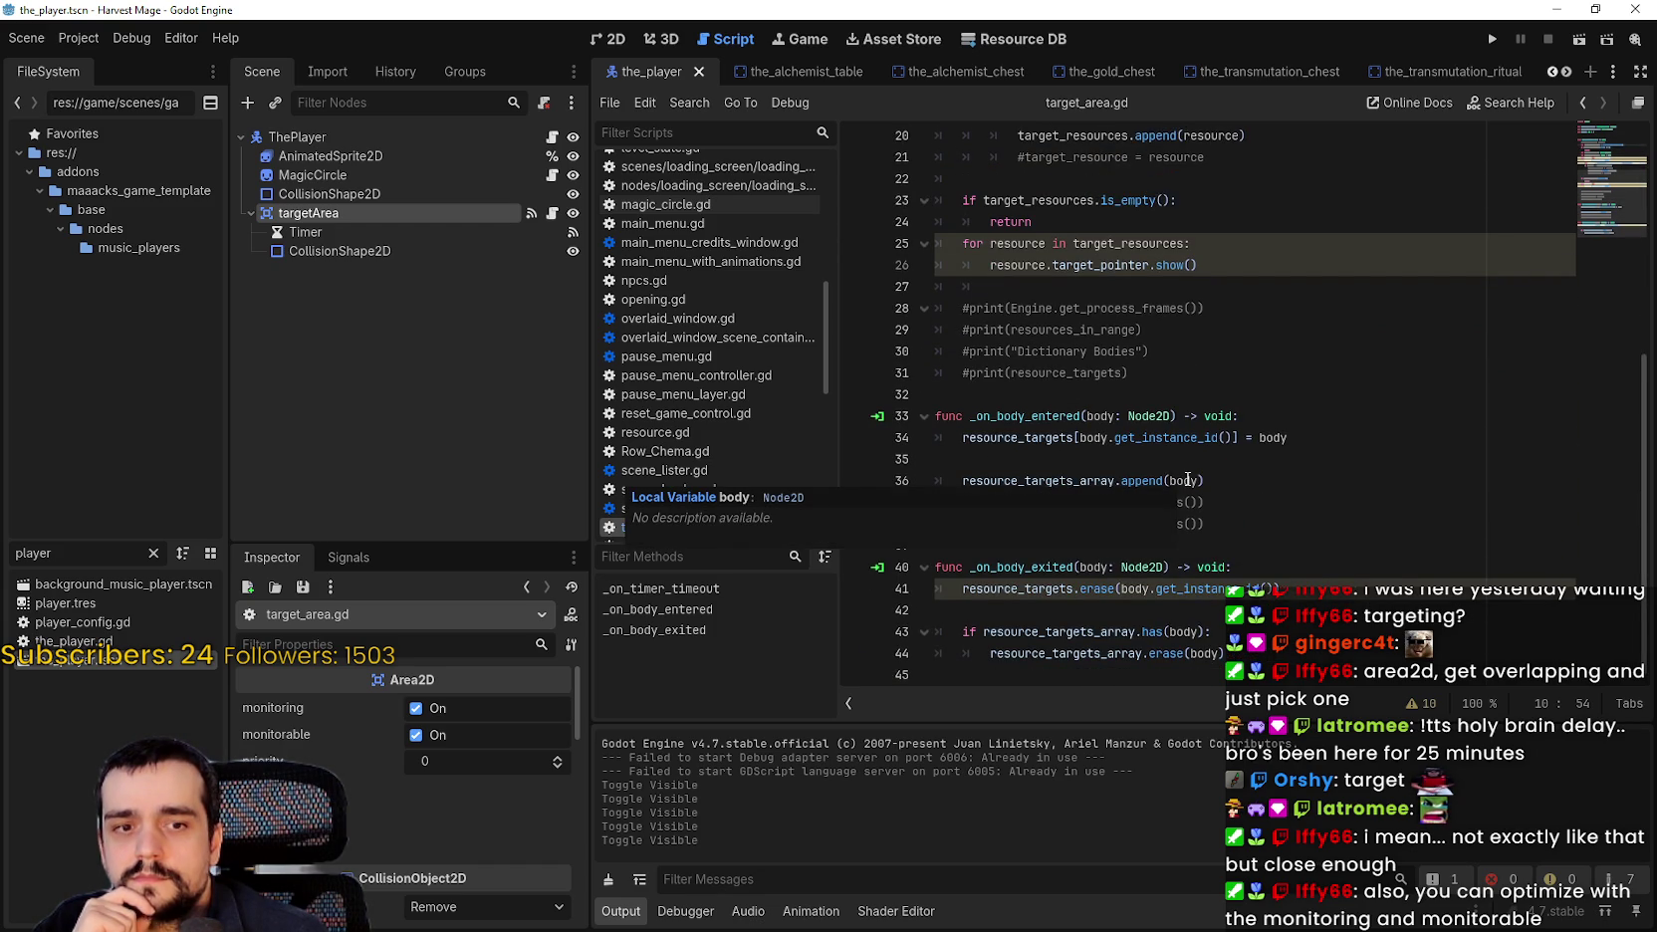
pyautogui.scroll(7, 1384, 473)
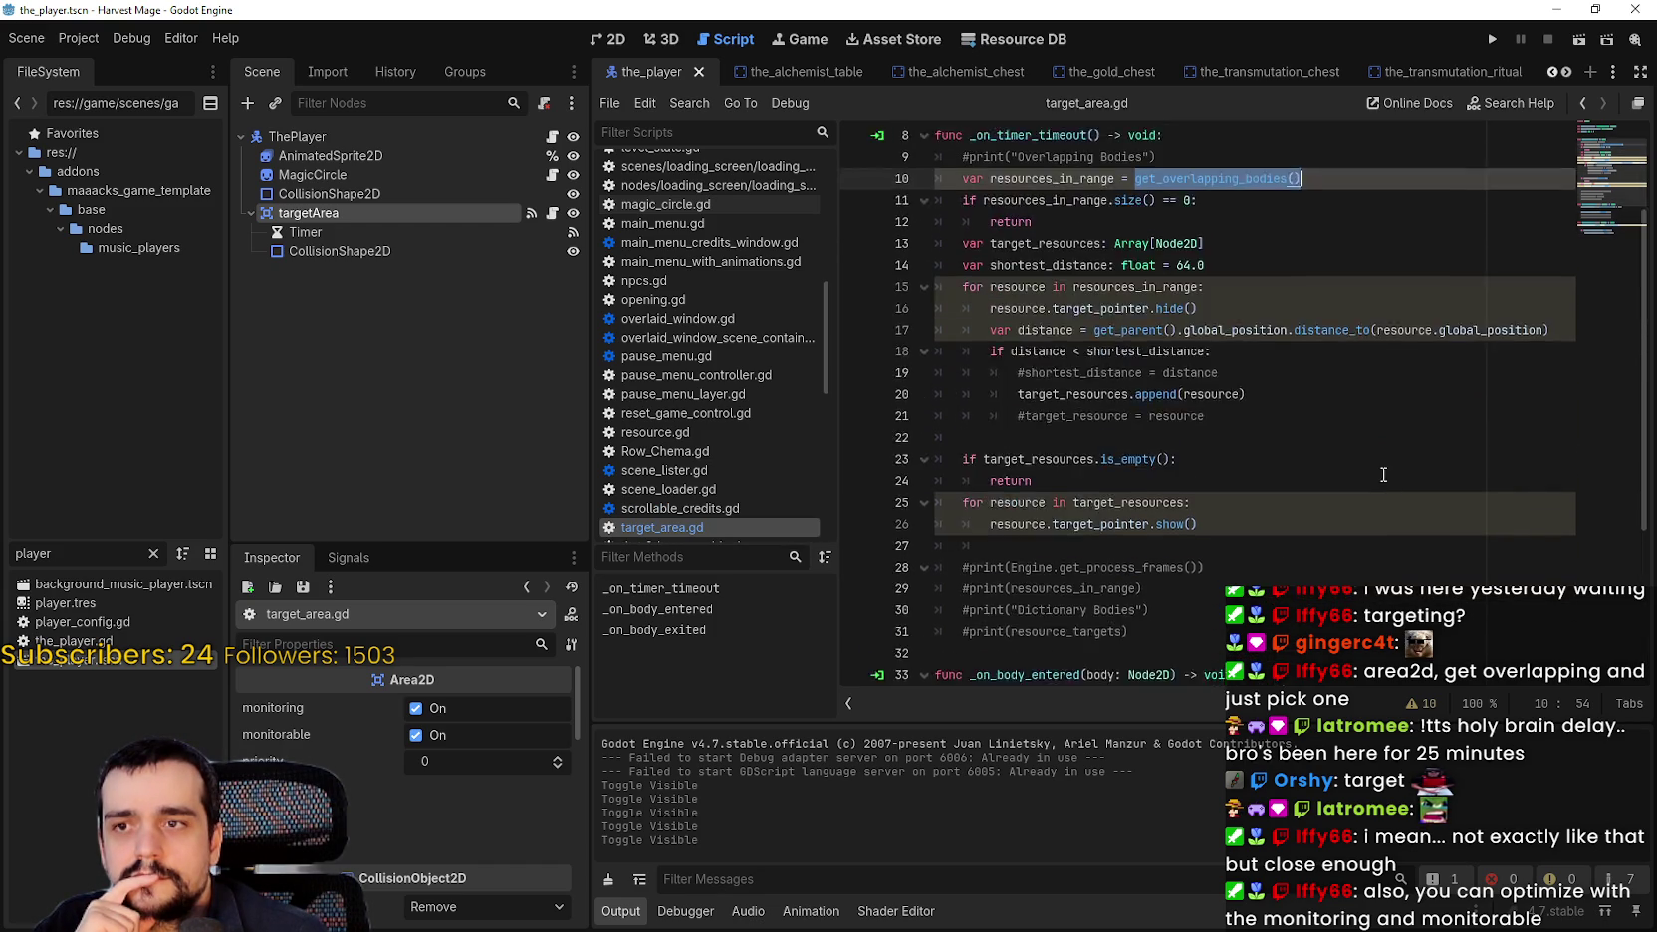
pyautogui.scroll(-4, 1382, 473)
pyautogui.scroll(-2, 1003, 385)
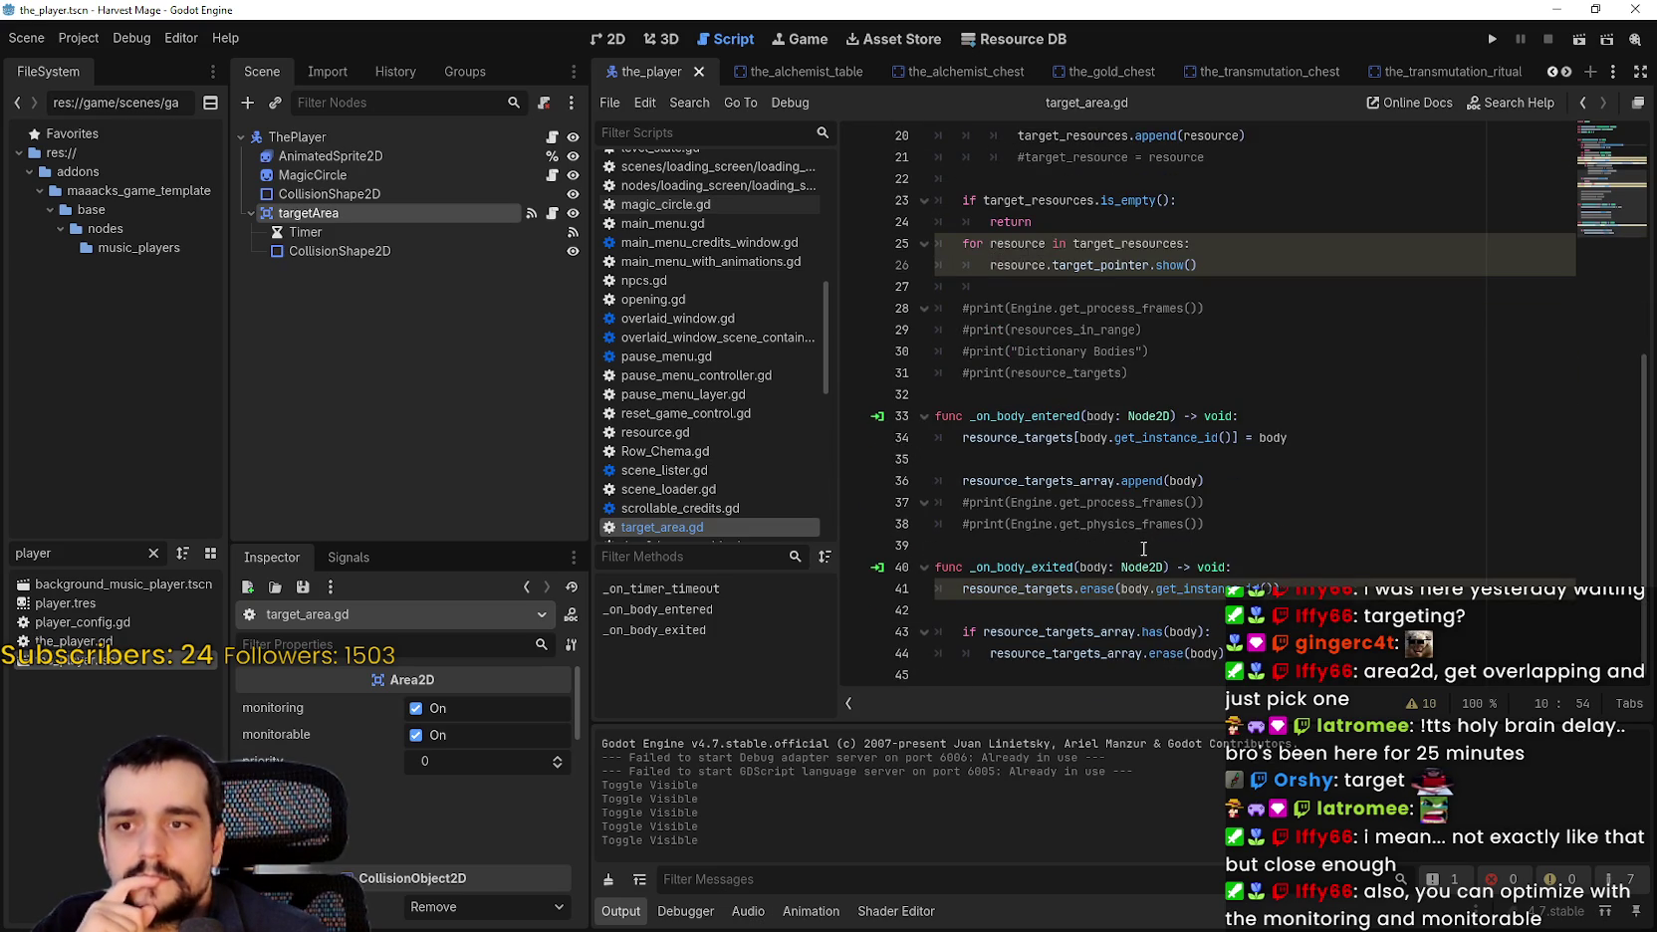
pyautogui.moveTo(1078, 397)
pyautogui.mouseDown()
pyautogui.moveTo(1284, 418)
pyautogui.moveTo(1293, 664)
pyautogui.mouseUp()
pyautogui.click(1274, 608)
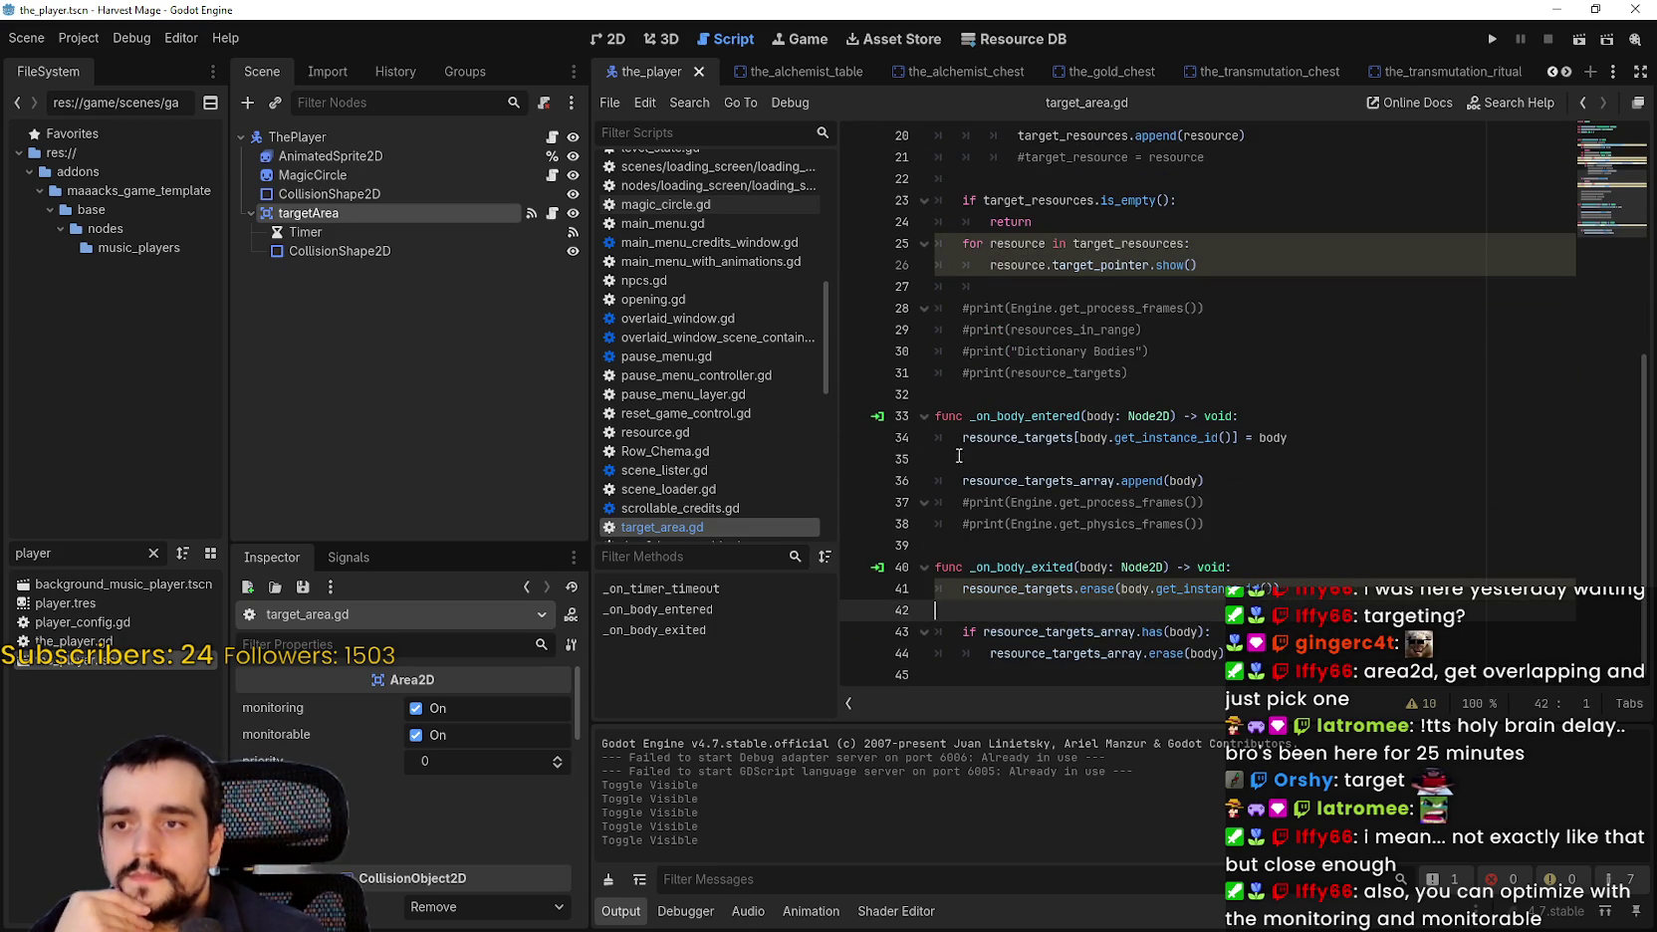
pyautogui.doubleClick(1010, 437)
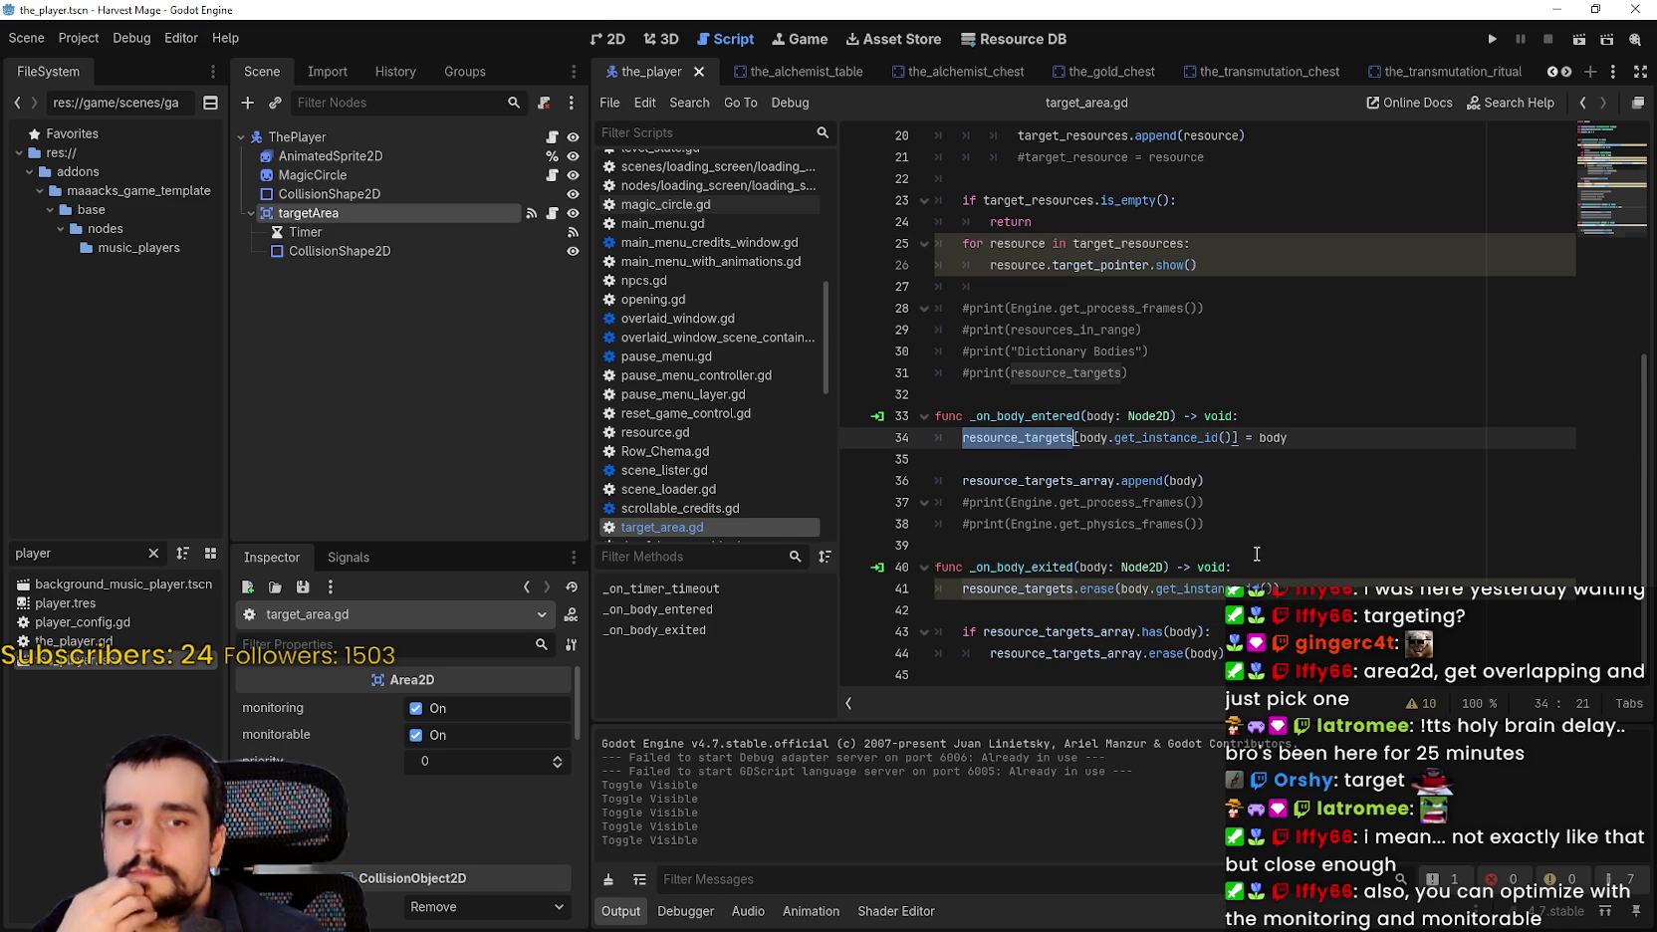
pyautogui.scroll(6, 1257, 554)
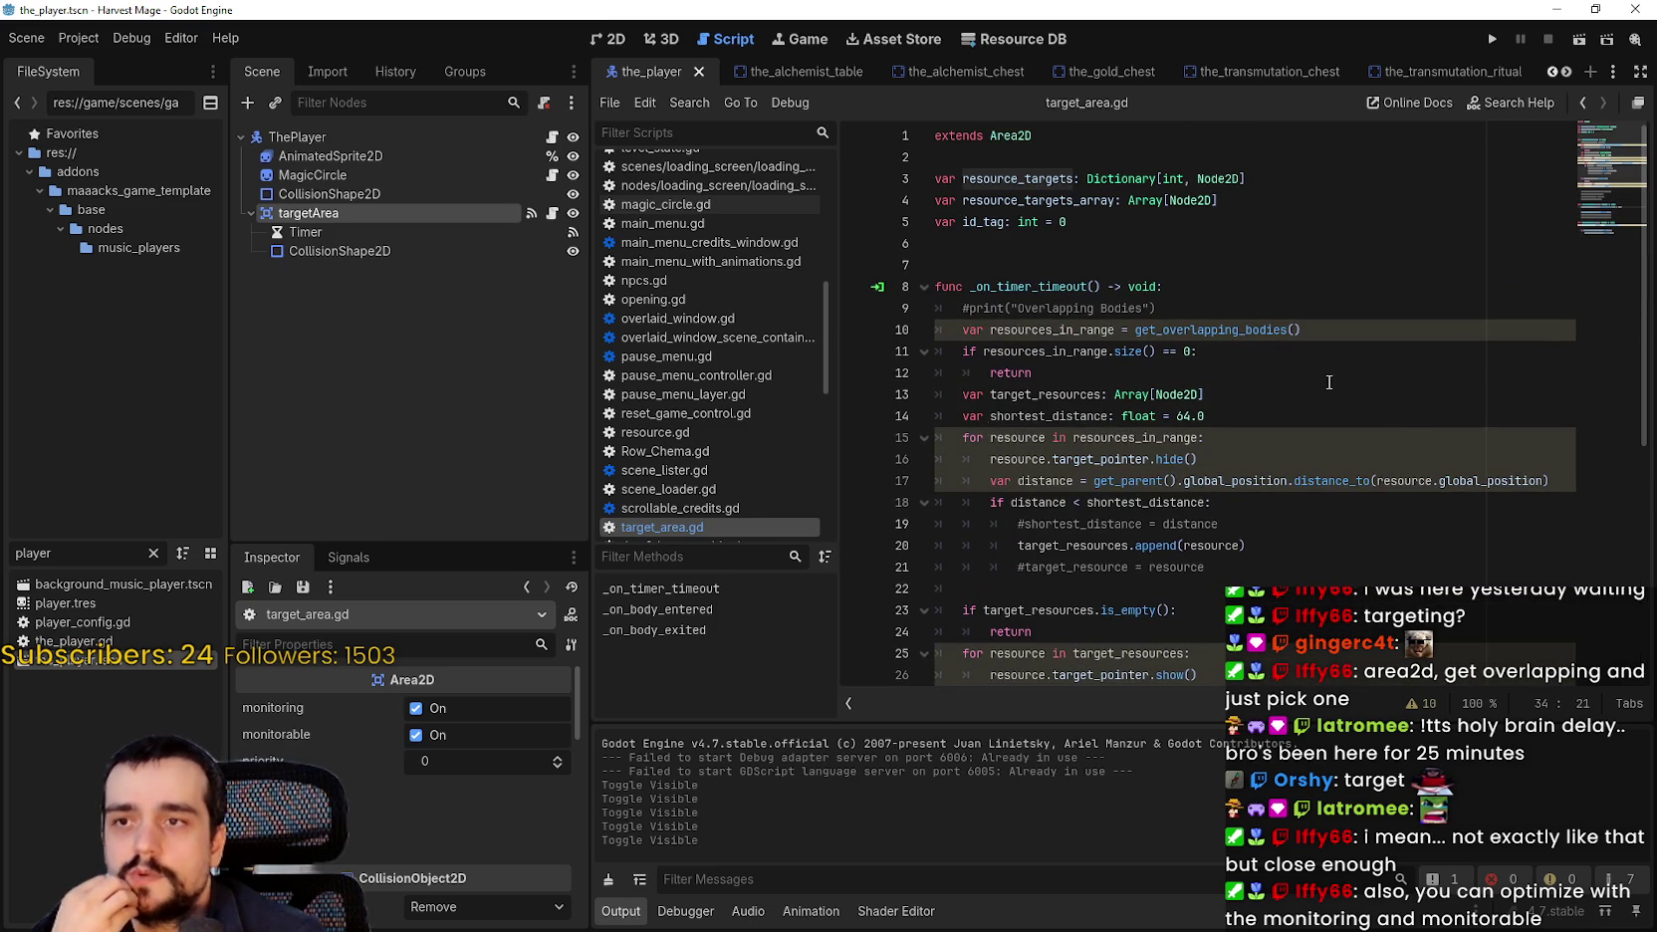
pyautogui.doubleClick(1060, 330)
pyautogui.moveTo(1061, 330); pyautogui.dragTo(1379, 333)
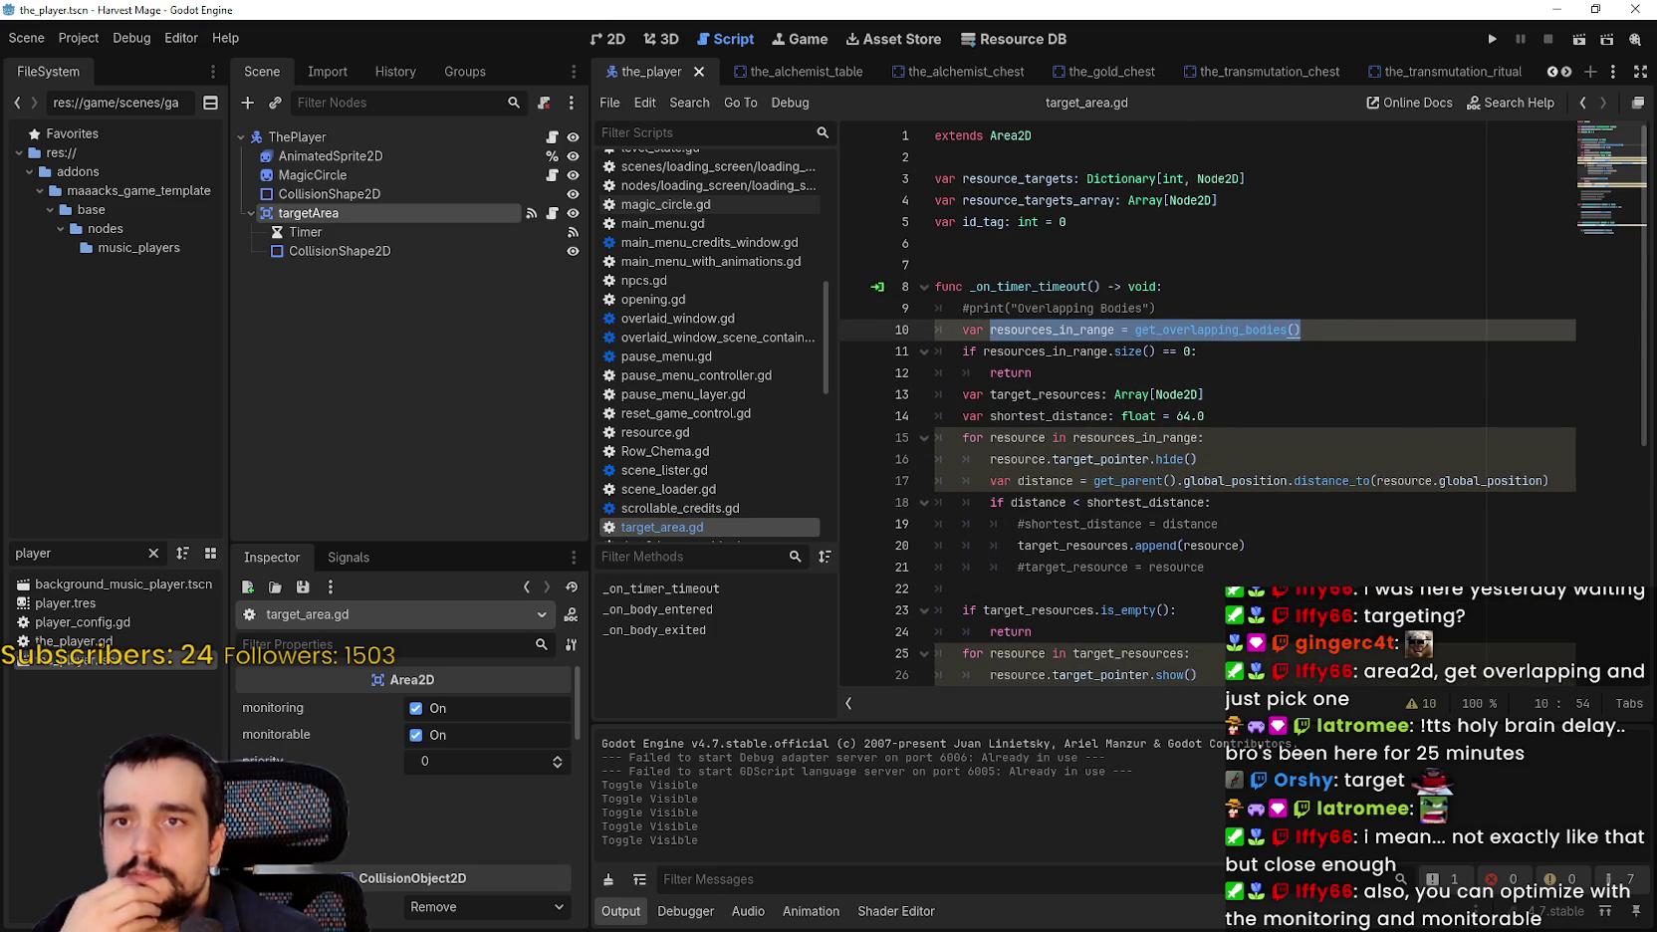
# Back in main_atlas.png, recolour the middle axe's first edge pixels yellow, undoing accidental background fills.
pyautogui.click(1550, 8)
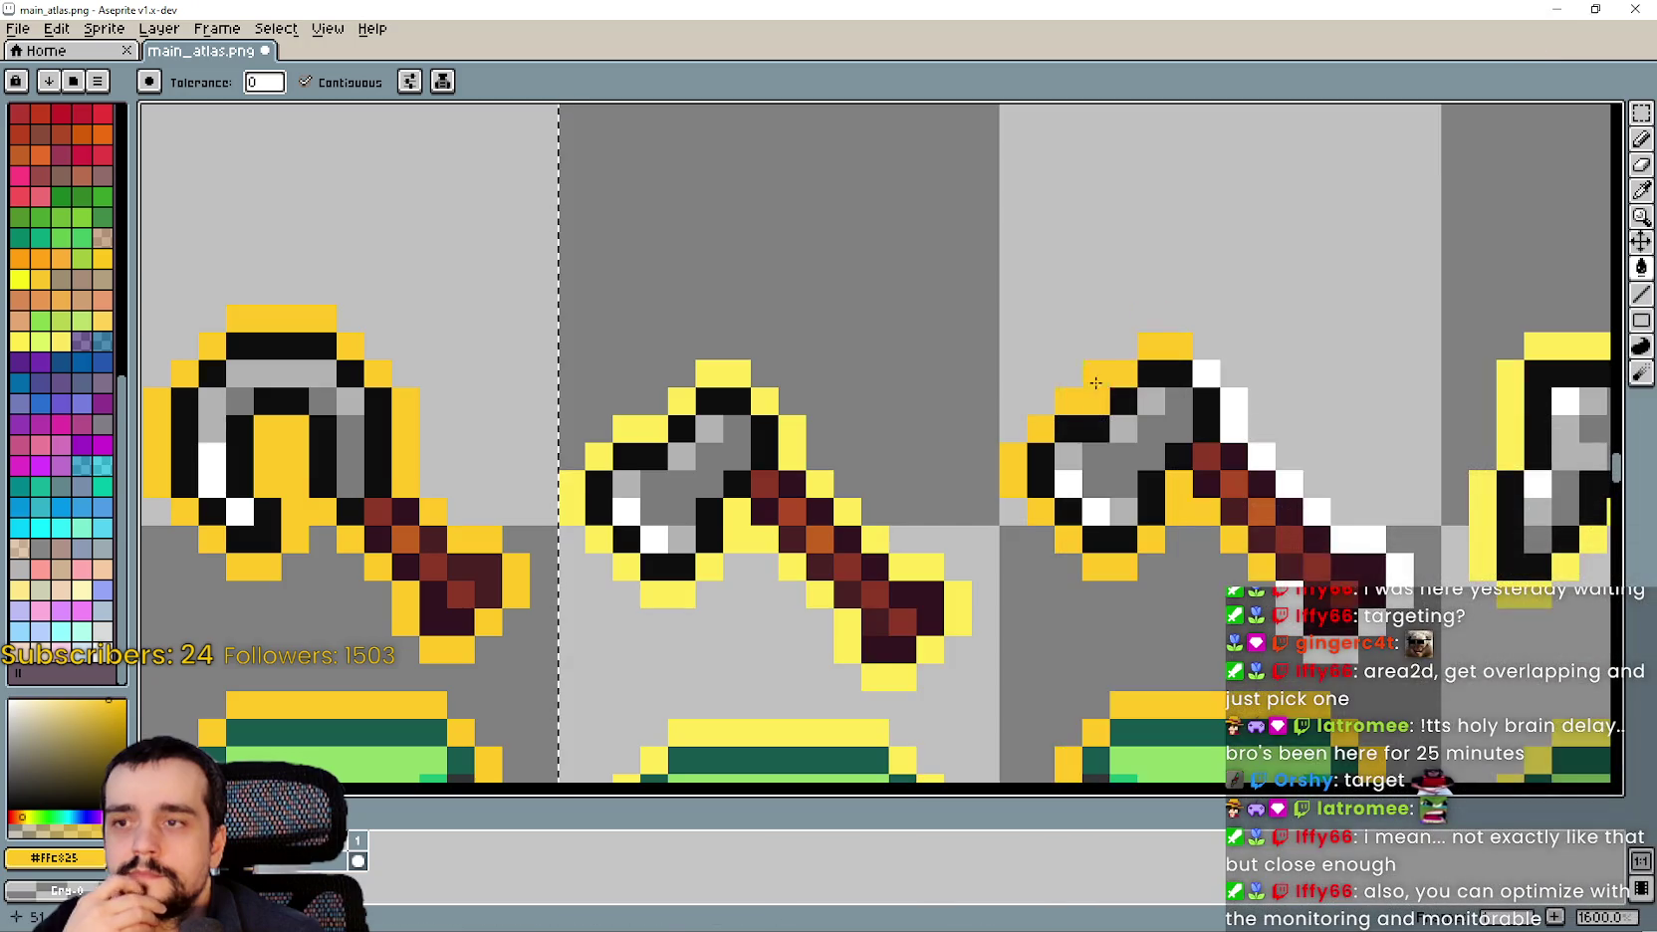
pyautogui.scroll(-2, 873, 321)
pyautogui.scroll(4, 873, 321)
pyautogui.rightClick(847, 289)
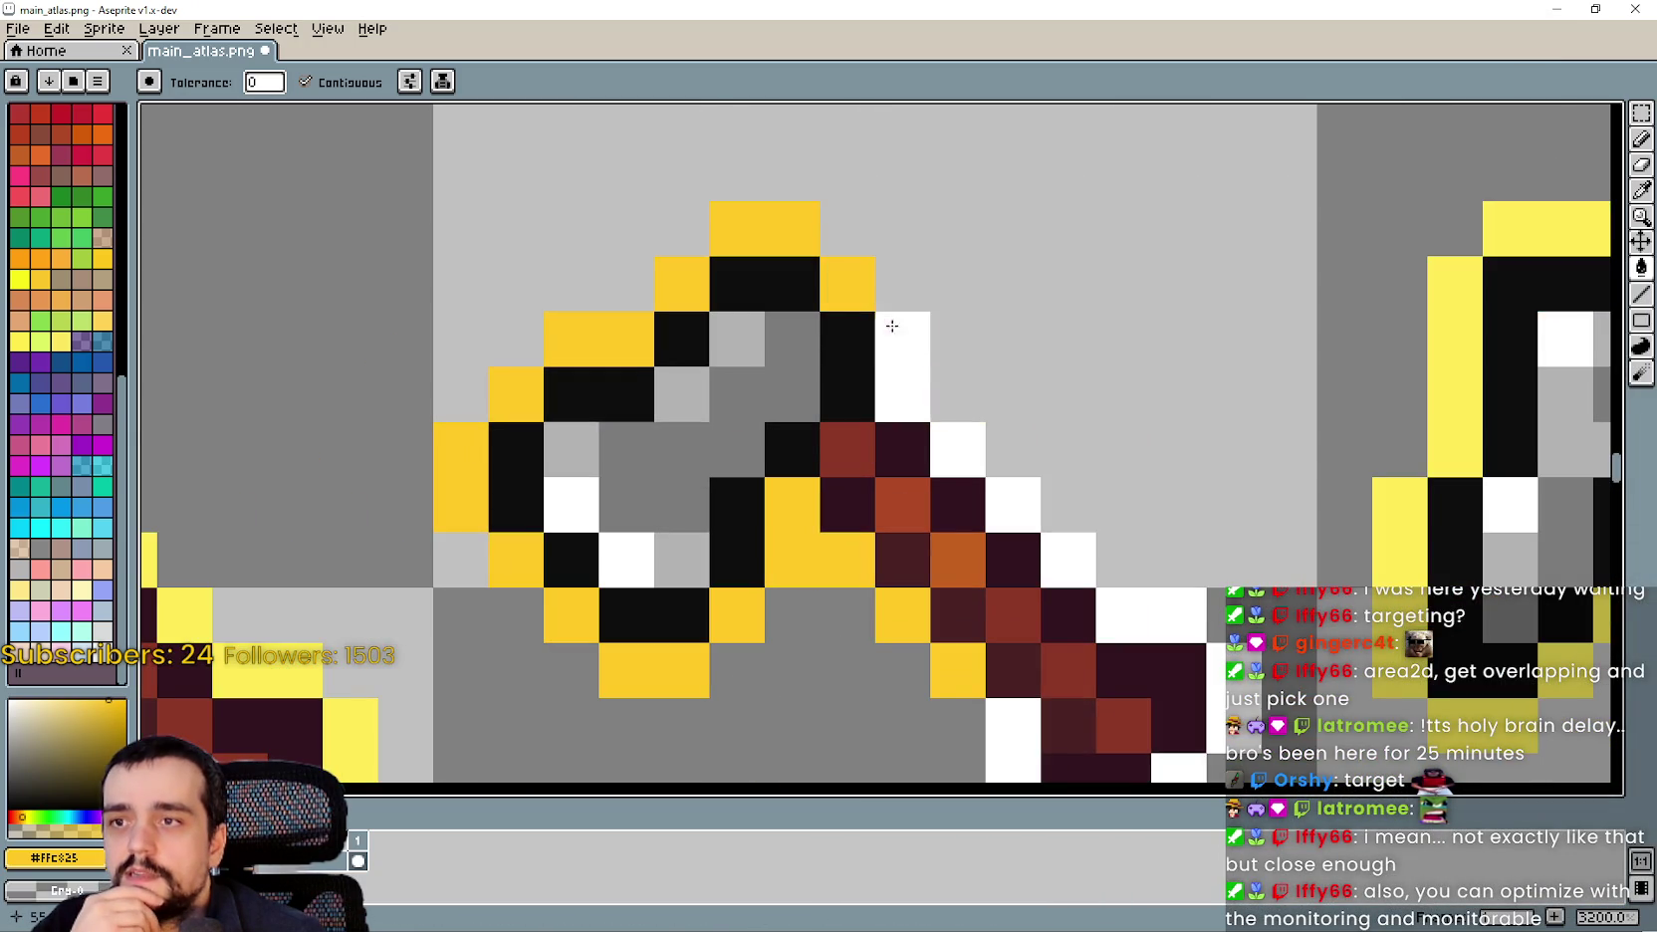
pyautogui.rightClick(896, 368)
pyautogui.scroll(-1, 939, 412)
pyautogui.click(940, 411)
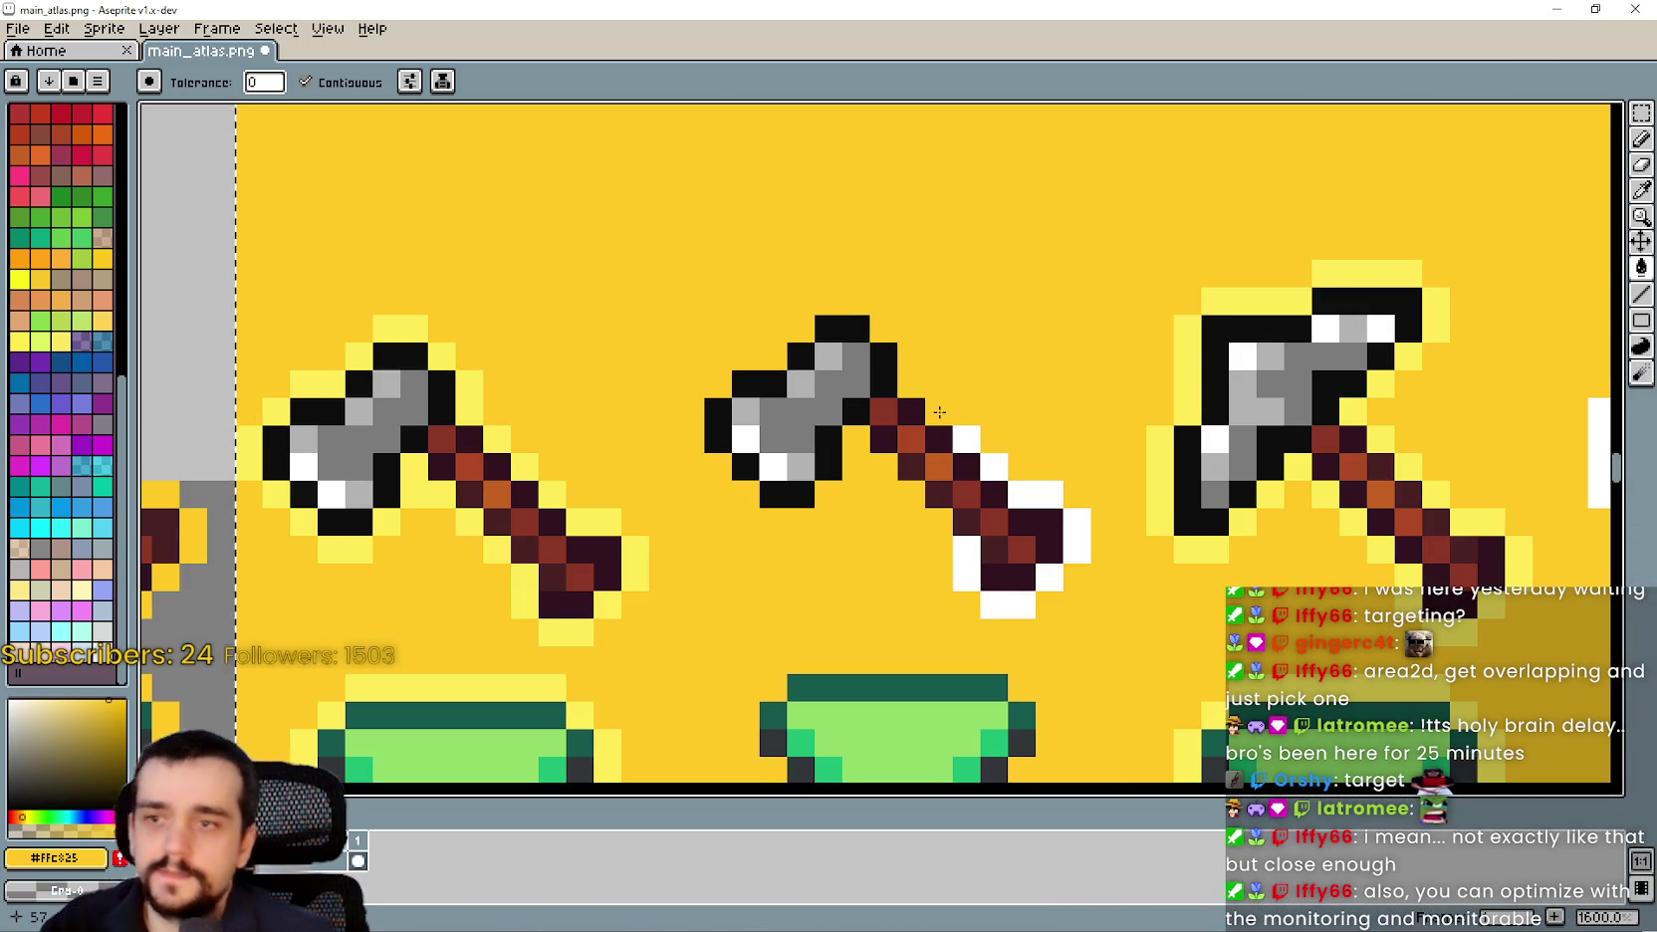
pyautogui.hotkey('ctrl', 'z')
pyautogui.click(986, 448)
pyautogui.hotkey('ctrl', 'z')
pyautogui.click(993, 466)
# Turn the middle axe's white blade edge and handle-tip pixels yellow.
pyautogui.click(1036, 495)
pyautogui.click(1078, 538)
pyautogui.click(1050, 577)
pyautogui.click(1021, 604)
pyautogui.click(966, 563)
pyautogui.scroll(-4, 1202, 539)
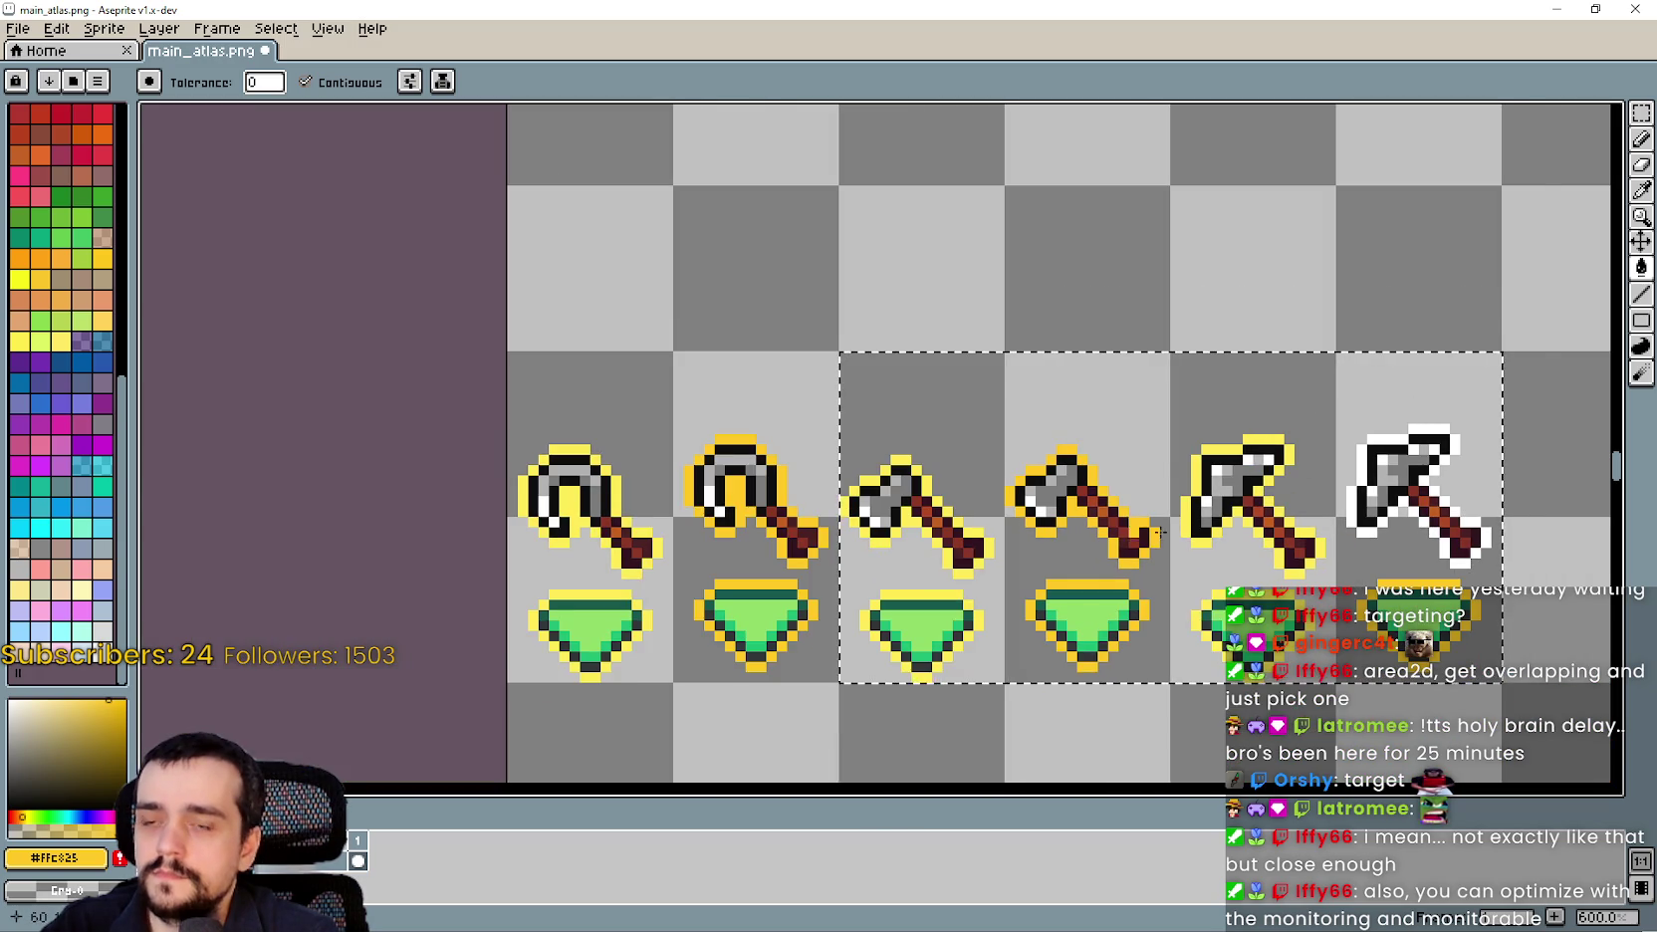
pyautogui.scroll(4, 1373, 516)
# Recolour the right pickaxe's left-side black and white outline pixels yellow, undoing one wrong row.
pyautogui.click(1318, 481)
pyautogui.click(1318, 518)
pyautogui.moveTo(1264, 502); pyautogui.dragTo(707, 483)
pyautogui.click(900, 463)
pyautogui.click(872, 490)
pyautogui.click(845, 518)
pyautogui.click(817, 546)
pyautogui.click(791, 545)
pyautogui.click(791, 369)
pyautogui.click(845, 297)
pyautogui.click(886, 297)
pyautogui.click(983, 296)
pyautogui.click(983, 270)
pyautogui.hotkey('ctrl', 'z')
# Turn the right pickaxe's top row and right diagonal outline yellow.
pyautogui.click(985, 279)
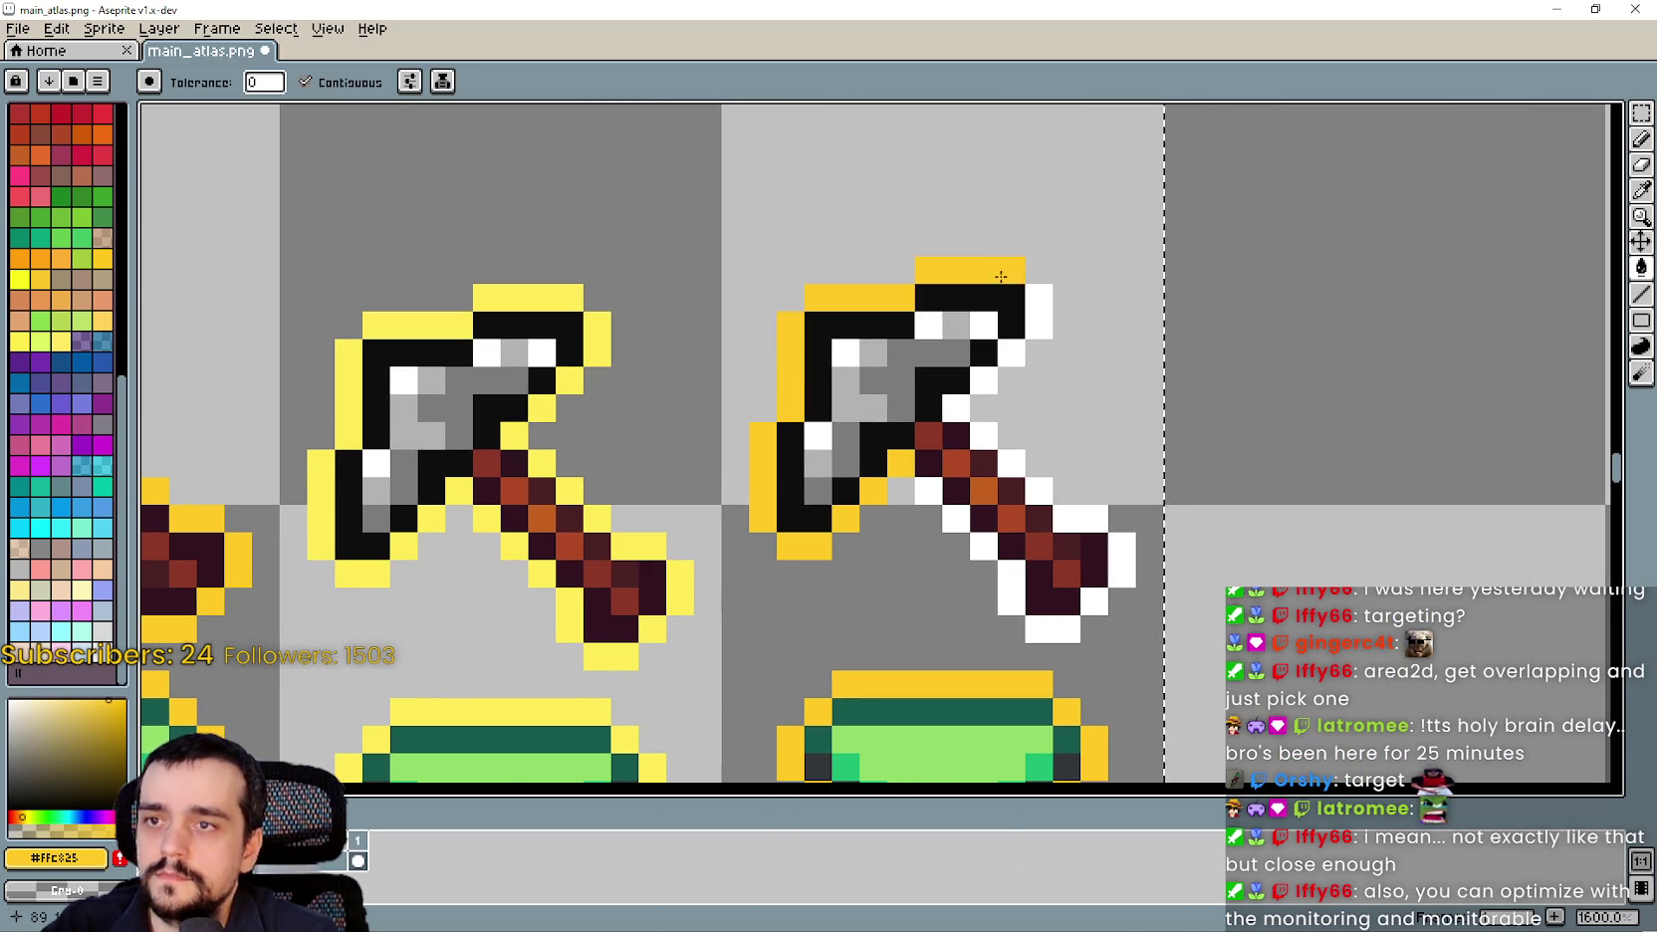
pyautogui.click(1038, 297)
pyautogui.click(1038, 324)
pyautogui.click(1011, 353)
pyautogui.click(982, 380)
pyautogui.click(955, 408)
# Turn the right pickaxe's remaining lower-right white outline pixels yellow.
pyautogui.click(983, 435)
pyautogui.click(1011, 462)
pyautogui.click(1039, 489)
pyautogui.click(1077, 518)
pyautogui.click(1094, 601)
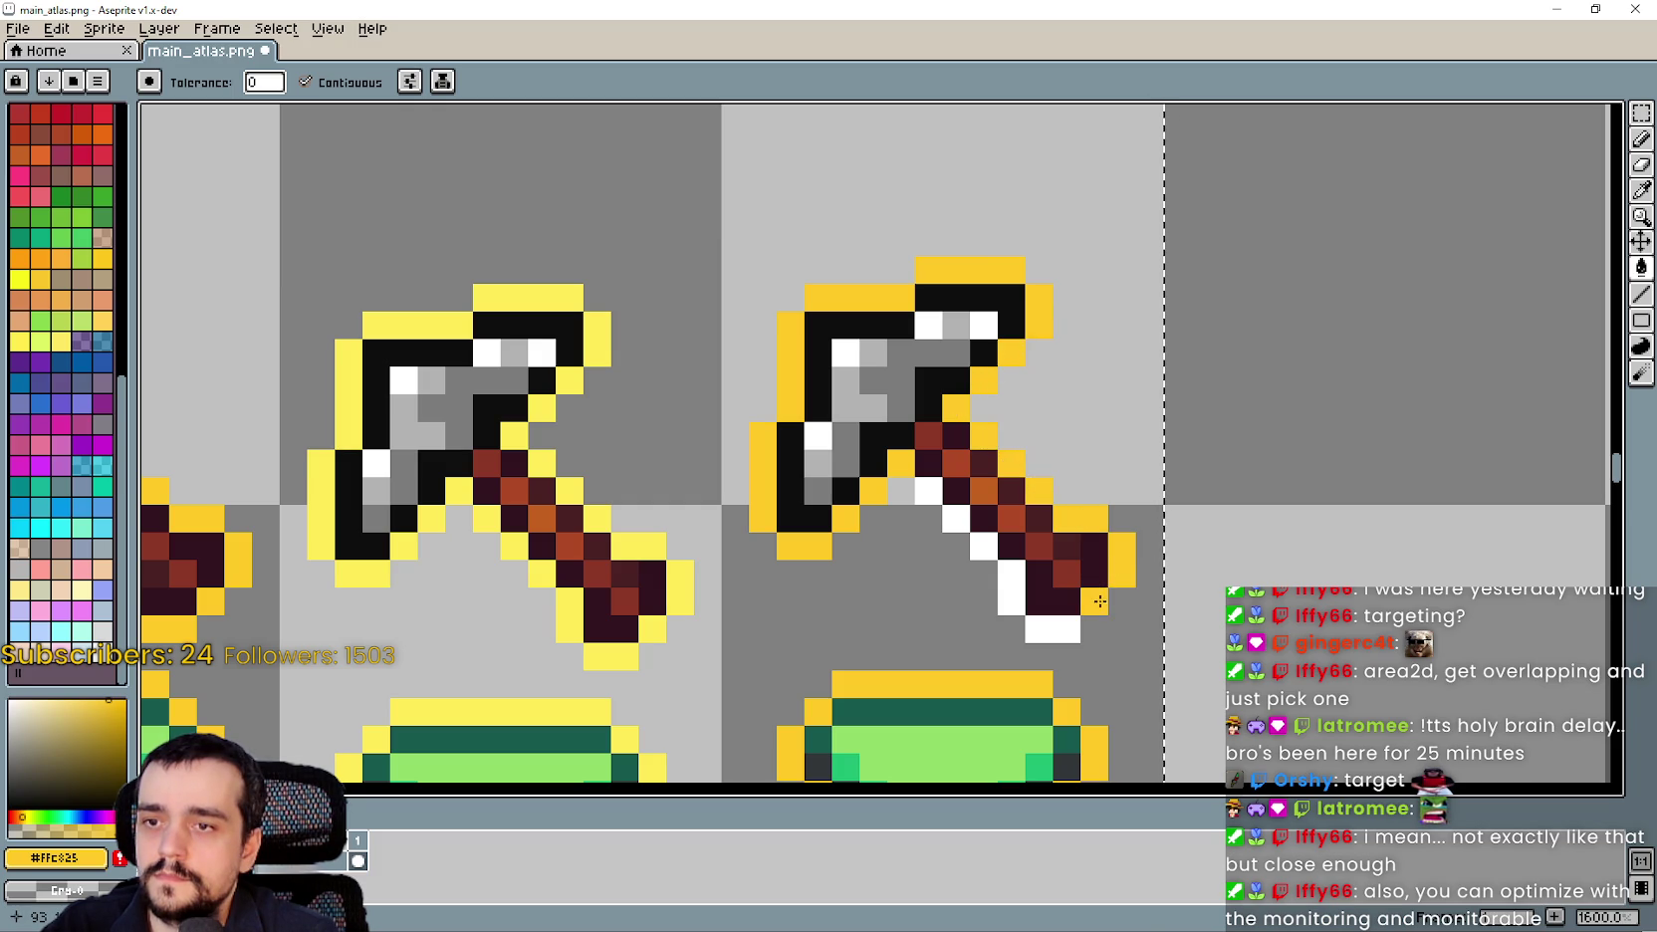
pyautogui.click(1053, 628)
pyautogui.click(1010, 600)
pyautogui.click(1010, 574)
pyautogui.click(983, 545)
pyautogui.click(956, 517)
pyautogui.click(928, 490)
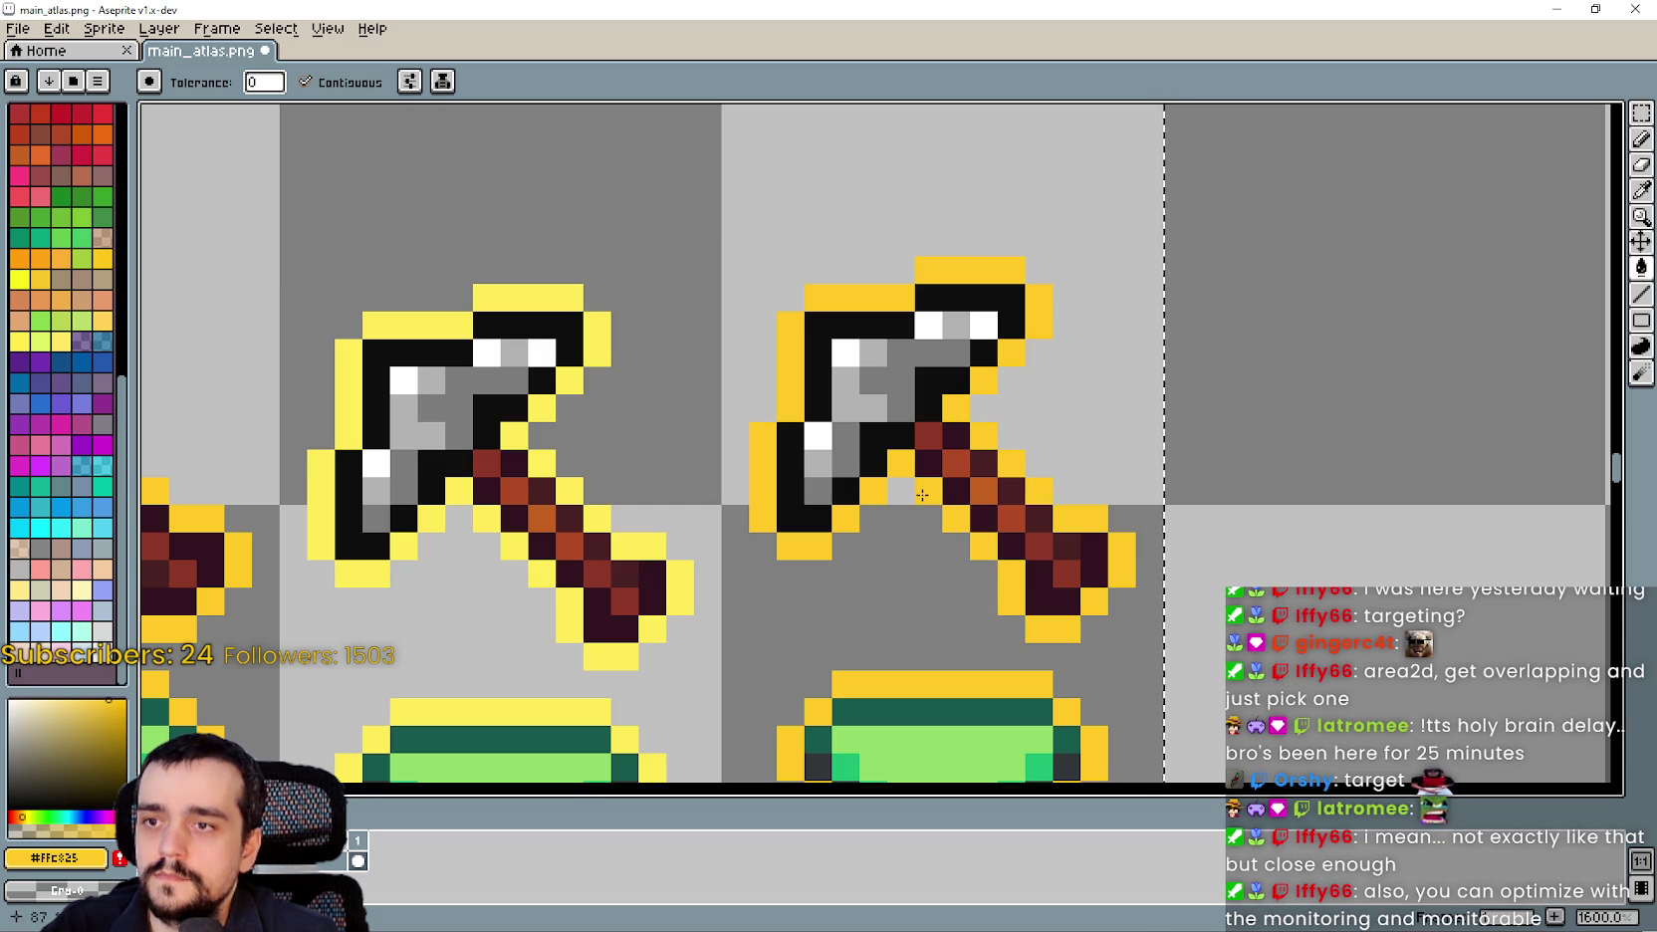
pyautogui.scroll(-4, 869, 575)
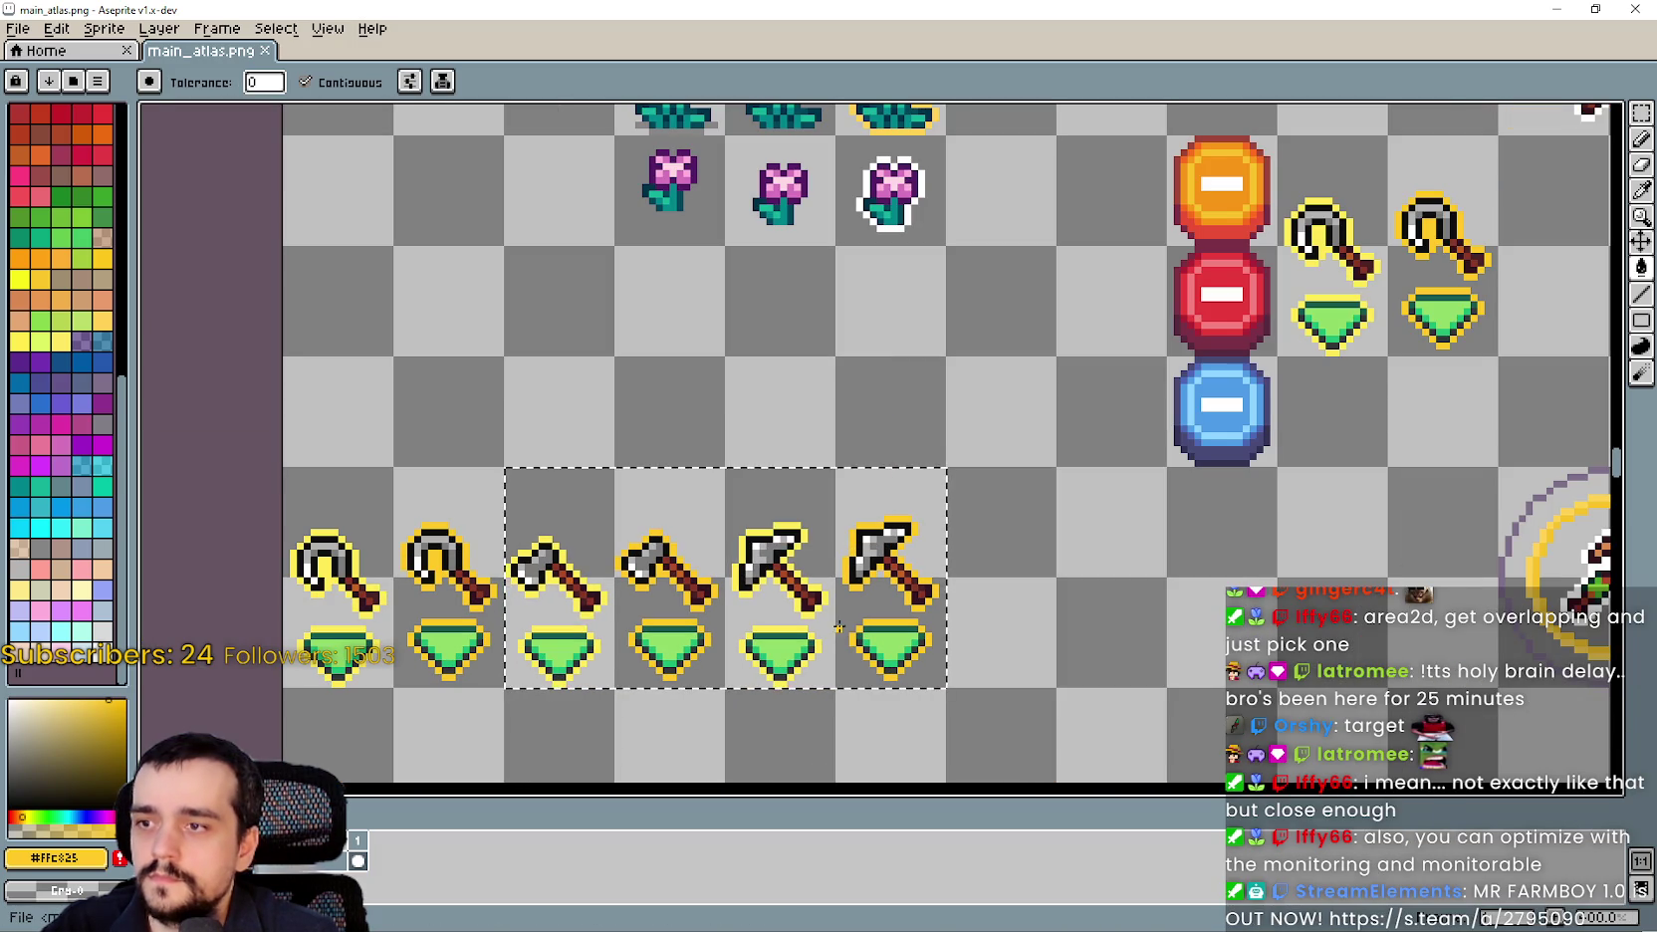
# Zoom out and pan main_atlas.png to show the tool and weapon sprites.
pyautogui.scroll(-2, 891, 576)
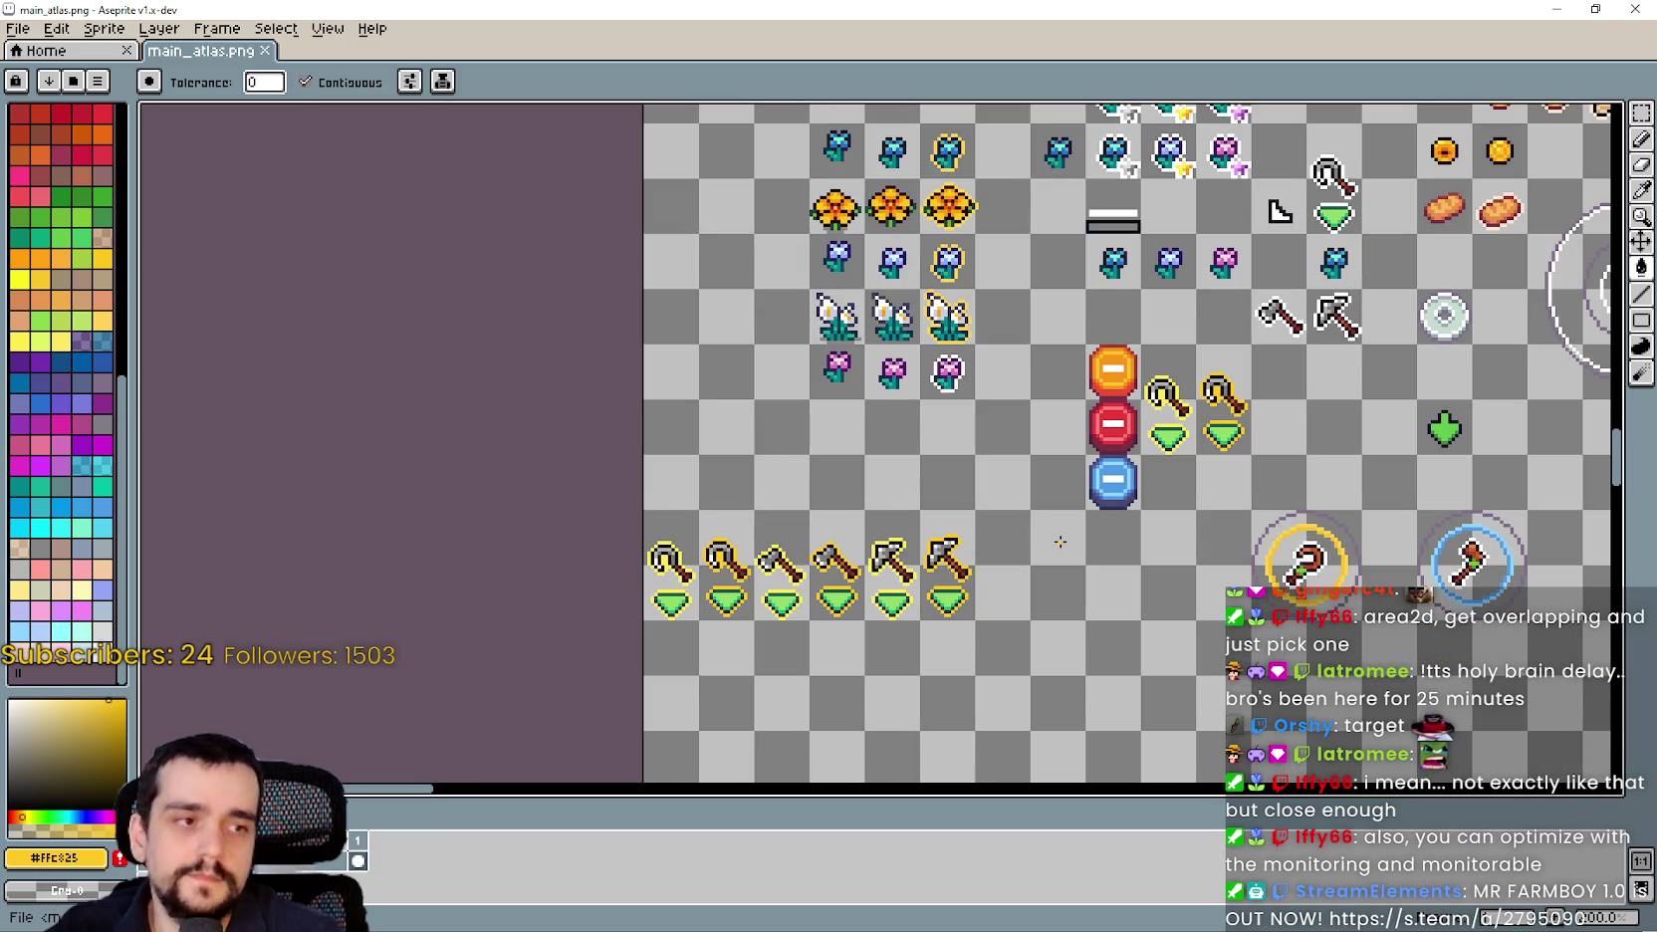
pyautogui.moveTo(1061, 541); pyautogui.dragTo(891, 513)
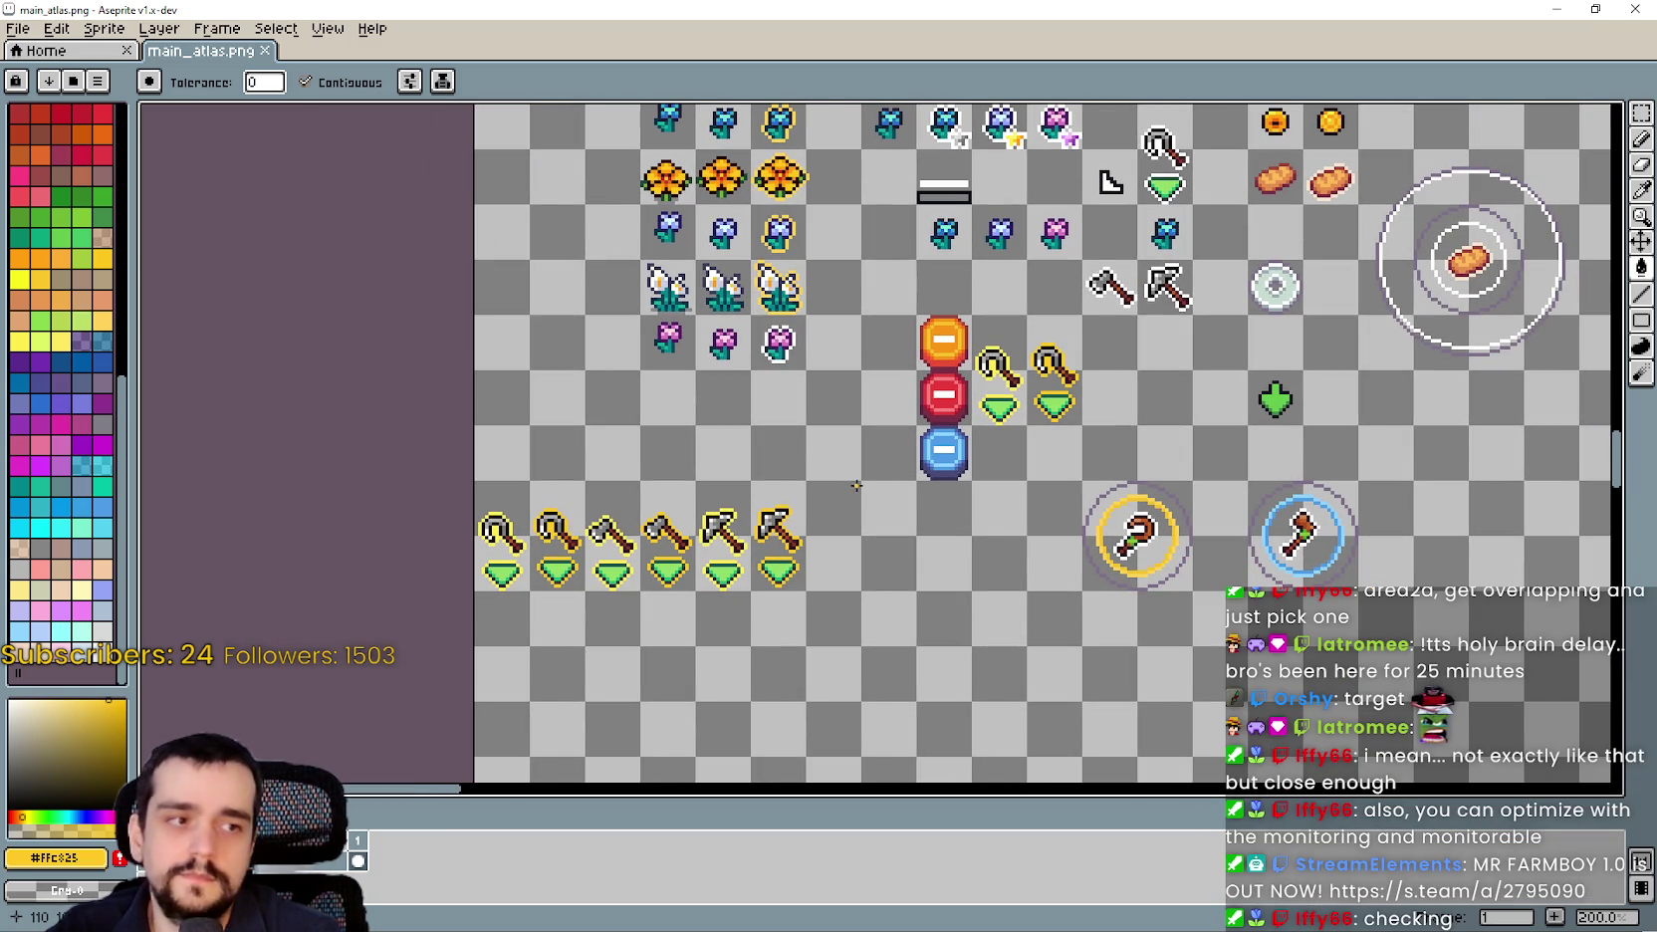
pyautogui.scroll(-3, 951, 489)
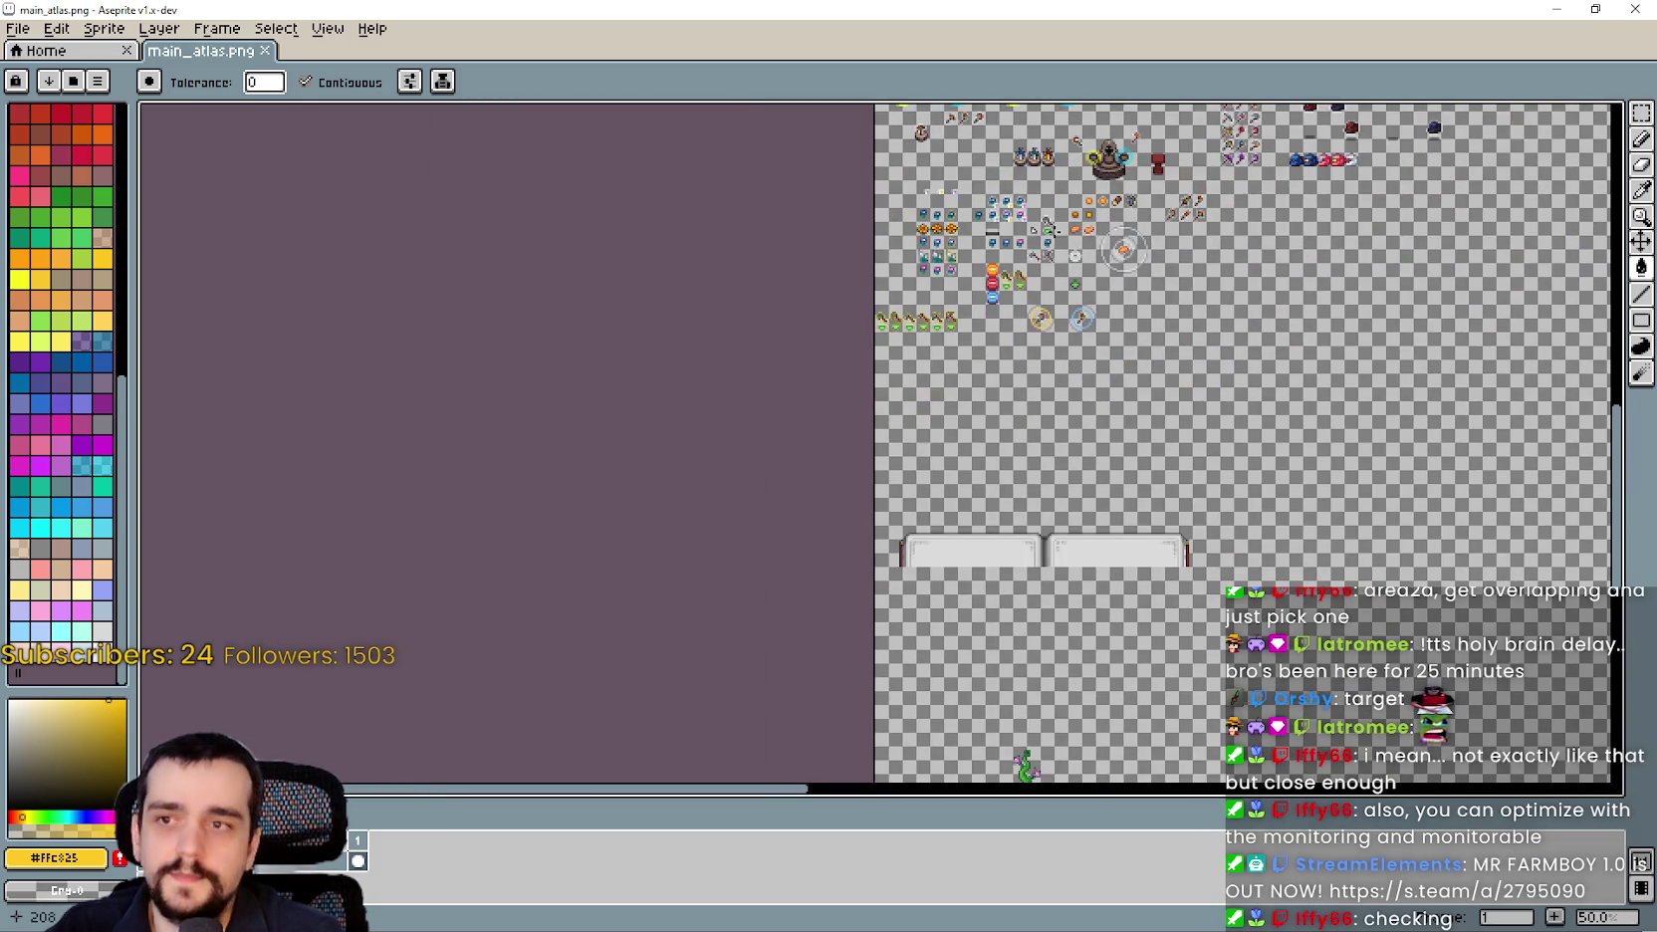
pyautogui.scroll(3, 1156, 173)
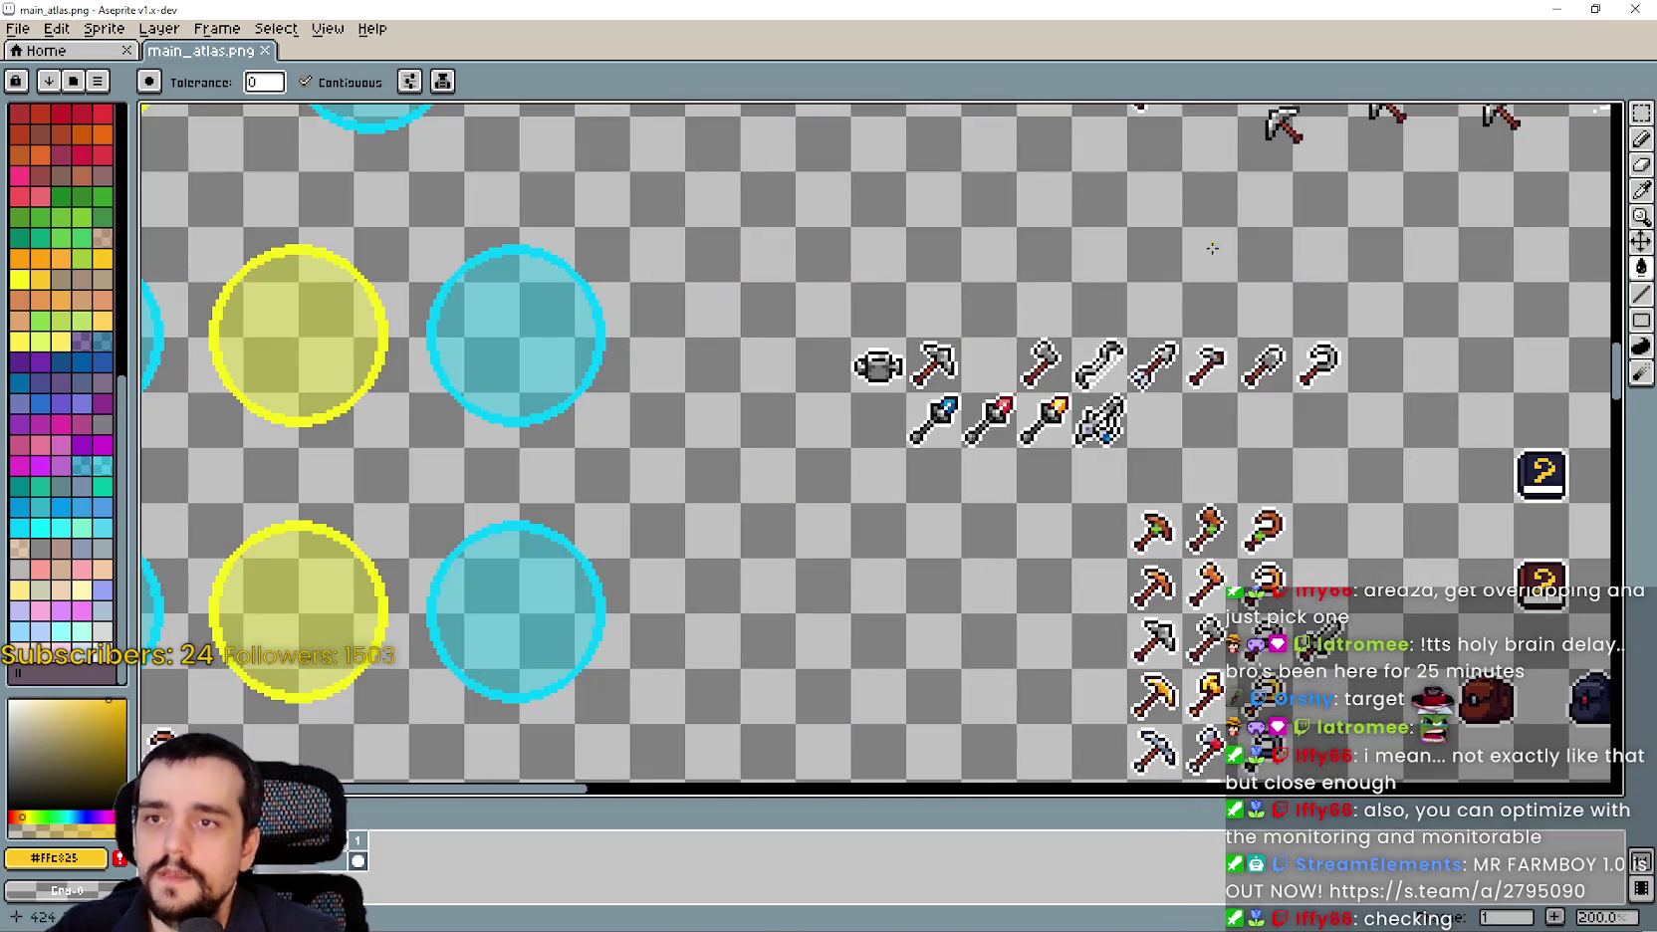
pyautogui.scroll(-1, 1156, 173)
pyautogui.moveTo(1043, 291); pyautogui.dragTo(923, 236)
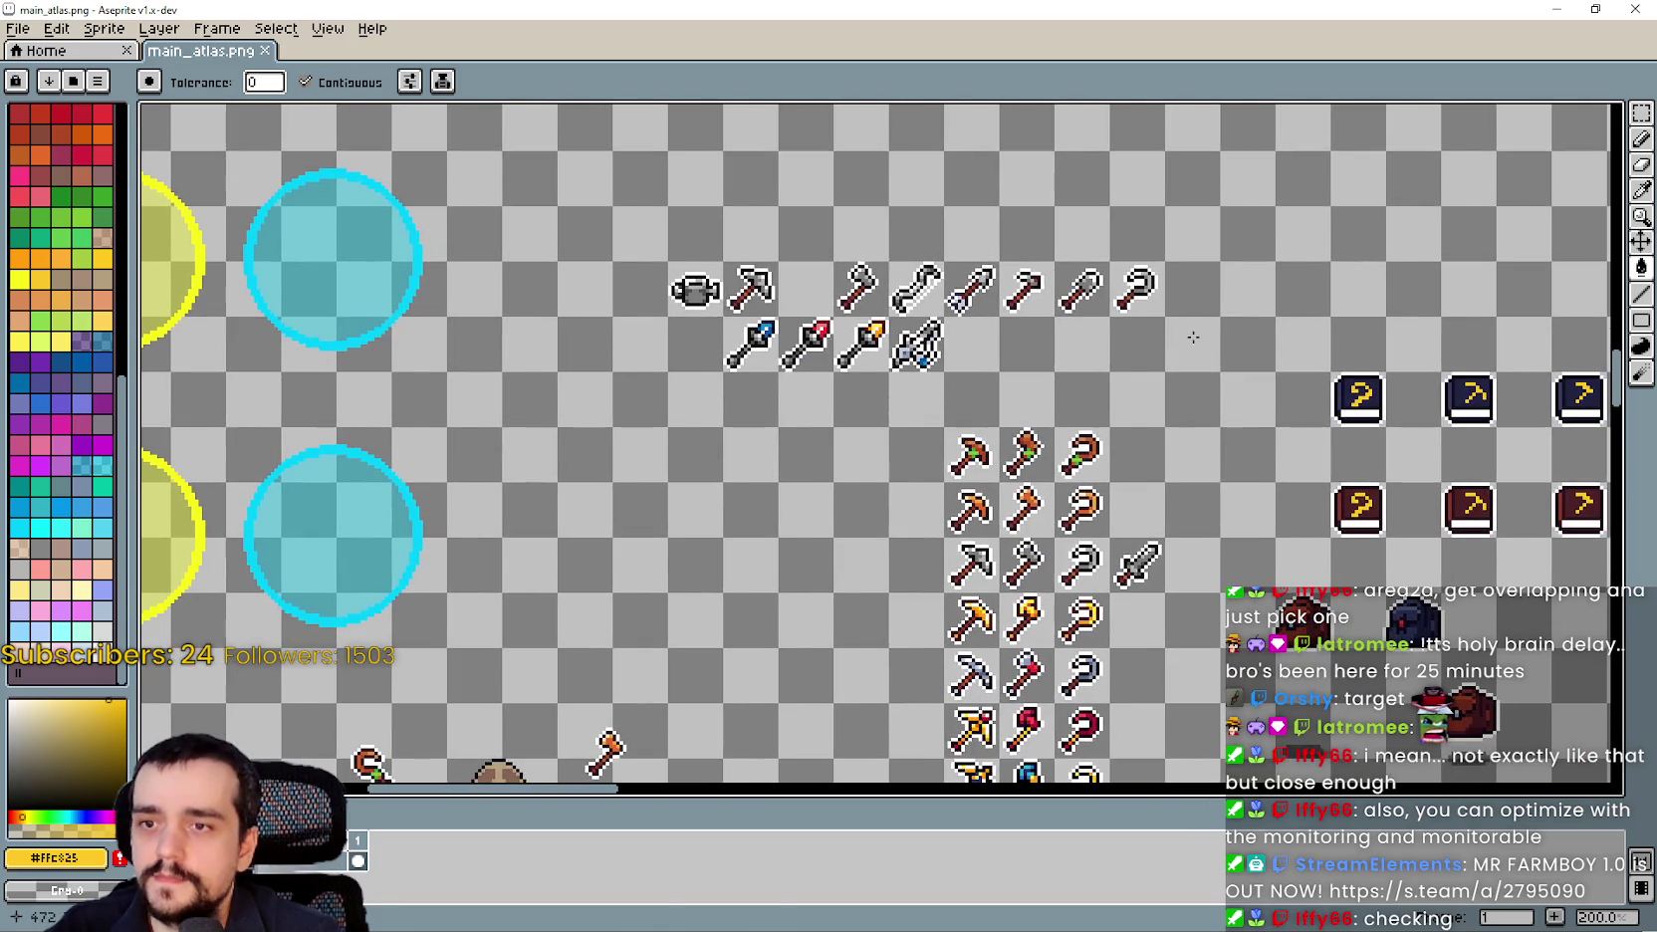
pyautogui.scroll(-1, 1145, 308)
# Switch to the Rectangular Marquee and frame the sword and tool sprites.
pyautogui.click(1639, 118)
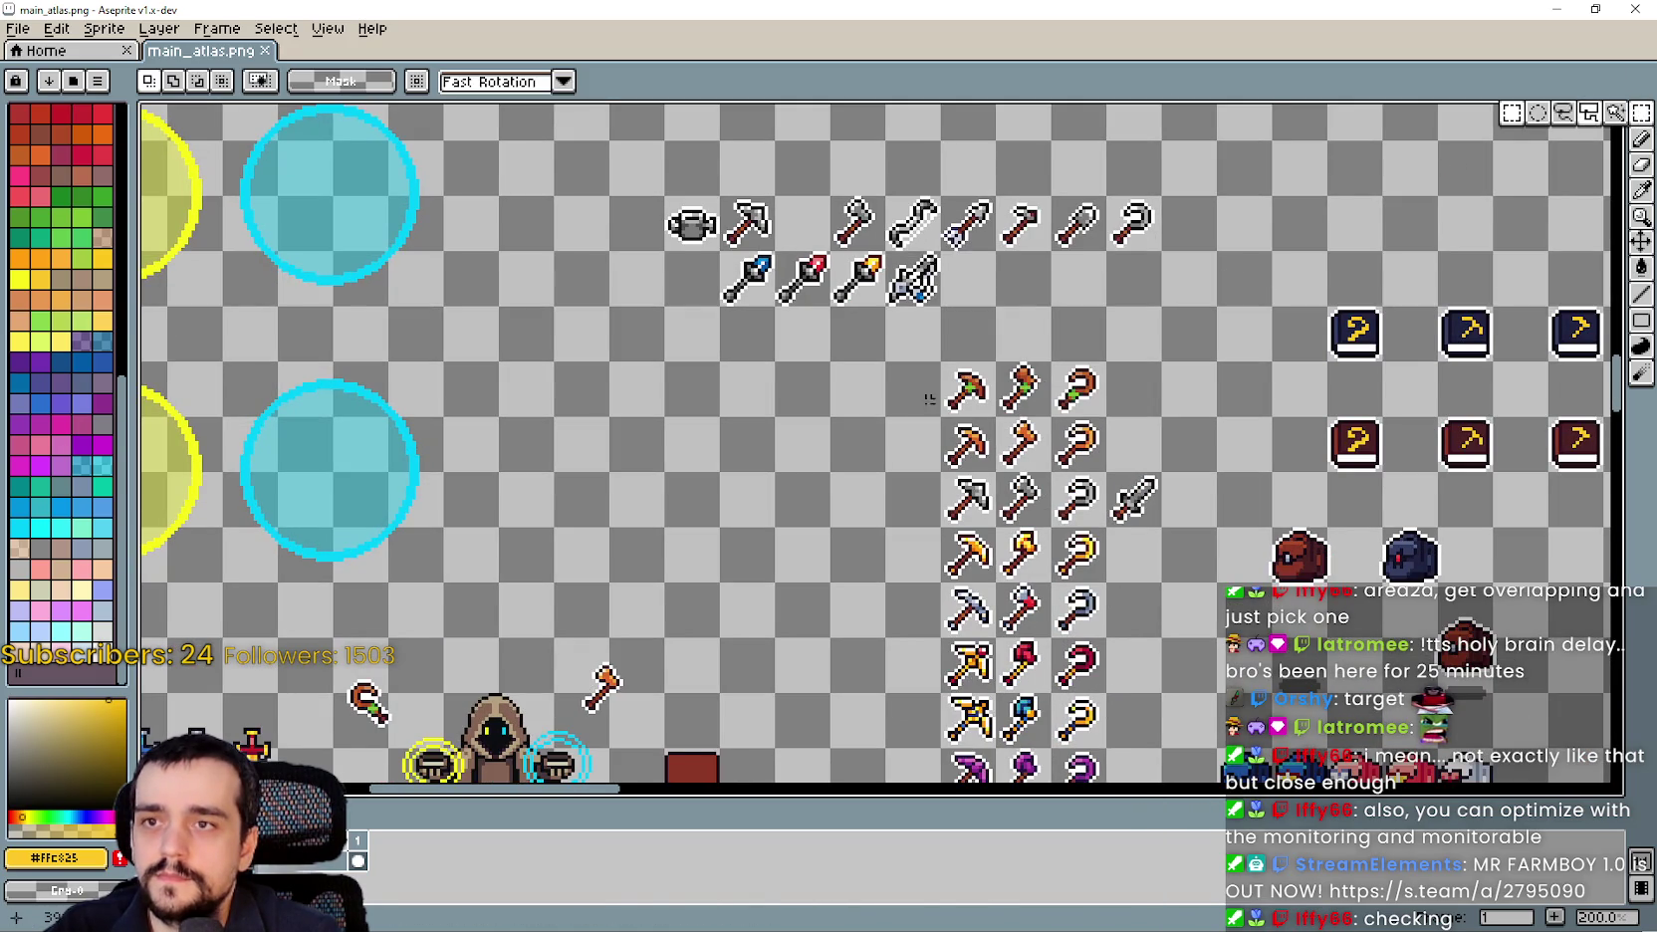
pyautogui.scroll(1, 916, 289)
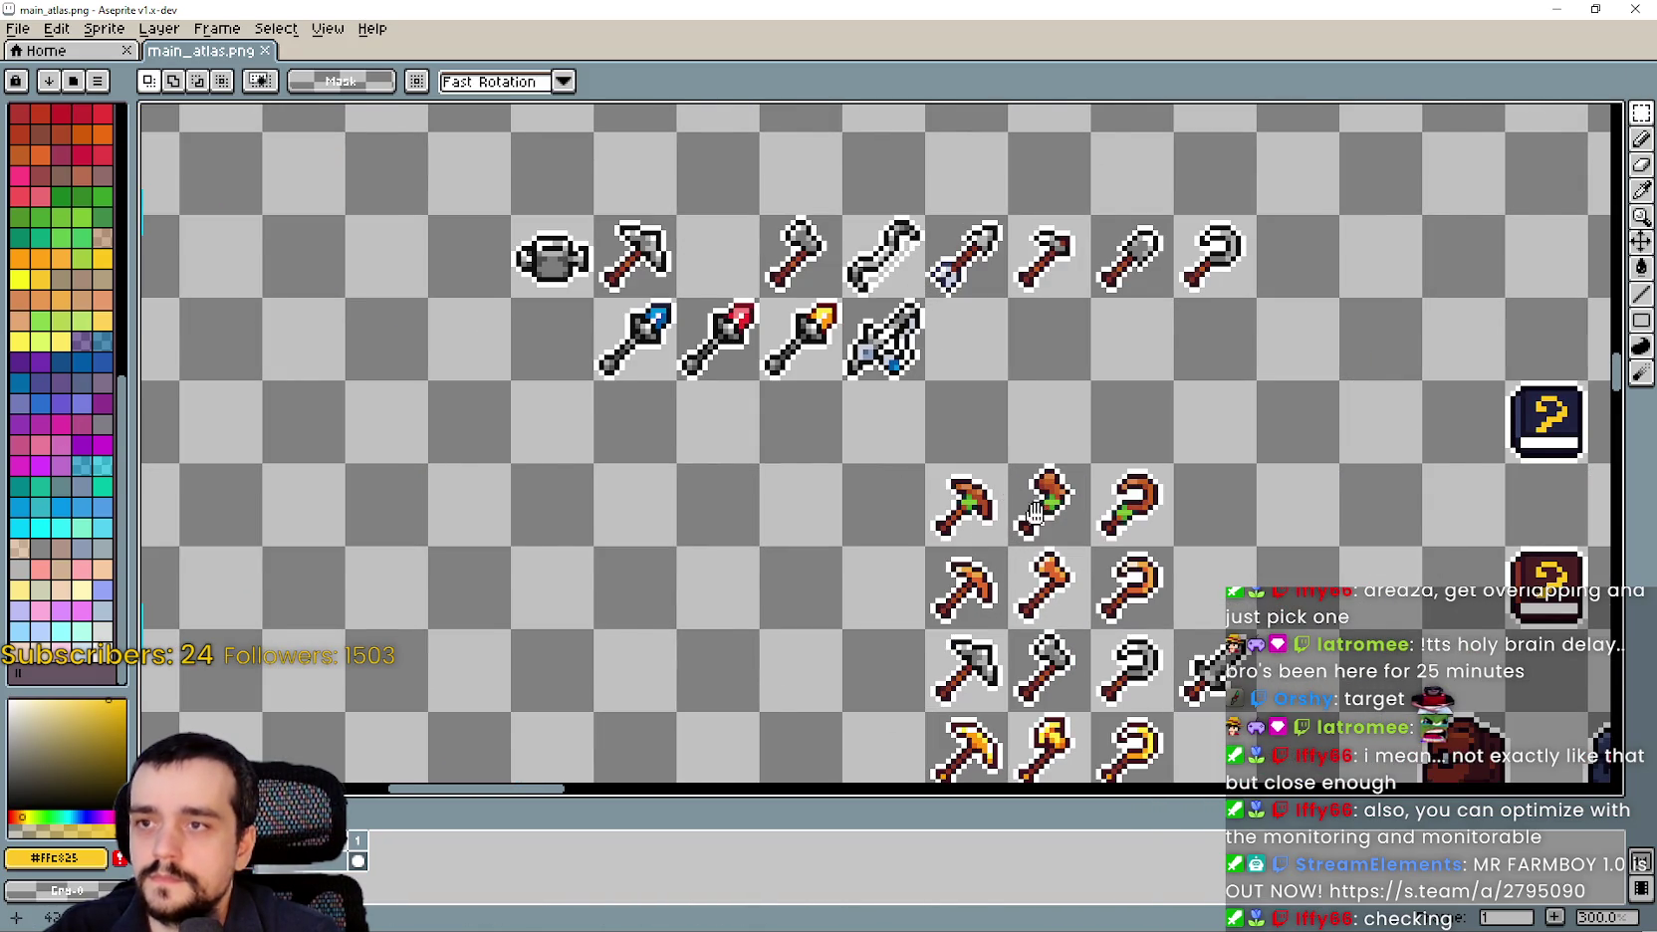
pyautogui.scroll(-1, 879, 458)
pyautogui.scroll(1, 926, 384)
pyautogui.scroll(-1, 836, 382)
pyautogui.scroll(-2, 873, 536)
pyautogui.scroll(1, 873, 536)
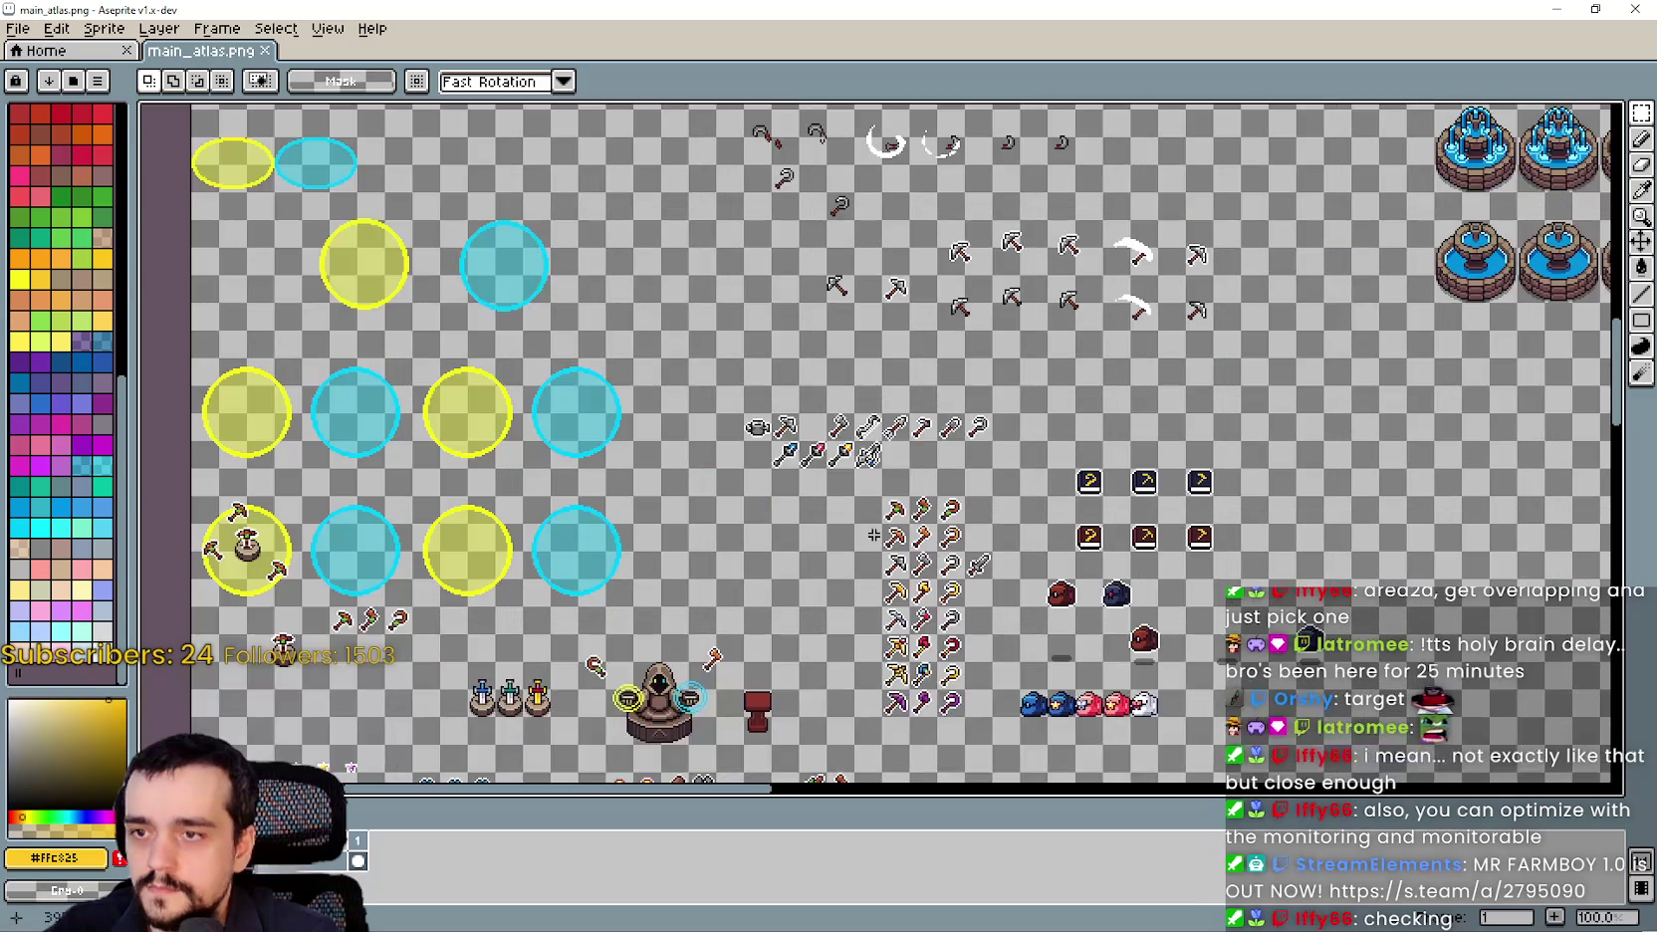
pyautogui.scroll(1, 874, 535)
pyautogui.moveTo(974, 421)
pyautogui.mouseDown()
pyautogui.moveTo(934, 335)
pyautogui.moveTo(962, 341)
pyautogui.mouseUp()
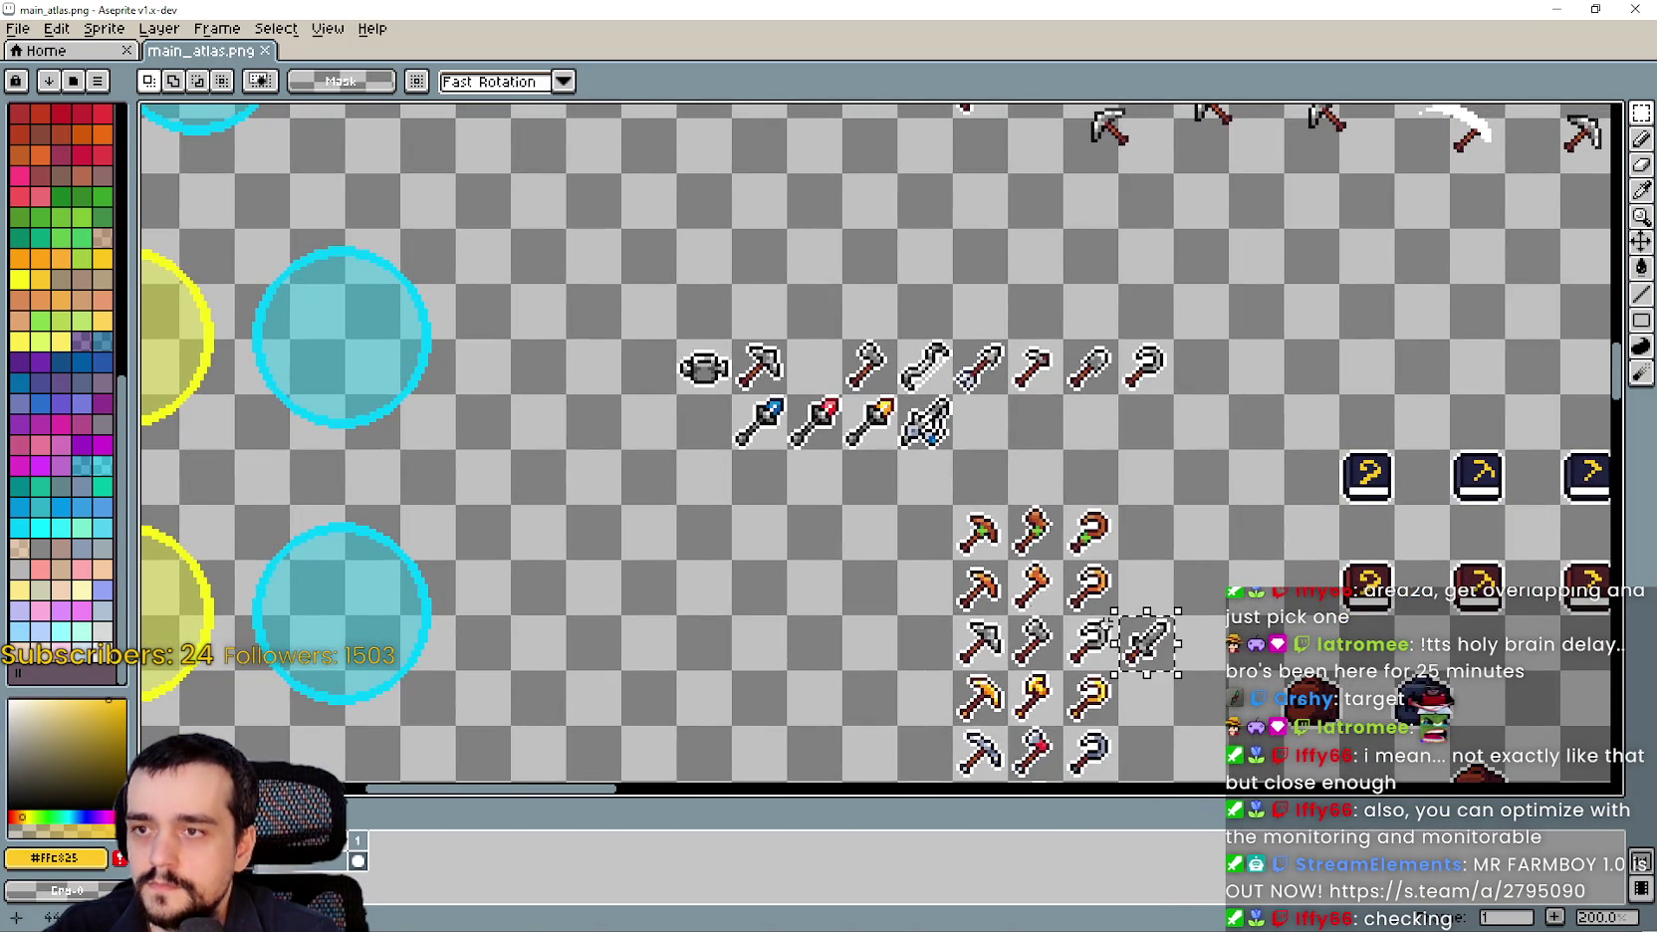
# Place a copy of the grey sword in the empty area left of the tool columns.
pyautogui.click(1145, 642)
pyautogui.moveTo(1145, 642); pyautogui.dragTo(647, 532)
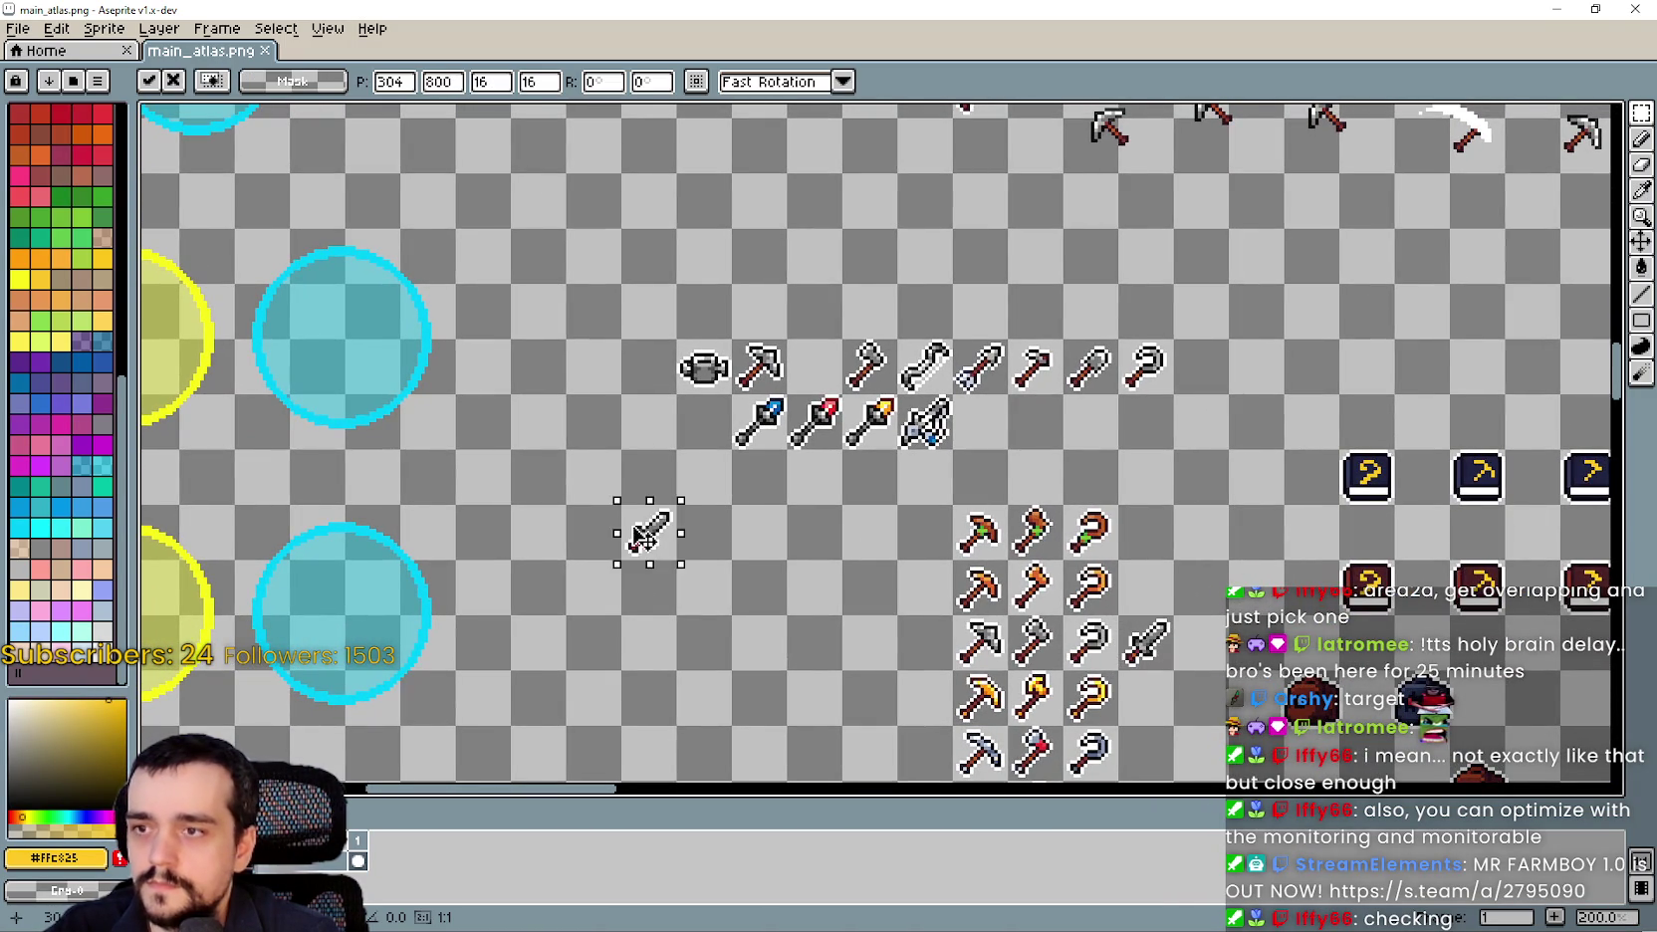
pyautogui.click(810, 538)
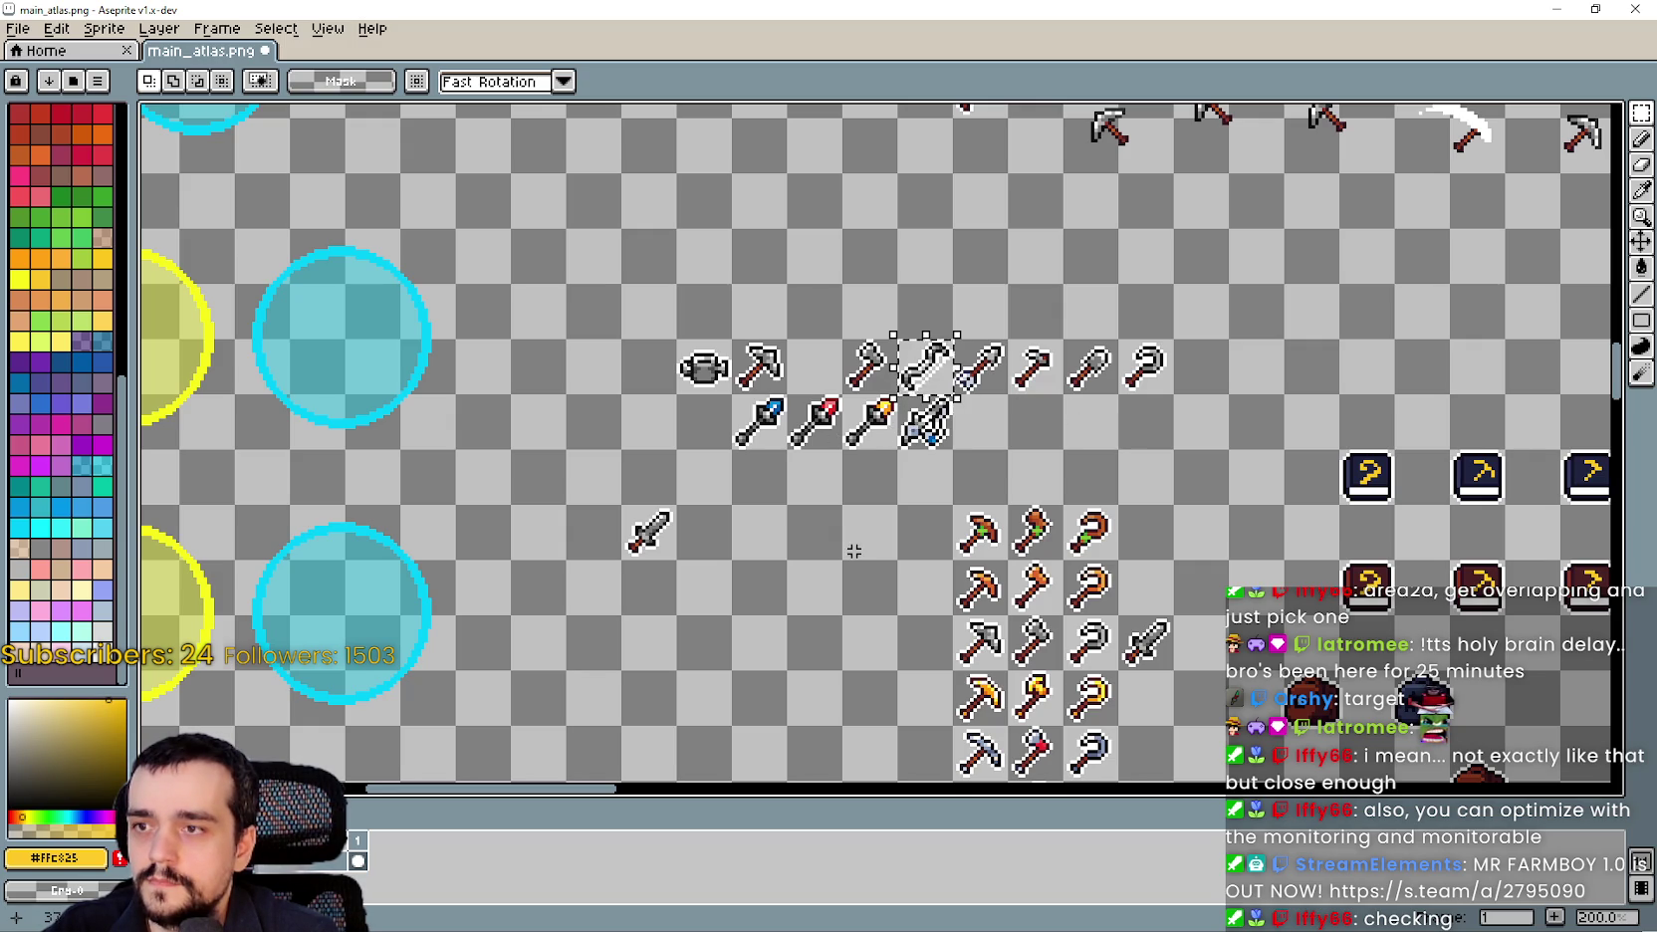
# Zoom and pan across the atlas, returning to the tool icons.
pyautogui.scroll(-3, 839, 531)
pyautogui.scroll(3, 838, 524)
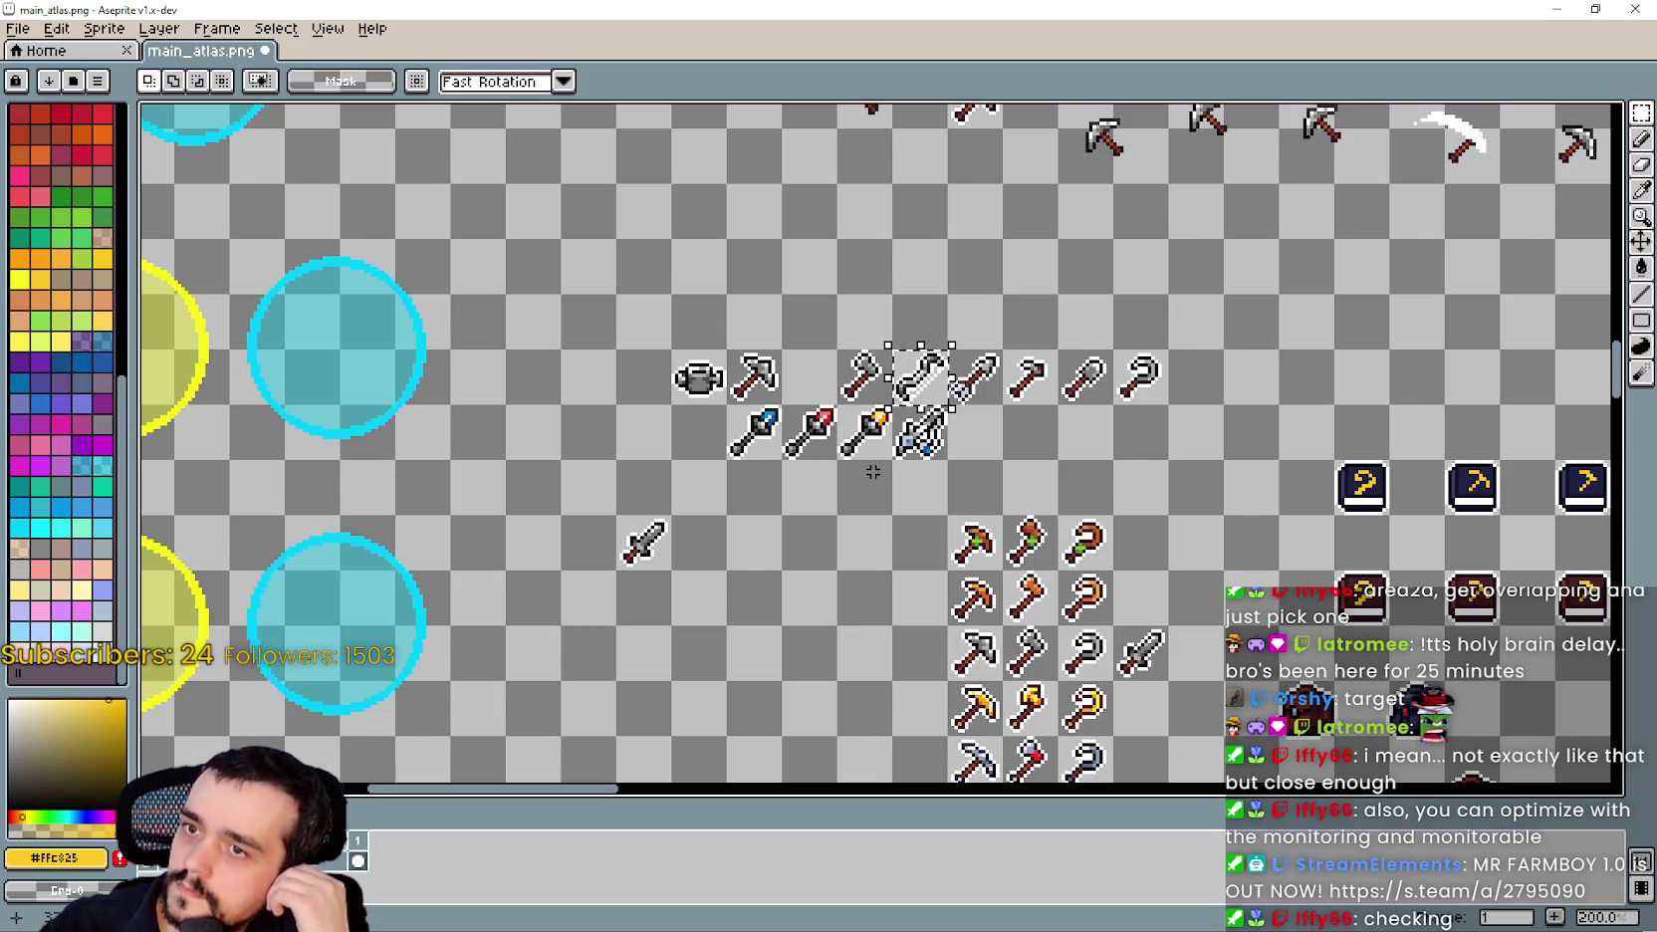
pyautogui.scroll(3, 956, 380)
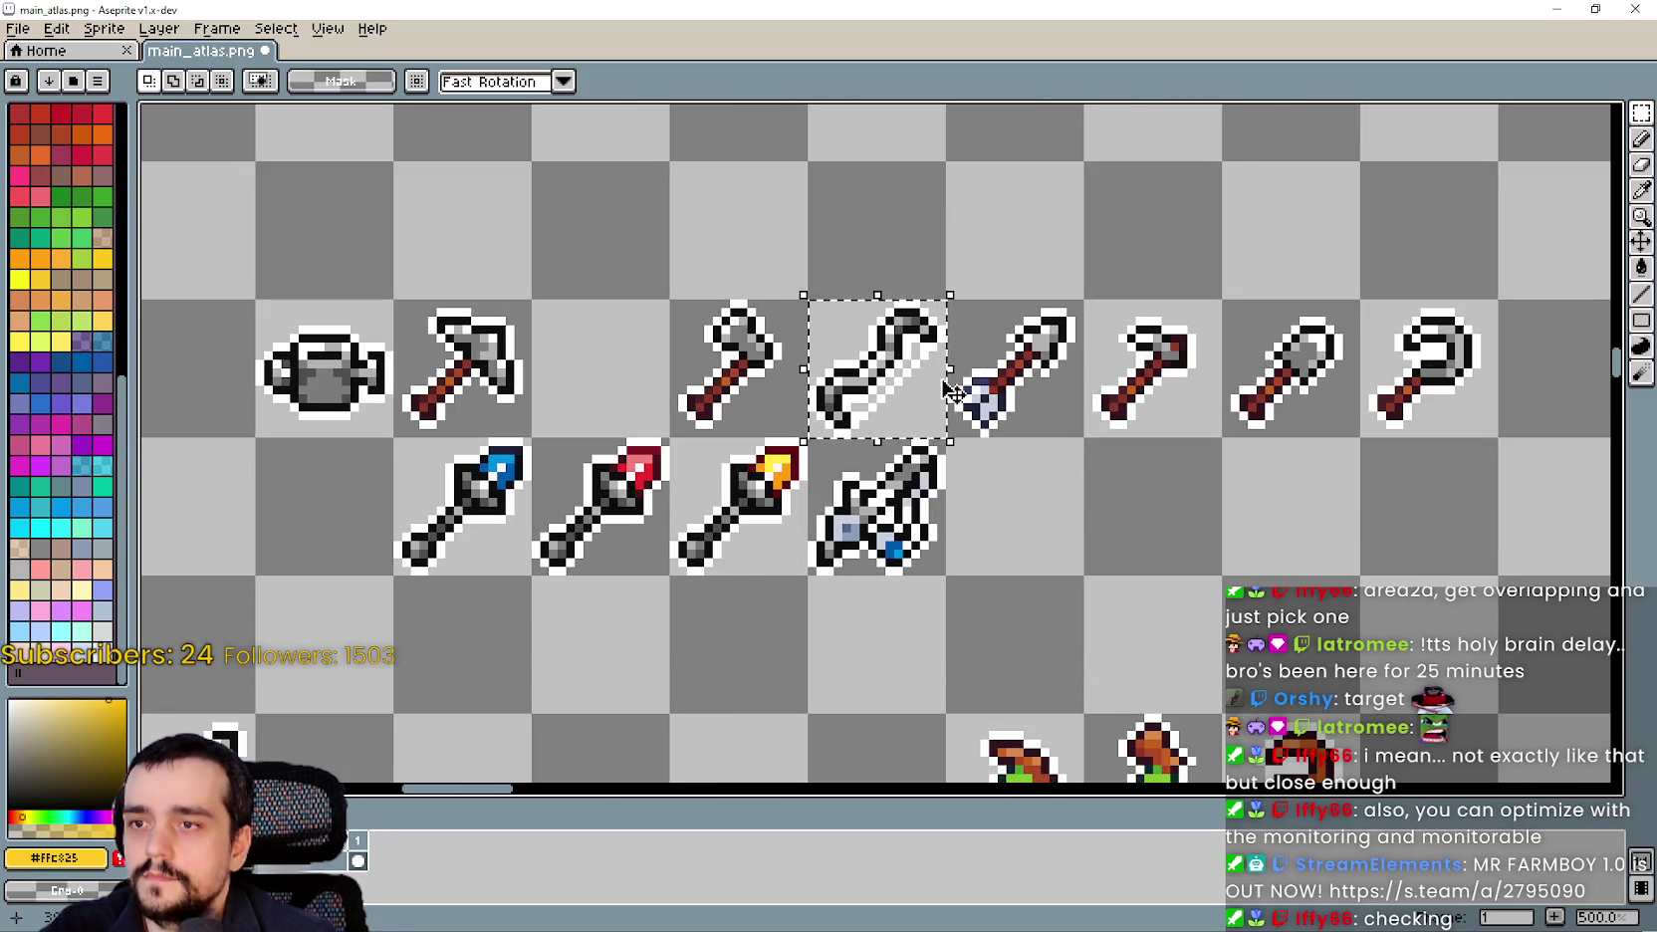
pyautogui.scroll(-2, 948, 384)
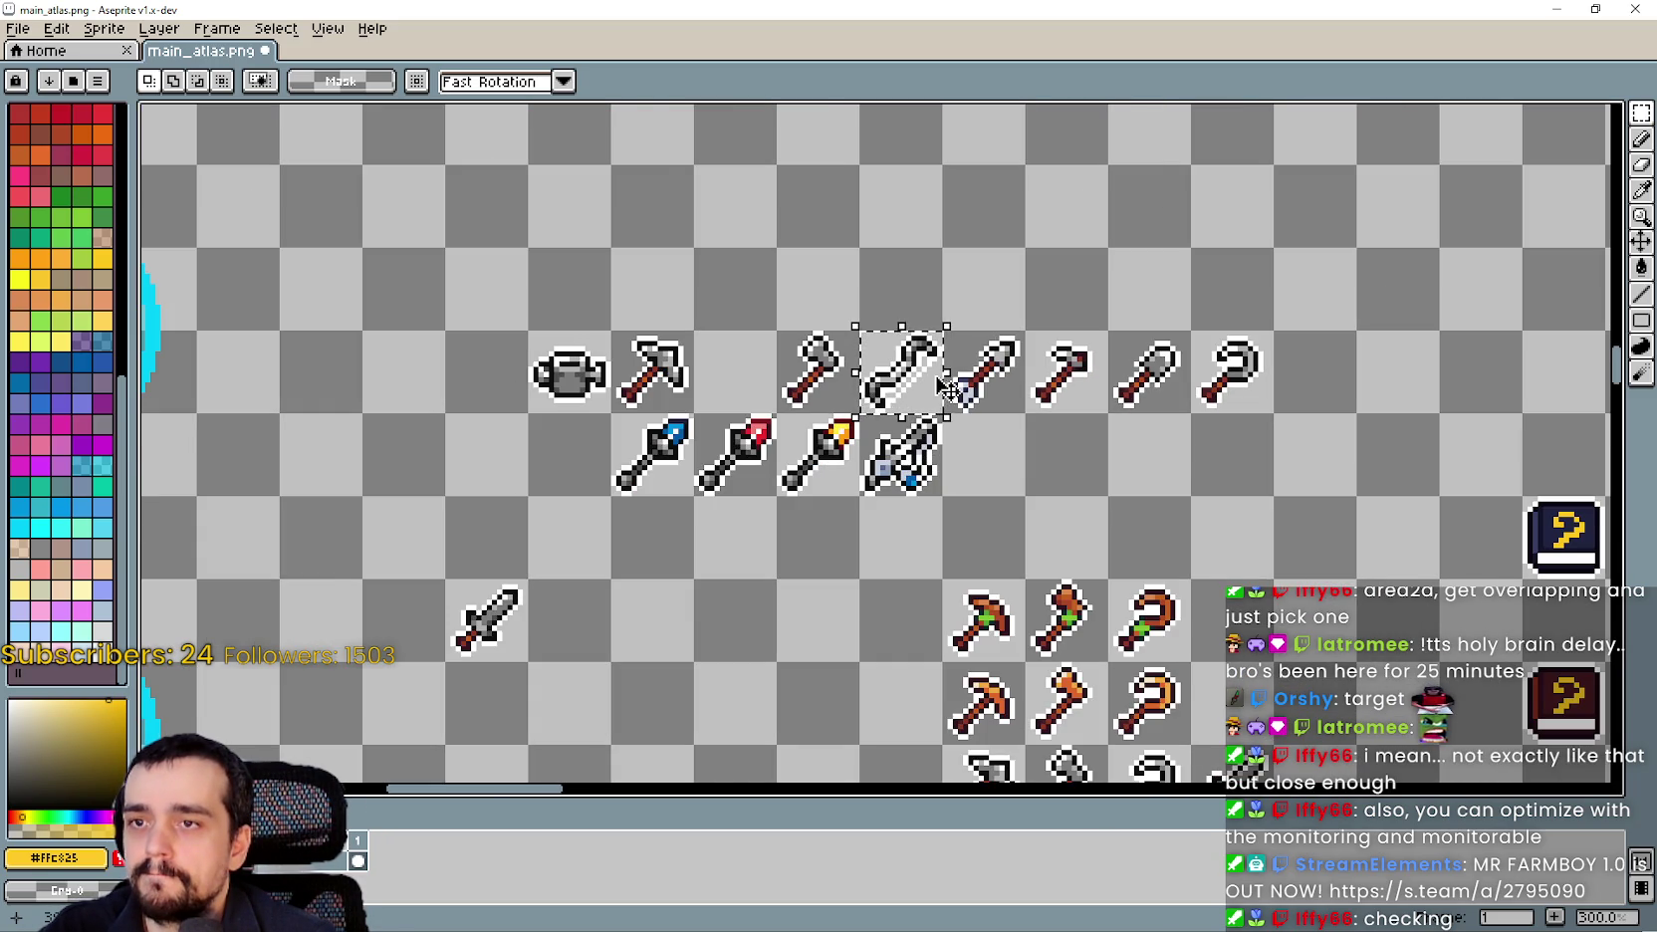
pyautogui.scroll(-3, 942, 386)
pyautogui.moveTo(772, 282); pyautogui.dragTo(800, 697)
pyautogui.moveTo(772, 448)
pyautogui.mouseDown()
pyautogui.moveTo(836, 278)
pyautogui.moveTo(866, 103)
pyautogui.moveTo(892, 328)
pyautogui.moveTo(871, 325)
pyautogui.mouseUp()
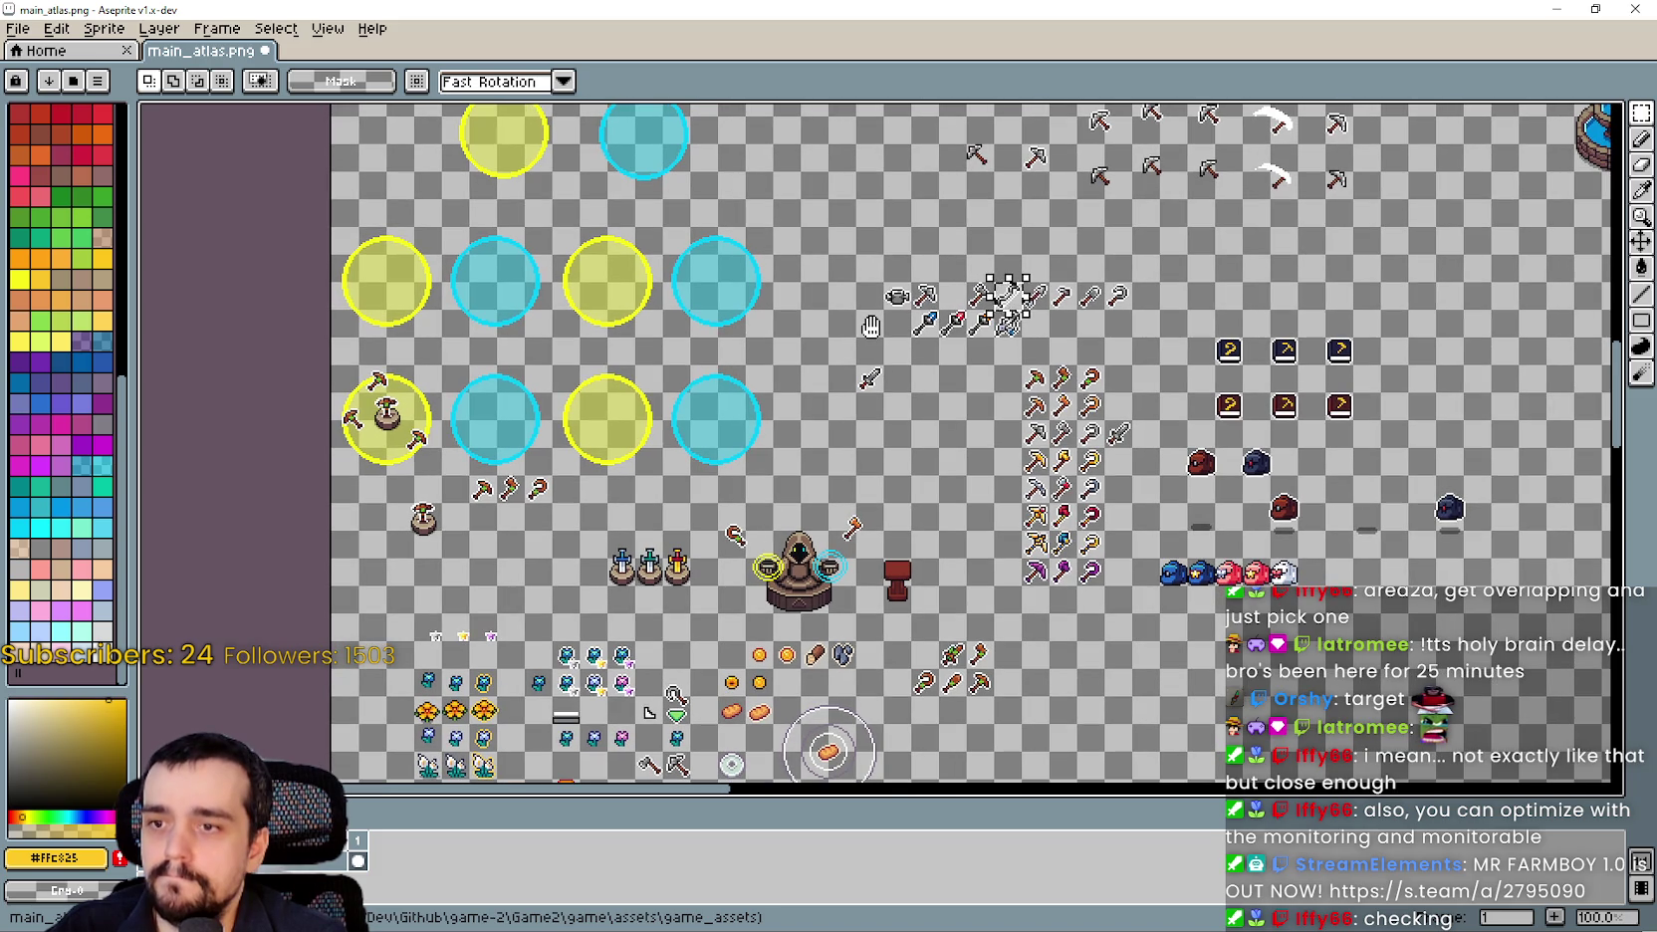
# Place copies of the wrench and the red-gem spear beside the sword.
pyautogui.scroll(1, 942, 268)
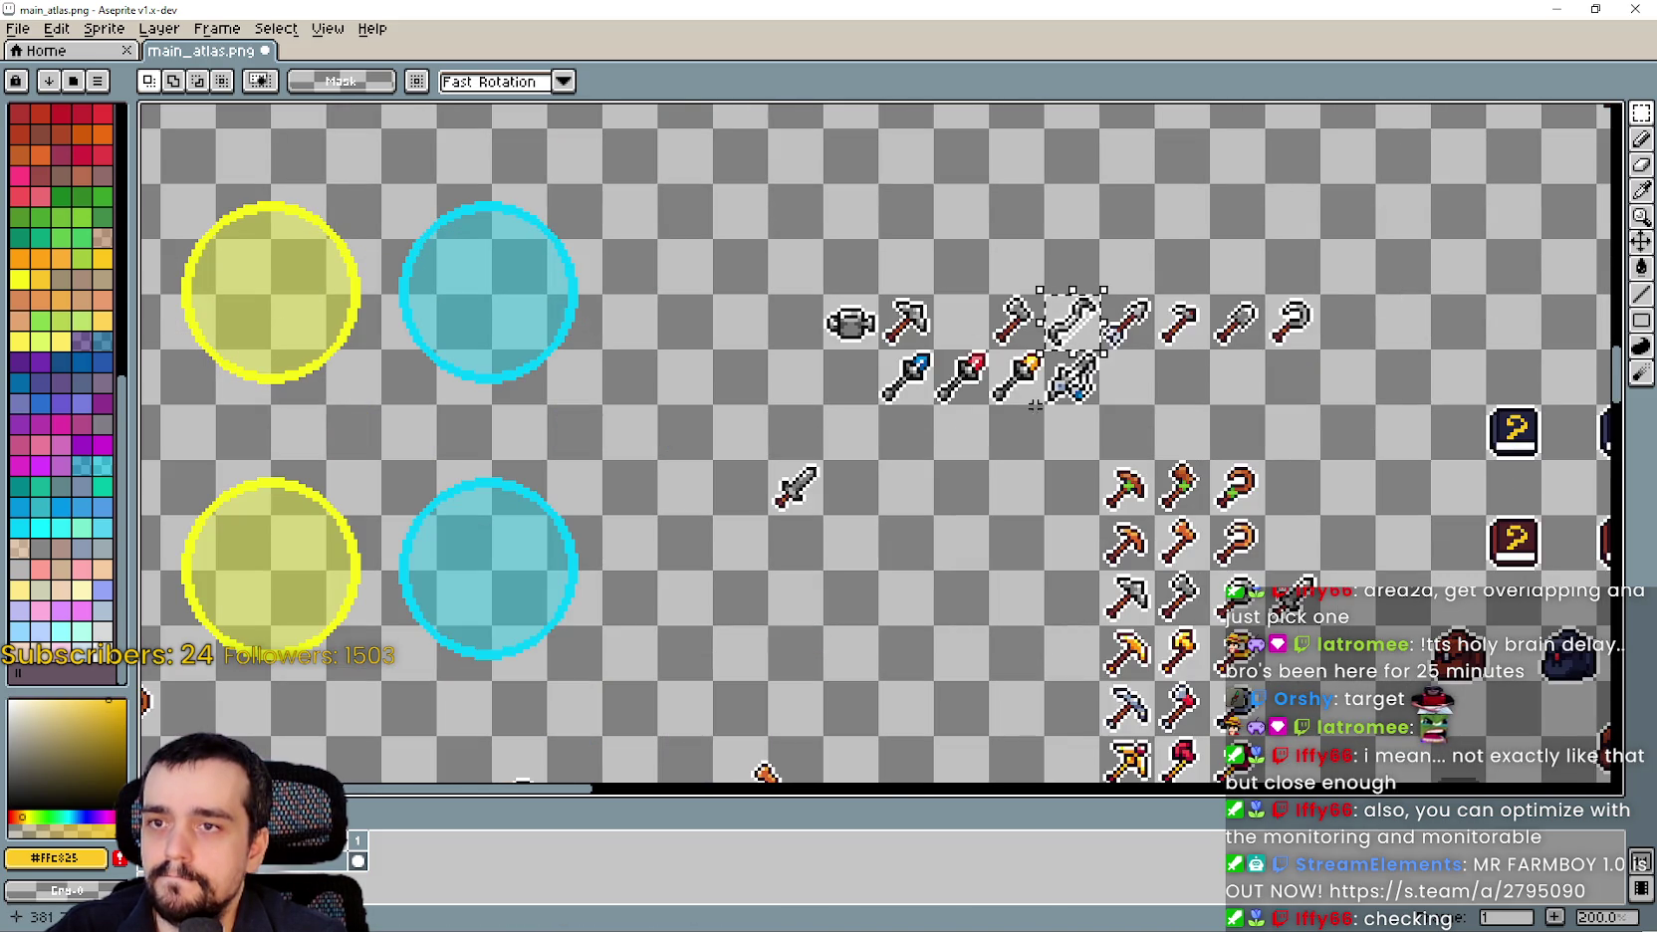
pyautogui.hotkey('ctrl', 't')
pyautogui.moveTo(1068, 332)
pyautogui.mouseDown()
pyautogui.moveTo(1025, 494)
pyautogui.moveTo(846, 494)
pyautogui.mouseUp()
pyautogui.press('Return')
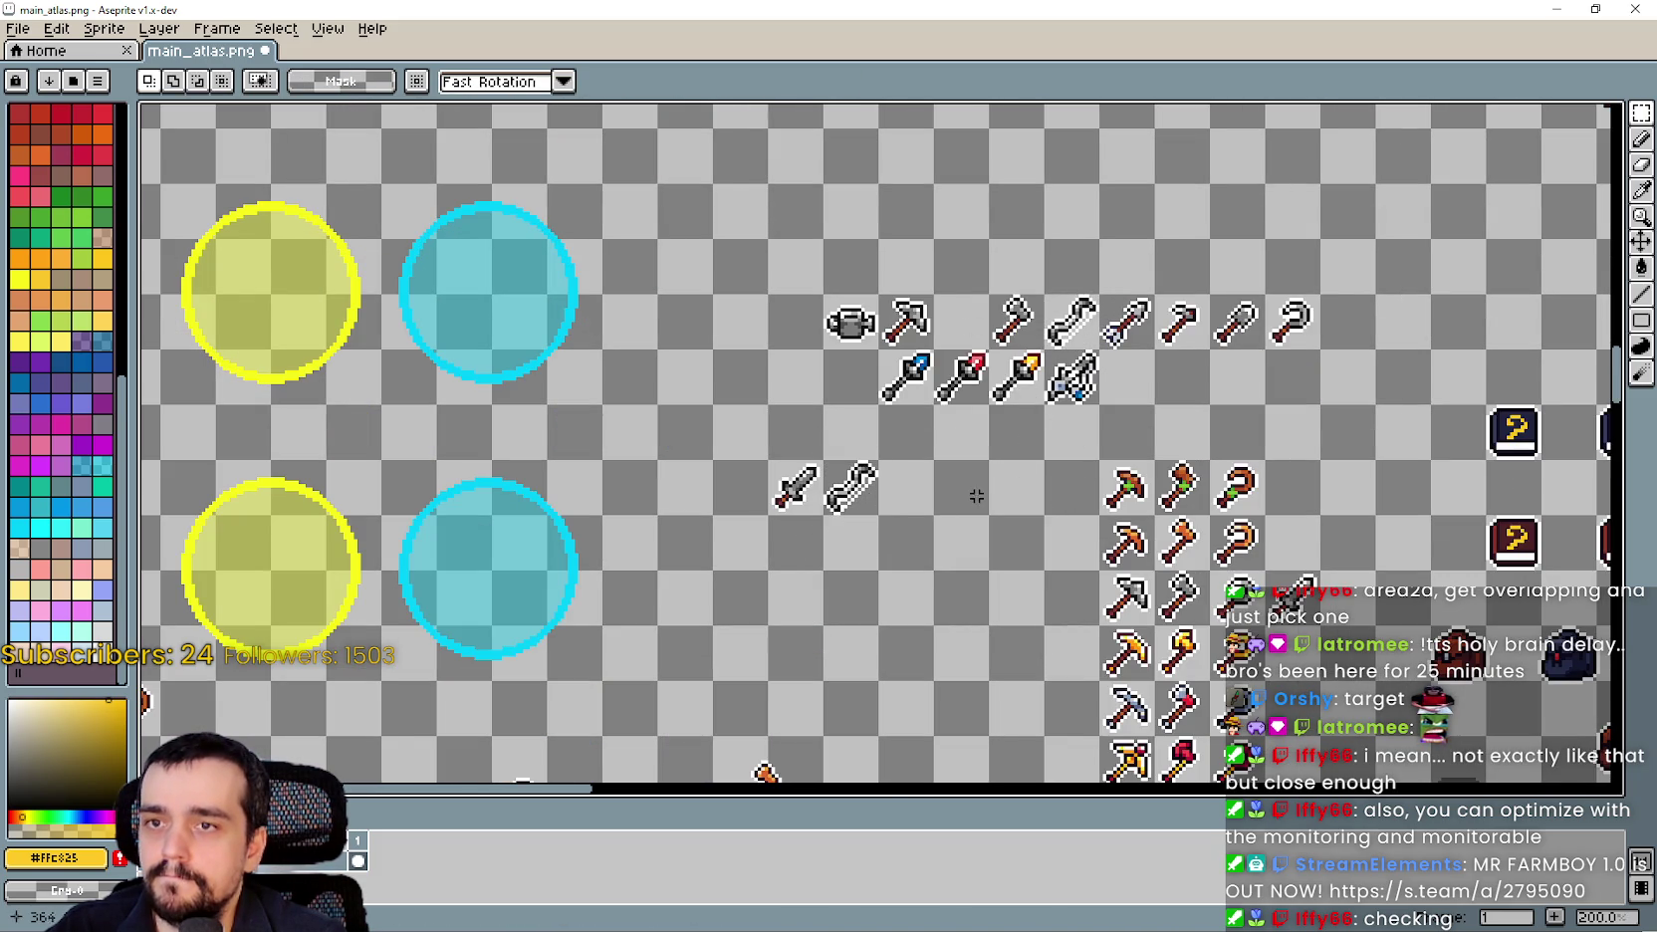
pyautogui.scroll(-2, 1010, 482)
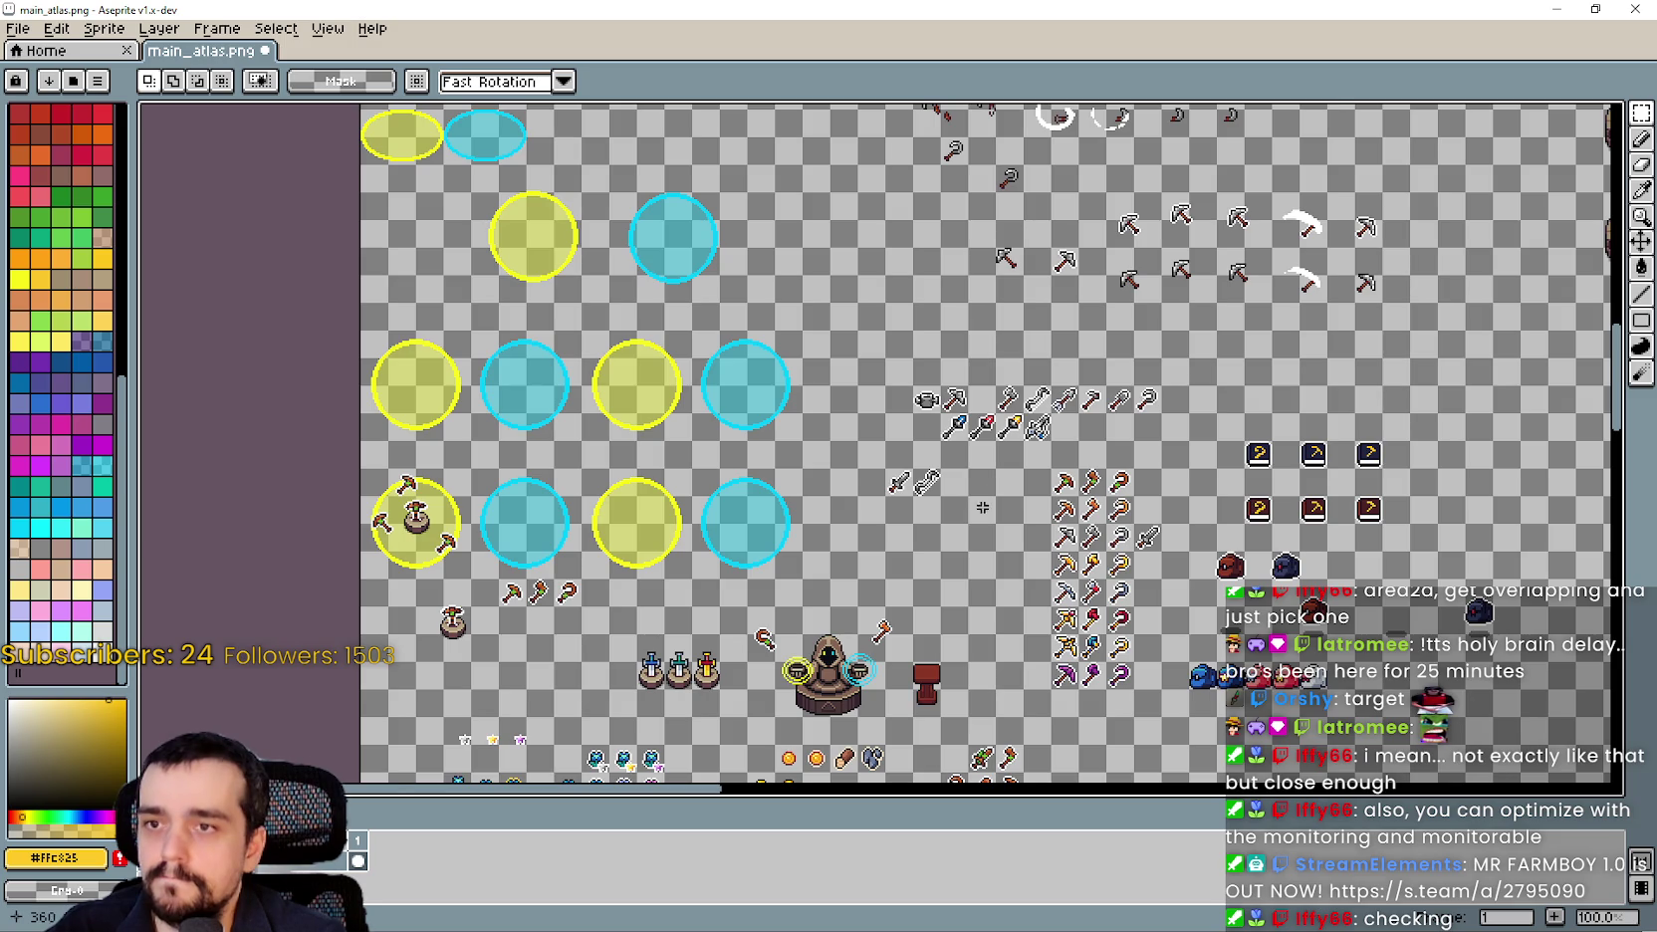
pyautogui.scroll(1, 983, 508)
pyautogui.scroll(-1, 1035, 482)
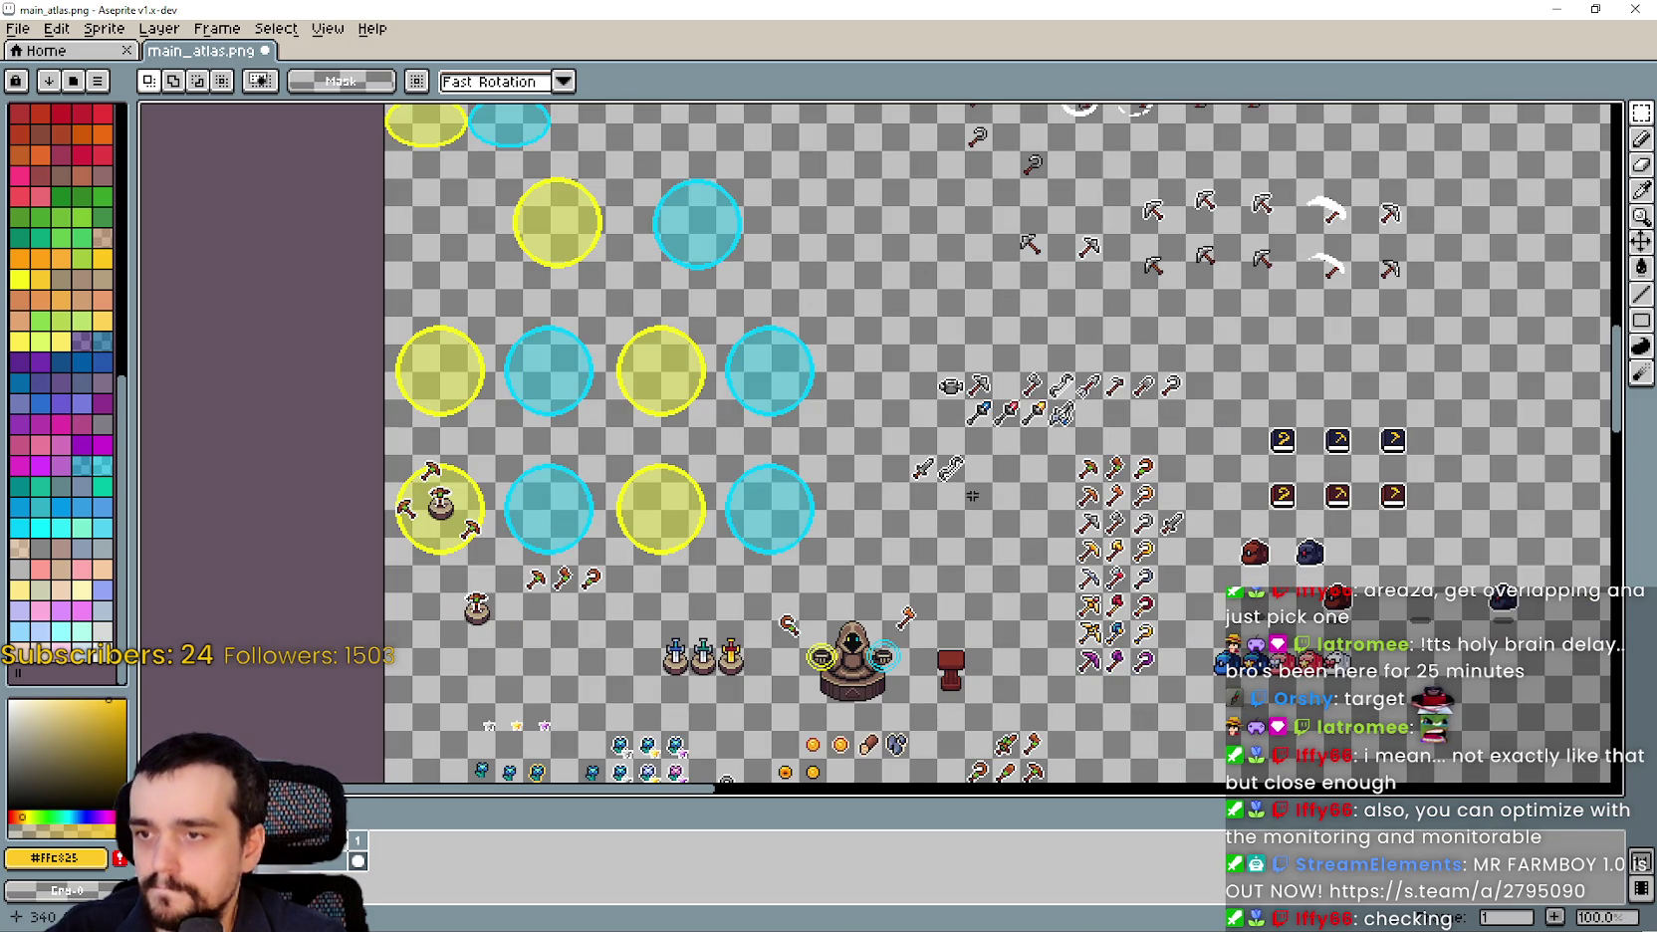
pyautogui.moveTo(883, 610)
pyautogui.mouseDown()
pyautogui.moveTo(1058, 428)
pyautogui.moveTo(1032, 367)
pyautogui.moveTo(1036, 319)
pyautogui.moveTo(858, 592)
pyautogui.mouseUp()
pyautogui.scroll(1, 1053, 402)
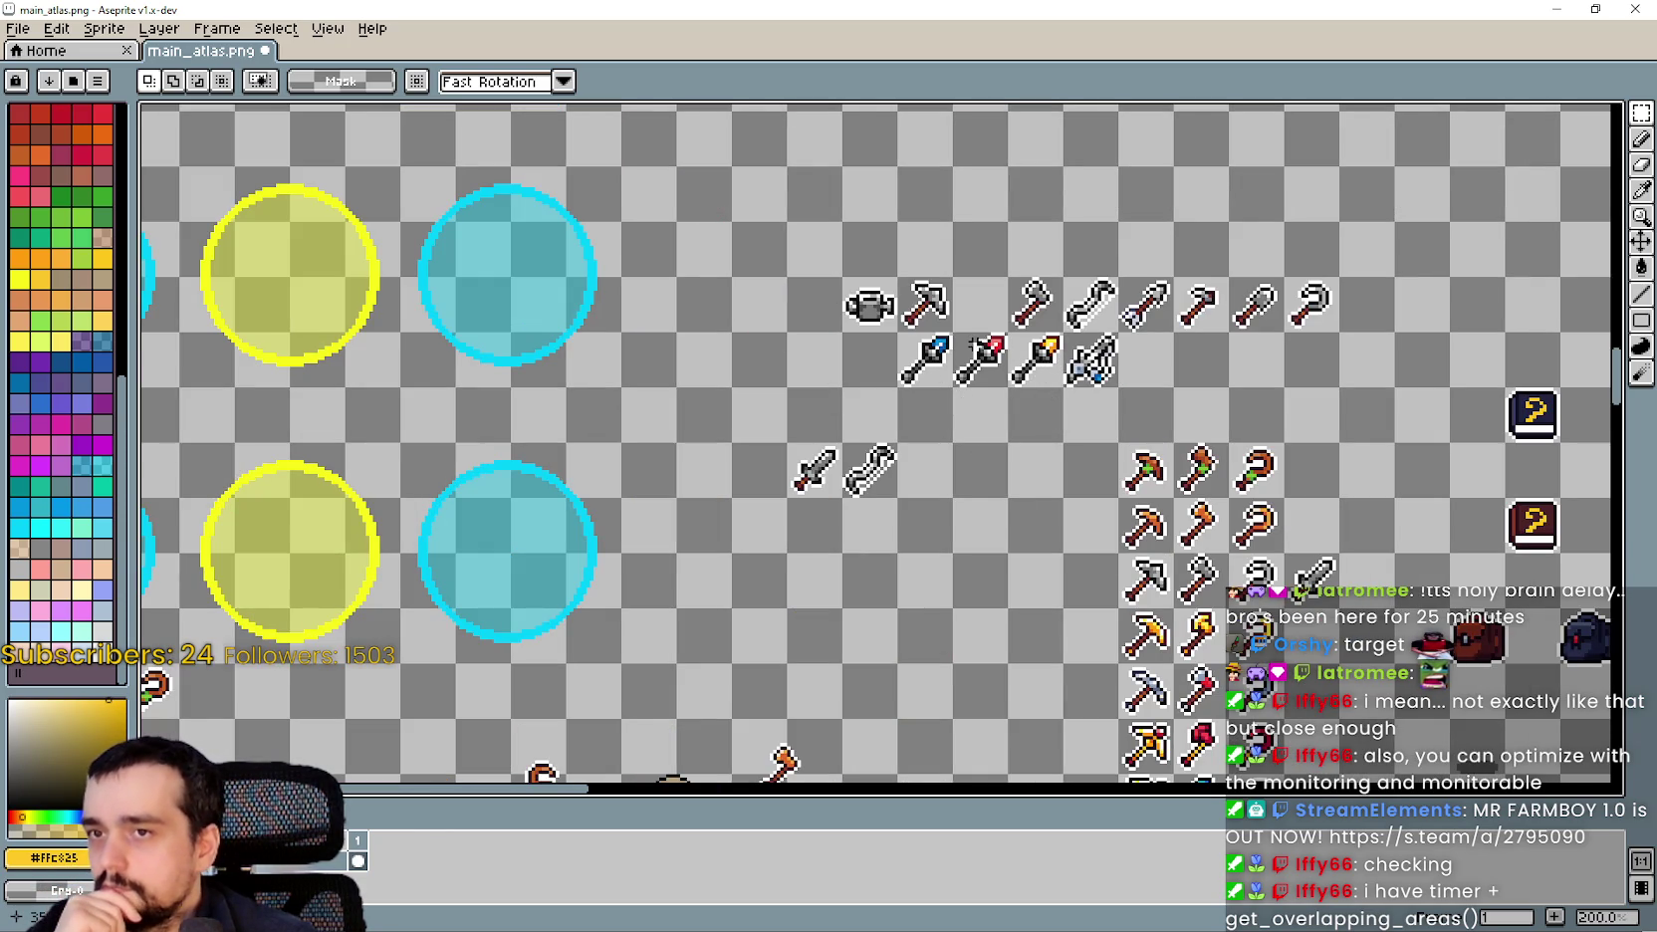
pyautogui.click(966, 351)
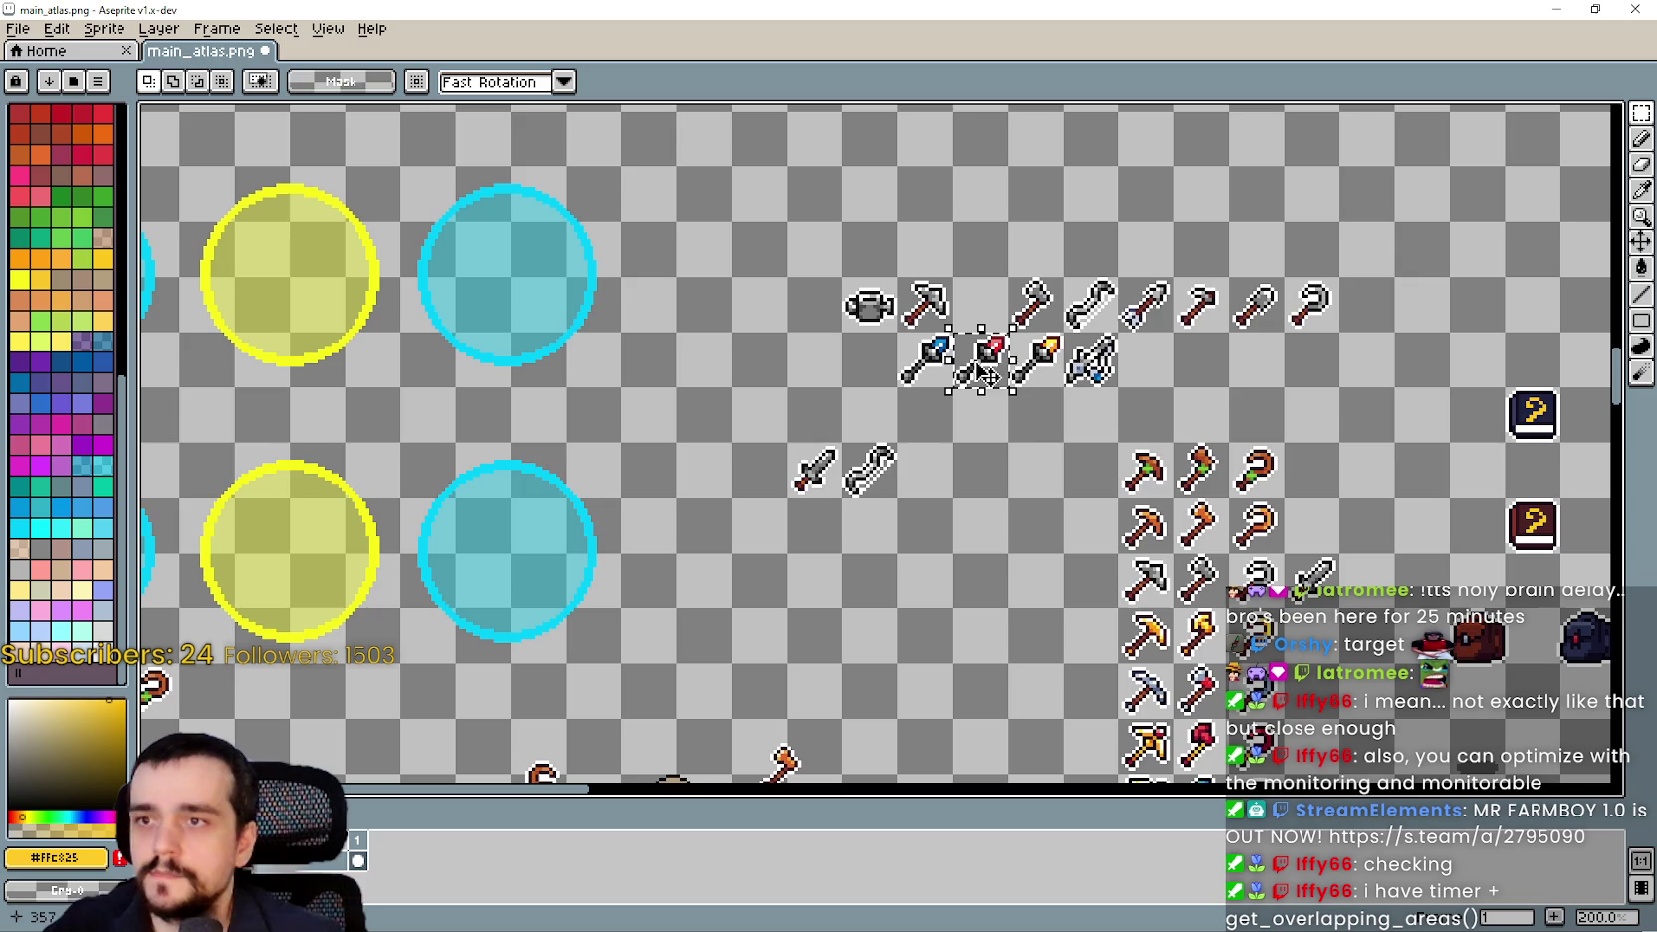
pyautogui.moveTo(981, 360)
pyautogui.mouseDown()
pyautogui.moveTo(958, 464)
pyautogui.moveTo(925, 471)
pyautogui.mouseUp()
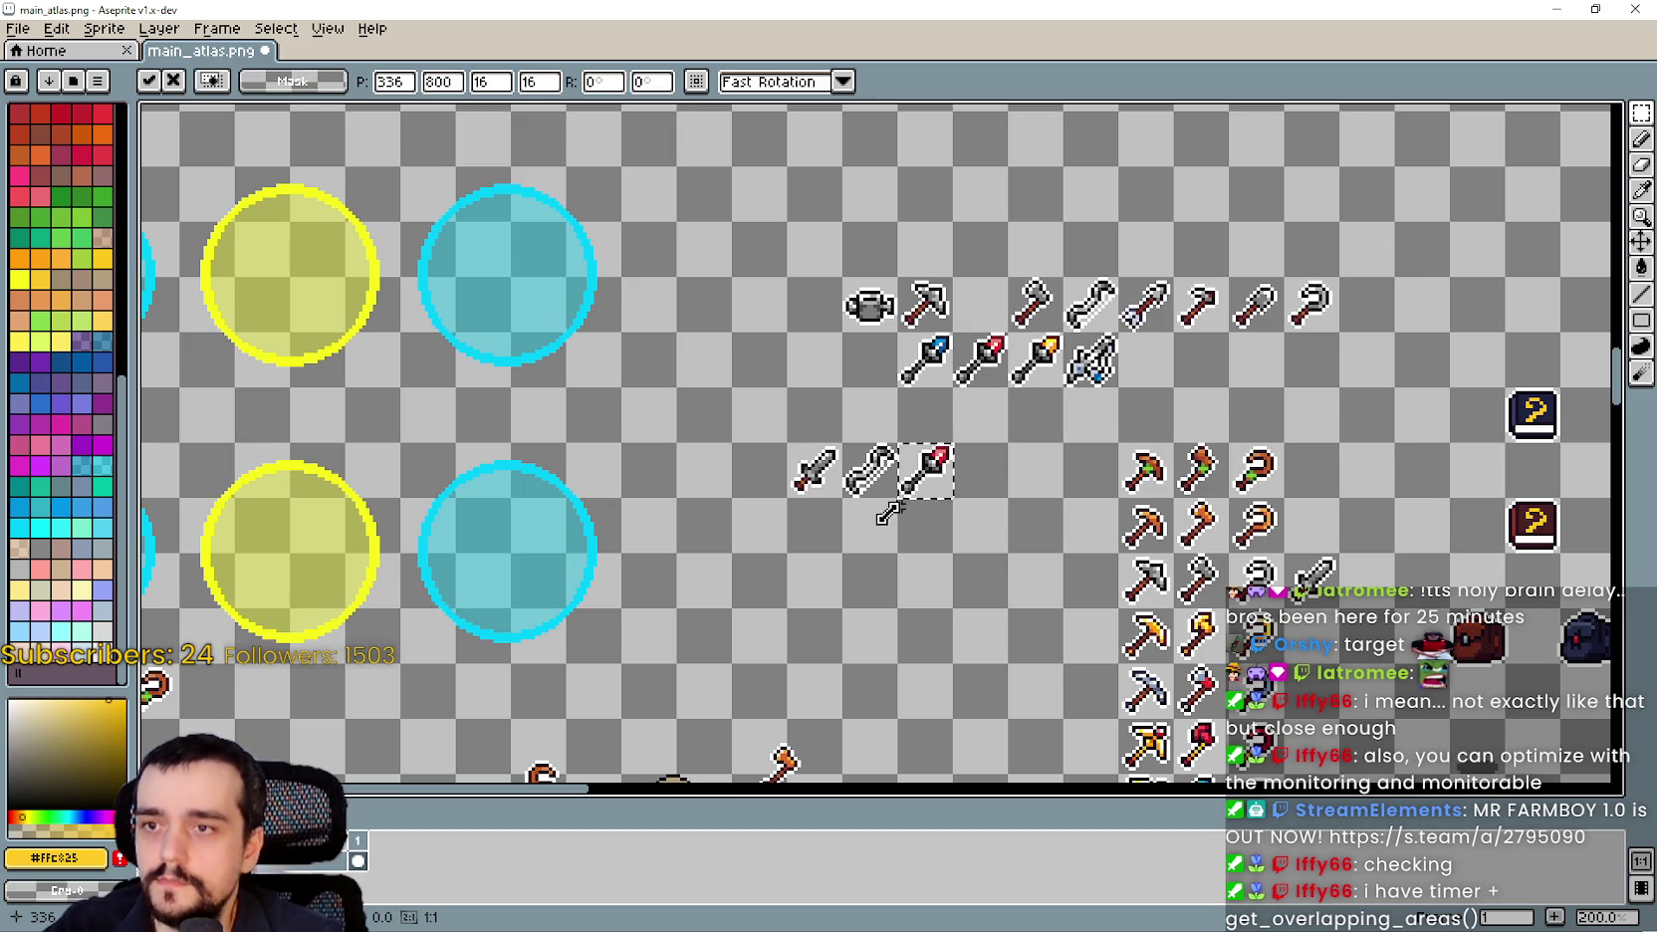
pyautogui.hotkey('ctrl', 'd')
# Move the sword, wrench and spear strip beside the six yellow-outlined tools.
pyautogui.moveTo(786, 442); pyautogui.dragTo(957, 498)
pyautogui.scroll(-2, 876, 498)
pyautogui.moveTo(725, 788); pyautogui.dragTo(931, 508)
pyautogui.scroll(4, 931, 503)
pyautogui.scroll(-1, 926, 463)
pyautogui.click(938, 450)
pyautogui.moveTo(938, 450)
pyautogui.mouseDown()
pyautogui.moveTo(1261, 555)
pyautogui.moveTo(1306, 494)
pyautogui.mouseUp()
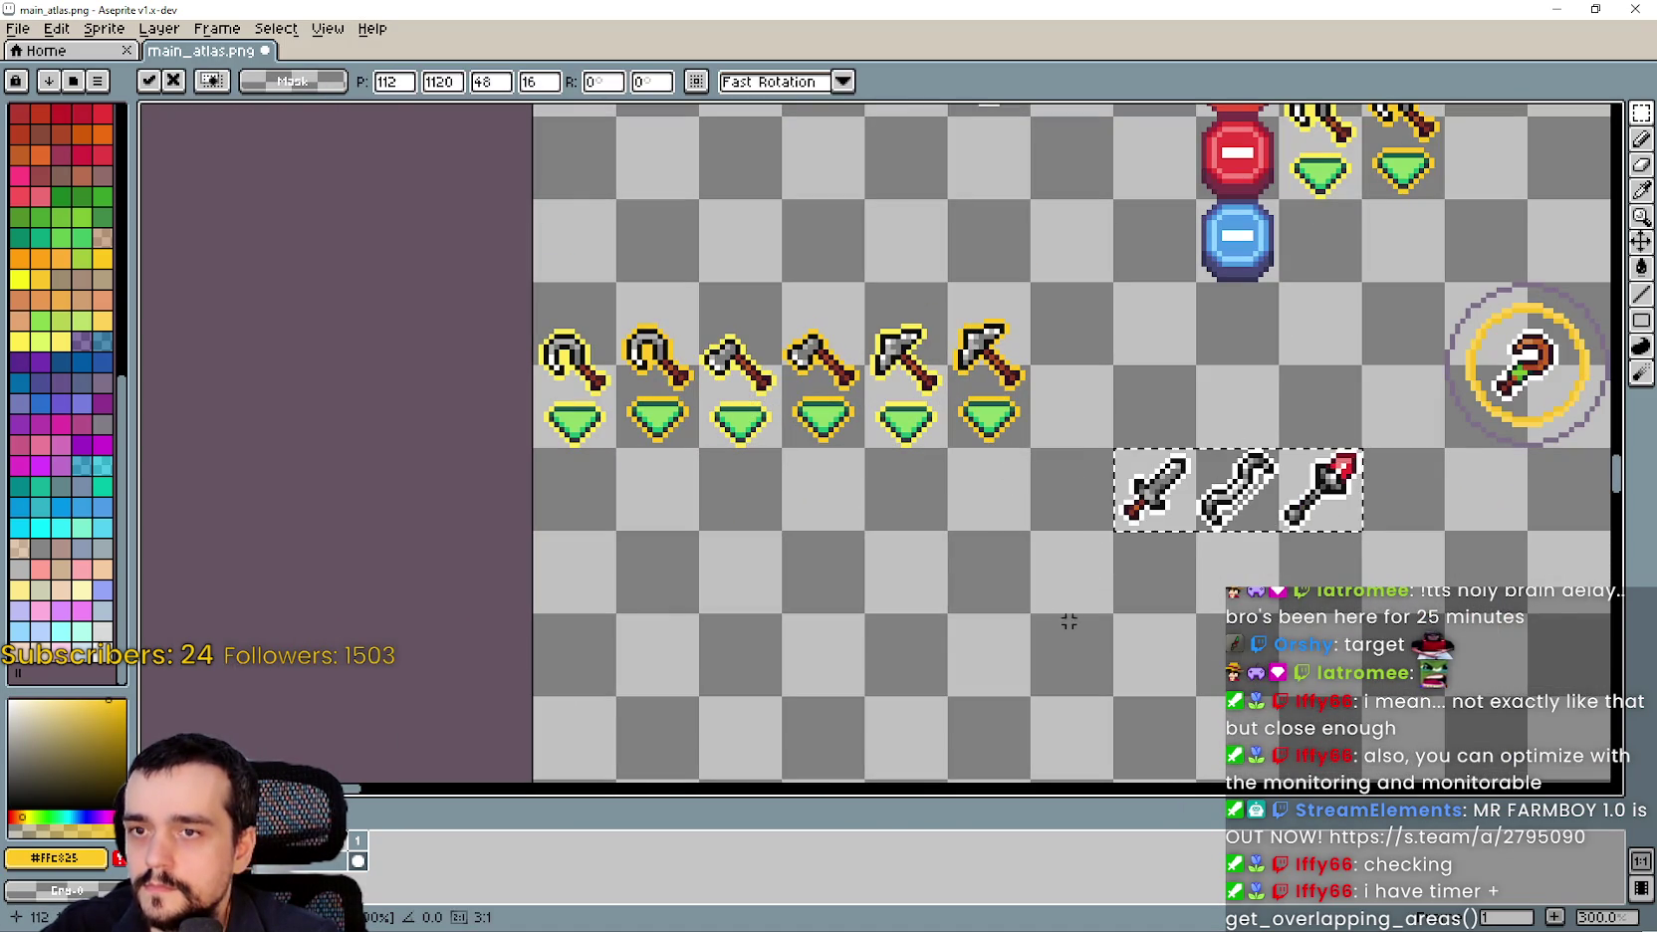
# Drop the three weapons, then copy the first two hook-and-pointer cells two cells down.
pyautogui.click(680, 460)
pyautogui.moveTo(530, 282); pyautogui.dragTo(701, 446)
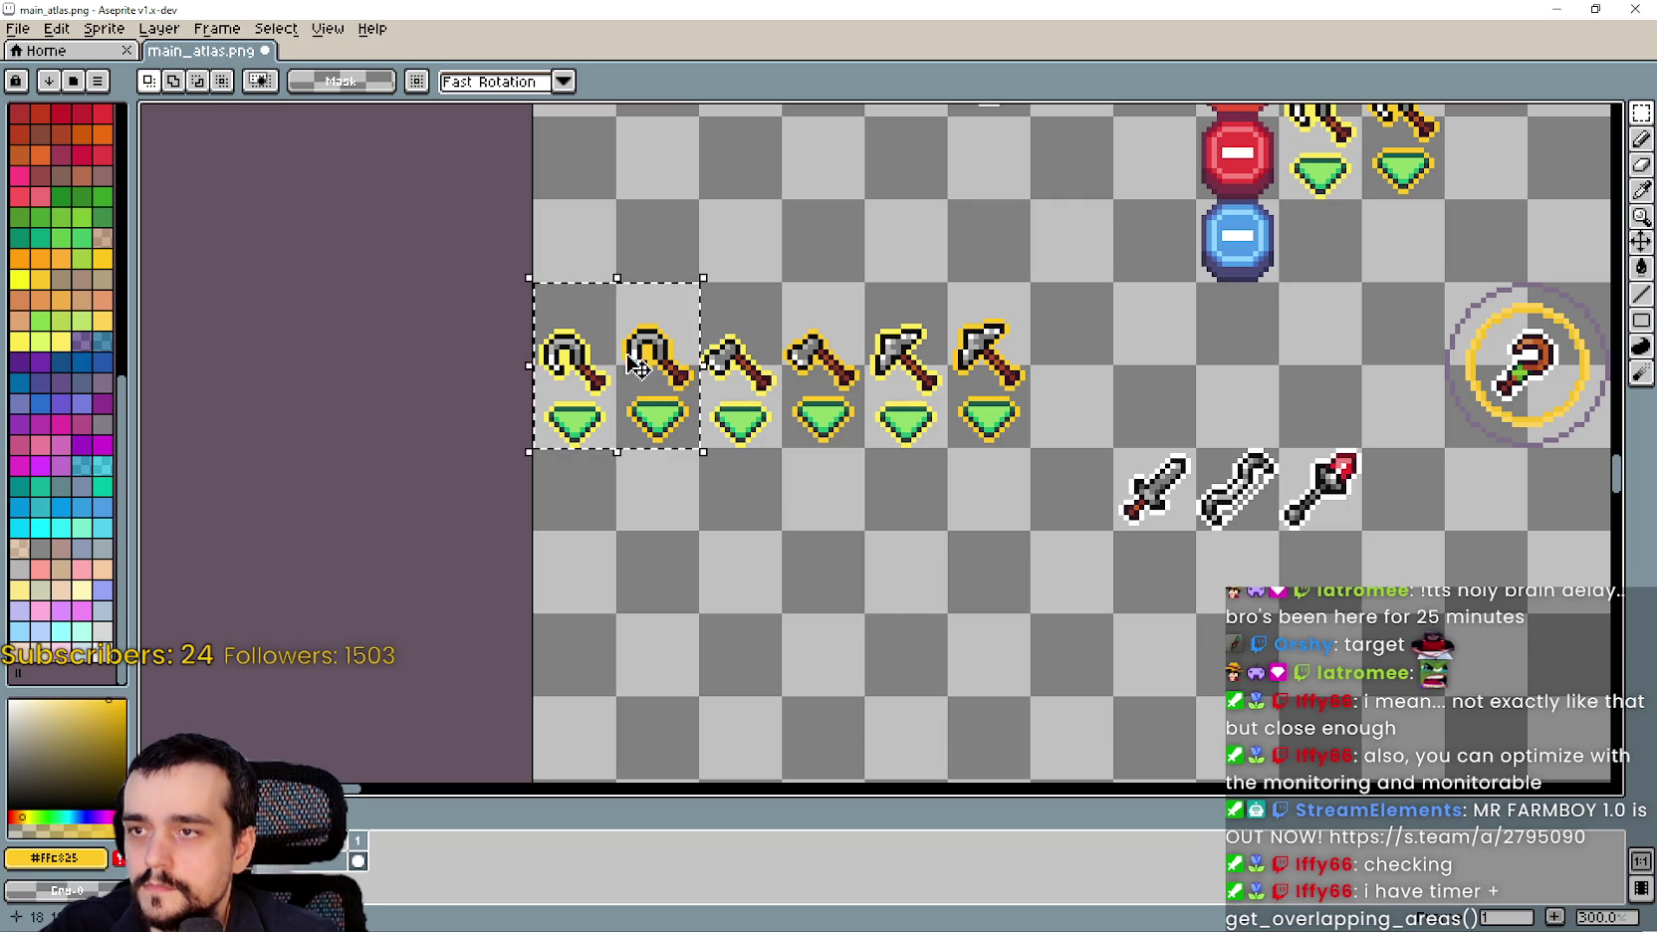
pyautogui.moveTo(637, 382)
pyautogui.mouseDown()
pyautogui.moveTo(638, 713)
pyautogui.moveTo(637, 548)
pyautogui.mouseUp()
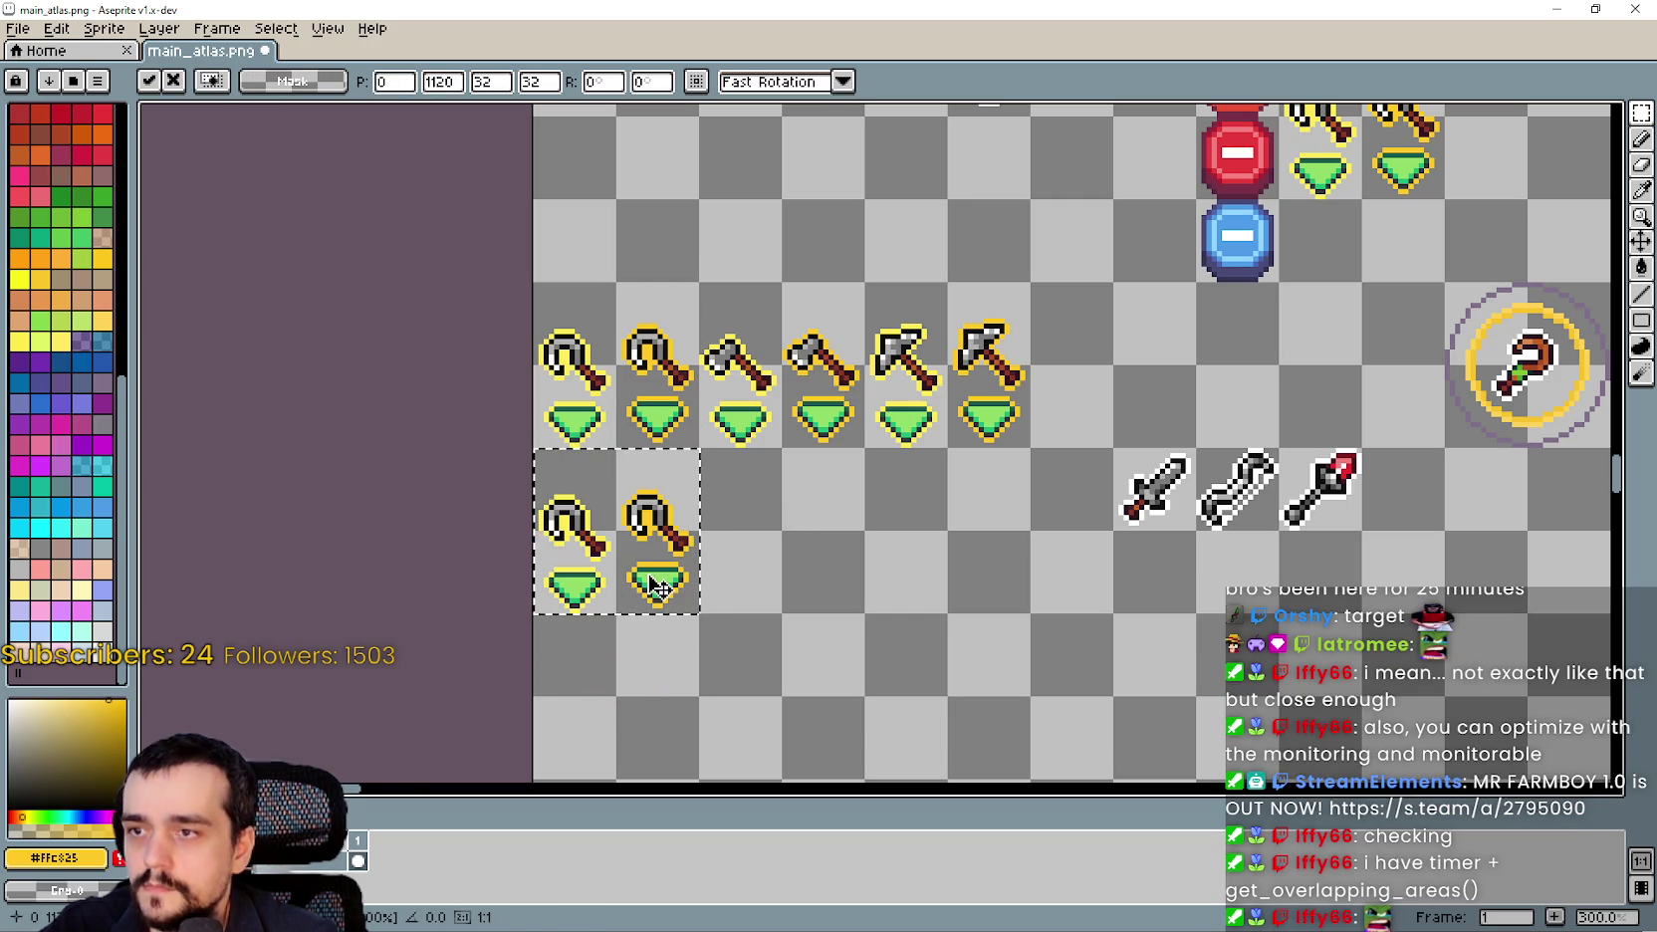
pyautogui.click(913, 629)
# Delete the two copied hooks, leaving only their green pointers.
pyautogui.scroll(2, 521, 522)
pyautogui.moveTo(537, 565)
pyautogui.mouseDown()
pyautogui.moveTo(781, 489)
pyautogui.moveTo(803, 444)
pyautogui.mouseUp()
pyautogui.click(548, 563)
pyautogui.moveTo(538, 558); pyautogui.dragTo(814, 451)
pyautogui.press('Delete')
pyautogui.scroll(-1, 797, 478)
pyautogui.scroll(-1, 796, 478)
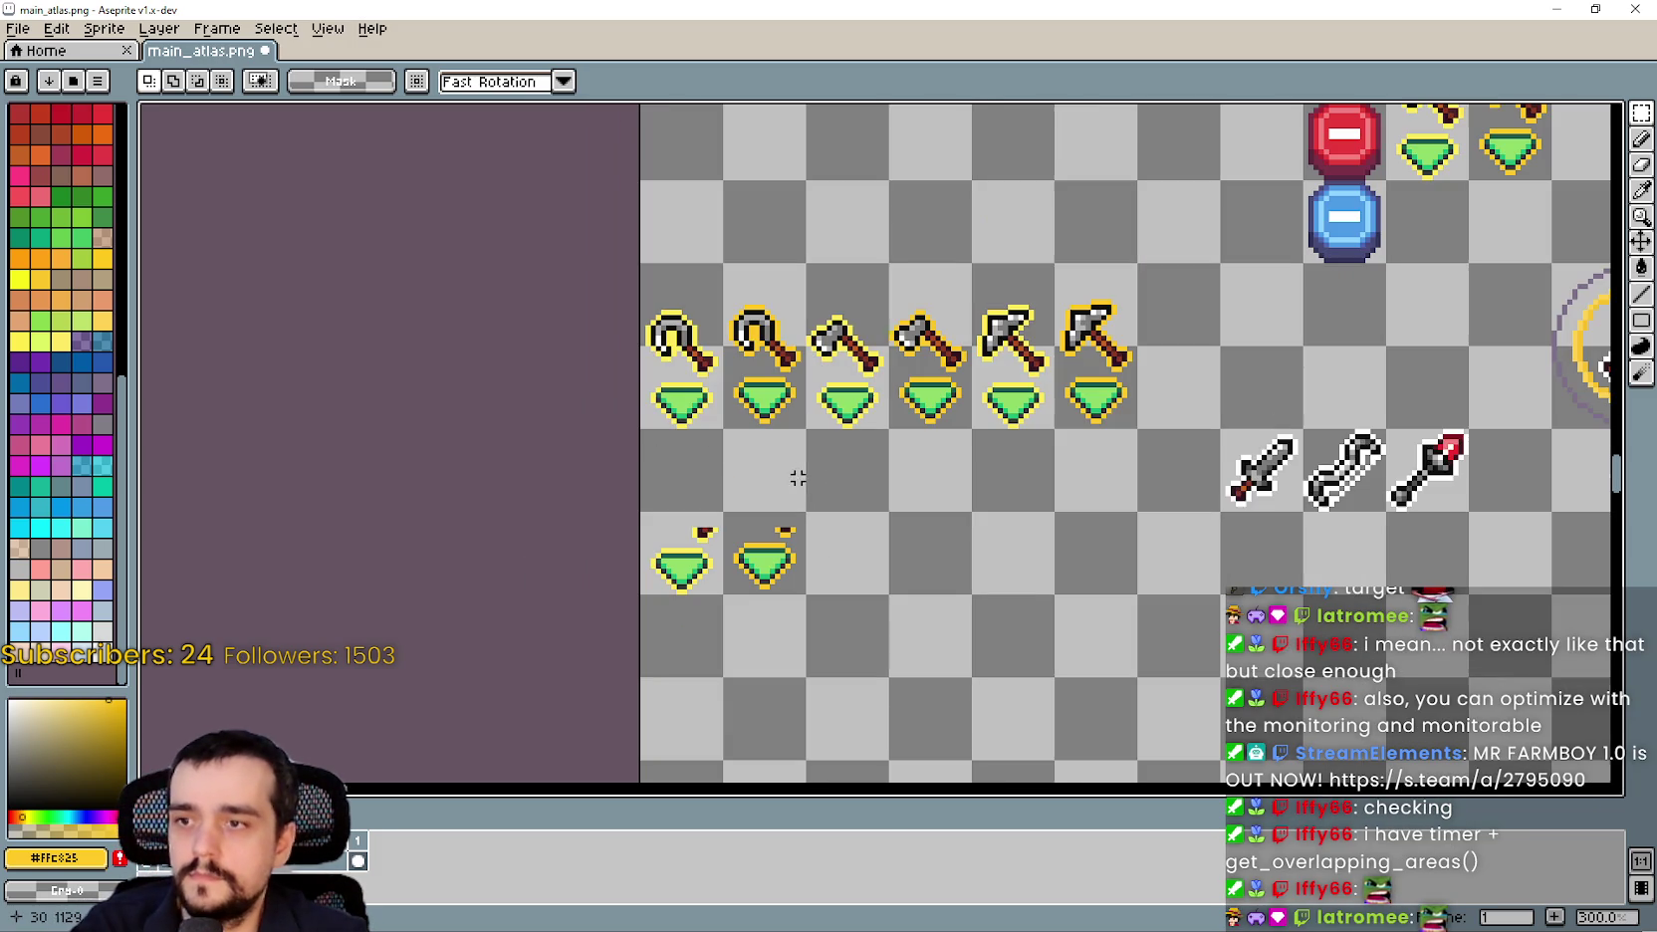
# Copy the two green pointers rightward to make a row of six.
pyautogui.moveTo(694, 591)
pyautogui.mouseDown()
pyautogui.moveTo(702, 555)
pyautogui.moveTo(777, 555)
pyautogui.moveTo(765, 492)
pyautogui.moveTo(772, 531)
pyautogui.mouseUp()
pyautogui.click(772, 531)
pyautogui.moveTo(808, 595); pyautogui.dragTo(640, 429)
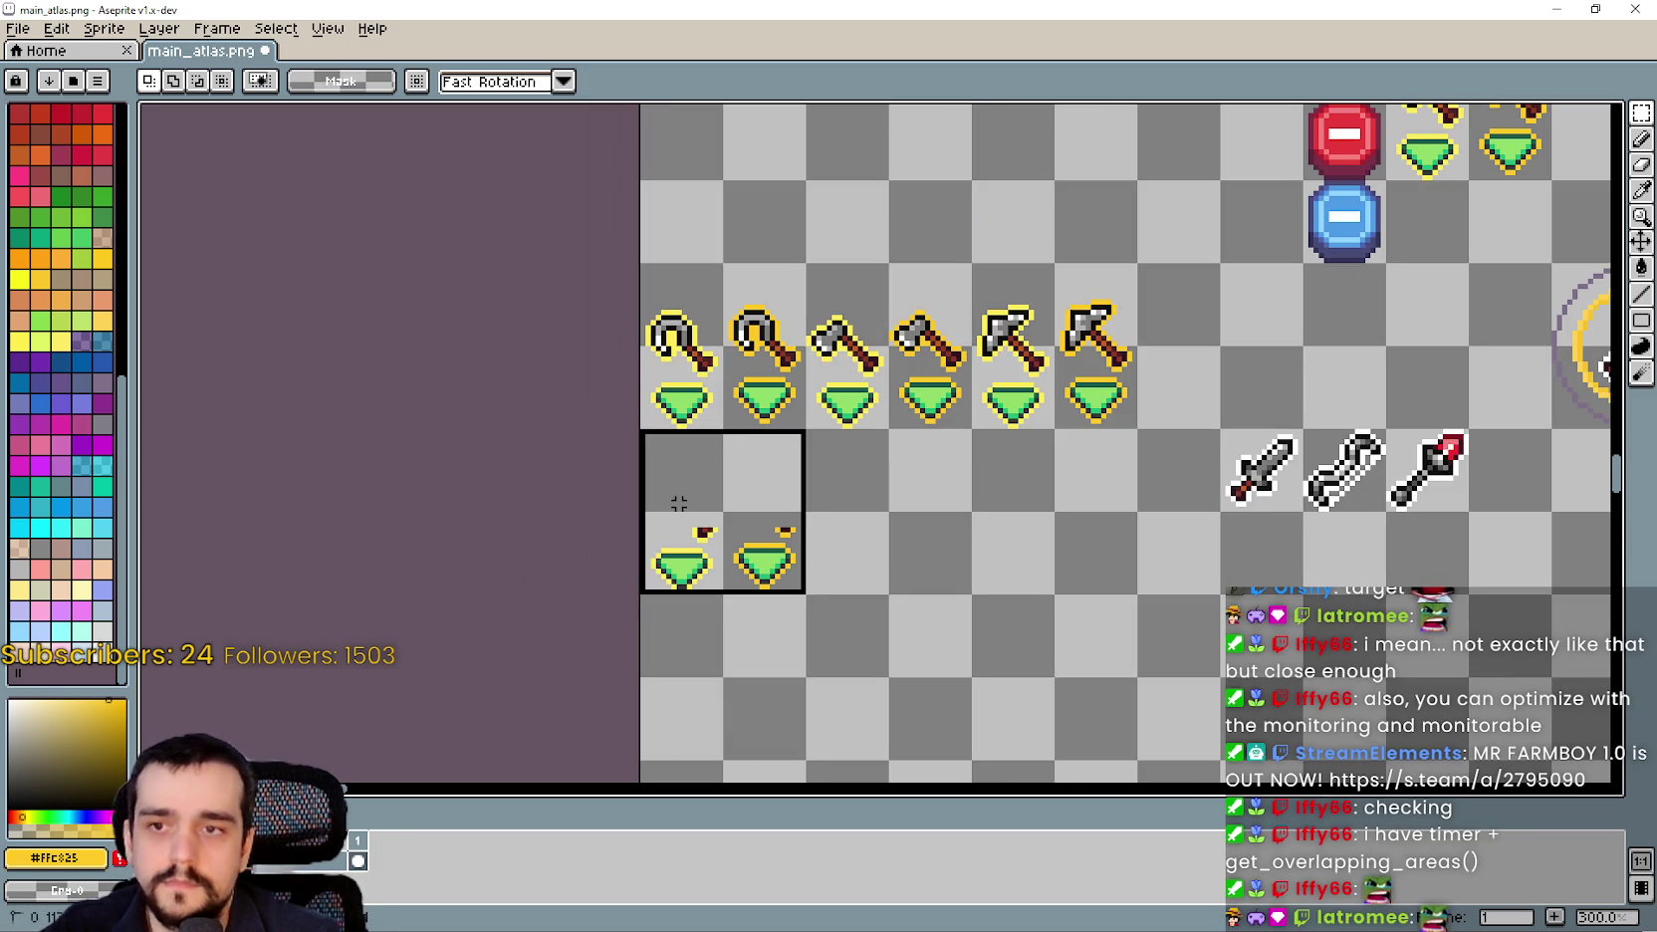
pyautogui.moveTo(754, 540)
pyautogui.keyDown('ctrl'); pyautogui.mouseDown()
pyautogui.moveTo(921, 652)
pyautogui.moveTo(921, 538)
pyautogui.mouseUp(); pyautogui.keyUp('ctrl')
pyautogui.moveTo(808, 595); pyautogui.dragTo(640, 429)
pyautogui.keyDown('ctrl'); pyautogui.moveTo(765, 519); pyautogui.dragTo(1096, 520); pyautogui.keyUp('ctrl')
pyautogui.click(1356, 530)
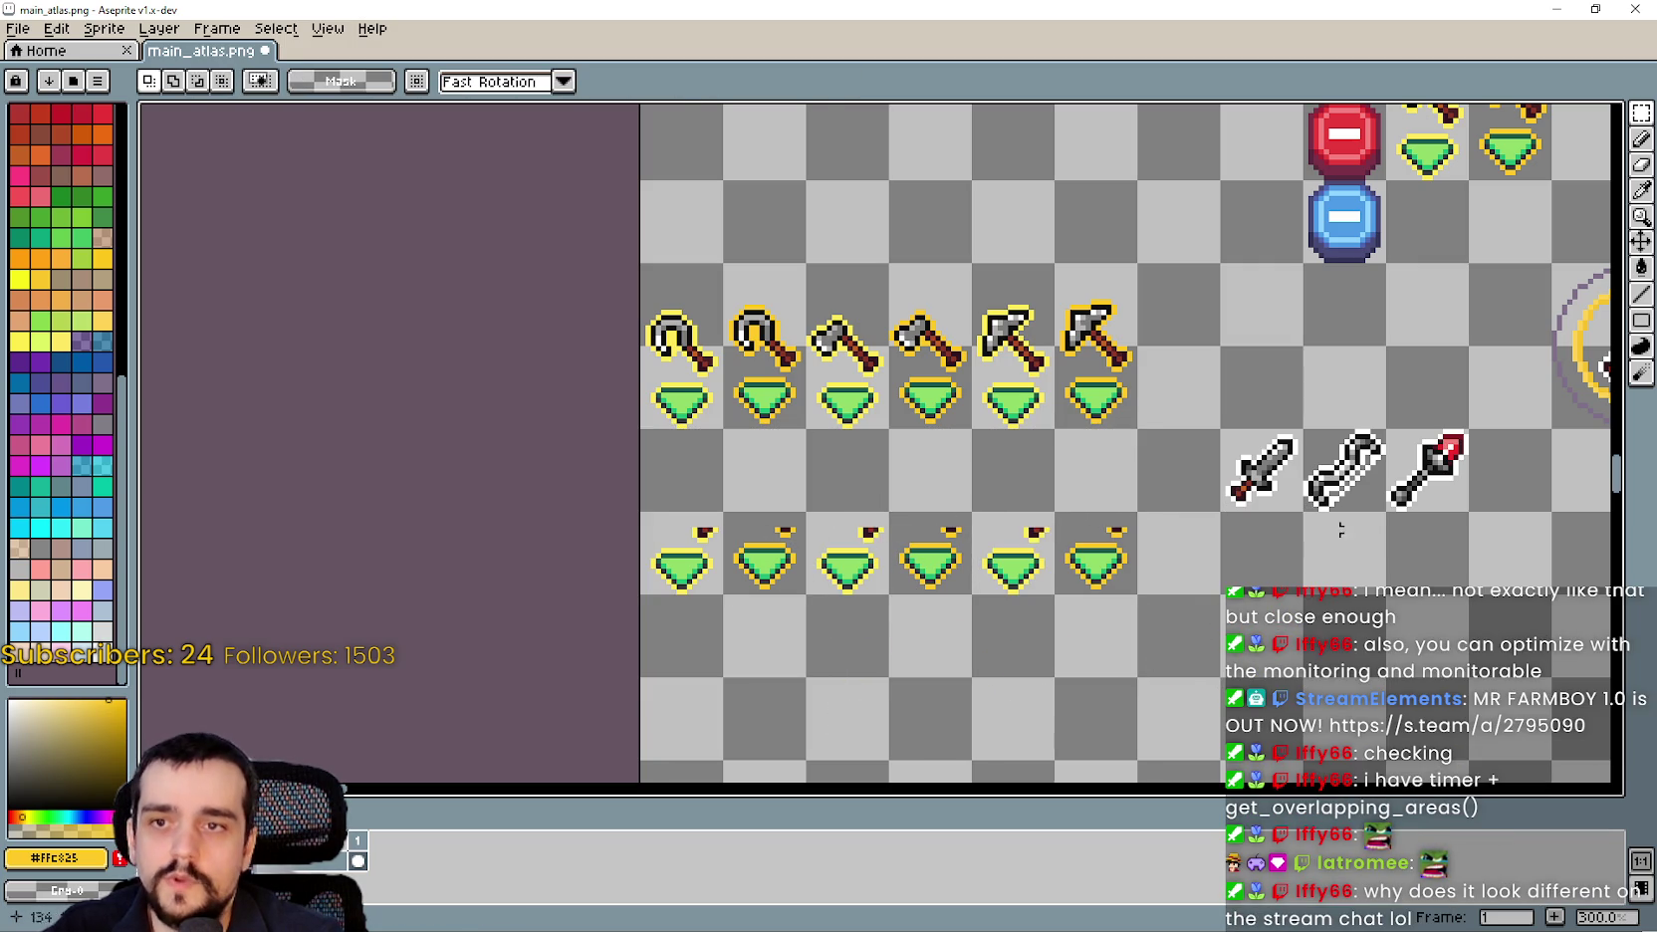
# Mirror the sword, place it above the first new pointer, and copy it one cell right.
pyautogui.moveTo(1300, 512); pyautogui.dragTo(1218, 428)
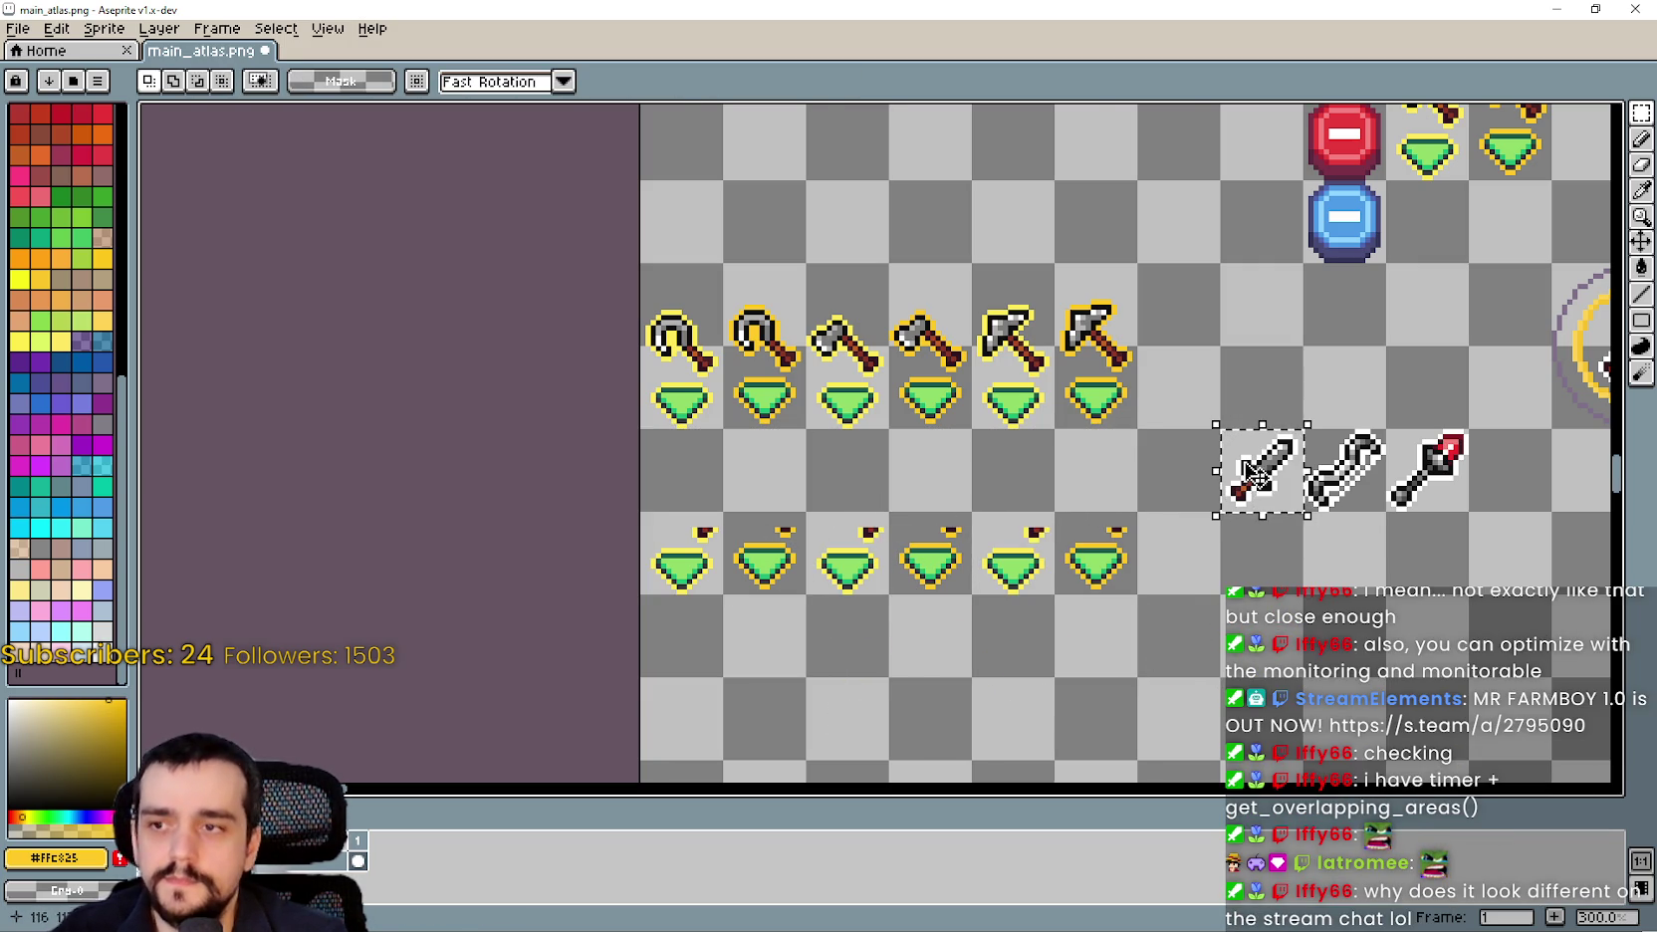
pyautogui.scroll(1, 1262, 506)
pyautogui.hotkey('shift', 'h')
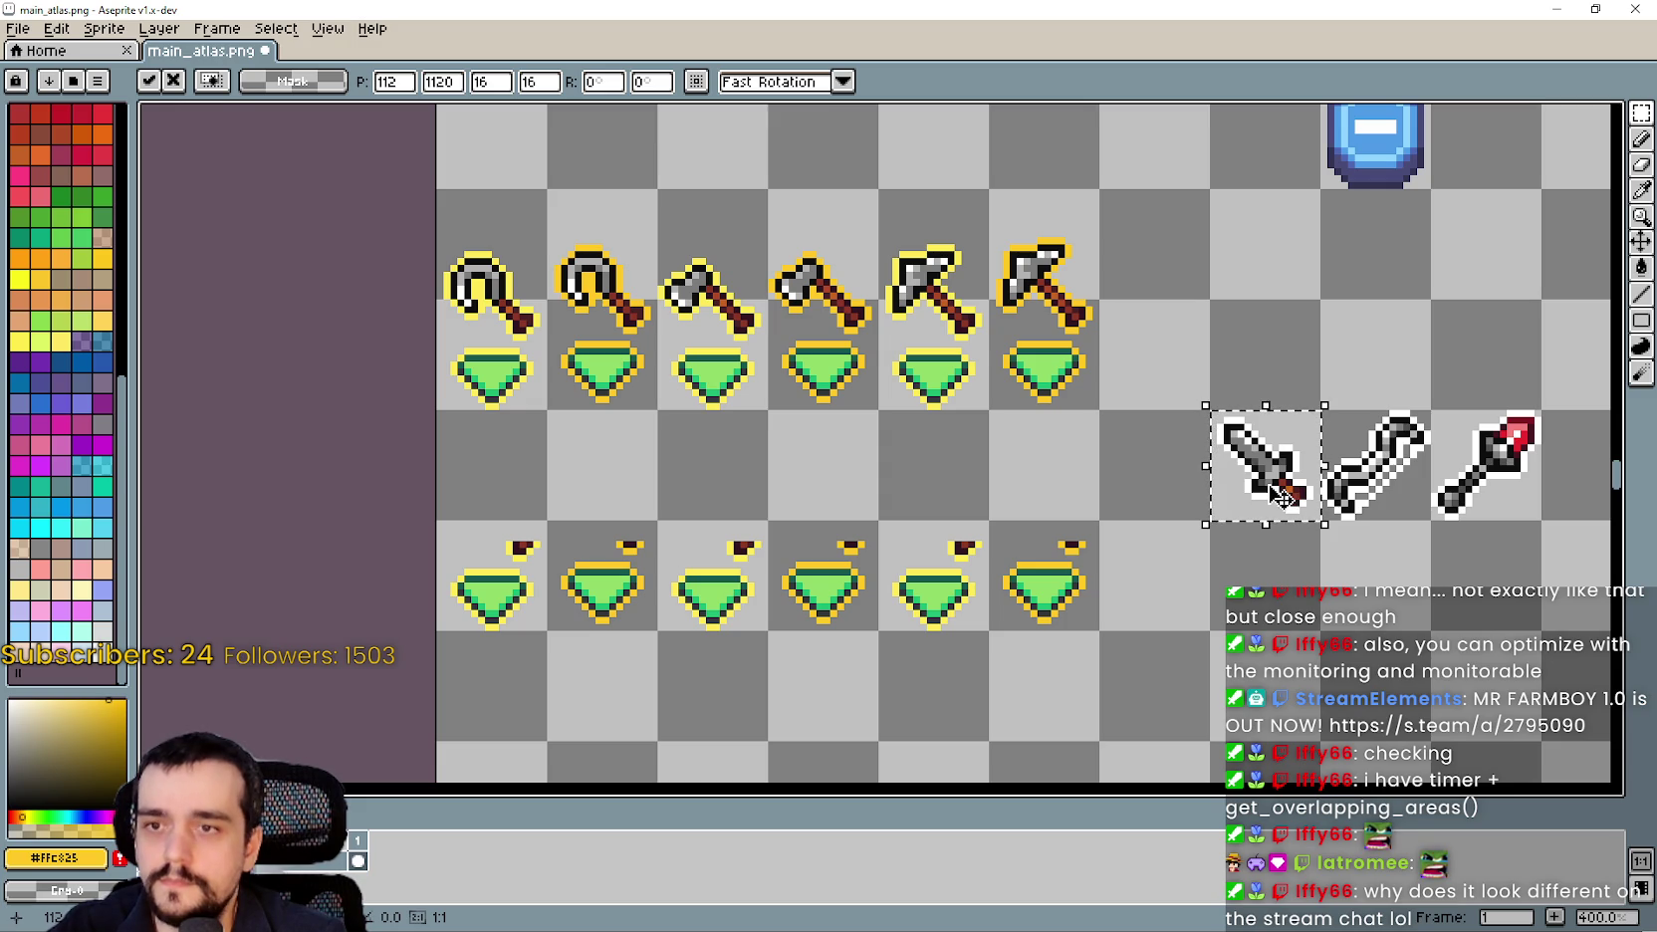
pyautogui.moveTo(1265, 488)
pyautogui.mouseDown()
pyautogui.moveTo(460, 483)
pyautogui.moveTo(513, 496)
pyautogui.moveTo(514, 546)
pyautogui.moveTo(688, 539)
pyautogui.mouseUp()
pyautogui.scroll(2, 519, 495)
pyautogui.scroll(-1, 625, 533)
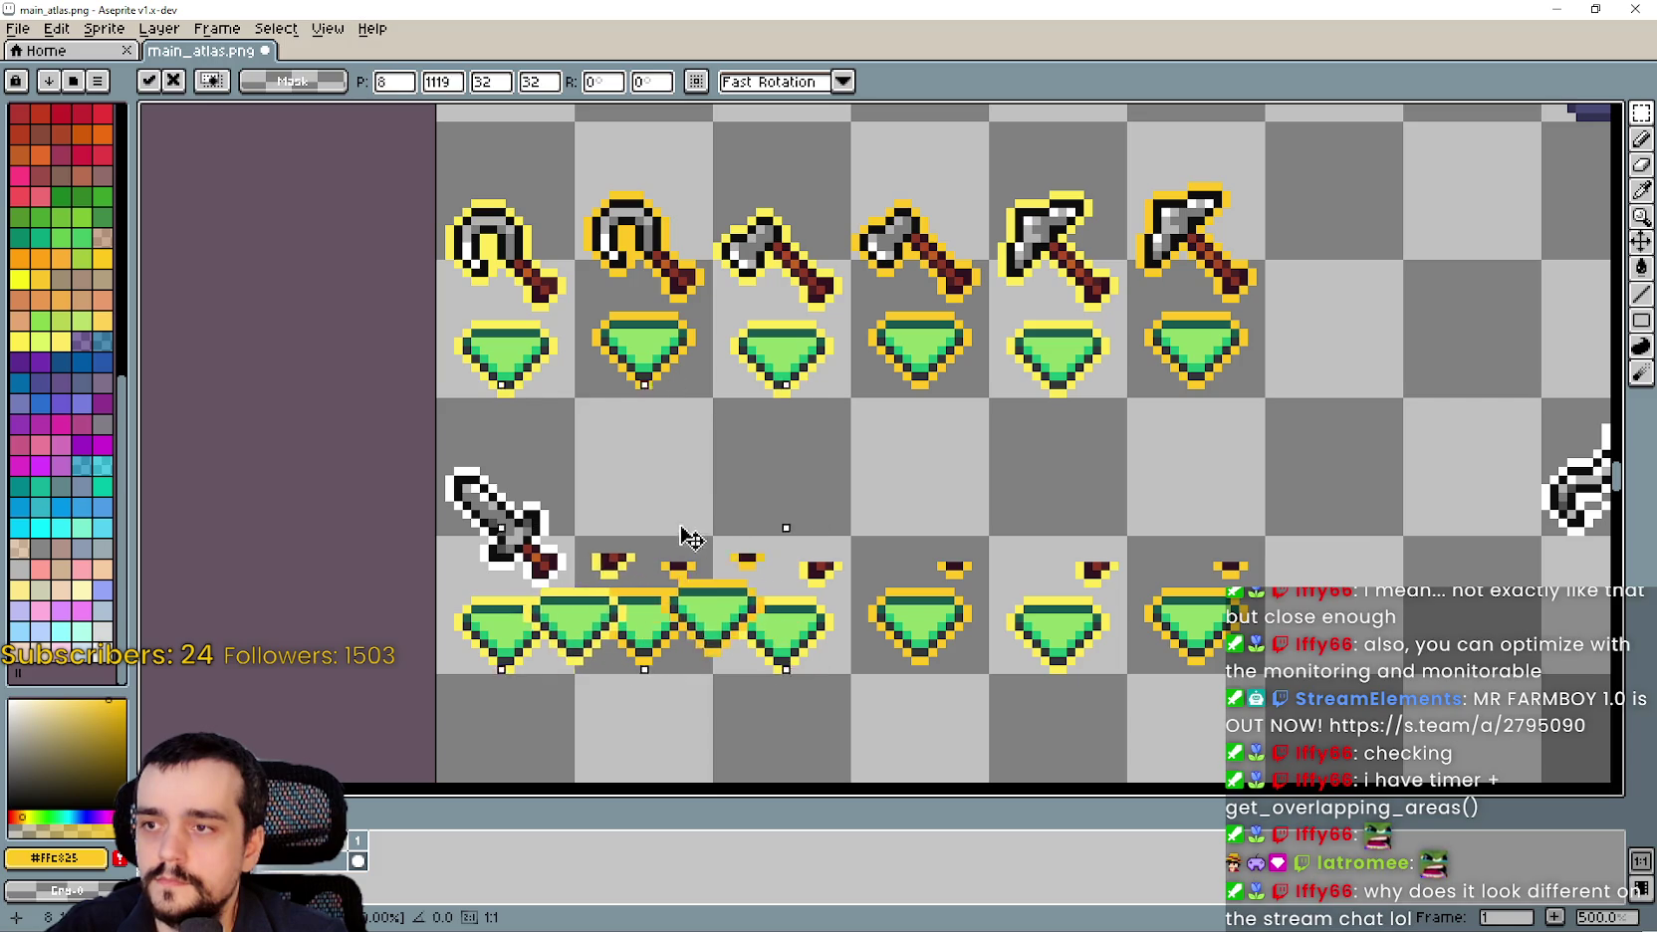
pyautogui.hotkey('ctrl', 'z')
pyautogui.scroll(-1, 1277, 530)
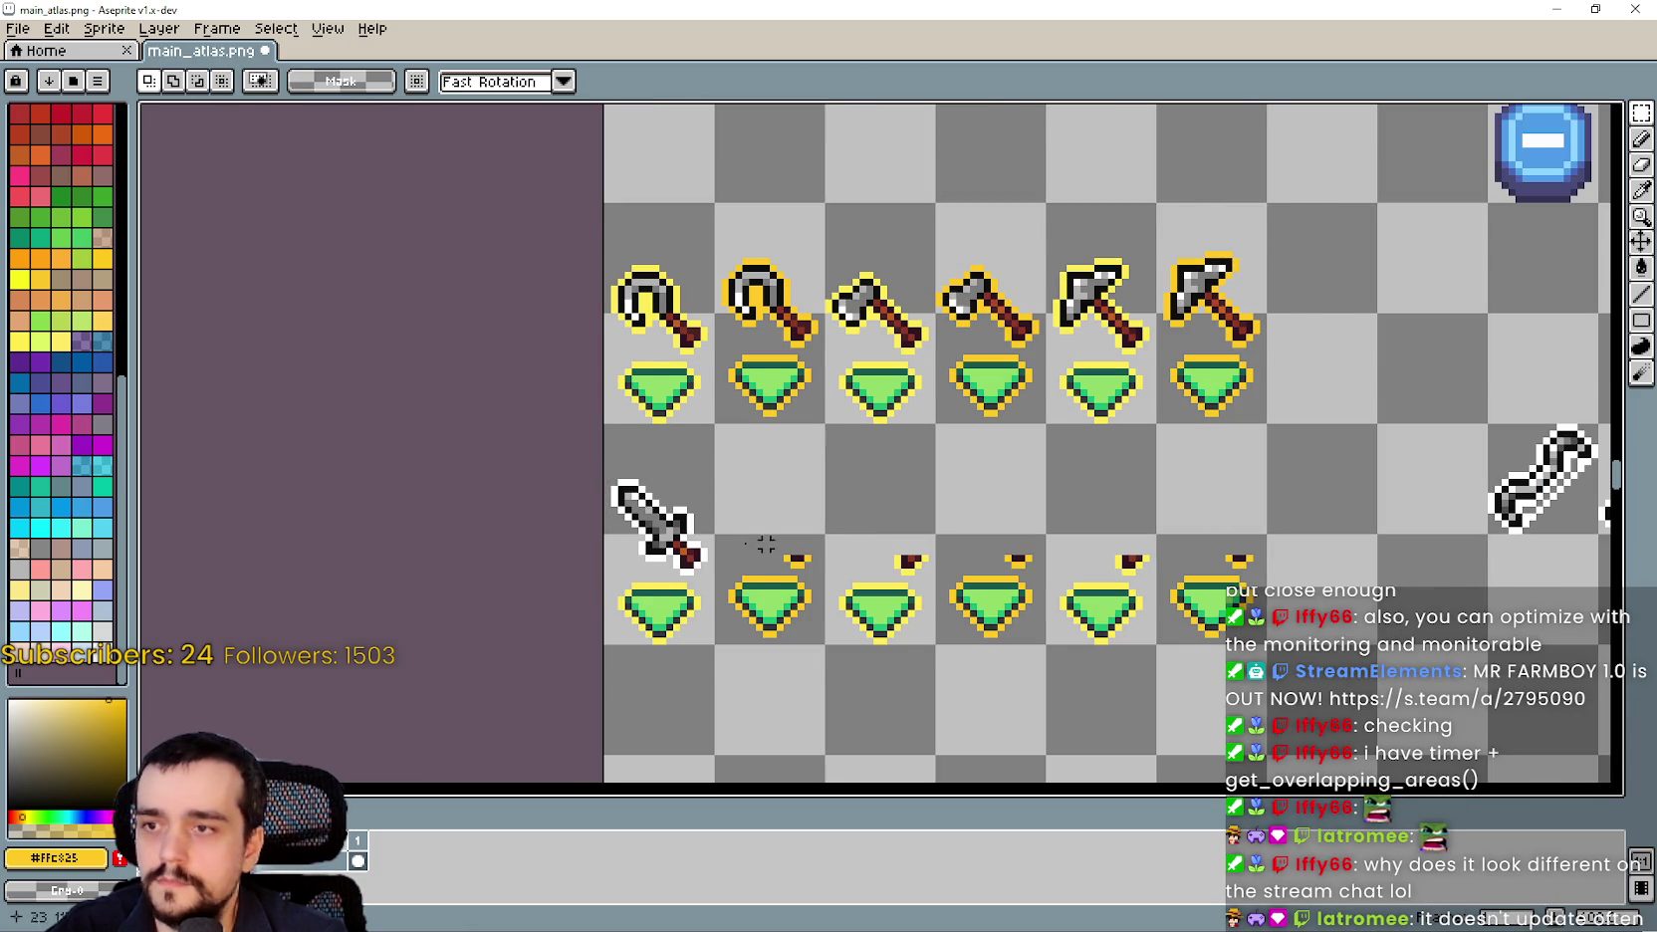
pyautogui.scroll(1, 718, 551)
pyautogui.moveTo(578, 586); pyautogui.dragTo(714, 436)
pyautogui.moveTo(675, 539); pyautogui.dragTo(817, 535)
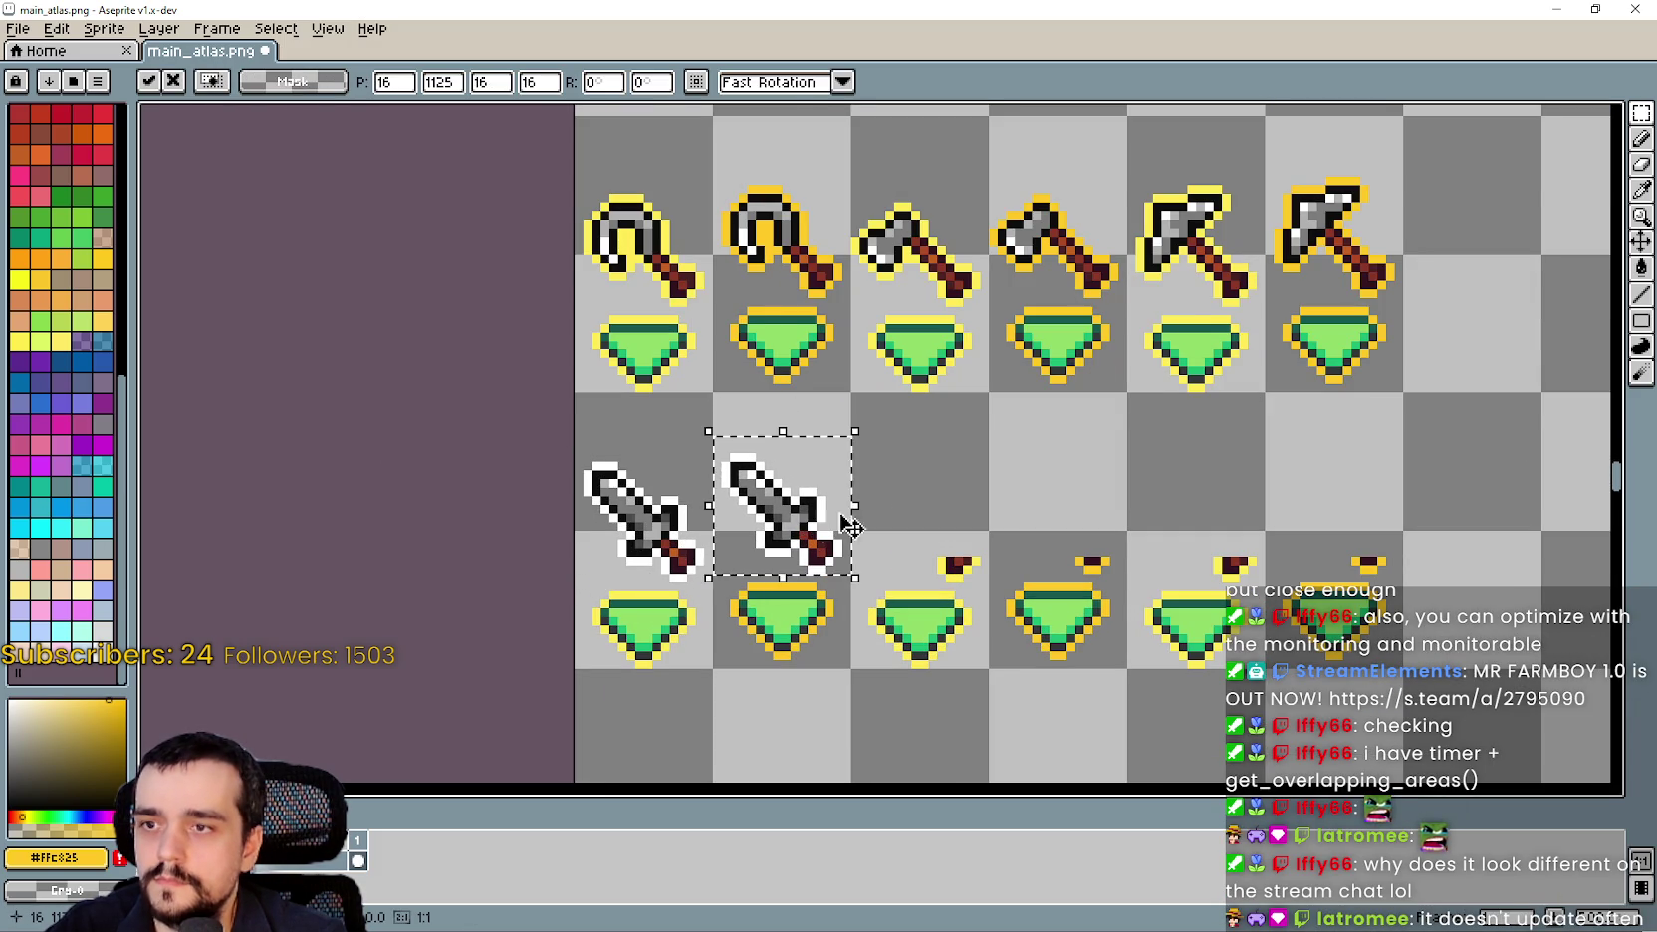
pyautogui.click(1016, 499)
pyautogui.scroll(-1, 1107, 508)
pyautogui.scroll(-1, 1336, 507)
# Move the wrench above the next pointers in the new row.
pyautogui.moveTo(1511, 438)
pyautogui.mouseDown()
pyautogui.moveTo(1596, 519)
pyautogui.moveTo(1555, 466)
pyautogui.moveTo(1554, 504)
pyautogui.moveTo(1115, 503)
pyautogui.moveTo(1050, 516)
pyautogui.moveTo(1057, 546)
pyautogui.moveTo(897, 523)
pyautogui.moveTo(1230, 549)
pyautogui.mouseUp()
pyautogui.scroll(2, 1109, 498)
pyautogui.scroll(2, 1052, 517)
pyautogui.scroll(-1, 1055, 546)
pyautogui.scroll(-1, 1230, 548)
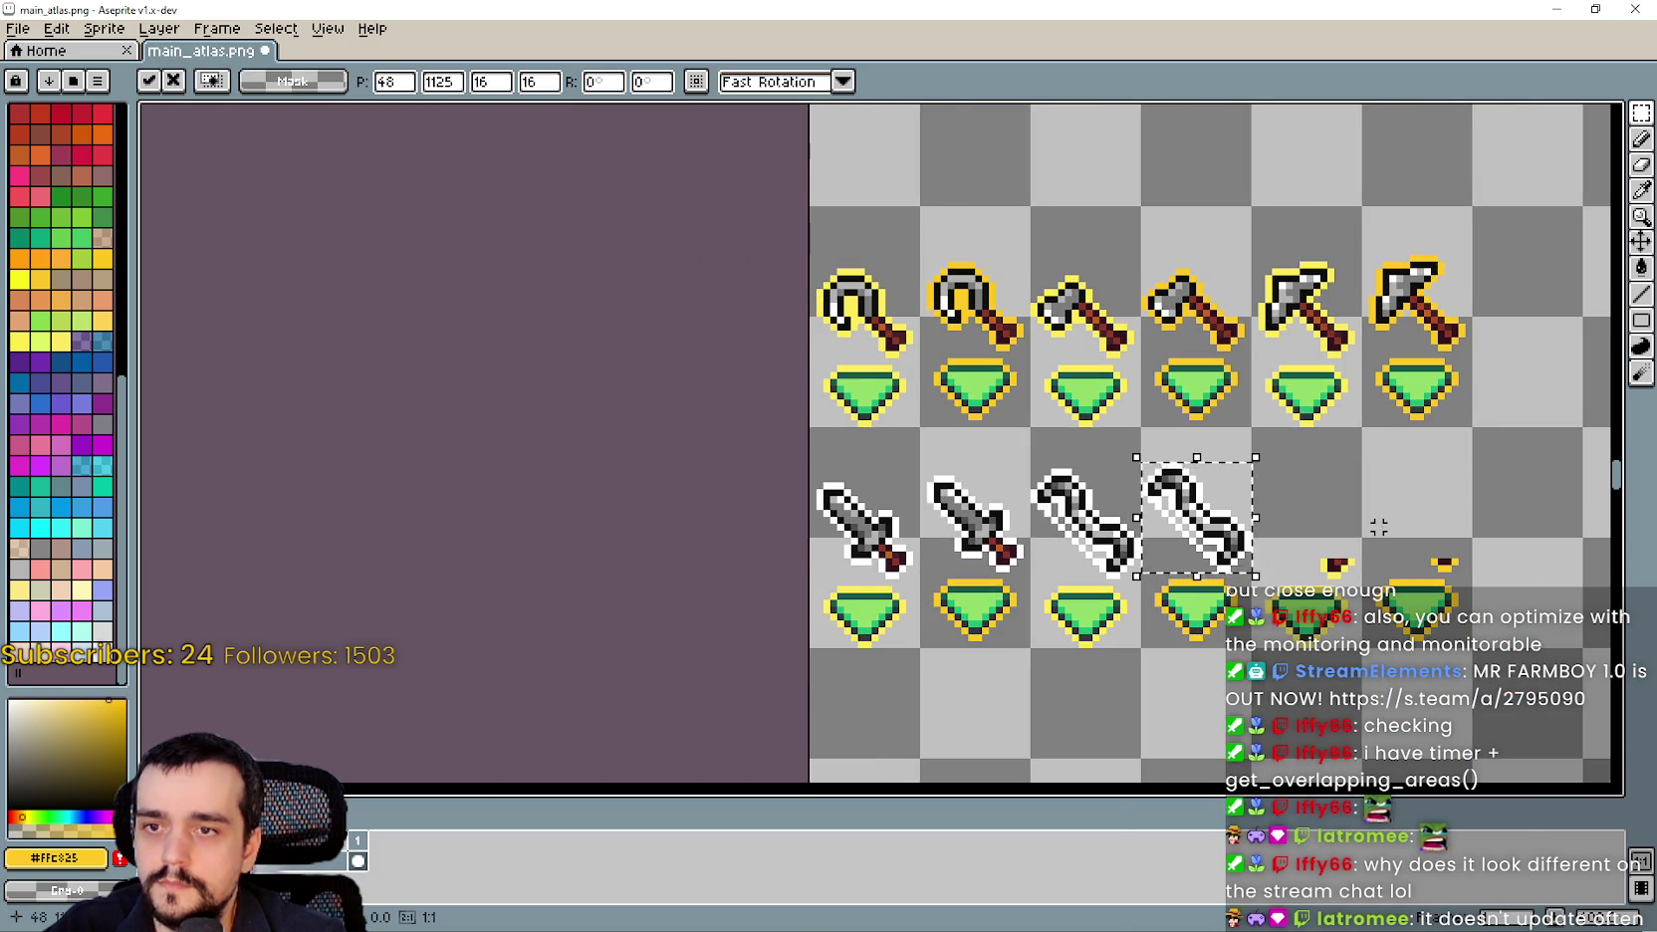
pyautogui.scroll(-1, 1378, 526)
pyautogui.click(1432, 510)
pyautogui.scroll(1, 1404, 503)
# Place the red-gem spear beside the wrenches and a second spear copy next to it.
pyautogui.moveTo(1398, 492); pyautogui.dragTo(1404, 520)
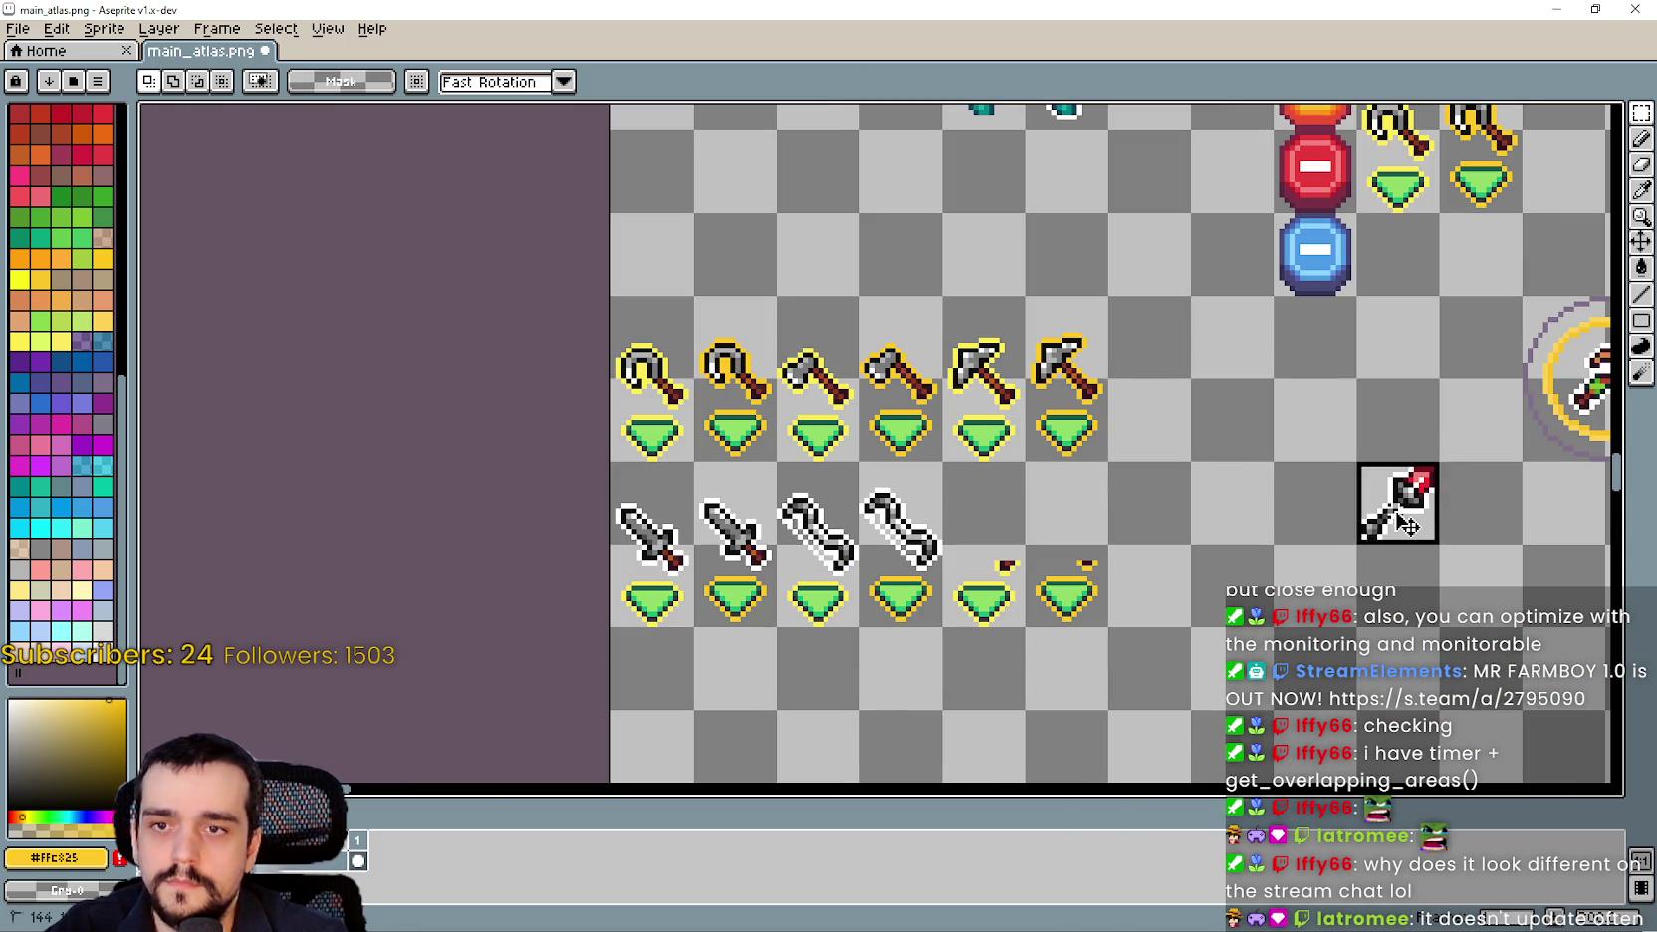
pyautogui.hotkey('shift', 'g')
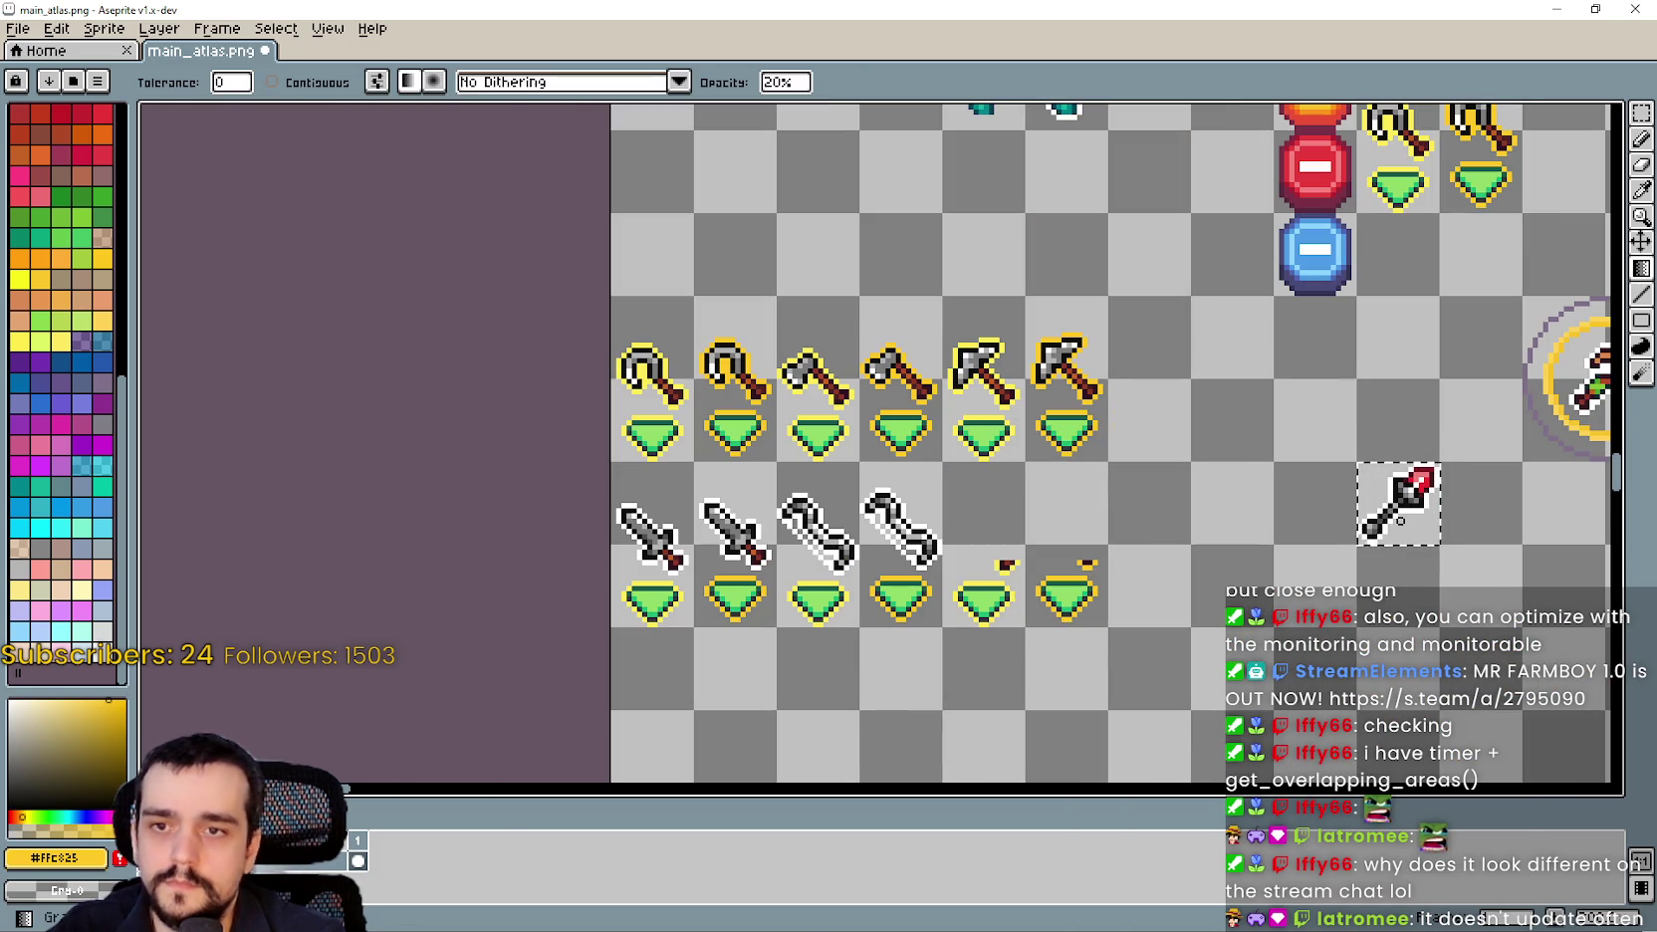
pyautogui.hotkey('ctrl', 'z')
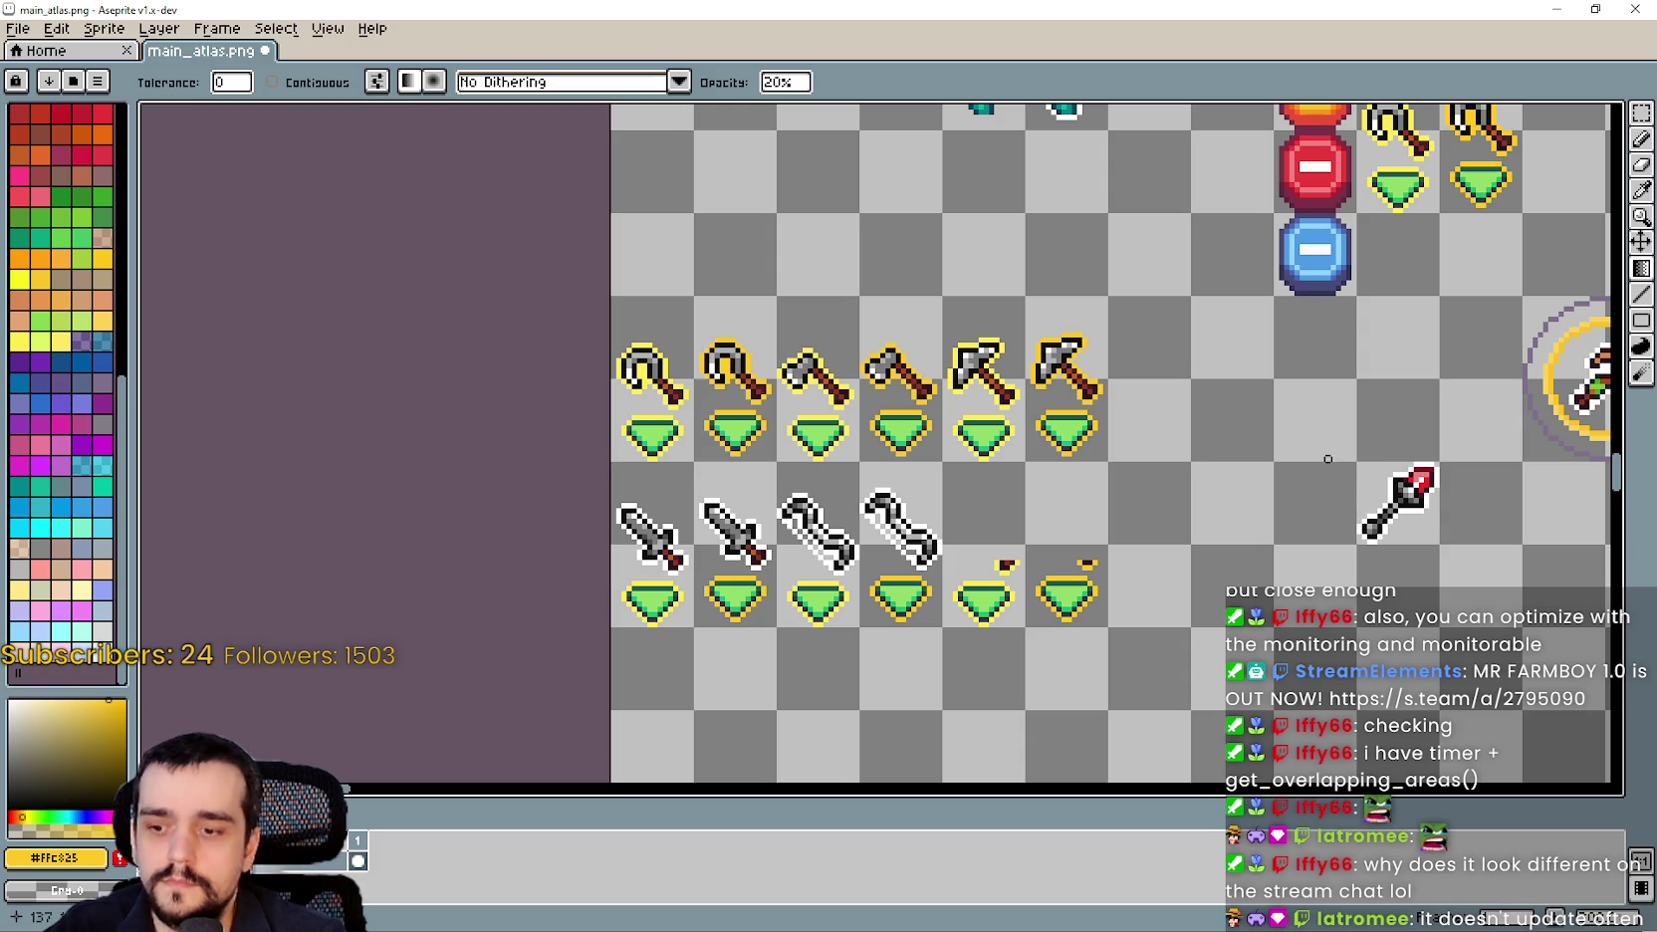
pyautogui.click(1642, 115)
pyautogui.moveTo(1354, 461)
pyautogui.mouseDown()
pyautogui.moveTo(1442, 546)
pyautogui.moveTo(1388, 506)
pyautogui.moveTo(974, 517)
pyautogui.mouseUp()
pyautogui.scroll(1, 976, 518)
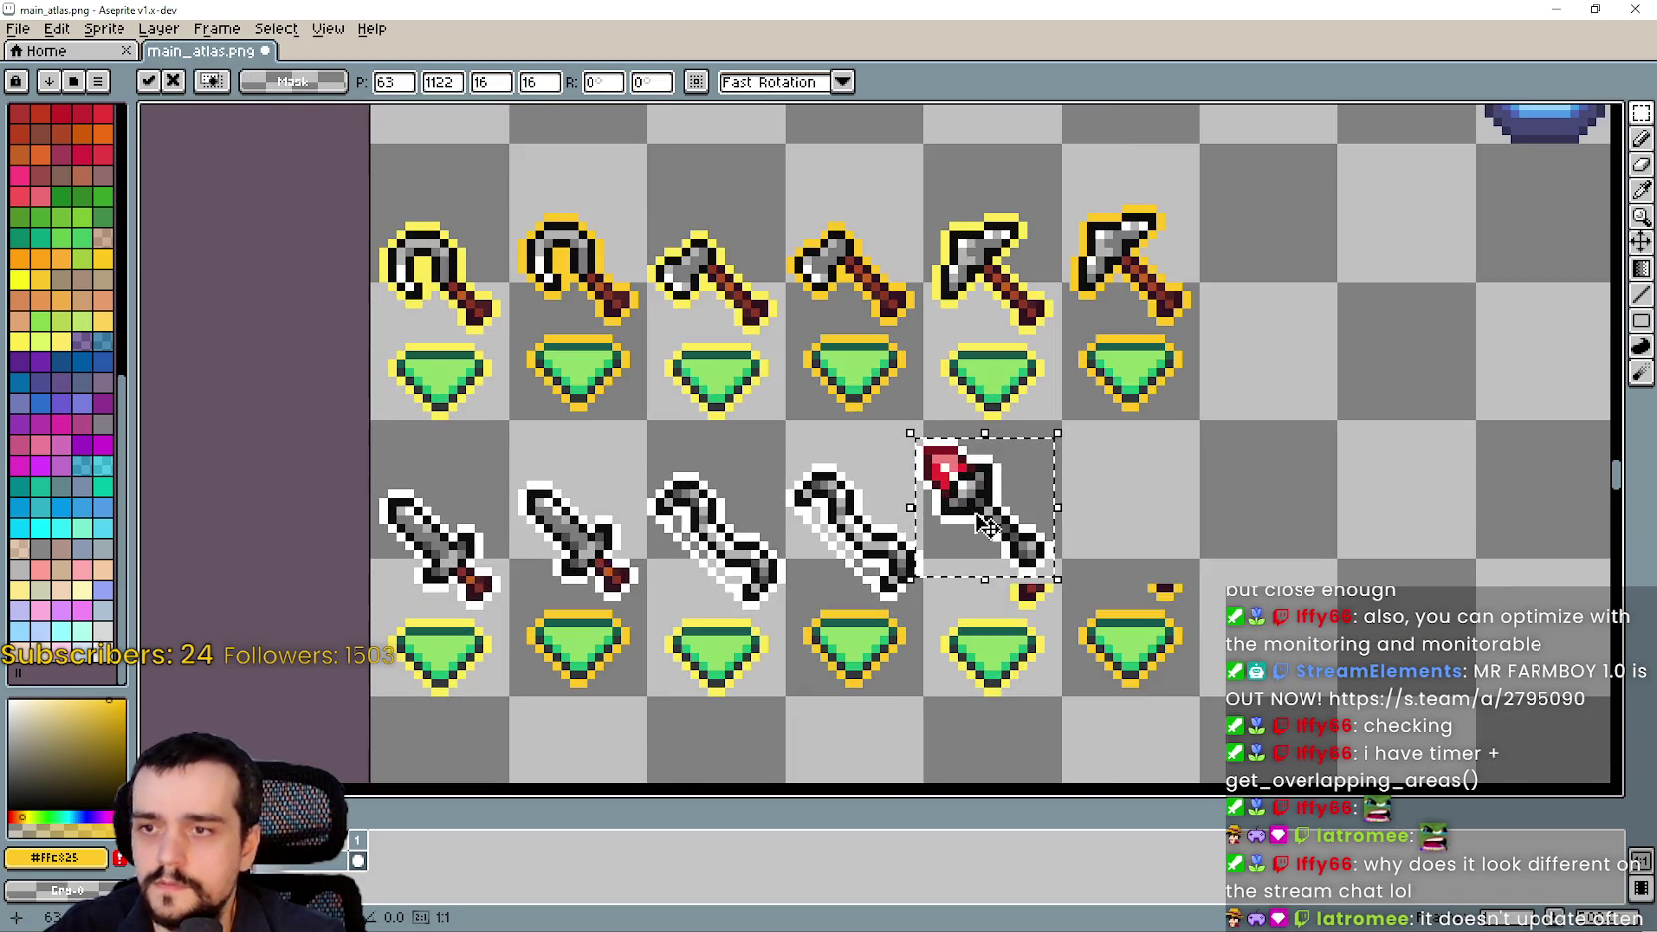
pyautogui.scroll(1, 1025, 570)
pyautogui.moveTo(1025, 569)
pyautogui.mouseDown()
pyautogui.moveTo(1022, 626)
pyautogui.moveTo(961, 545)
pyautogui.moveTo(1204, 540)
pyautogui.mouseUp()
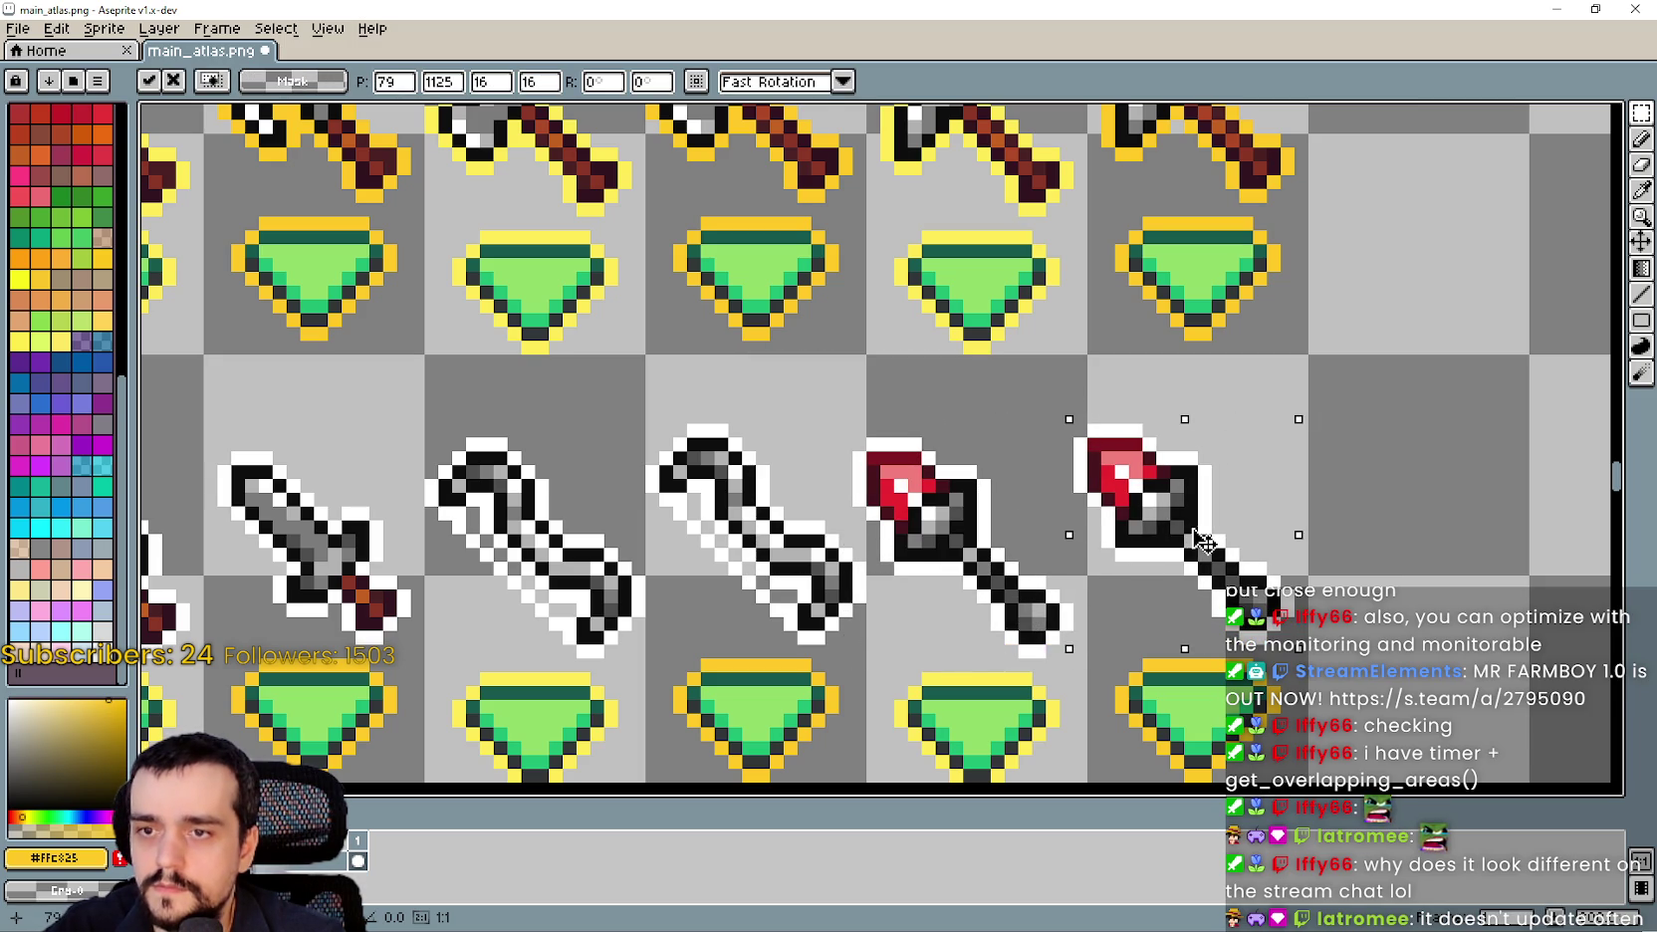